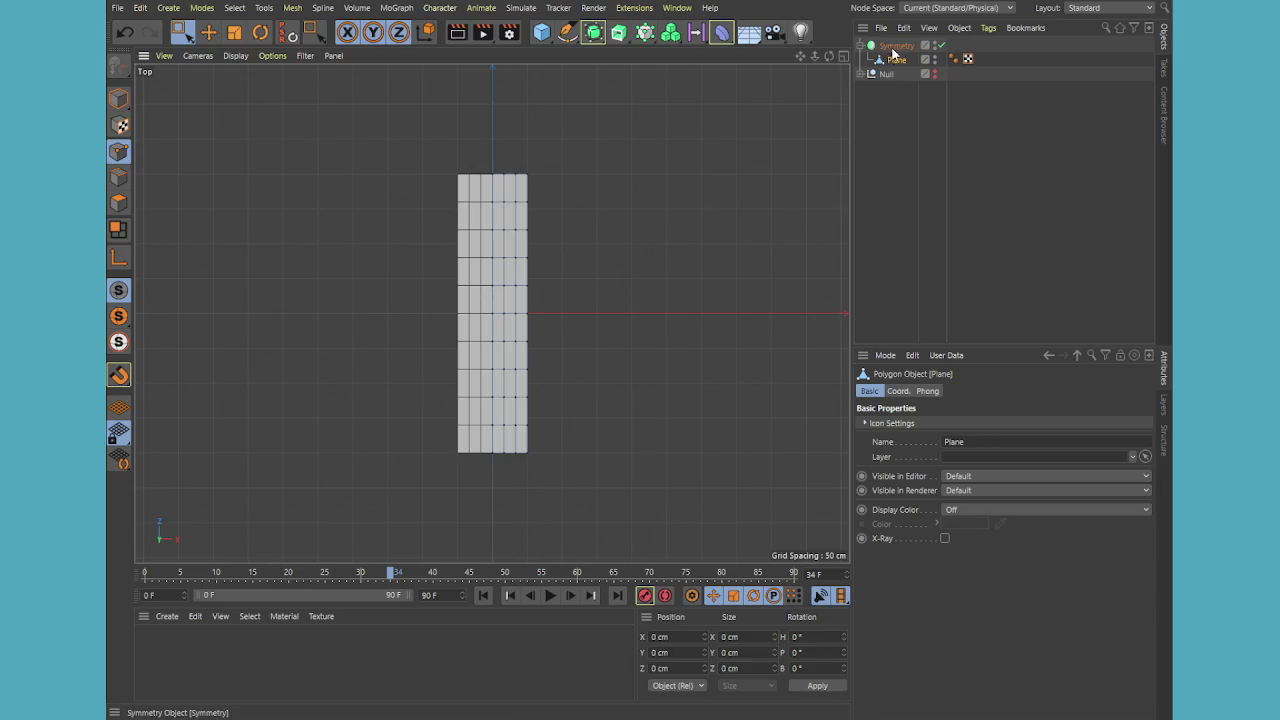
Reframe the plane mesh and select the points along its top edge
scroll(449, 237, "up", 3)
scroll(612, 225, "down", 1)
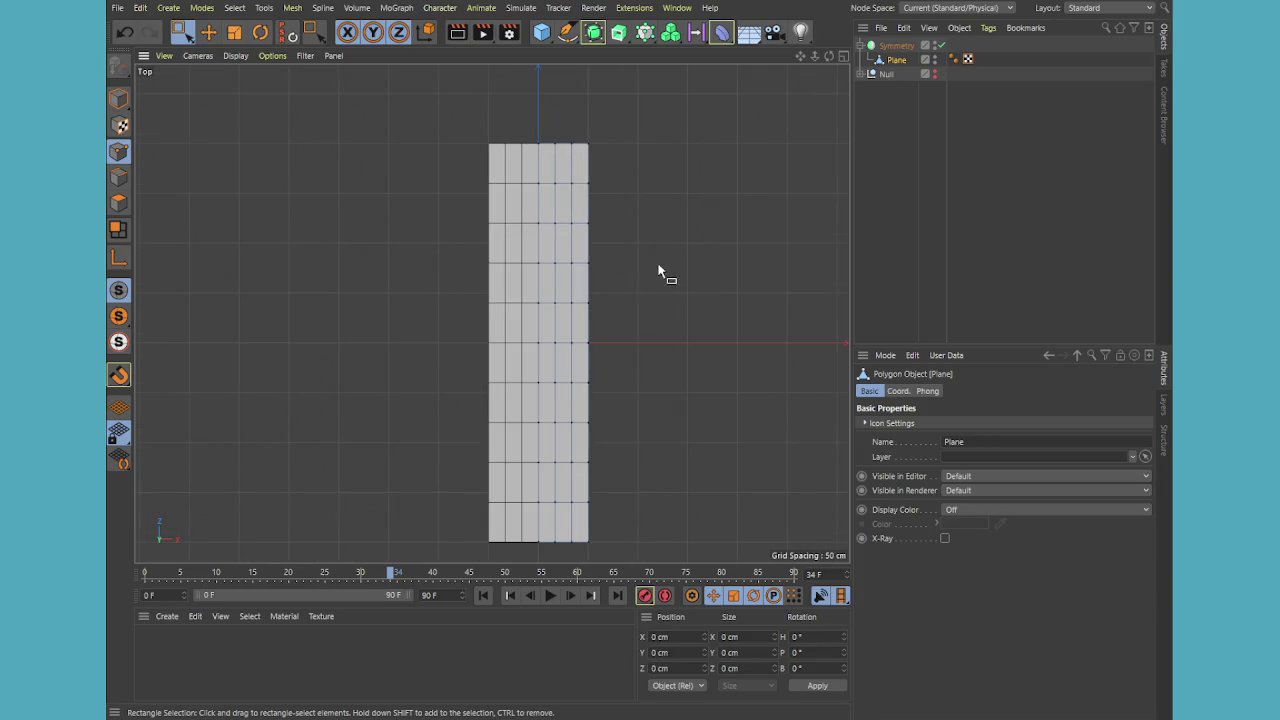
middle_click_drag(660, 272, 586, 257)
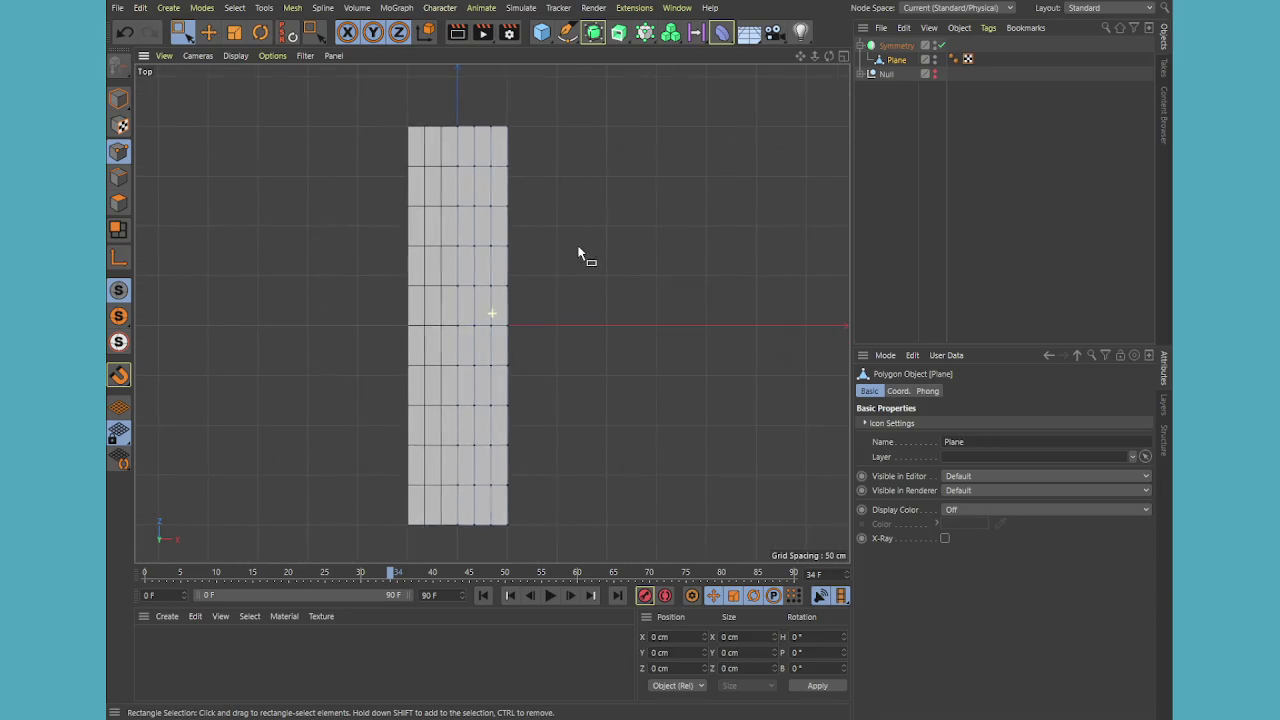
left_click(508, 127)
scroll(505, 122, "up", 1)
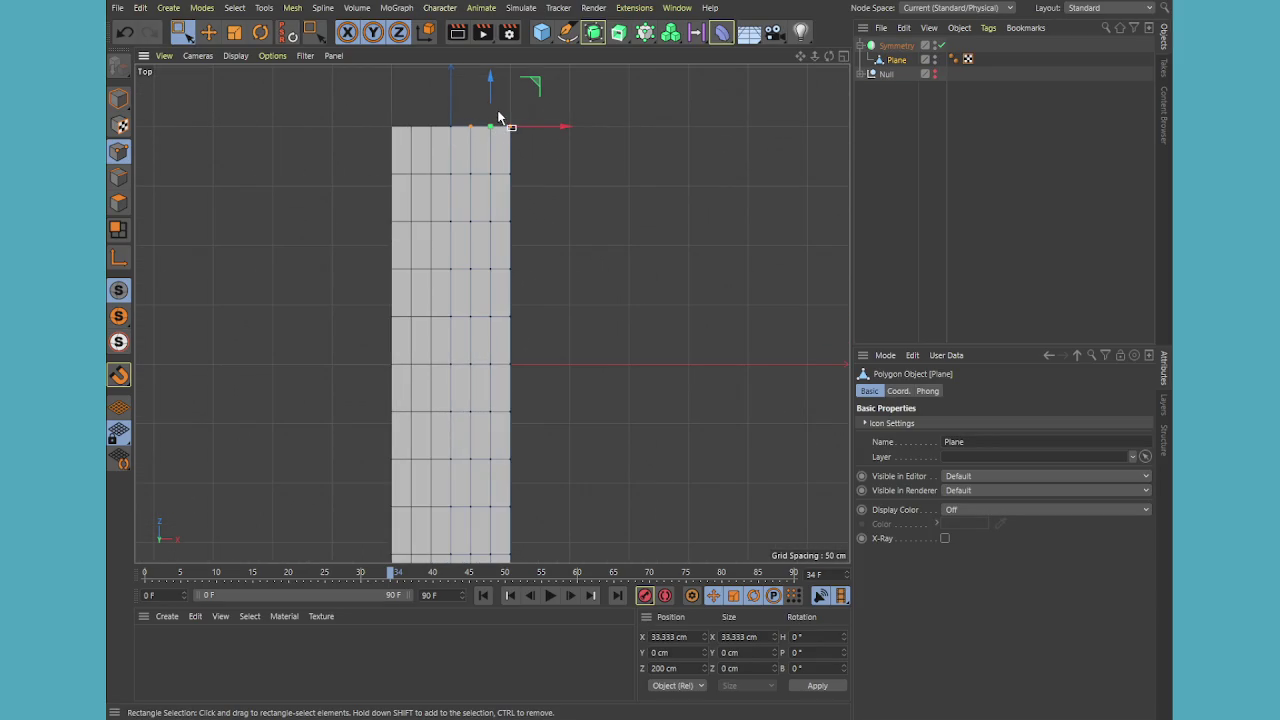
Scale the top-edge points inward to about 55% width, then clear the selection
key("t")
left_click_drag(569, 124, 532, 127)
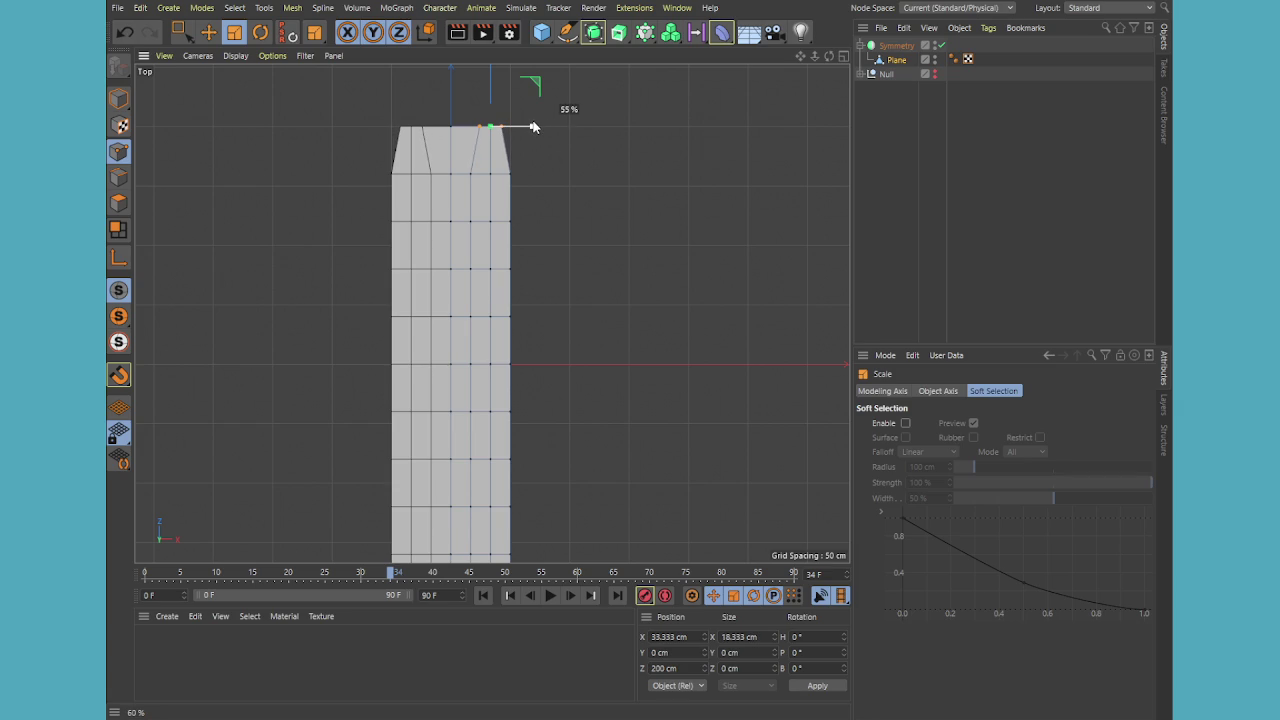
left_click_drag(532, 127, 551, 127)
key("e")
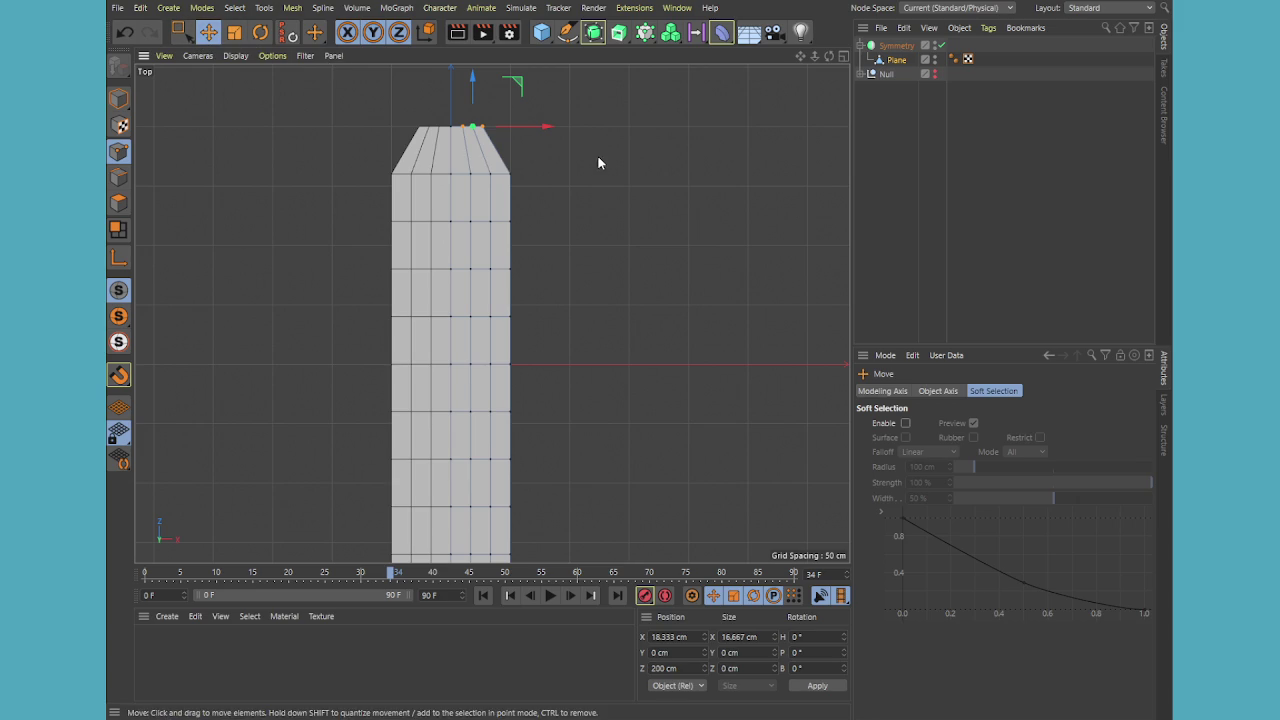
scroll(490, 410, "down", 2)
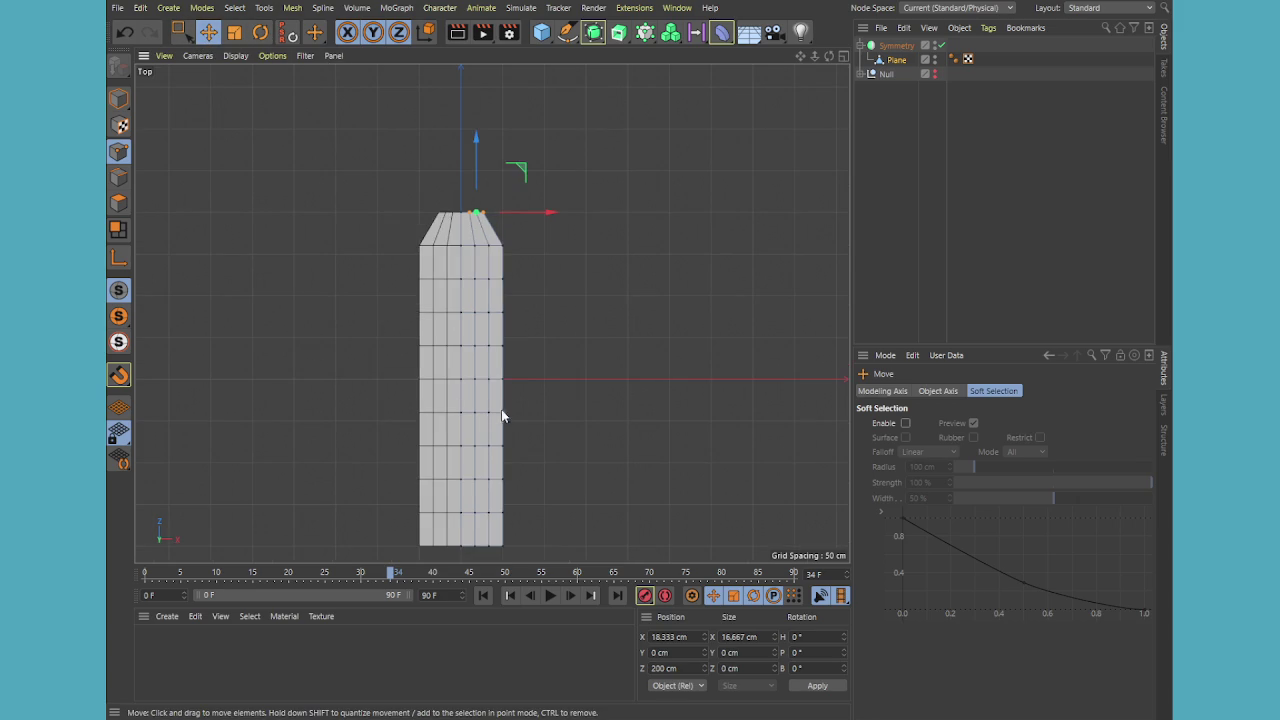
left_click(599, 377)
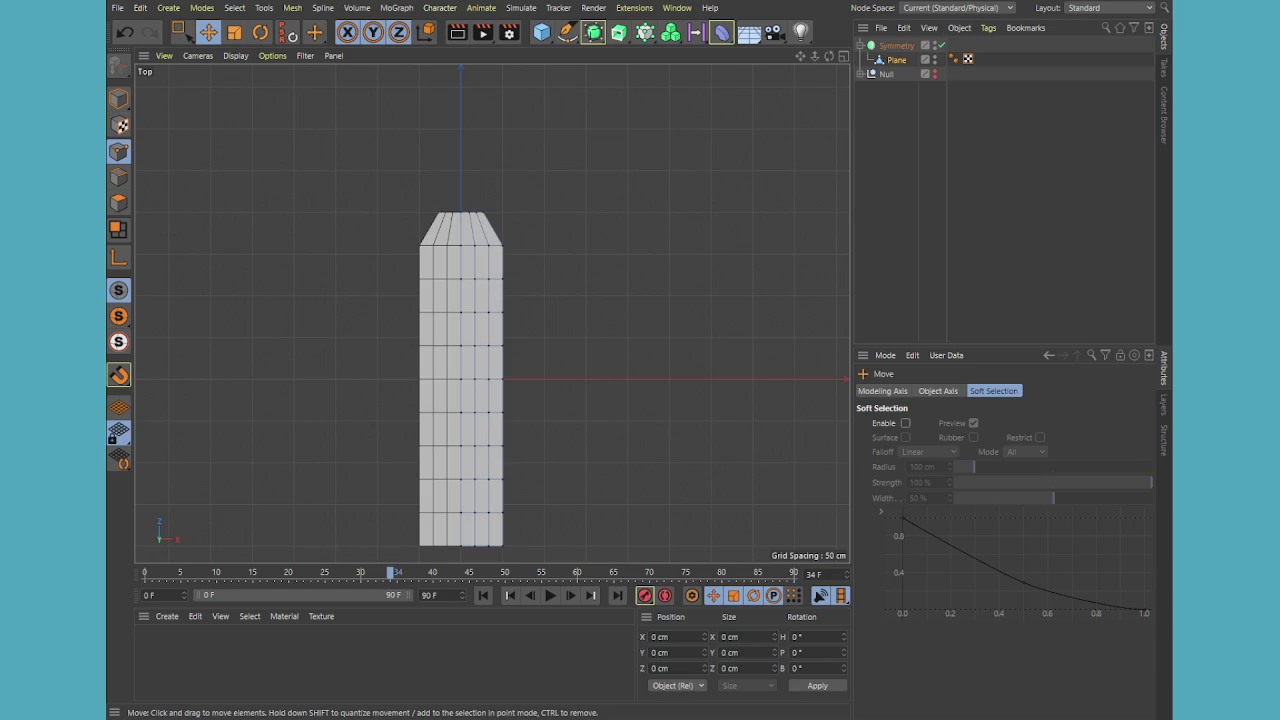
scroll(465, 201, "up", 3)
scroll(465, 201, "up", 3)
Select the top-row points, centre their pivot, and scale them to 5% into a single tip
scroll(465, 201, "up", 3)
key("0")
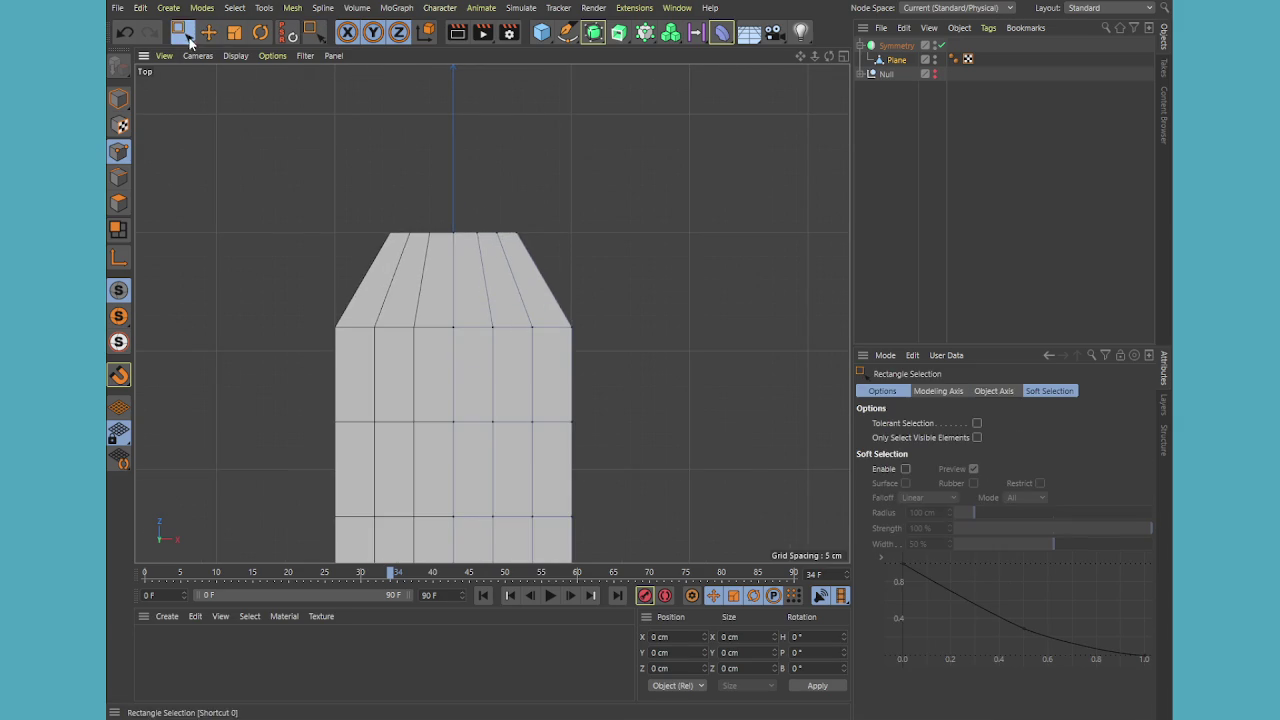
left_click_drag(471, 222, 534, 257)
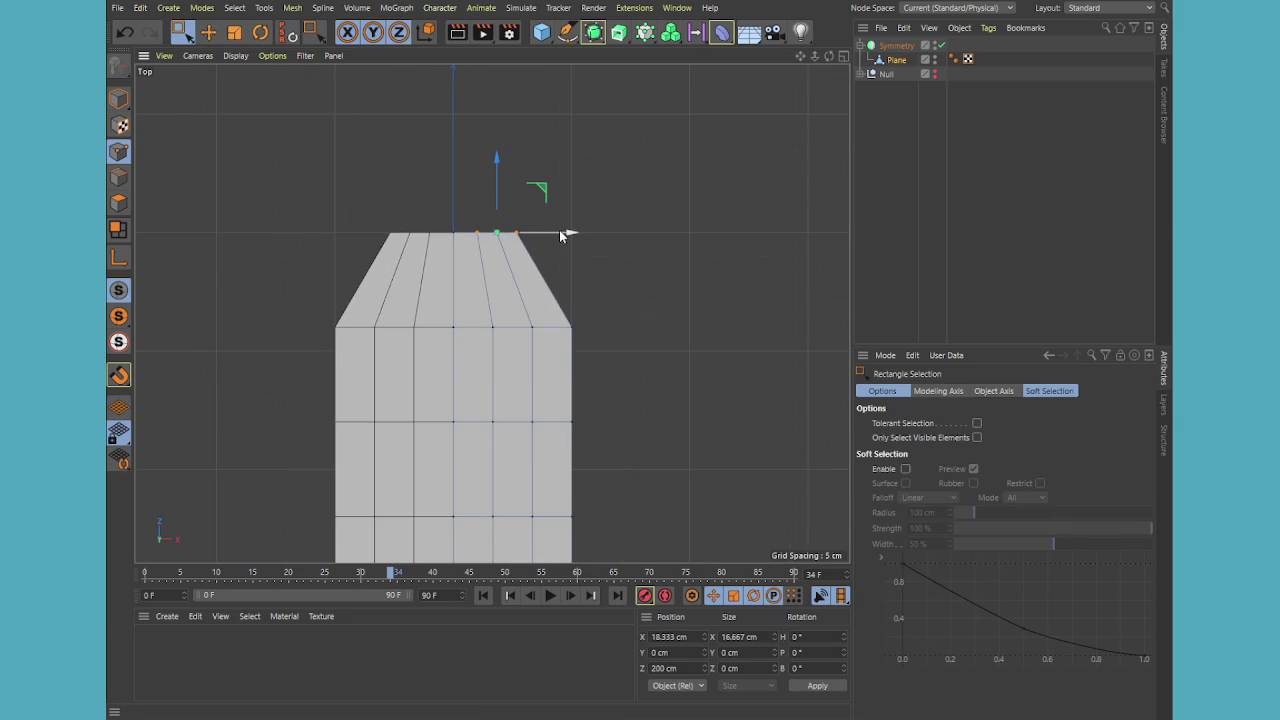
left_click_drag(600, 200, 434, 257)
key("l")
left_click_drag(566, 235, 608, 240)
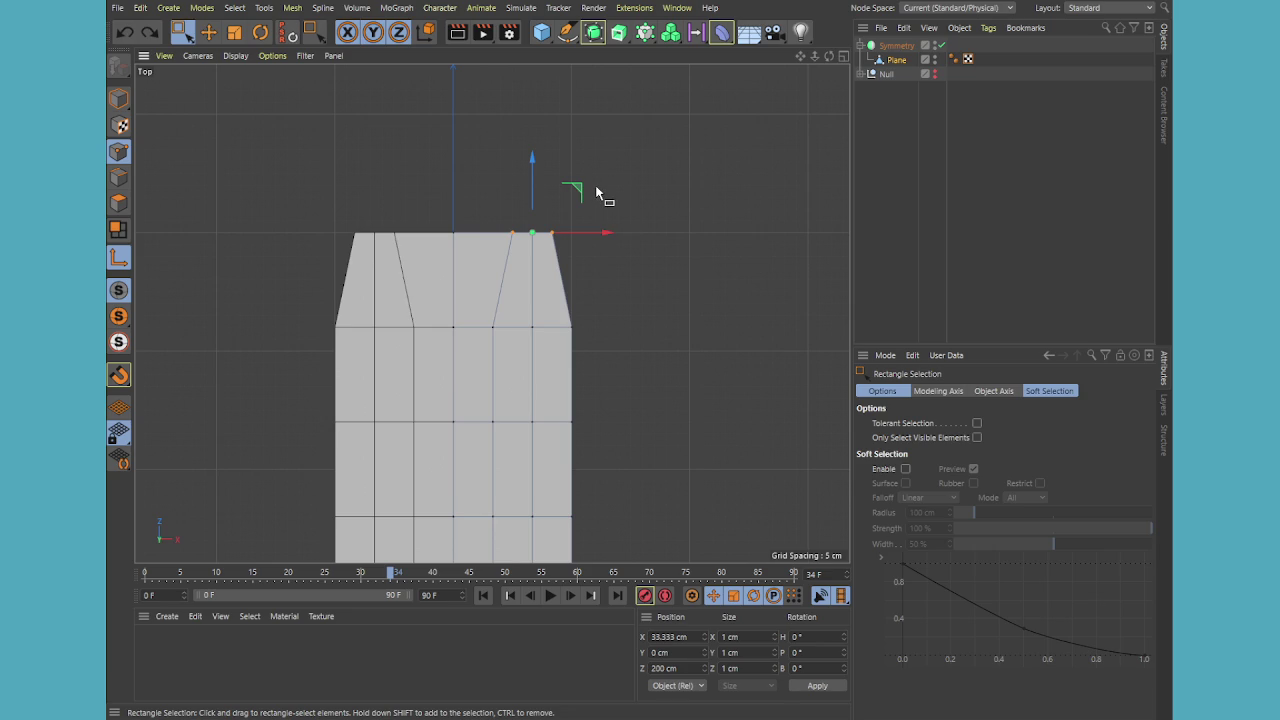
left_click_drag(526, 257, 440, 222, "shift")
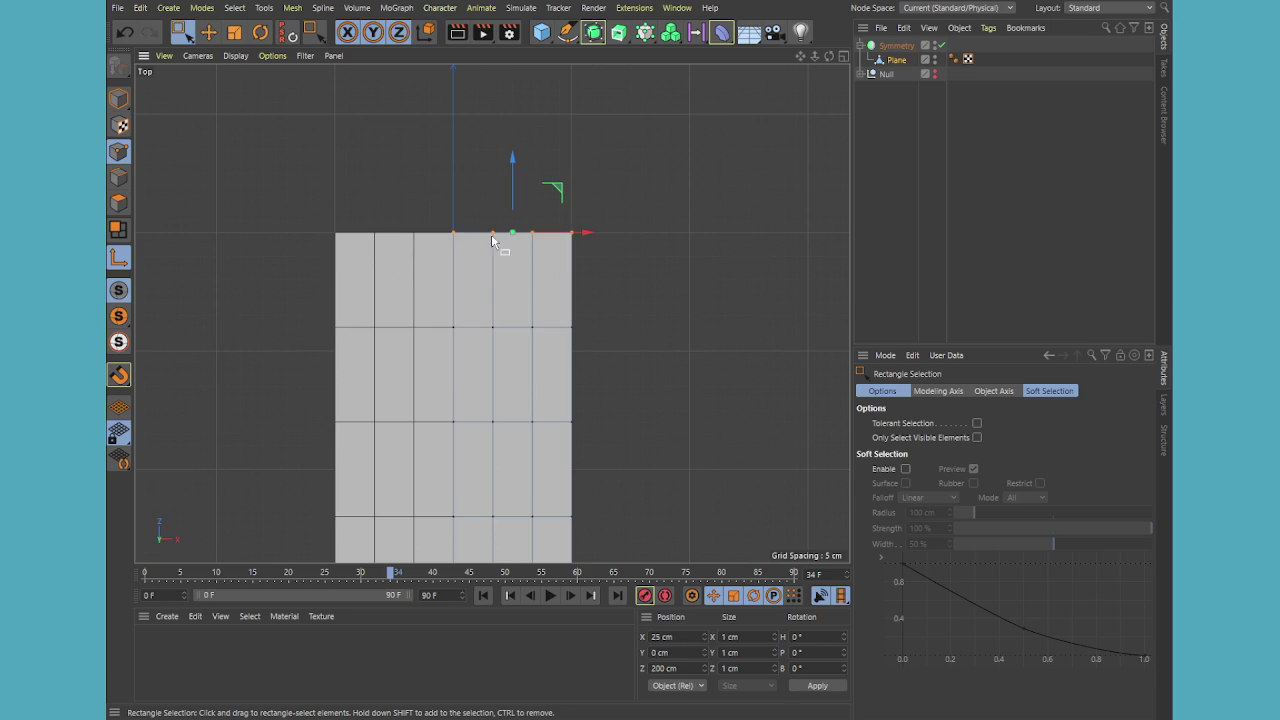
left_click_drag(583, 237, 565, 231)
key("ctrl+z")
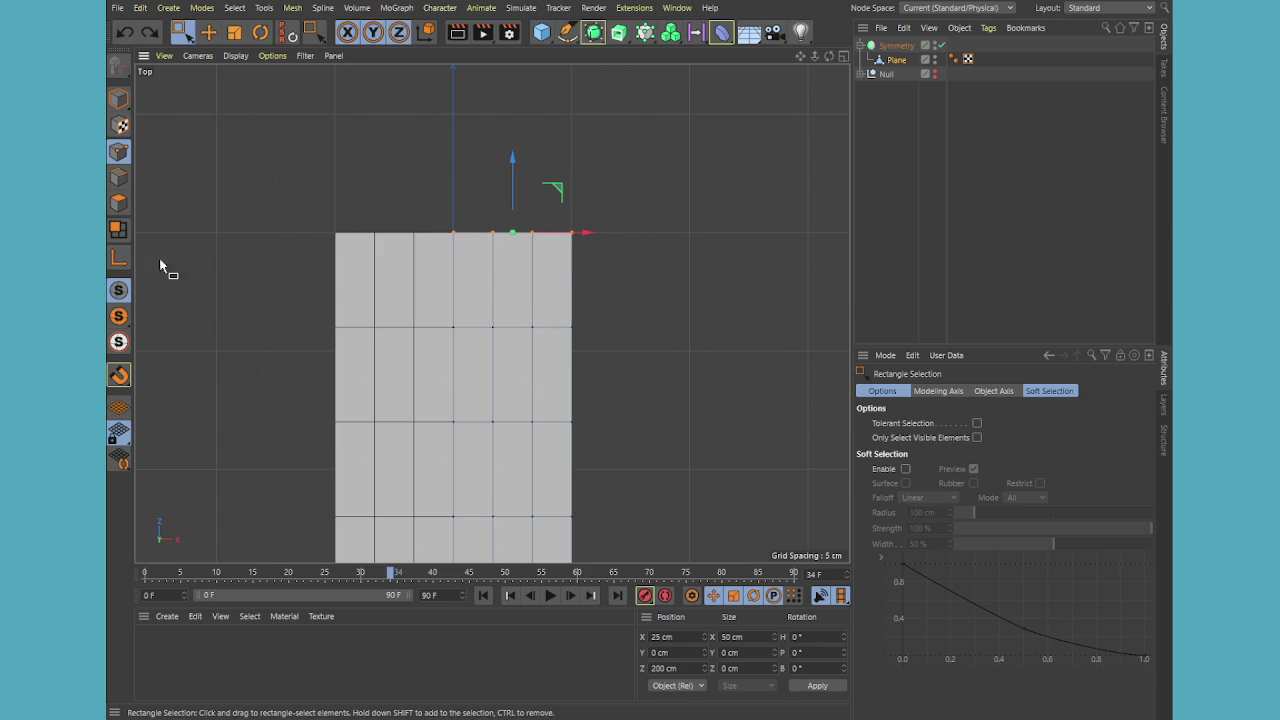
left_click(455, 234)
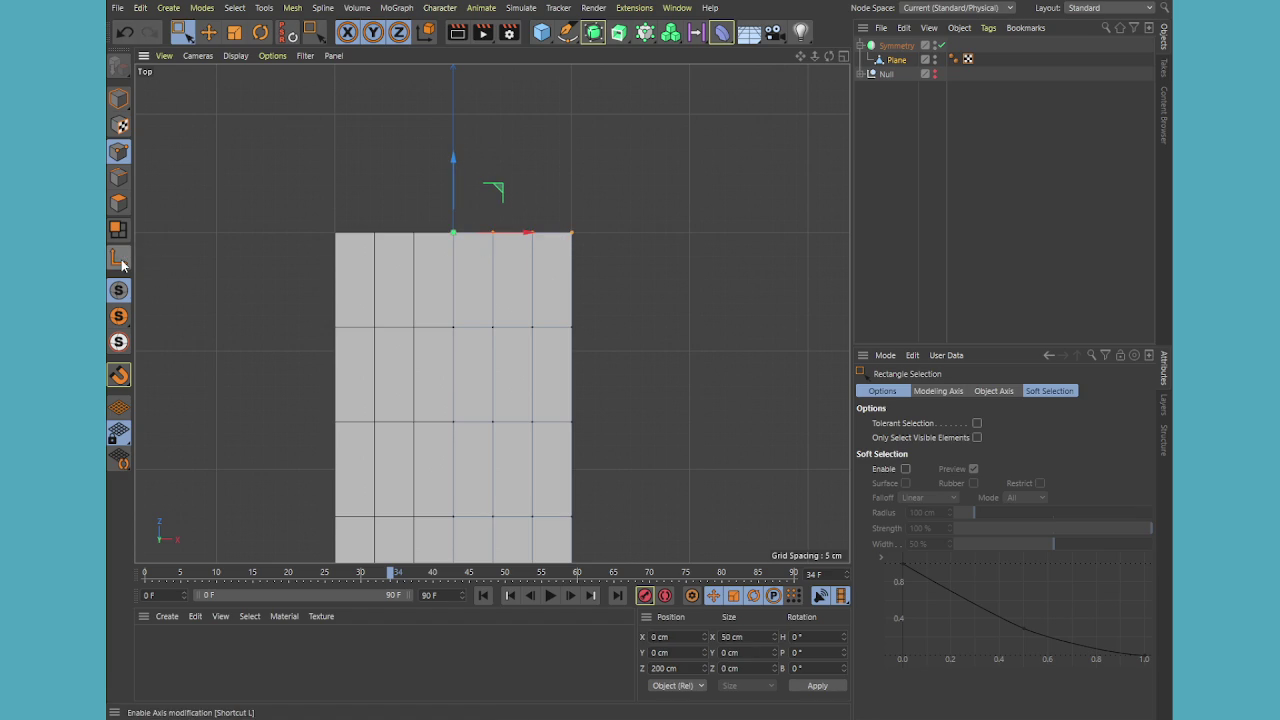
key("t")
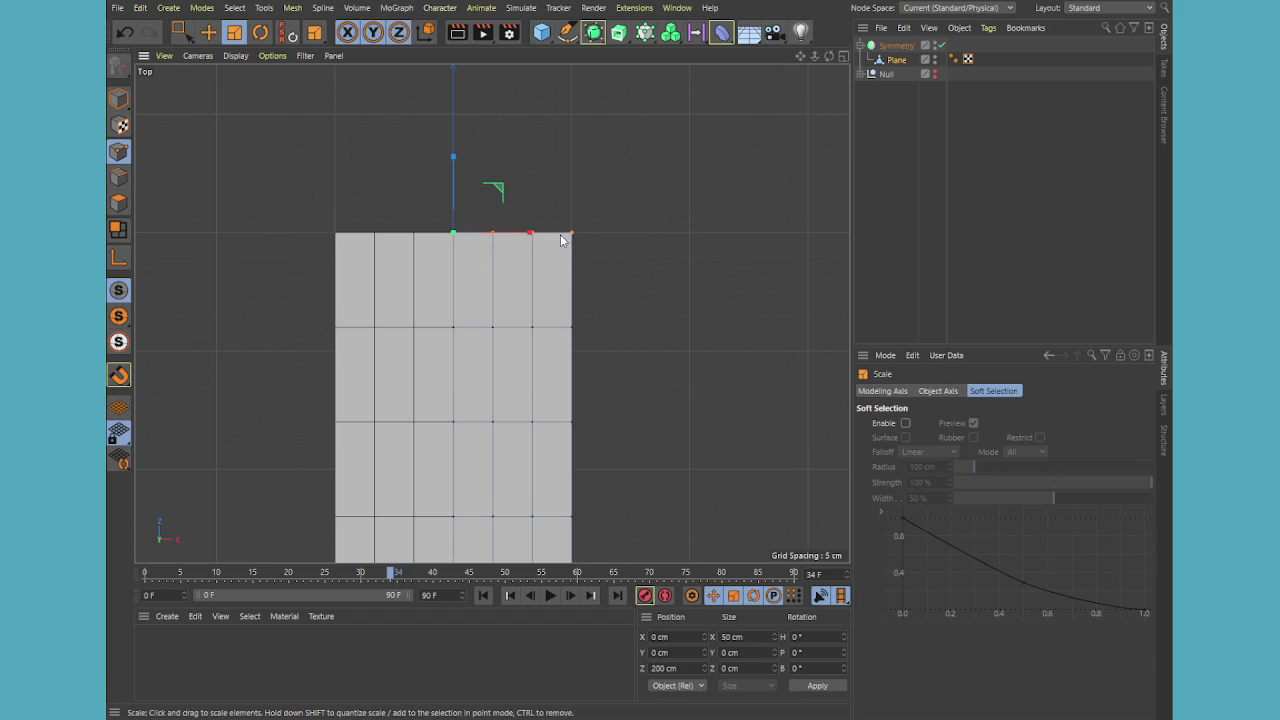
left_click_drag(529, 238, 457, 234)
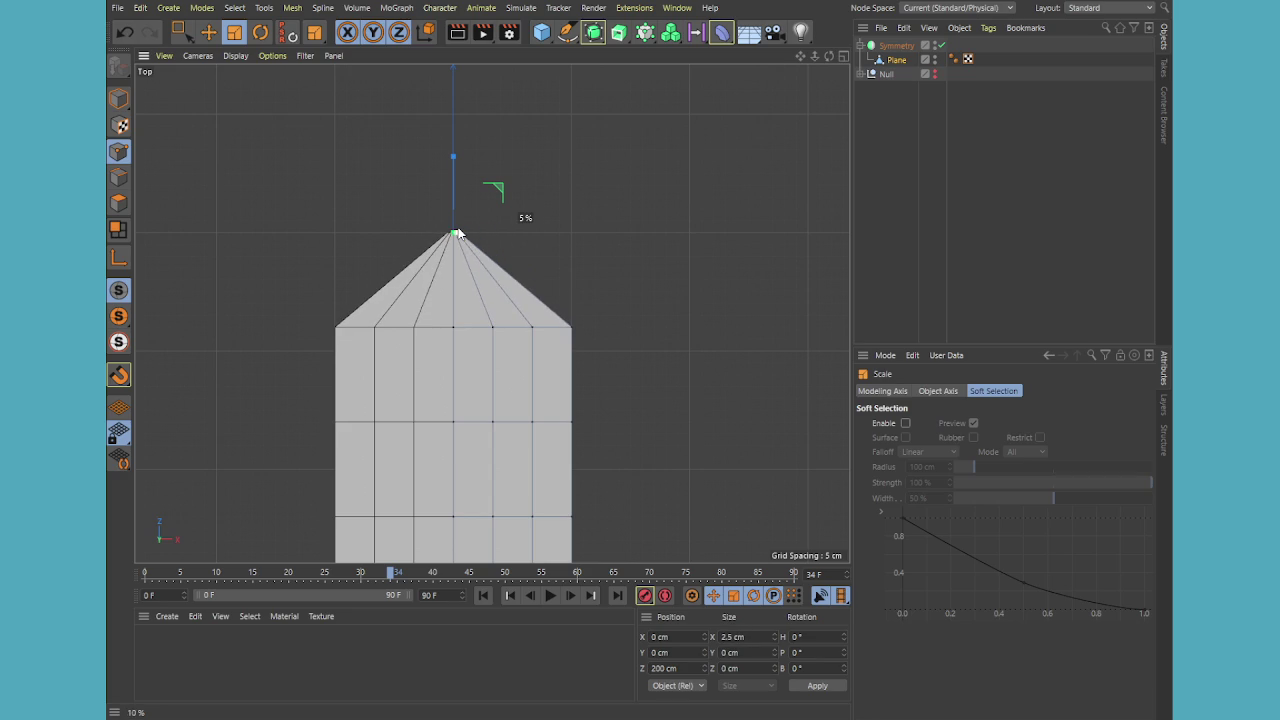
Scale the row below the tip to 85% around the centre line
left_click(182, 32)
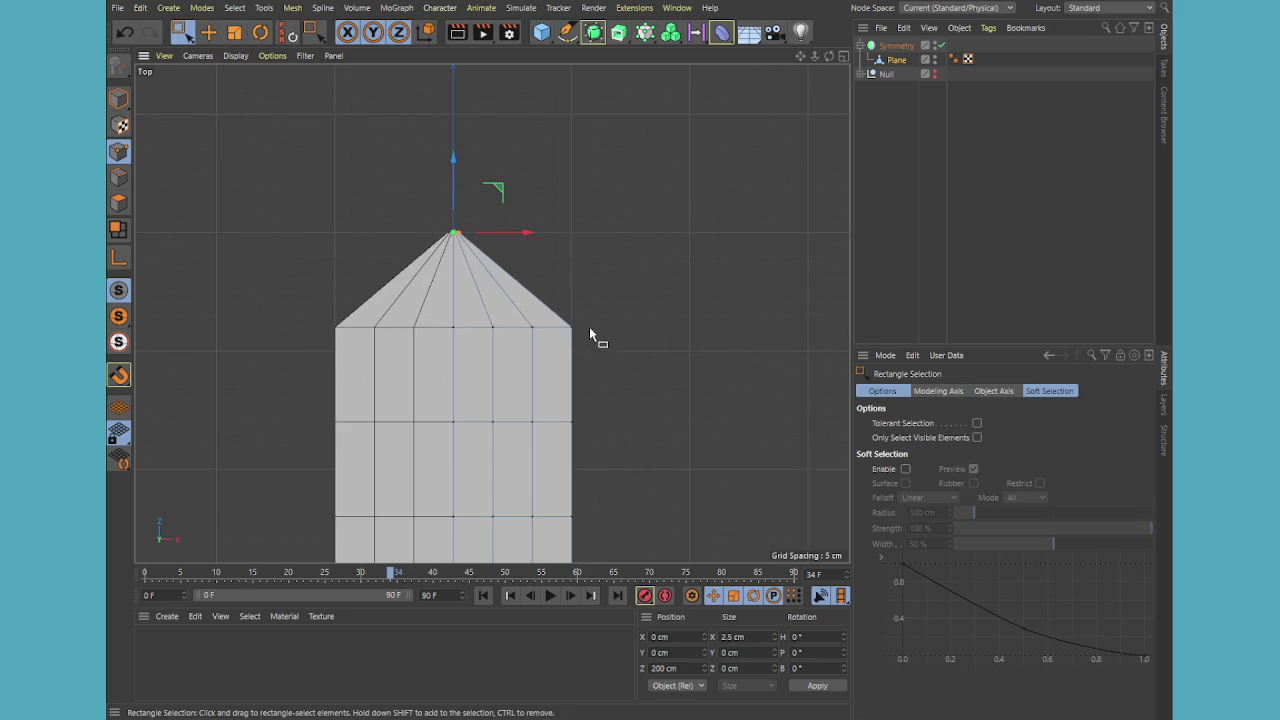
left_click_drag(590, 316, 396, 355)
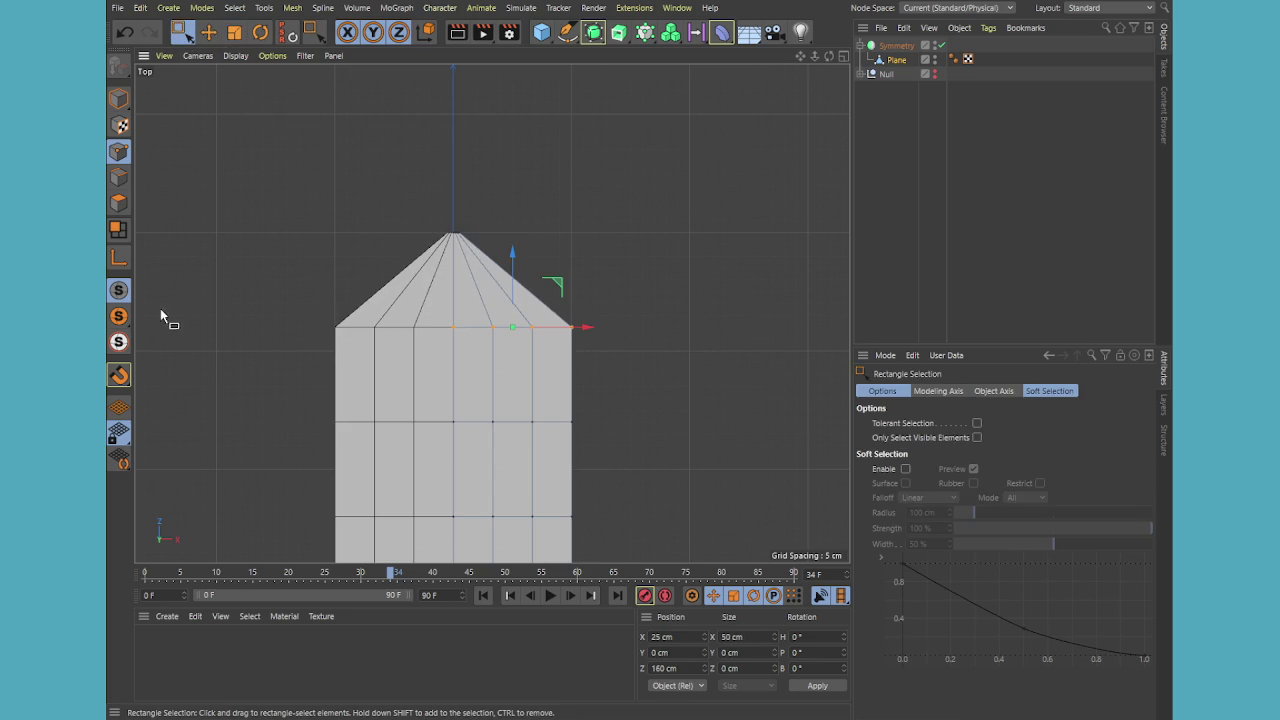
left_click(118, 258)
left_click_drag(586, 328, 523, 324)
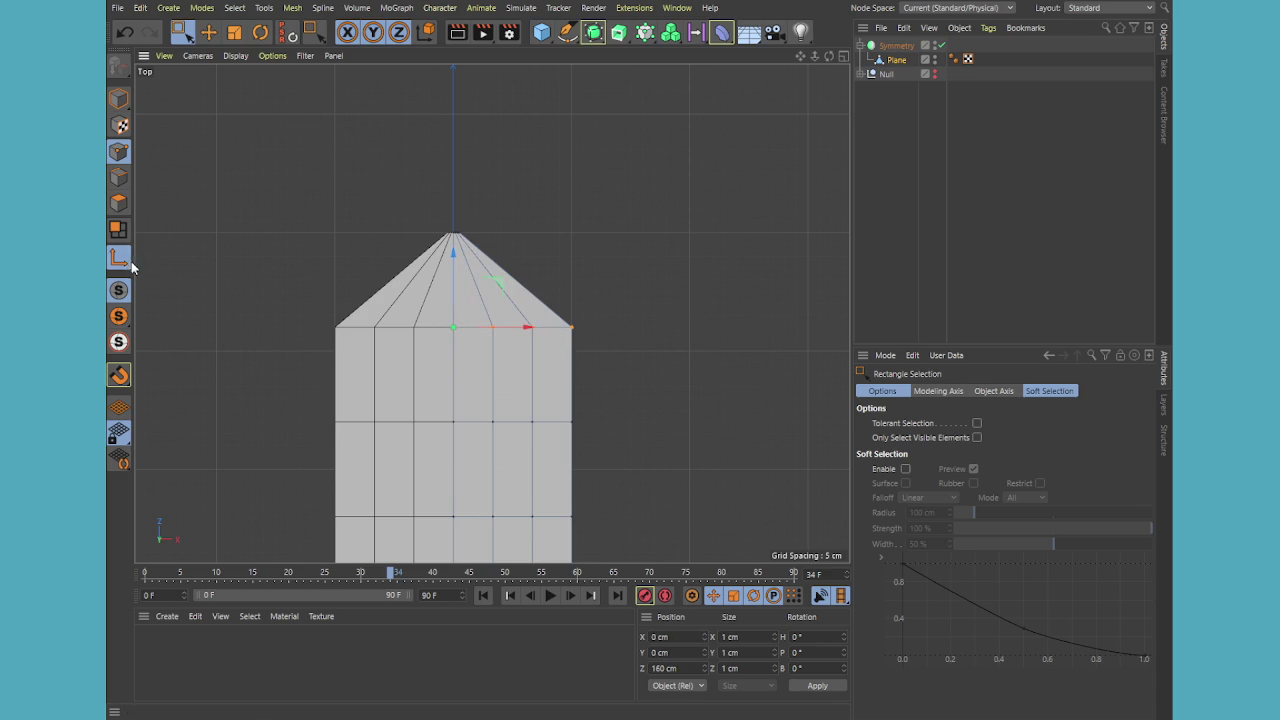
key("t")
key("l")
left_click_drag(521, 326, 500, 329)
scroll(530, 332, "down", 2)
scroll(600, 318, "down", 2)
middle_click_drag(635, 296, 618, 259, "alt")
key("0")
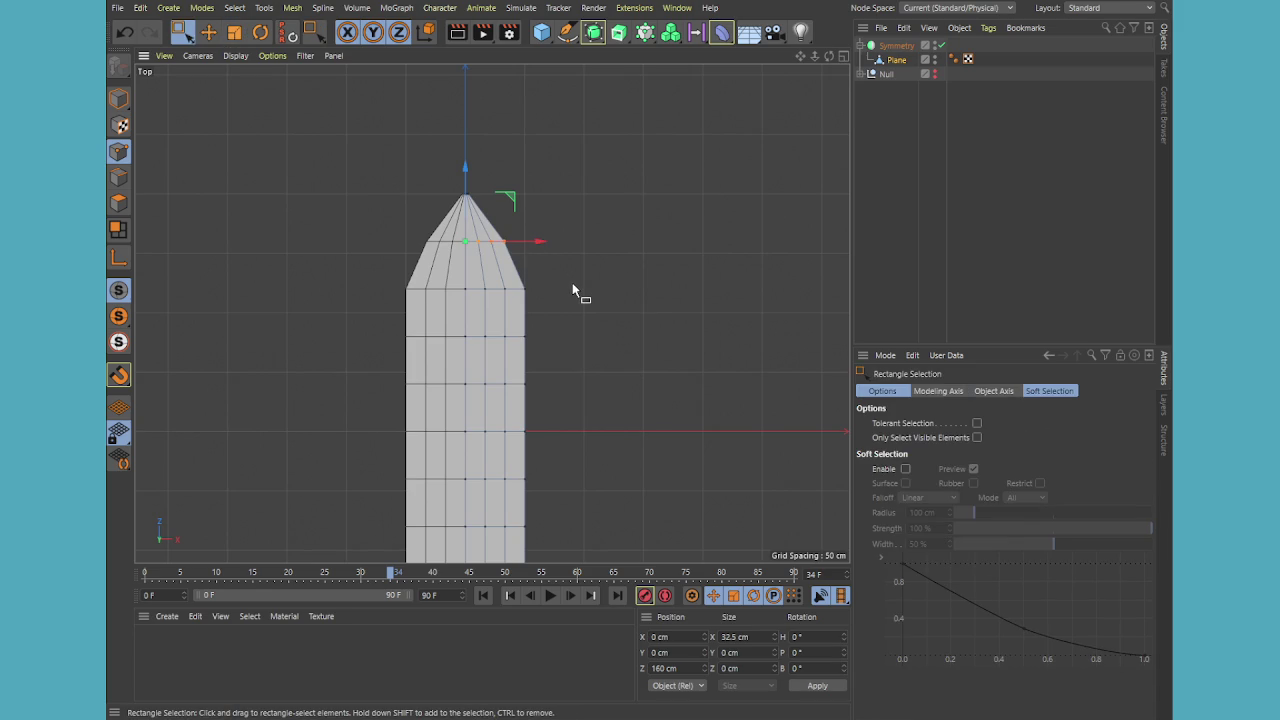
Set scaling around the world origin and narrow the next row down to about 89%
left_click(938, 391)
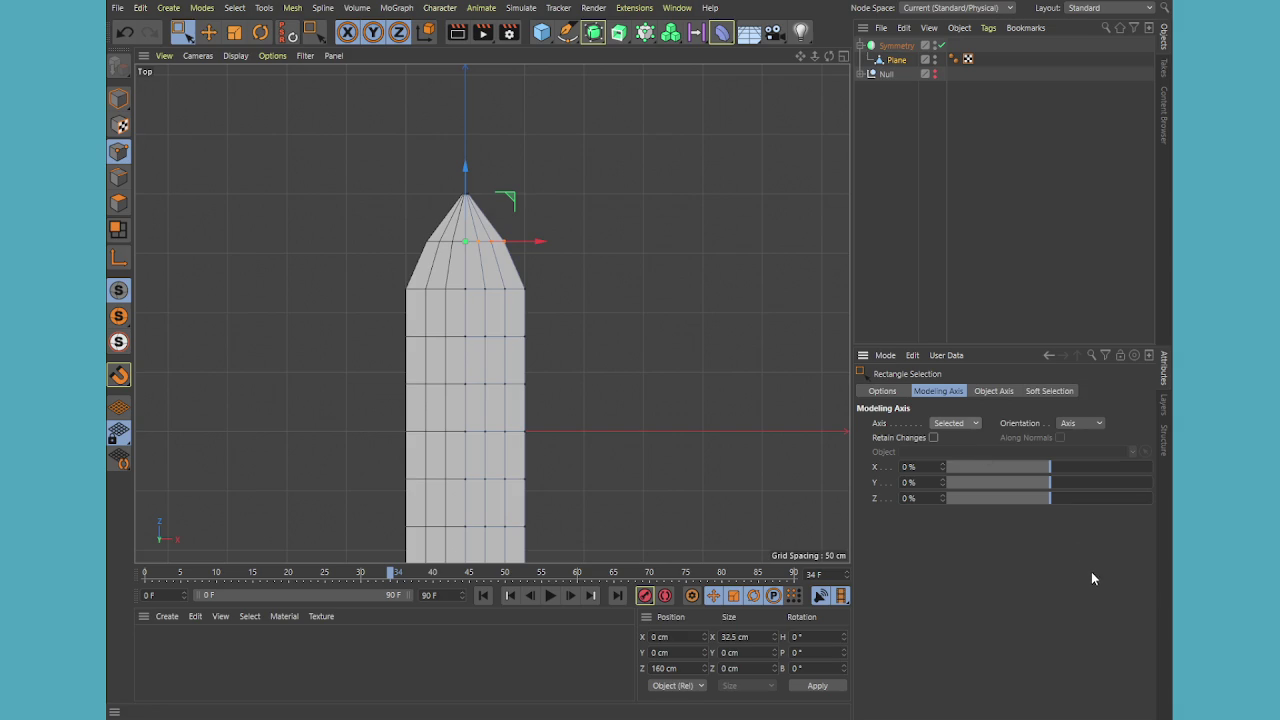
left_click(951, 442)
left_click_drag(452, 301, 545, 280)
key("t")
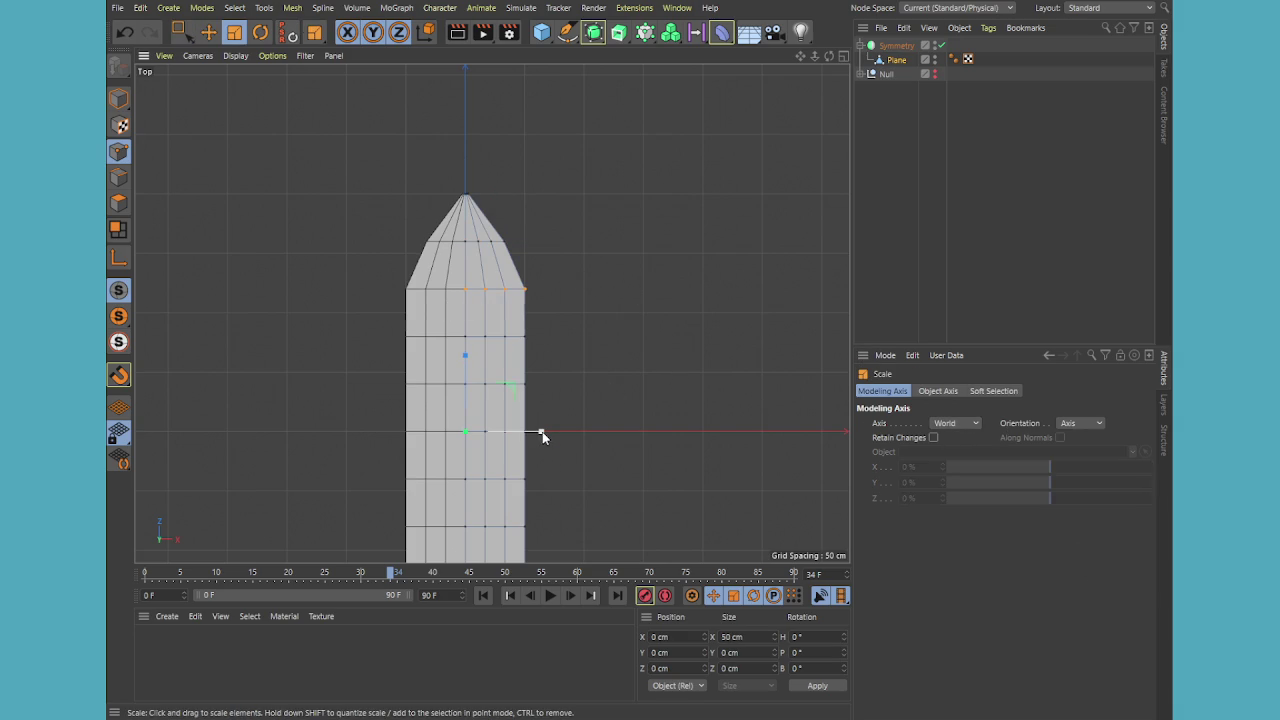
left_click_drag(542, 434, 534, 433)
key("space")
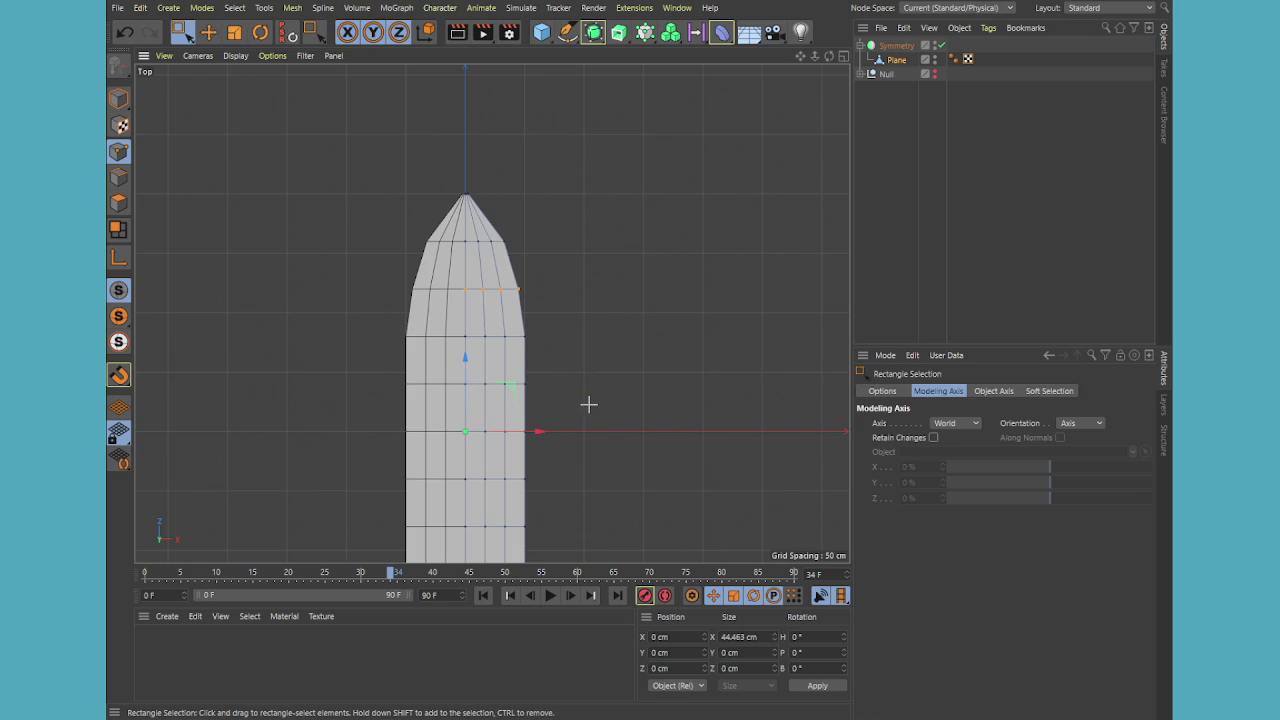
Narrow the lower block of rows toward the leaf's base
scroll(600, 430, "down", 2)
middle_click_drag(662, 482, 615, 360)
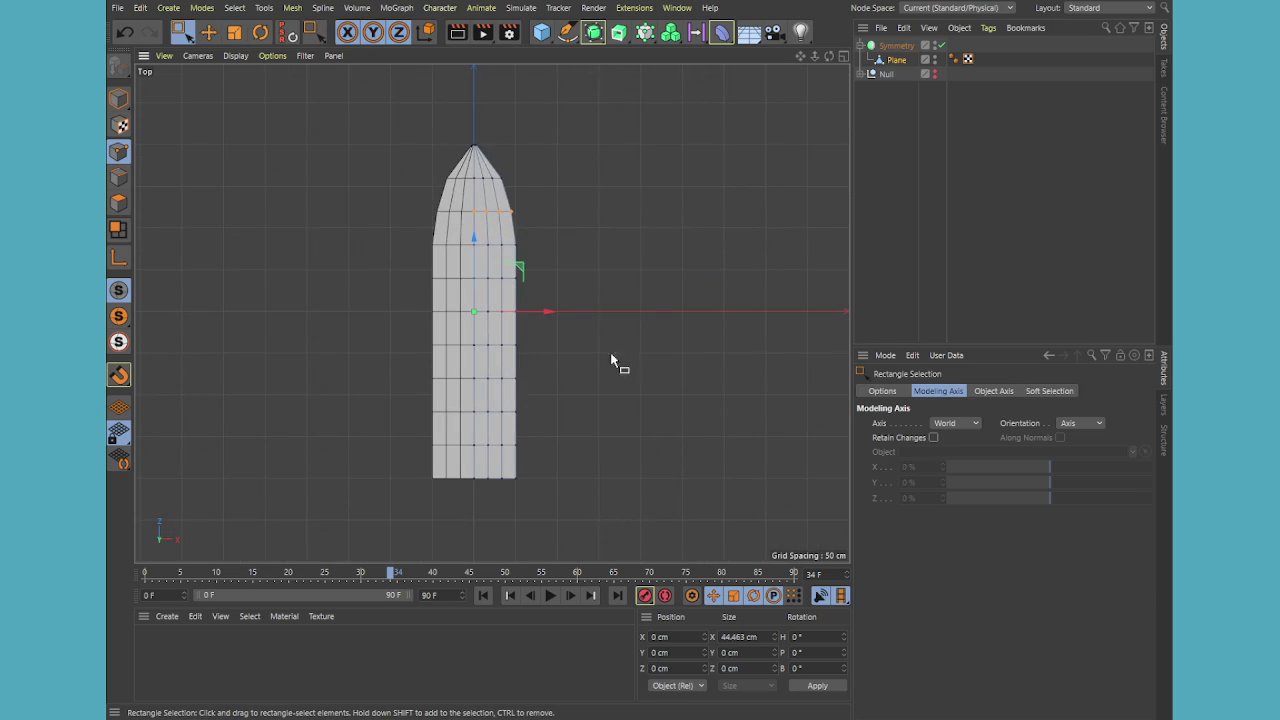
left_click_drag(543, 347, 465, 526)
key("space")
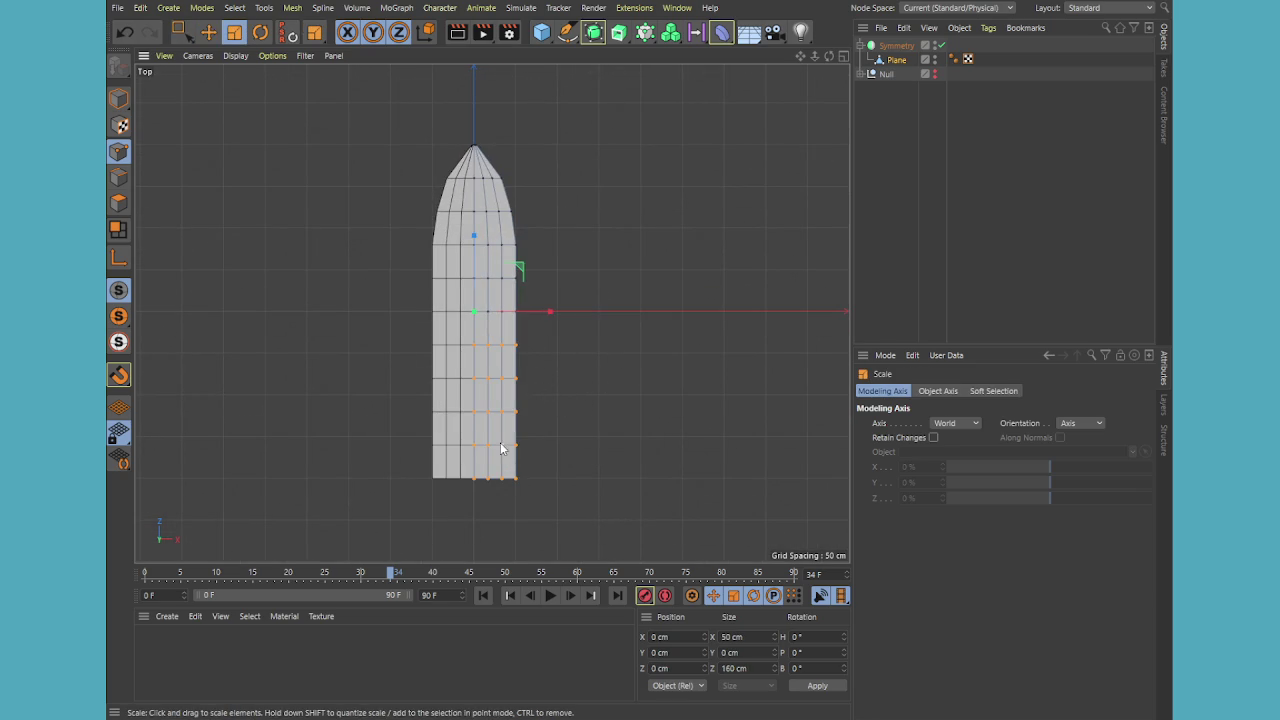
left_click_drag(542, 322, 544, 326)
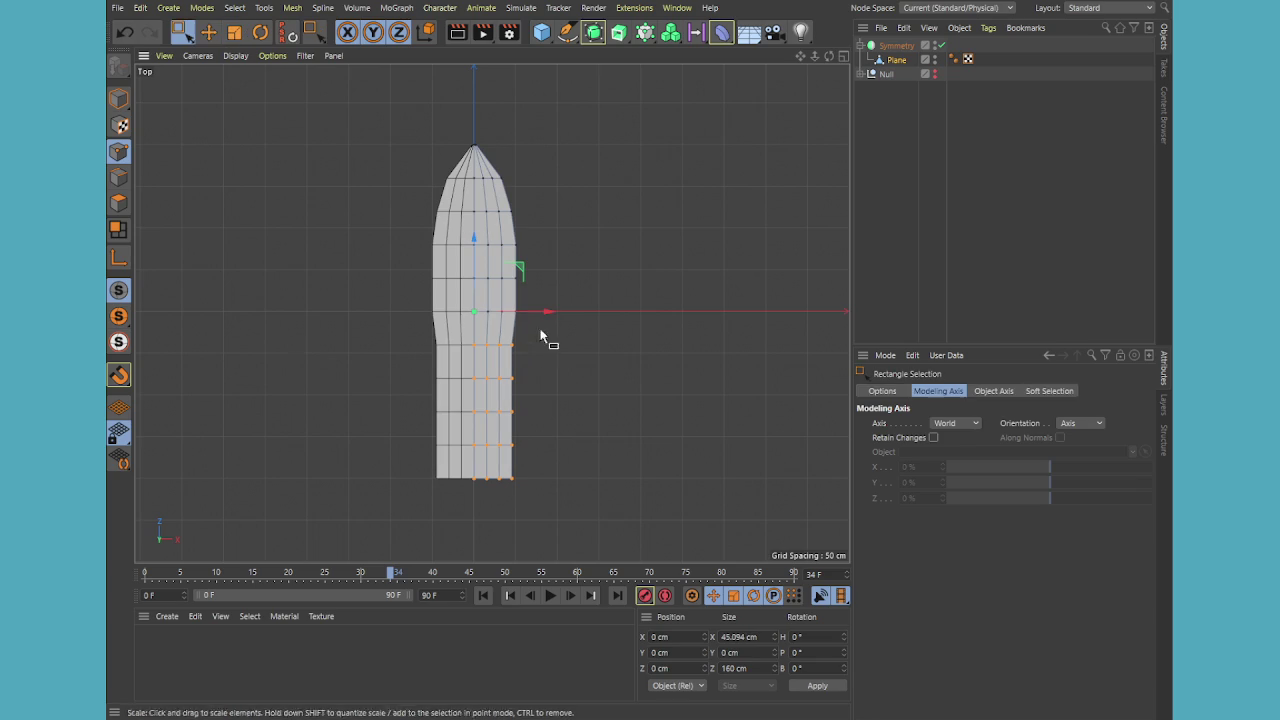
left_click_drag(559, 362, 541, 327, "ctrl")
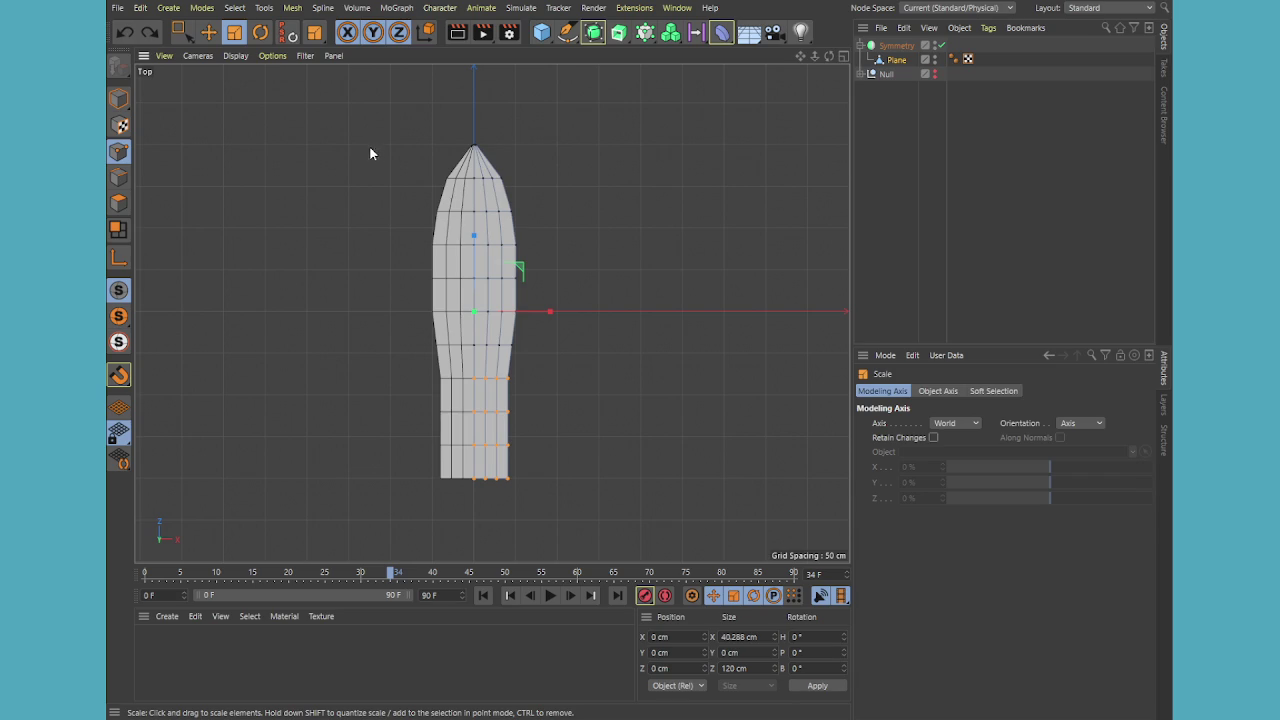
key("0")
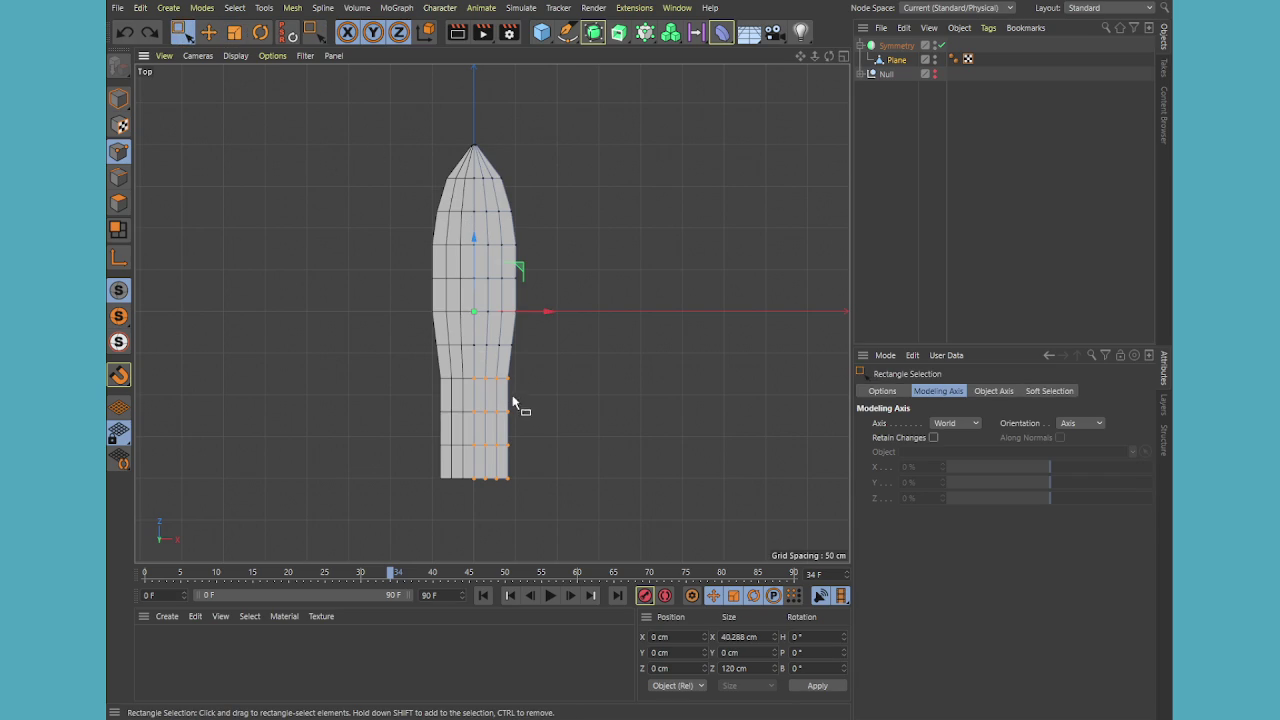
key("ctrl+z")
key("t")
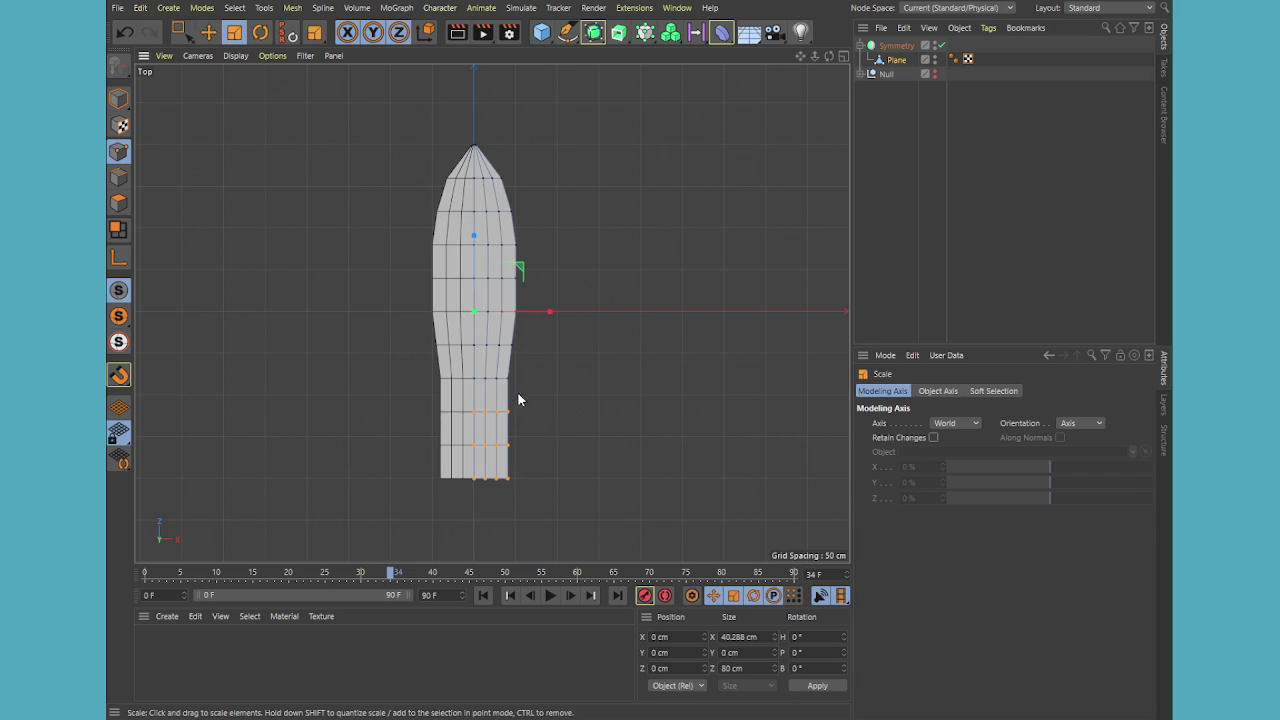
left_click_drag(549, 314, 541, 316)
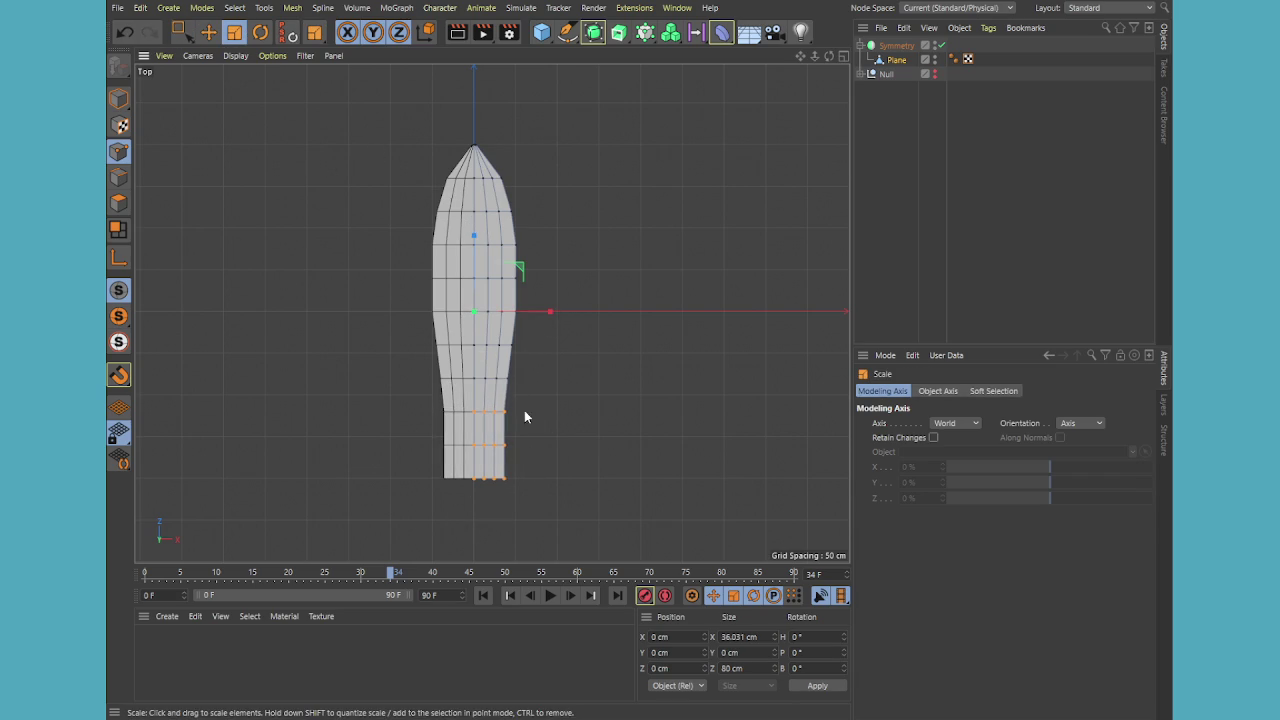
Narrow the bottom two rows, then the bottom row alone, further inward
key("ctrl+z")
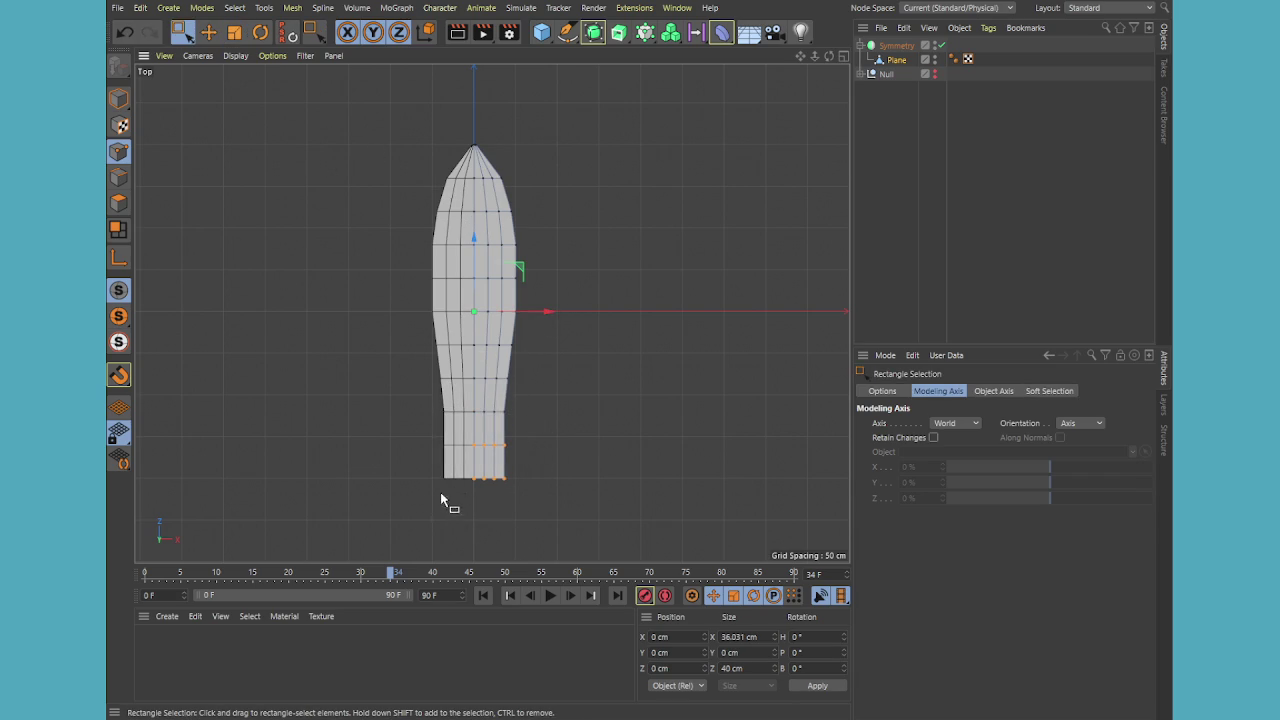
left_click_drag(551, 311, 543, 312)
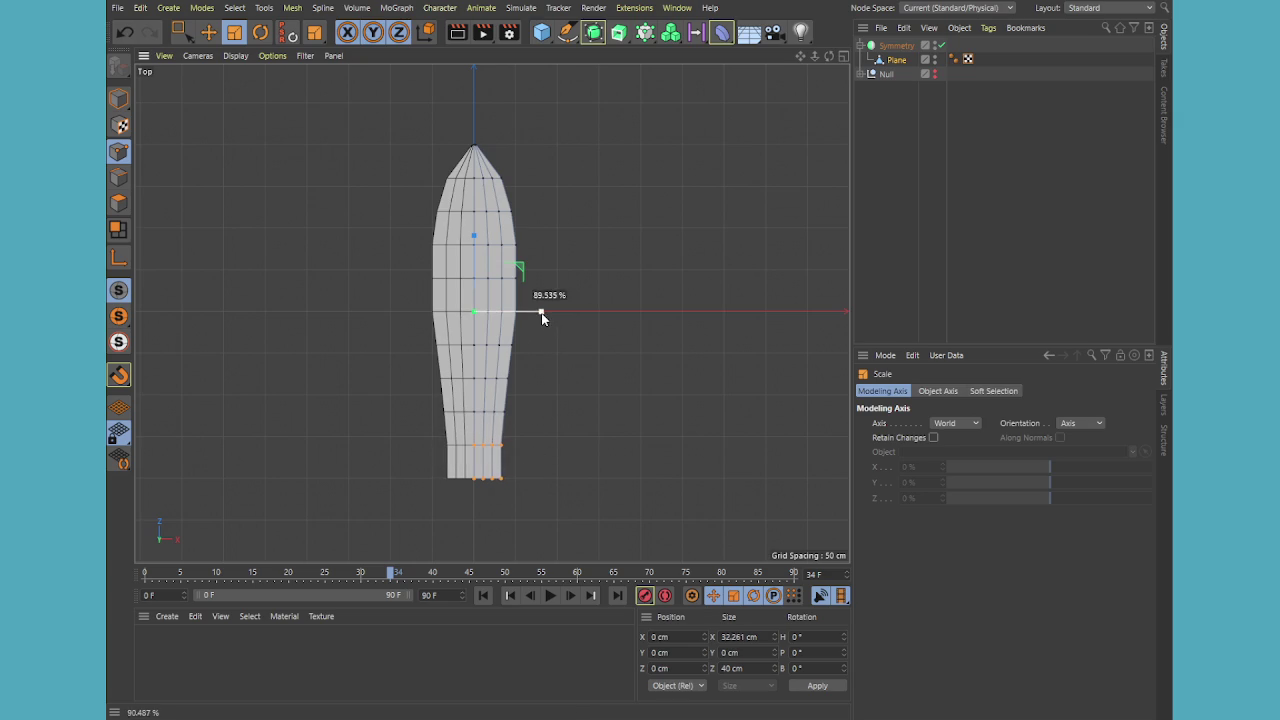
key("space")
left_click_drag(430, 430, 514, 466, "ctrl")
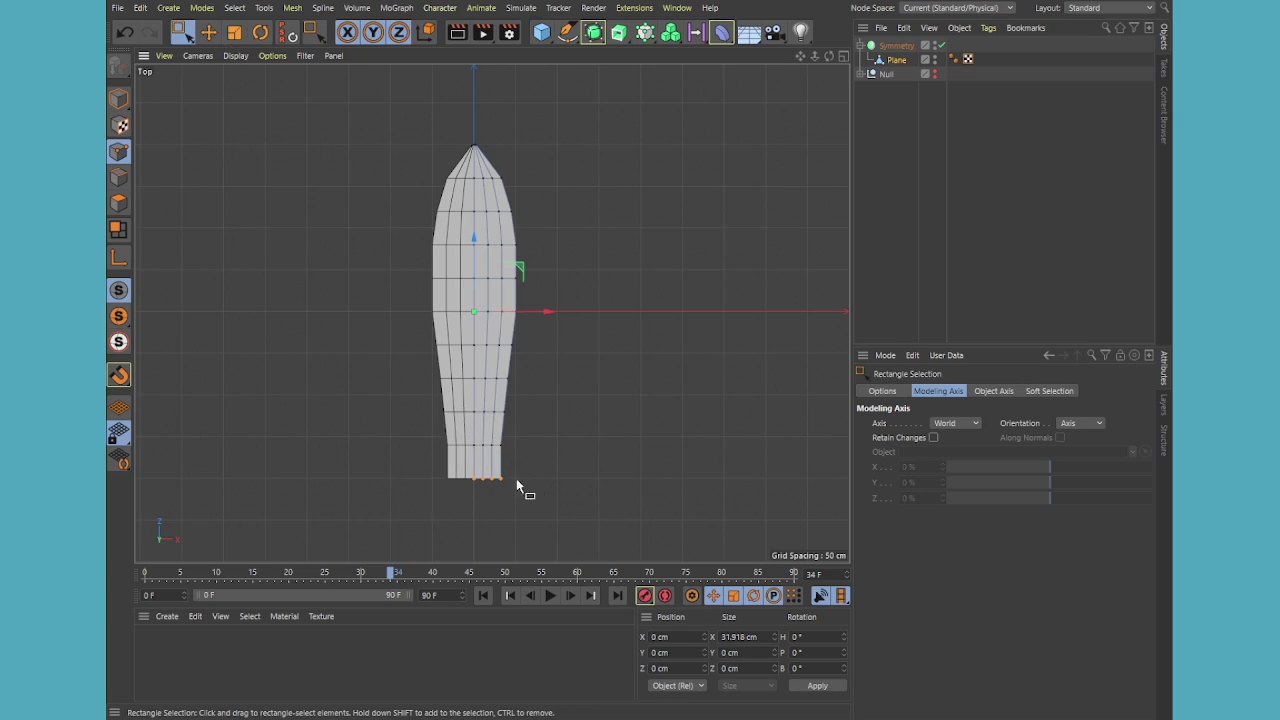
key("space")
left_click_drag(543, 309, 534, 314)
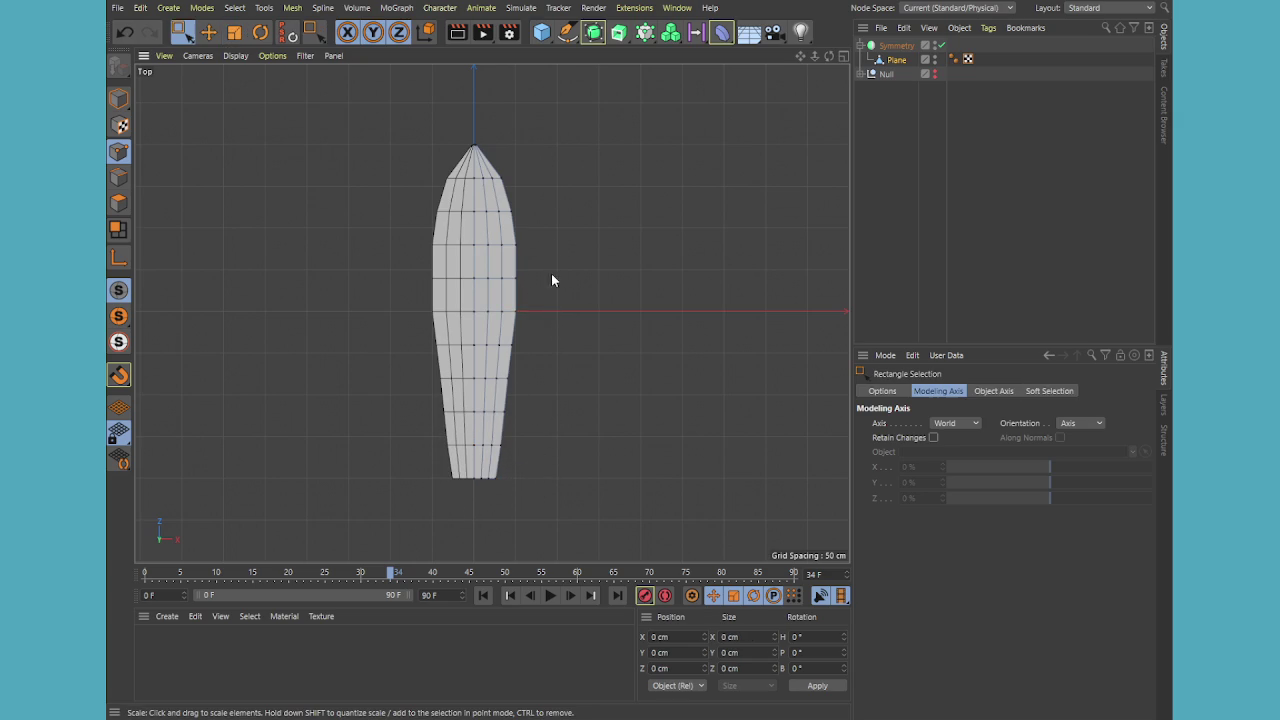
Narrow the three top rows, then two upper-half rows, slightly
left_click(397, 318)
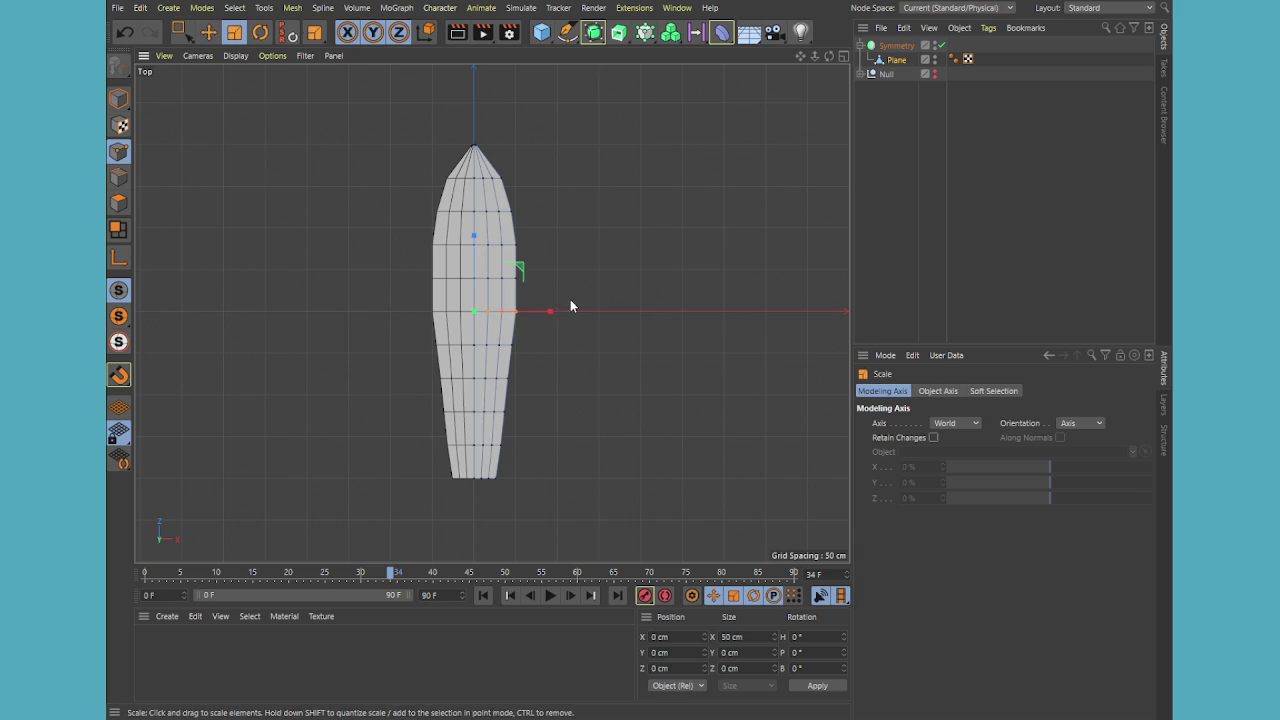
key("0")
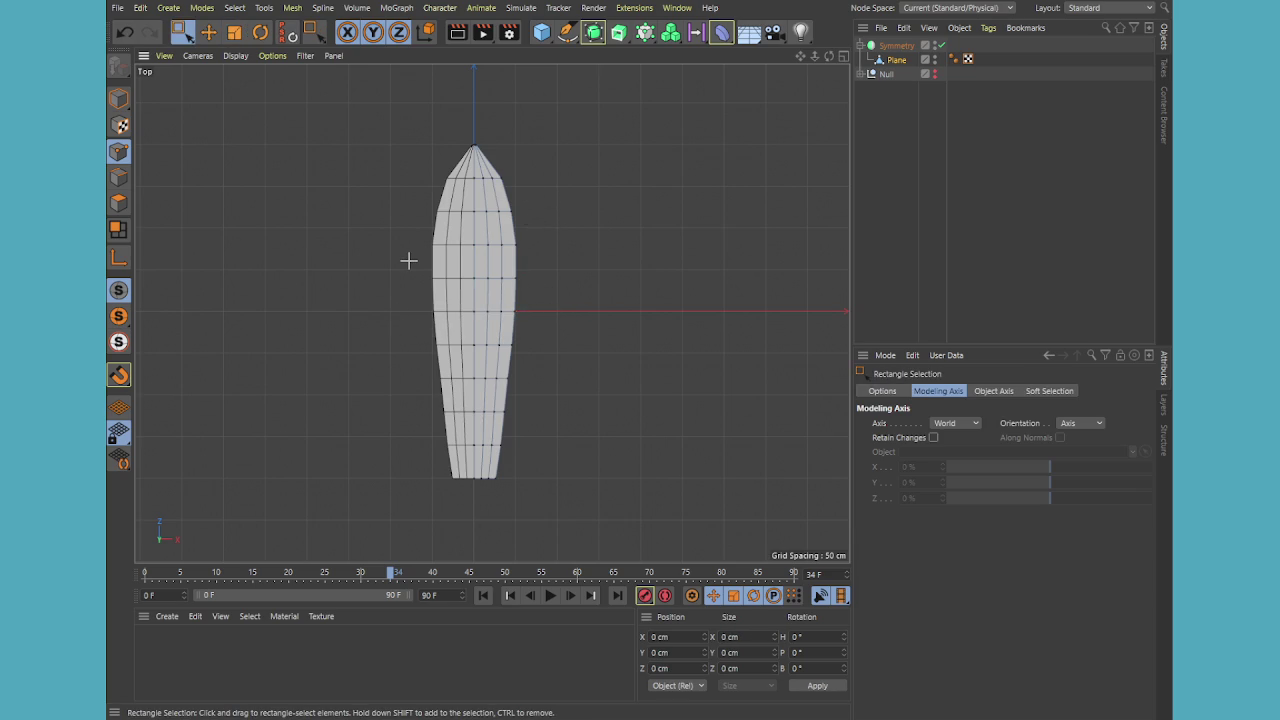
left_click_drag(408, 260, 568, 172)
key("t")
left_click_drag(556, 314, 547, 314)
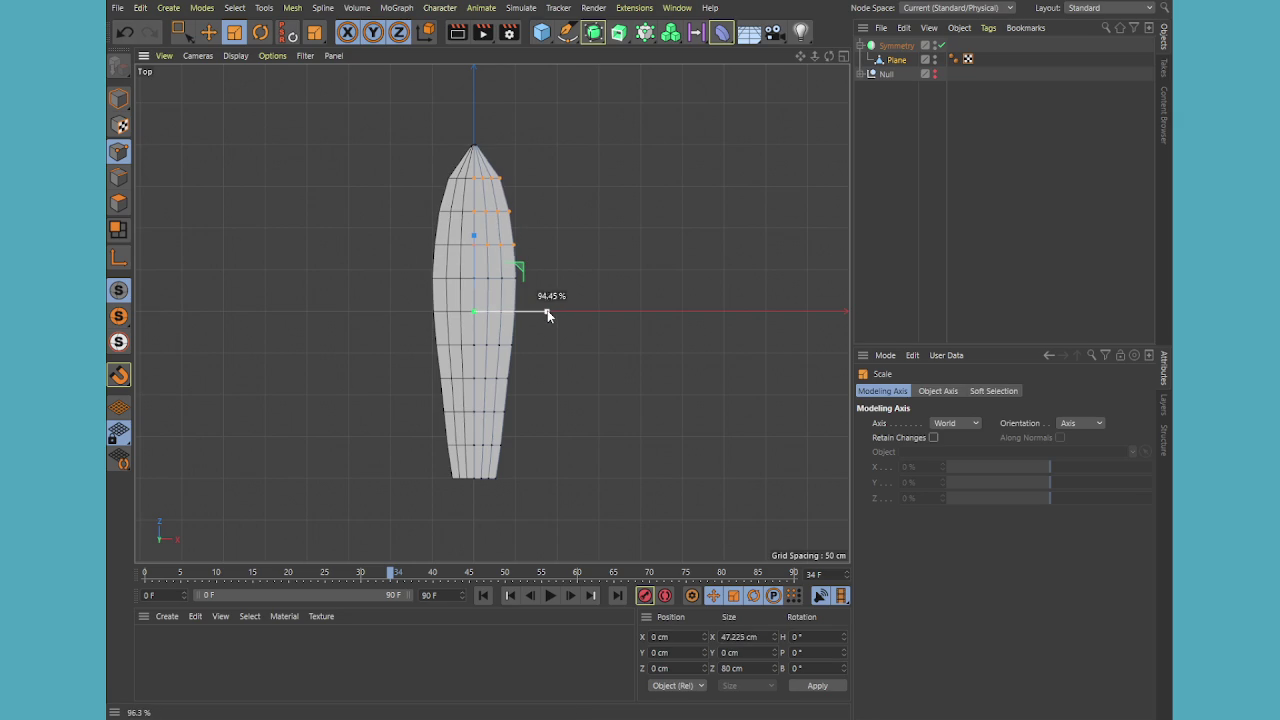
left_click(550, 248)
key("0")
left_click_drag(545, 234, 444, 295)
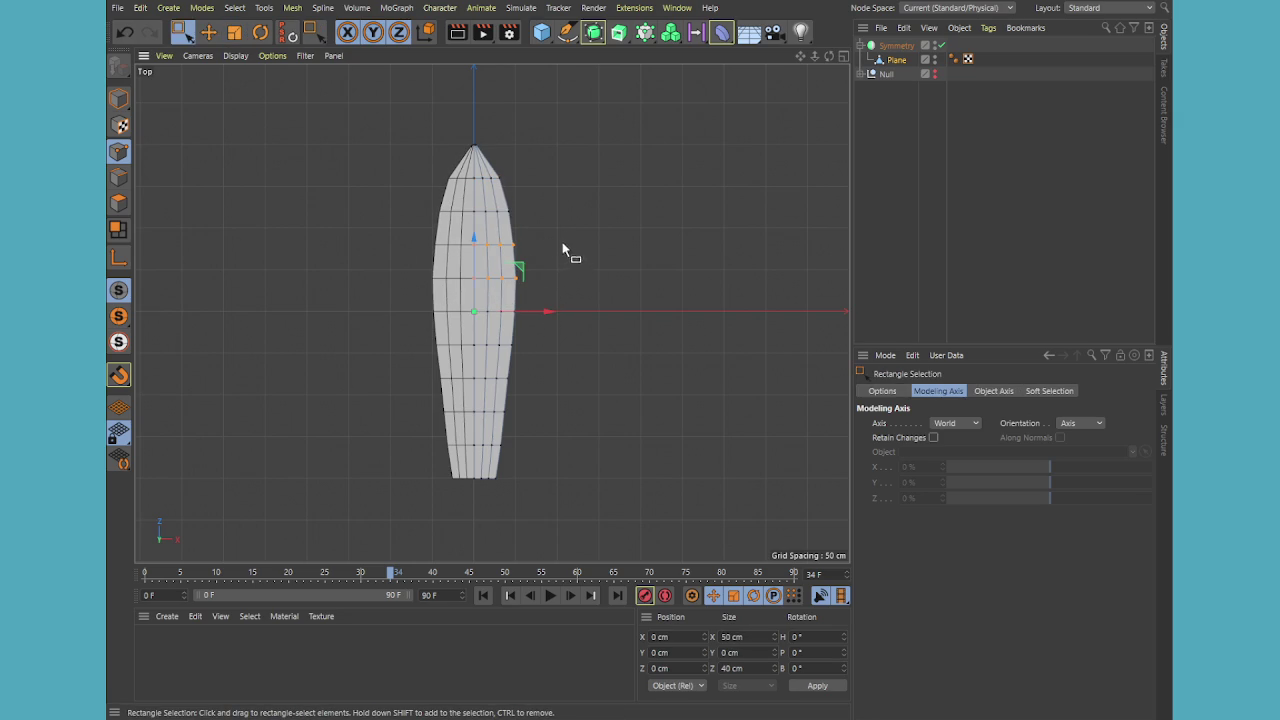
key("t")
left_click_drag(556, 314, 549, 307)
Pinch the bottom points inward to 65% and then further
key("0")
left_click(546, 310)
left_click_drag(537, 440, 450, 452)
key("t")
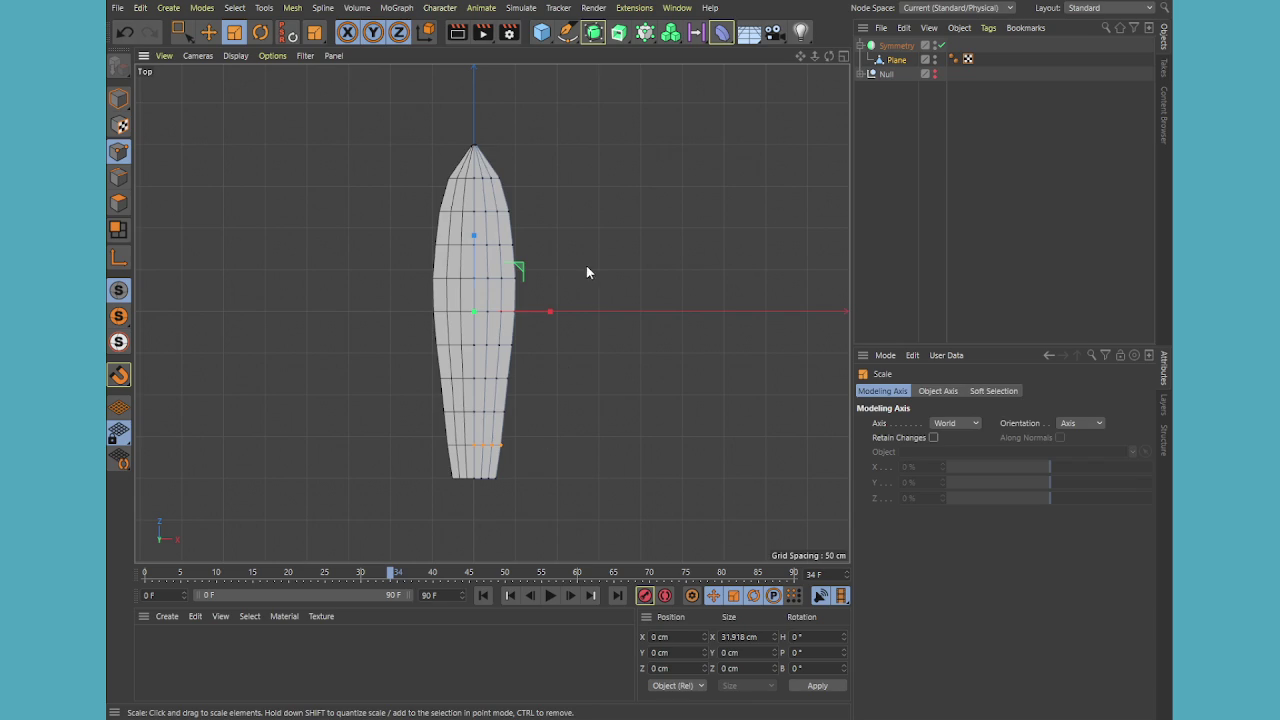
left_click_drag(550, 311, 549, 311)
left_click(557, 478)
key("0")
left_click_drag(528, 468, 412, 517)
key("t")
left_click_drag(562, 315, 522, 312)
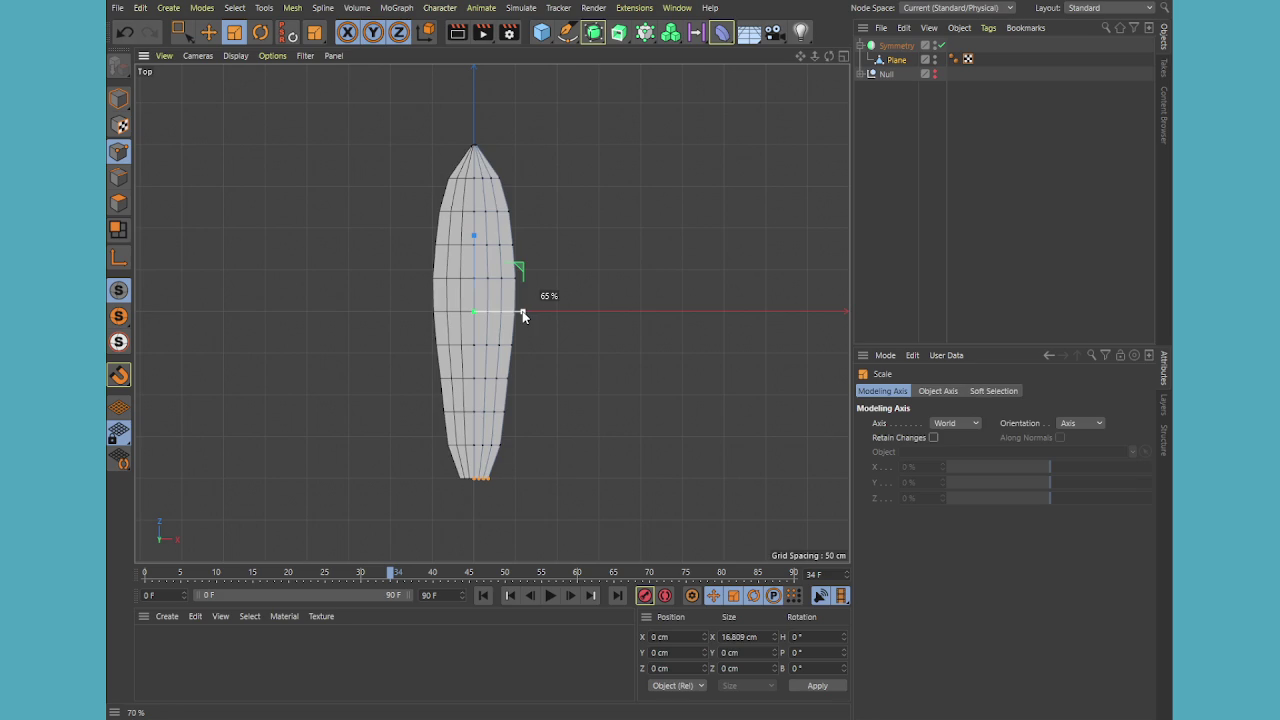
left_click_drag(522, 316, 505, 314)
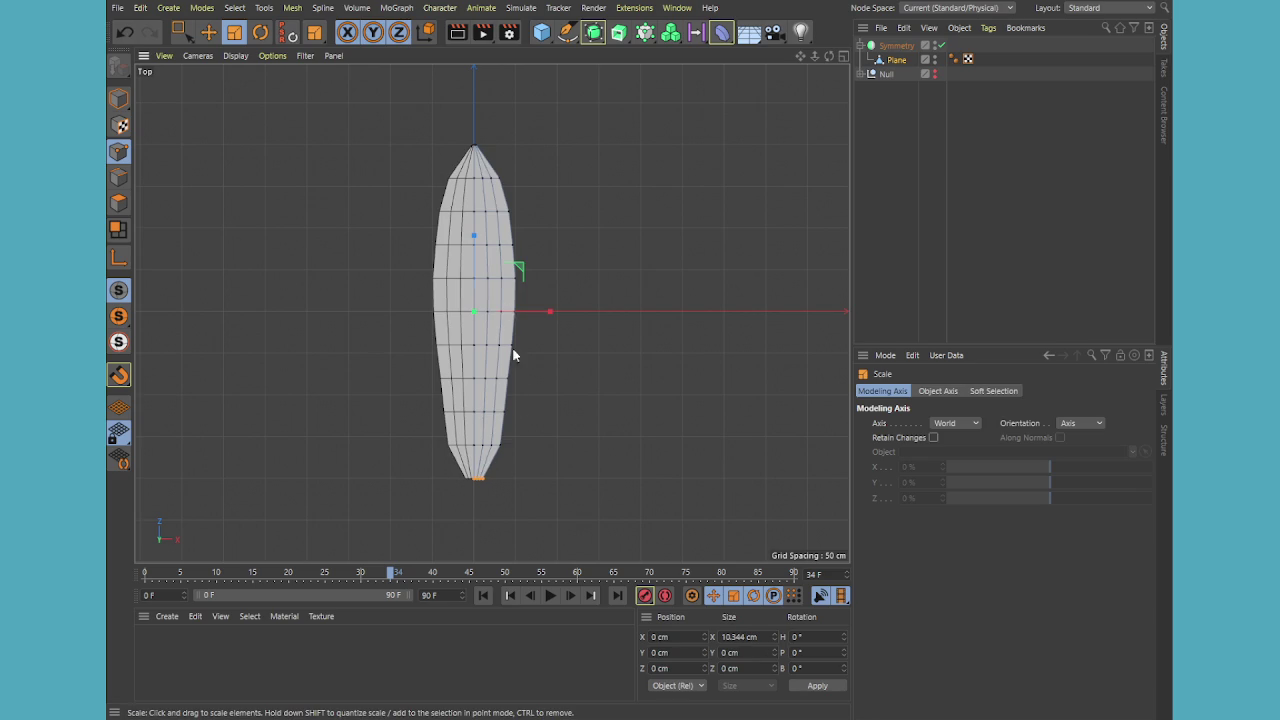
Narrow the row just above the bottom tip and clear the selection
key("0")
left_click_drag(446, 438, 510, 452)
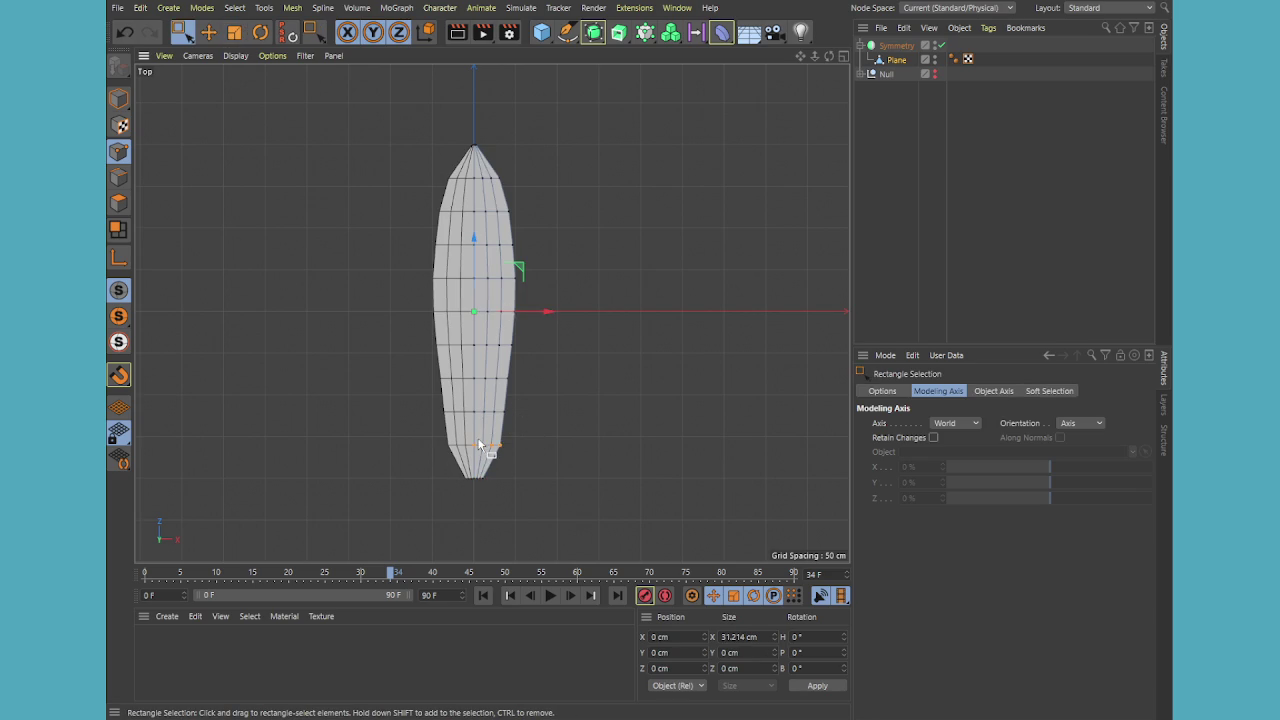
key("t")
left_click_drag(543, 330, 543, 314)
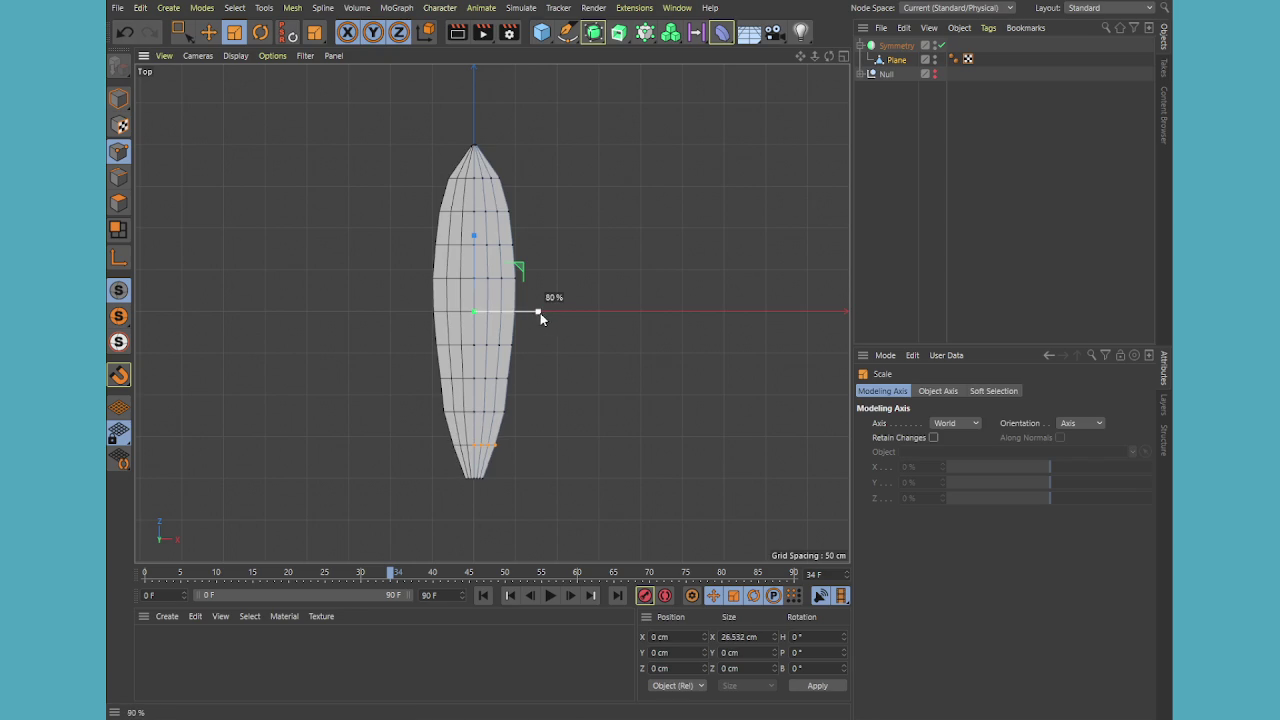
key("0")
left_click_drag(410, 416, 505, 402)
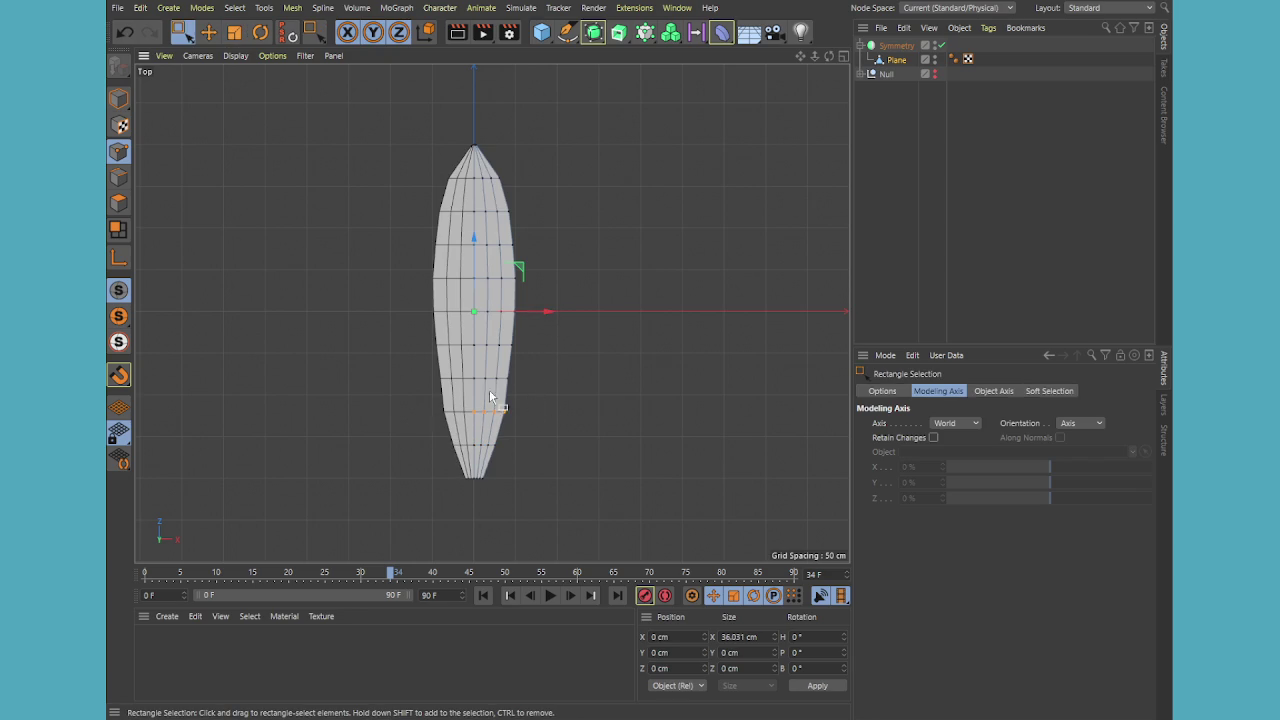
key("t")
left_click(549, 314)
left_click(580, 285)
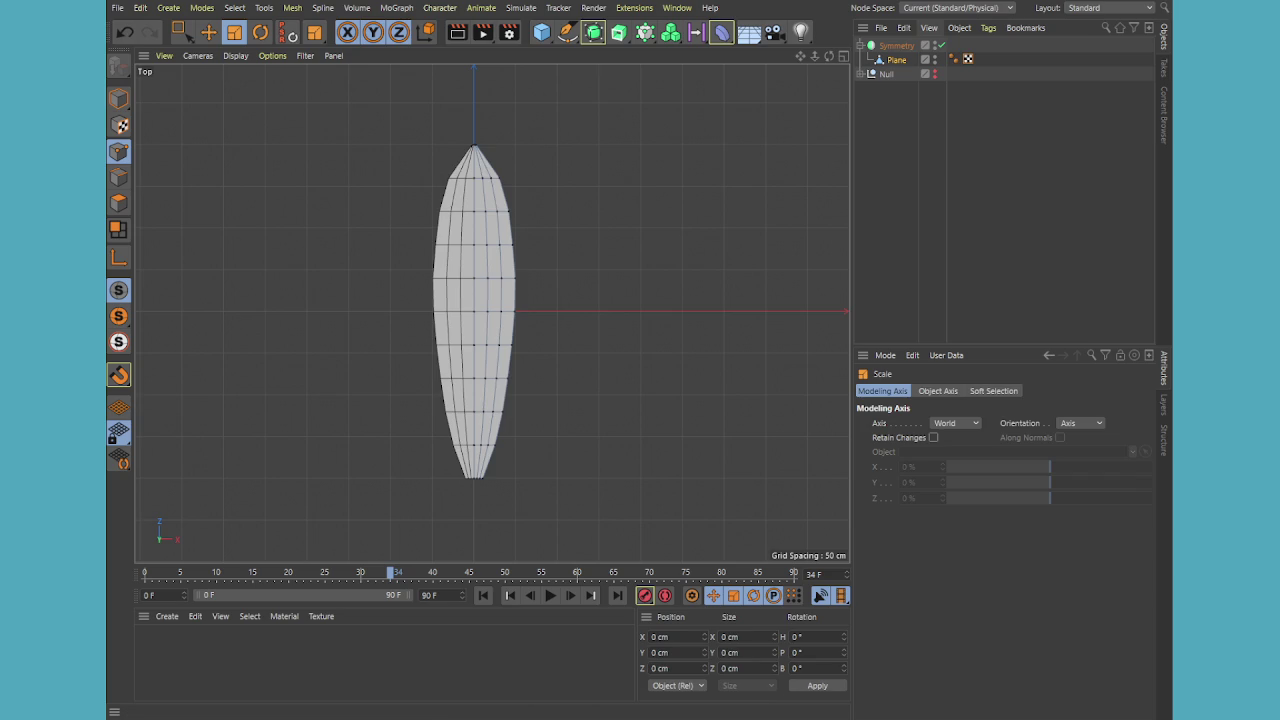
Switch to the full Perspective view and orbit to see the leaf from the side
left_click(900, 60)
middle_click(569, 287)
middle_click(432, 233)
left_click(901, 193)
mouse_move(591, 303)
left_mouse_down("alt")
mouse_move(708, 221)
mouse_move(651, 306)
mouse_move(606, 329)
left_mouse_up("alt")
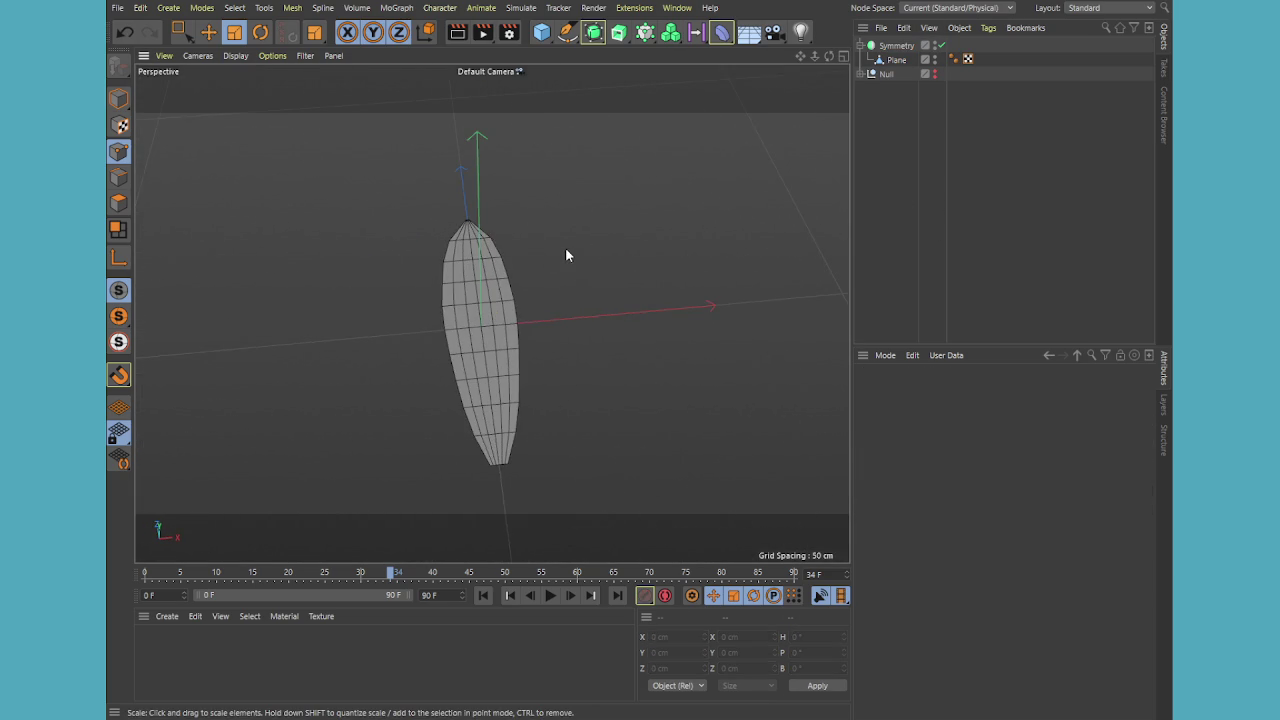
Return to the full Top view with Plane selected and zoom onto the leaf tip
middle_click(697, 194)
middle_click(697, 194)
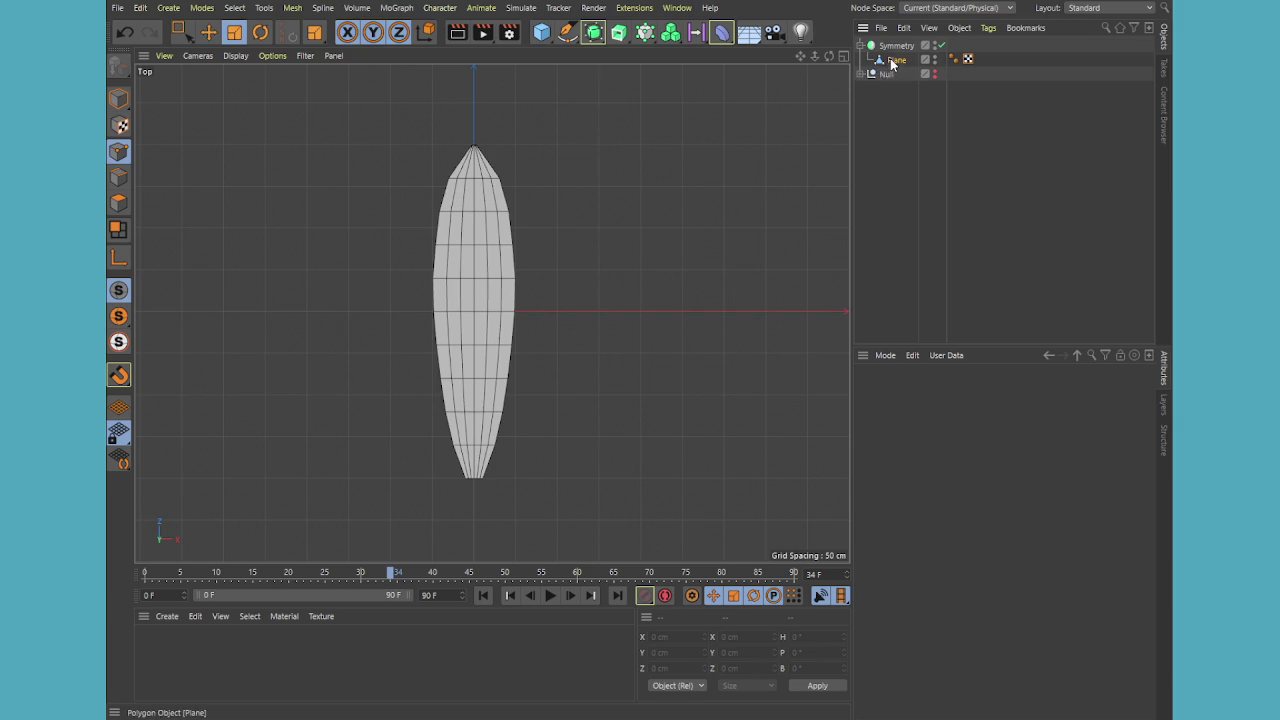
left_click(504, 174)
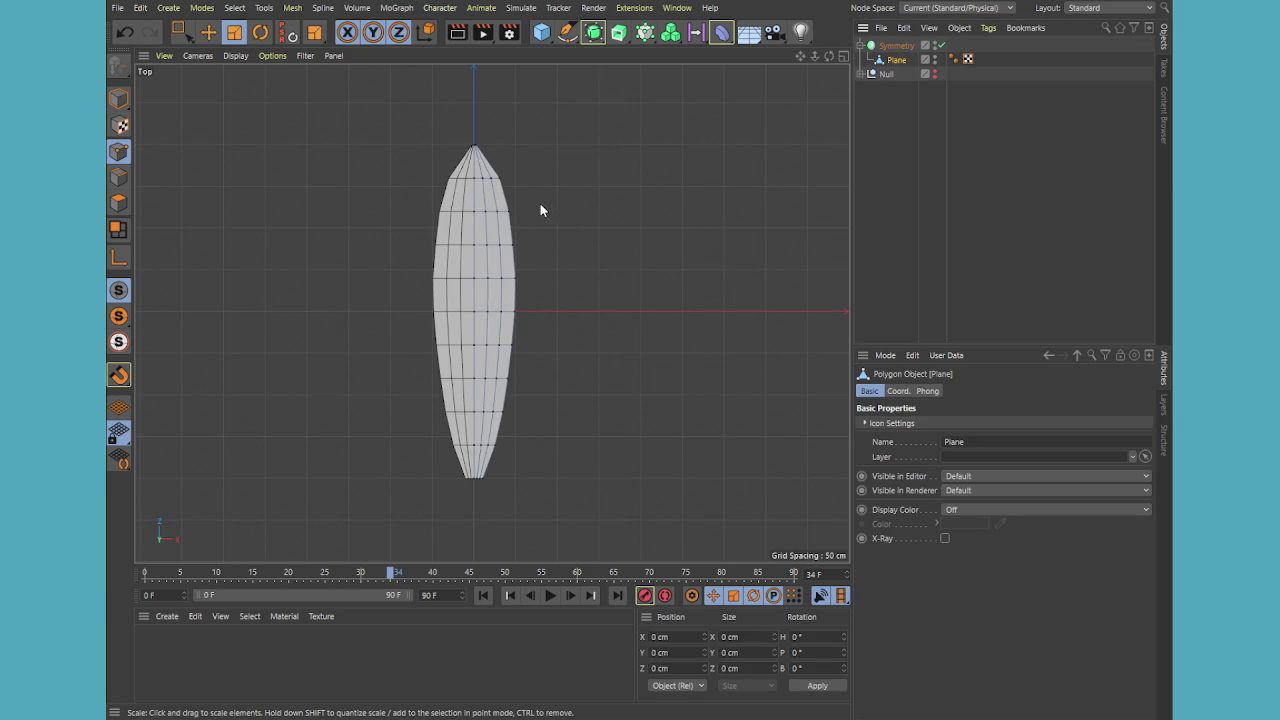
scroll(463, 143, "up", 2)
scroll(463, 143, "up", 2)
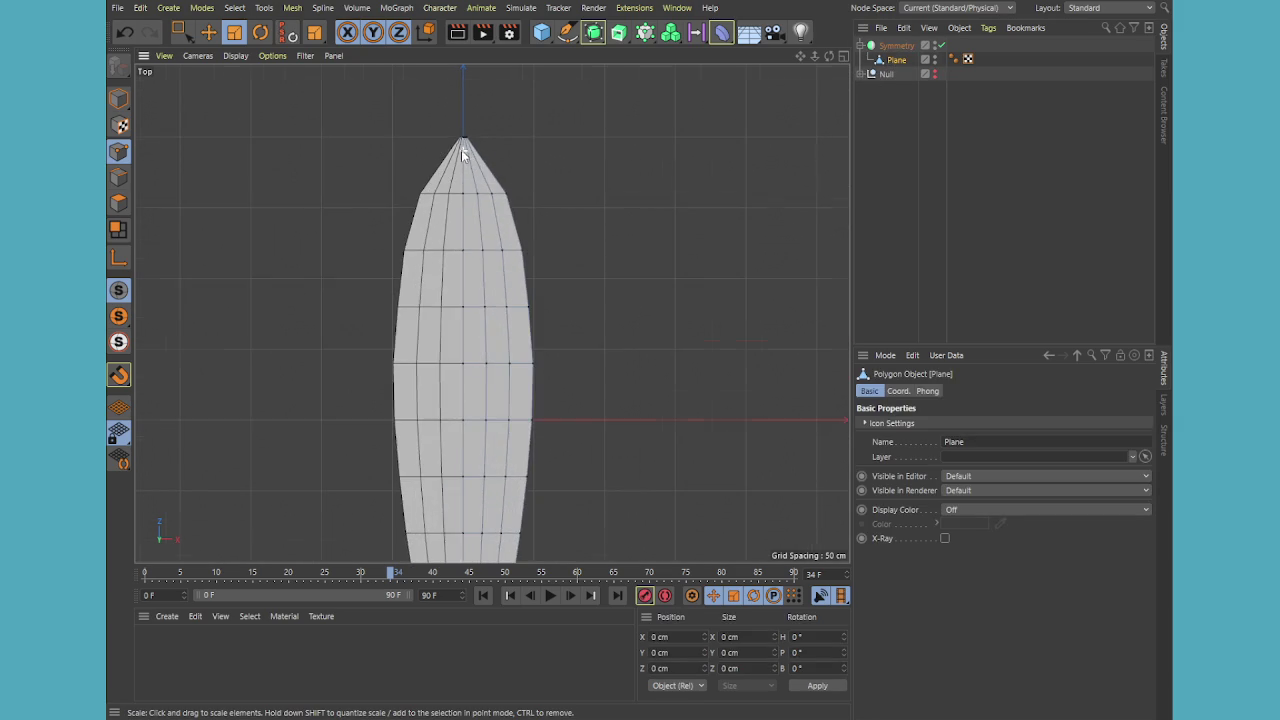
scroll(466, 131, "up", 3)
scroll(457, 160, "up", 3)
scroll(457, 160, "up", 2)
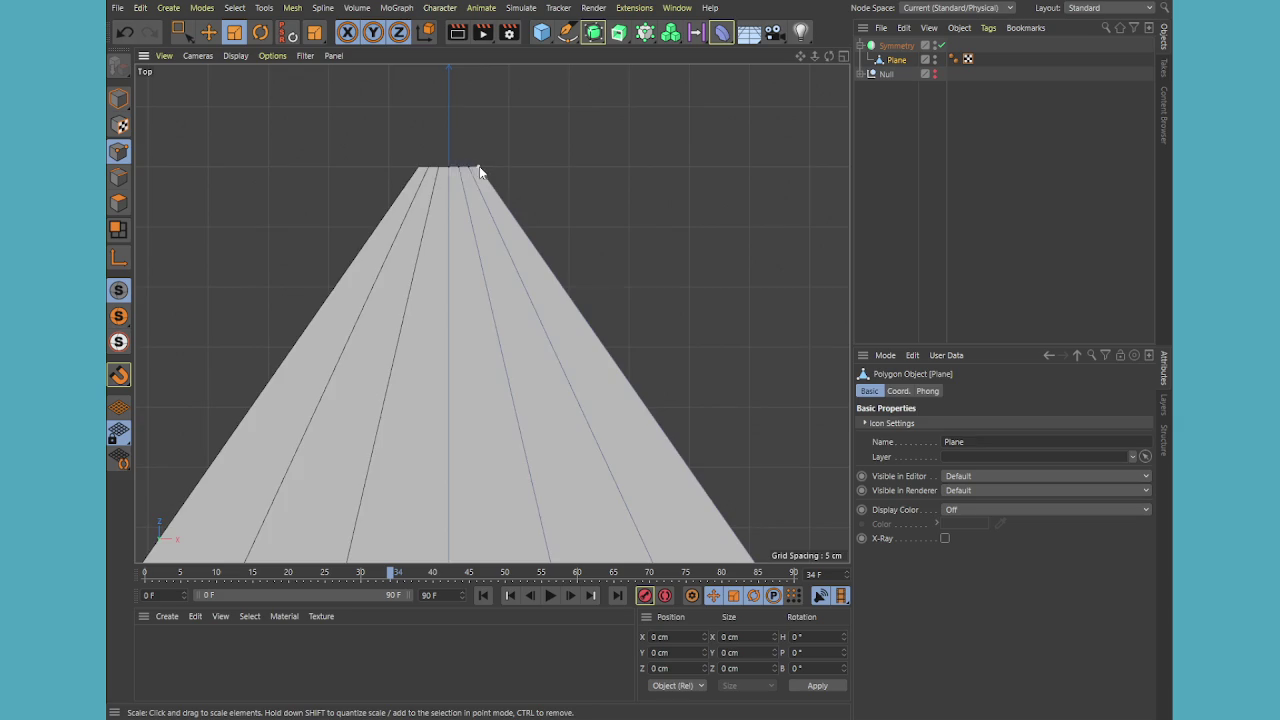
scroll(478, 172, "up", 2)
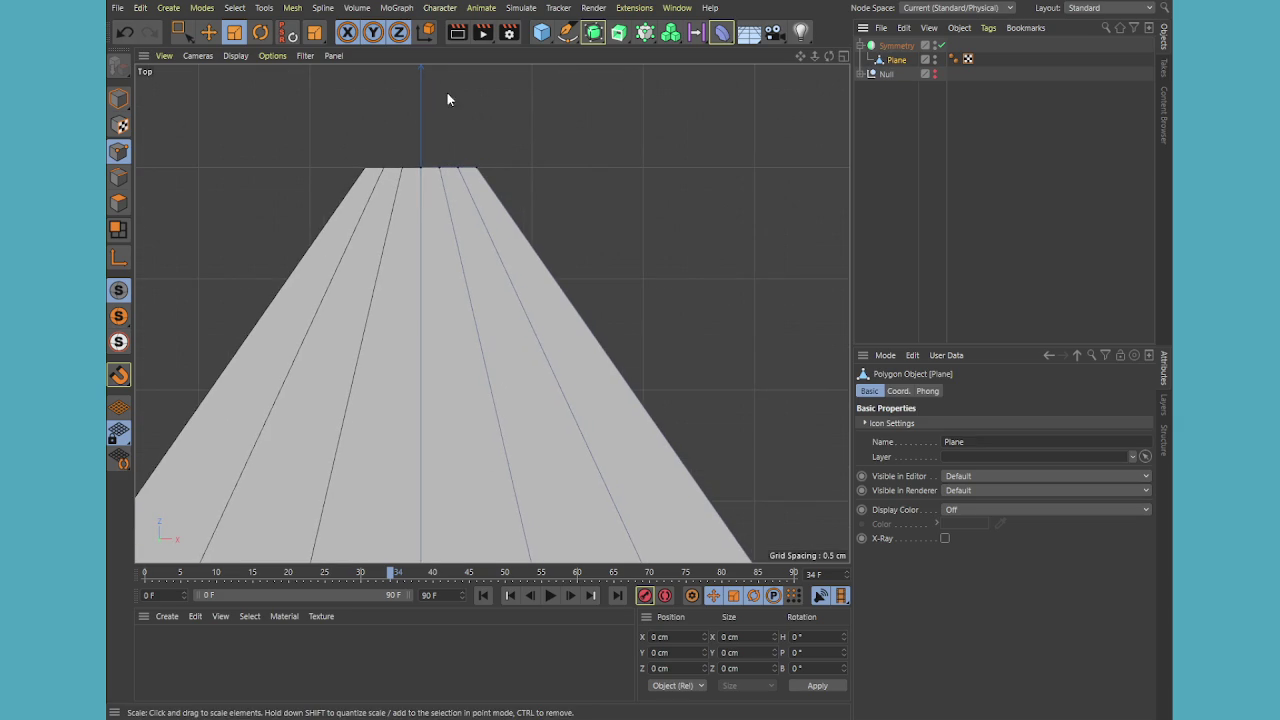
scroll(215, 110, "down", 2)
scroll(307, 208, "down", 3)
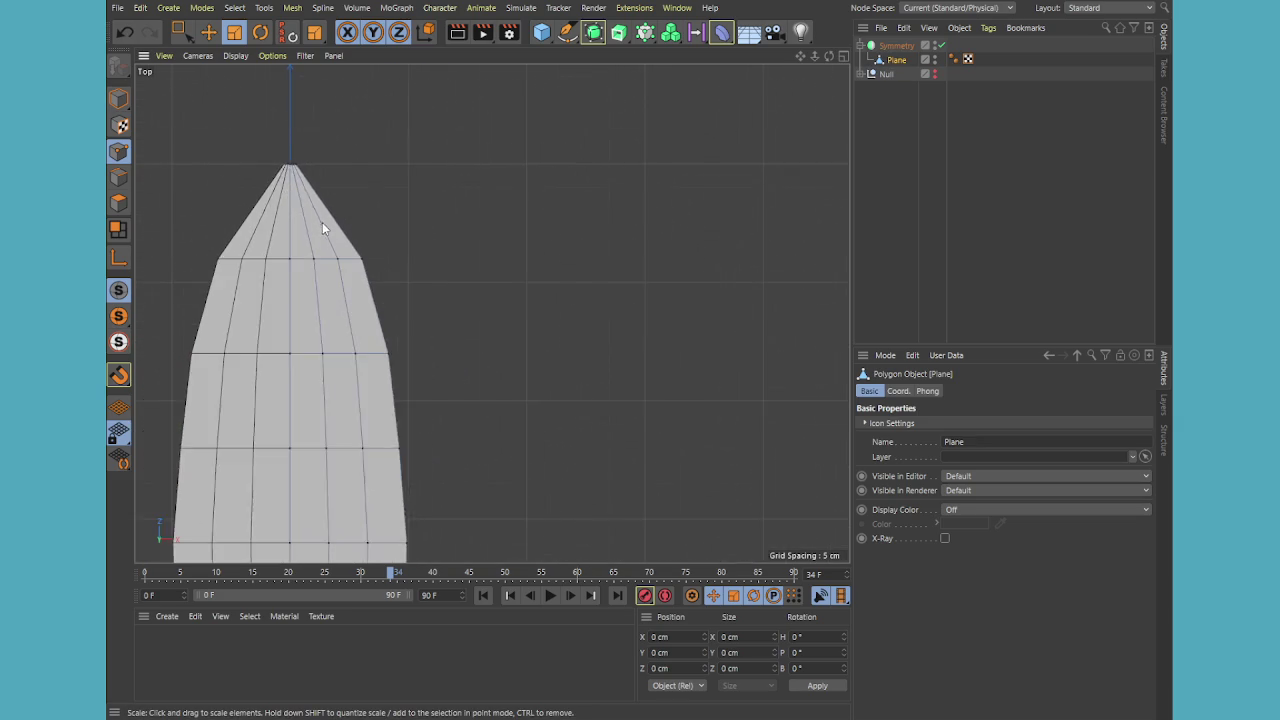
scroll(274, 173, "down", 2)
left_click(183, 35)
Squeeze the leaf's tip point into a sharp point
left_click_drag(343, 166, 260, 212)
key("t")
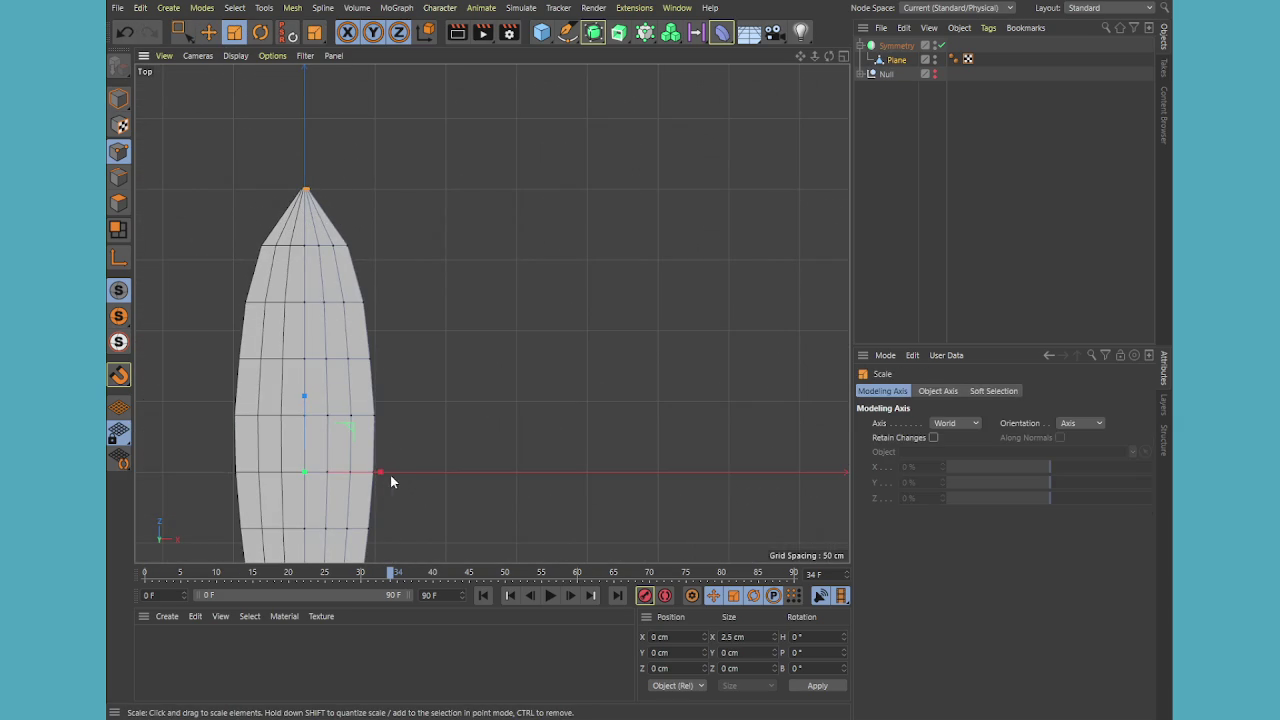
mouse_move(380, 472)
left_mouse_down()
mouse_move(287, 468)
mouse_move(370, 465)
left_mouse_up()
scroll(418, 298, "down", 3)
scroll(405, 275, "down", 2)
Narrow the top row of points and select the widest row for scaling
key("0")
left_click_drag(400, 258, 337, 289)
key("t")
left_click_drag(433, 392, 427, 382)
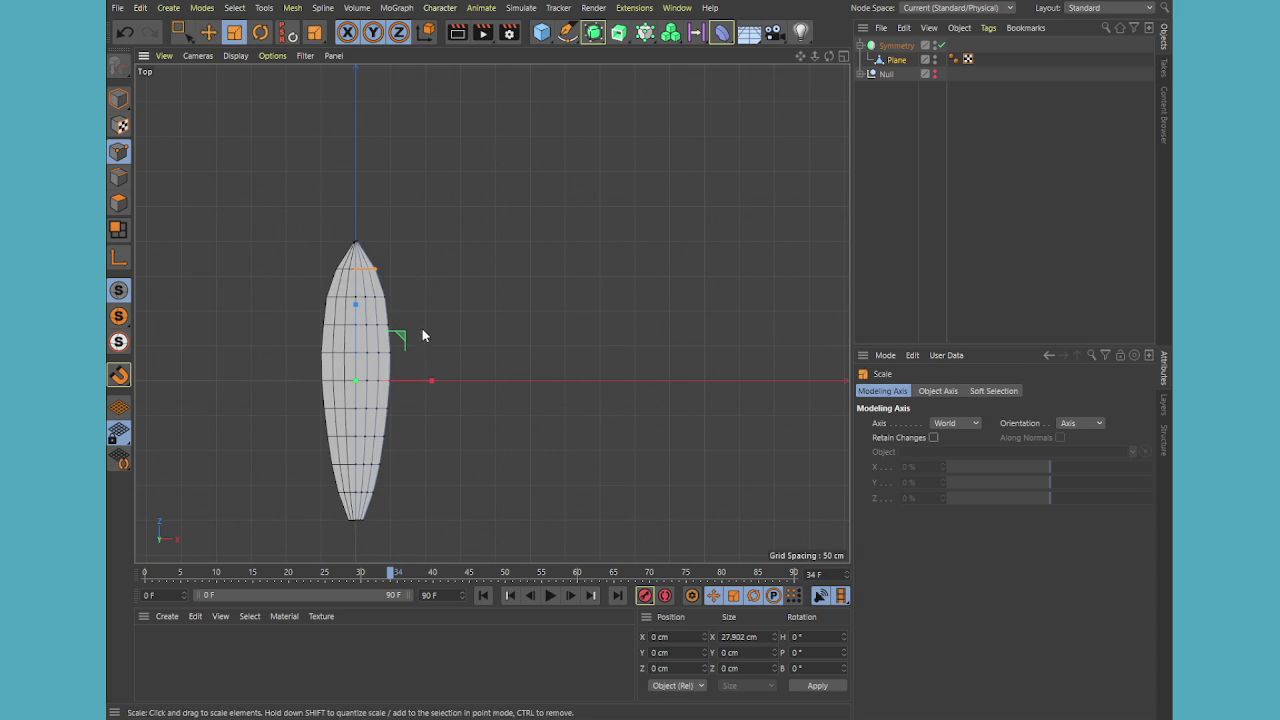
mouse_move(410, 284)
left_mouse_down()
mouse_move(322, 310)
mouse_move(446, 358)
mouse_move(426, 381)
left_mouse_up()
key("0")
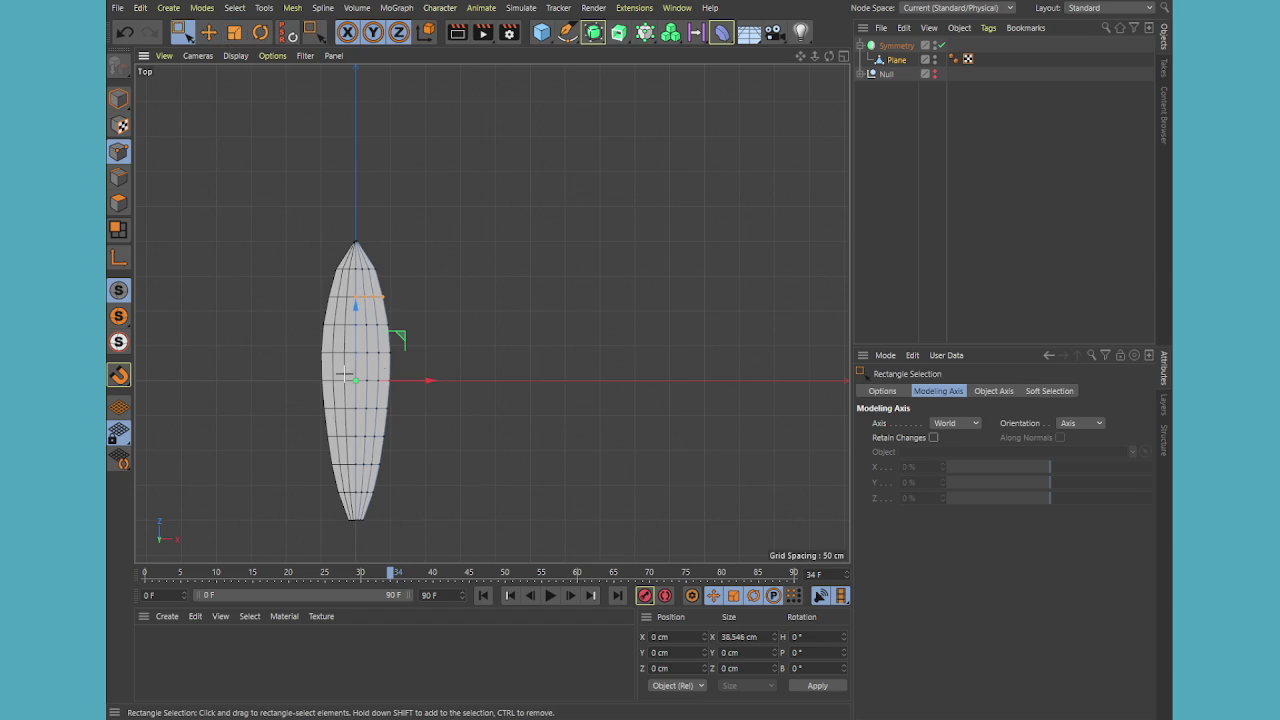
left_click_drag(280, 371, 434, 380)
key("t")
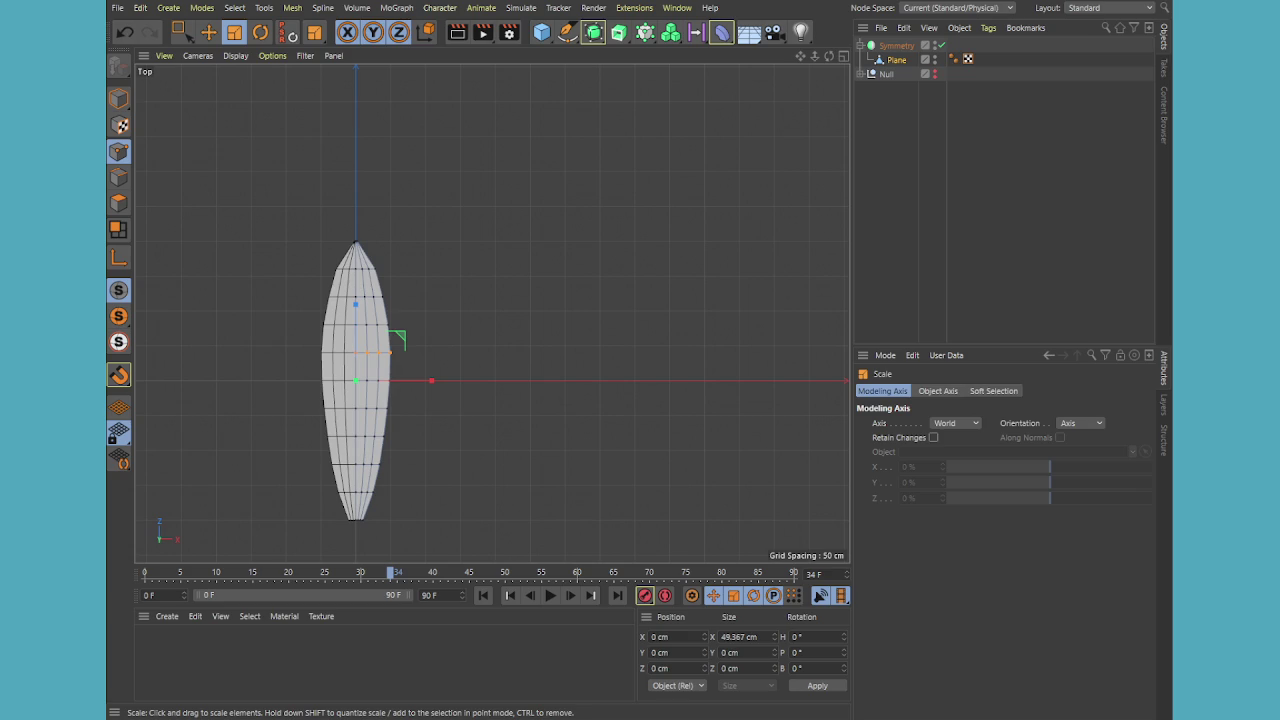
Select three rows in the leaf's lower half for scaling, then clear the selection
left_click(445, 428)
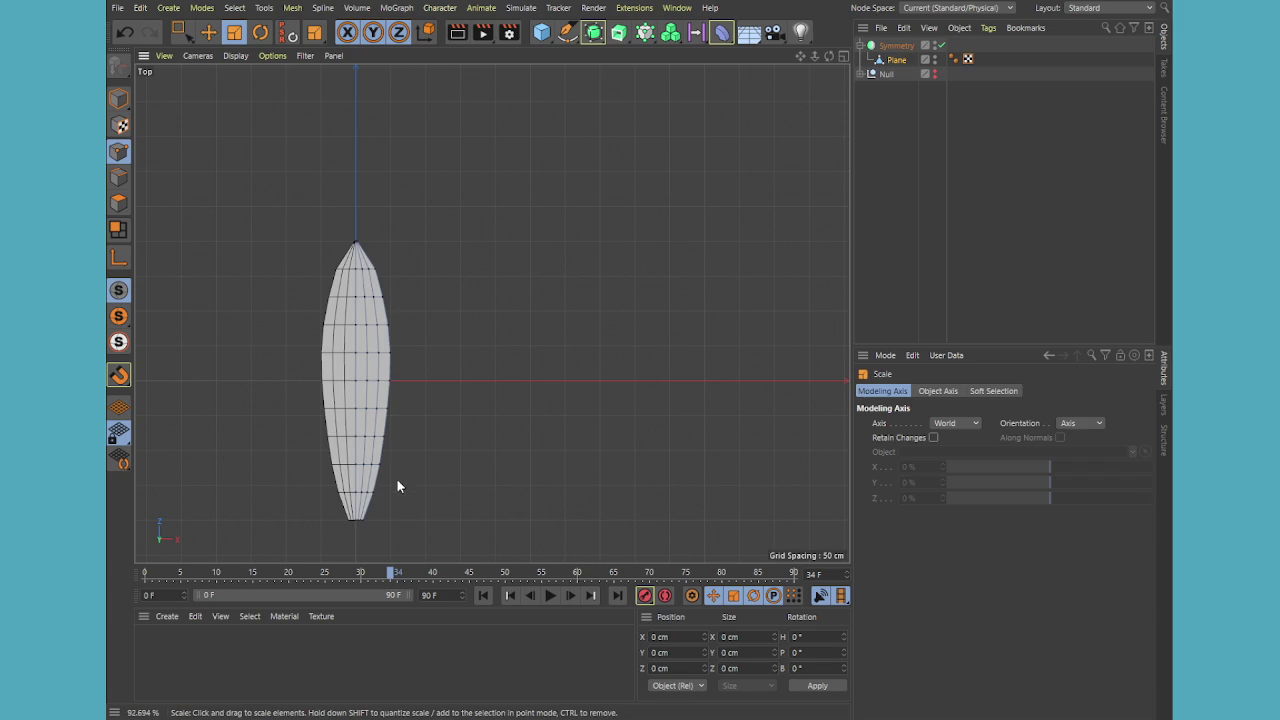
key("0")
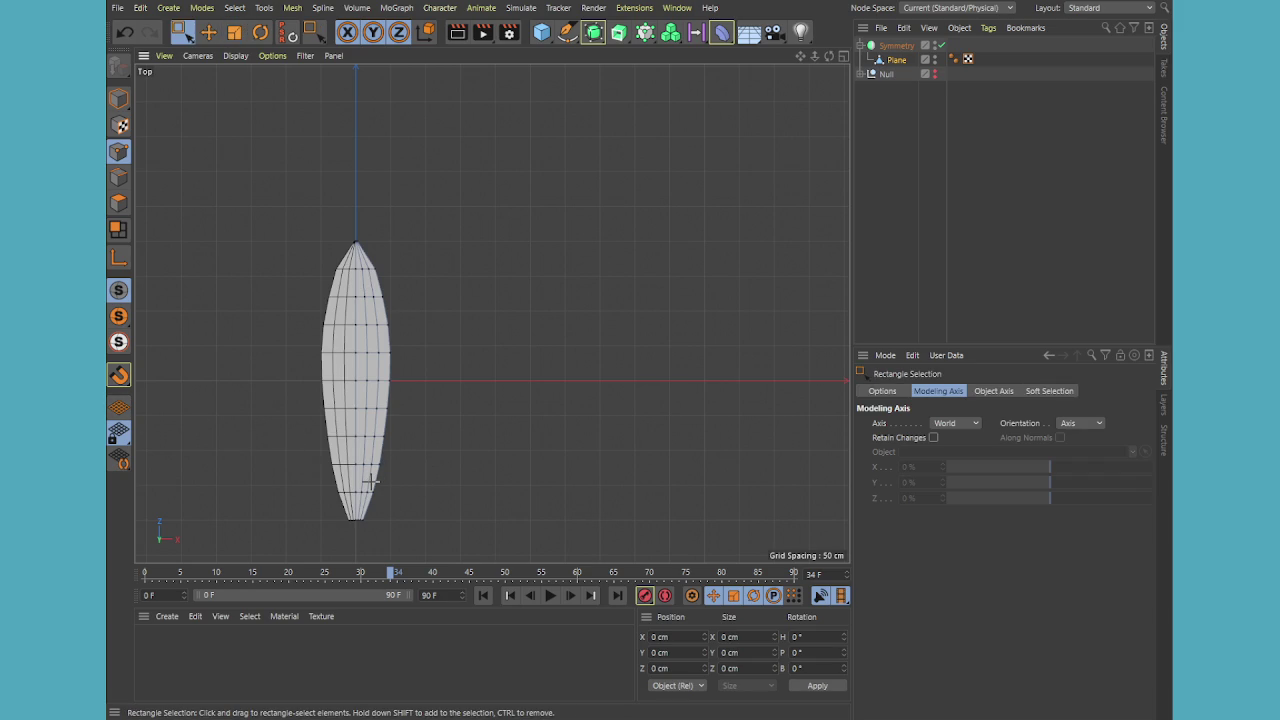
left_click_drag(306, 480, 418, 406)
left_click_drag(325, 484, 435, 386)
key("t")
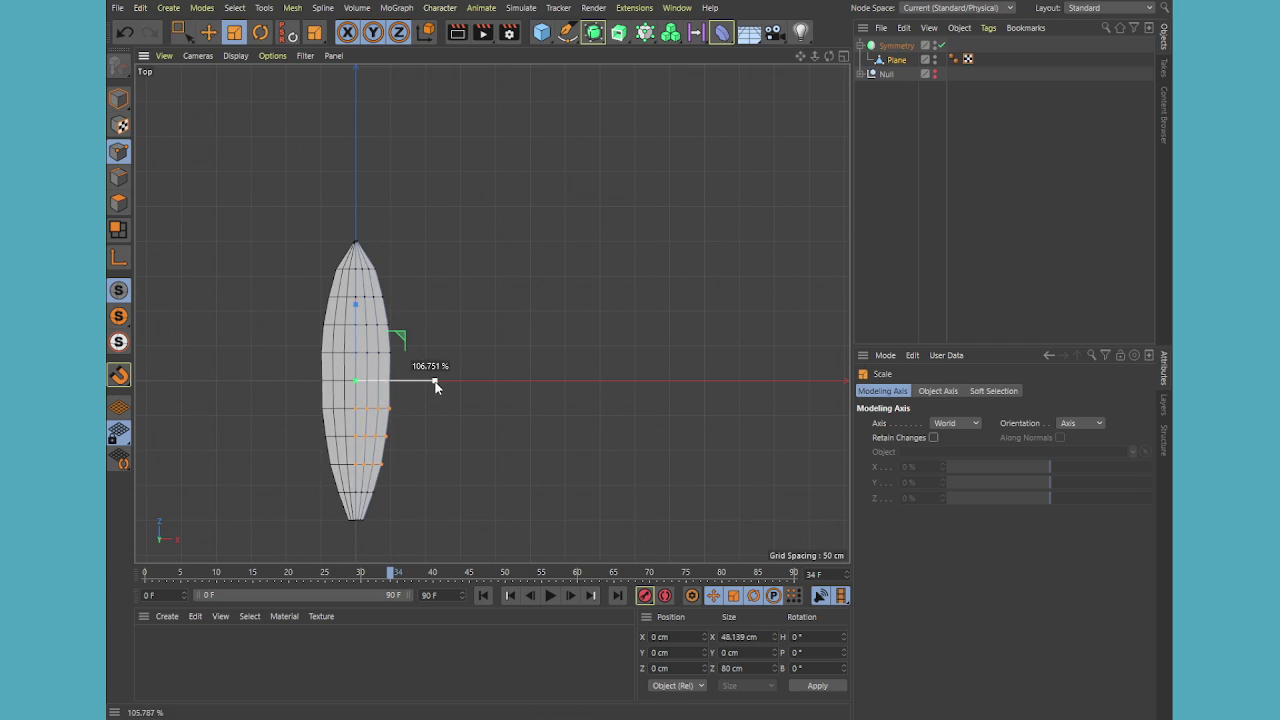
left_click(419, 446)
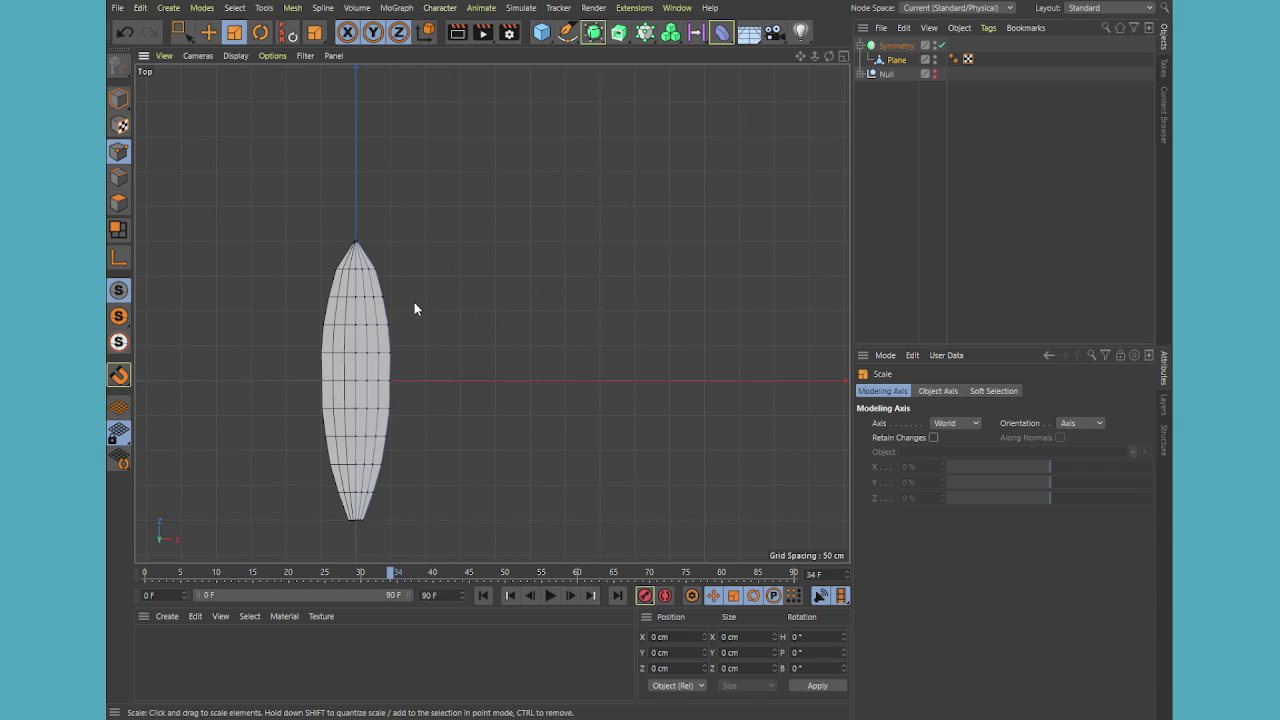
Widen two sets of upper-half rows slightly
key("0")
left_click_drag(299, 360, 307, 369)
key("t")
left_click_drag(431, 380, 436, 382)
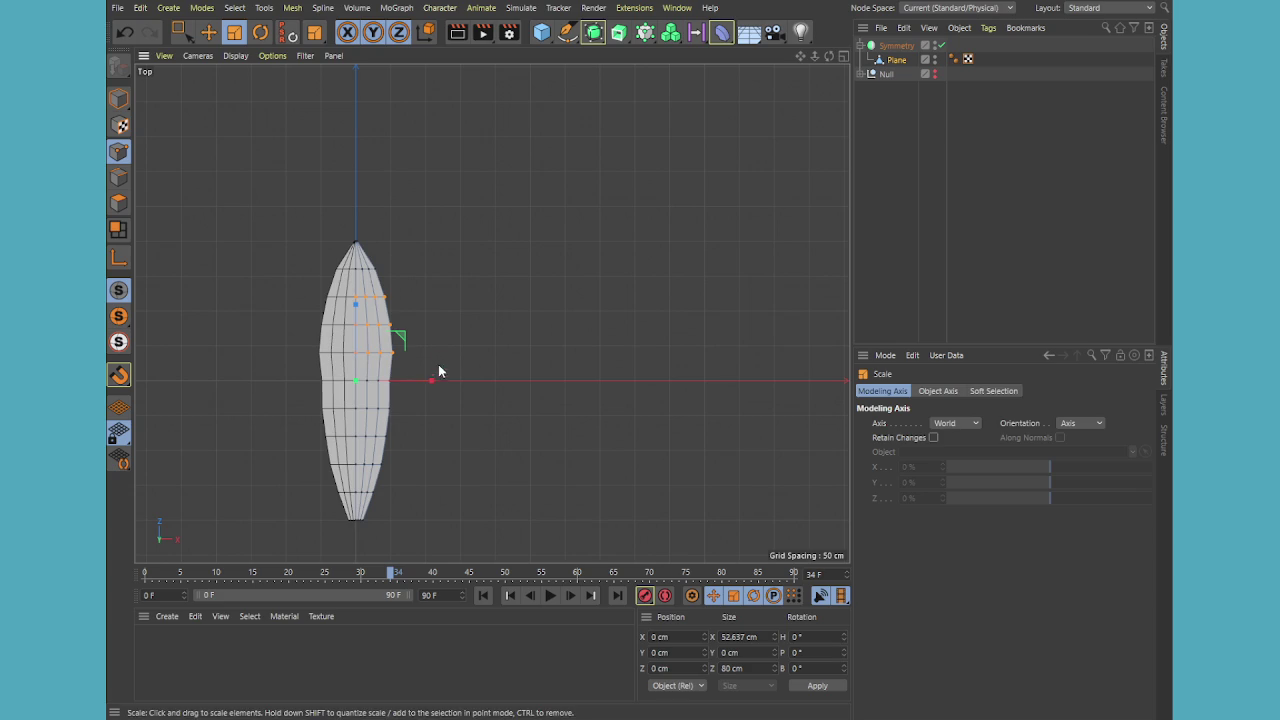
key("0")
left_click_drag(336, 395, 323, 400)
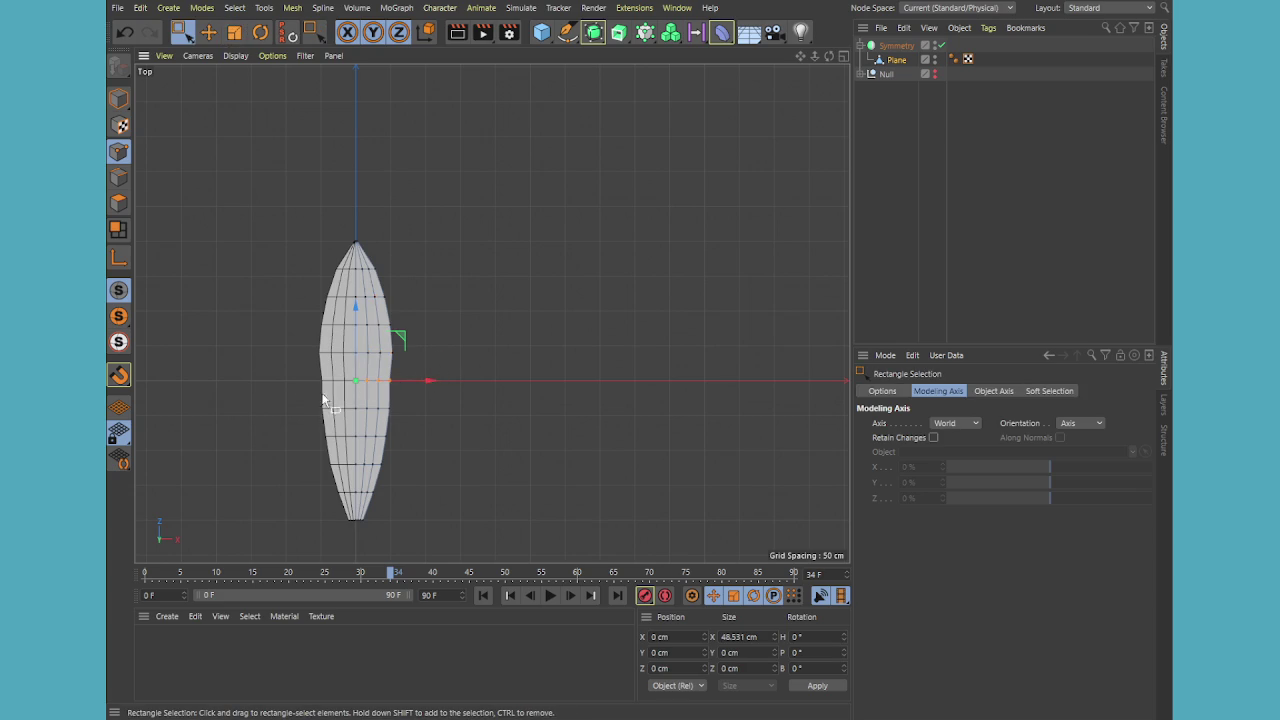
key("t")
left_click_drag(431, 383, 437, 384)
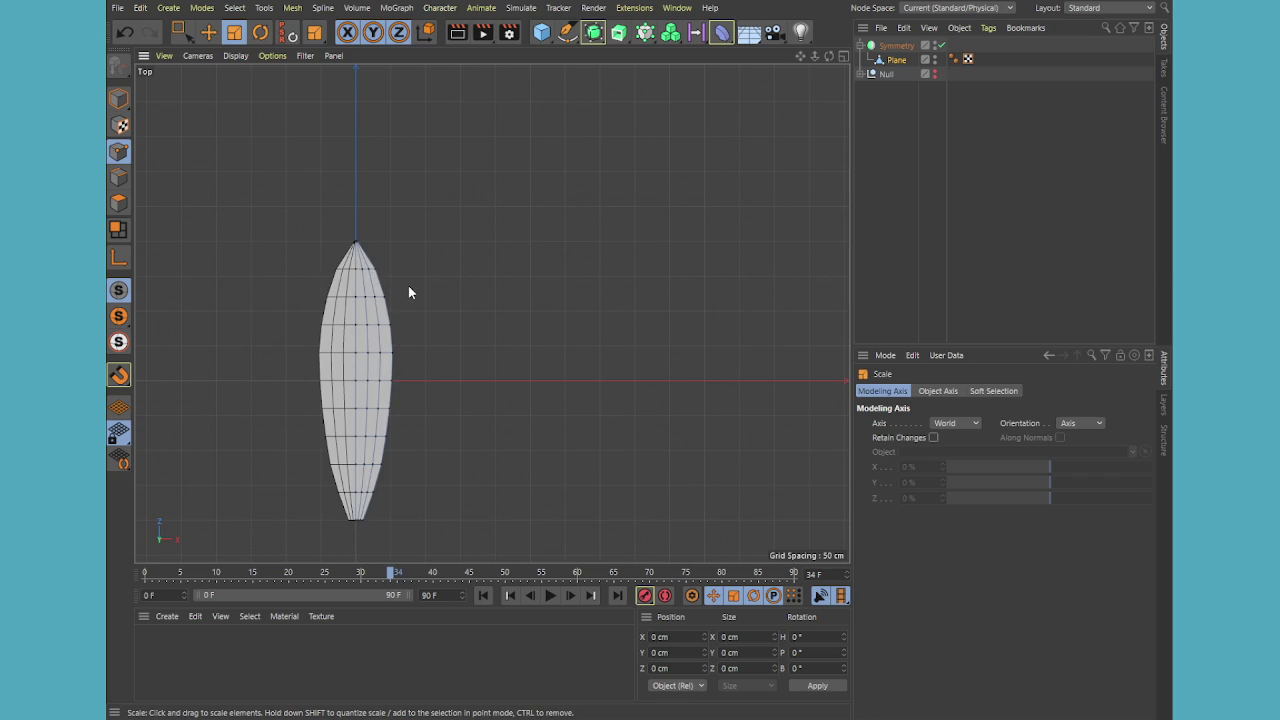
Widen the upper-right edge points slightly outward, then deselect all points
key("0")
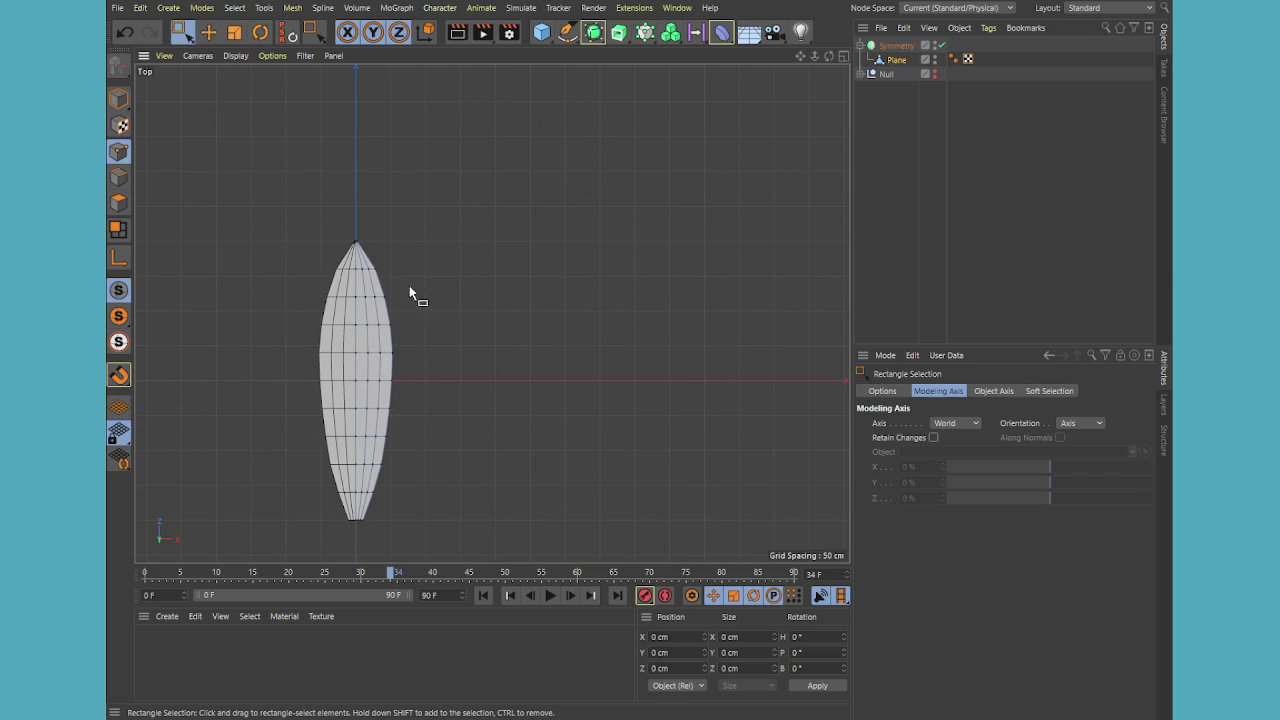
left_click_drag(340, 342, 443, 292)
key("t")
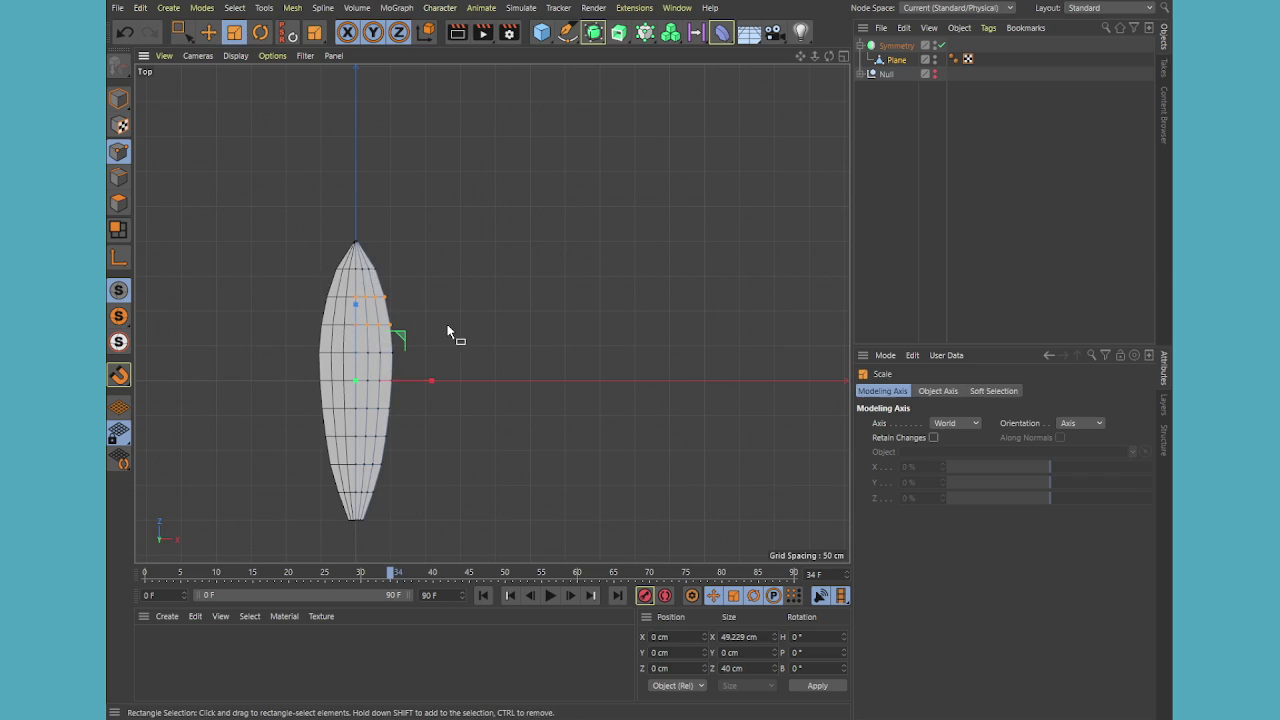
left_click_drag(437, 378, 436, 382)
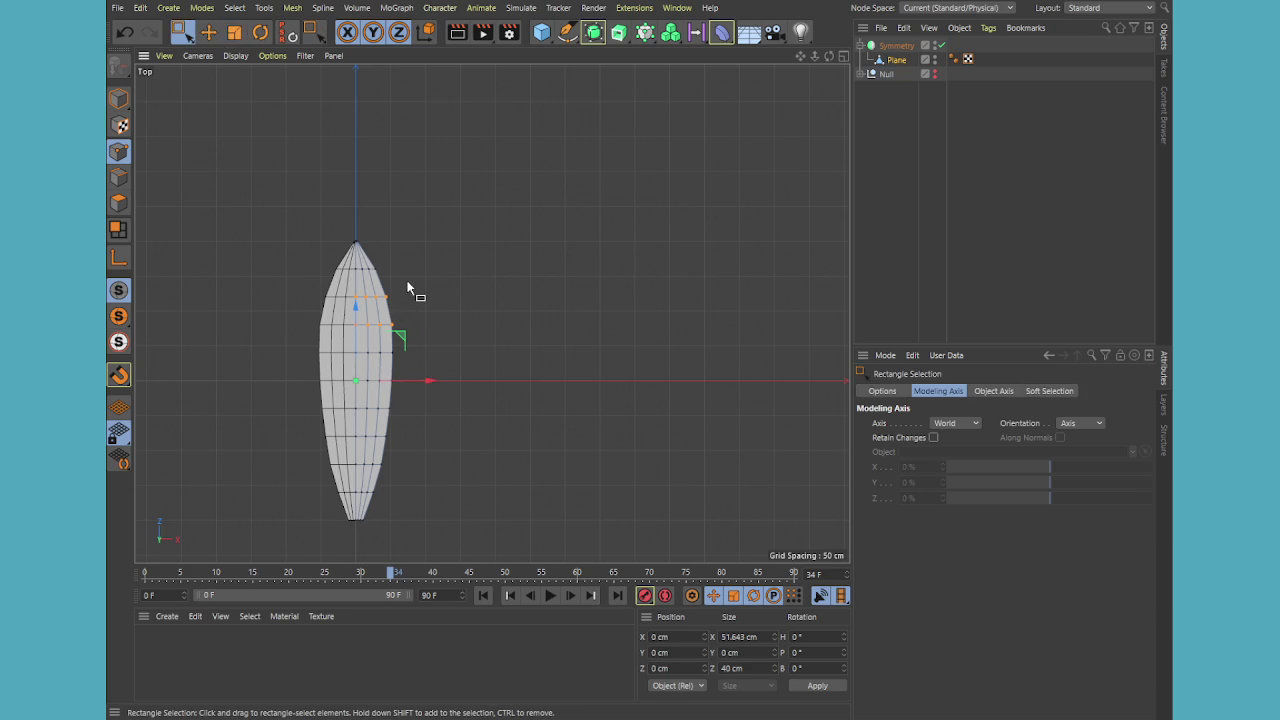
left_click(370, 322, "ctrl")
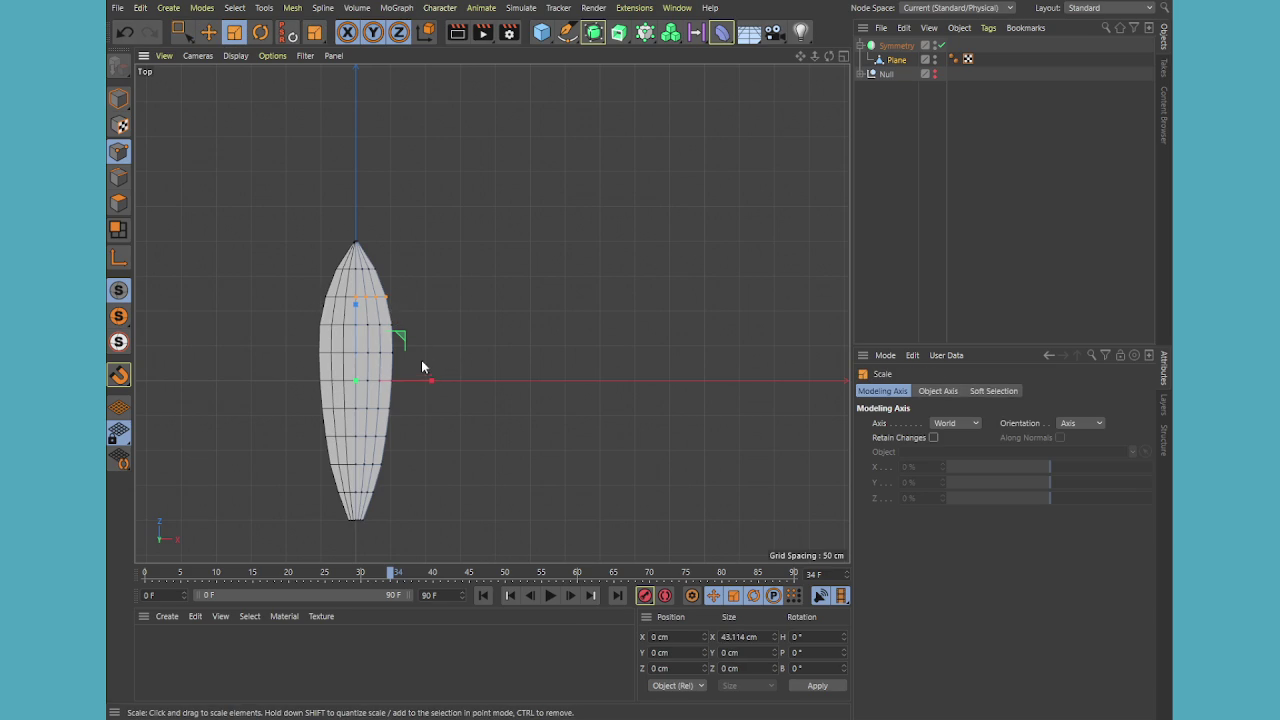
left_click_drag(436, 386, 437, 377)
left_click(446, 350)
Add a Bend deformer under the leaf Plane and fit it to its parent
scroll(373, 338, "down", 2)
middle_click(373, 338)
middle_click(325, 290)
left_click(919, 209)
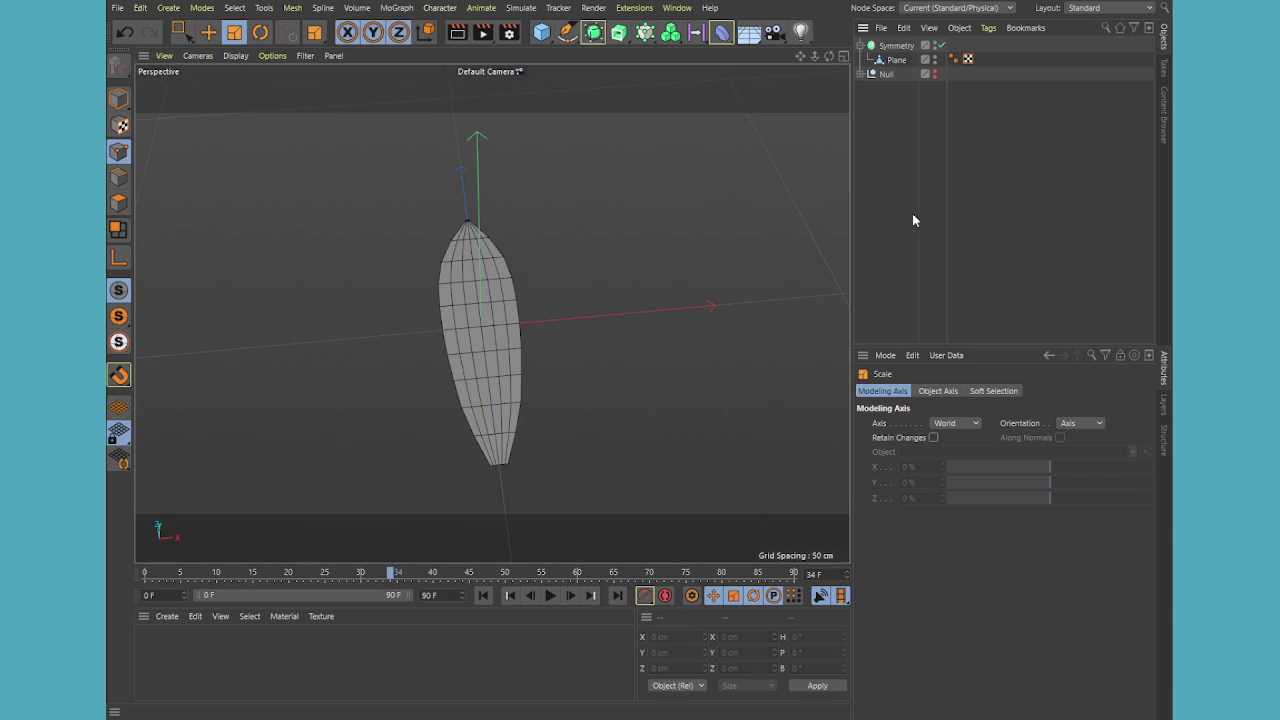
mouse_move(533, 376)
left_mouse_down("alt")
mouse_move(400, 386)
mouse_move(574, 337)
mouse_move(600, 249)
mouse_move(404, 310)
left_mouse_up("alt")
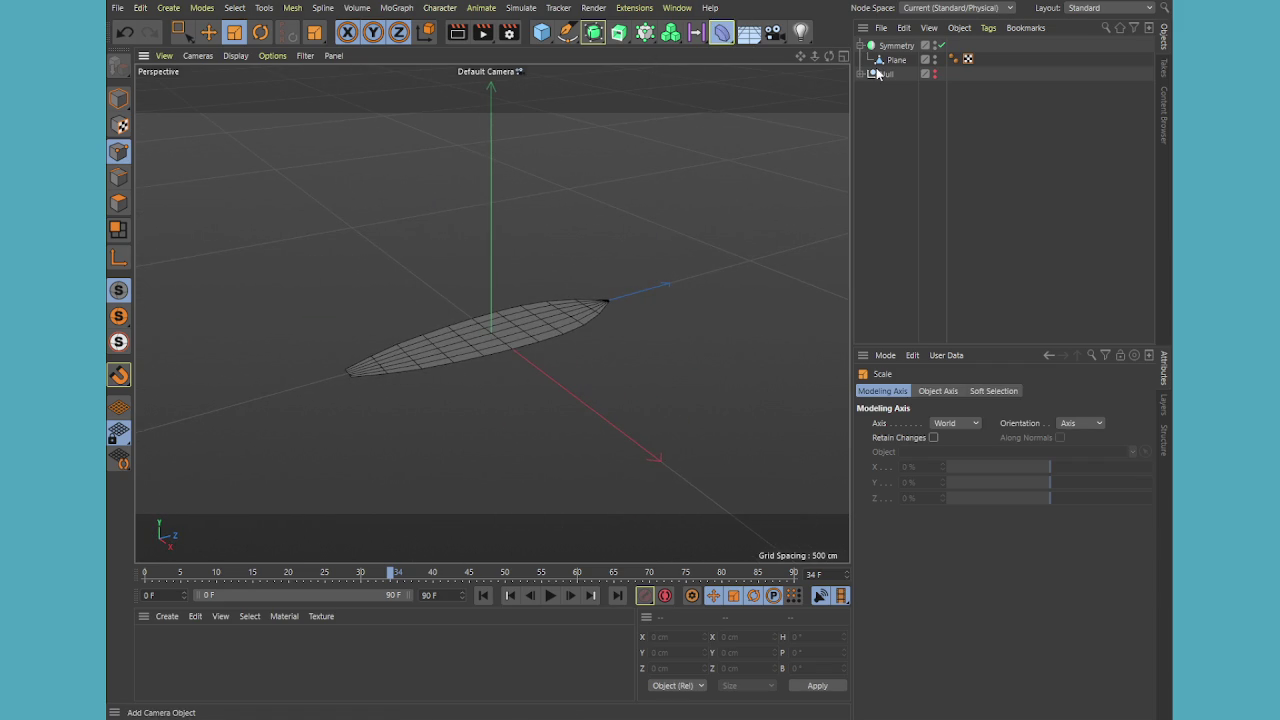
left_click(722, 32)
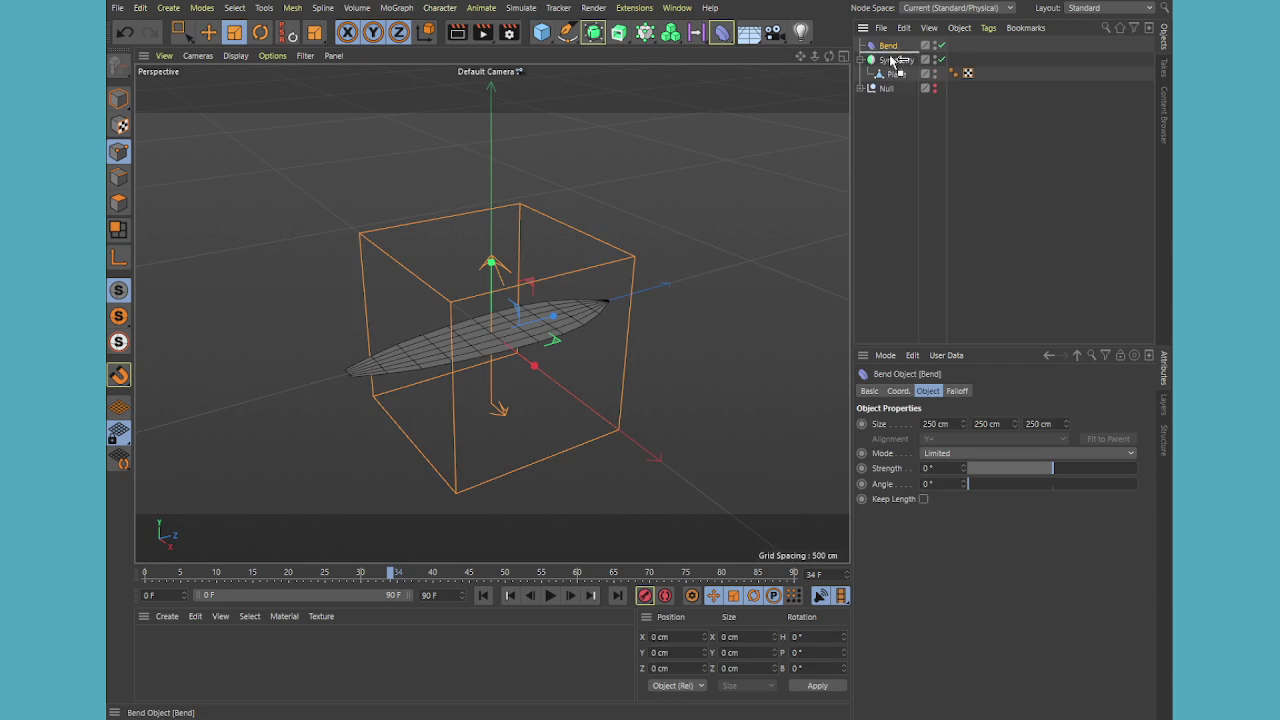
left_click_drag(886, 46, 900, 64)
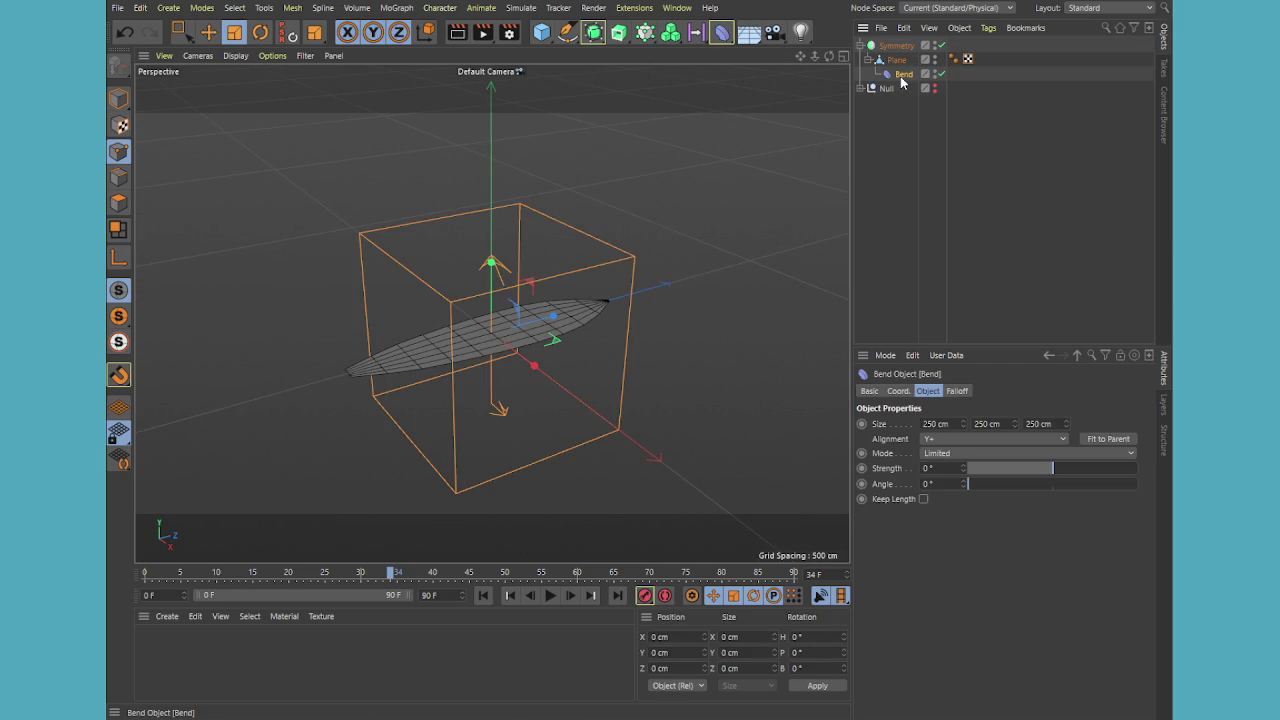
left_click(1102, 440)
Rotate the Bend deformer 90° and refit its cage to the leaf
left_click_drag(1056, 467, 1066, 461)
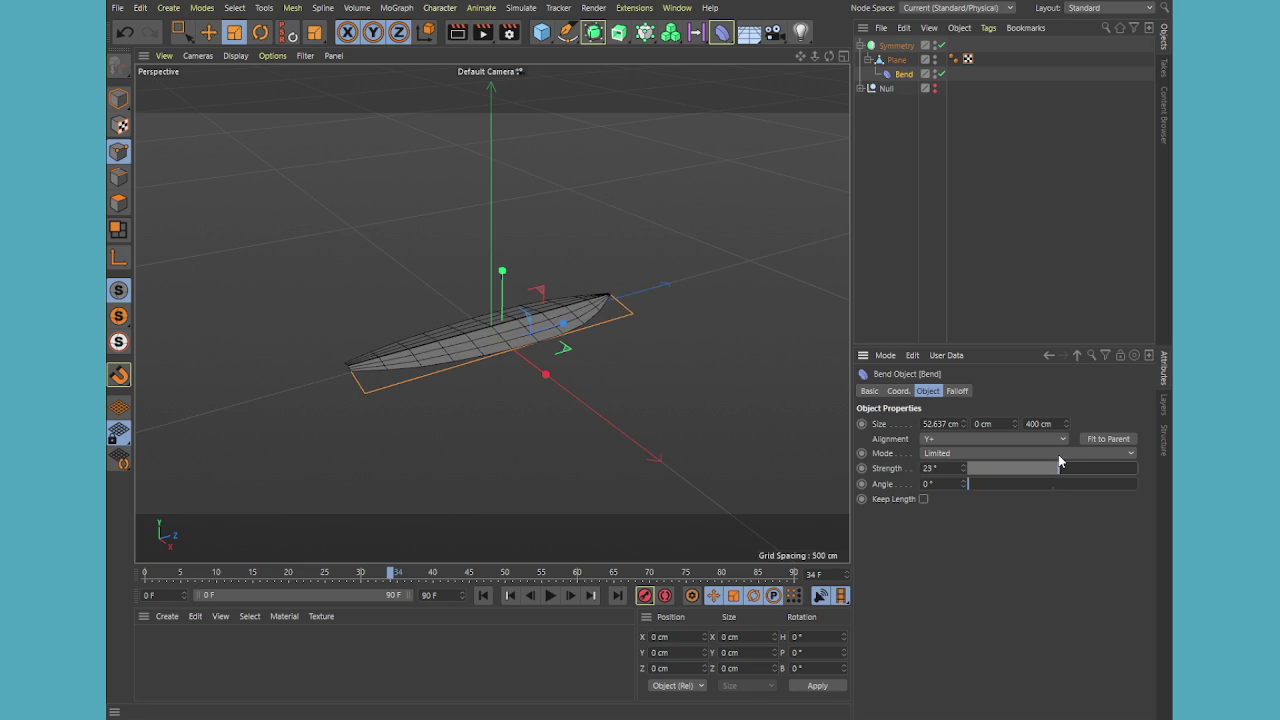
key("r")
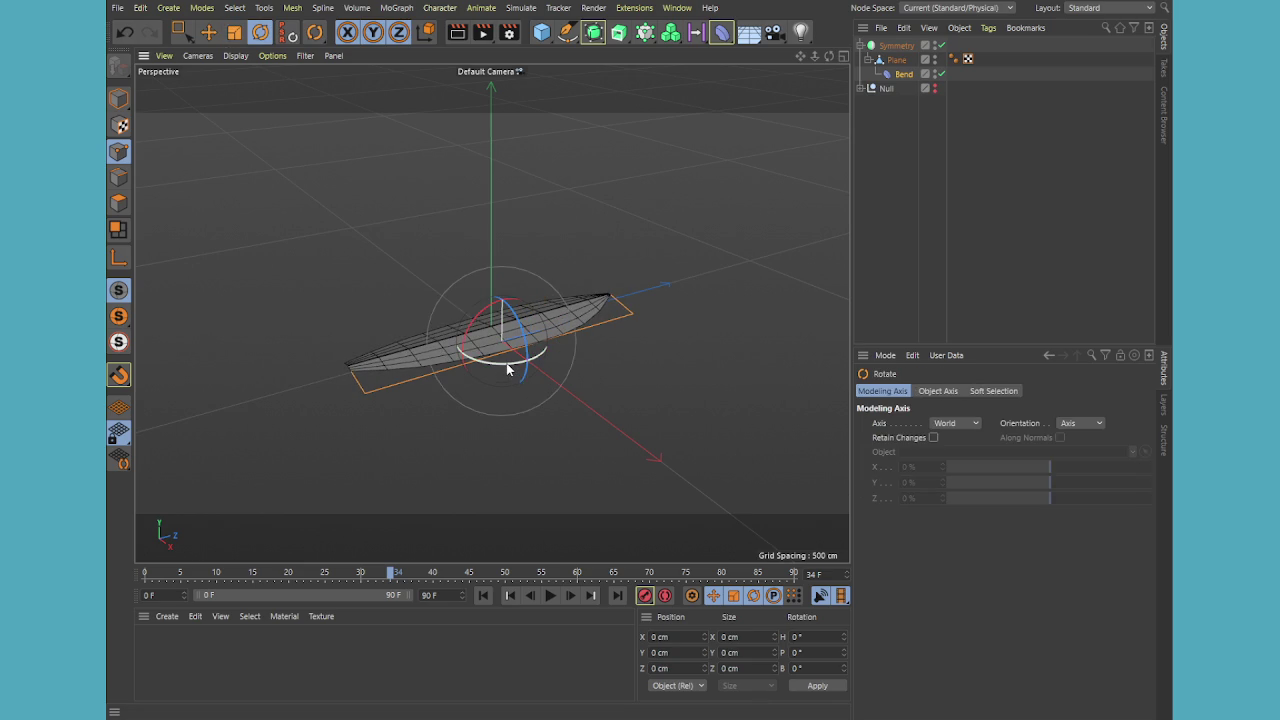
left_click_drag(512, 372, 611, 347)
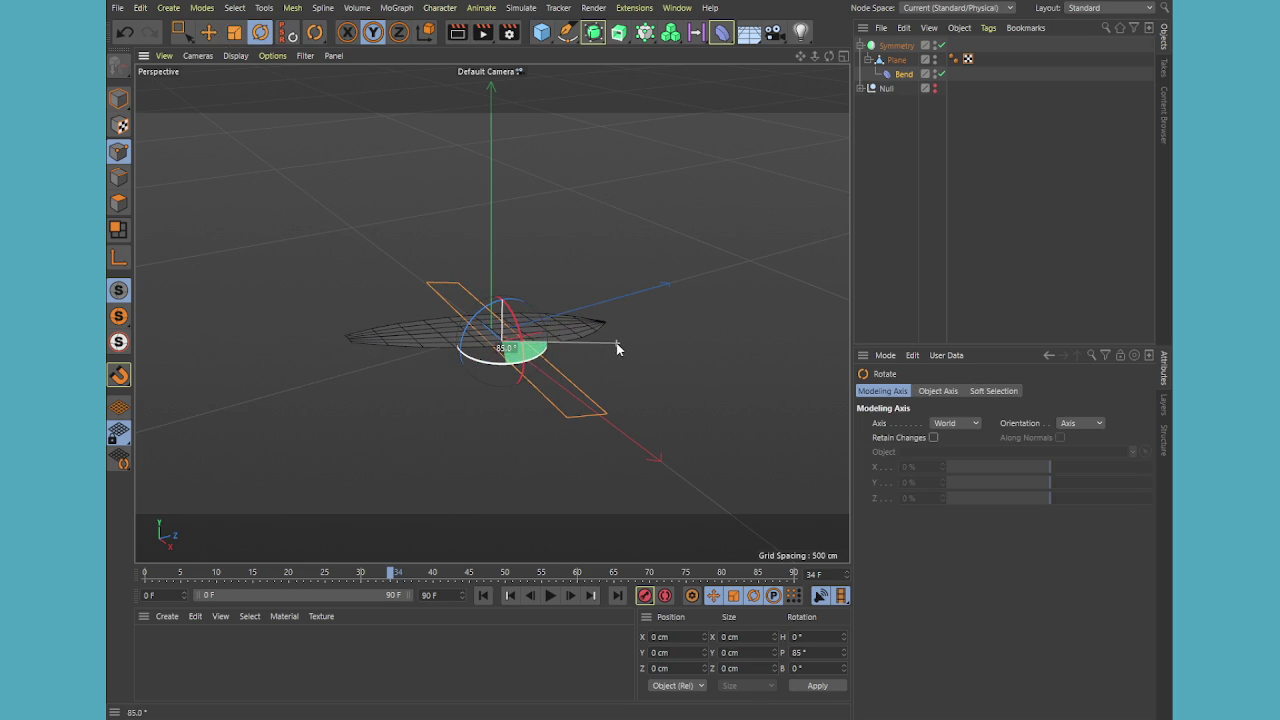
left_click_drag(611, 345, 634, 337)
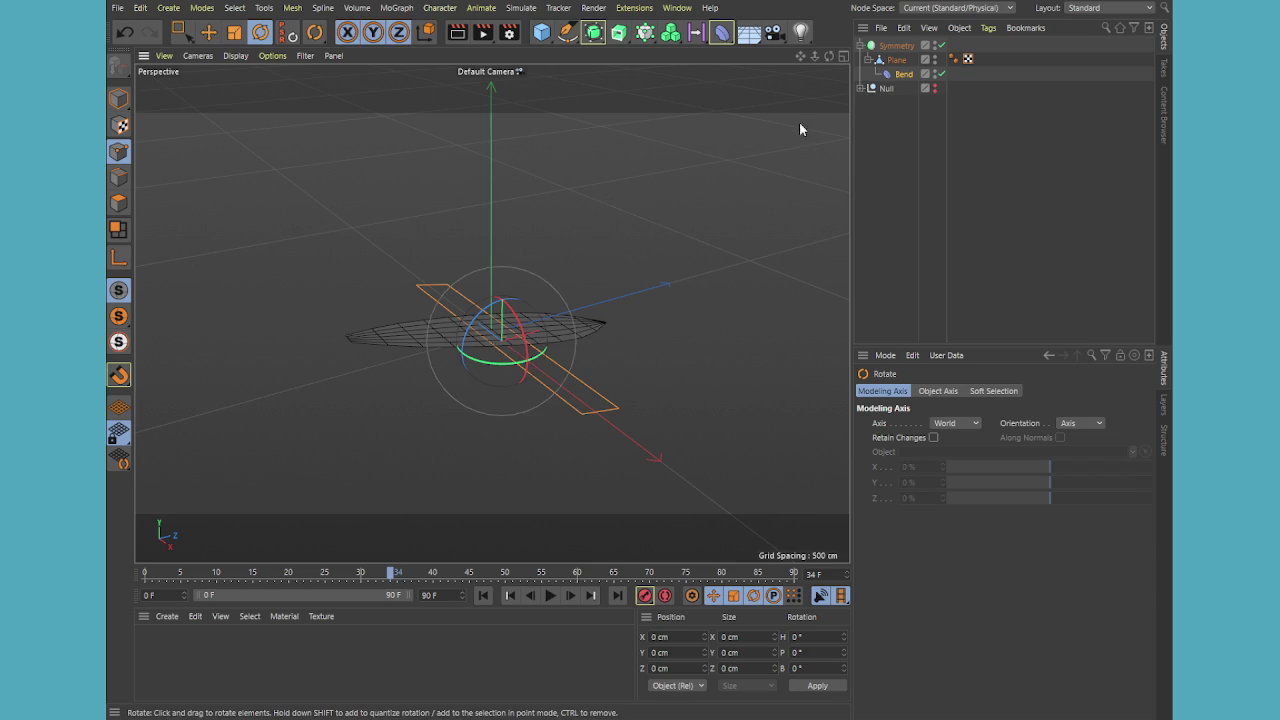
left_click(904, 74)
left_click(1105, 441)
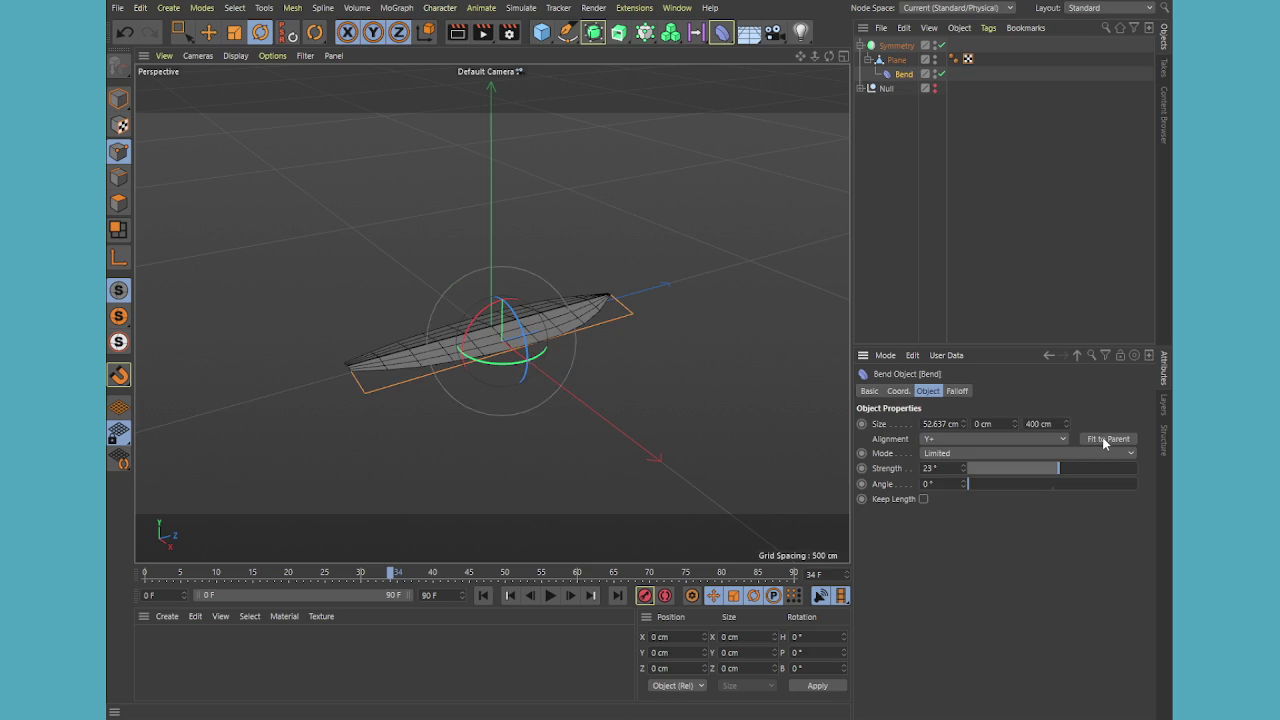
Try different bend strengths, then reset the Angle to 0°
mouse_move(1008, 470)
left_mouse_down()
mouse_move(1060, 480)
mouse_move(1009, 486)
mouse_move(1120, 486)
mouse_move(993, 484)
mouse_move(1104, 482)
mouse_move(1006, 486)
mouse_move(1096, 490)
left_mouse_up()
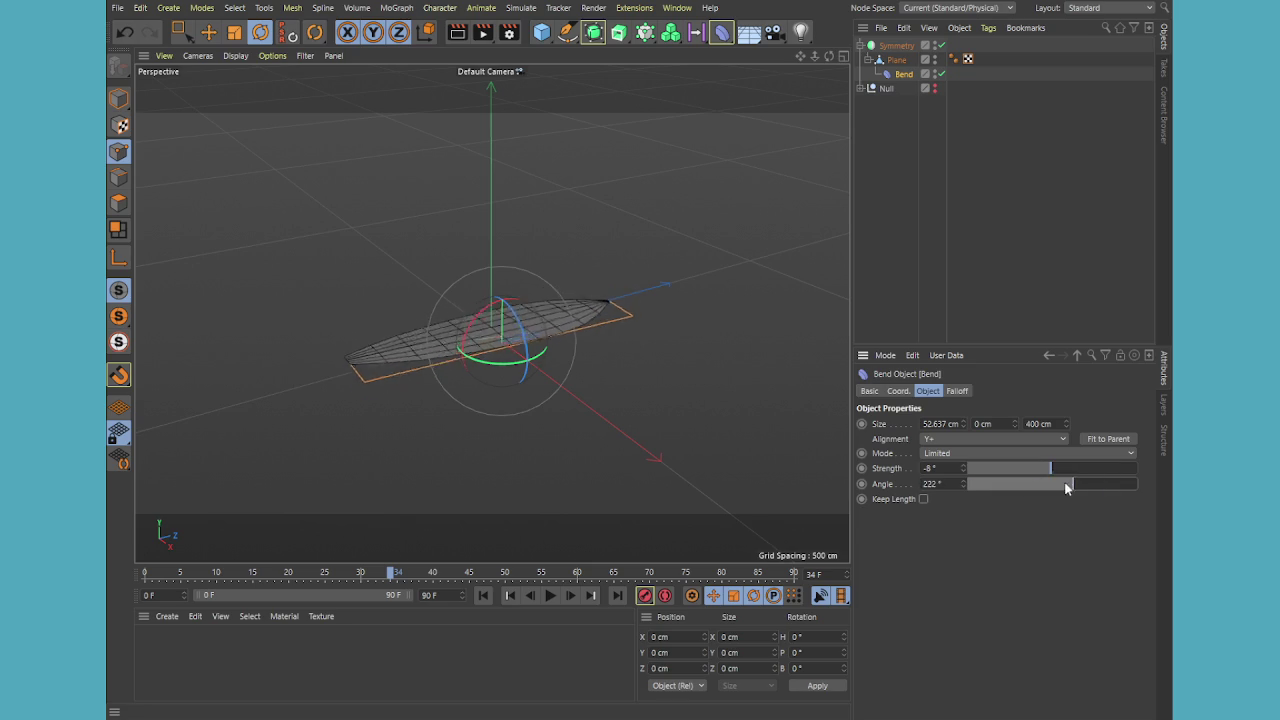
double_click(940, 484)
type("0")
key("Return")
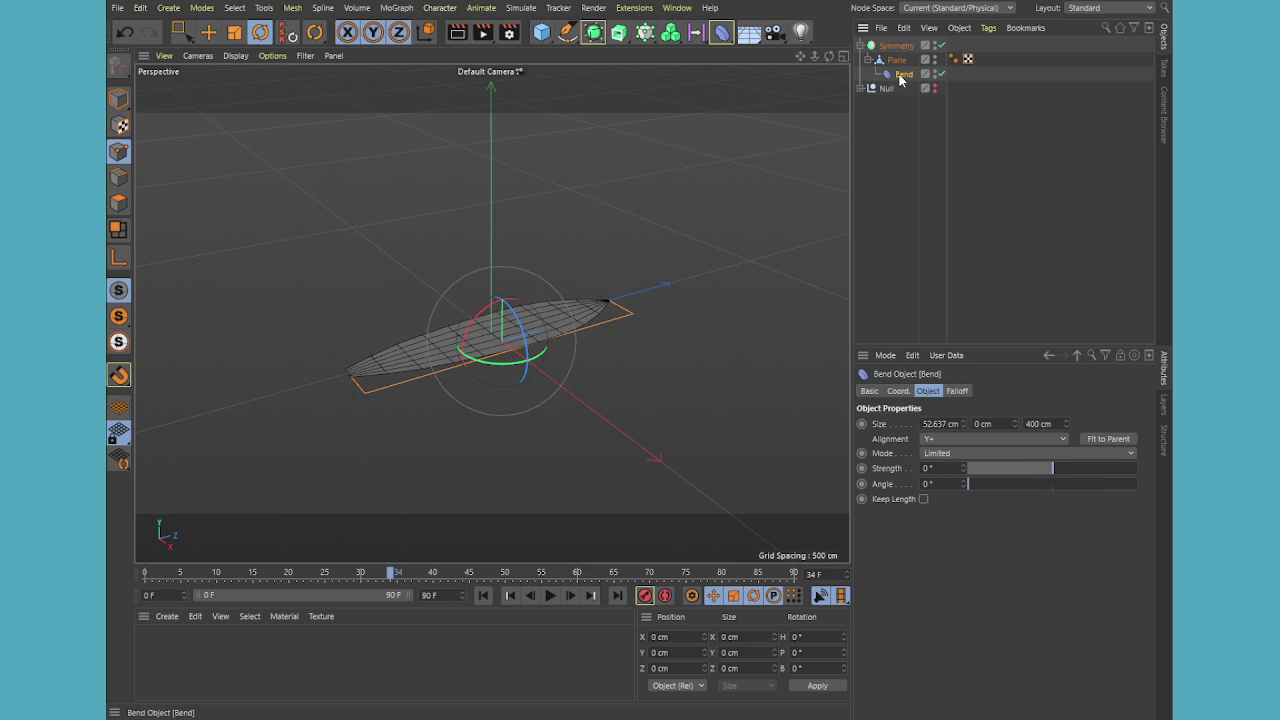
Replace the Bend with a new one under Plane at 29° strength
key("Delete")
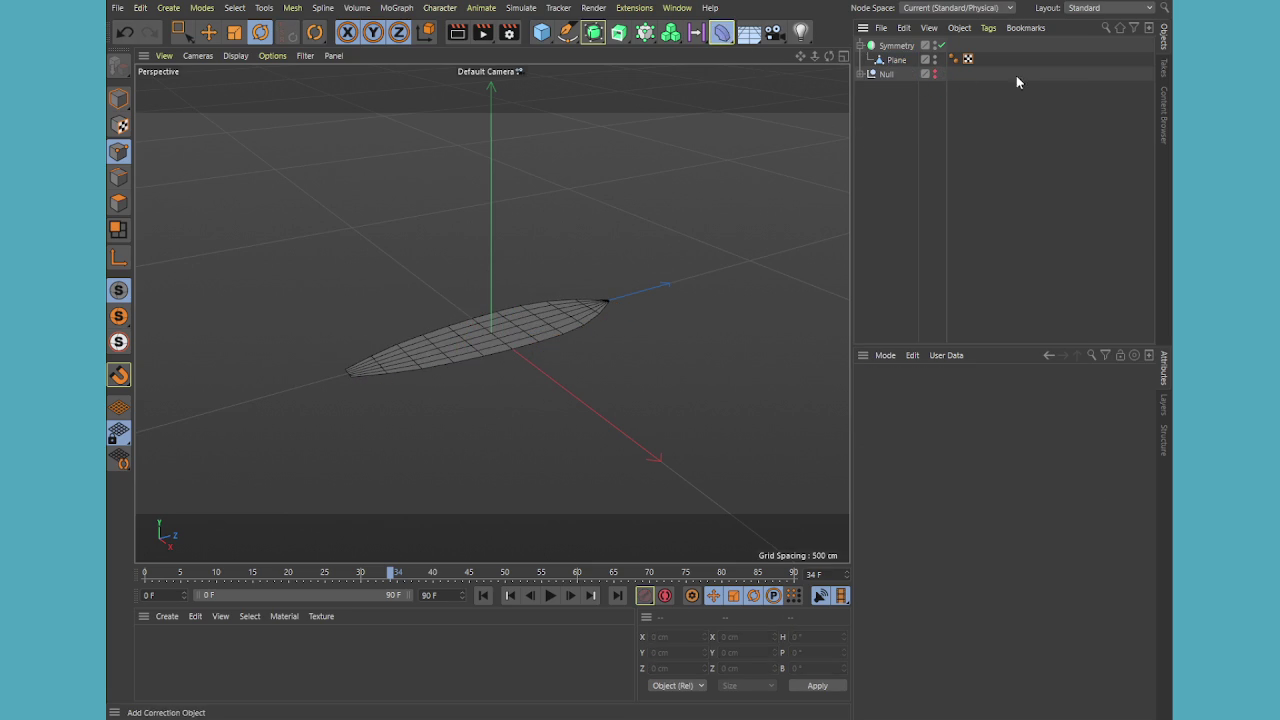
key("ctrl+z")
left_click_drag(888, 46, 896, 80)
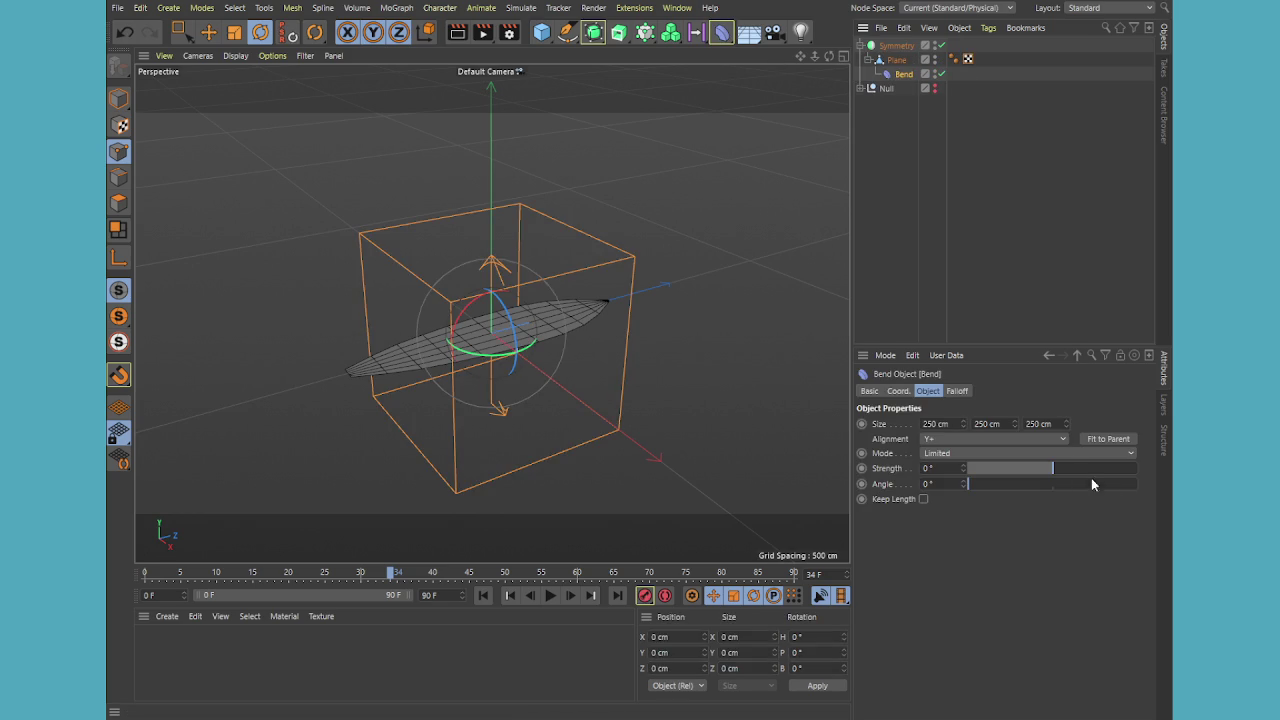
left_click_drag(1062, 468, 1042, 462)
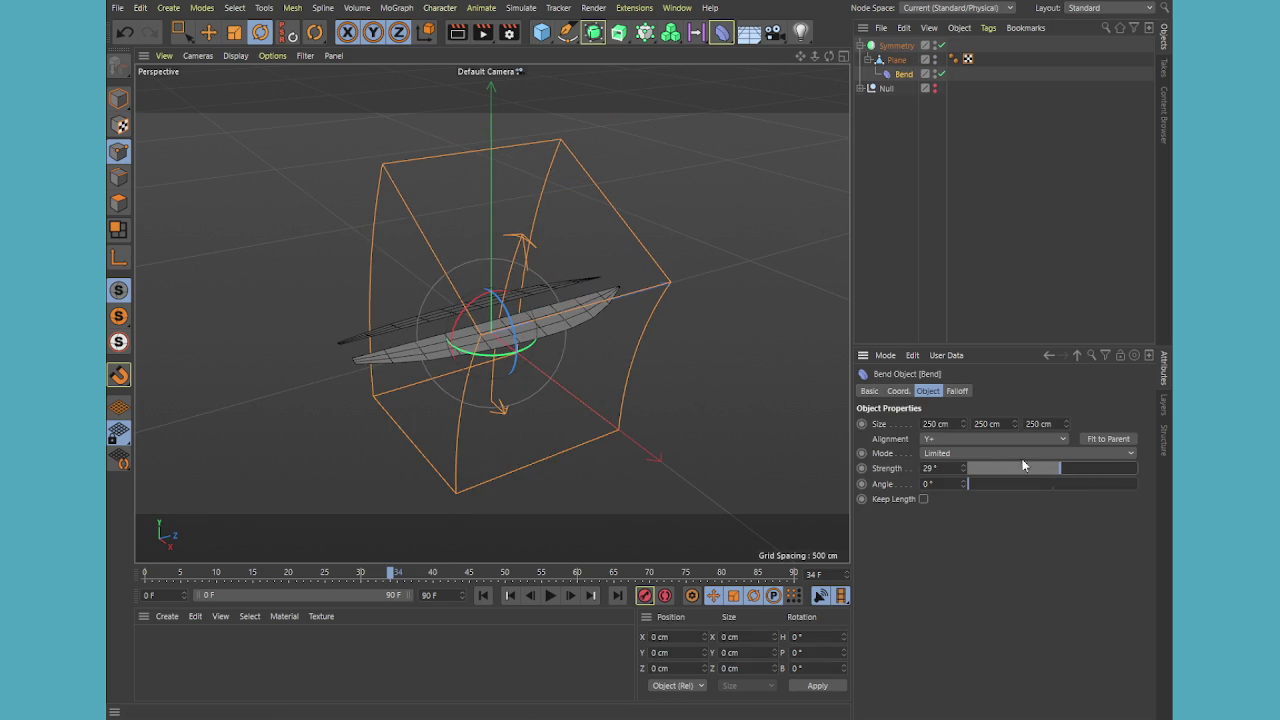
Pitch the new Bend deformer 90° and tilt it in bank
key("r")
left_click_drag(492, 364, 581, 338)
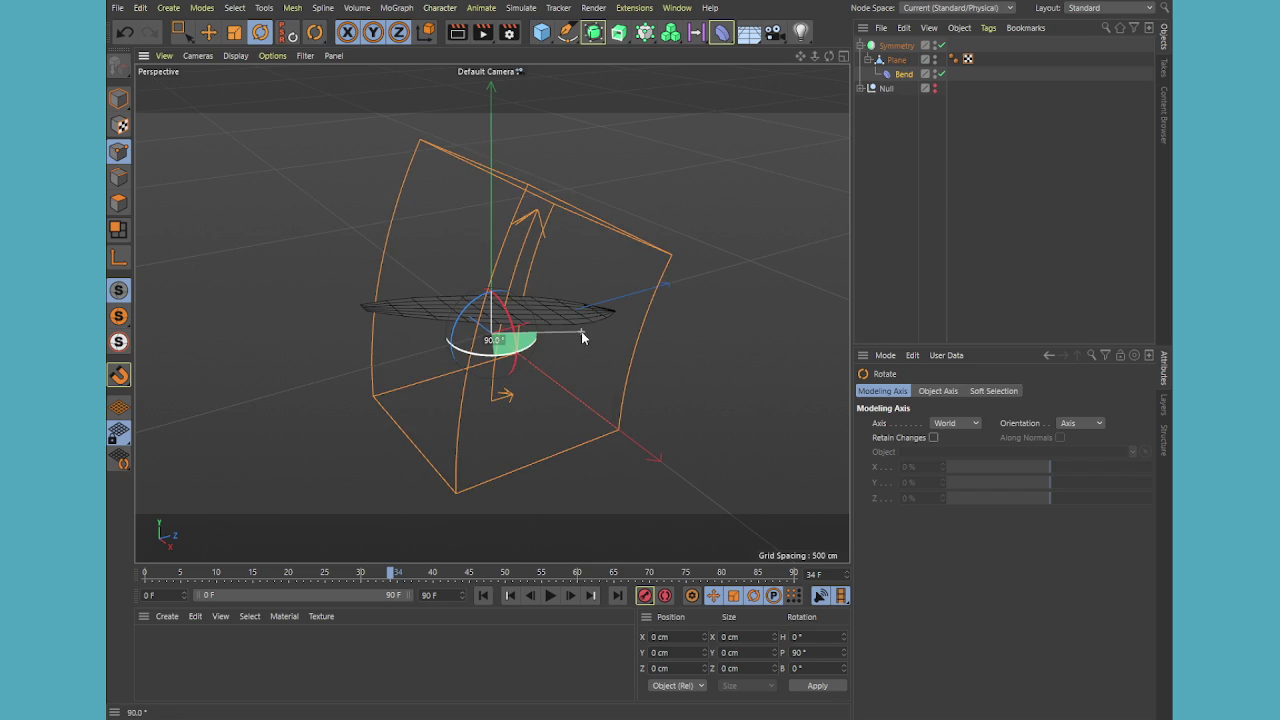
left_click_drag(460, 322, 511, 306)
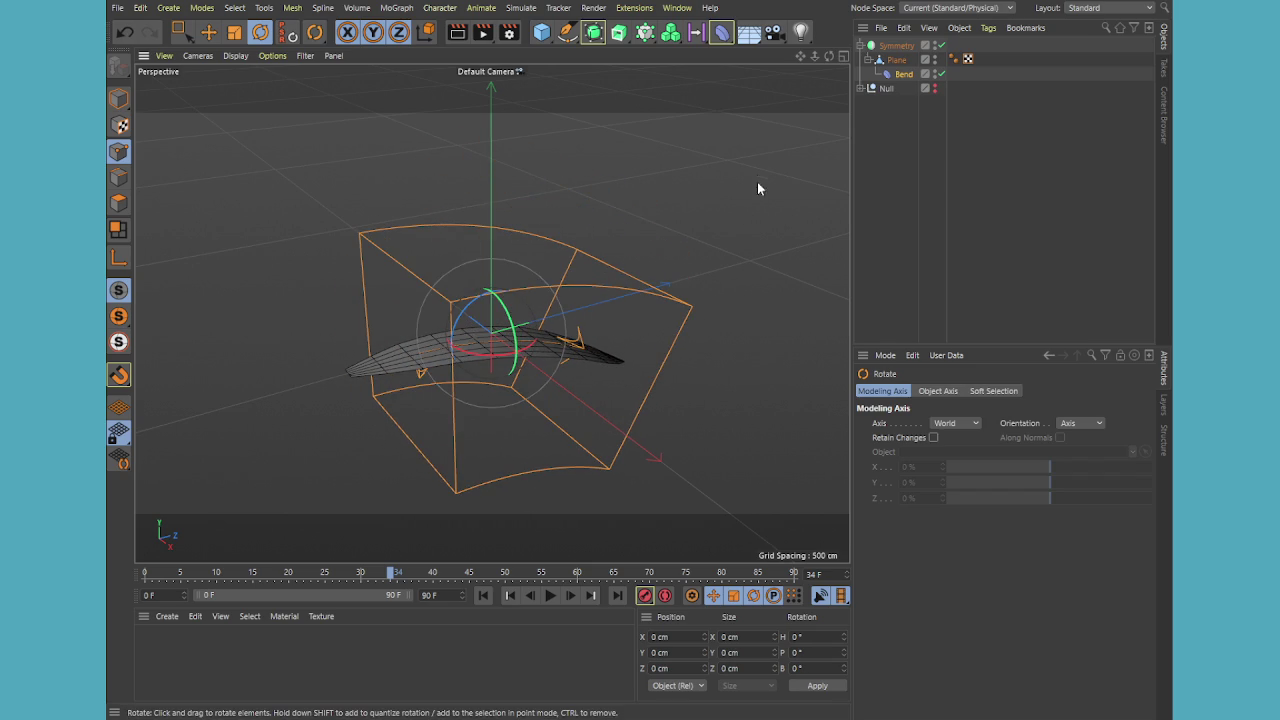
Resize the Bend box to 11 × 406 × 133 cm, checking the fit in four views
left_click(908, 75)
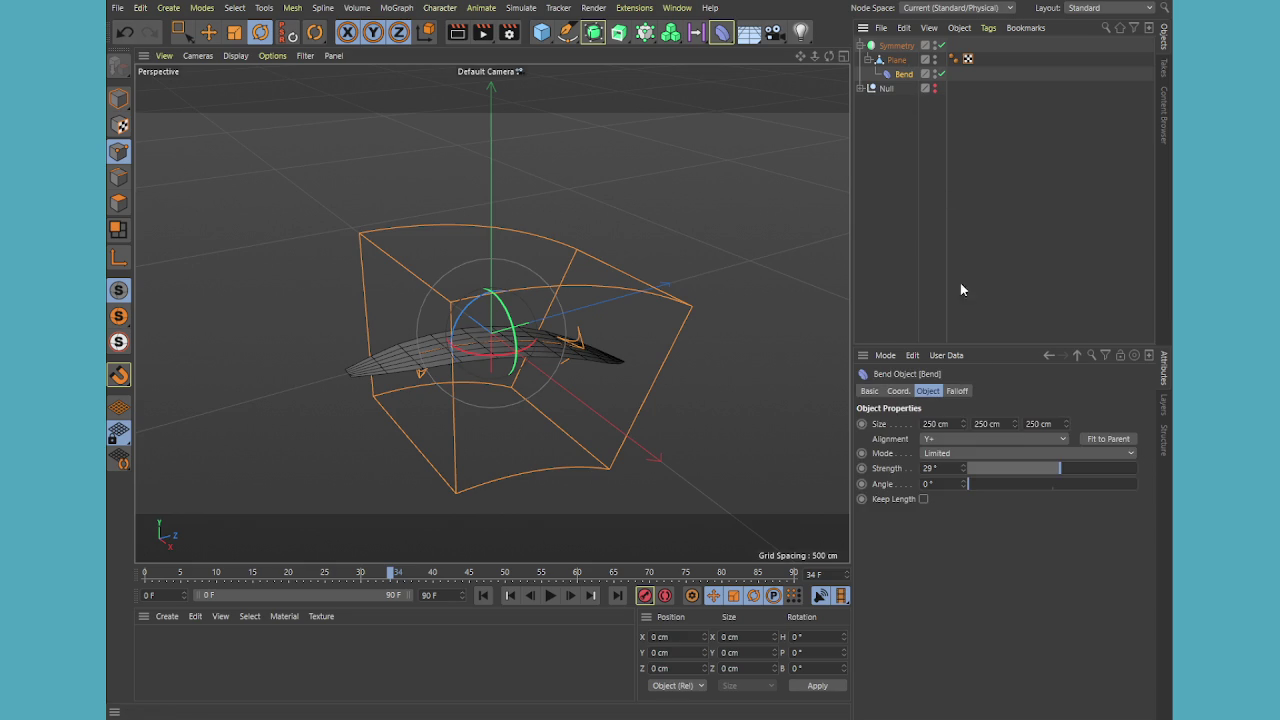
left_click_drag(1018, 423, 1007, 426)
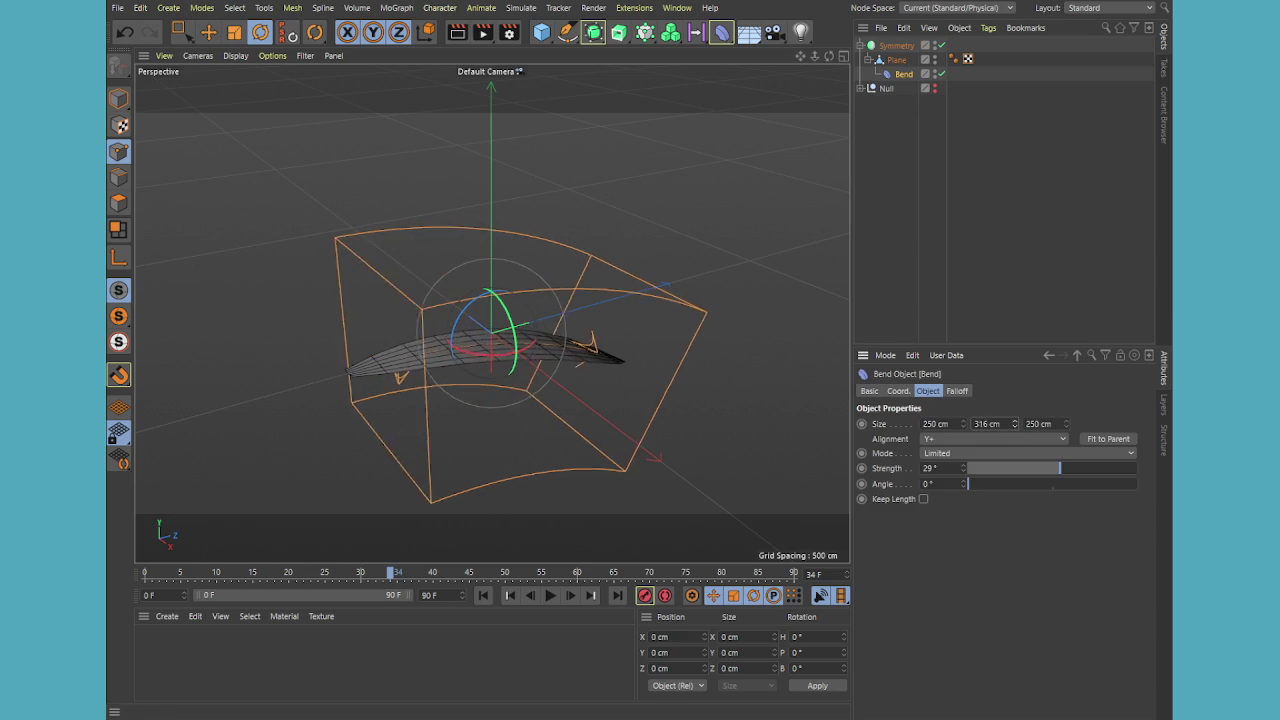
middle_click(704, 310)
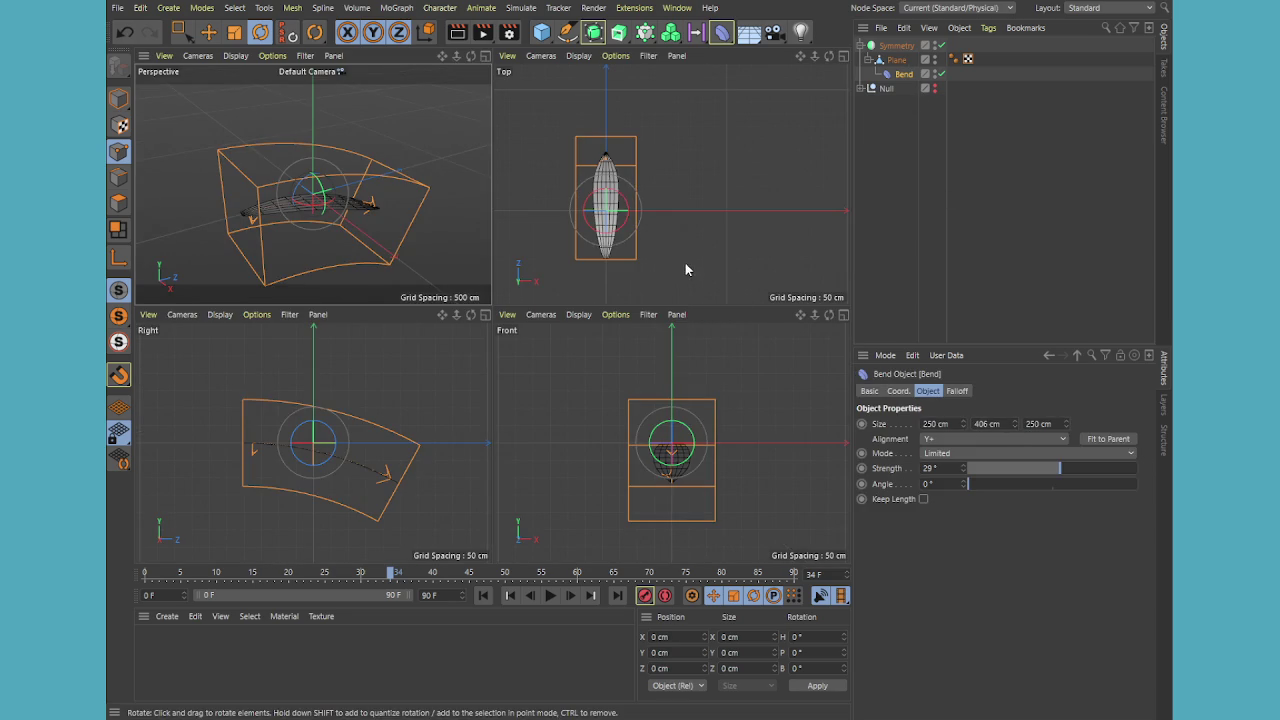
left_click_drag(963, 423, 950, 430)
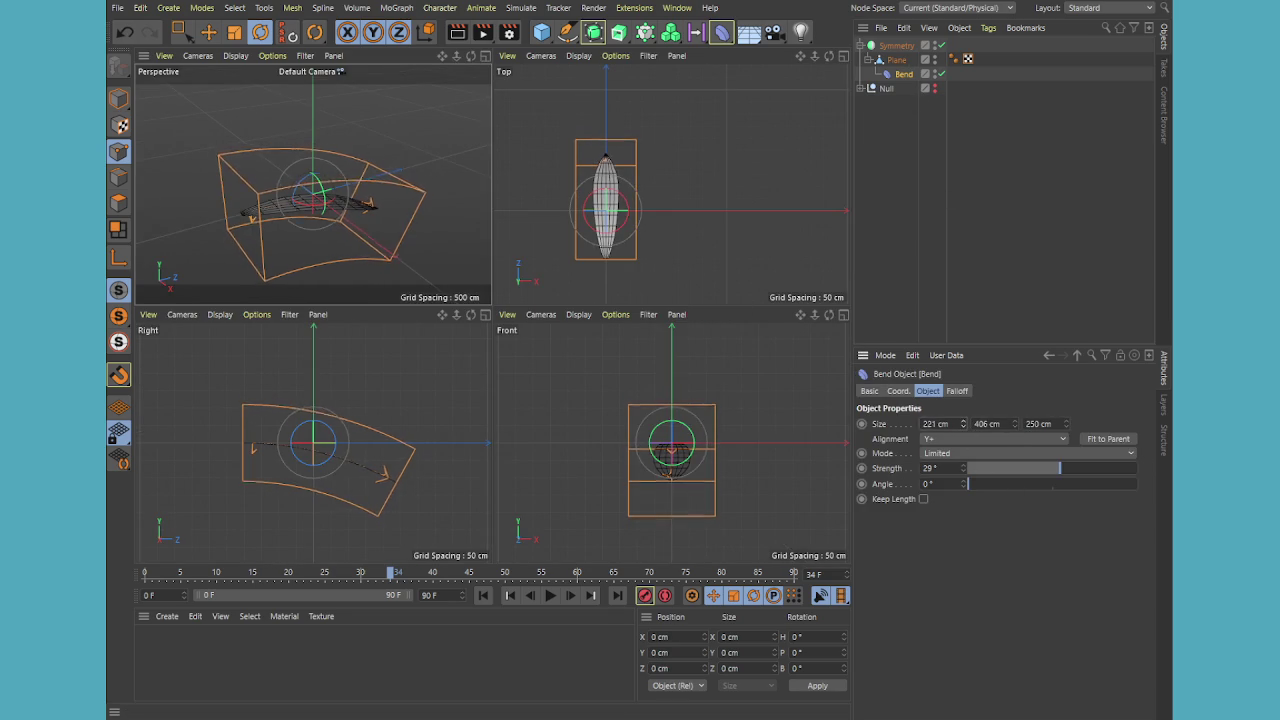
left_click_drag(964, 423, 964, 459)
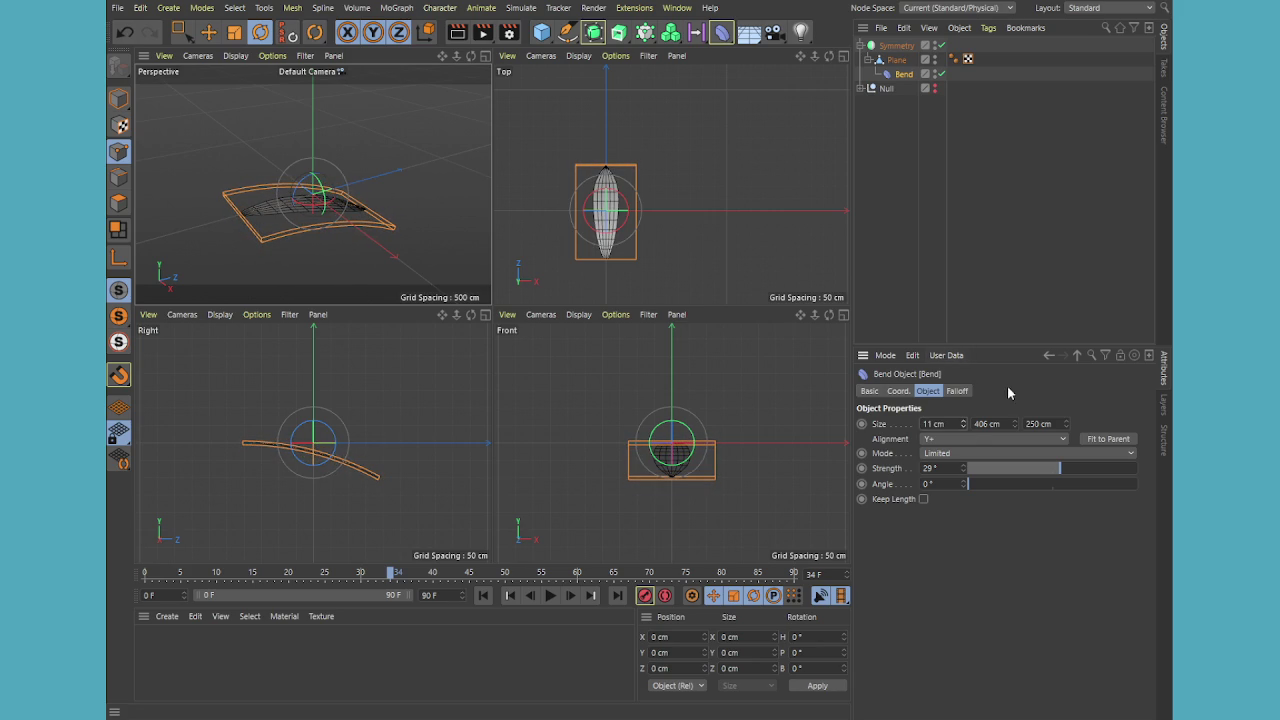
left_click_drag(1066, 424, 1066, 467)
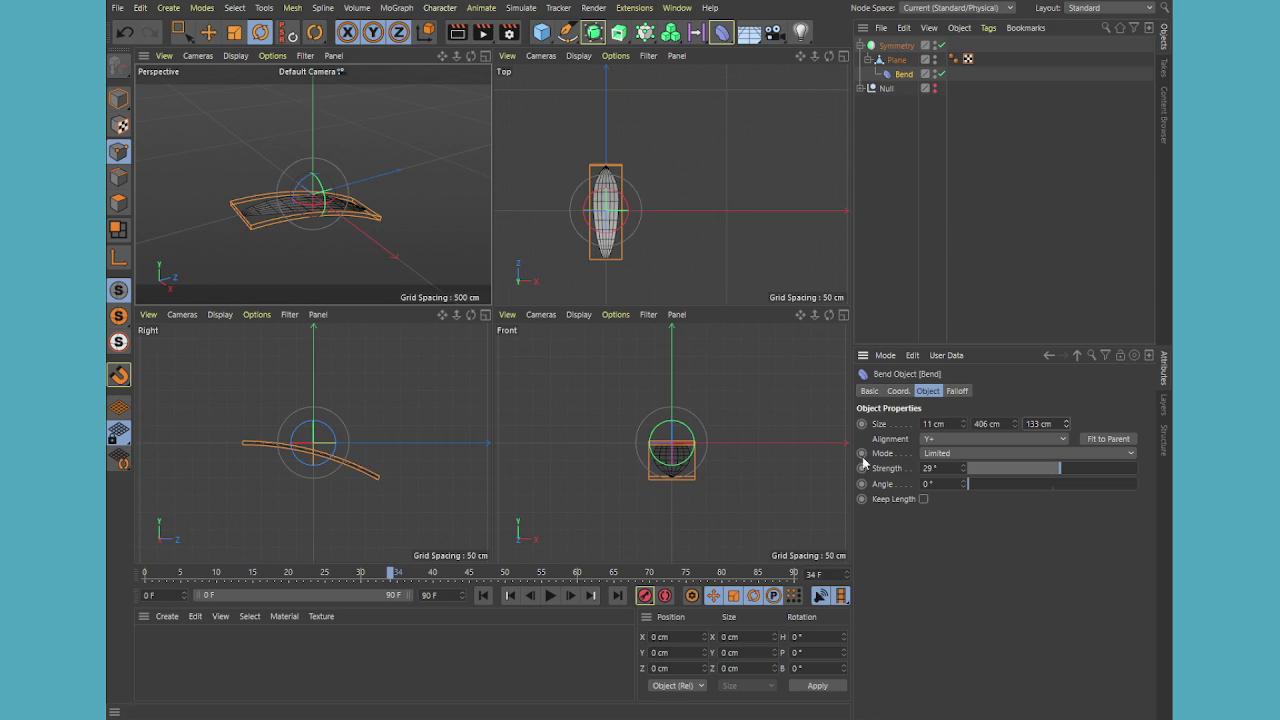
middle_click(351, 177)
left_click(904, 118)
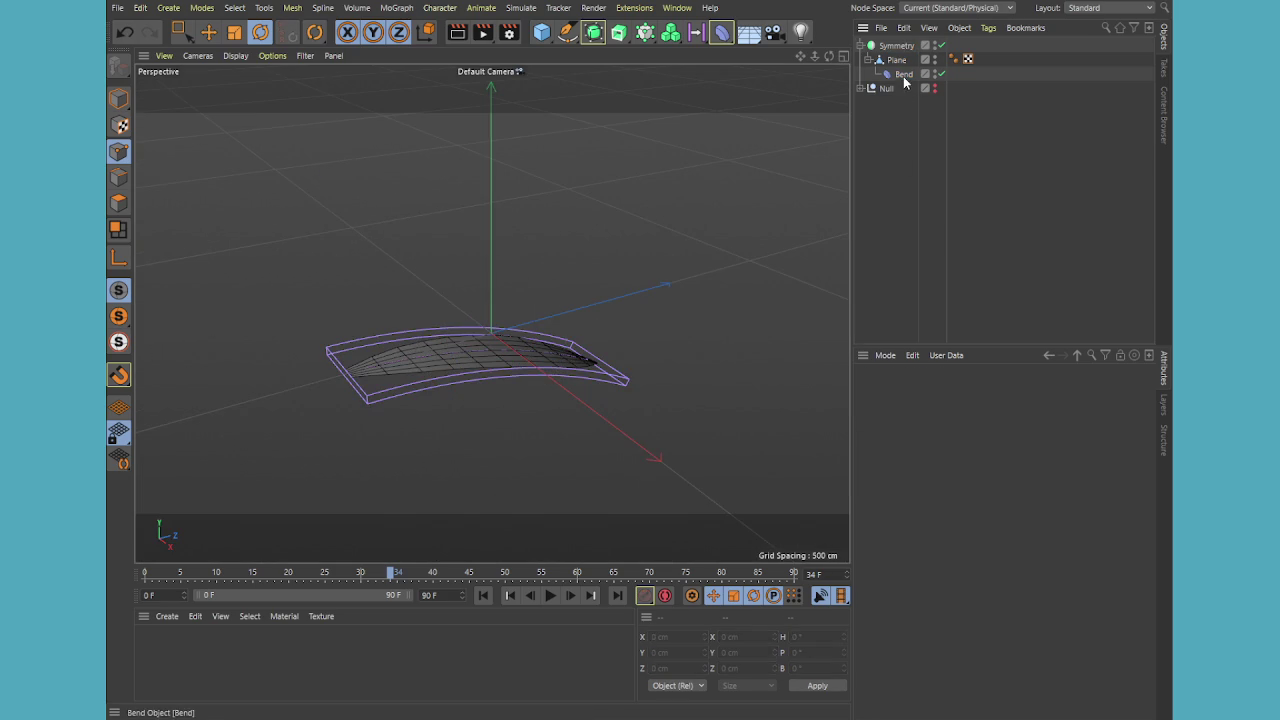
left_click(935, 91)
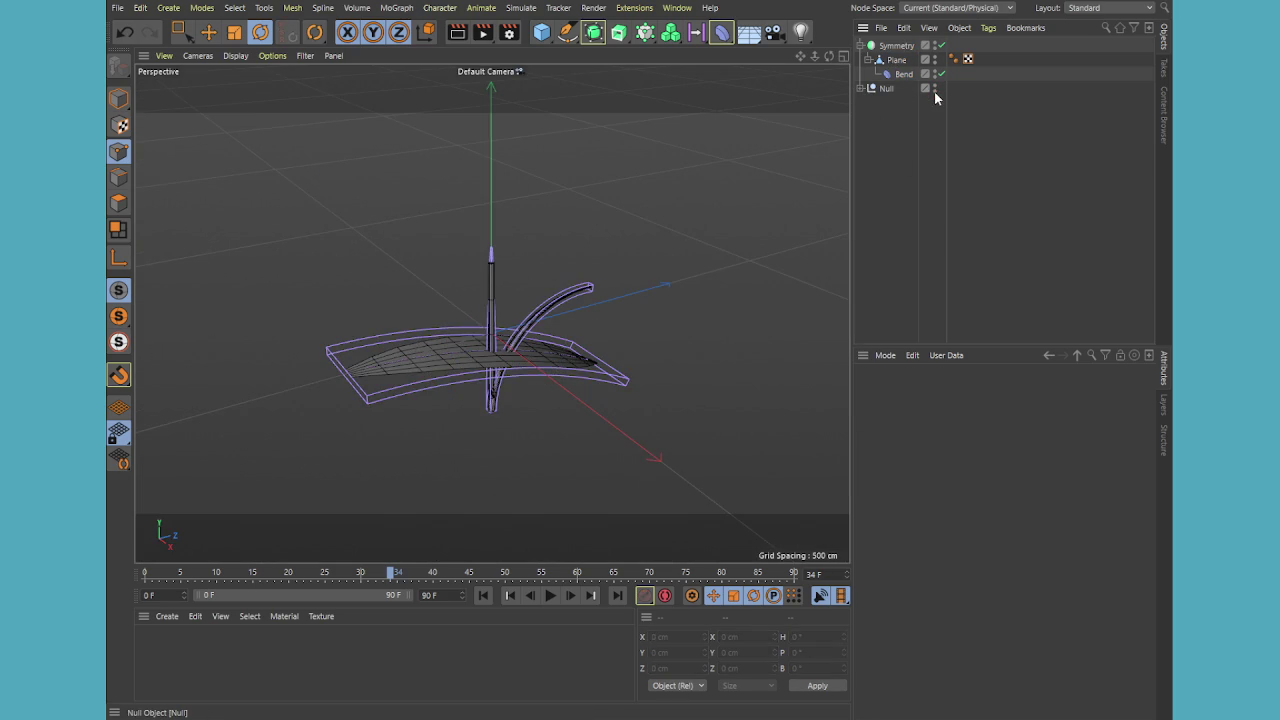
left_click(861, 89)
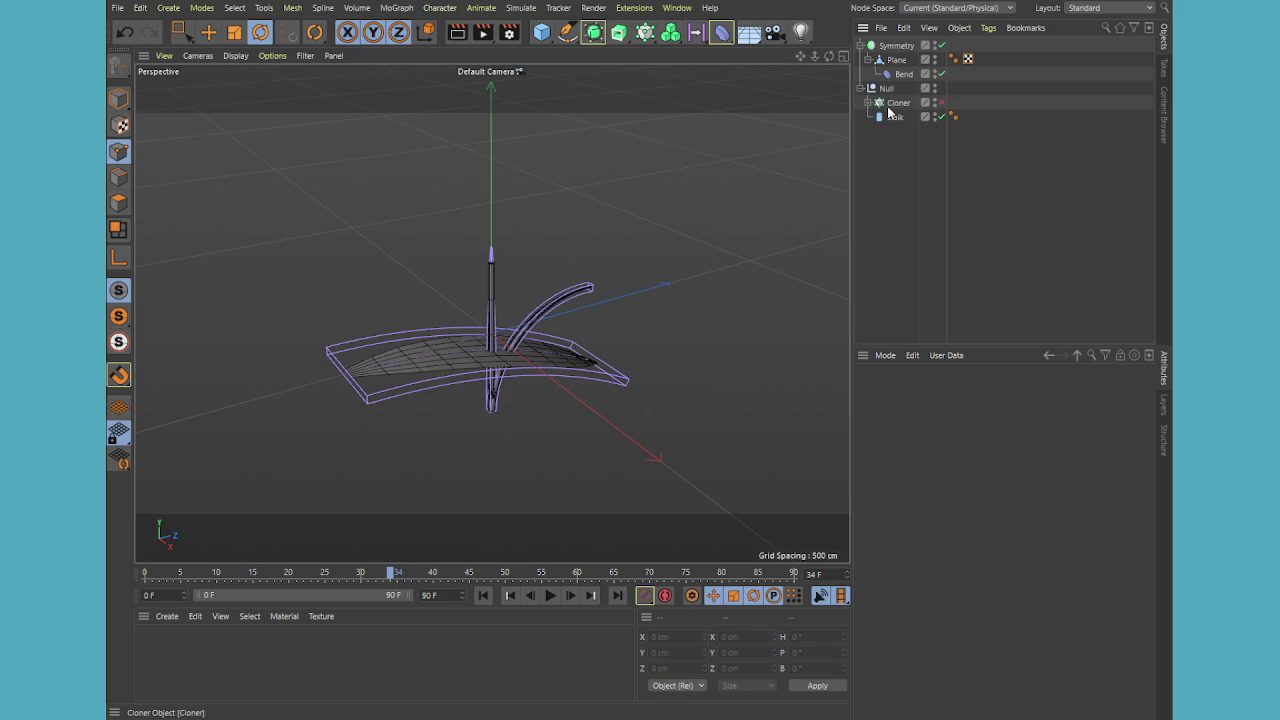
left_click(895, 118)
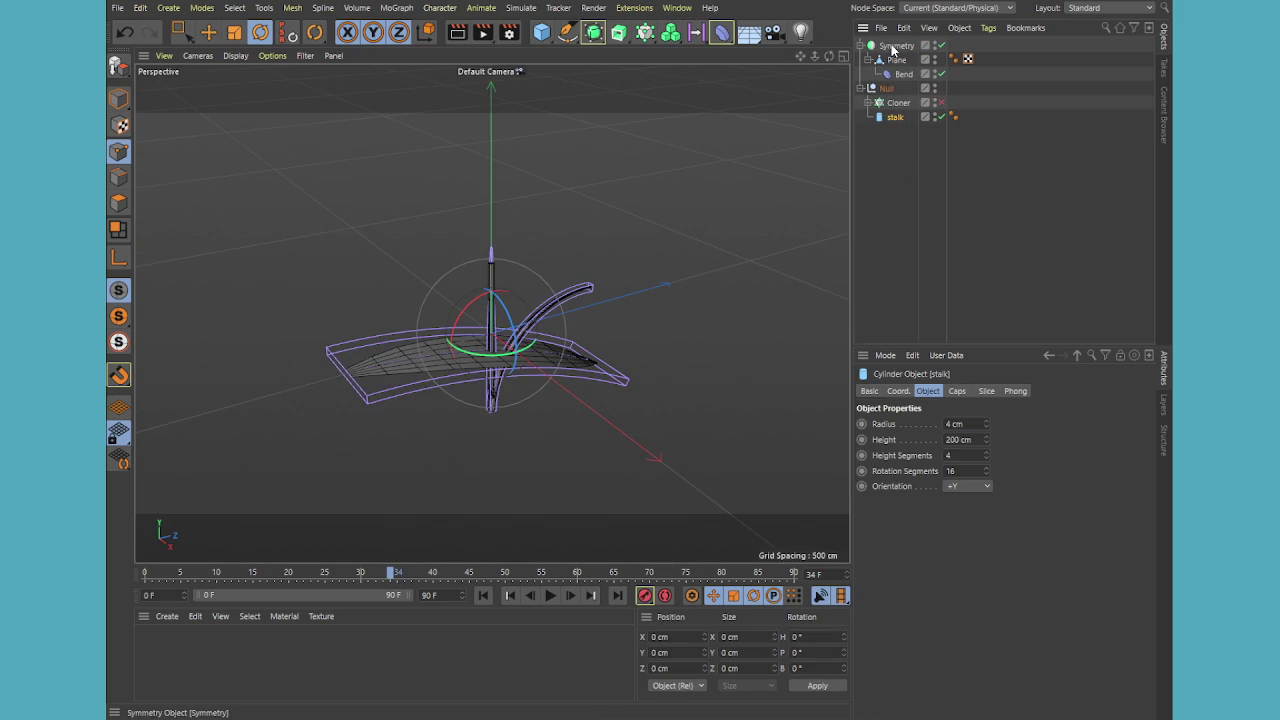
left_click_drag(893, 47, 905, 117)
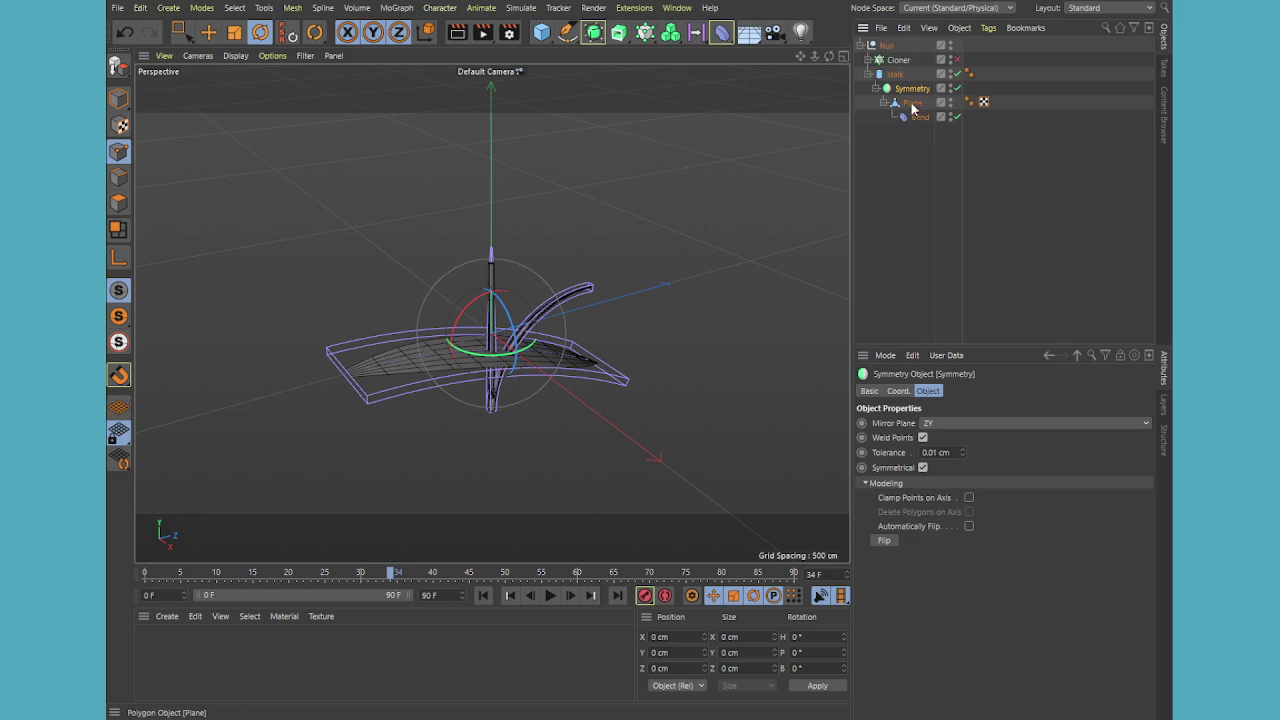
middle_click(557, 331)
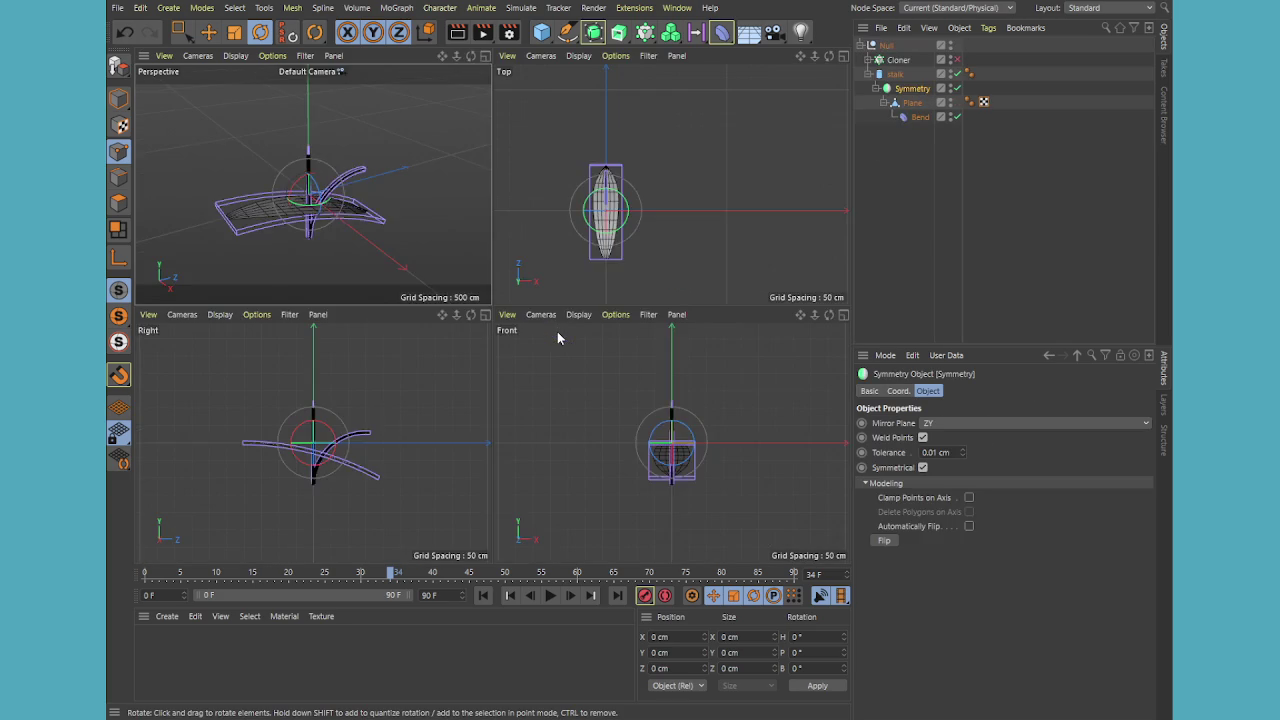
middle_click(414, 216)
scroll(472, 291, "up", 2)
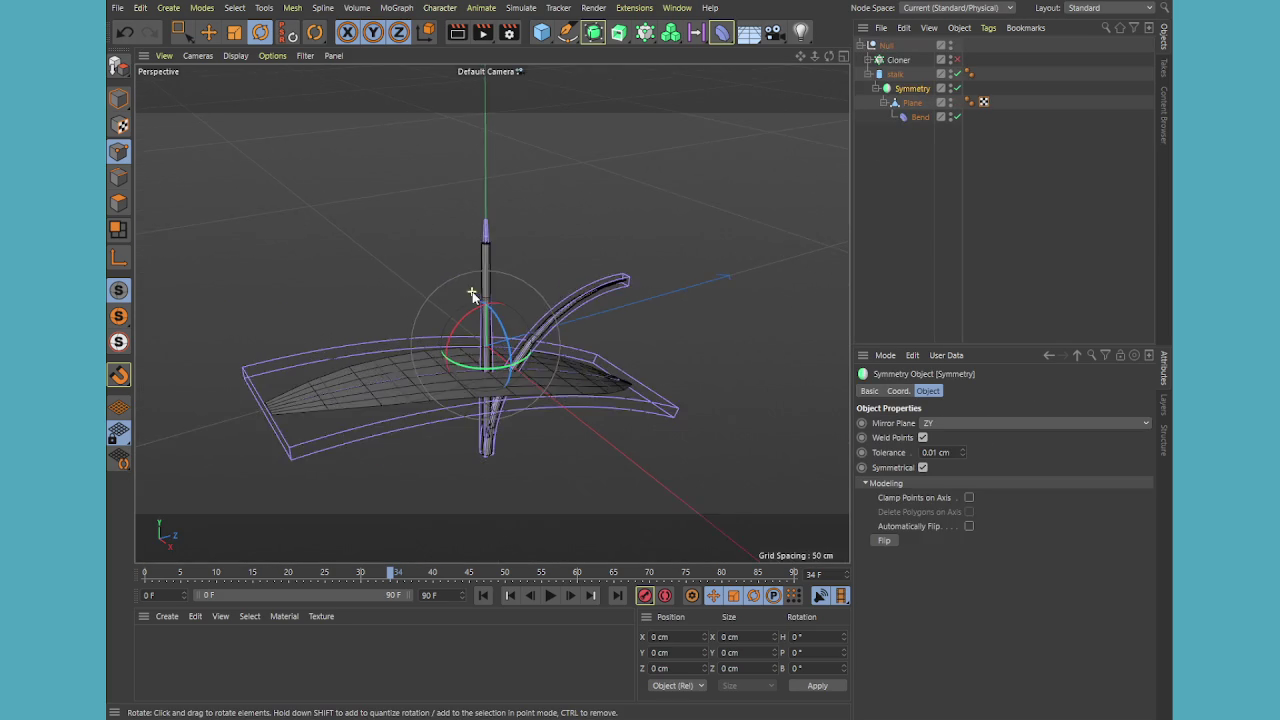
scroll(506, 331, "up", 2)
scroll(506, 331, "up", 1)
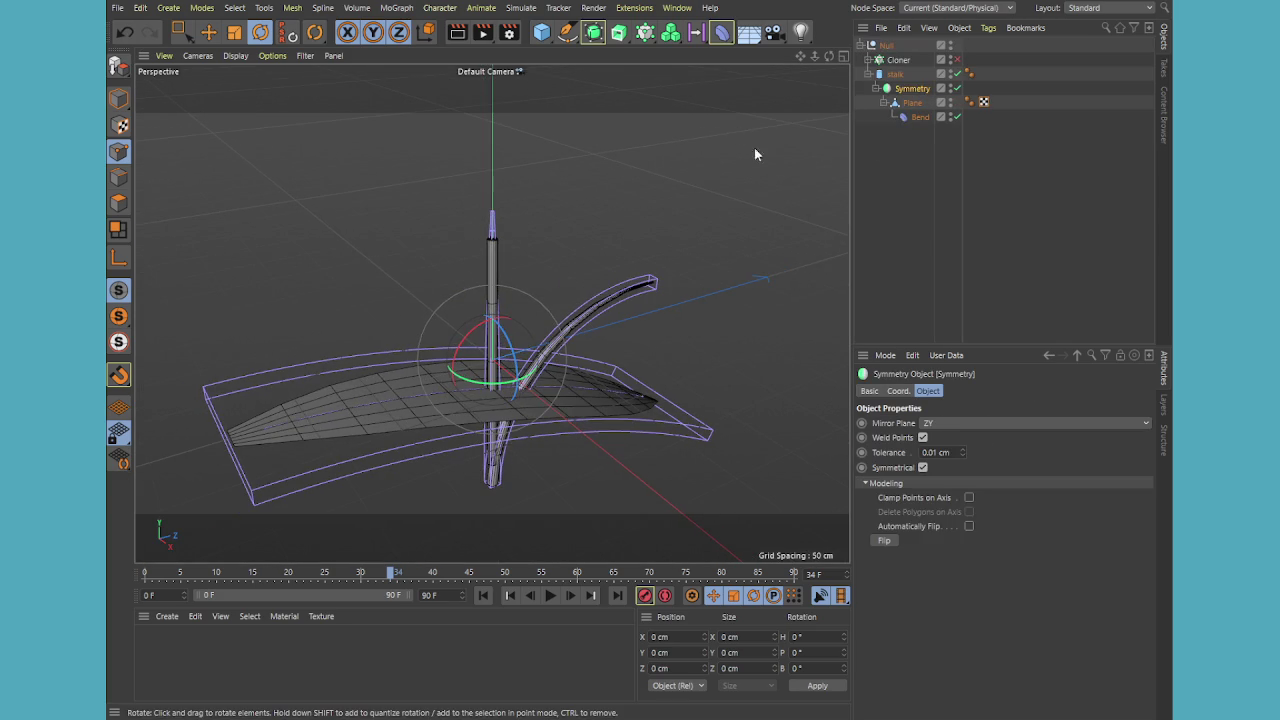
left_click(912, 103)
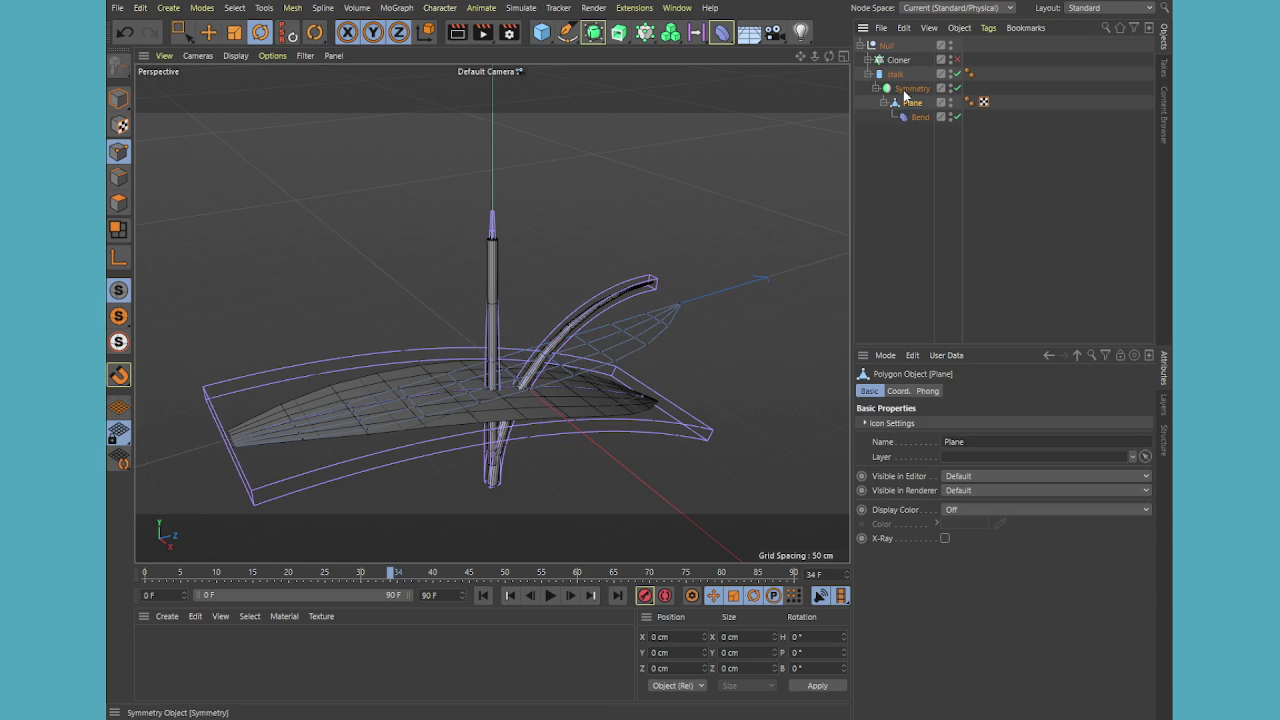
left_click(906, 90)
key("r")
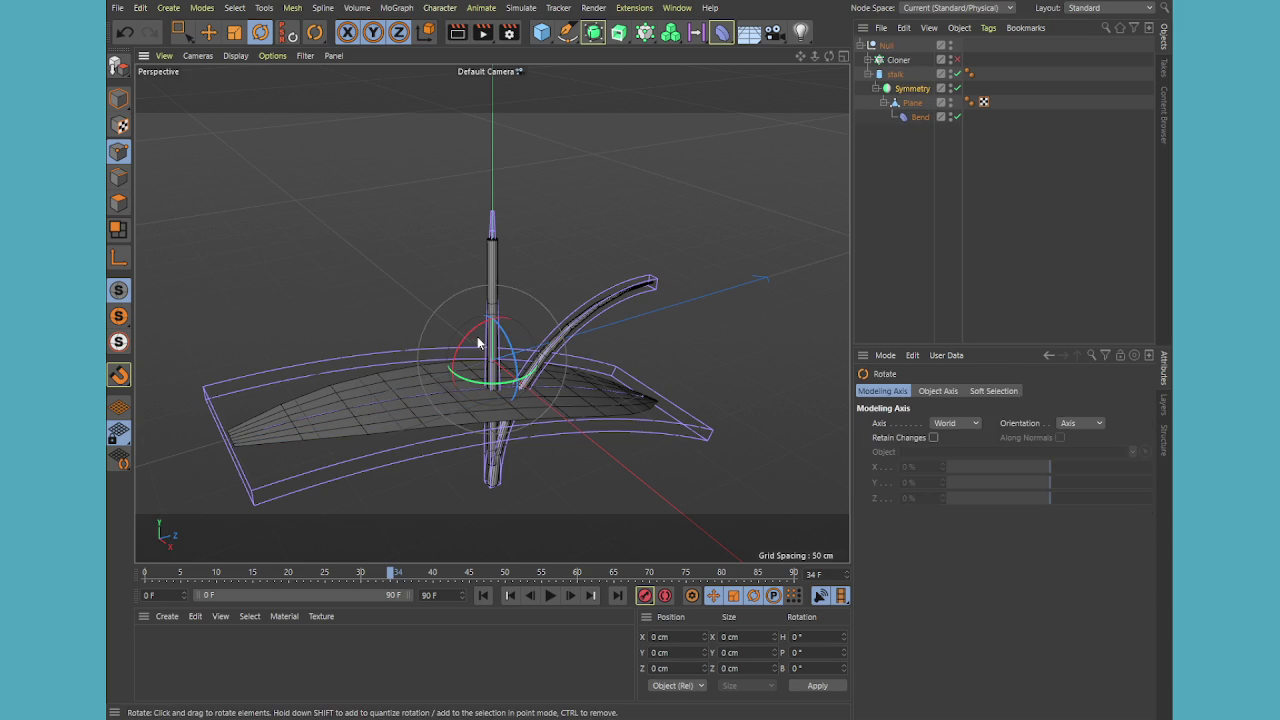
Undo a trial 40° heading turn and scale the leaf's Symmetry to 55%
left_click_drag(471, 337, 351, 372)
key("ctrl+z")
key("t")
left_click_drag(702, 372, 387, 428)
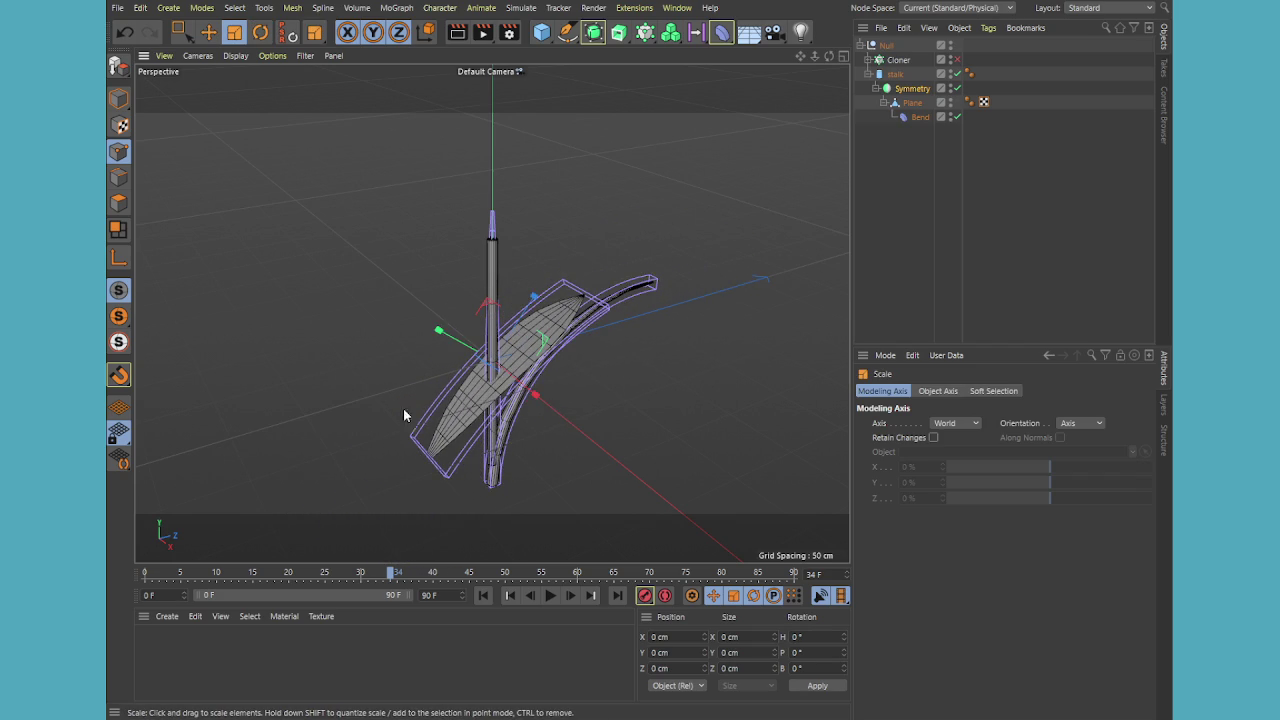
Raise the leaf along the branch in the side view and check it in perspective
key("e")
scroll(625, 397, "up", 2)
left_click_drag(625, 397, 566, 354, "alt")
middle_click(586, 354)
middle_click(429, 446)
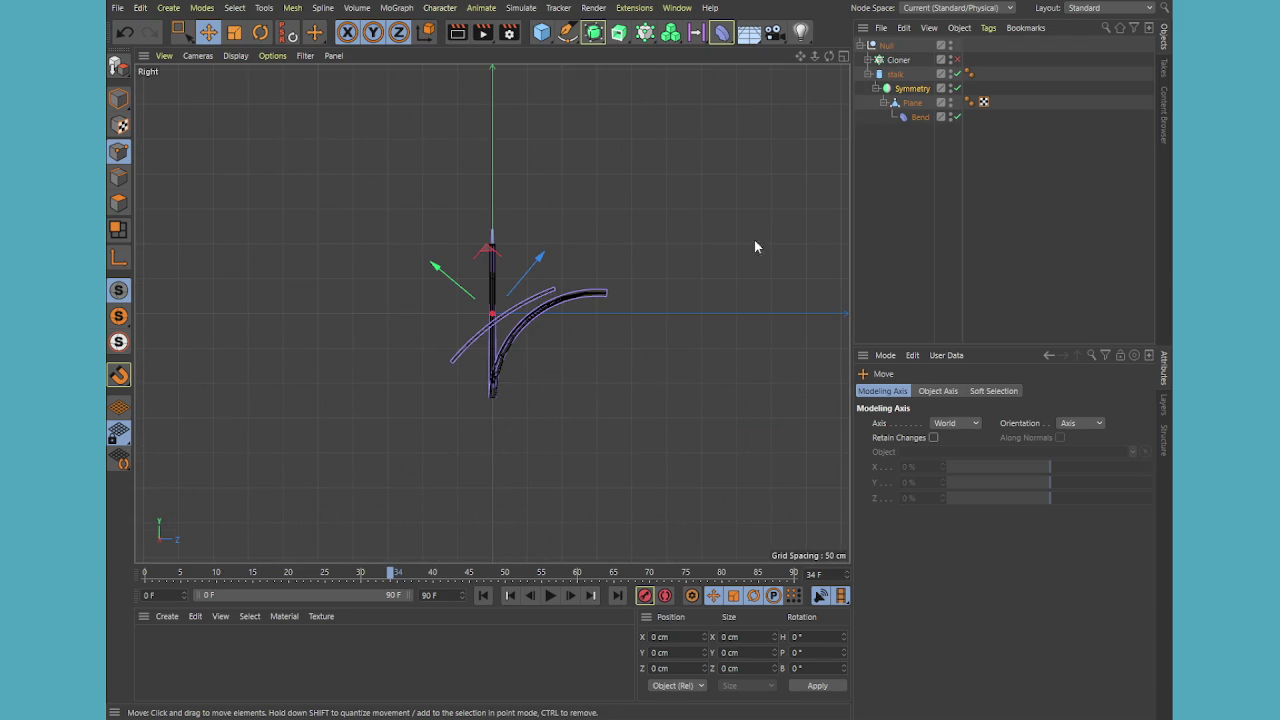
scroll(554, 288, "up", 2)
mouse_move(461, 267)
left_mouse_down()
mouse_move(546, 249)
mouse_move(543, 326)
left_mouse_up()
middle_click(425, 249)
middle_click(425, 249)
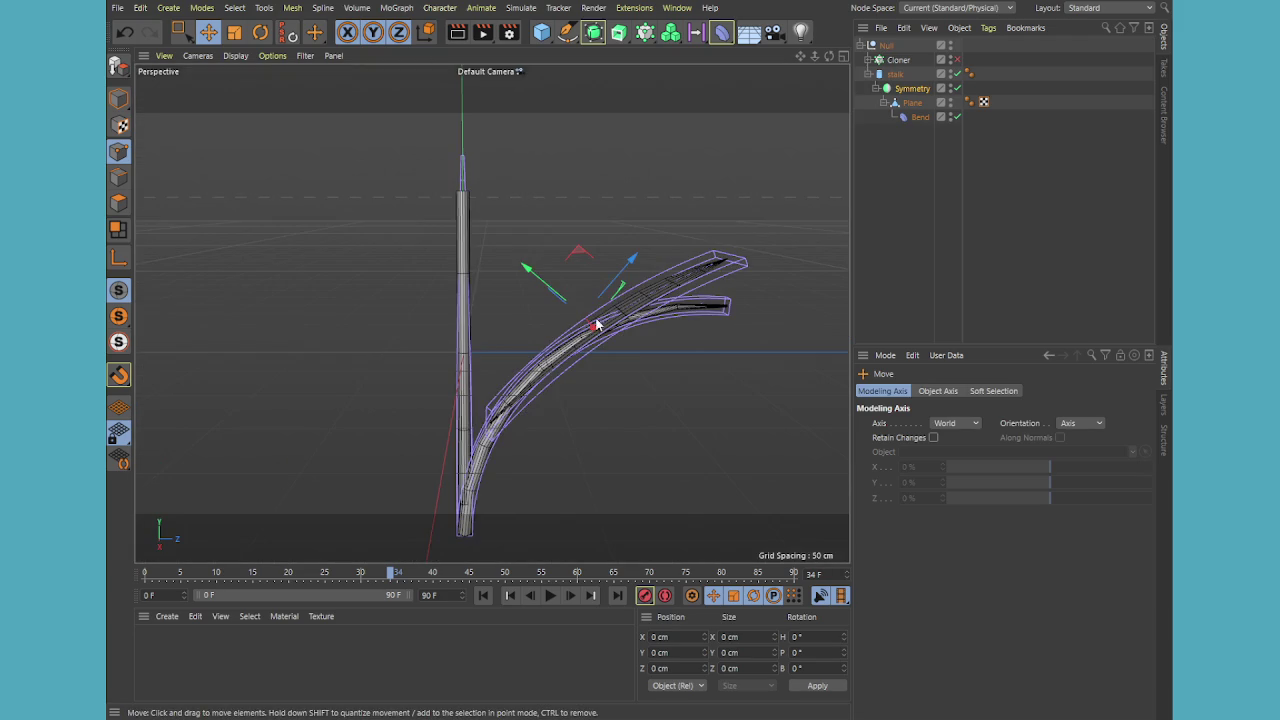
mouse_move(629, 357)
left_mouse_down("alt")
mouse_move(717, 394)
mouse_move(566, 406)
mouse_move(580, 377)
mouse_move(467, 260)
mouse_move(571, 354)
mouse_move(517, 334)
mouse_move(666, 414)
mouse_move(458, 290)
mouse_move(564, 392)
mouse_move(510, 355)
mouse_move(530, 340)
left_mouse_up("alt")
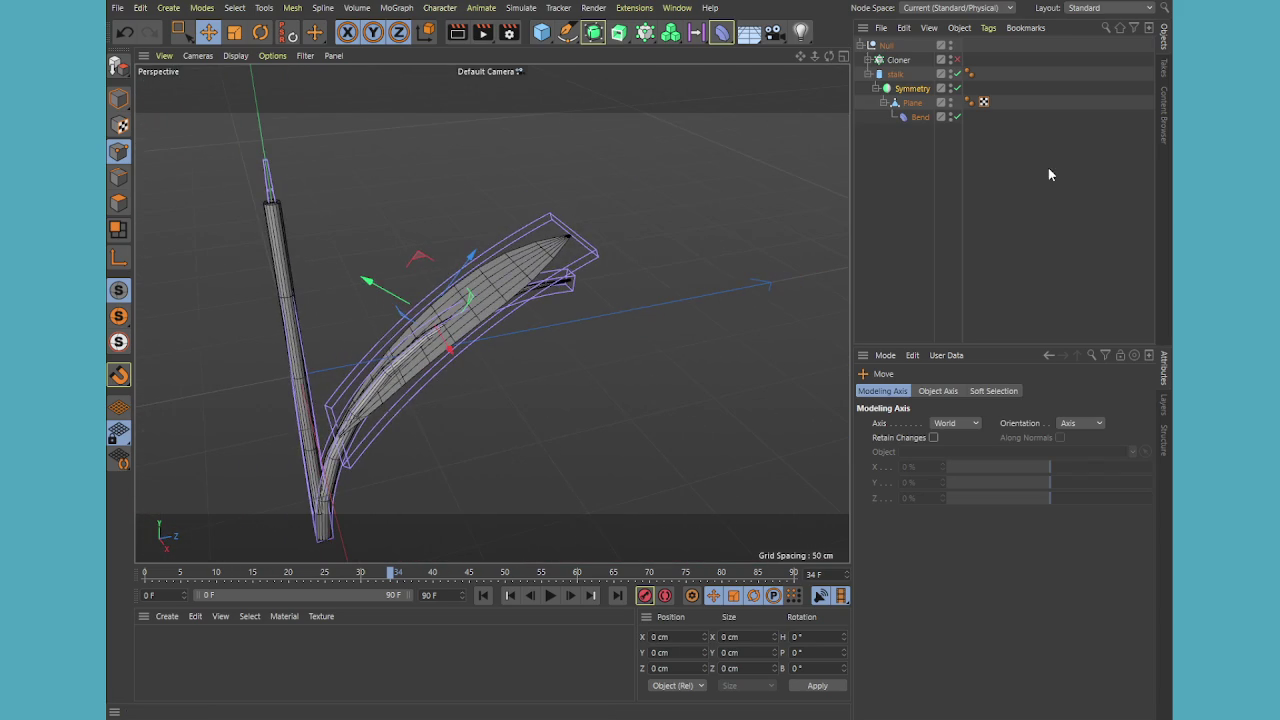
Enable the Cloner so branches fan out, and expand the branch hierarchy
left_click(957, 59)
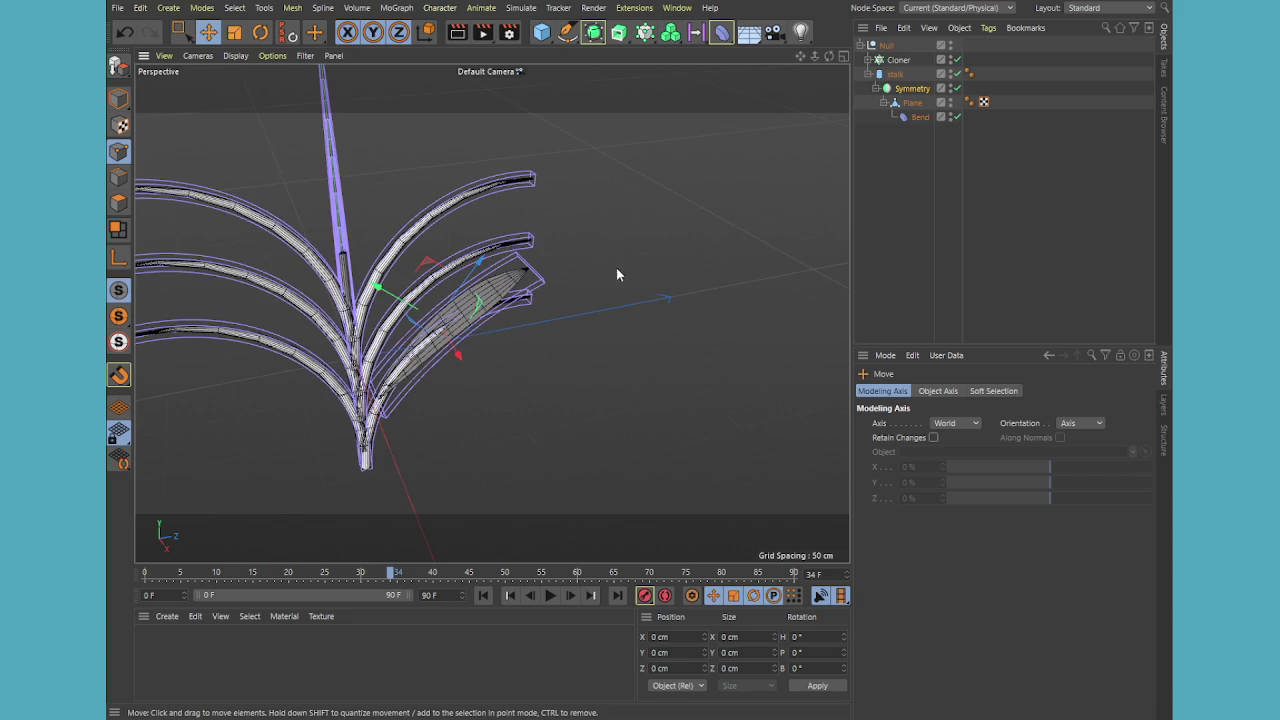
left_click(912, 88)
left_click(912, 102)
left_click(912, 88)
left_click(898, 60)
left_click(869, 60)
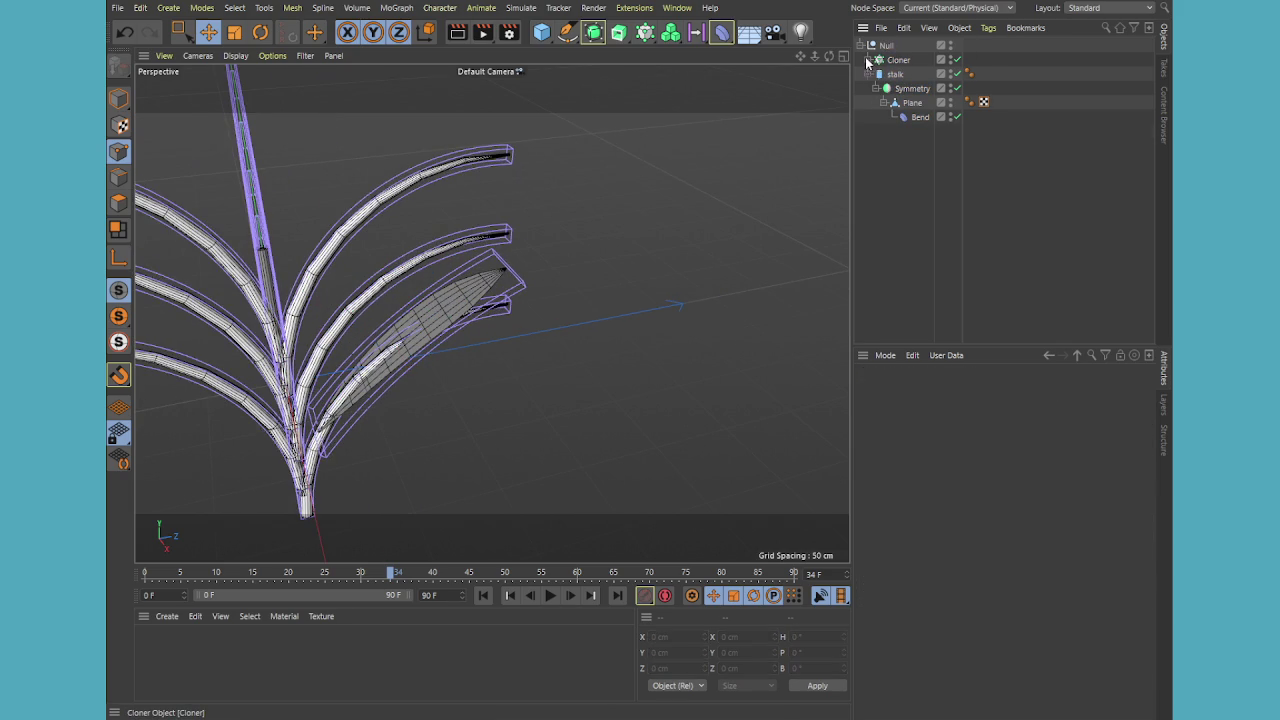
left_click(911, 103)
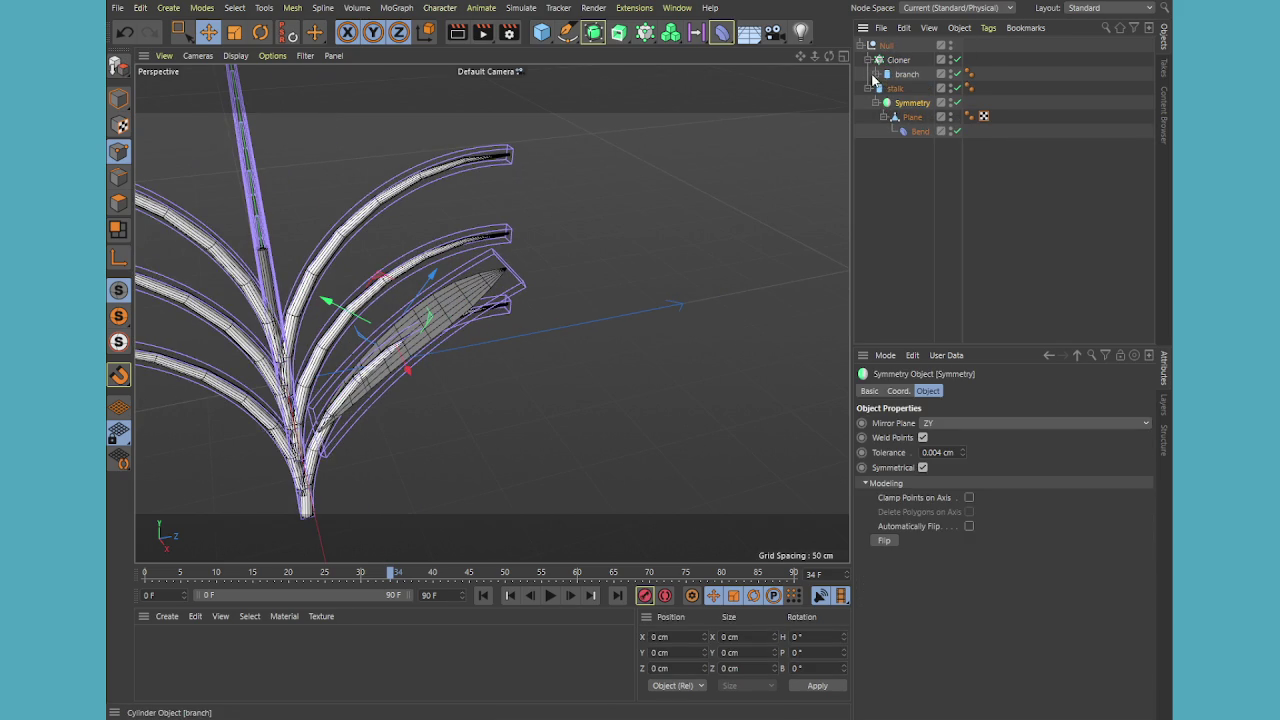
left_click(875, 74)
Place Symmetry under the branch below Bend, inspect the clones, then return it to top level
left_click_drag(910, 136, 914, 80)
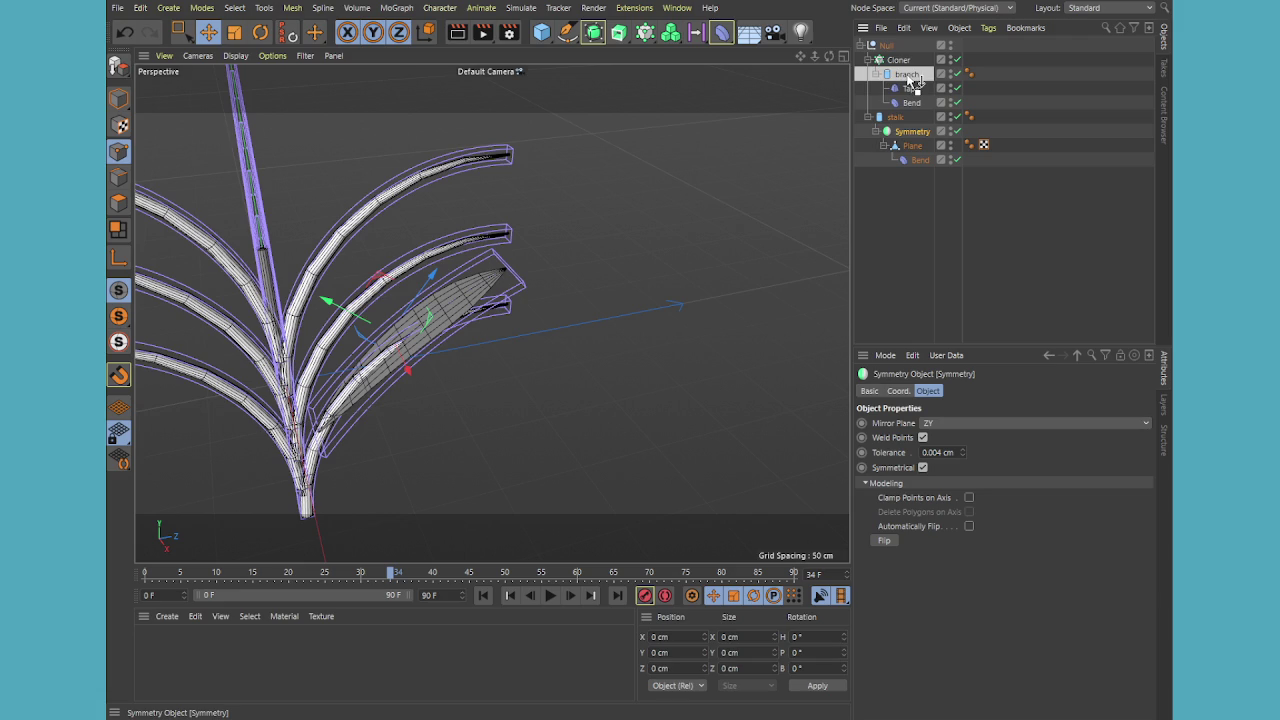
left_click_drag(914, 80, 914, 82)
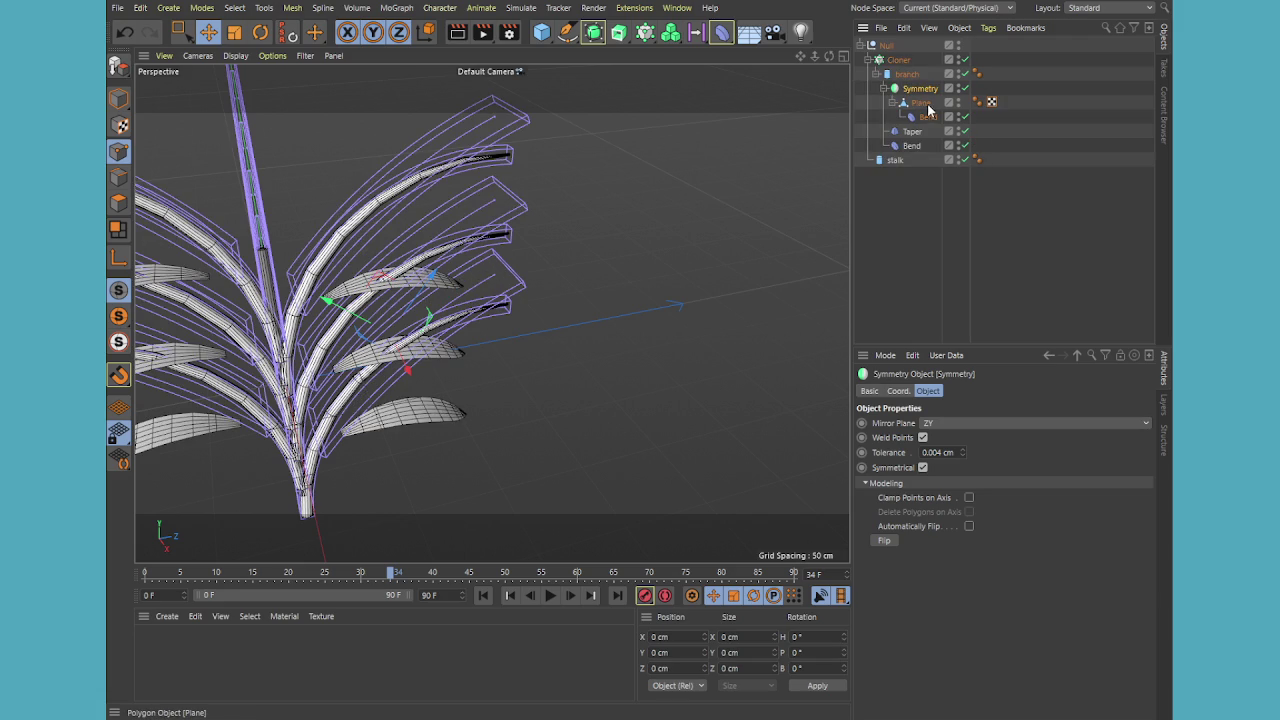
left_click(882, 89)
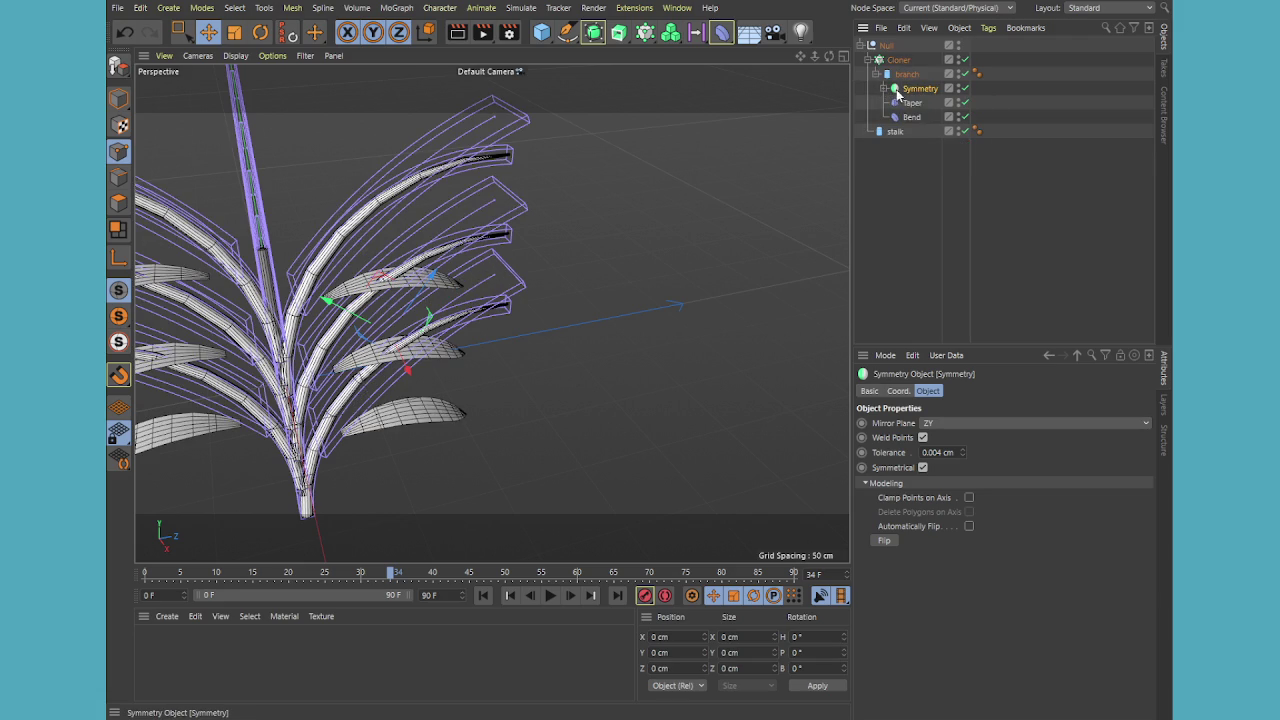
left_click_drag(916, 93, 911, 125)
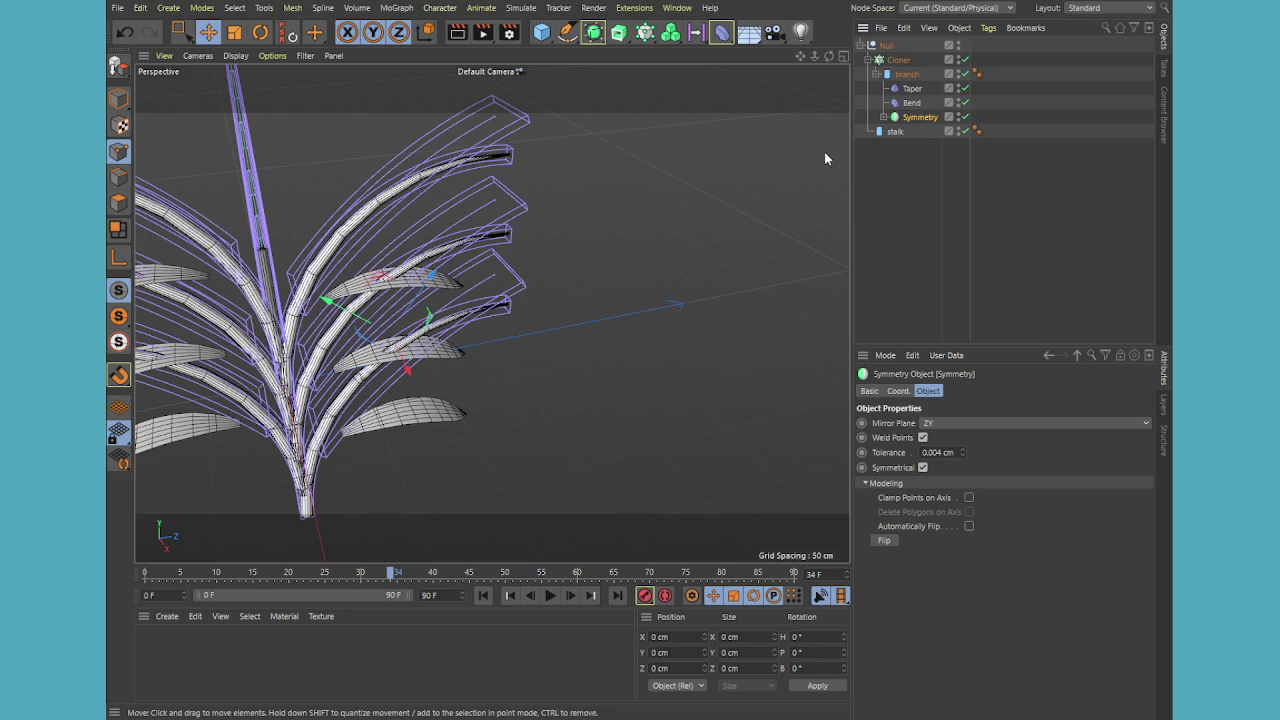
left_click_drag(412, 373, 630, 306, "alt")
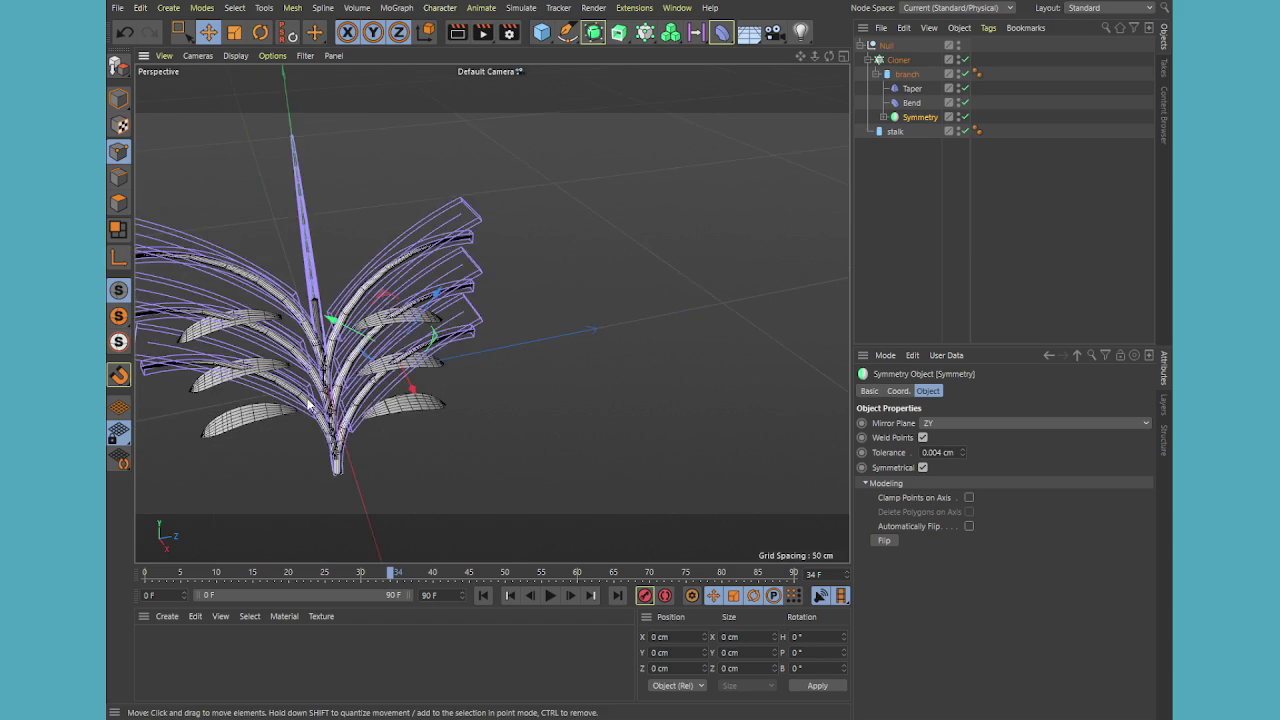
left_click(877, 215)
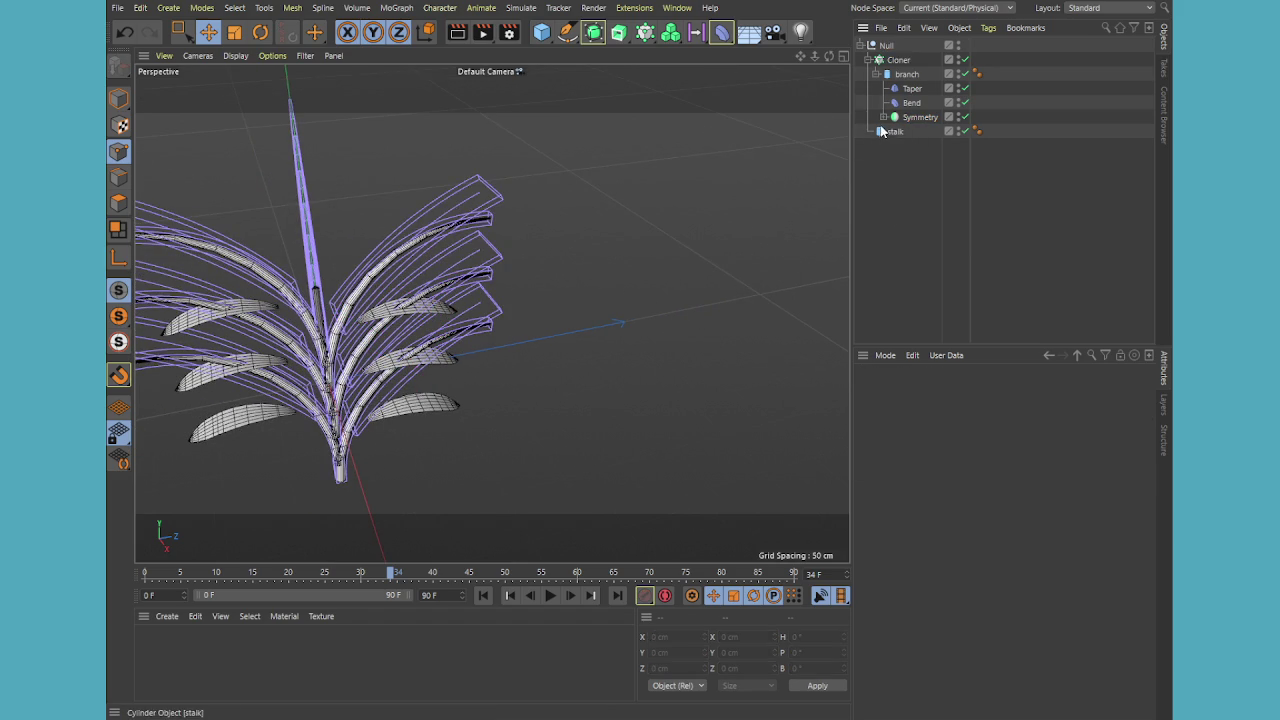
left_click_drag(915, 117, 890, 140)
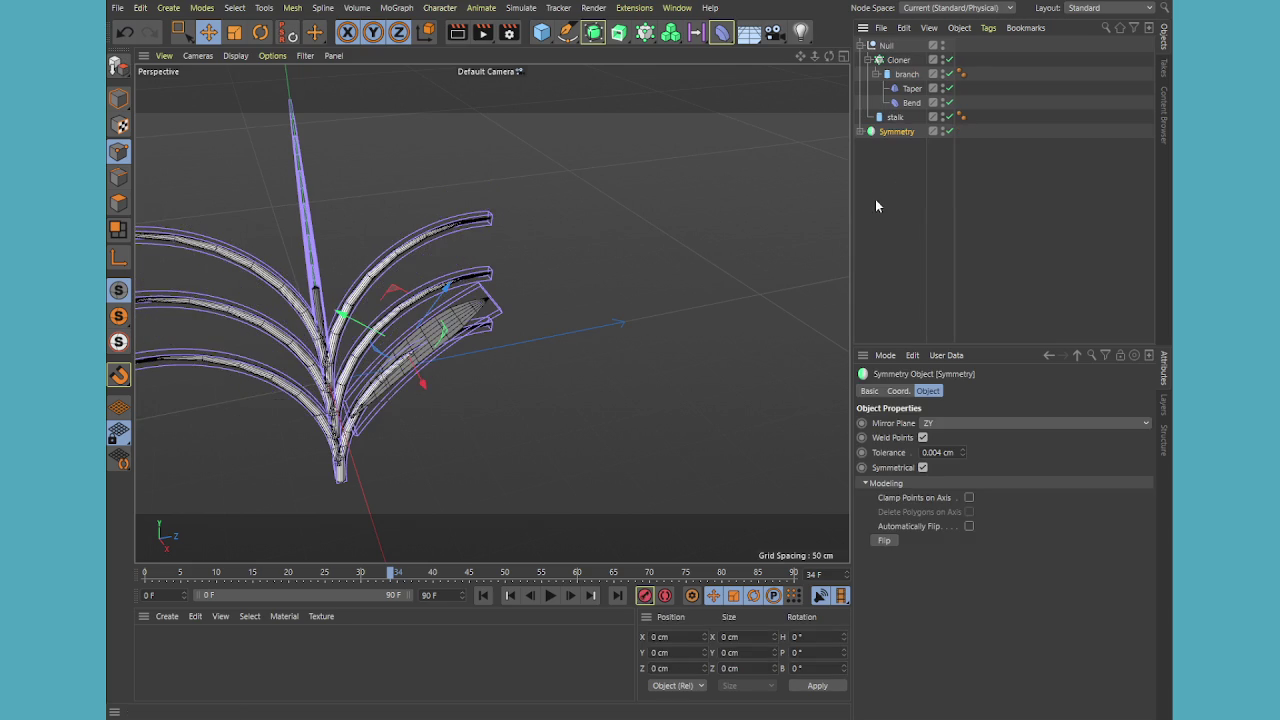
Hide the plant in the viewport and expand the leaf's Symmetry hierarchy
left_click(943, 45)
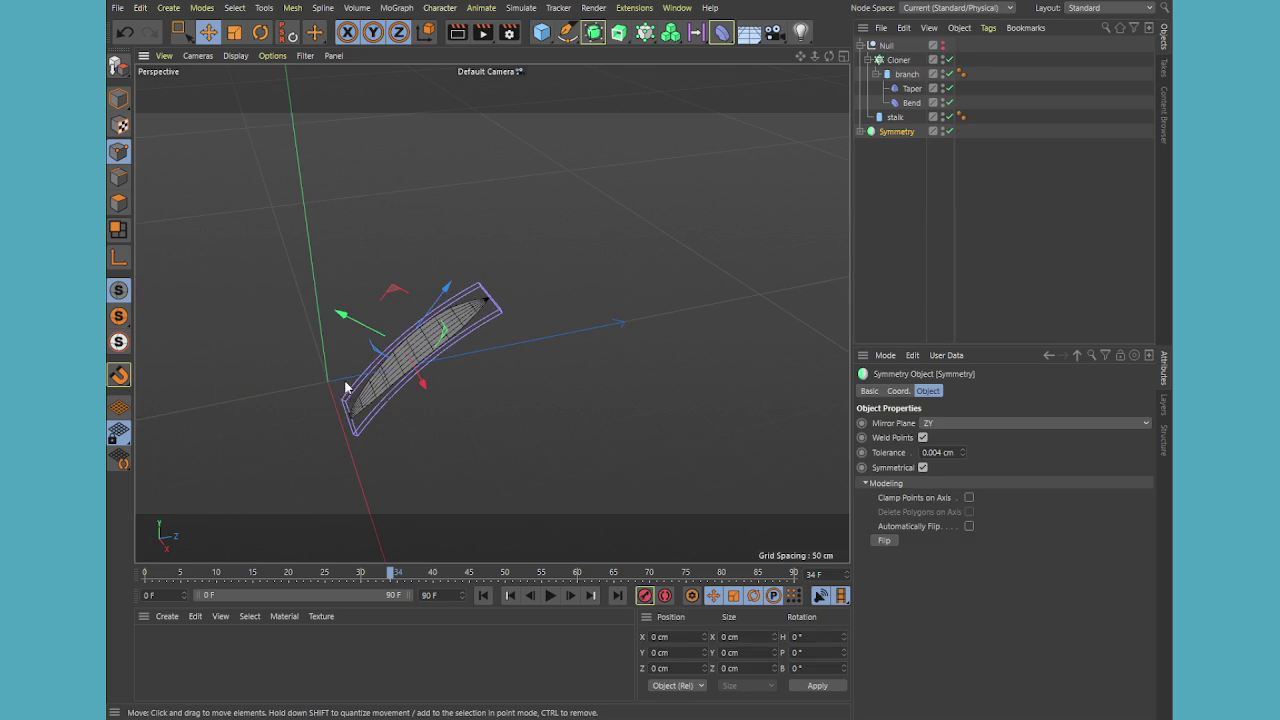
left_click_drag(373, 383, 600, 303)
left_click_drag(510, 404, 640, 417, "alt")
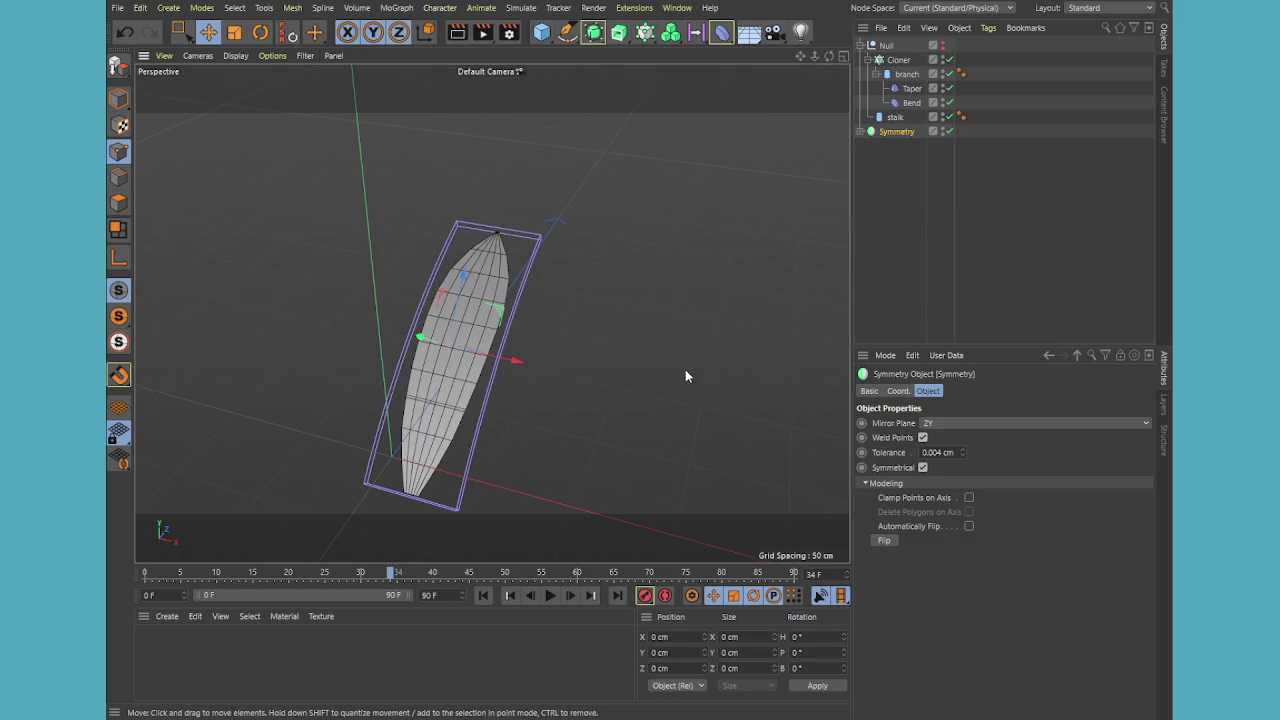
left_click(866, 132)
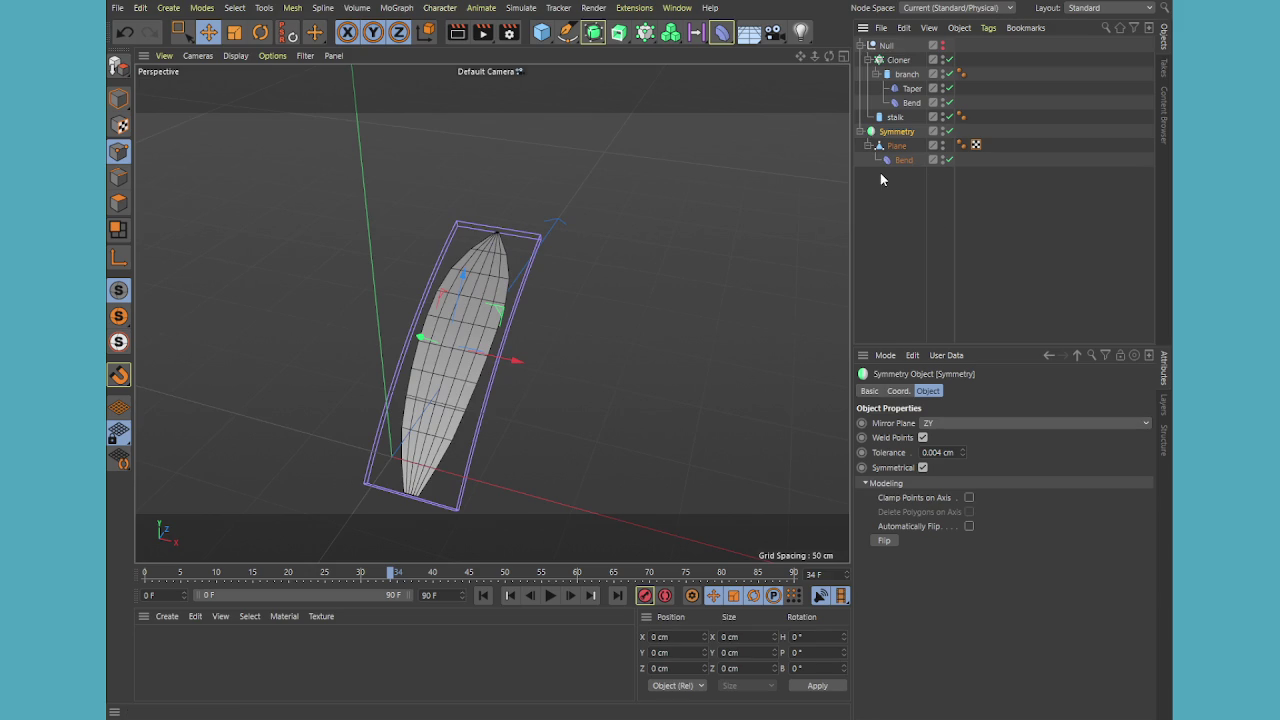
Set the leaf Symmetry's Y position and pitch rotation to 0
left_click(897, 391)
double_click(918, 439)
type("0")
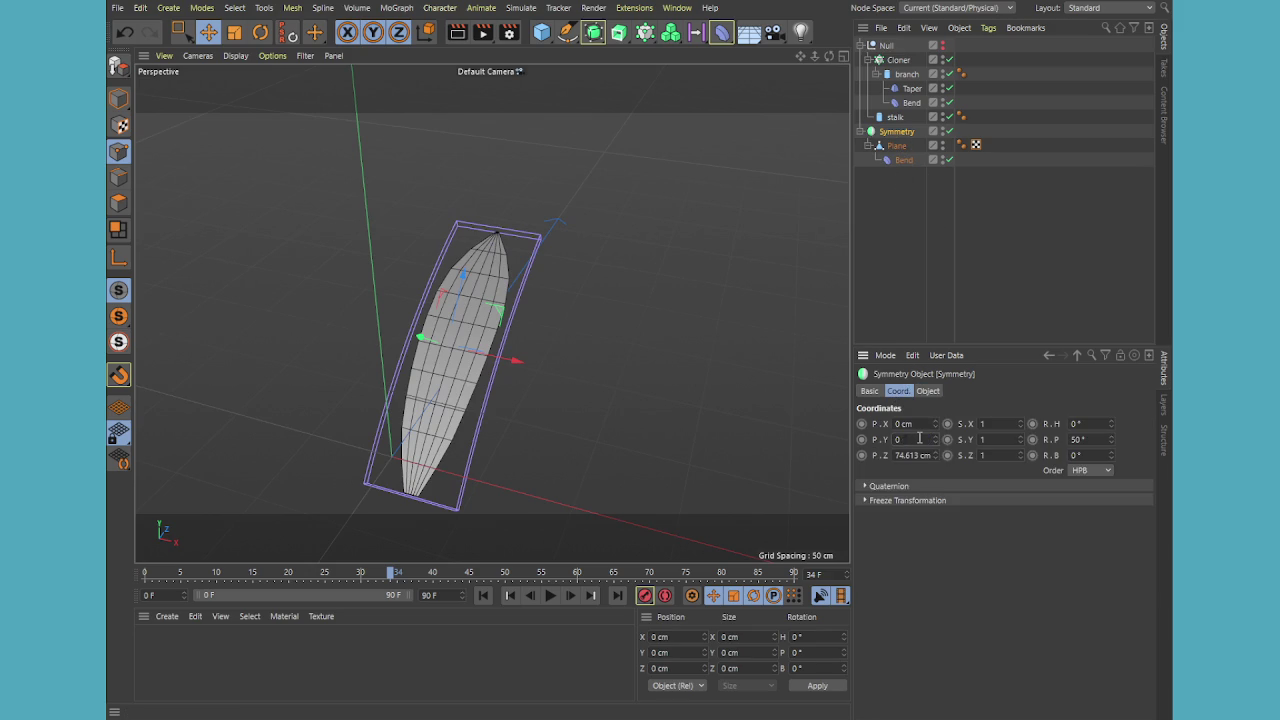
key("Tab")
key("Tab")
key("Tab")
type("0")
key("Return")
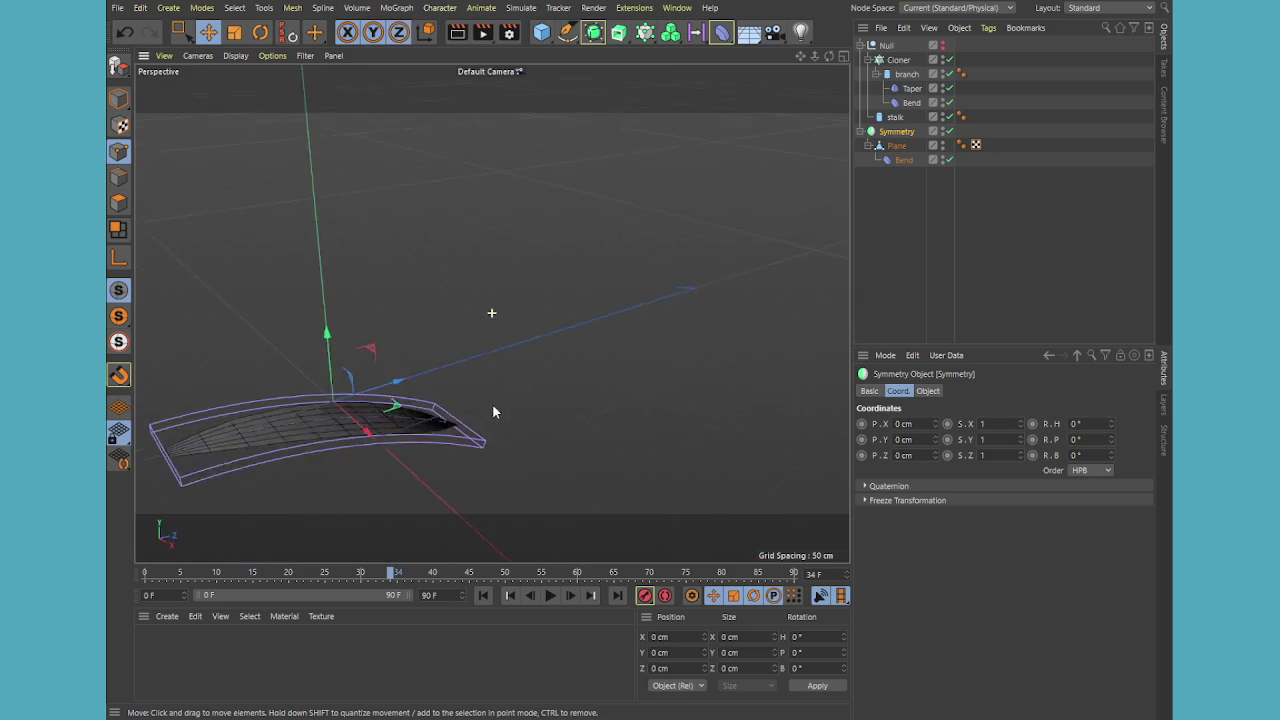
left_click_drag(494, 414, 658, 315, "alt")
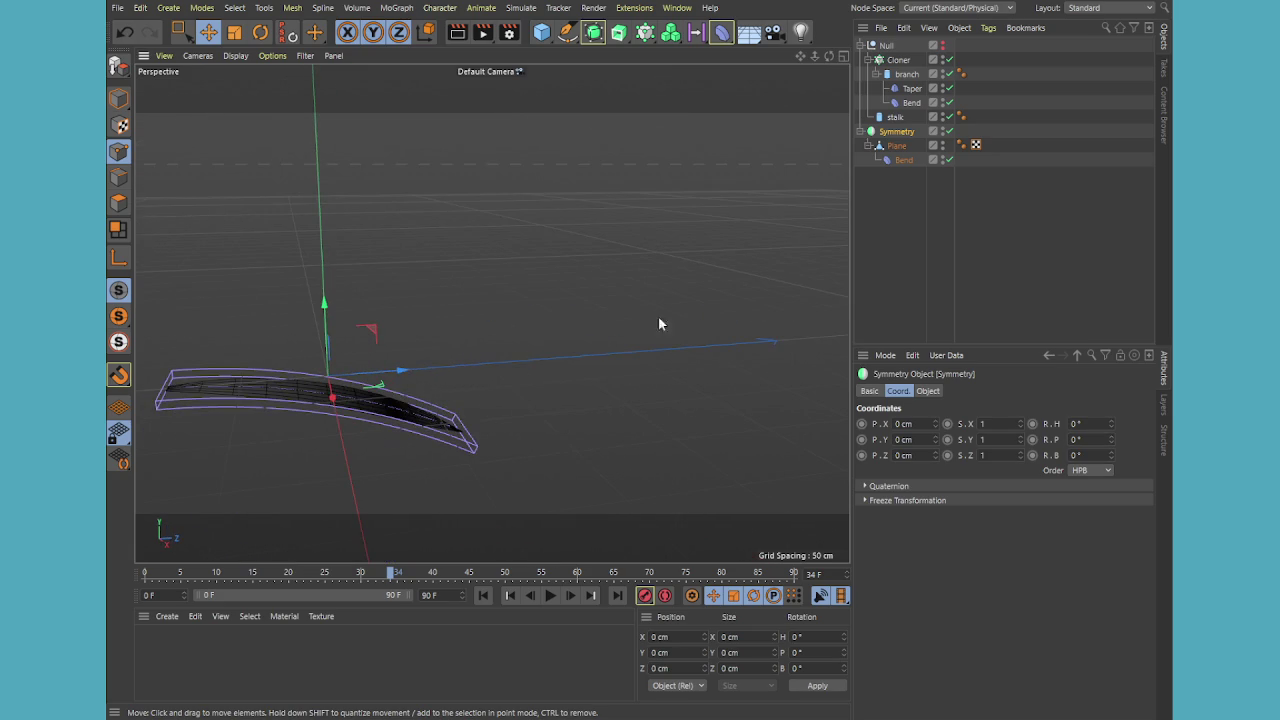
Delete the leaf's Bend, add a new Symmetry, and group the leaf into Null.1
left_click(903, 161)
key("Delete")
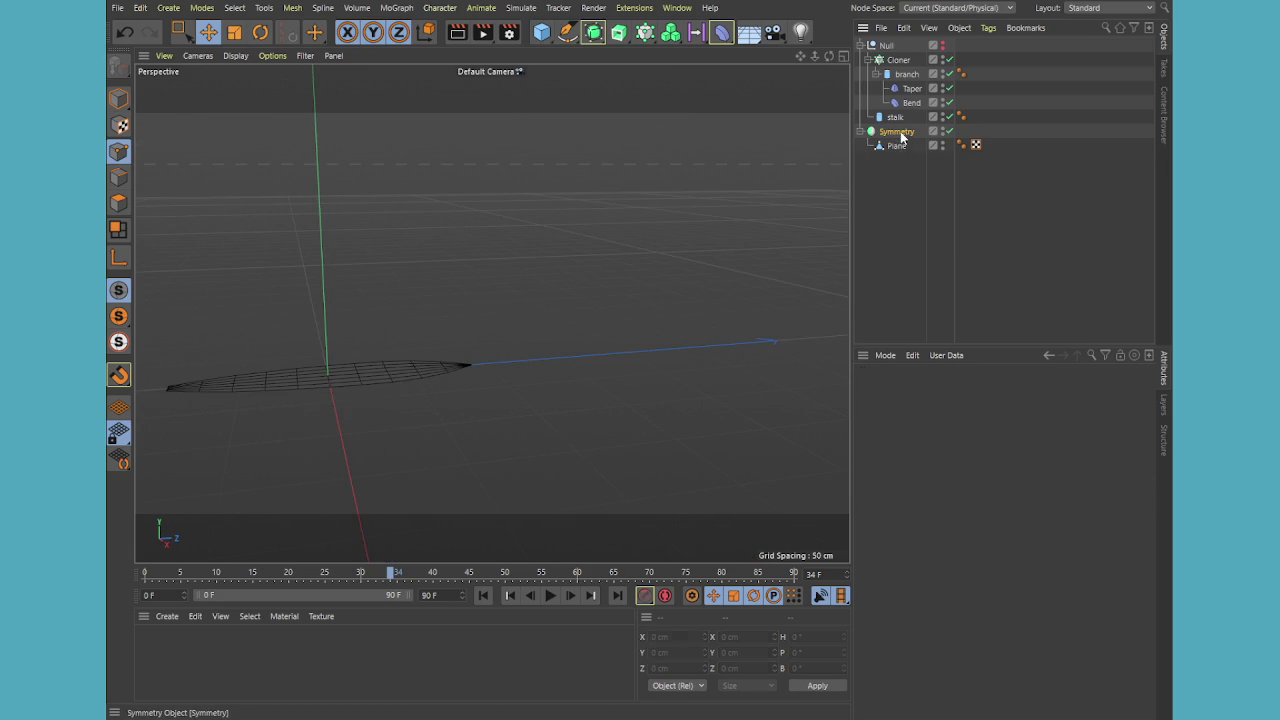
left_click(901, 137)
mouse_move(378, 395)
left_mouse_down("alt")
mouse_move(457, 395)
mouse_move(479, 358)
mouse_move(458, 382)
mouse_move(520, 431)
left_mouse_up("alt")
left_click(895, 146, "ctrl")
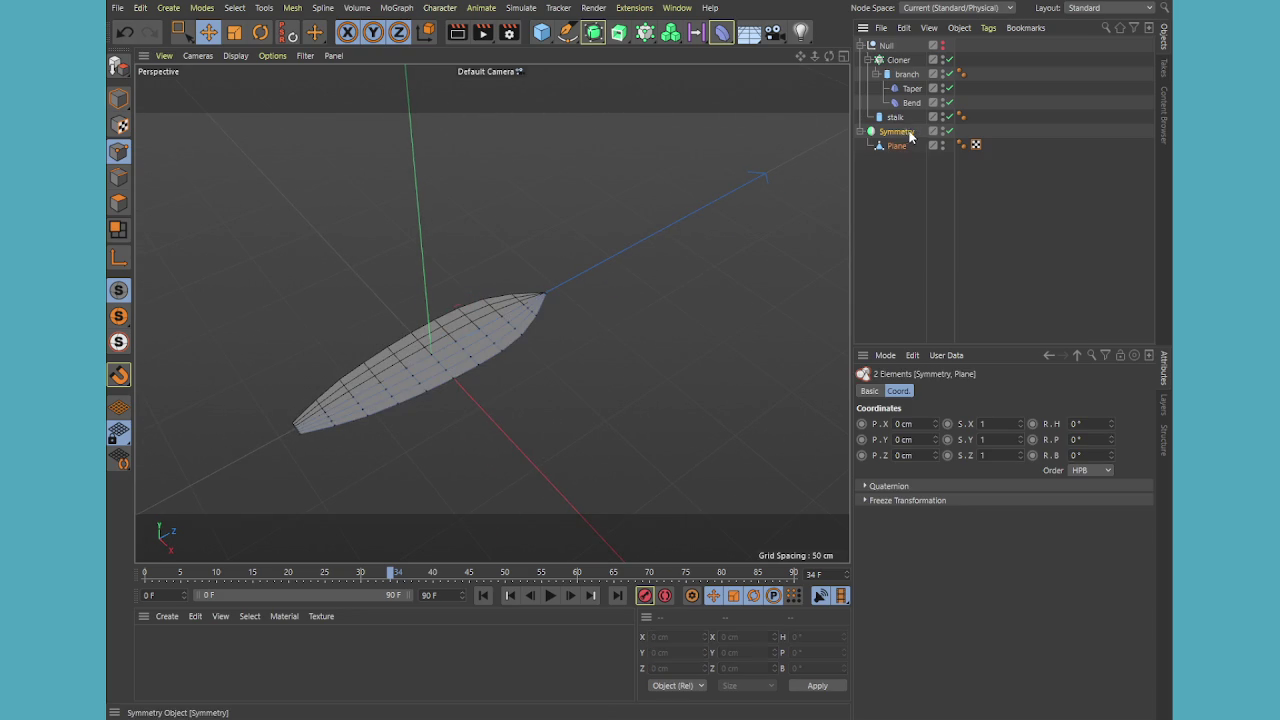
key("alt+c")
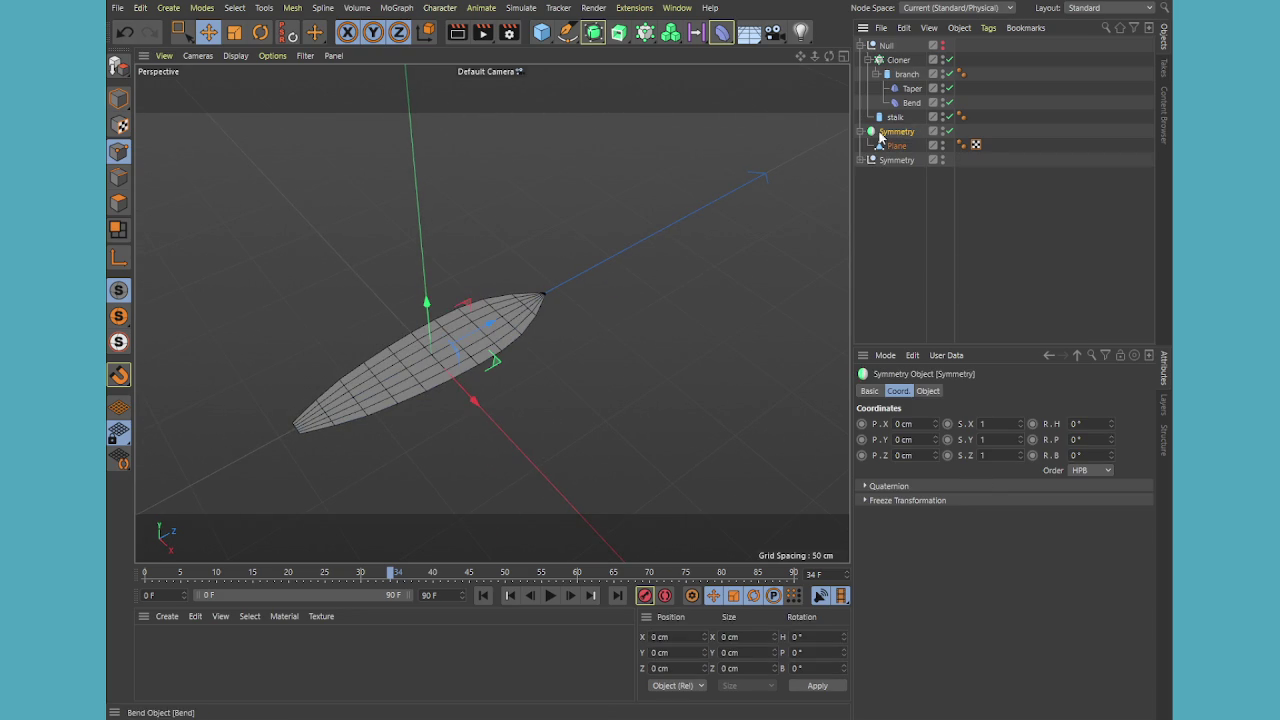
left_click_drag(859, 131, 891, 173)
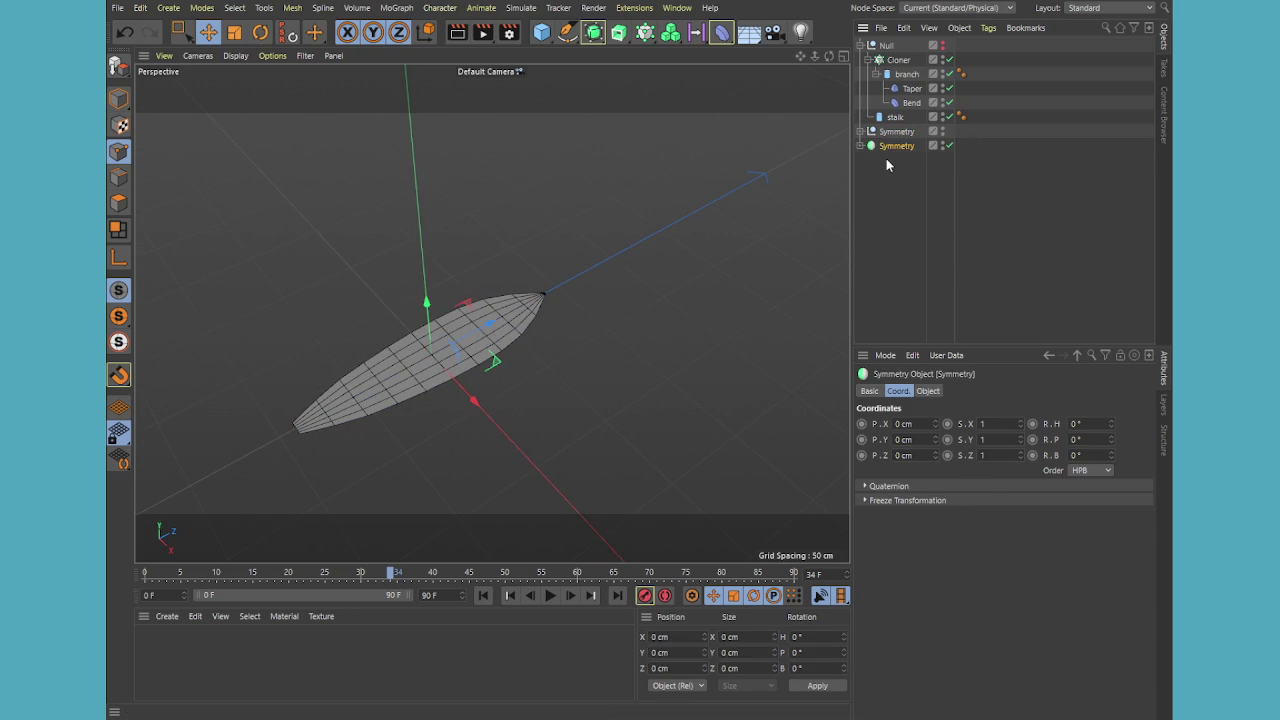
key("alt+g")
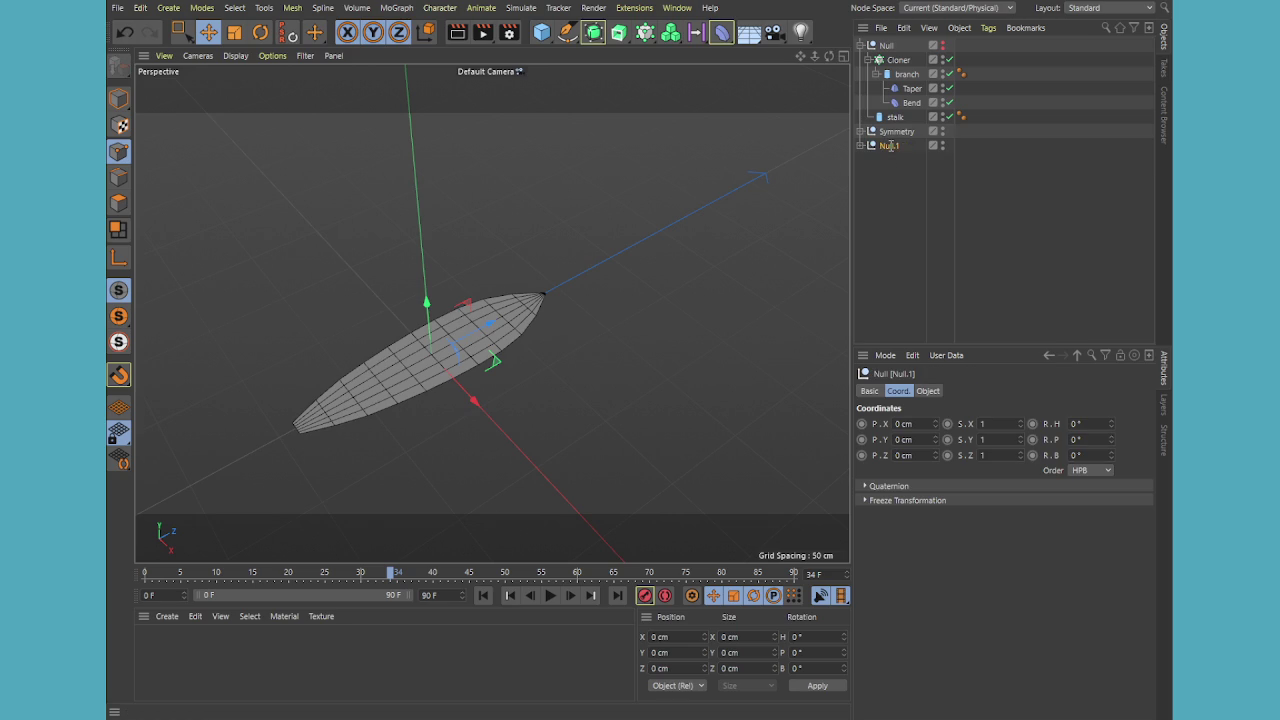
Rename Null.1 to ARCHIVE_BUILD
double_click(889, 146)
type("ARCHIVE_BUILD")
key("Return")
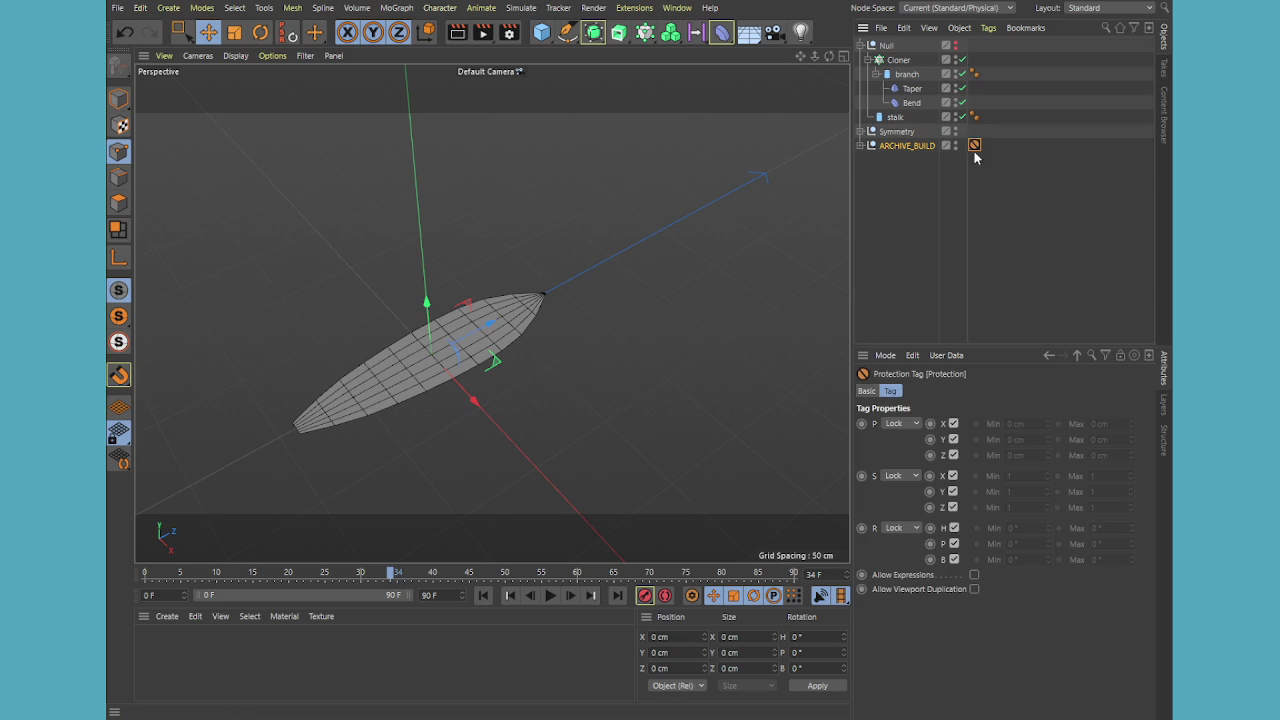
Bake the mirrored Plane into one polygon object named Leaf
left_click(886, 134)
left_click(860, 131)
left_click(896, 146)
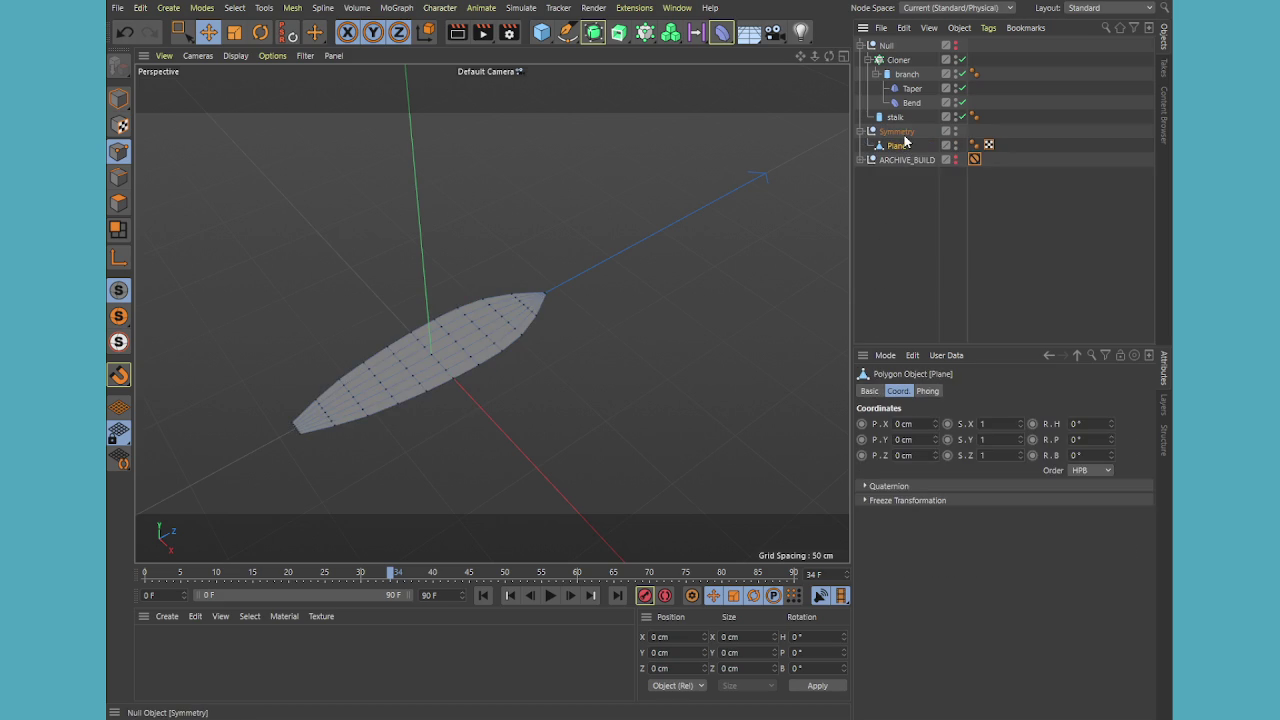
left_click(989, 496)
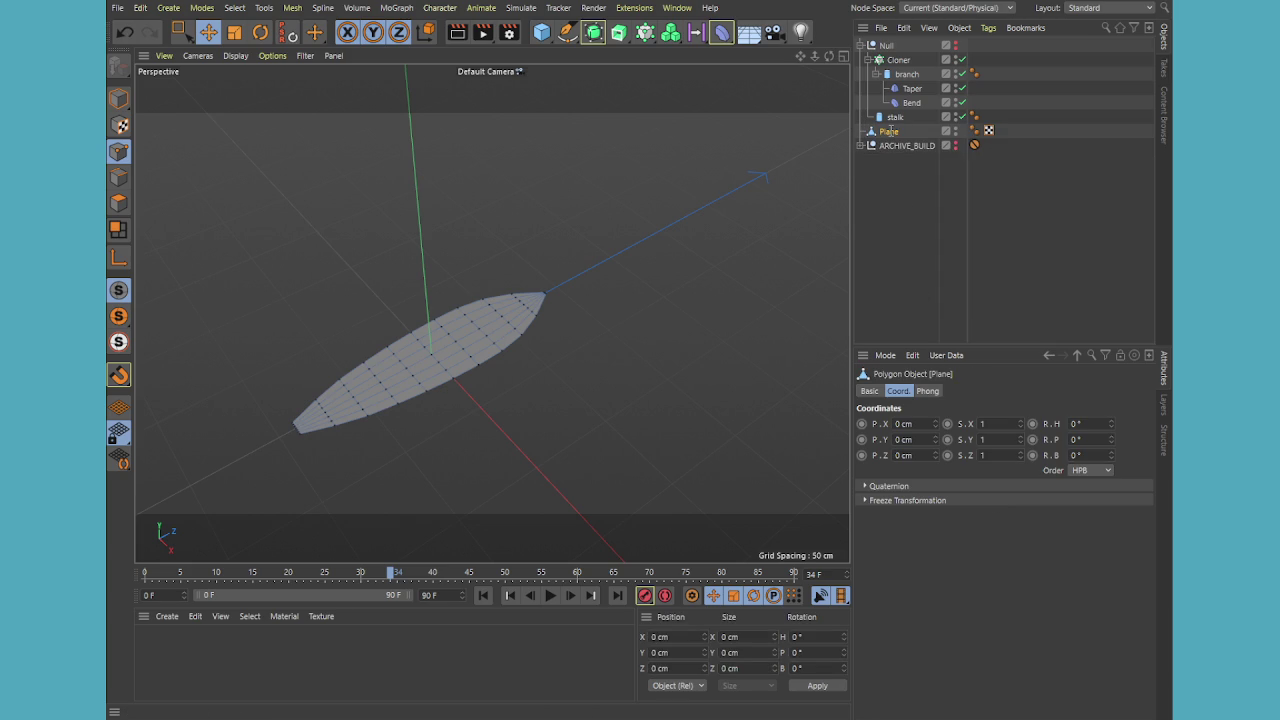
type("Leaf")
key("Return")
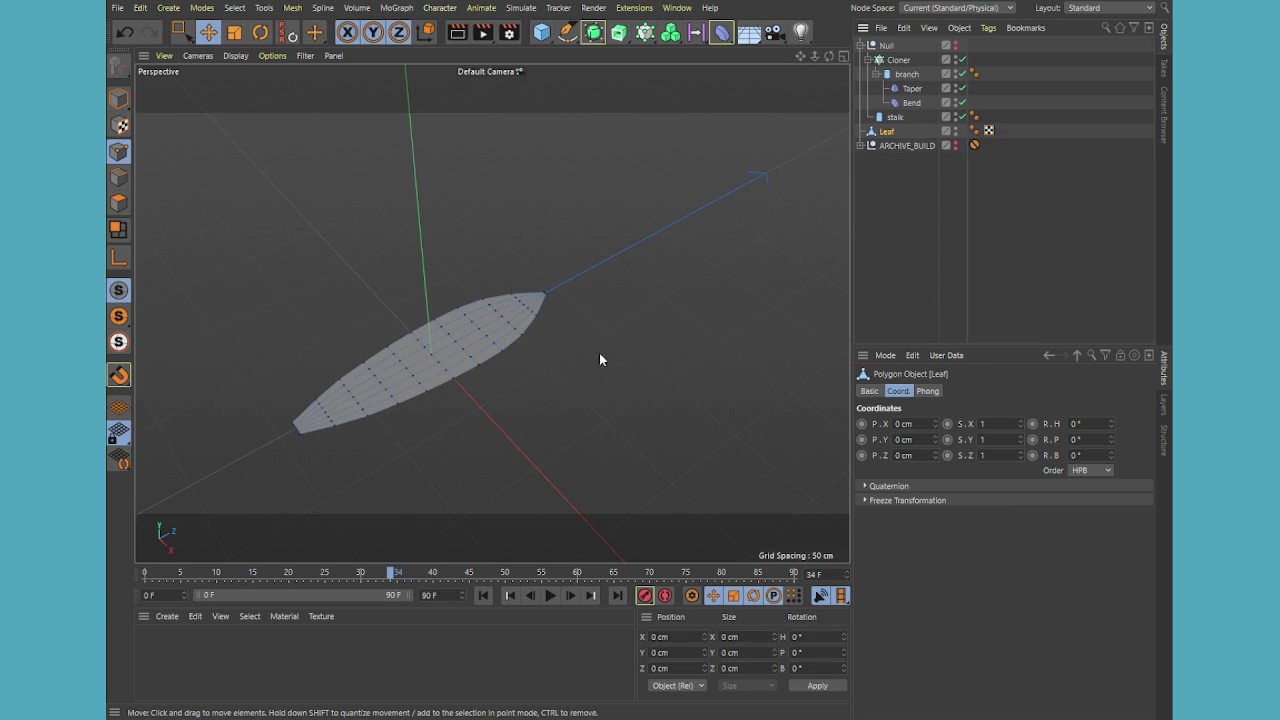
mouse_move(386, 375)
left_mouse_down("alt")
mouse_move(350, 440)
mouse_move(460, 398)
mouse_move(506, 442)
mouse_move(532, 315)
mouse_move(407, 392)
mouse_move(458, 430)
left_mouse_up("alt")
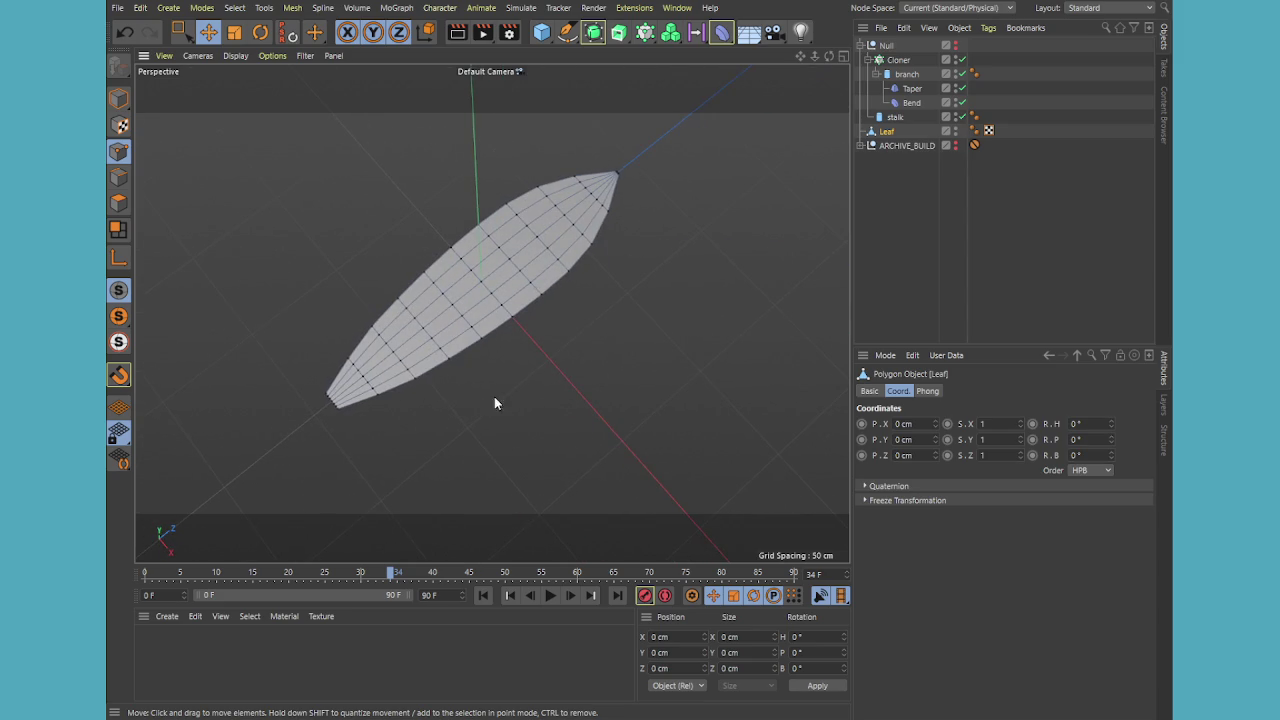
mouse_move(474, 274)
left_mouse_down("alt")
mouse_move(526, 303)
mouse_move(597, 389)
mouse_move(534, 249)
mouse_move(760, 221)
left_mouse_up("alt")
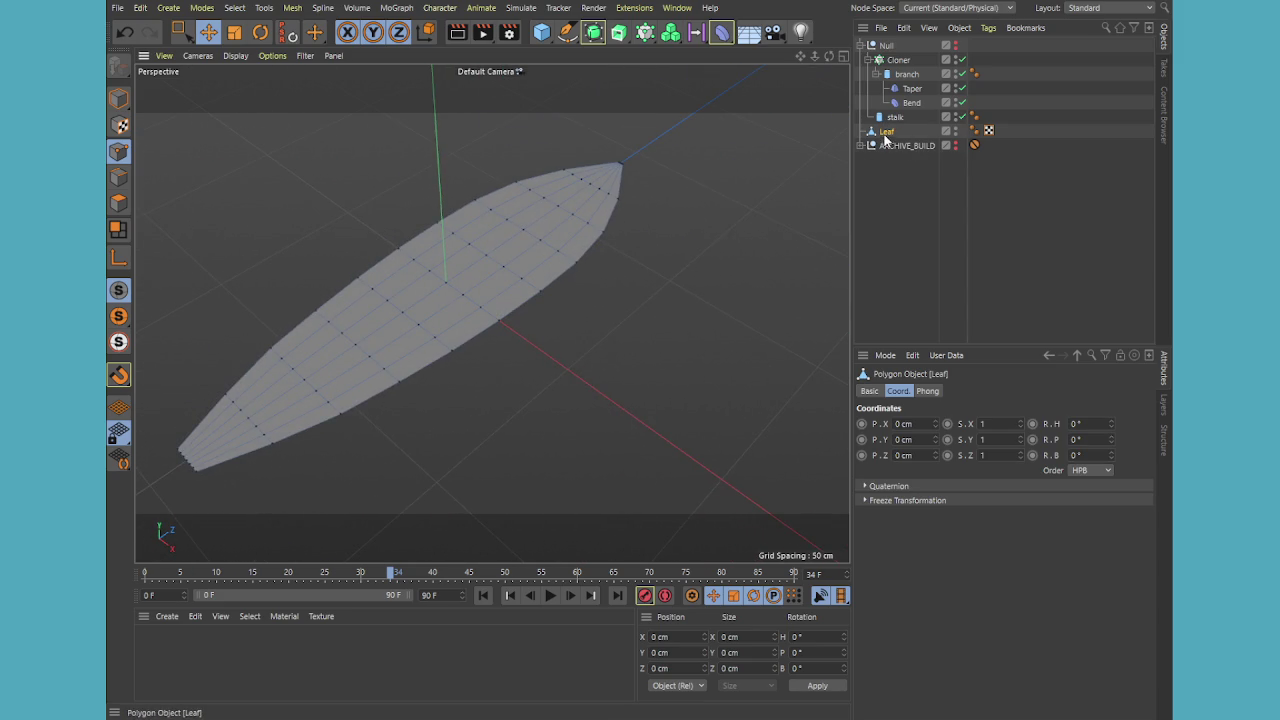
key("ctrl+a")
key("m")
key("m")
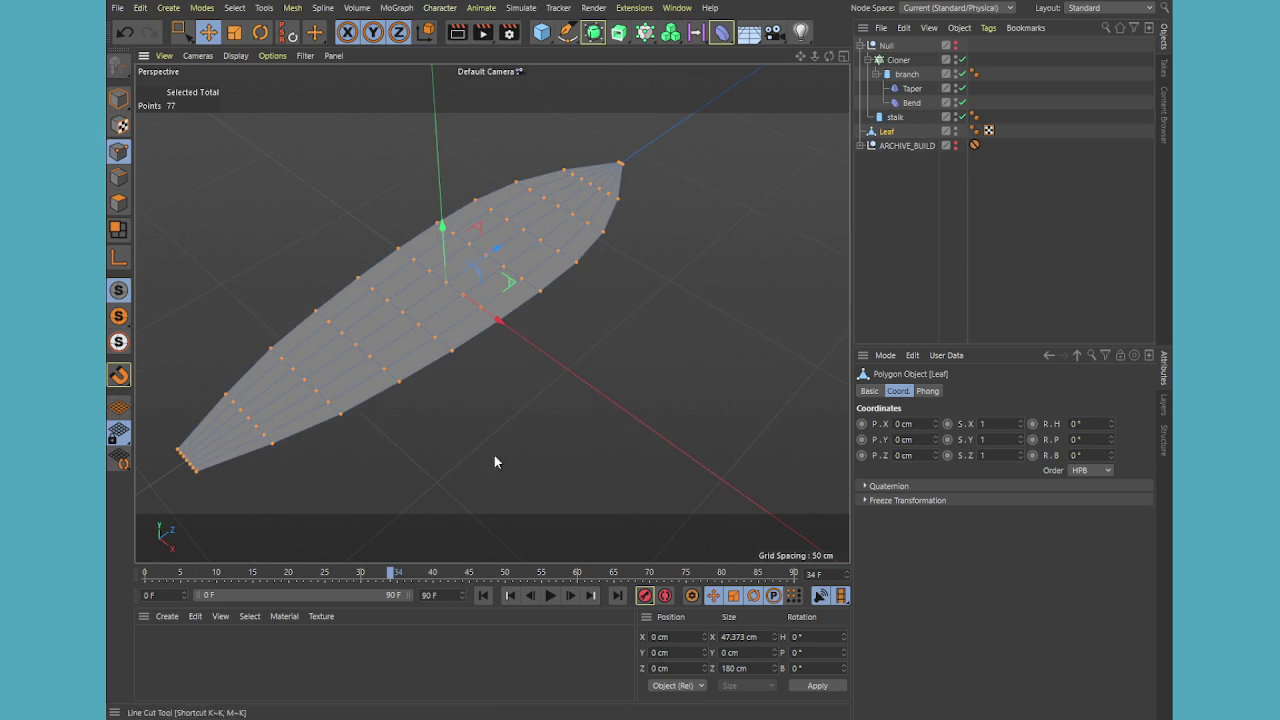
key("m")
key("u")
key("m")
key("p")
key("u")
key("z")
key("u")
key("d")
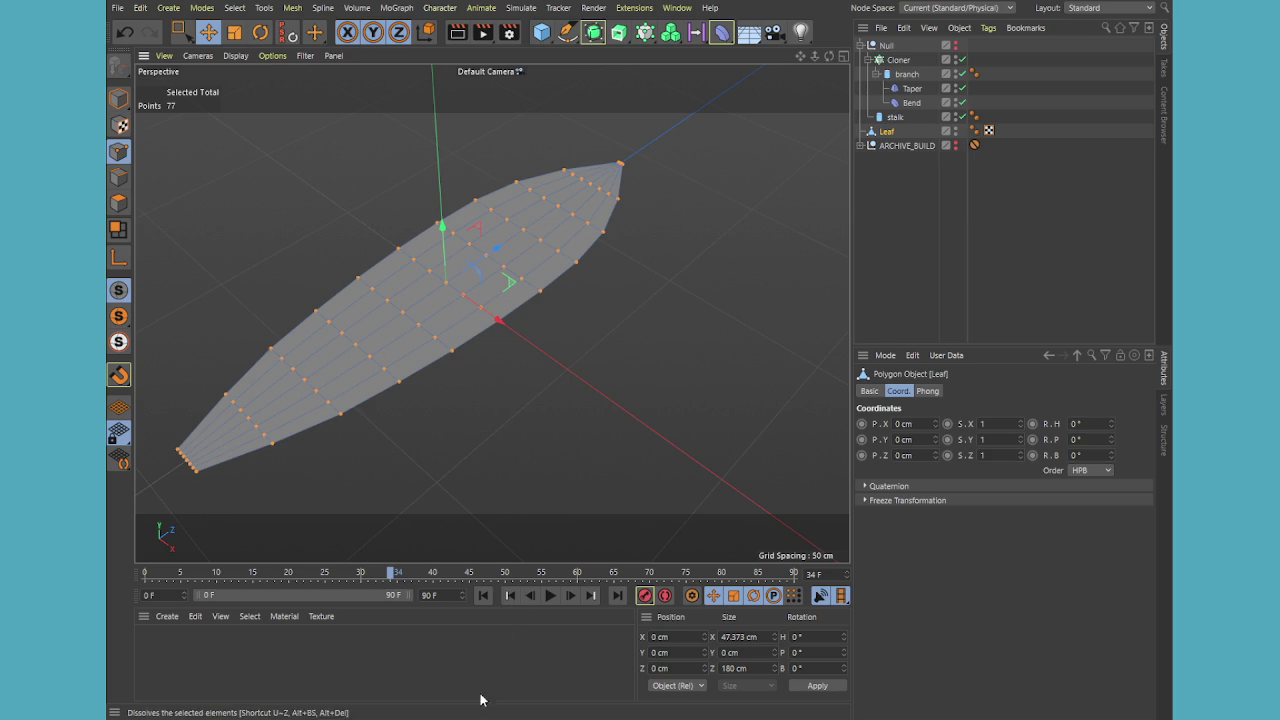
key("ctrl+shift+a")
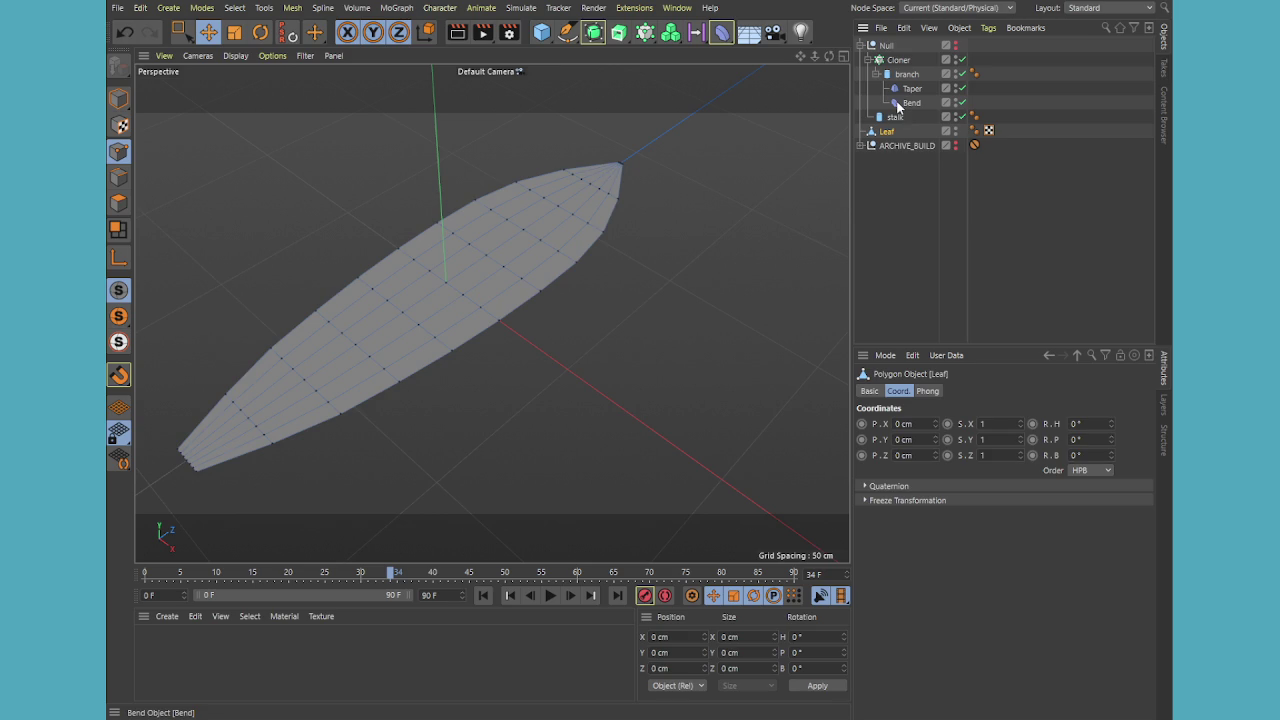
Show the plant again and disable the Cloner to leave a single branch
left_click(895, 117)
left_click(920, 46)
left_click(955, 46)
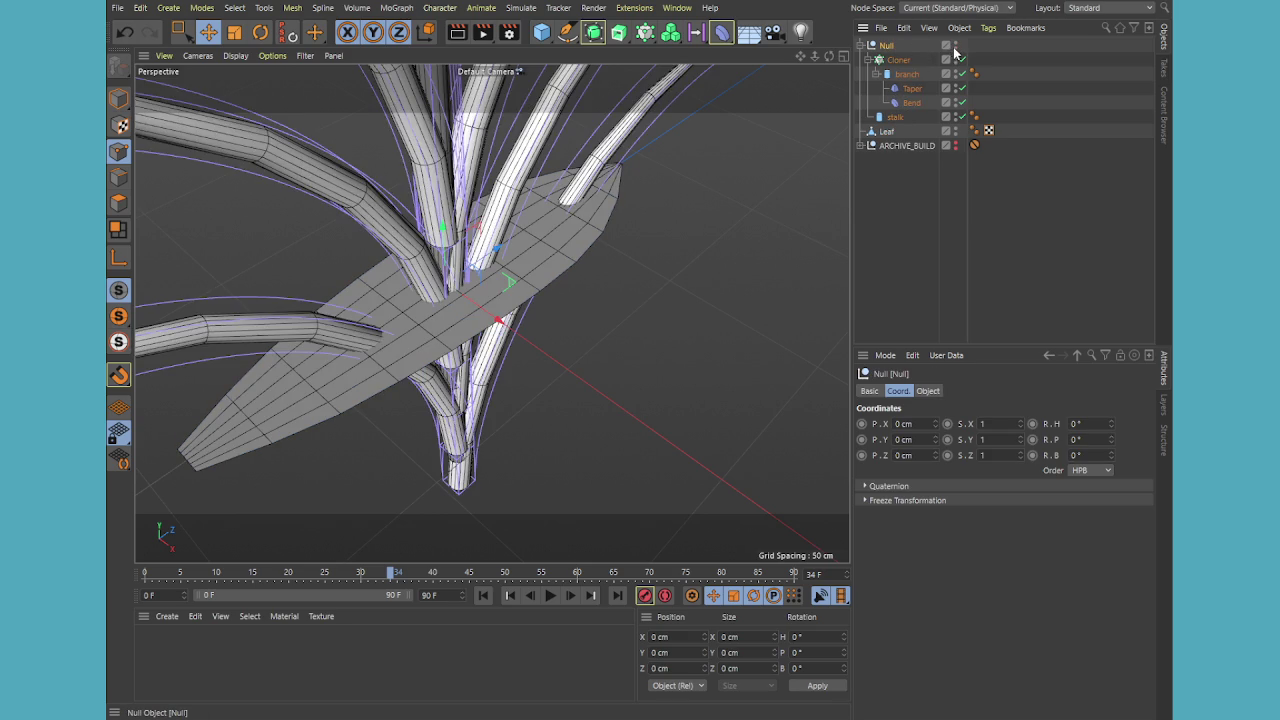
left_click_drag(646, 199, 694, 205, "alt")
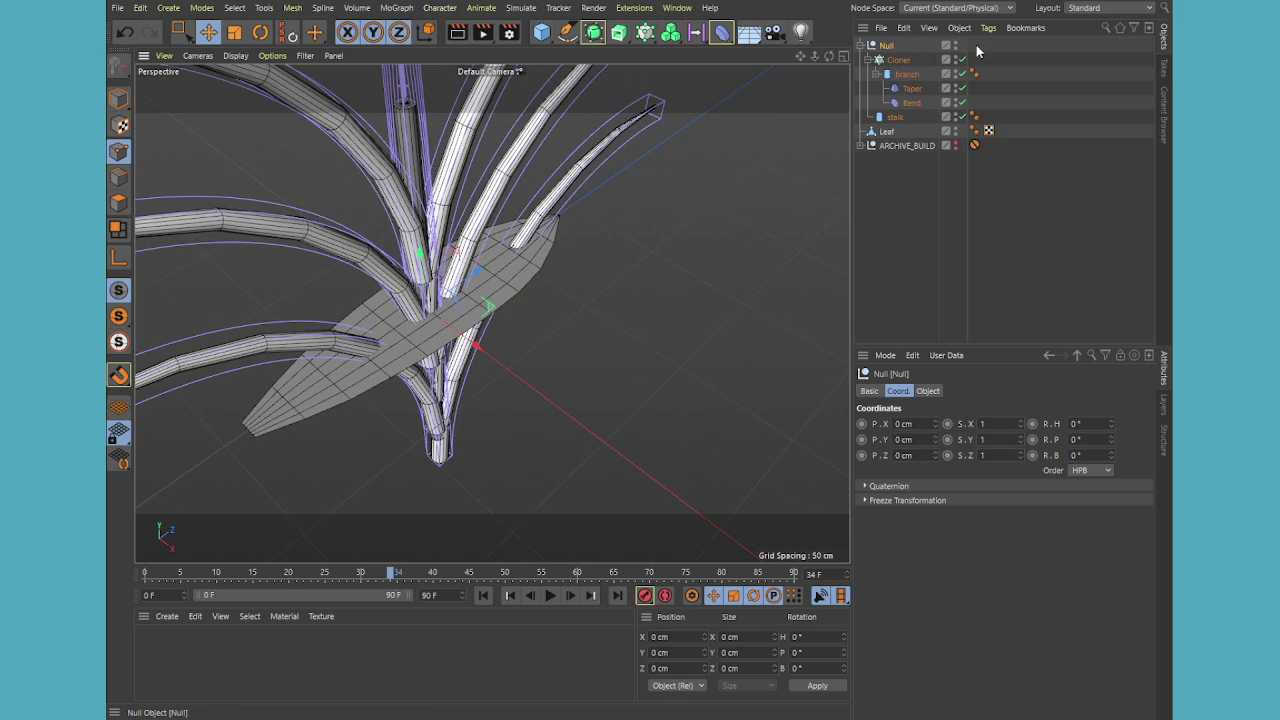
left_click(962, 59)
left_click(907, 75)
mouse_move(560, 226)
left_mouse_down("alt")
mouse_move(598, 228)
mouse_move(578, 206)
mouse_move(619, 301)
left_mouse_up("alt")
mouse_move(640, 357)
left_mouse_down("alt")
mouse_move(634, 346)
mouse_move(521, 362)
mouse_move(771, 296)
left_mouse_up("alt")
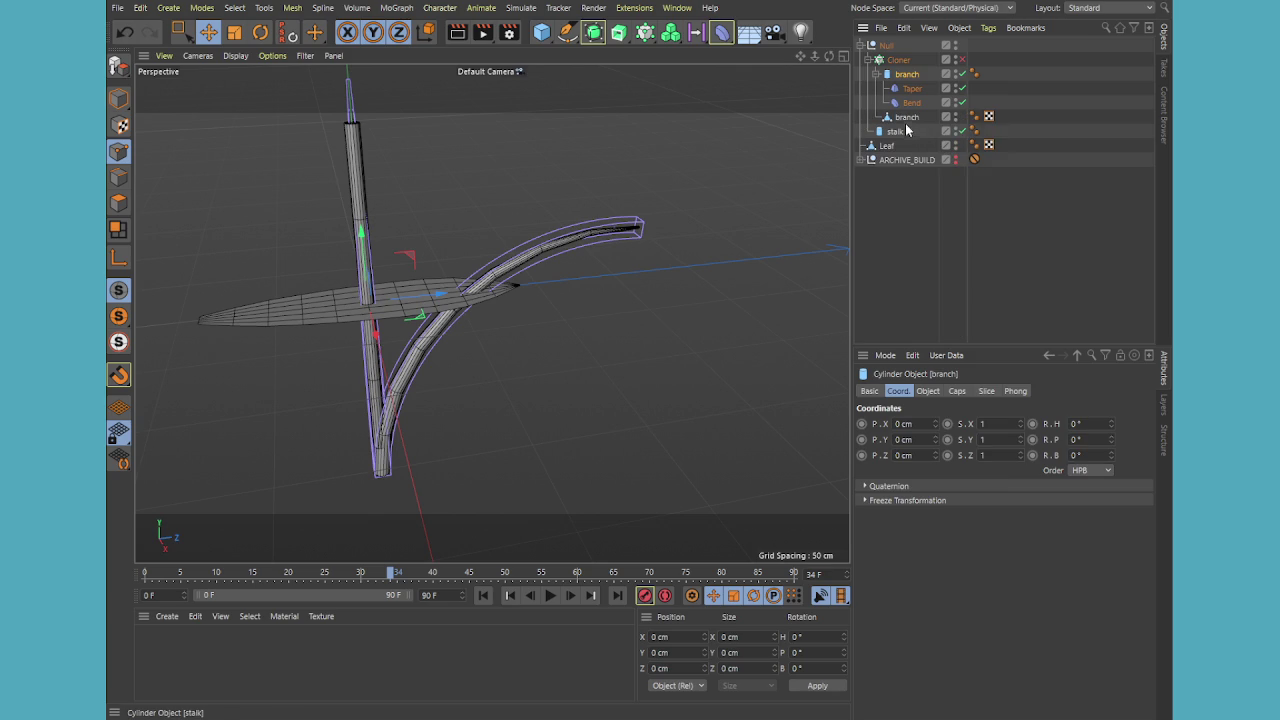
Store the original branch with its Taper and Bend inside ARCHIVE_BUILD
left_click_drag(910, 160, 908, 160)
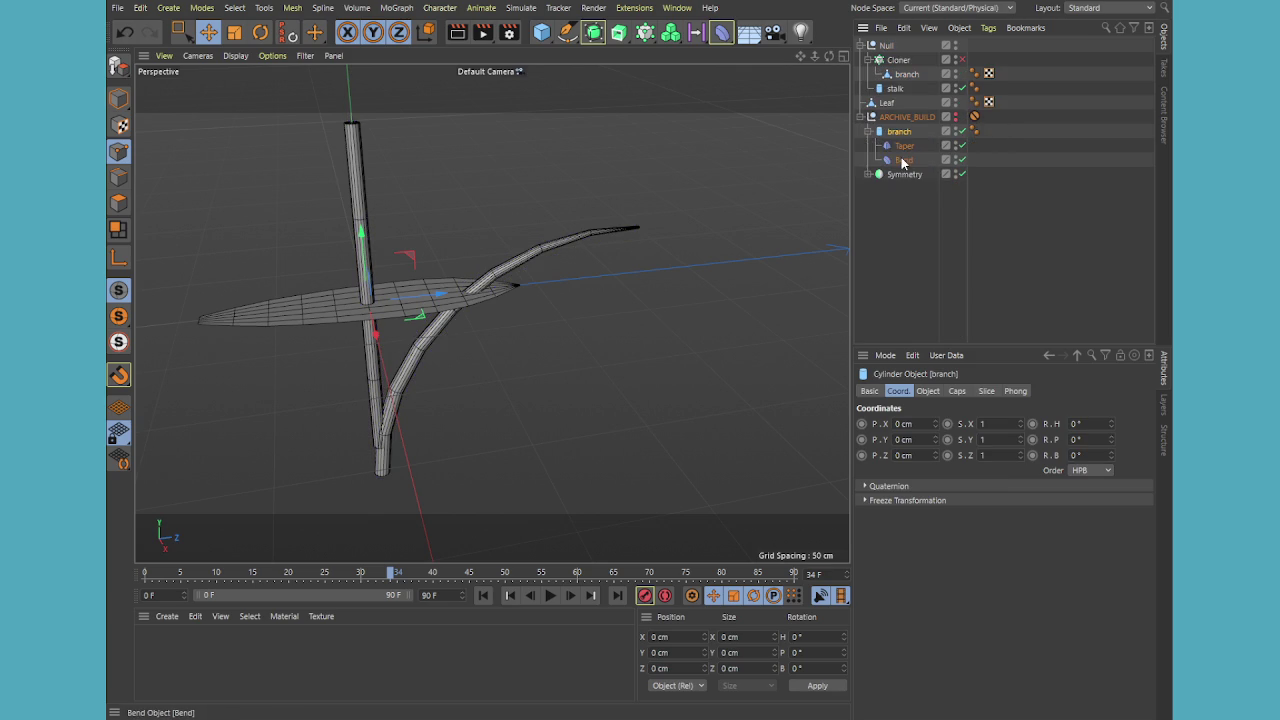
left_click(867, 132)
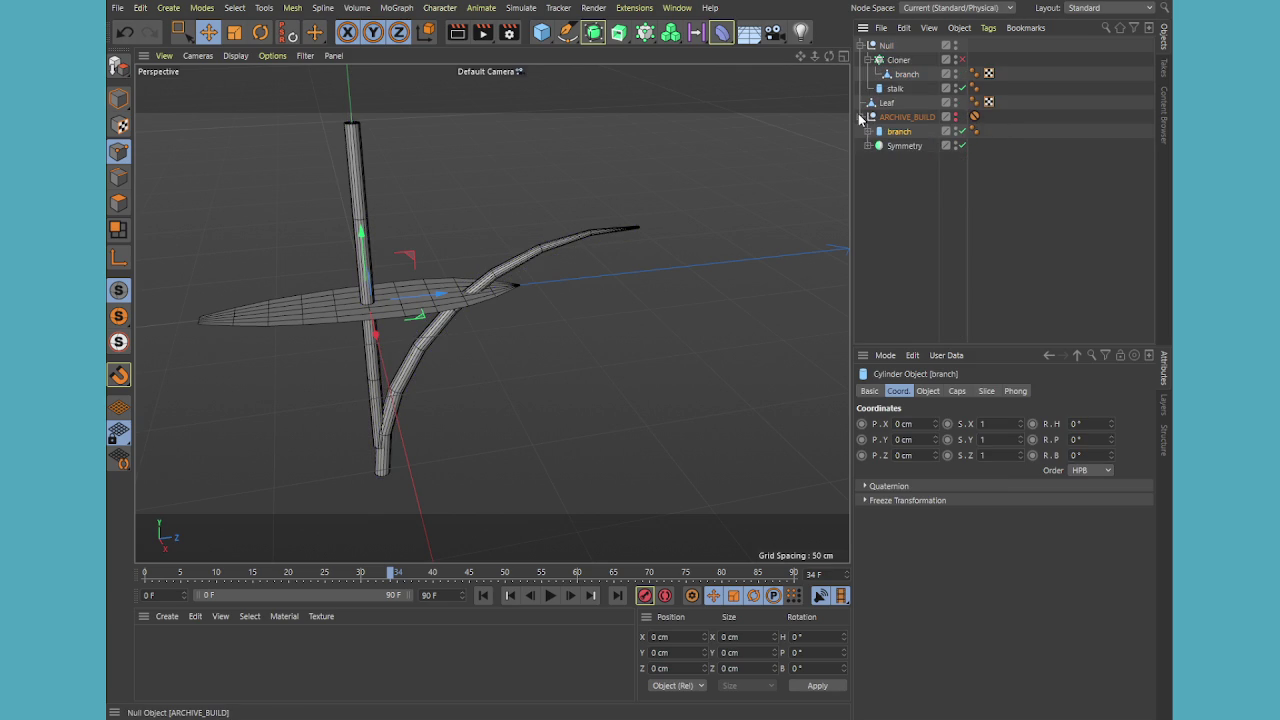
left_click(865, 117)
left_click(903, 76)
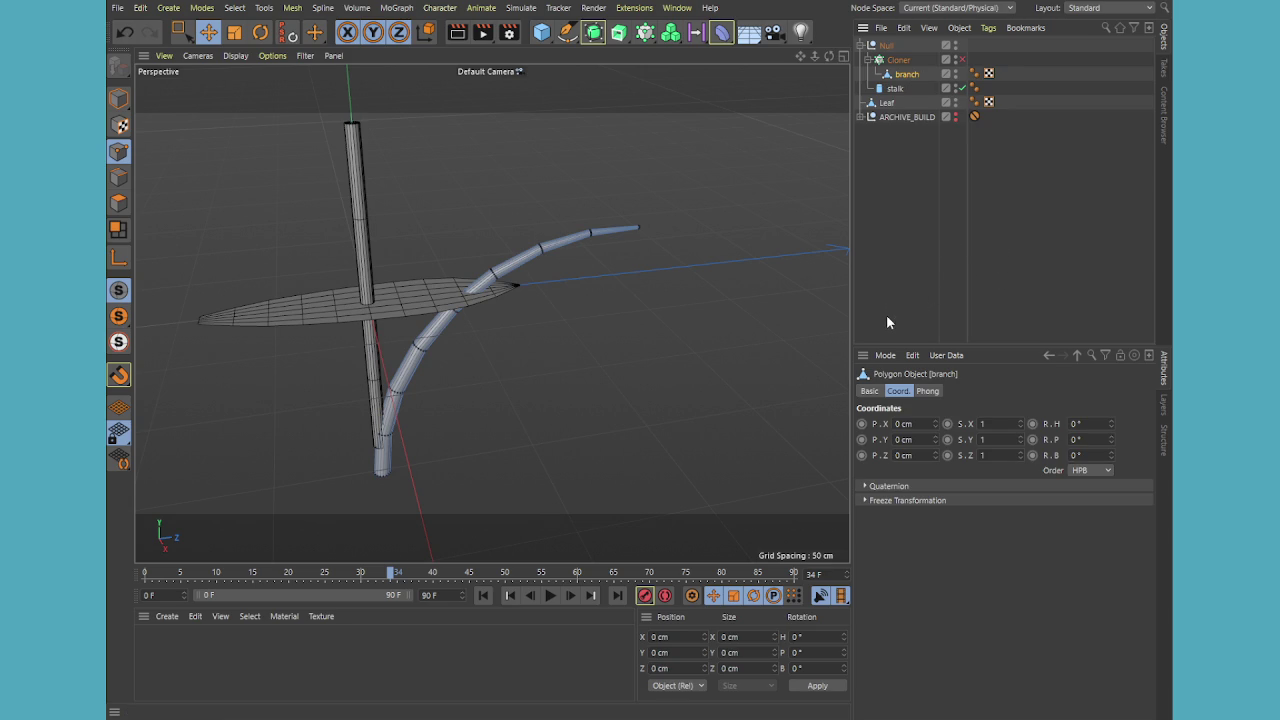
left_click(887, 103)
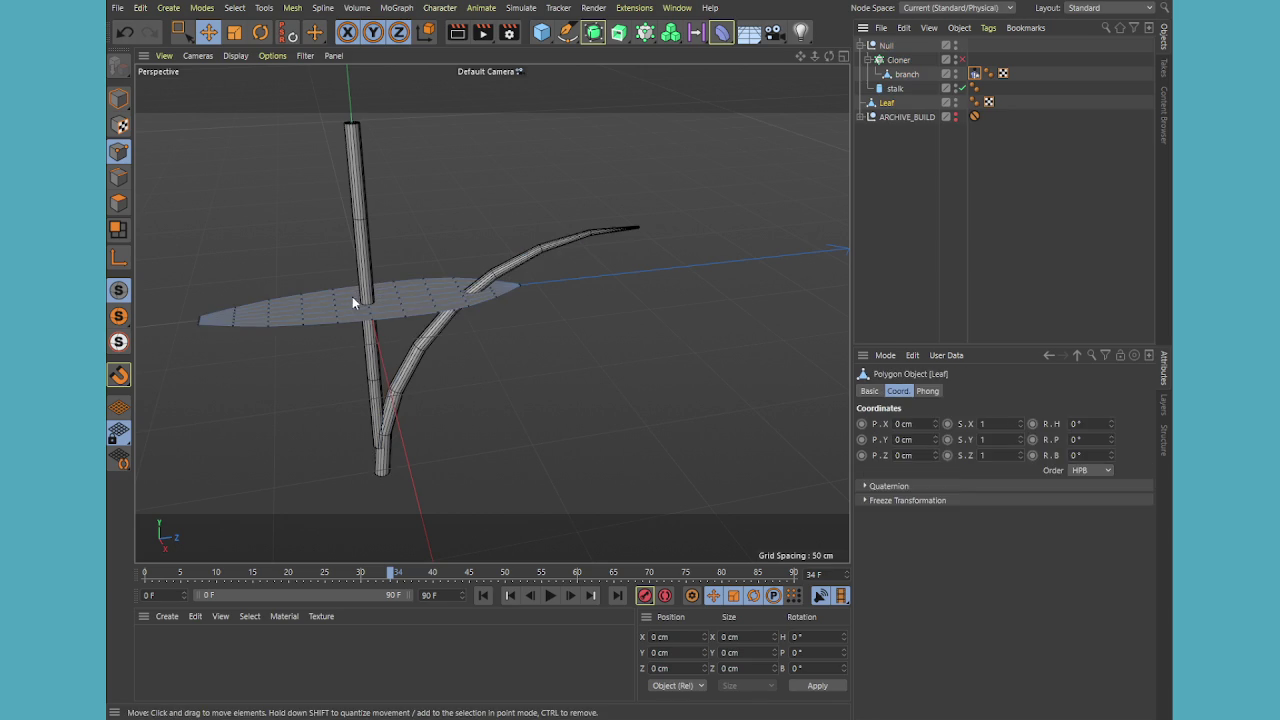
Slide the Leaf along Z to 73.809 cm toward the branch tip in the Top view
middle_click(329, 206)
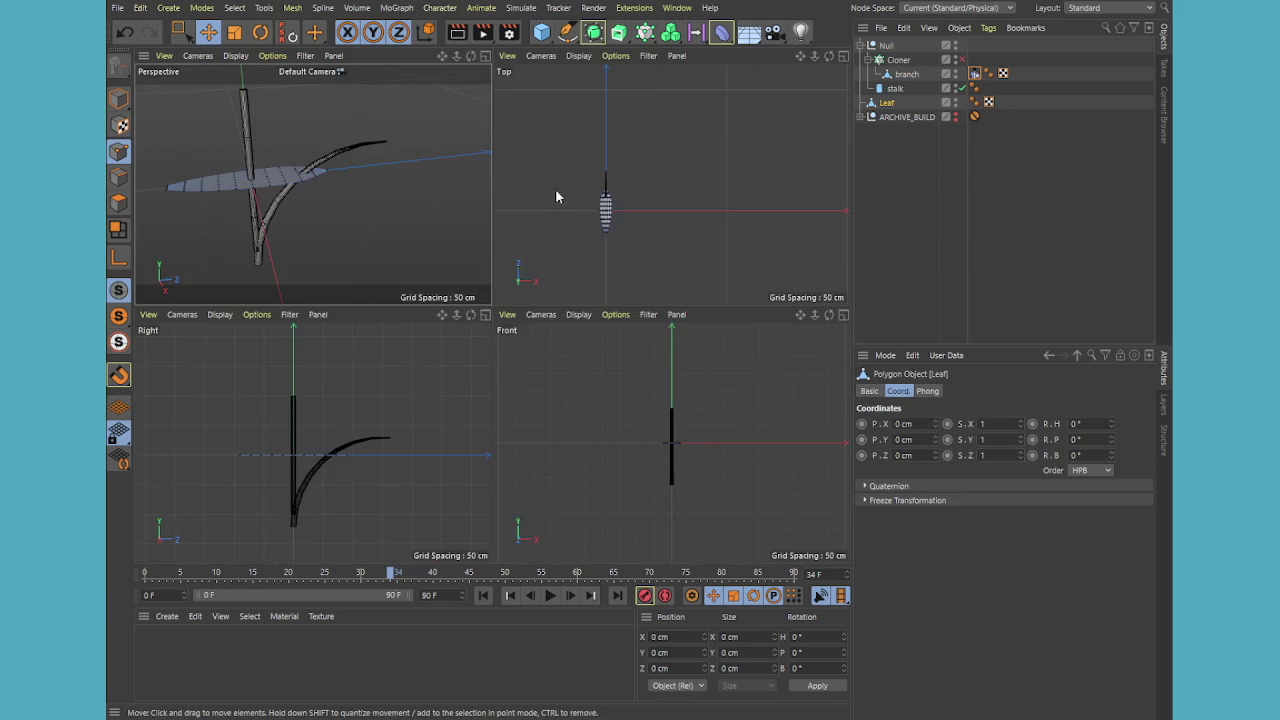
middle_click(552, 190)
key("o")
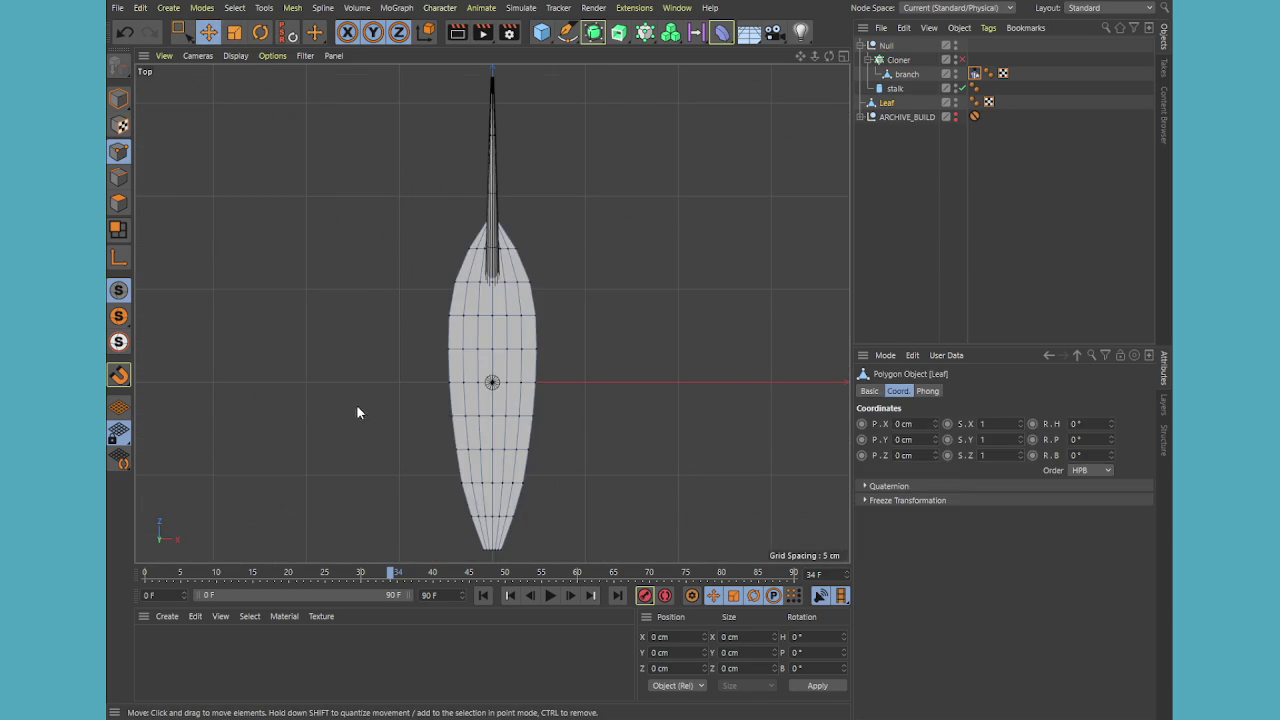
left_click(118, 98)
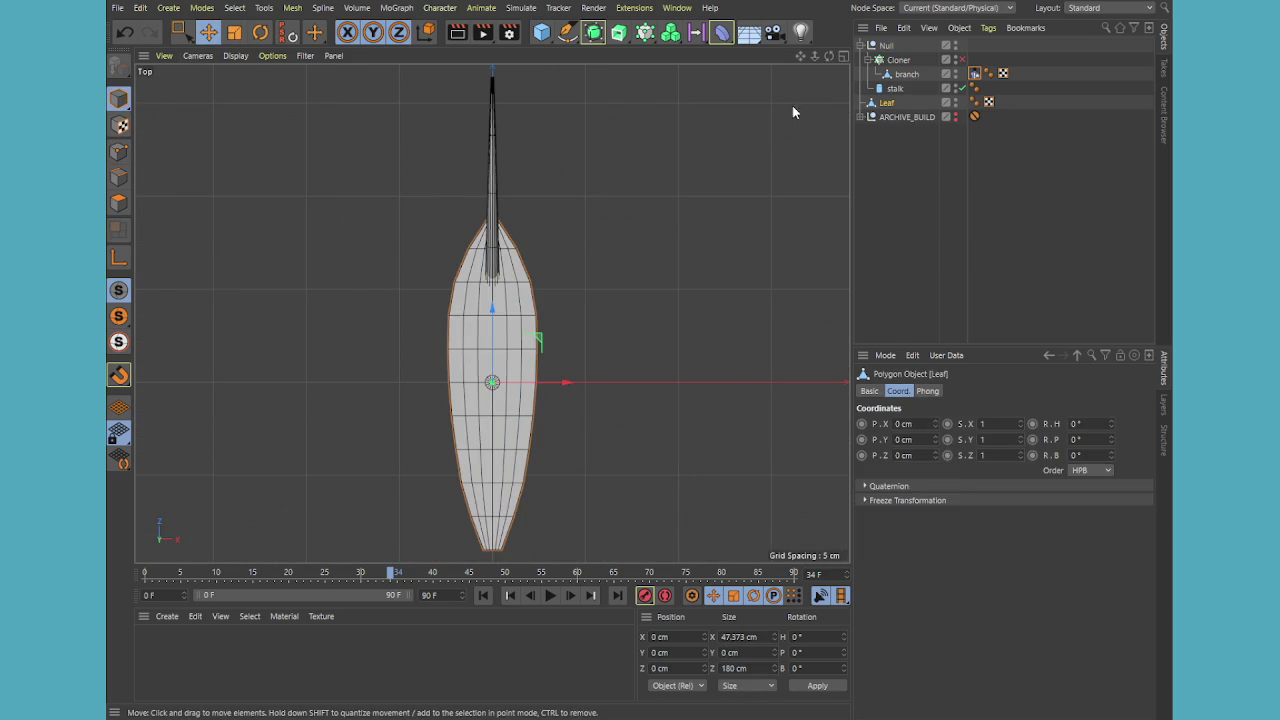
left_click_drag(490, 318, 509, 174)
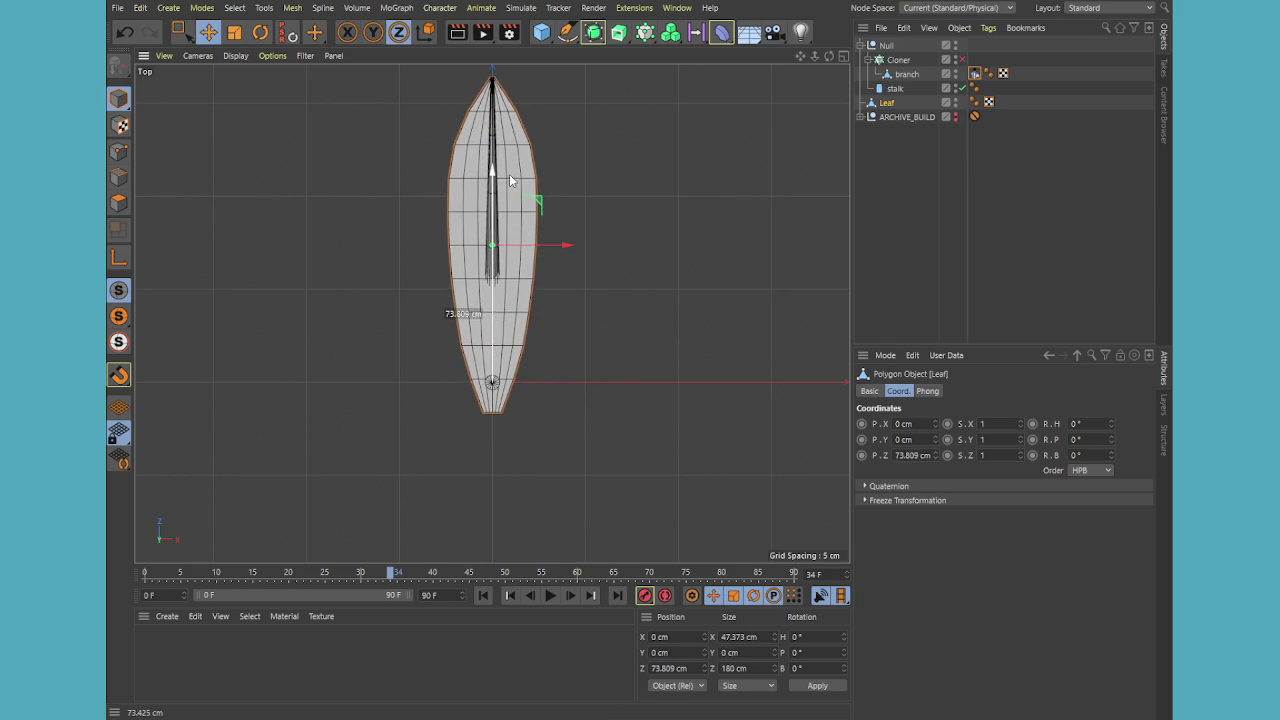
Raise the Leaf to Y 44.695 cm above the branch and hide the stalk
middle_click(509, 174)
middle_click(445, 192)
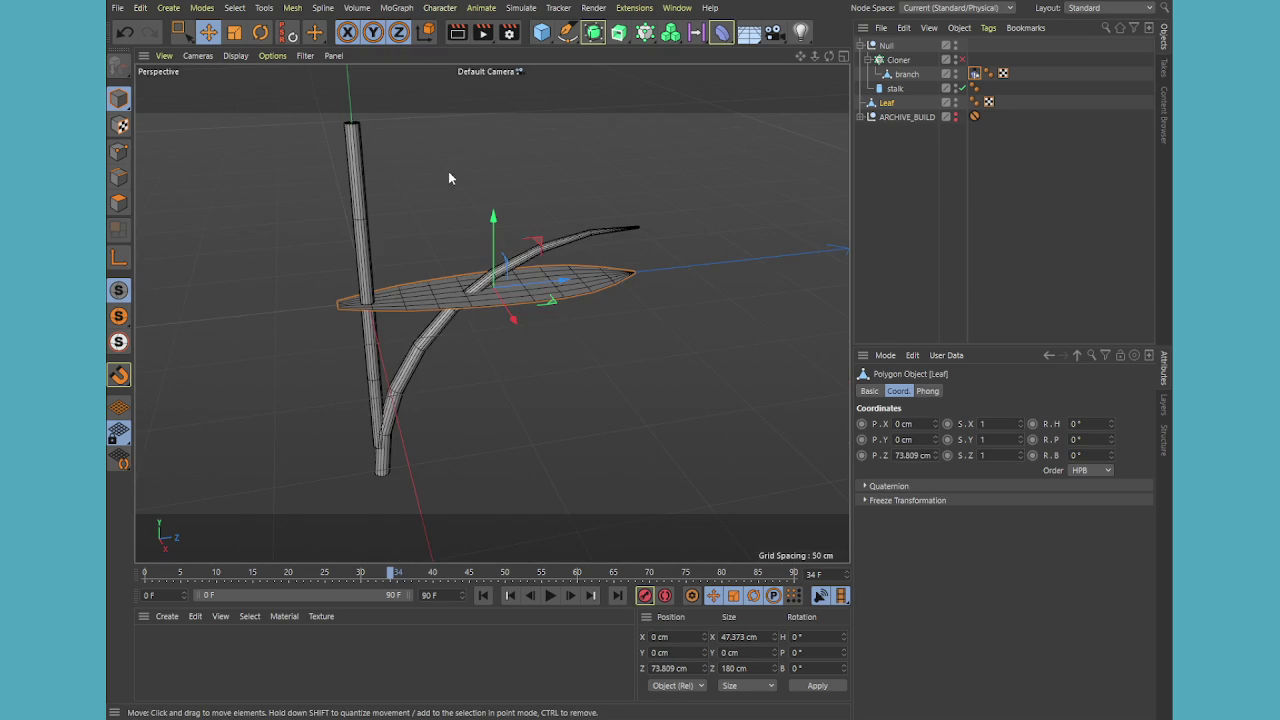
left_click_drag(497, 220, 494, 148)
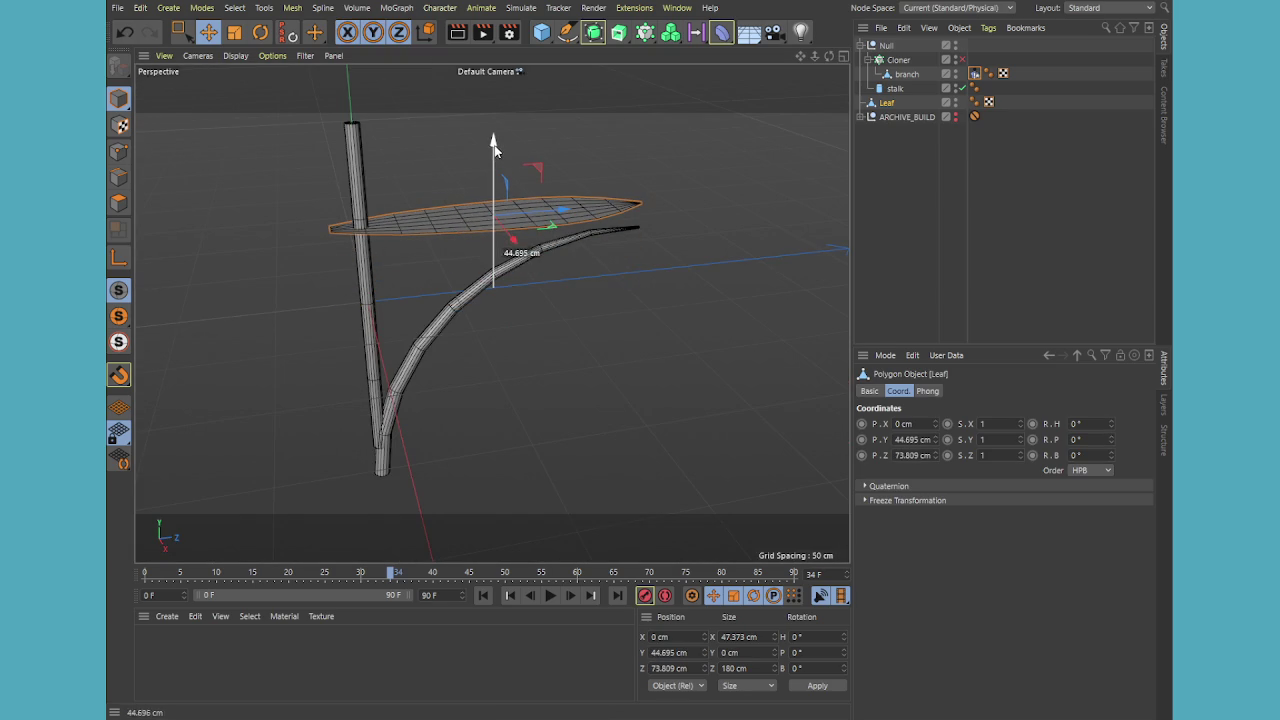
left_click(955, 86)
mouse_move(615, 265)
left_mouse_down("alt")
mouse_move(544, 326)
mouse_move(566, 346)
mouse_move(542, 203)
mouse_move(583, 331)
mouse_move(755, 462)
mouse_move(583, 354)
mouse_move(646, 309)
mouse_move(473, 203)
mouse_move(408, 141)
mouse_move(531, 326)
mouse_move(597, 360)
mouse_move(536, 270)
left_mouse_up("alt")
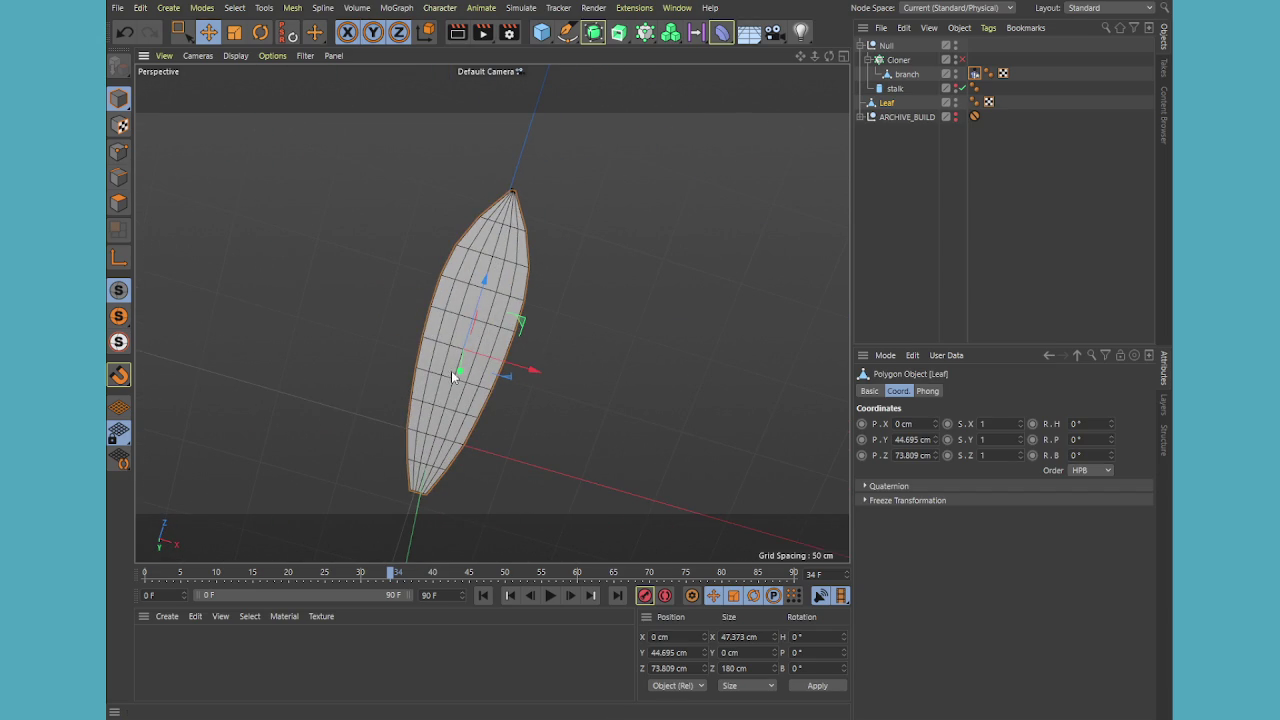
left_click_drag(445, 480, 720, 211, "alt")
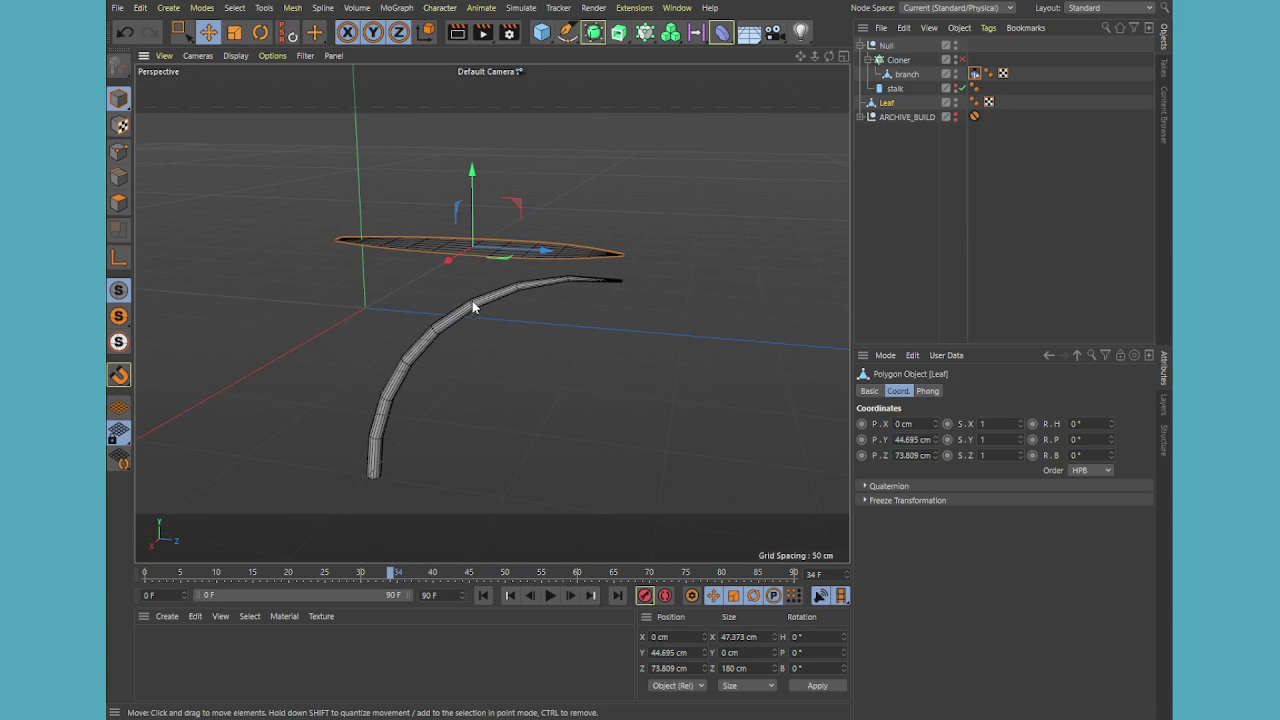
Pull the branch cylinder out of ARCHIVE_BUILD and delete the Cloner's old baked branch
left_click(894, 128)
left_click(861, 117)
left_click_drag(895, 131, 905, 92)
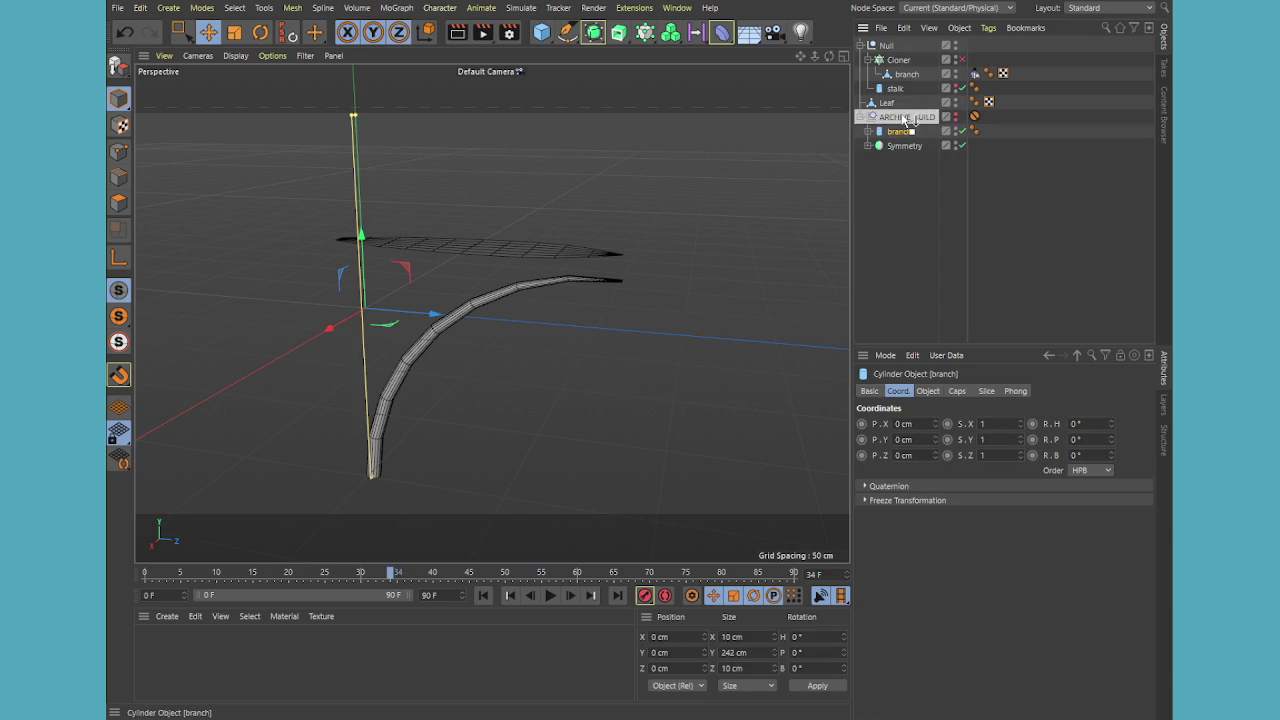
left_click_drag(905, 92, 909, 117)
left_click(906, 76)
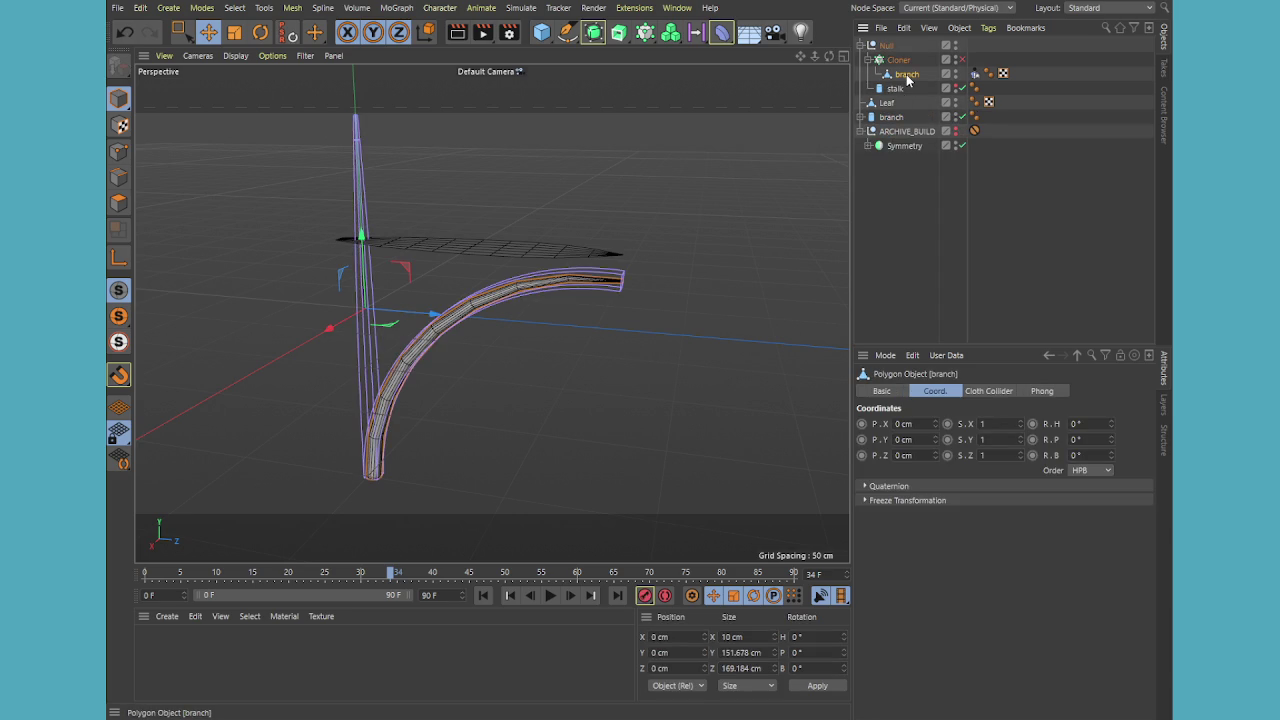
key("Delete")
Raise the branch cylinder's Height Segments to 16
left_click(897, 105)
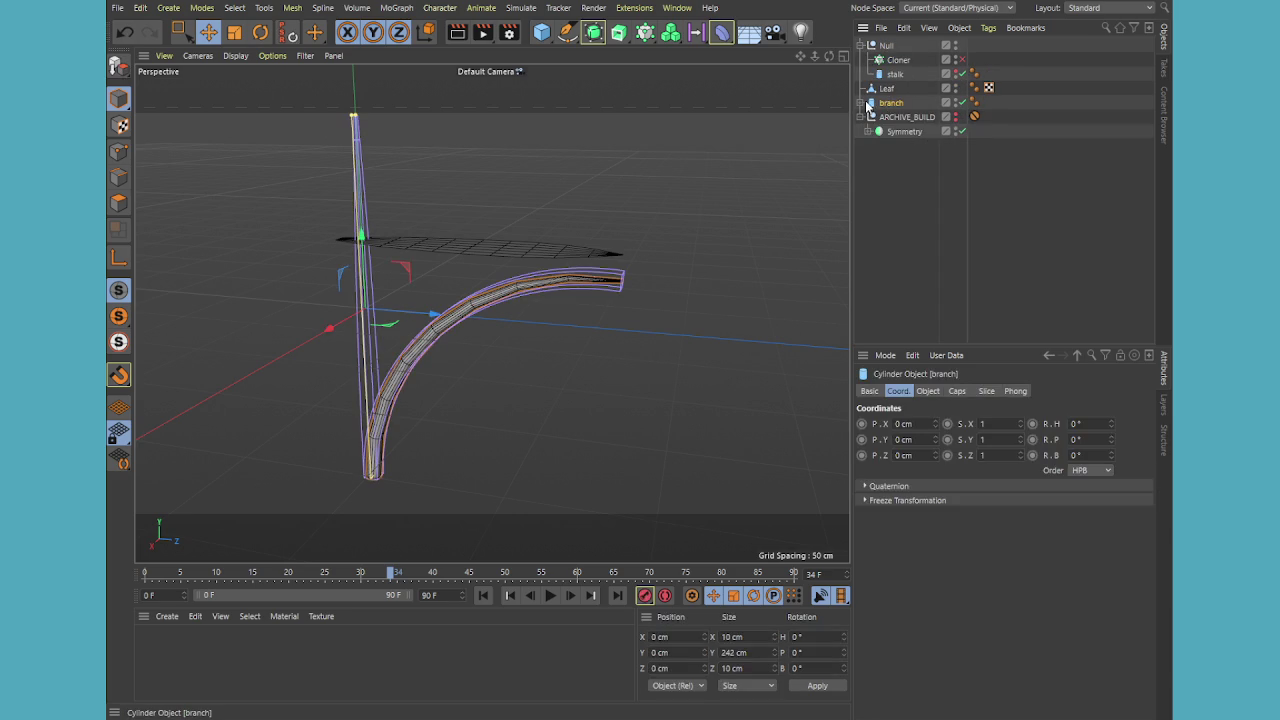
left_click(956, 391)
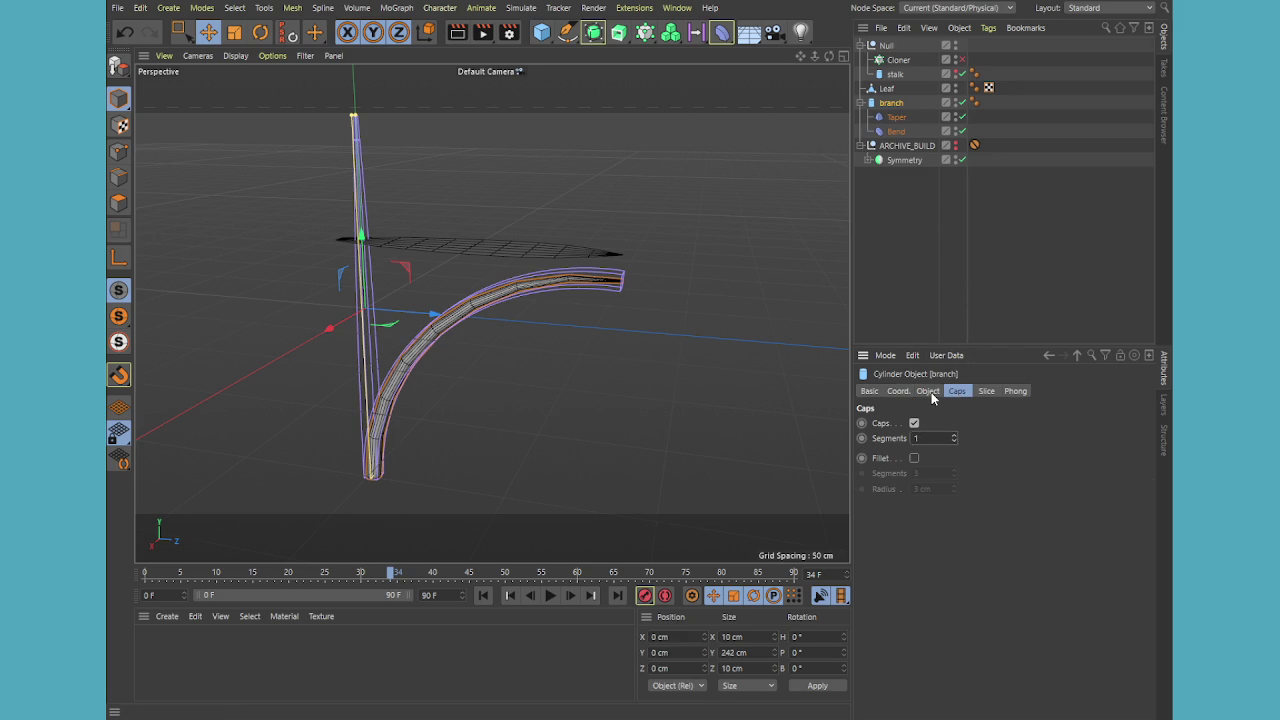
left_click(929, 391)
left_click(985, 455)
left_click(985, 455)
left_click(985, 455)
left_click(985, 453)
left_click(985, 453)
left_click(985, 453)
left_click(985, 453)
left_click(985, 453)
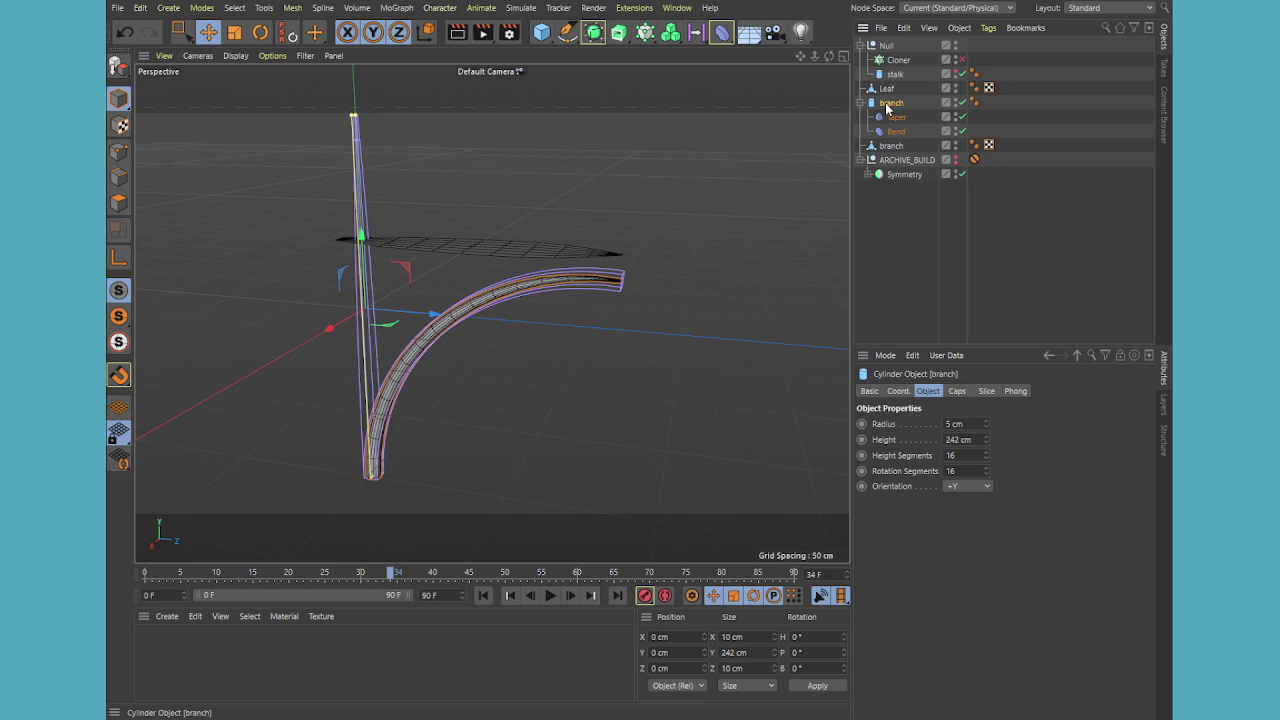
Return the cylinder to ARCHIVE_BUILD and select the new baked branch
left_click_drag(890, 110, 905, 162)
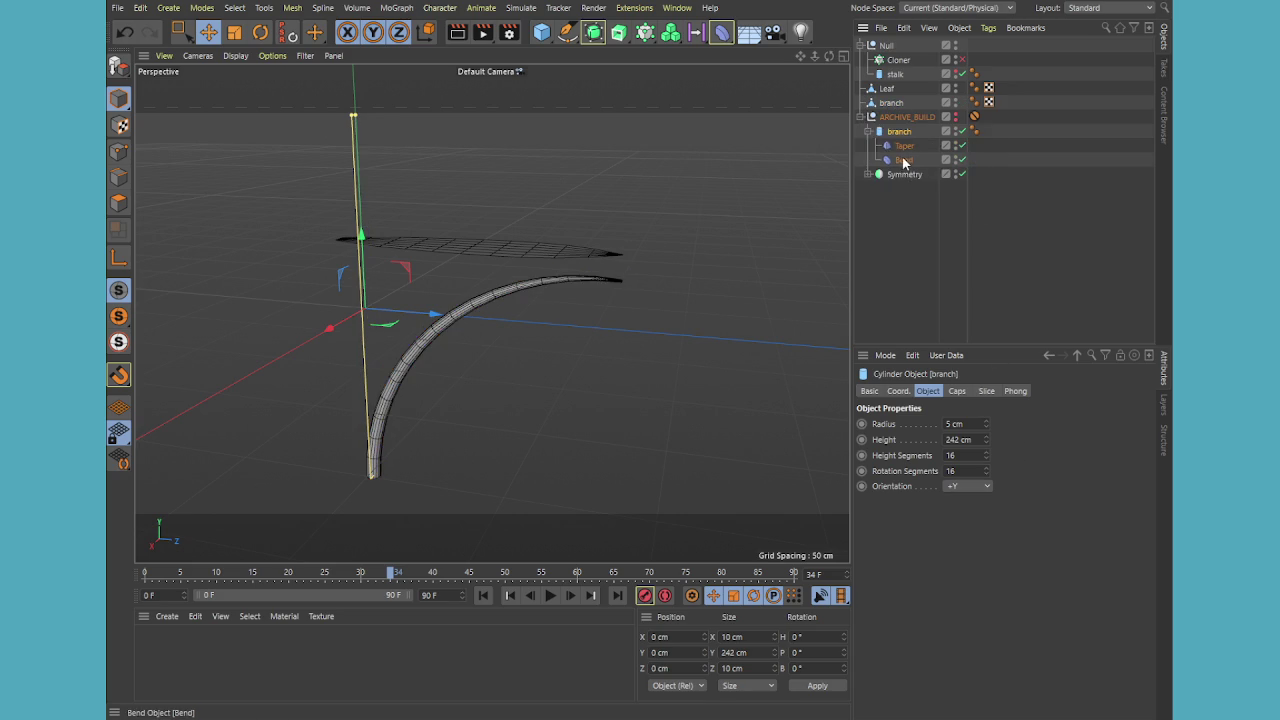
left_click(861, 118)
left_click(890, 102)
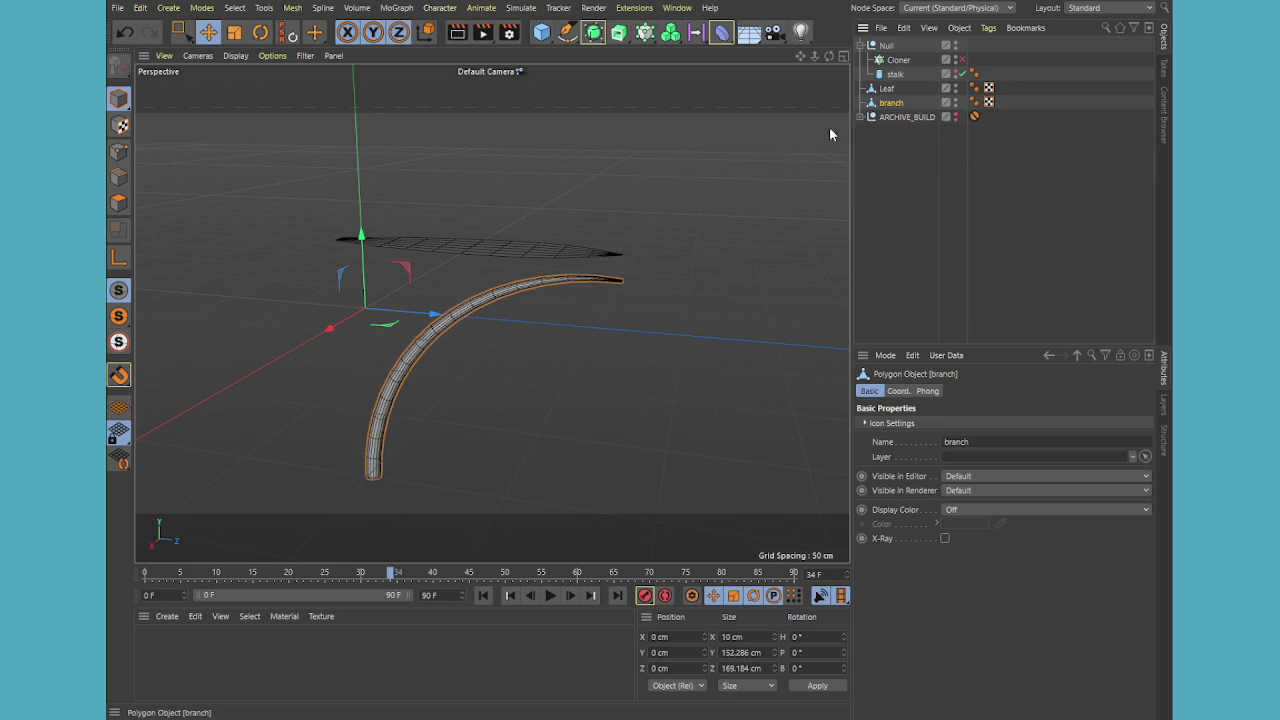
Select the Leaf and lower it on Y toward the branch
left_click(887, 88)
mouse_move(494, 357)
left_mouse_down("alt")
mouse_move(617, 268)
mouse_move(620, 309)
mouse_move(509, 286)
mouse_move(589, 380)
mouse_move(624, 388)
mouse_move(626, 334)
left_mouse_up("alt")
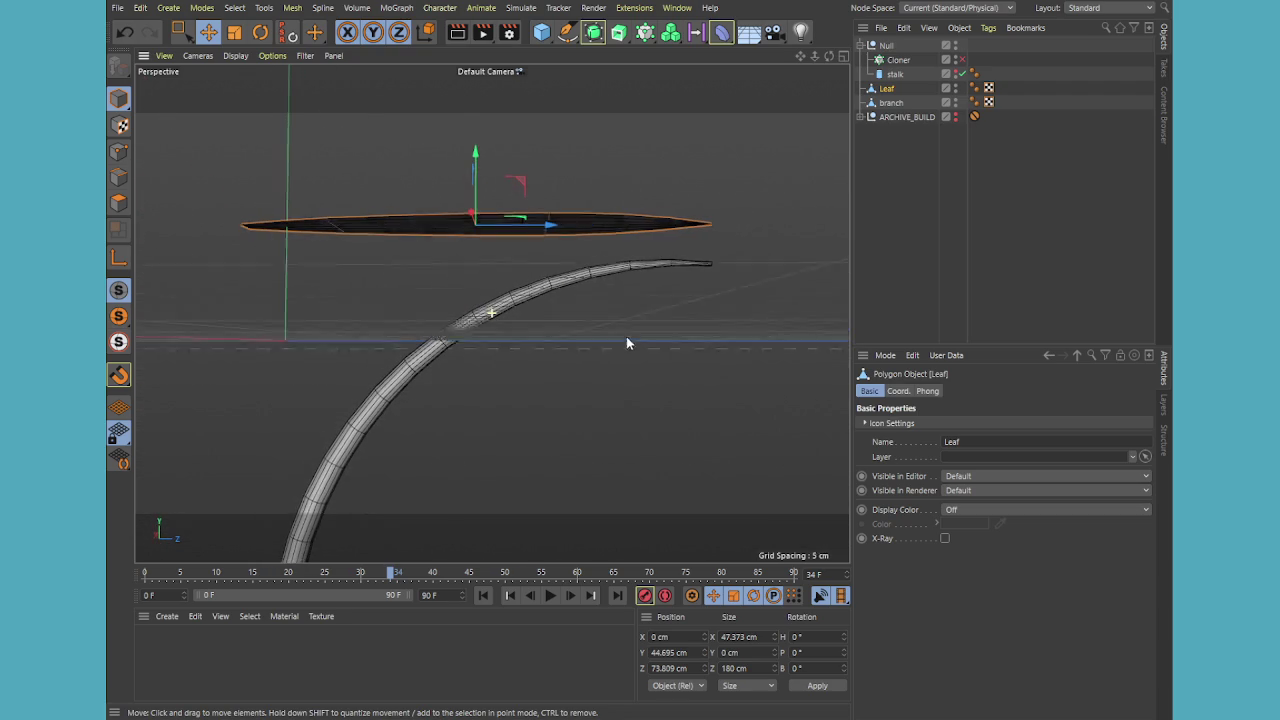
left_click_drag(474, 149, 477, 179)
middle_click(528, 259)
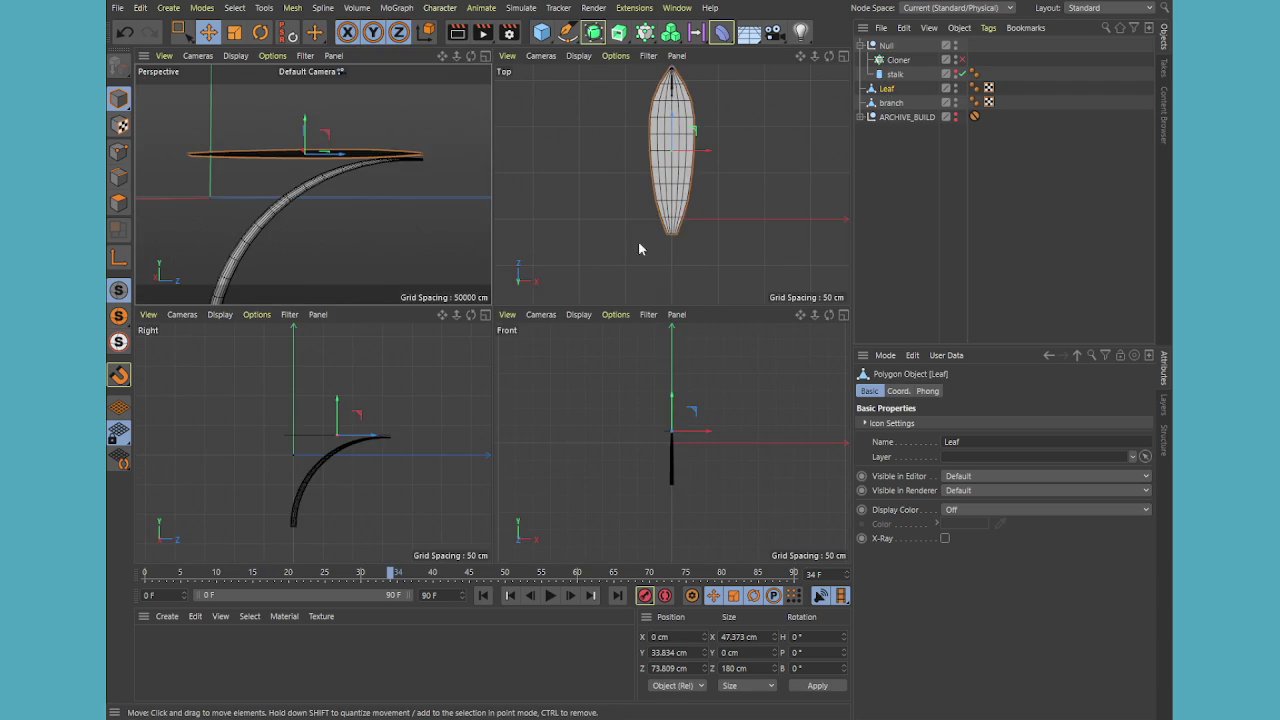
middle_click(392, 456)
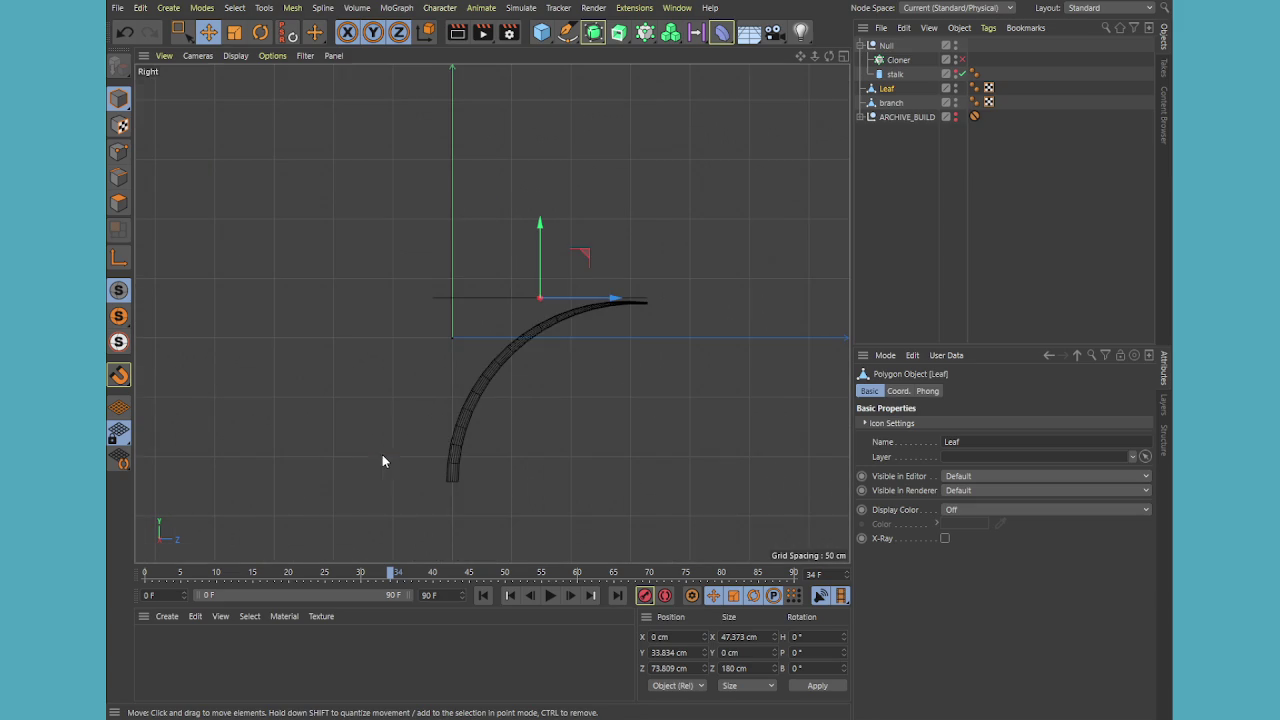
scroll(614, 346, "up", 1)
Pitch the Leaf 30° and slide it onto the branch tip at Y 18.126, Z 73.321 cm
key("r")
mouse_move(566, 277)
left_mouse_down()
mouse_move(558, 234)
mouse_move(591, 257)
left_mouse_up()
key("e")
left_click_drag(491, 229, 500, 248)
left_click_drag(607, 268, 591, 280)
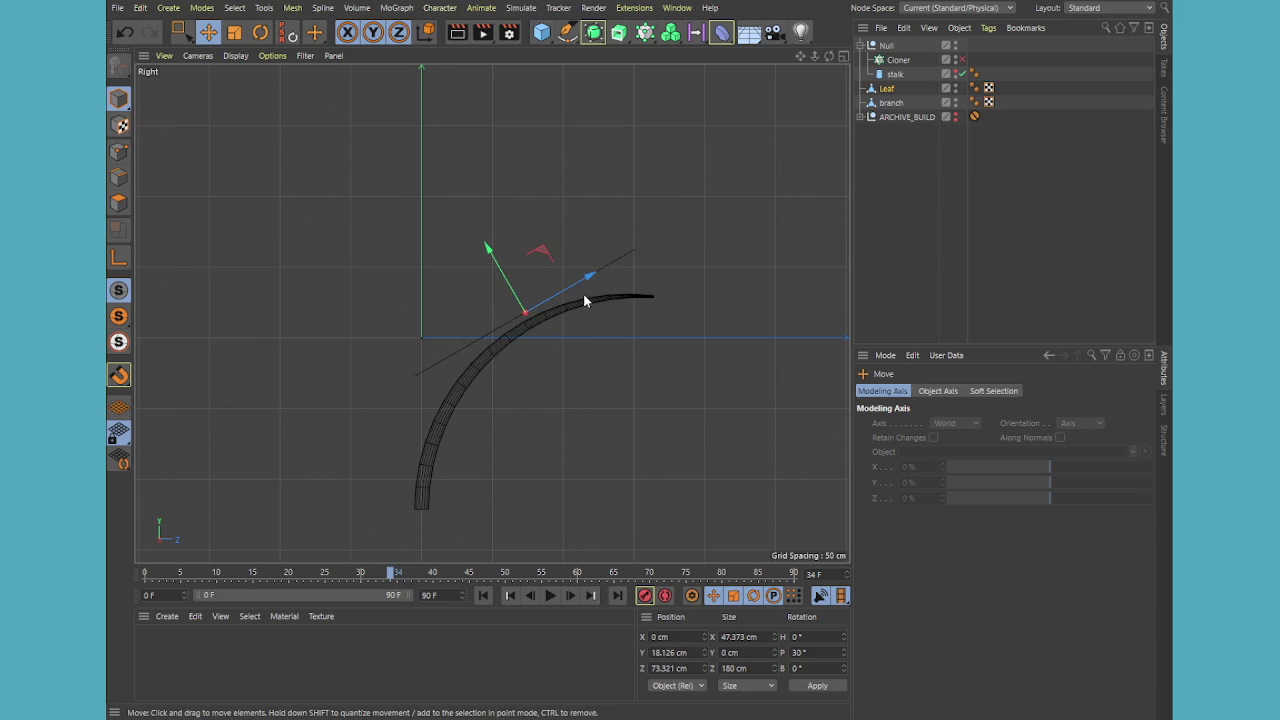
key("F5")
key("F1")
left_click(853, 200)
mouse_move(559, 228)
left_mouse_down("alt")
mouse_move(627, 303)
mouse_move(572, 262)
left_mouse_up("alt")
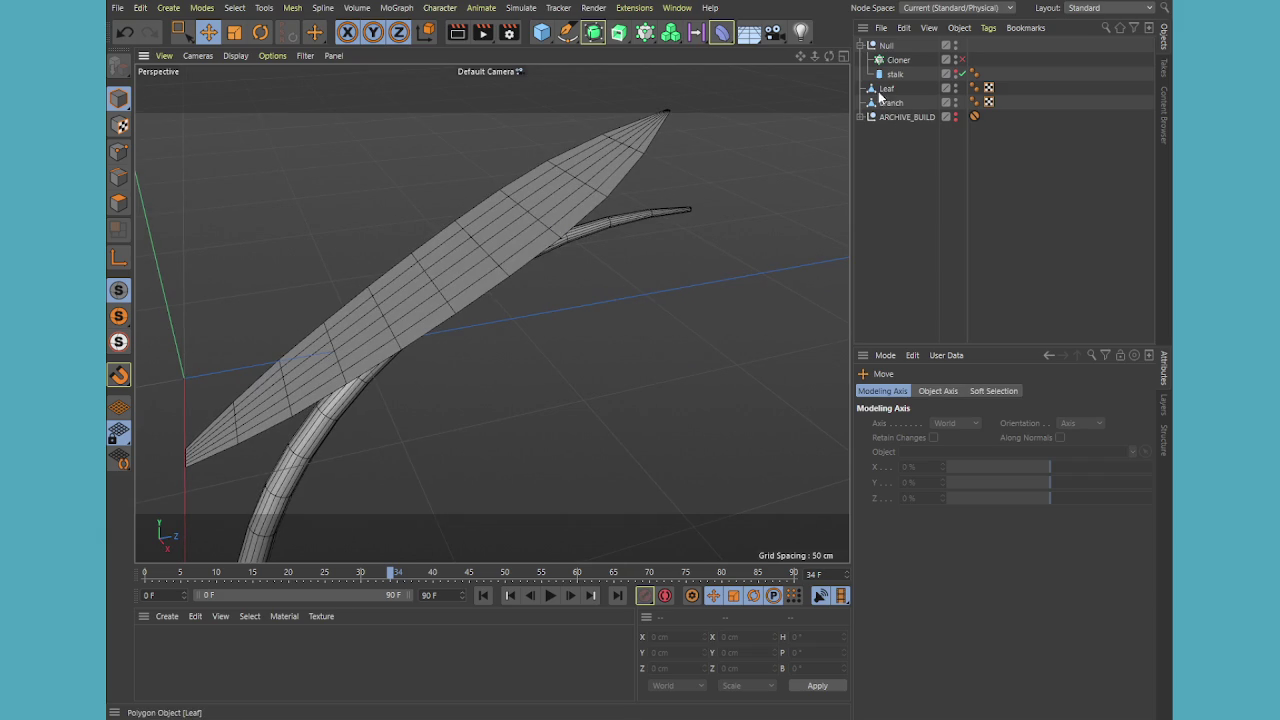
left_click(887, 90)
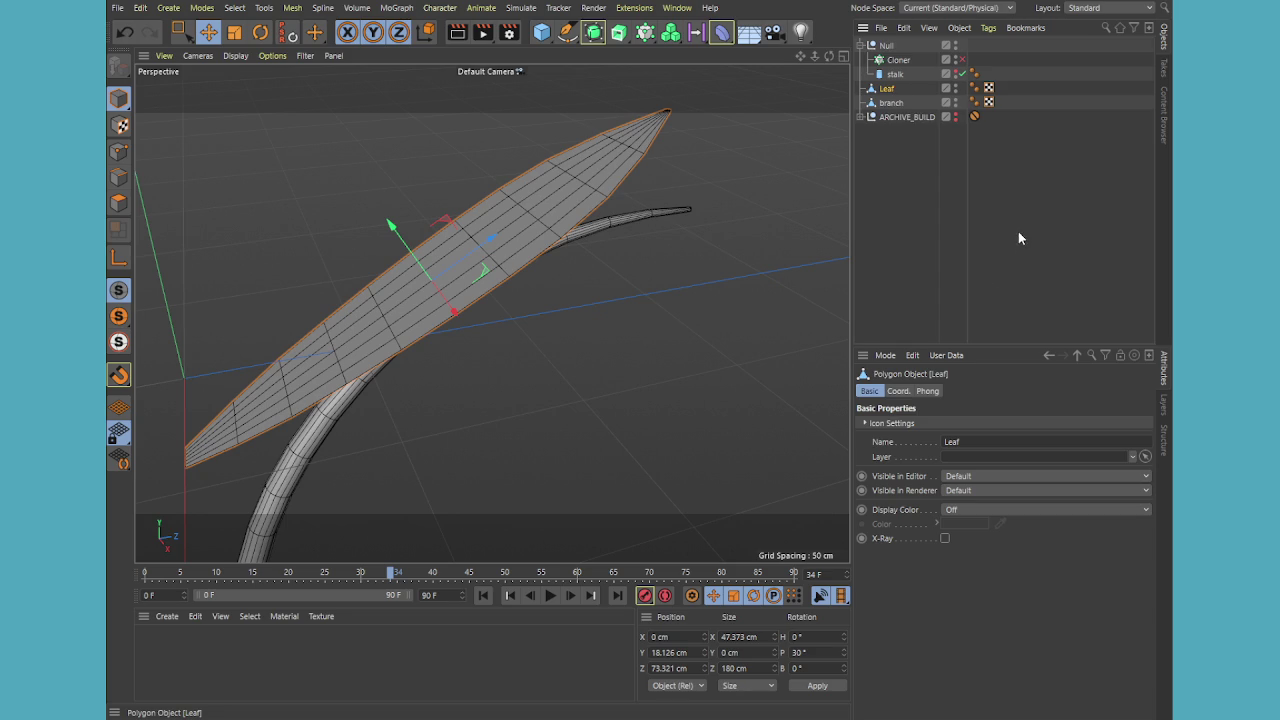
left_click(1117, 327)
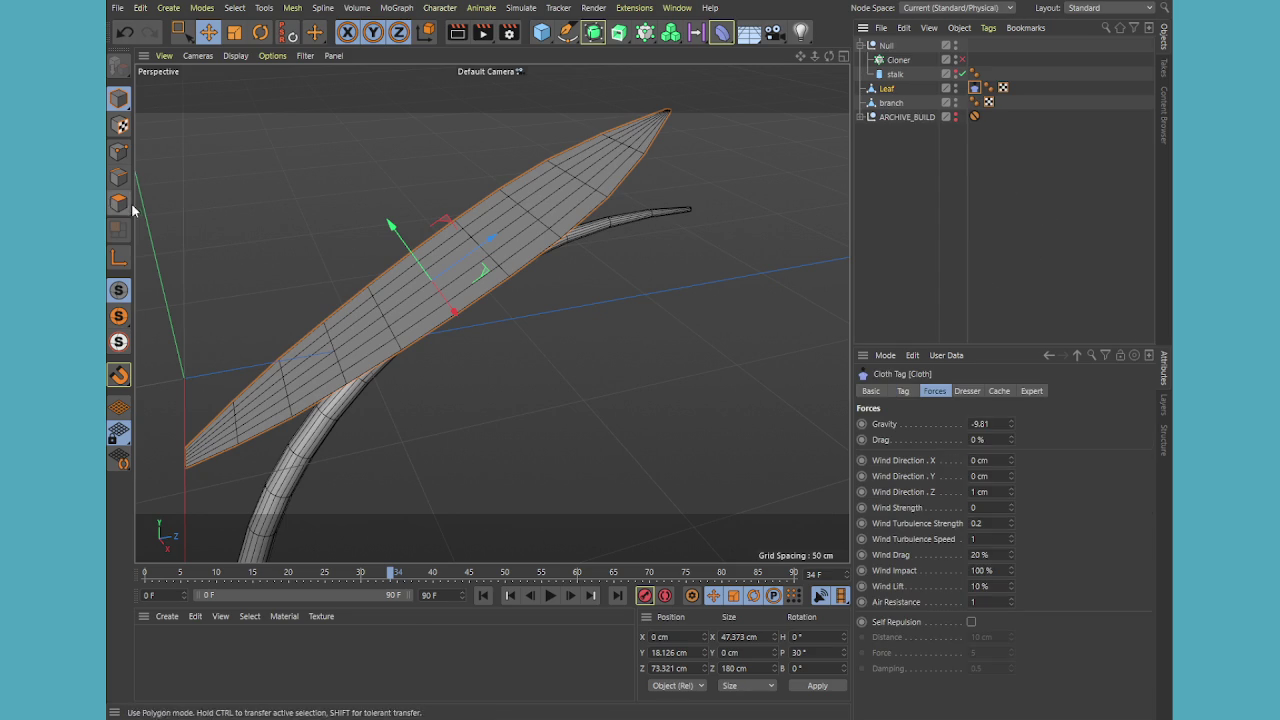
In Points mode, loop-select the Leaf's centre vertical line of points in the maximized Top view
left_click(119, 151)
left_click(182, 32)
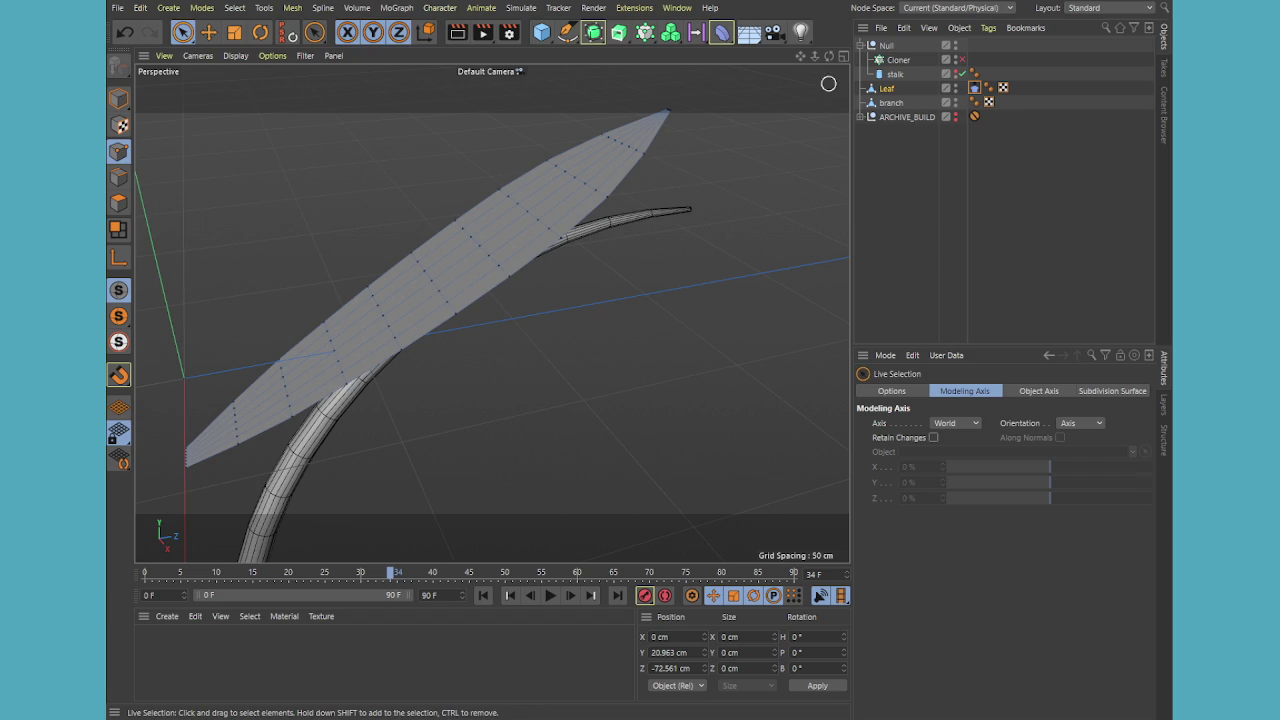
mouse_move(829, 56)
left_mouse_down()
mouse_move(491, 313)
mouse_move(470, 290)
left_mouse_up()
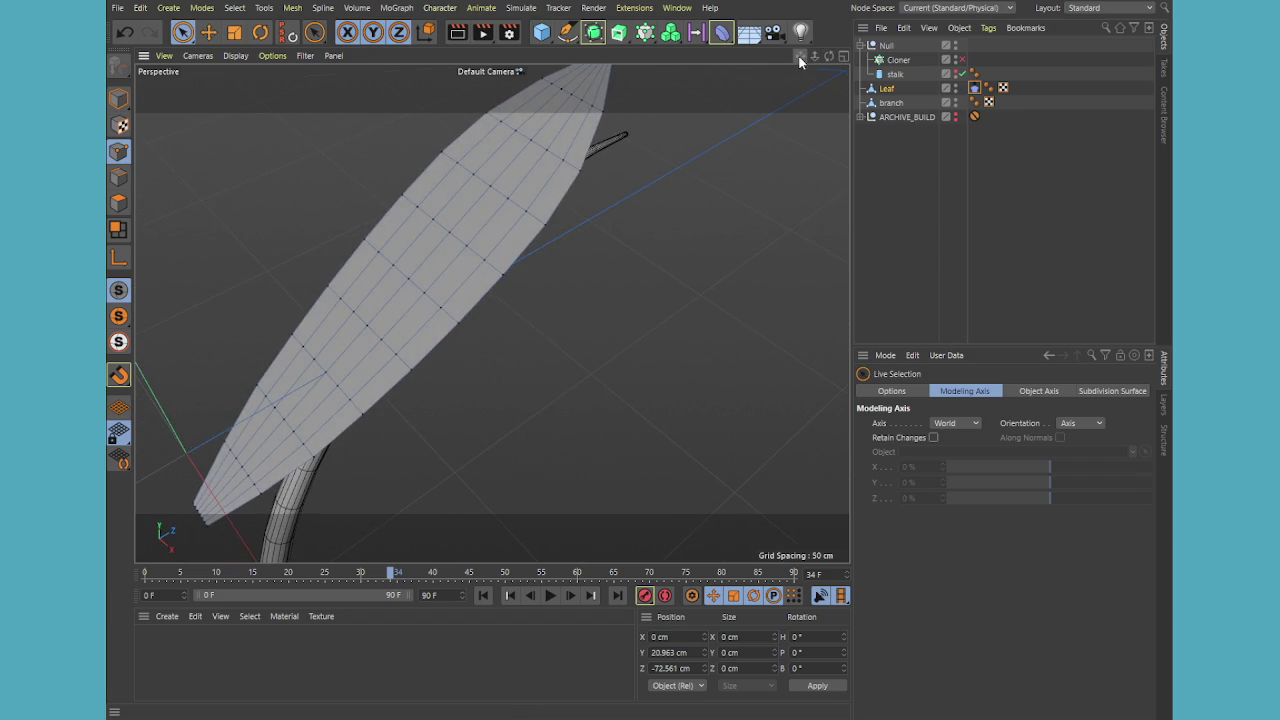
left_click_drag(797, 55, 635, 148)
middle_click(600, 184)
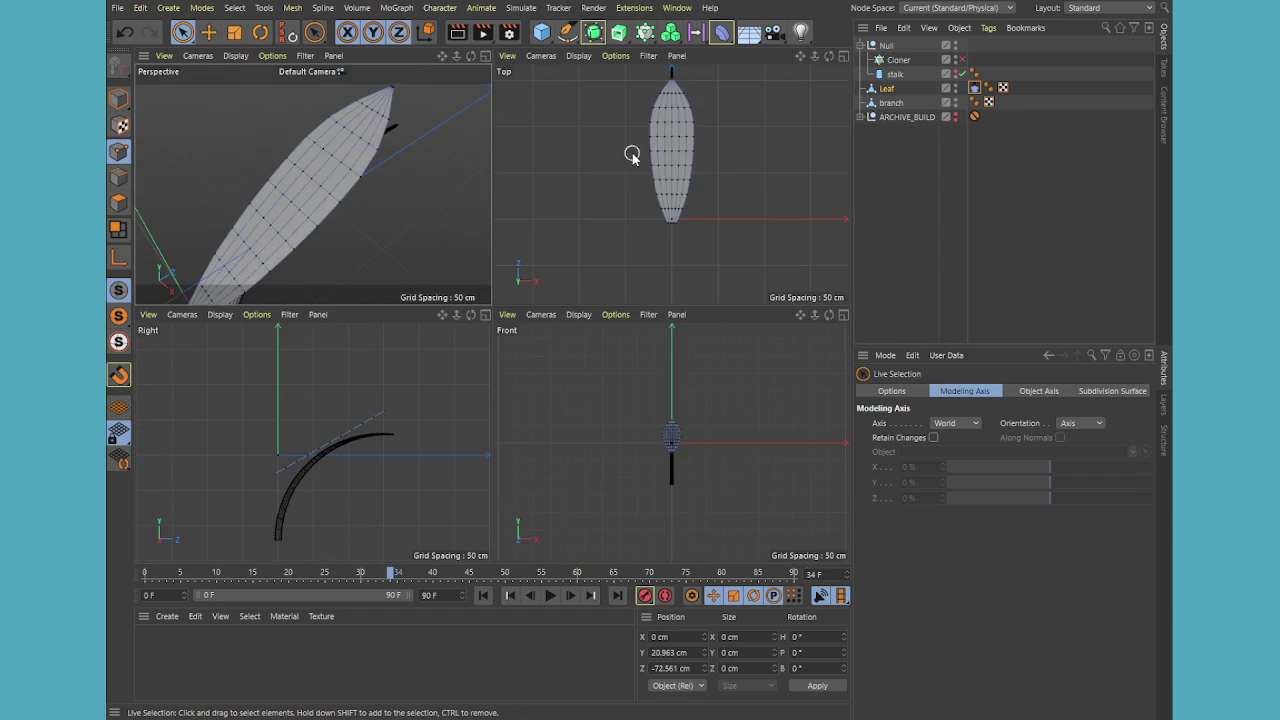
middle_click(630, 156)
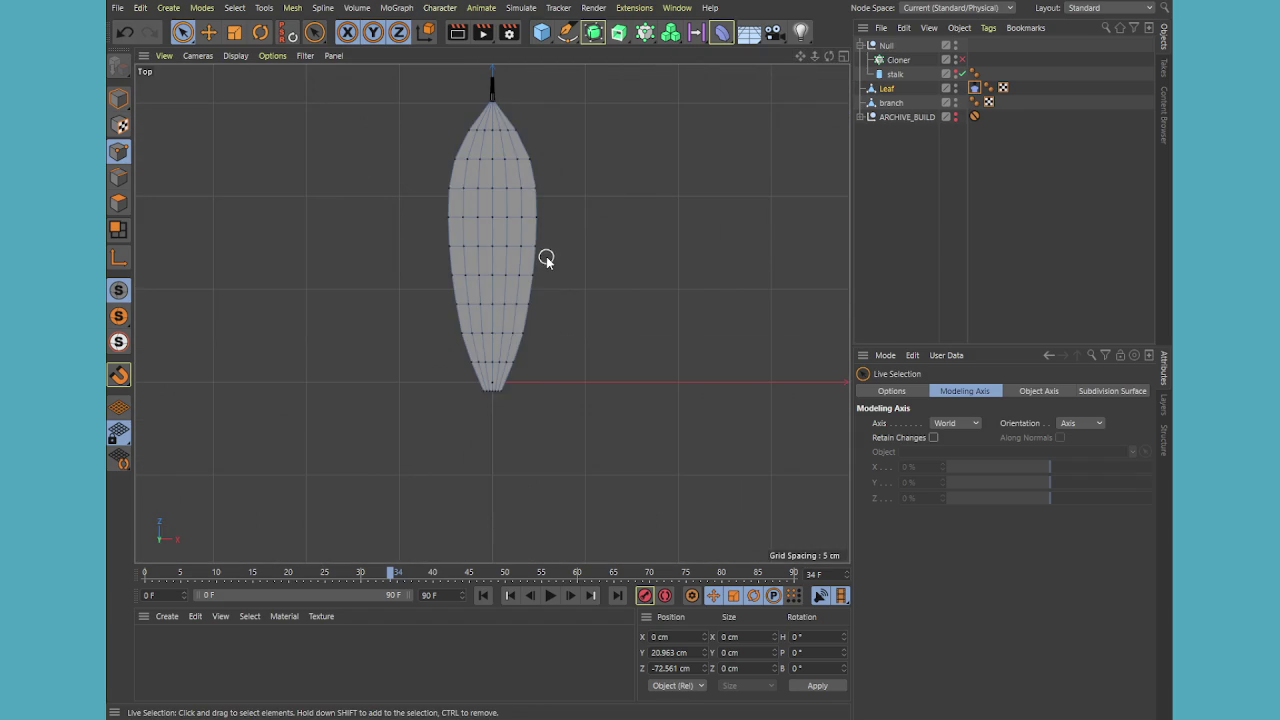
key("u")
key("l")
left_click(494, 260)
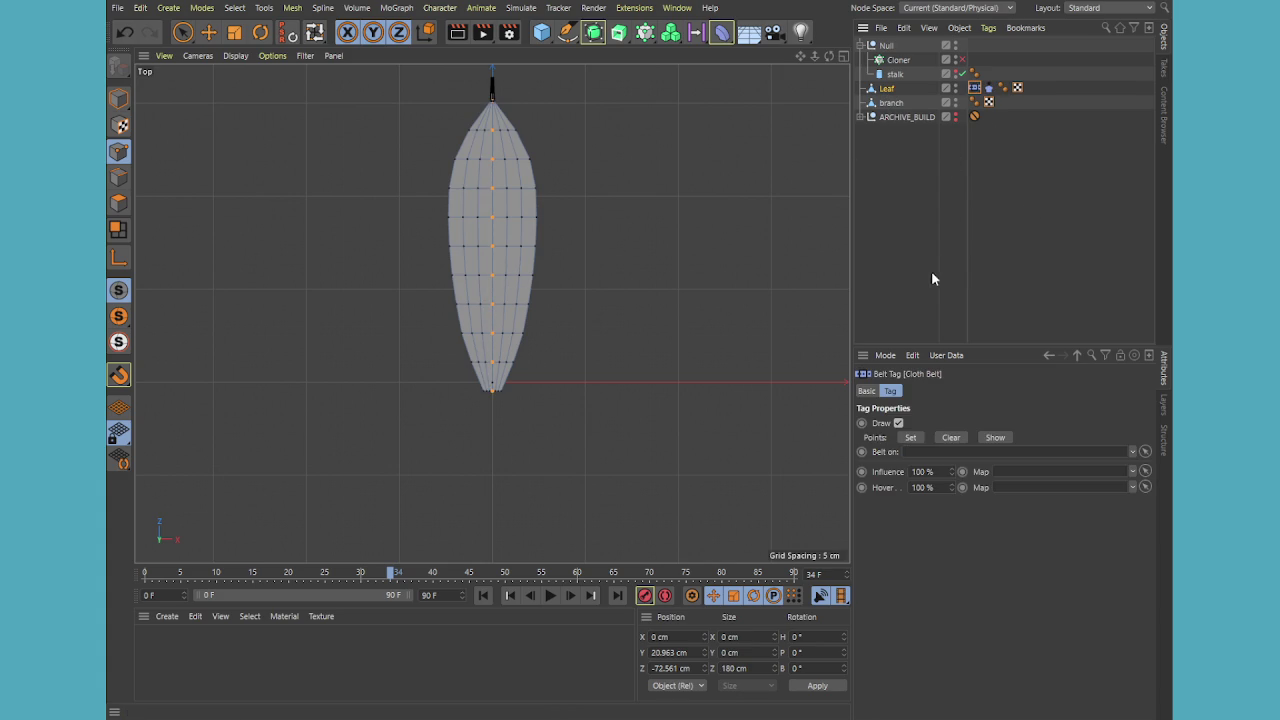
Set the Belt's Belt On to 'branch', assign the centre points, and play the simulation
middle_click(710, 125)
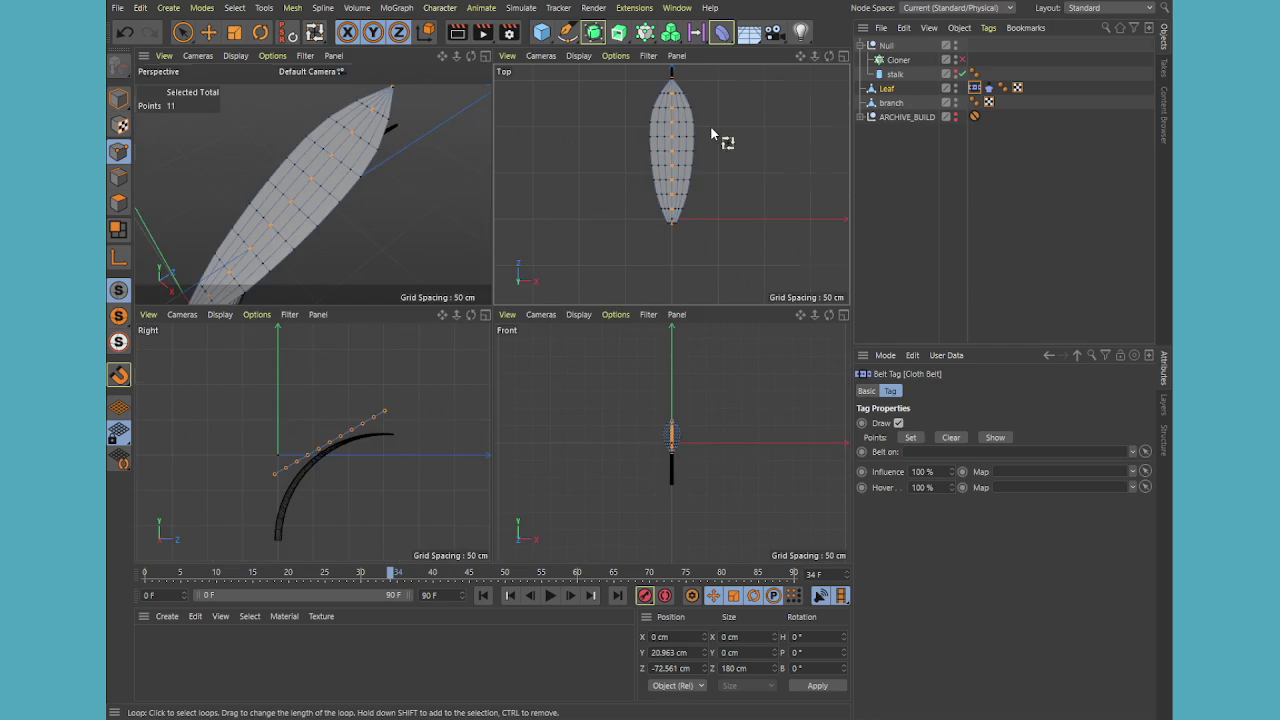
middle_click(354, 499)
left_click_drag(894, 107, 939, 463)
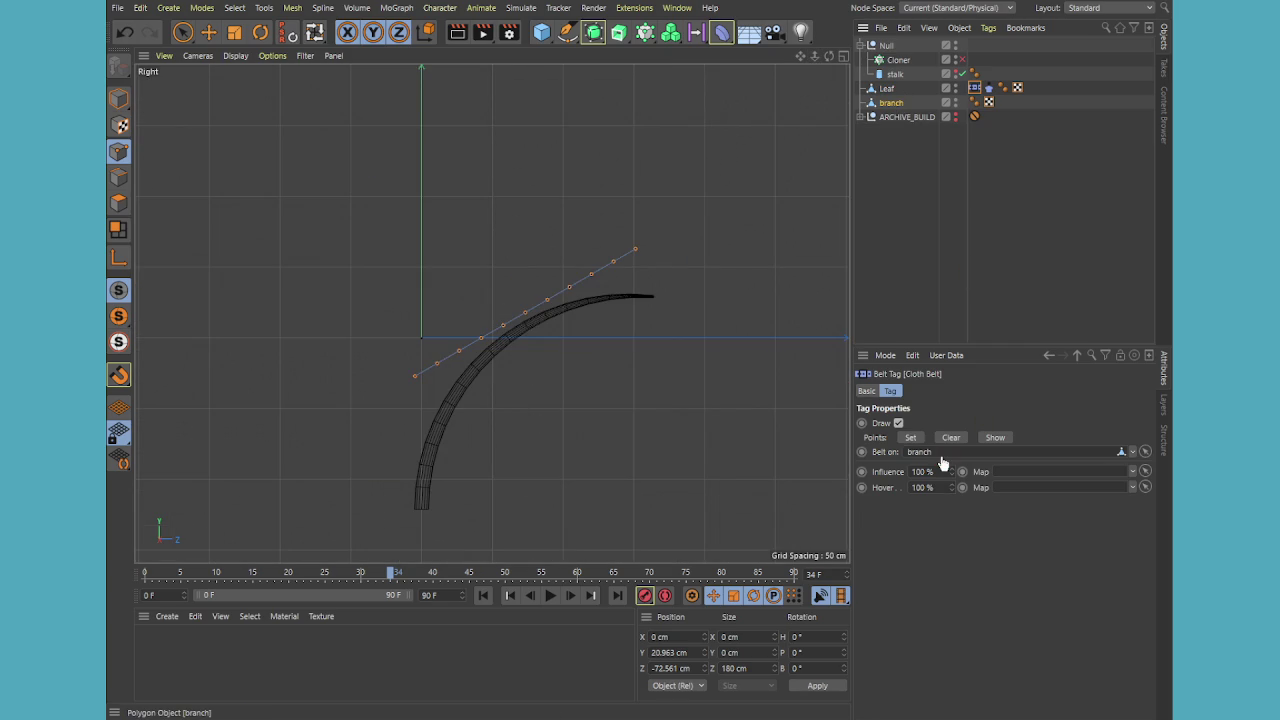
left_click(908, 439)
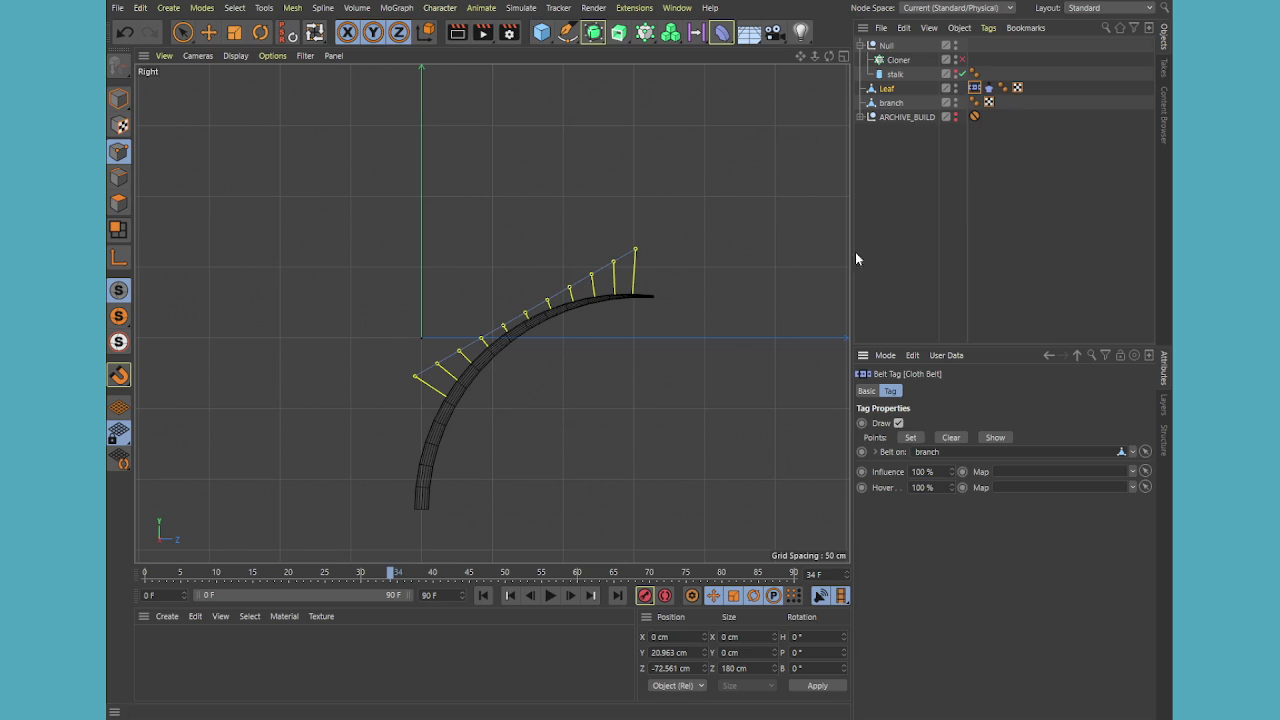
middle_click(590, 409)
middle_click(437, 245)
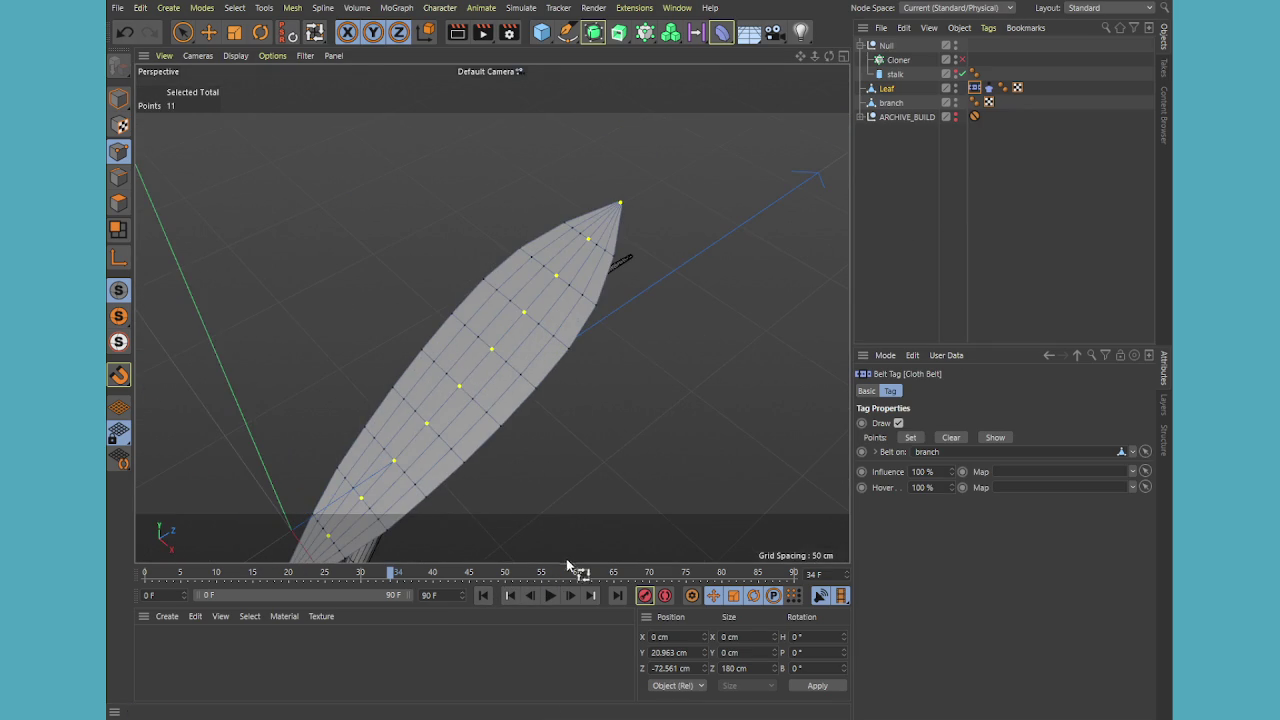
left_click(550, 595)
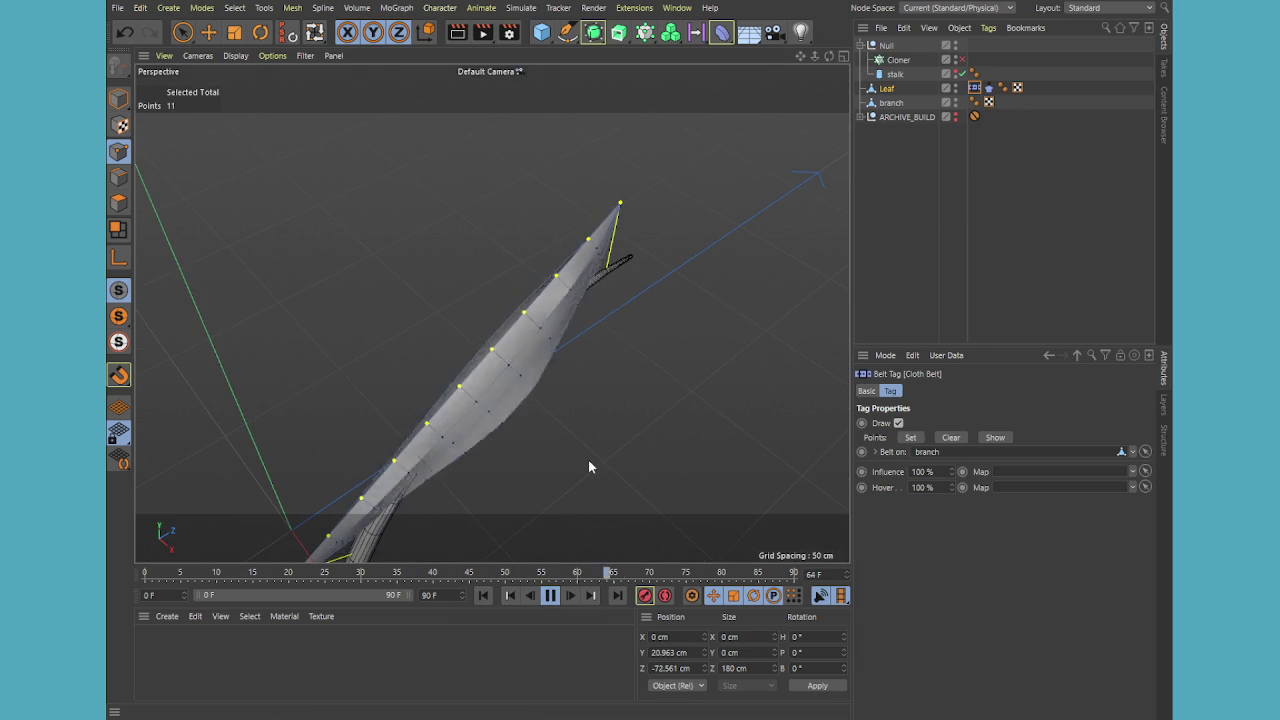
Stop the cloth playback and undo back to the flat Leaf without Cloth and Belt tags
left_click_drag(554, 420, 486, 314, "alt")
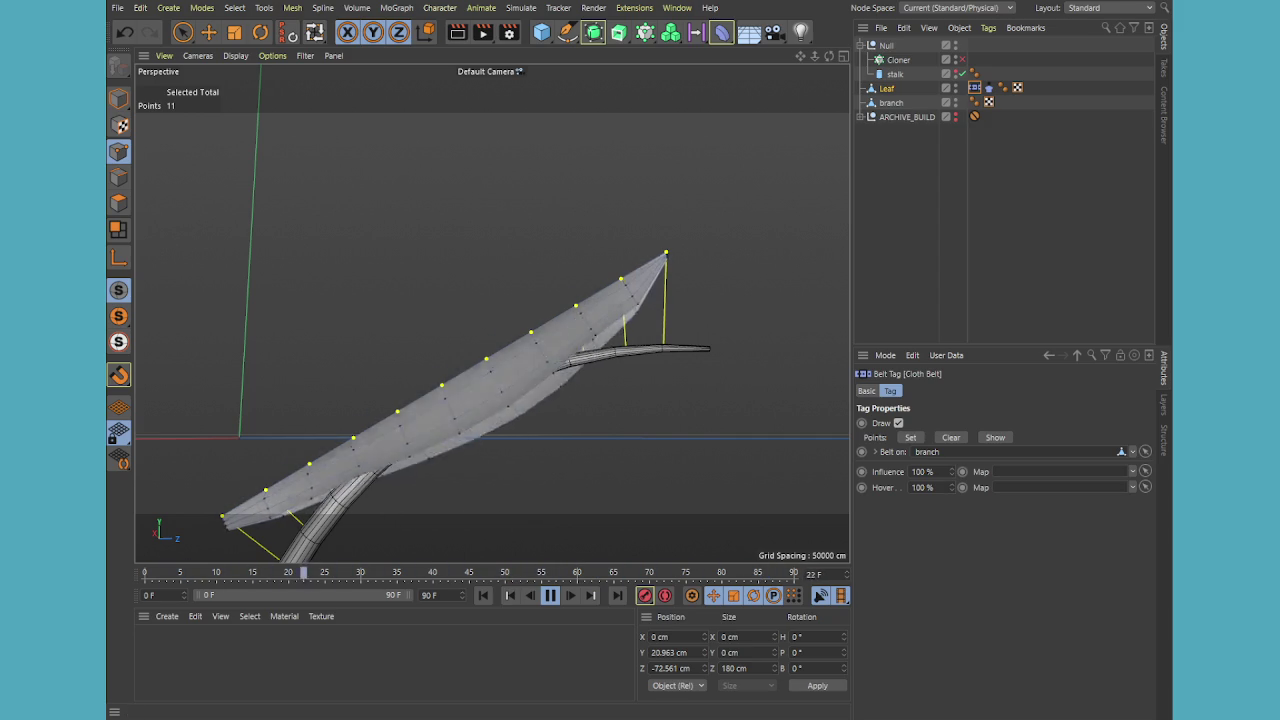
left_click(874, 277)
key("ctrl+z")
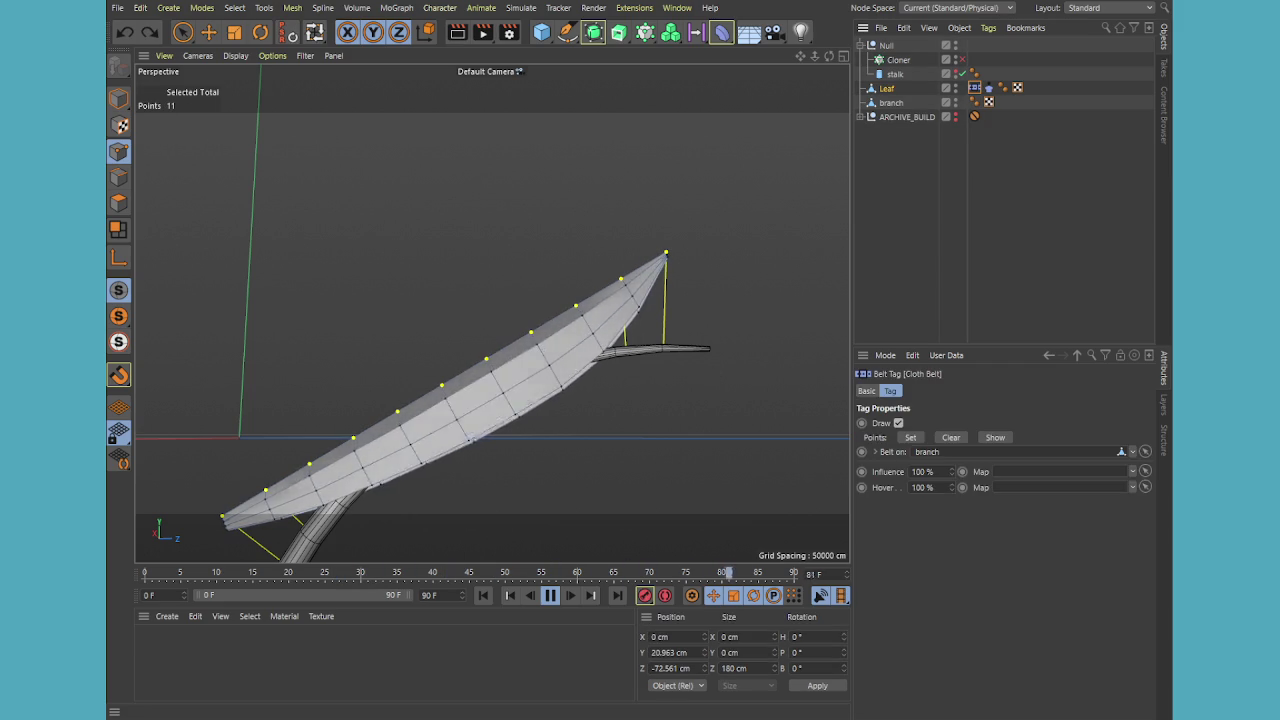
left_click(551, 595)
key("ctrl+z")
key("ctrl+z")
key("ctrl+z")
key("ctrl+z")
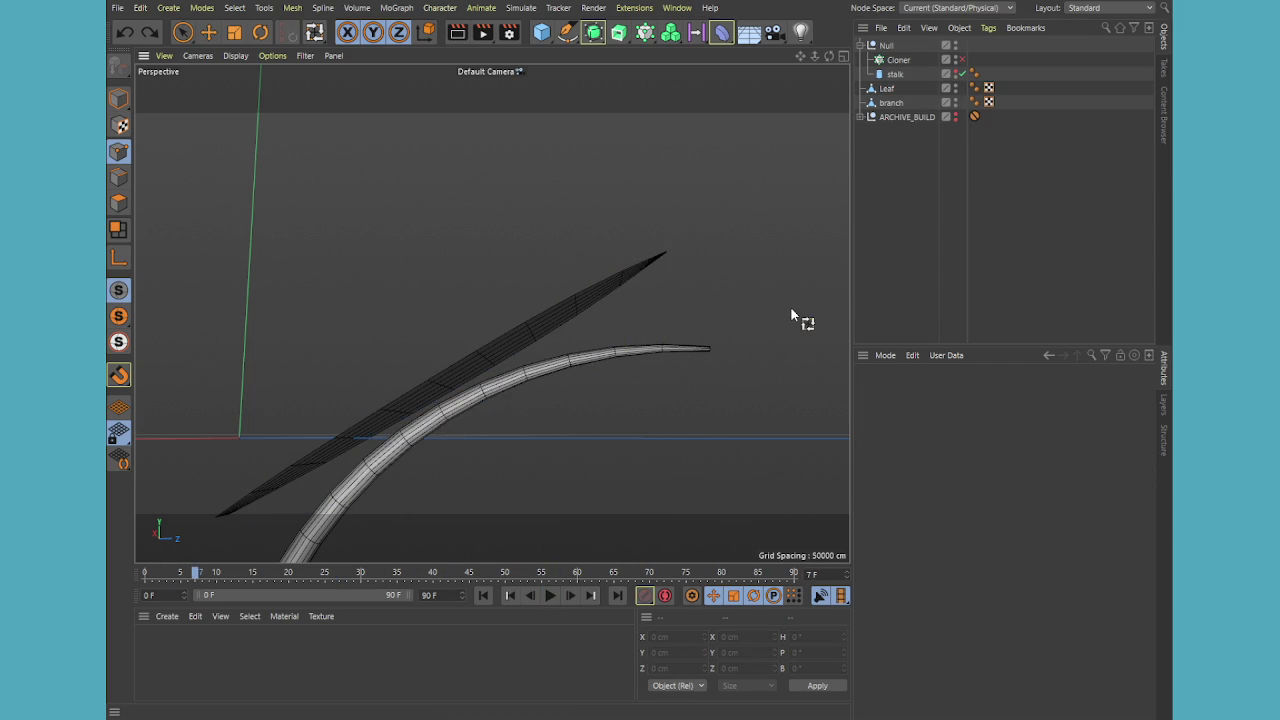
Add a Bend deformer under the Leaf and fit its box to the leaf
key("ctrl+y")
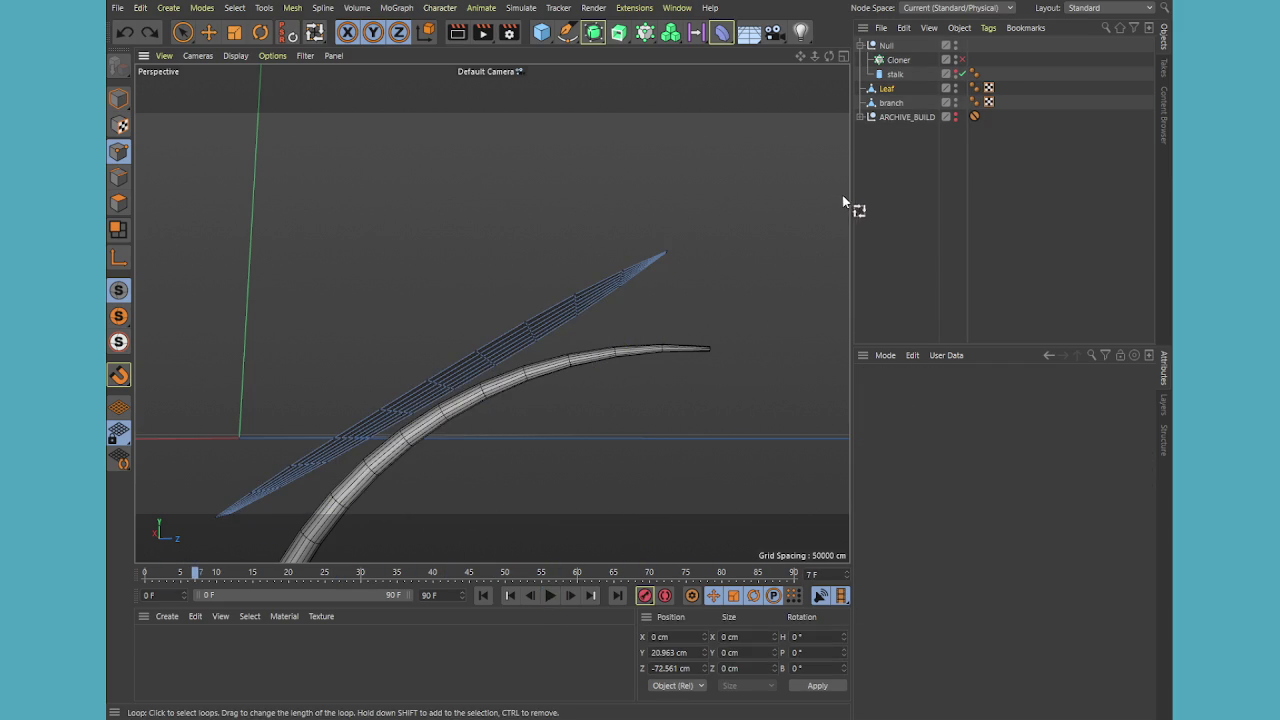
middle_click(825, 224)
middle_click(390, 535)
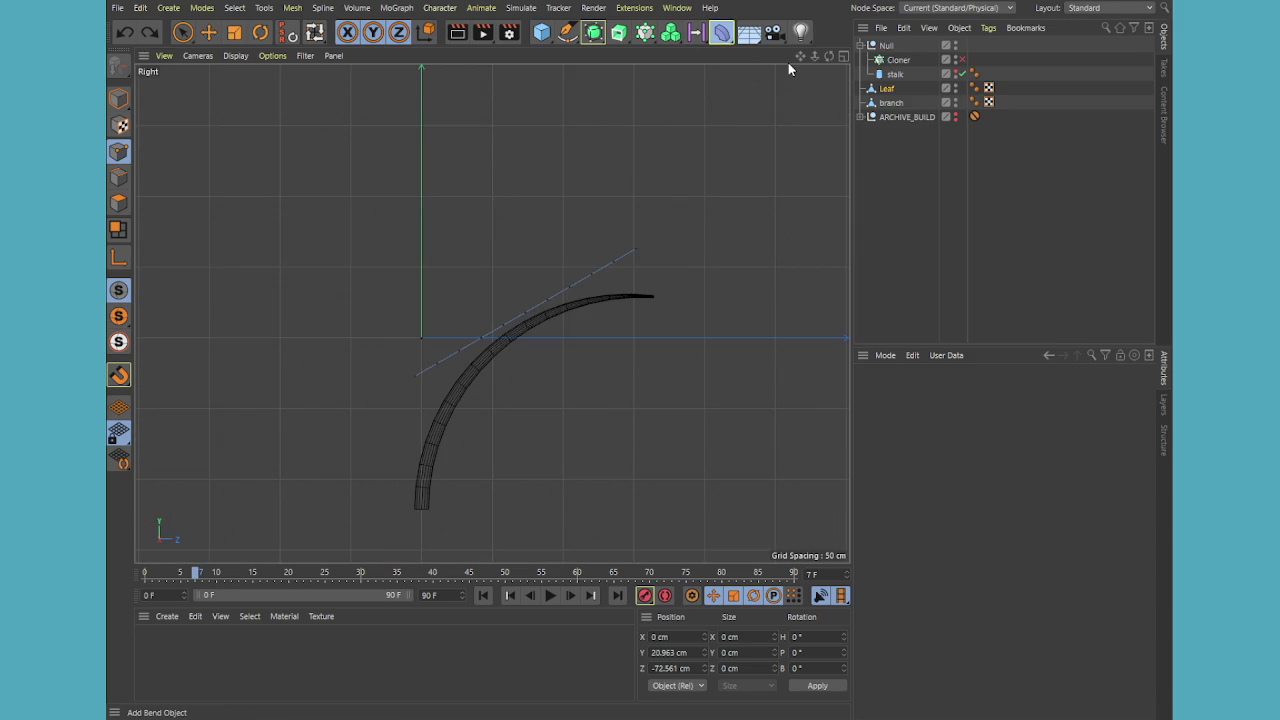
left_click(721, 33)
left_click_drag(888, 46, 886, 103)
left_click(1106, 441)
left_click(1066, 474)
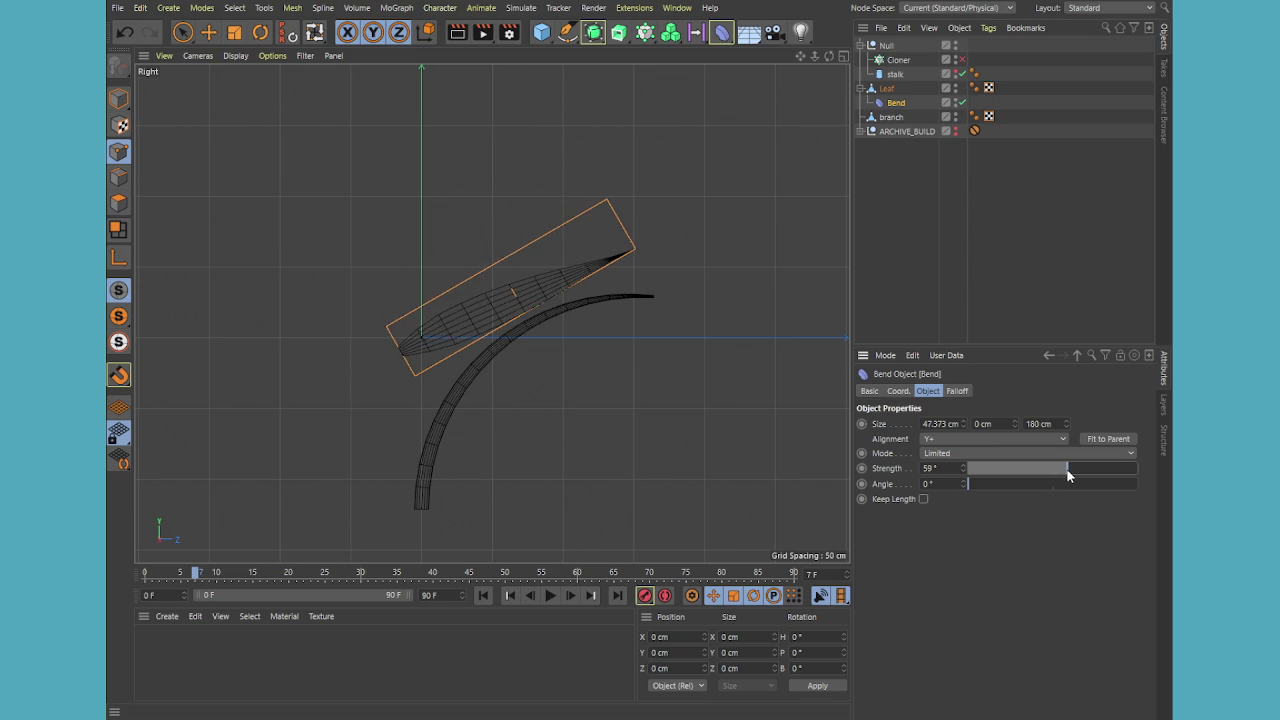
key("ctrl+z")
key("ctrl+z")
Set the Bend strength to 59° and rotate the deformer to swing the curved leaf round
middle_click(585, 316)
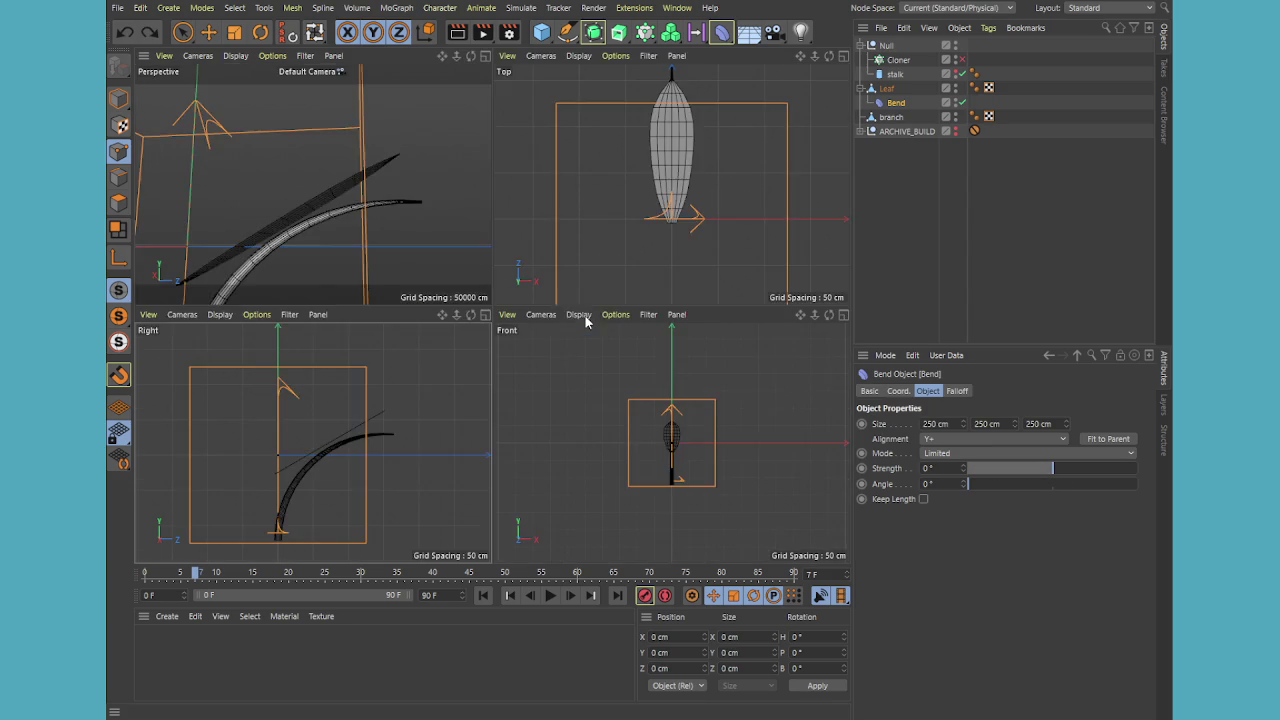
middle_click(335, 219)
key("o")
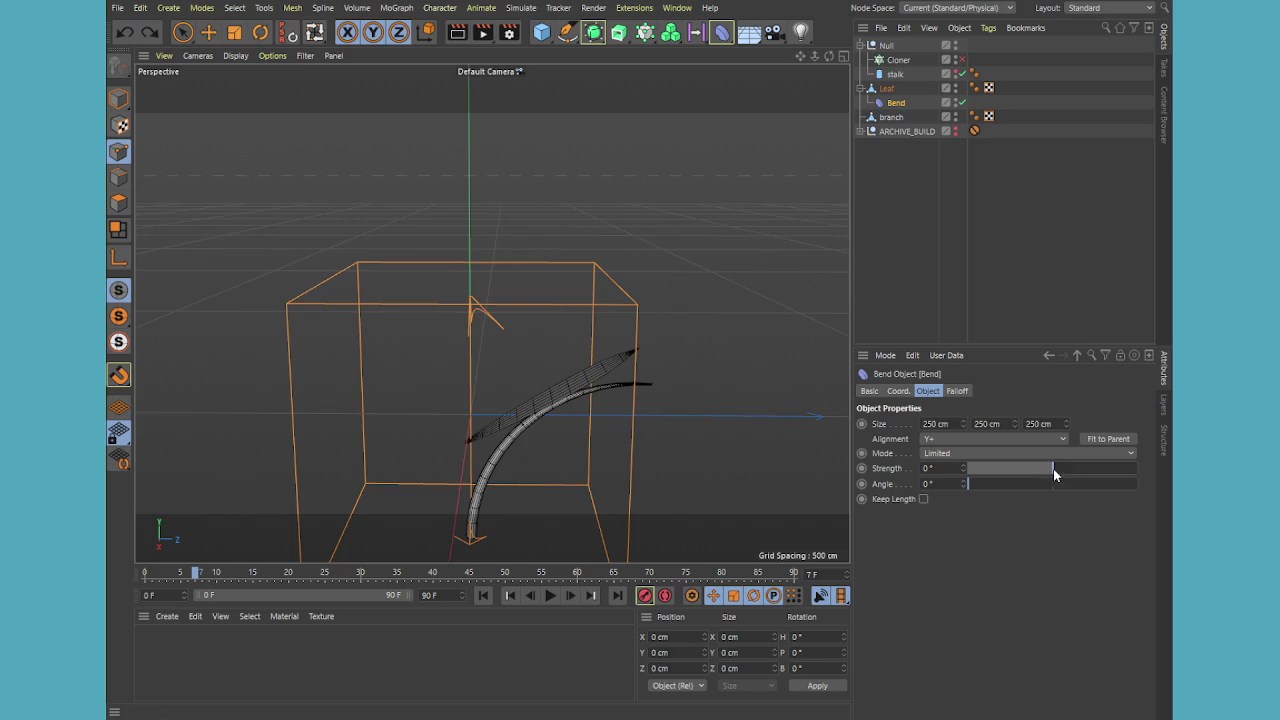
left_click_drag(1053, 468, 1067, 476)
key("r")
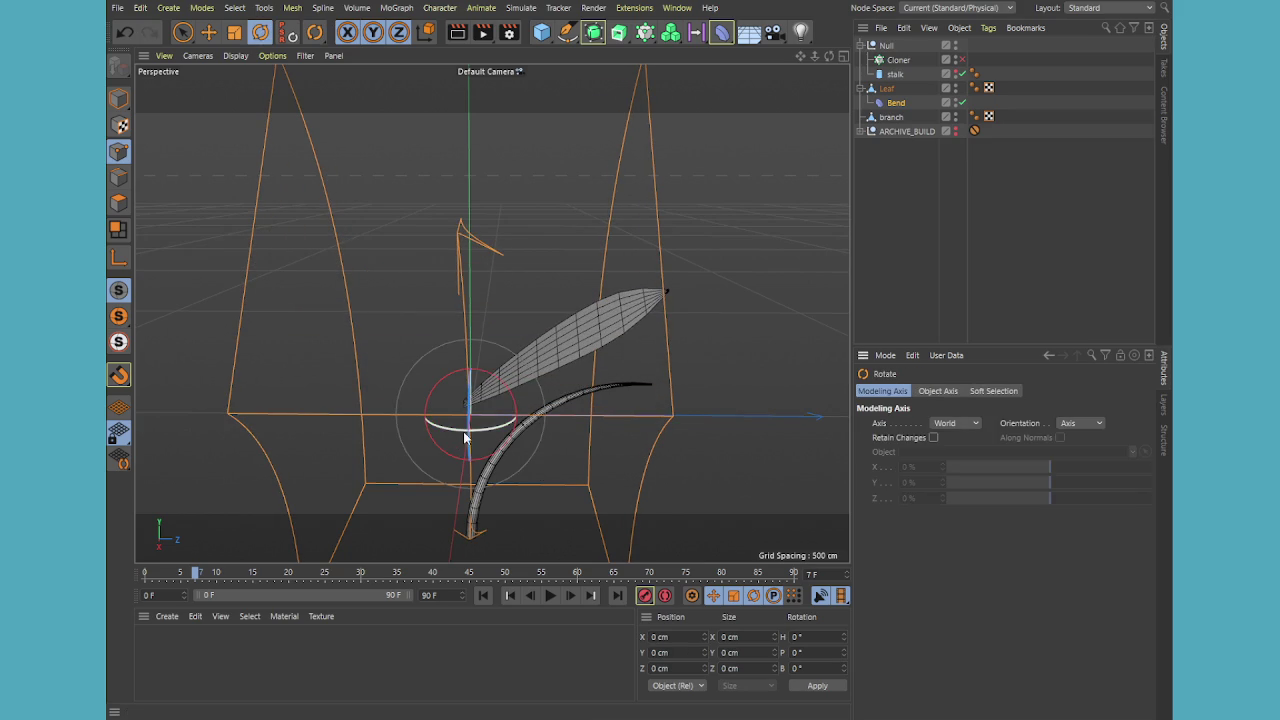
left_click_drag(483, 430, 585, 398)
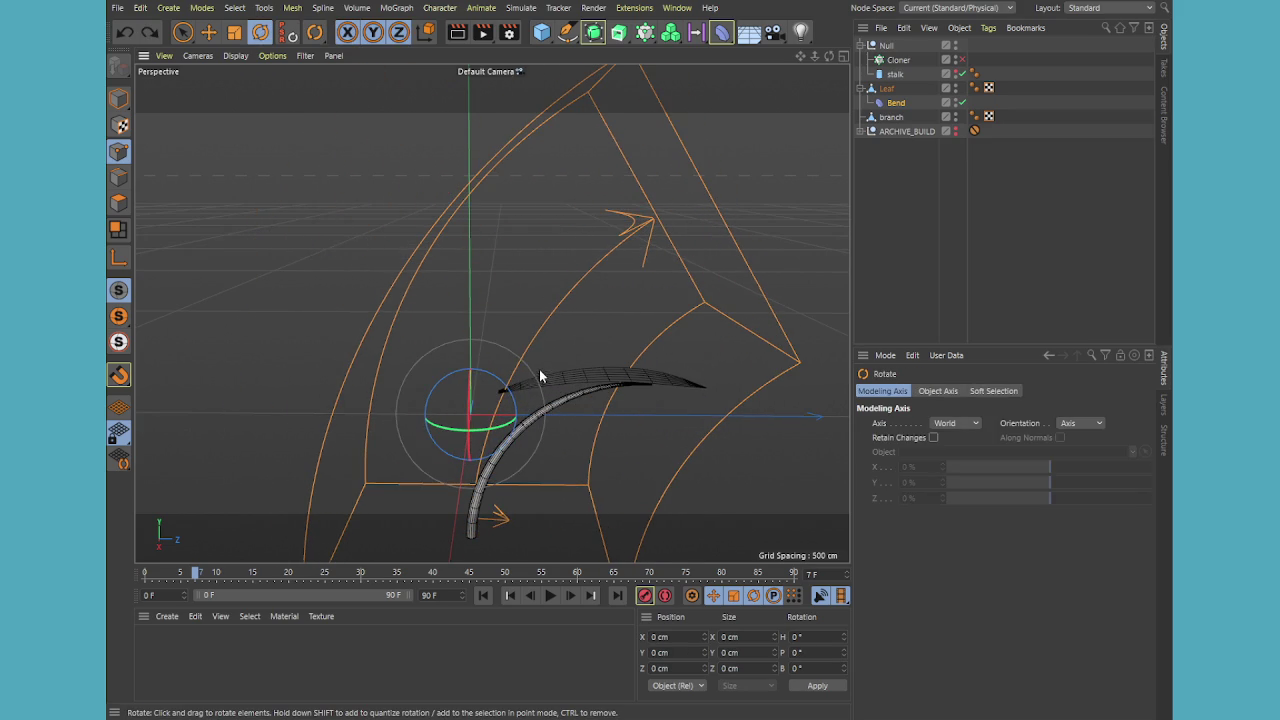
mouse_move(481, 369)
left_mouse_down()
mouse_move(535, 415)
mouse_move(537, 433)
left_mouse_up()
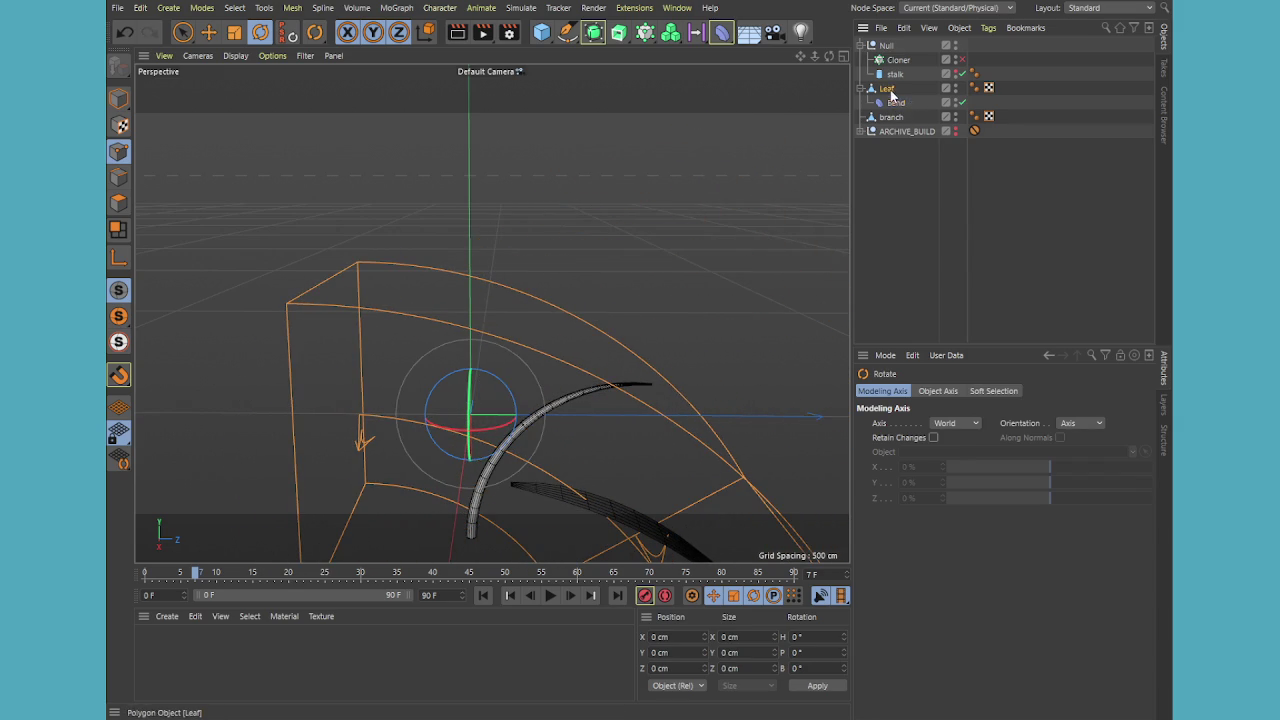
Reset the Leaf's Y and Z position and its pitch to 0
left_click(886, 88)
left_click(899, 391)
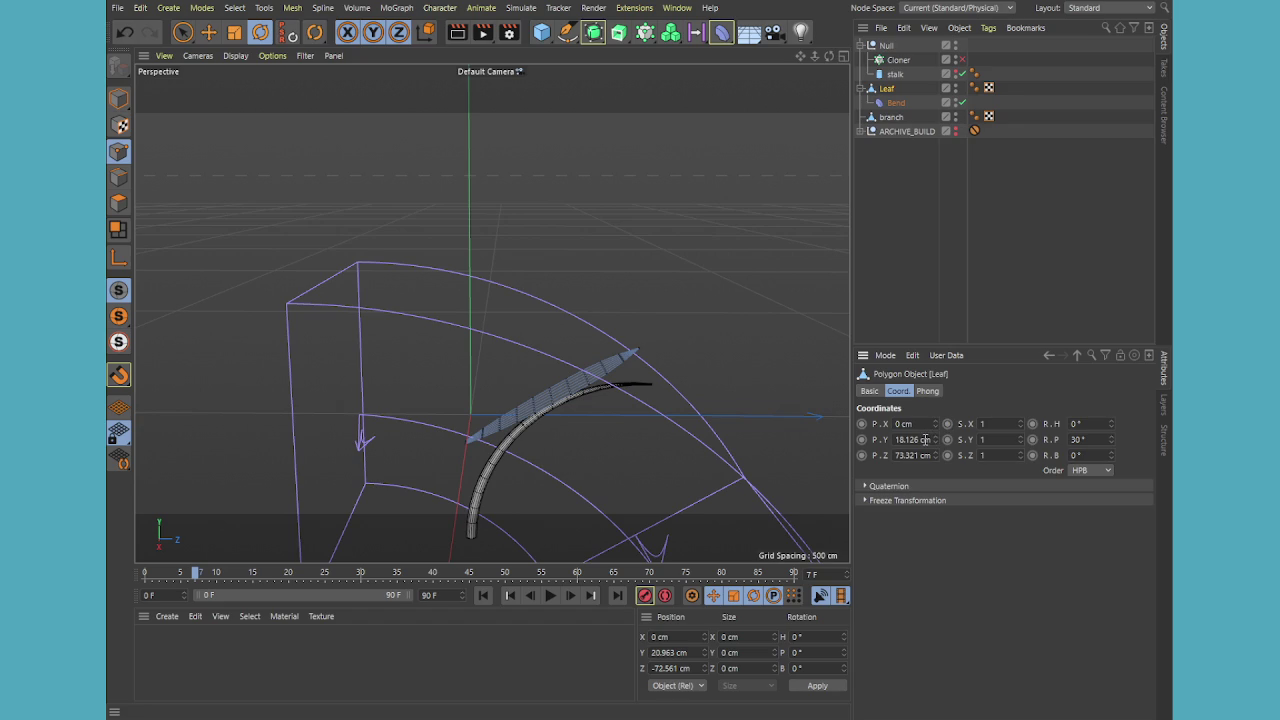
left_click(925, 440)
type("0")
key("Tab")
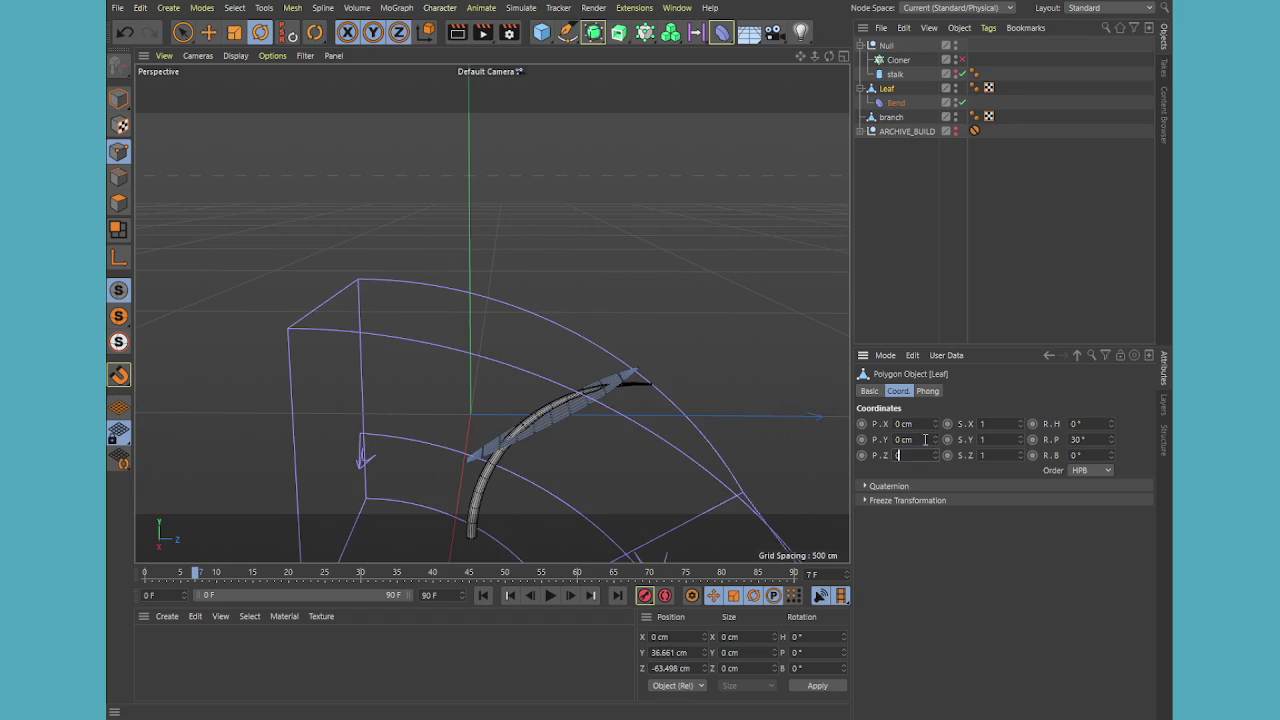
key("Return")
left_click(1107, 440)
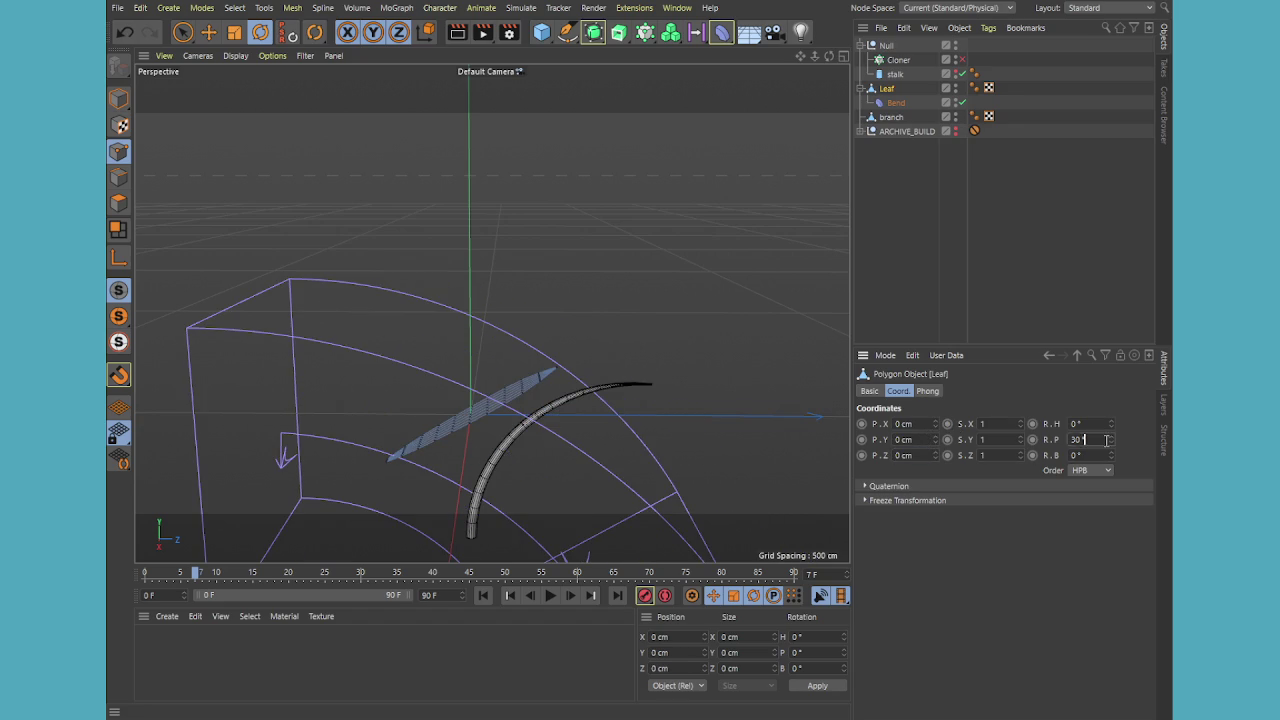
type("0")
key("Return")
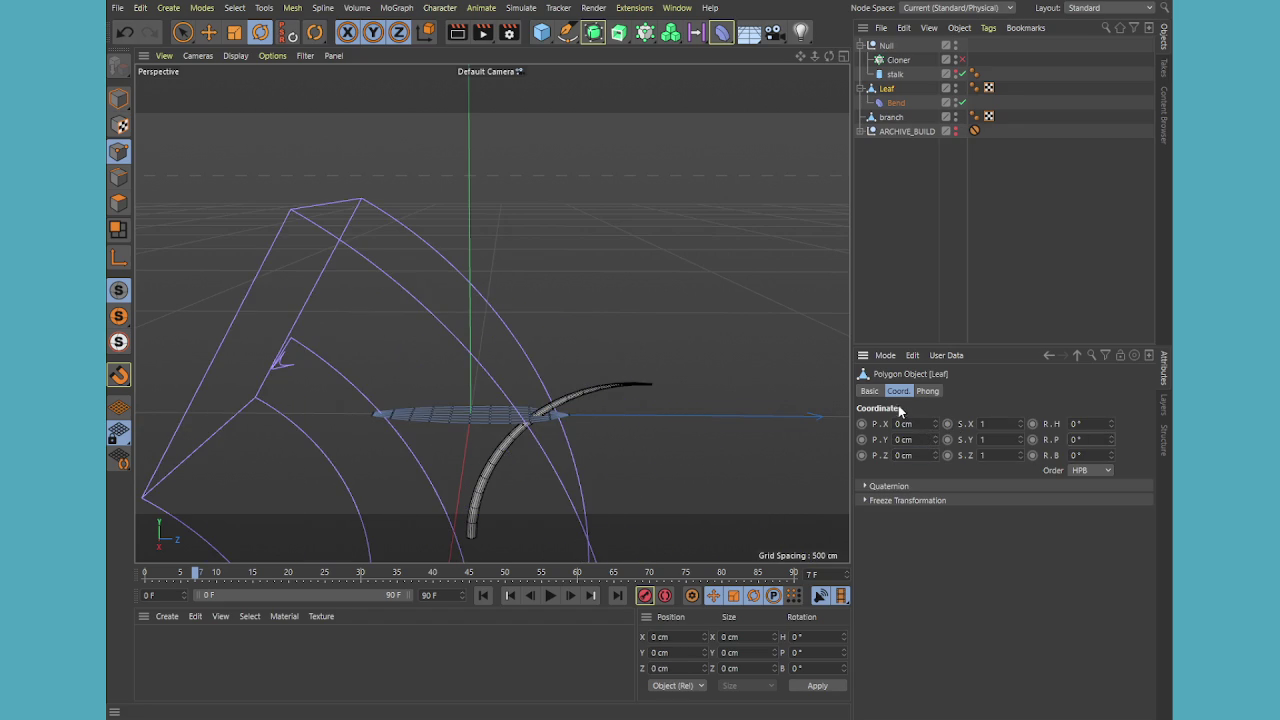
Zero the Bend deformer's position and rotation fields in the Coord. tab
left_click(895, 103)
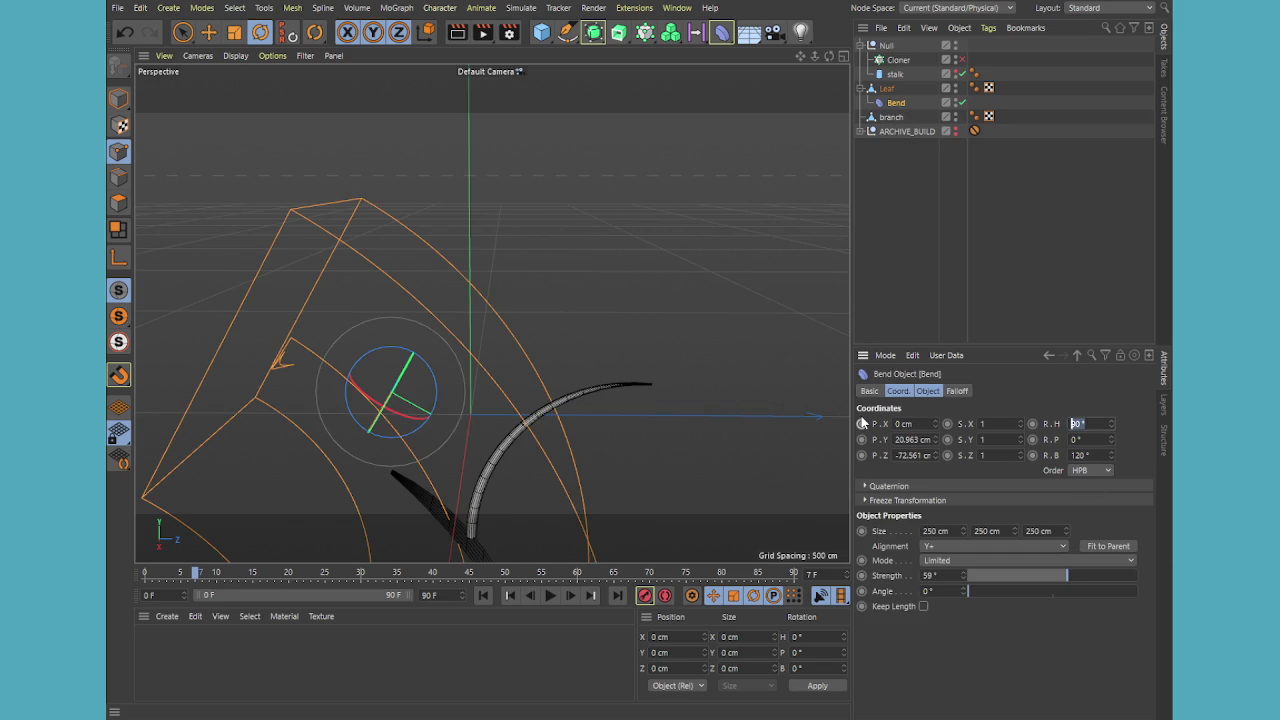
left_click(903, 438)
type("0")
key("Tab")
type("0")
key("Tab")
key("Tab")
type("0")
key("Return")
Rotate the Bend cage to 90° heading and 90° bank
mouse_move(652, 363)
left_mouse_down("alt")
mouse_move(783, 408)
mouse_move(903, 251)
left_mouse_up("alt")
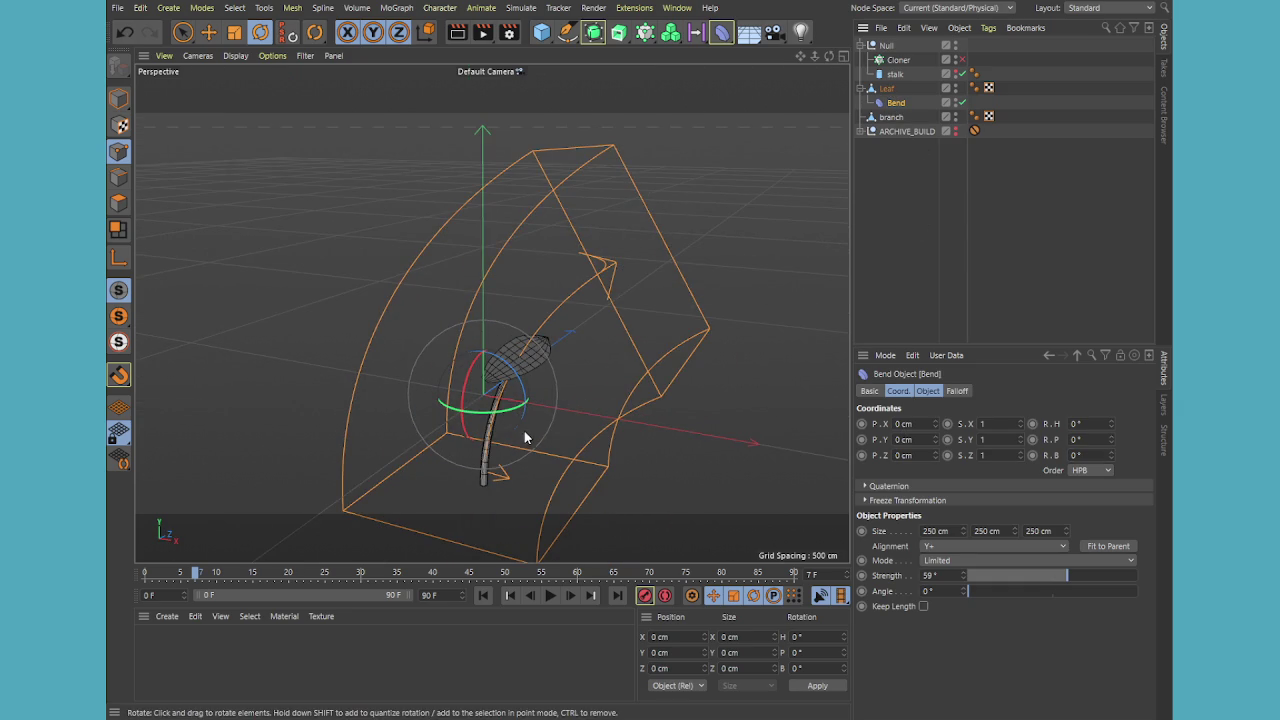
mouse_move(495, 418)
left_mouse_down()
mouse_move(623, 400)
mouse_move(643, 379)
left_mouse_up()
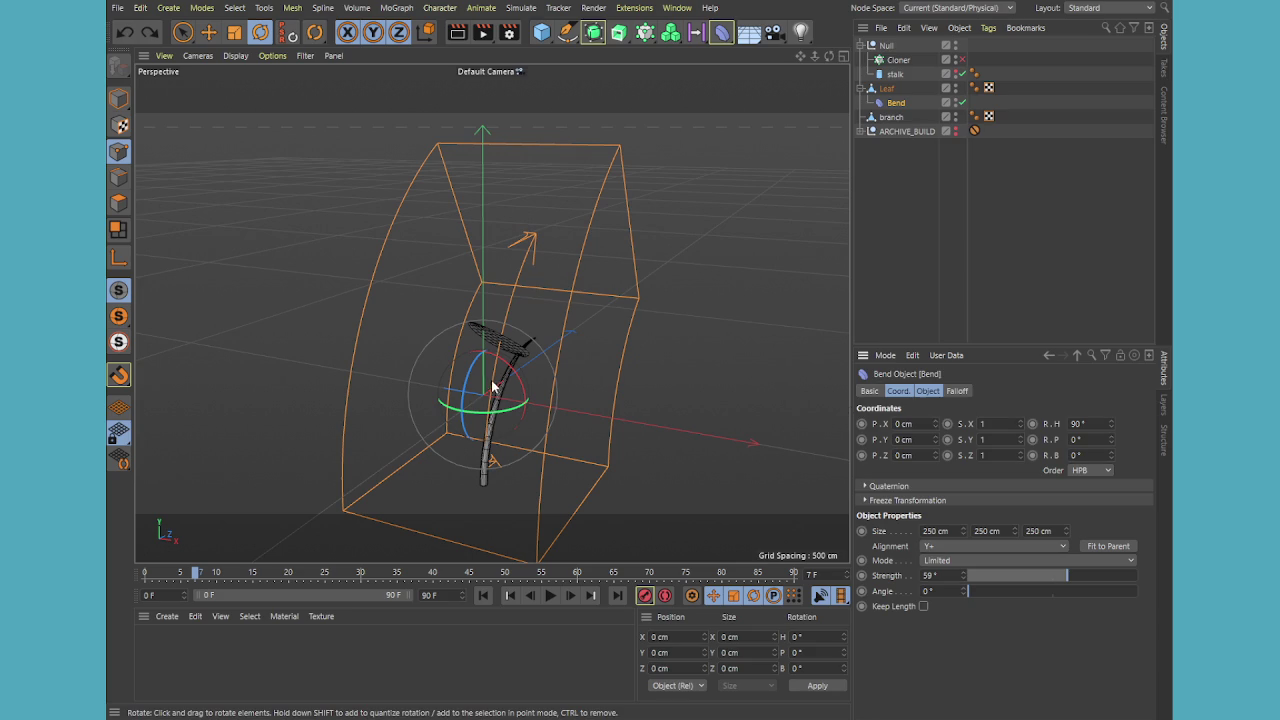
left_click_drag(470, 390, 494, 360)
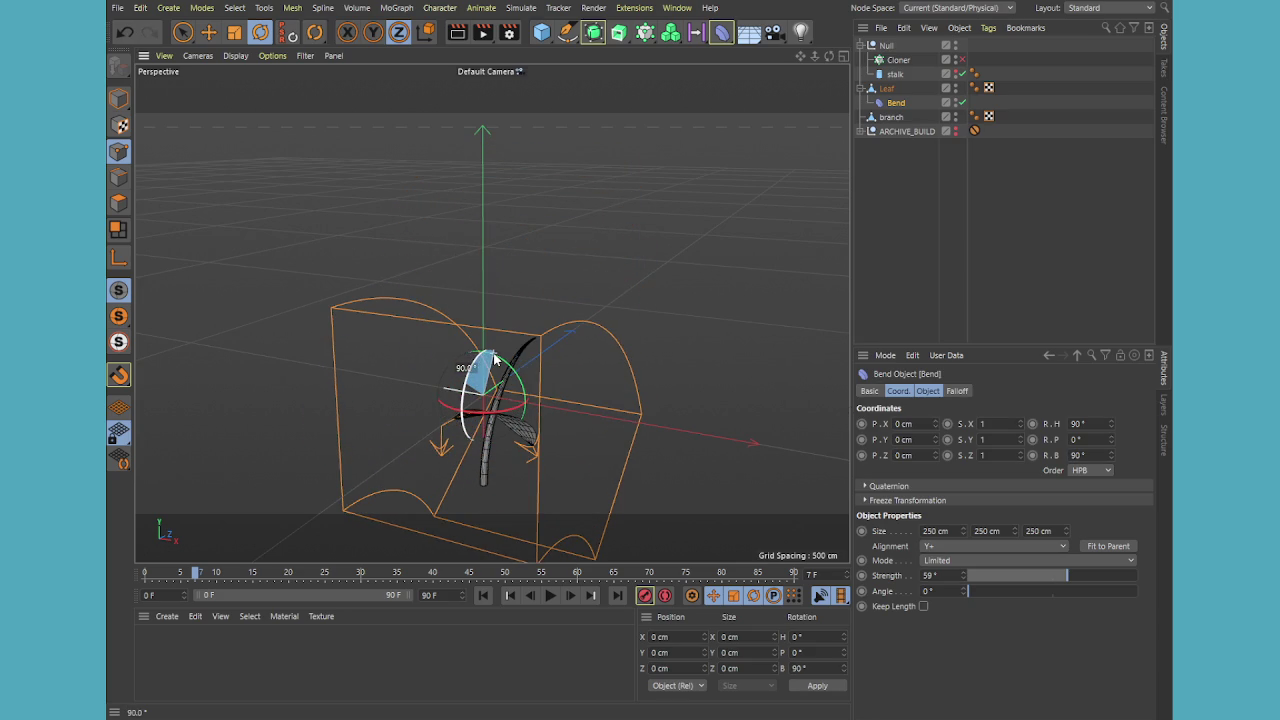
left_click_drag(582, 362, 677, 370, "alt")
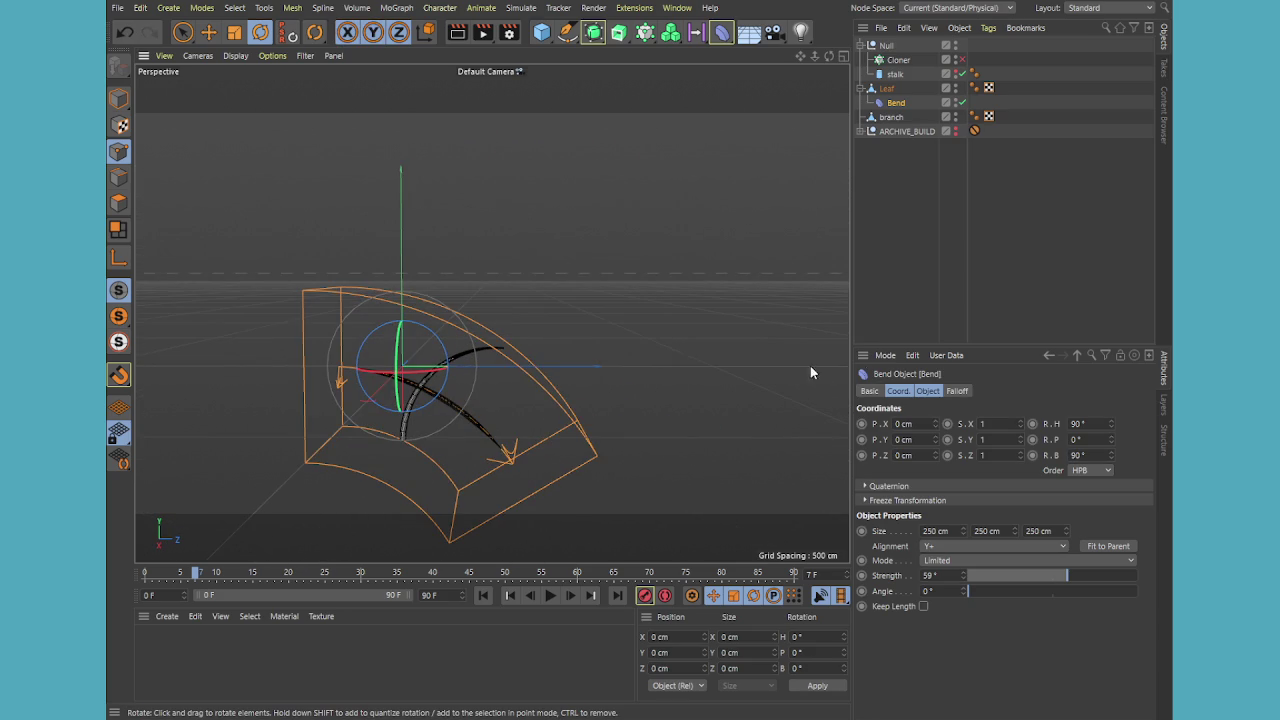
left_click(927, 391)
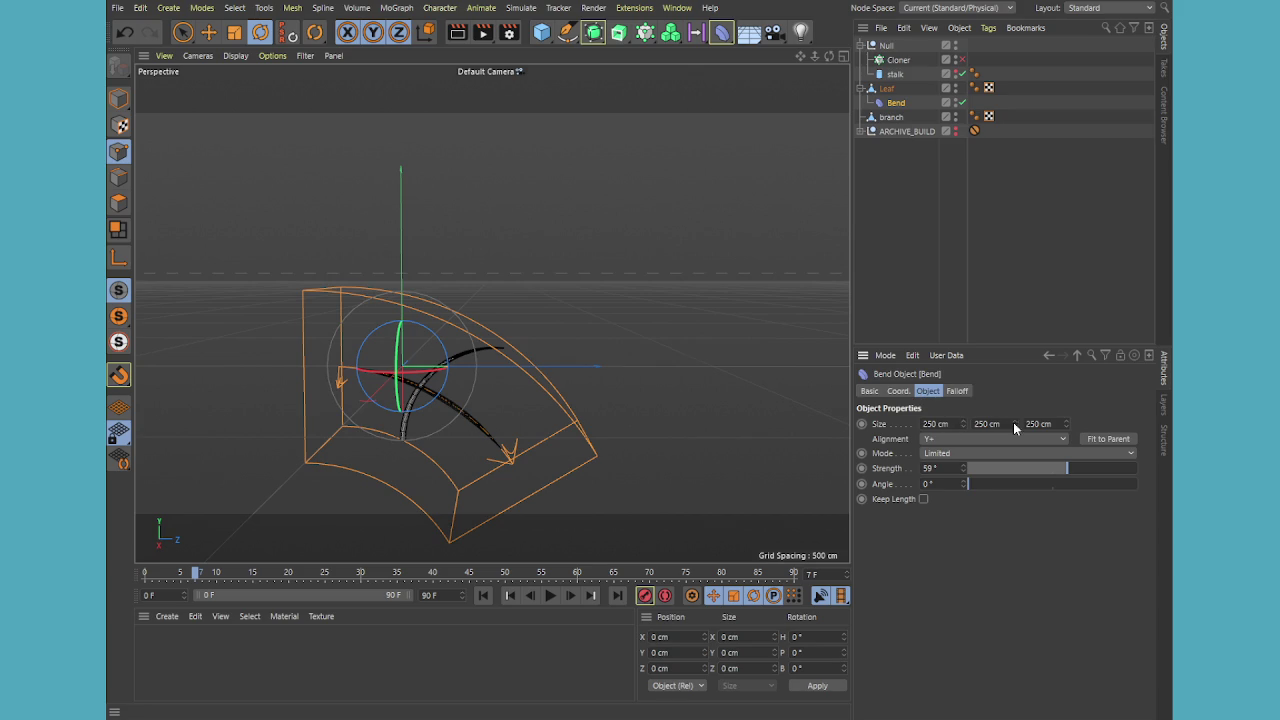
Drag the Bend's Size fields, setting Z to 102 cm and Y to about 190 cm
mouse_move(1013, 424)
left_mouse_down()
mouse_move(962, 460)
mouse_move(962, 440)
left_mouse_up()
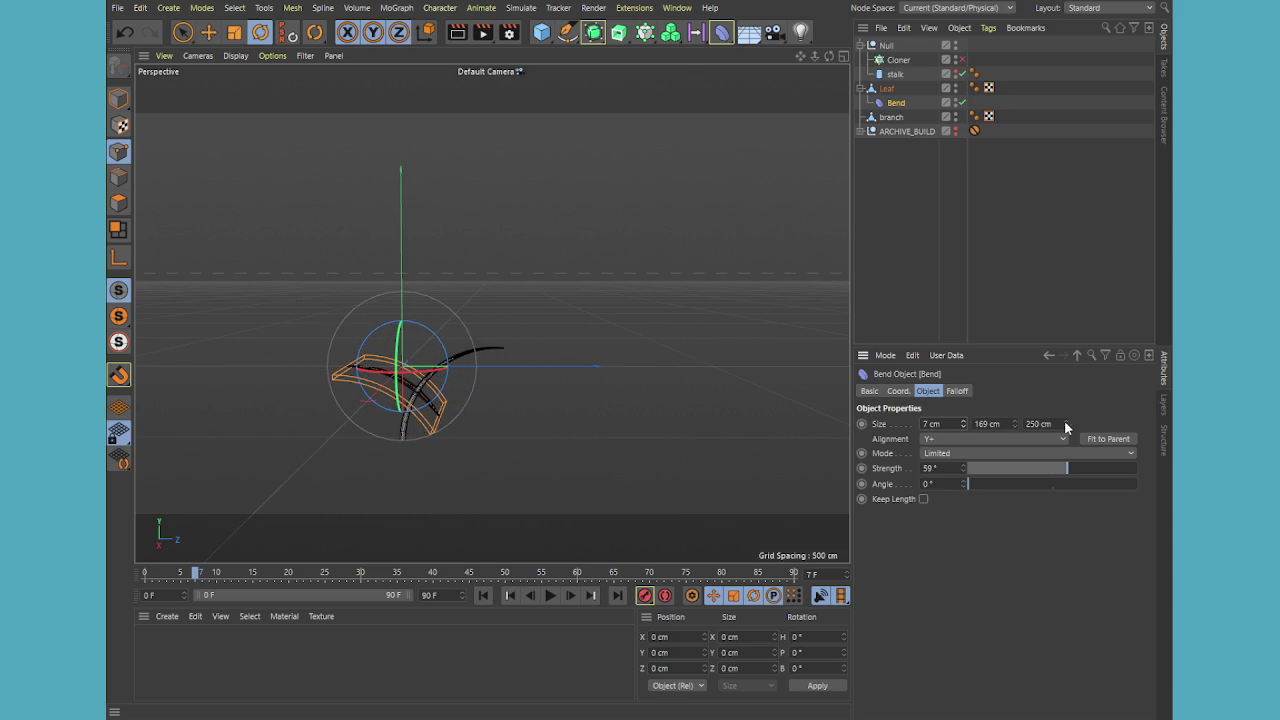
left_click_drag(1066, 425, 1066, 480)
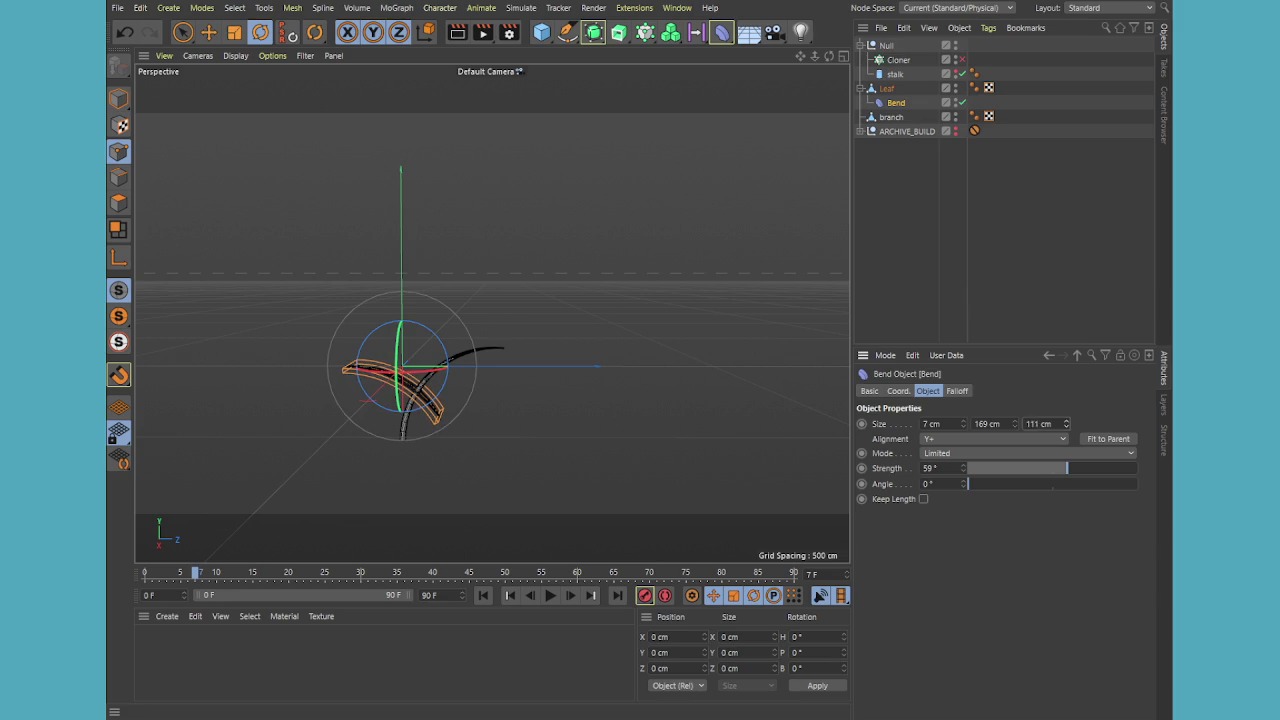
left_click_drag(1066, 425, 1066, 432)
middle_click(592, 245)
middle_click(593, 245)
middle_click(614, 225)
middle_click(298, 288)
left_click_drag(300, 277, 422, 523, "alt")
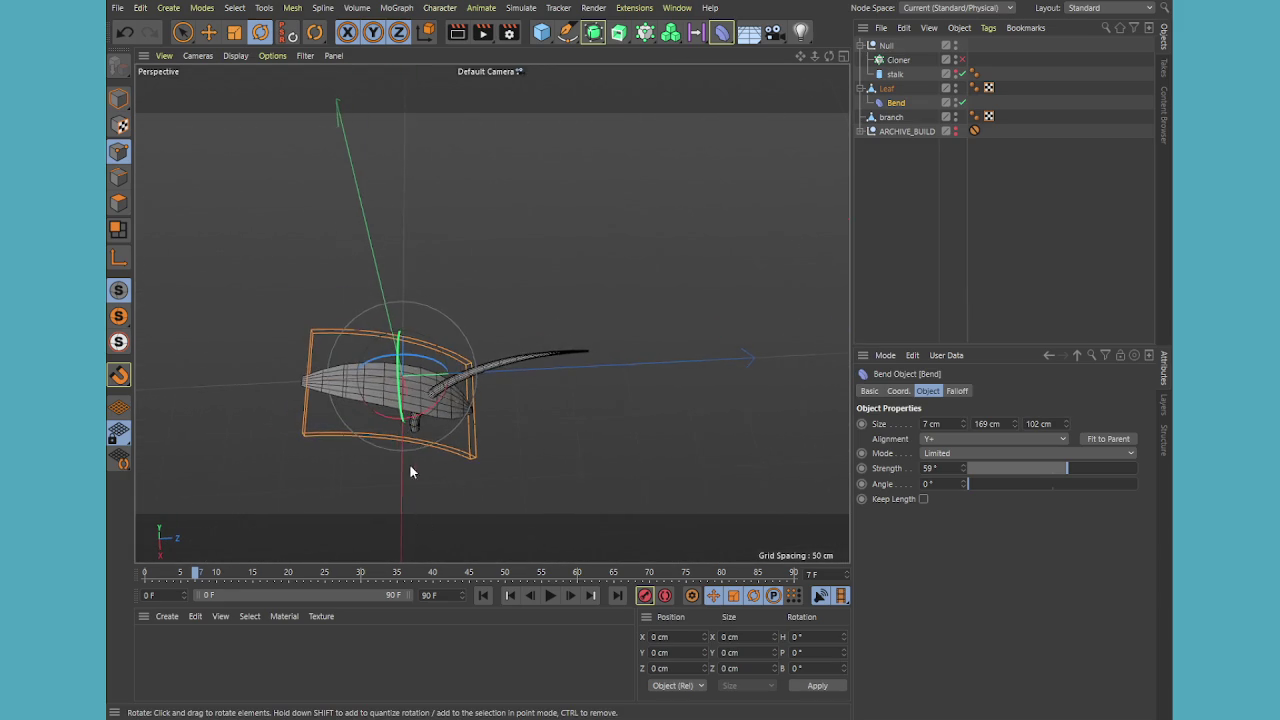
left_click_drag(422, 523, 491, 309, "alt")
mouse_move(1013, 426)
left_mouse_down()
mouse_move(1013, 400)
mouse_move(1007, 426)
left_mouse_up()
Type a 5 cm X size for the Bend and select its Y size value
double_click(942, 423)
type("5")
key("Return")
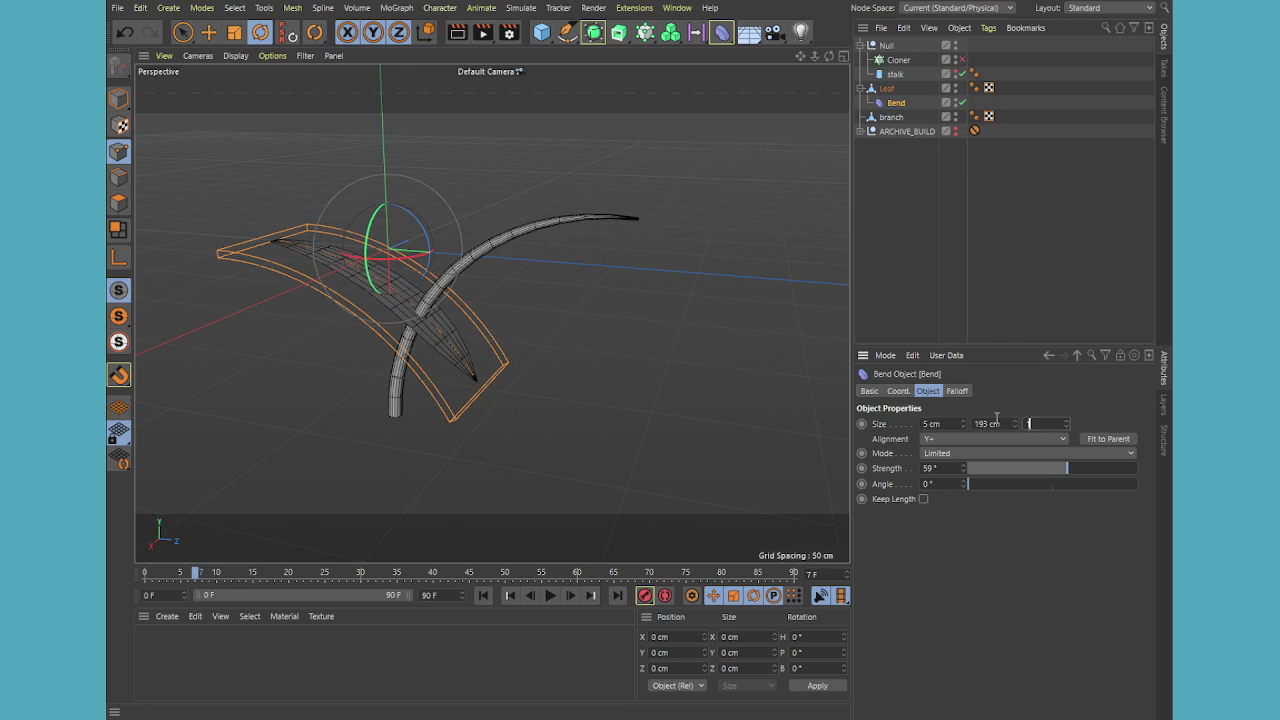
double_click(996, 424)
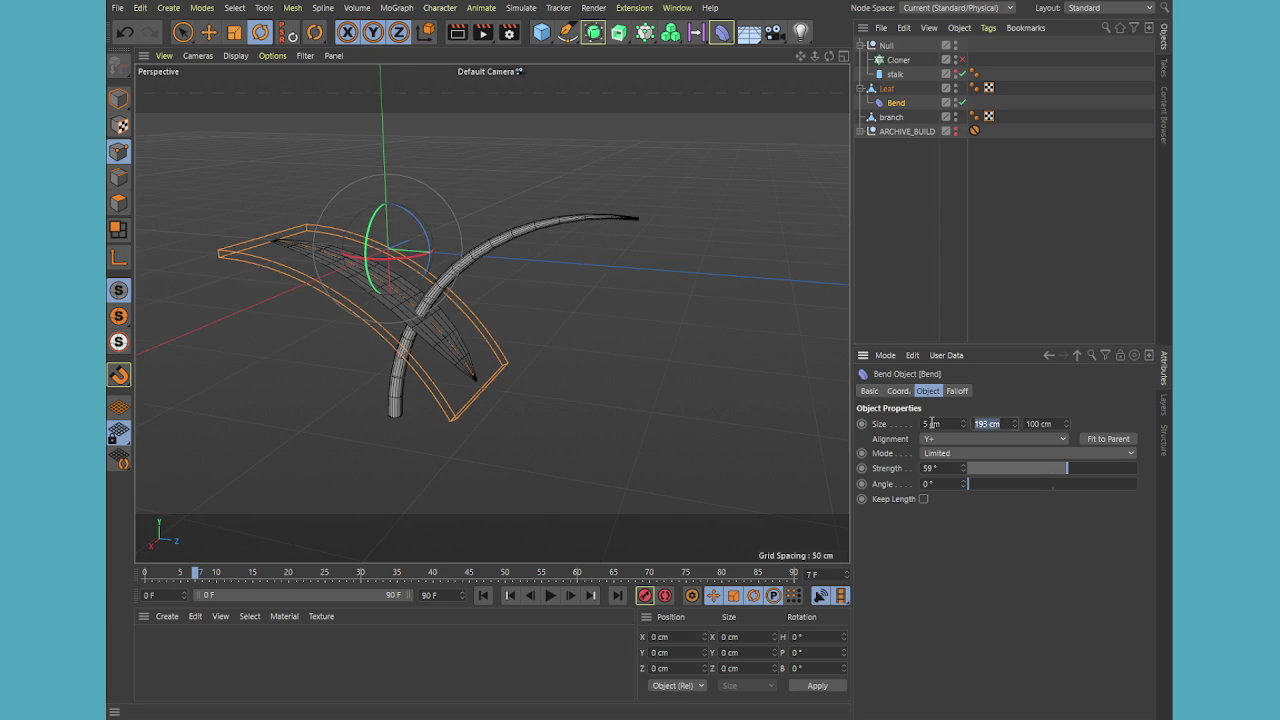
Group the Leaf and its Bend under a new top-level Null.1
left_click(887, 88)
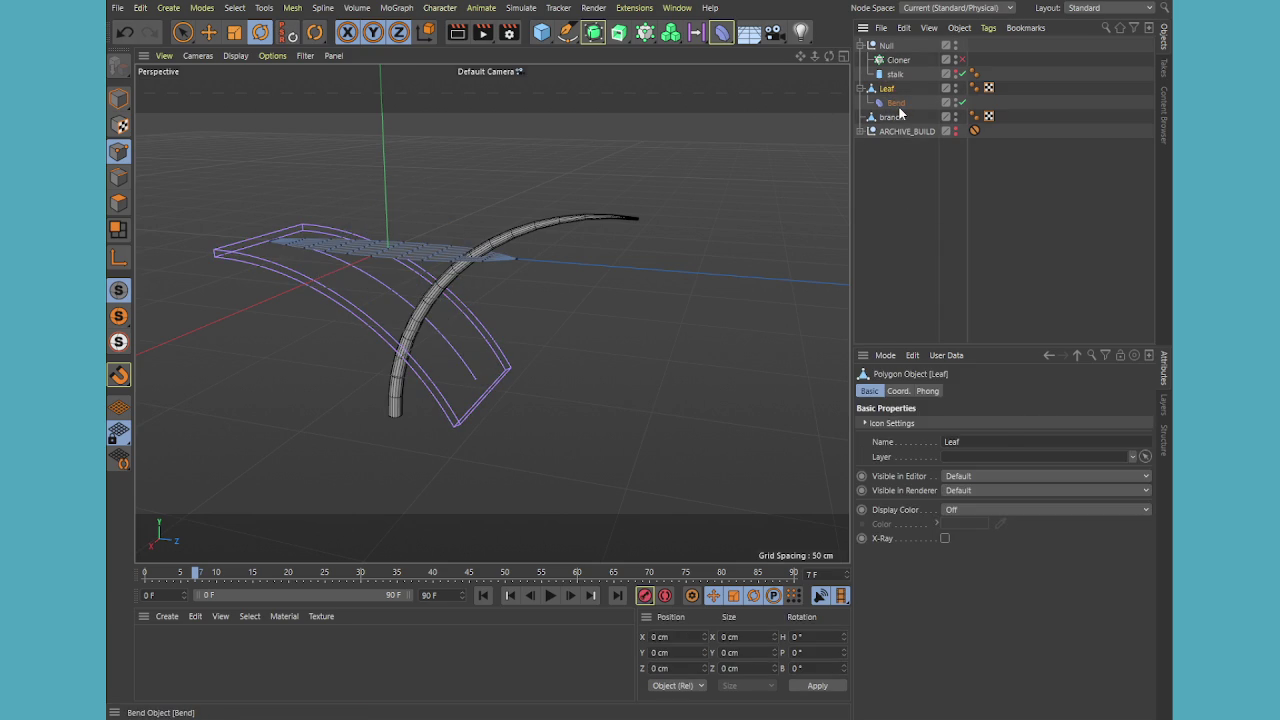
left_click_drag(900, 114, 891, 103)
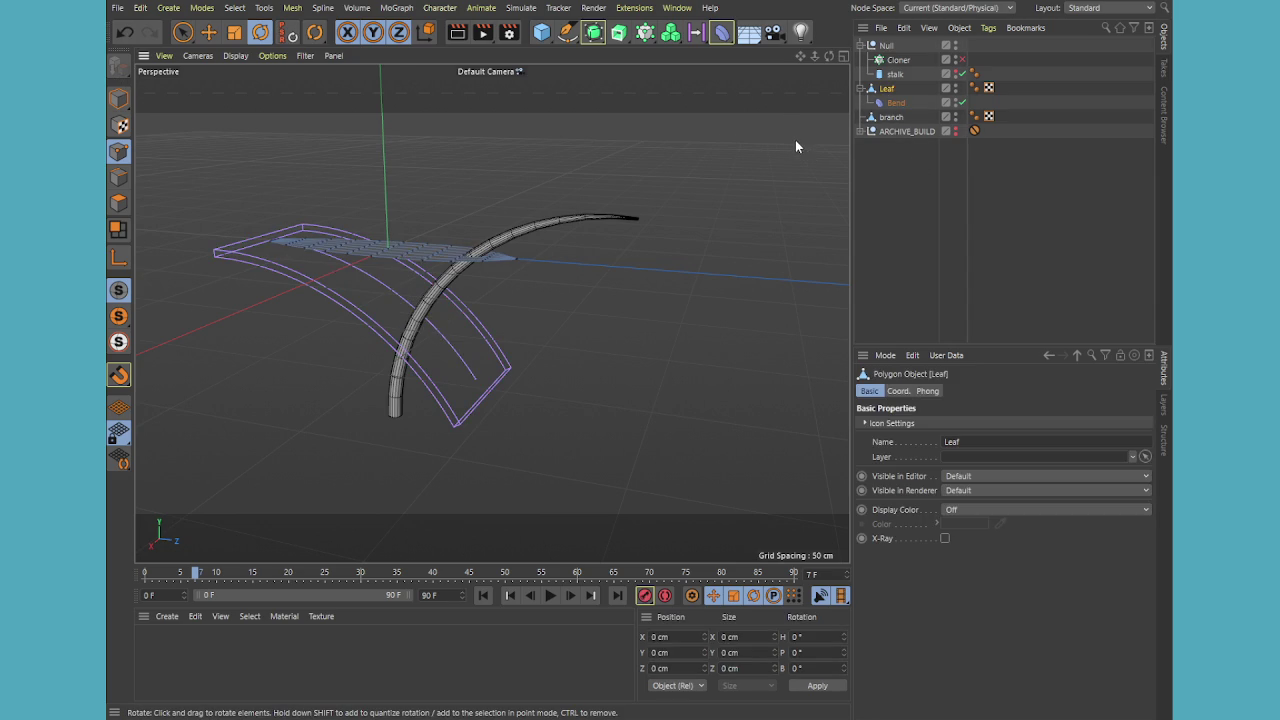
key("alt+g")
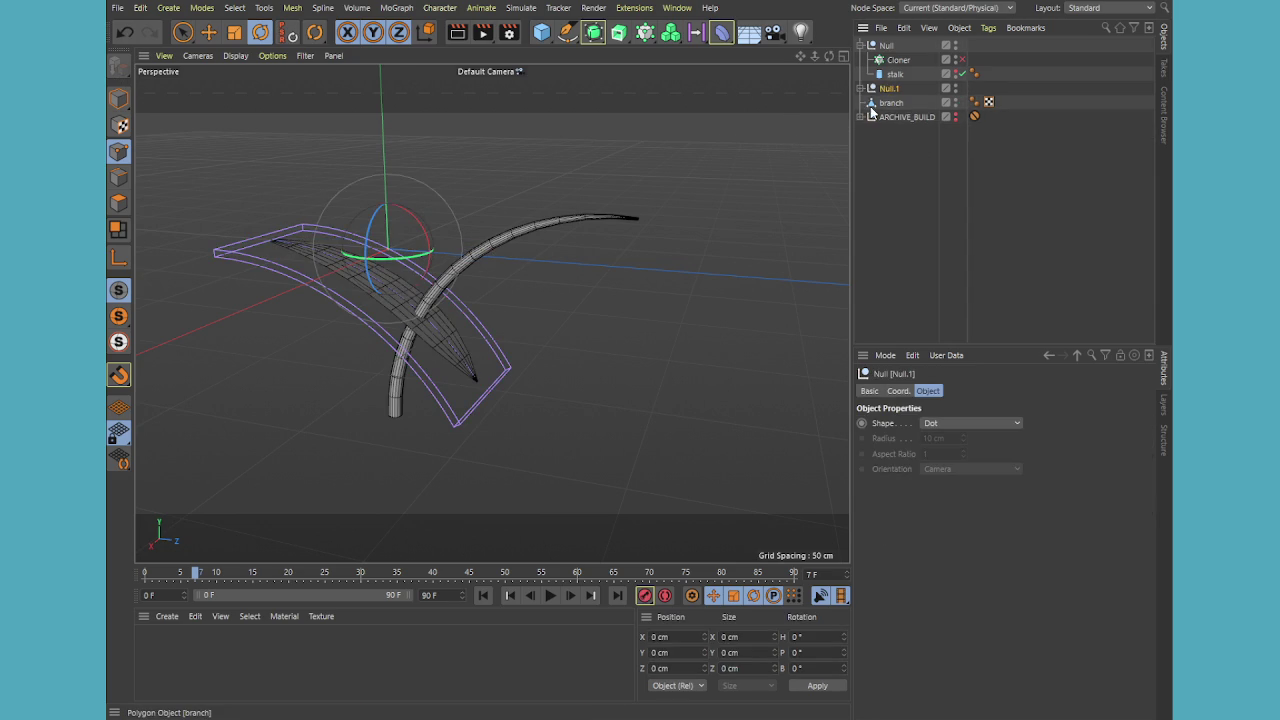
Move Null.1's pivot axis to the leaf's base in the Right view
middle_click(384, 356)
middle_click(292, 477)
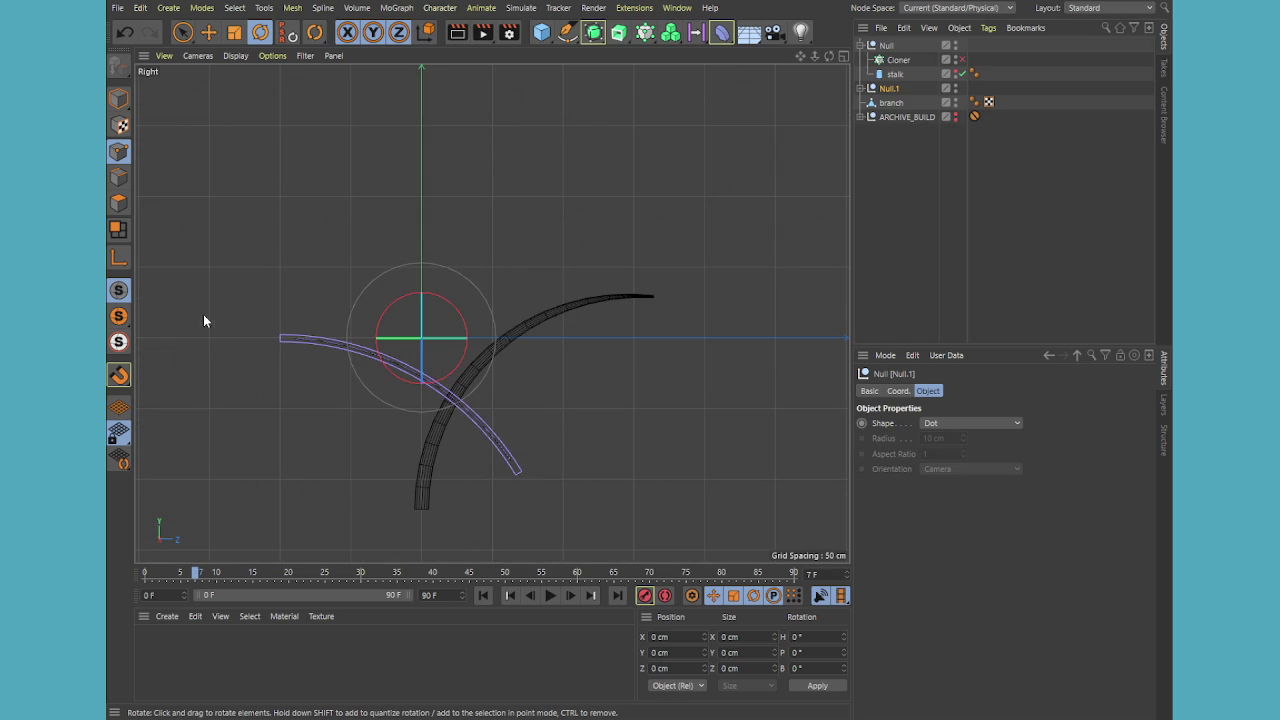
key("e")
left_click(118, 257)
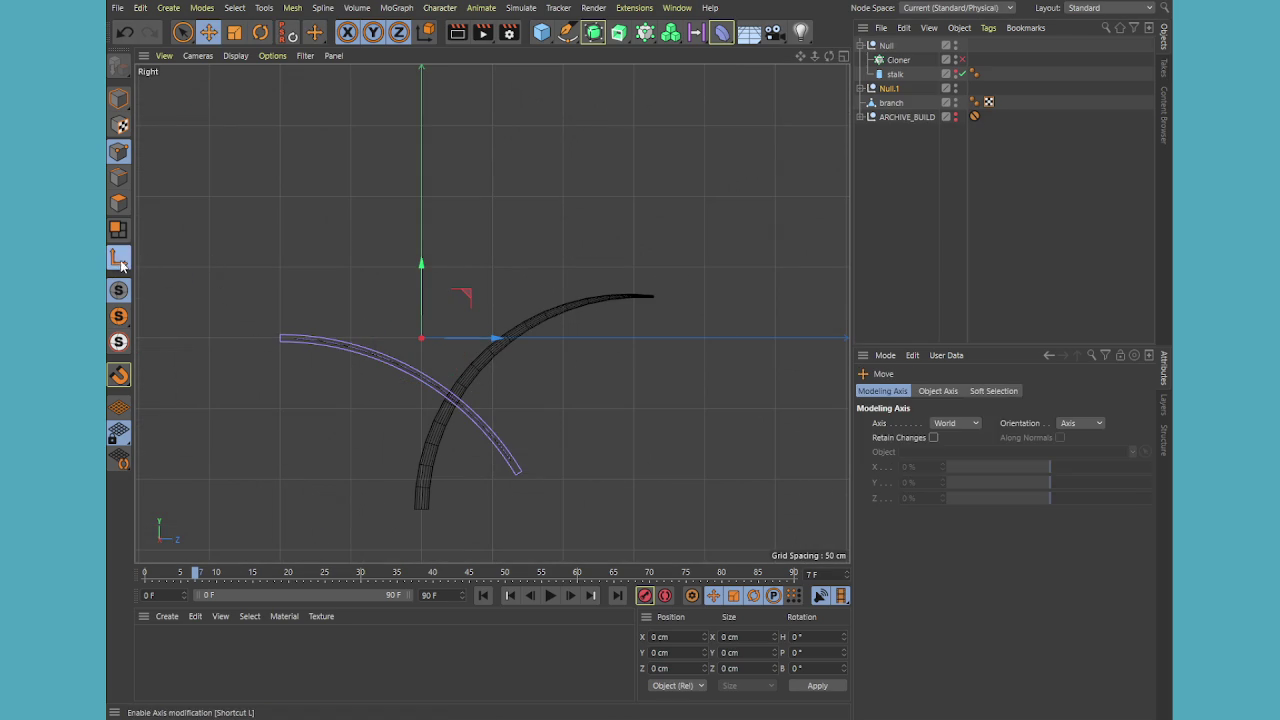
left_click_drag(521, 334, 371, 322)
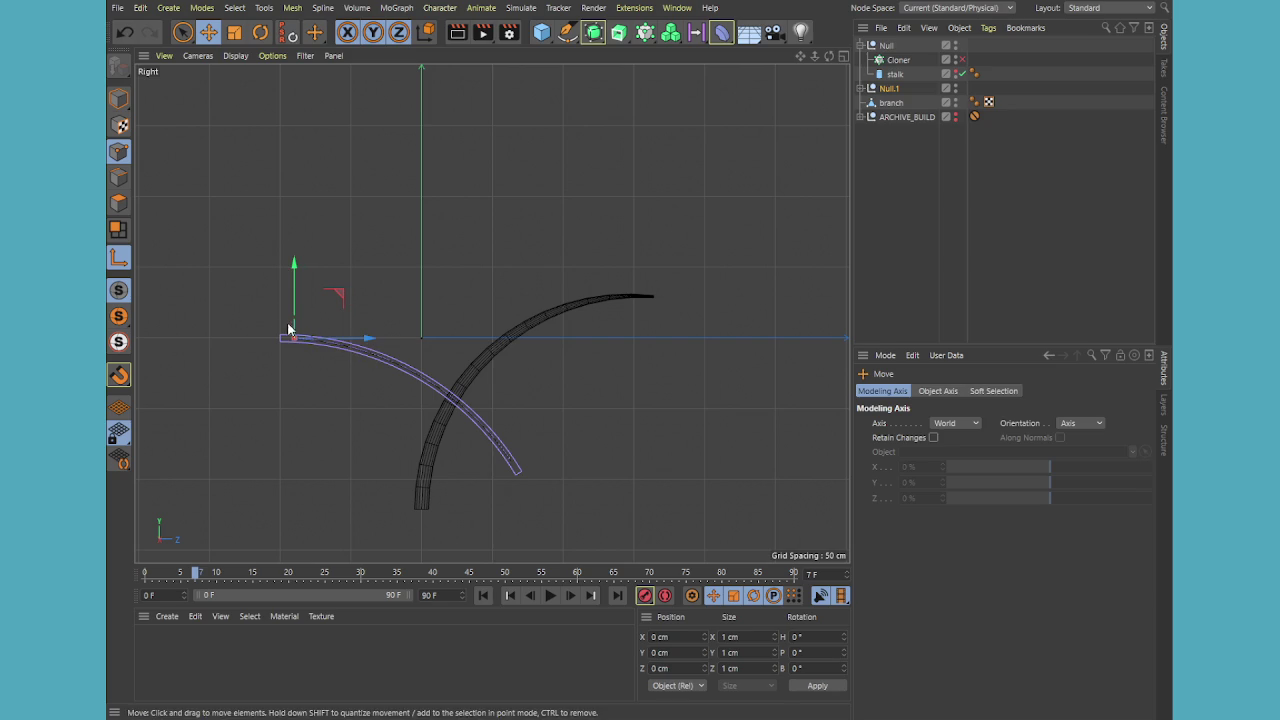
key("l")
Rotate Null.1 40° in heading around its new pivot
middle_click(353, 360)
middle_click(318, 245)
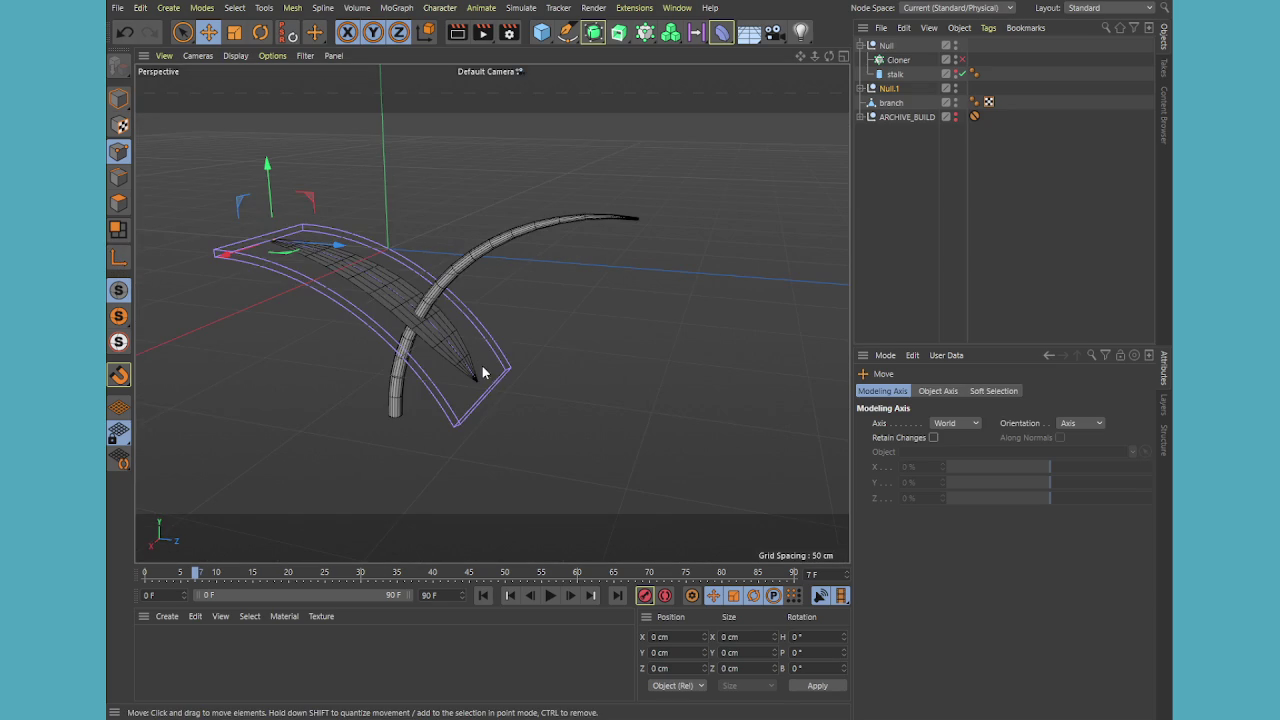
key("r")
left_click_drag(309, 229, 276, 156)
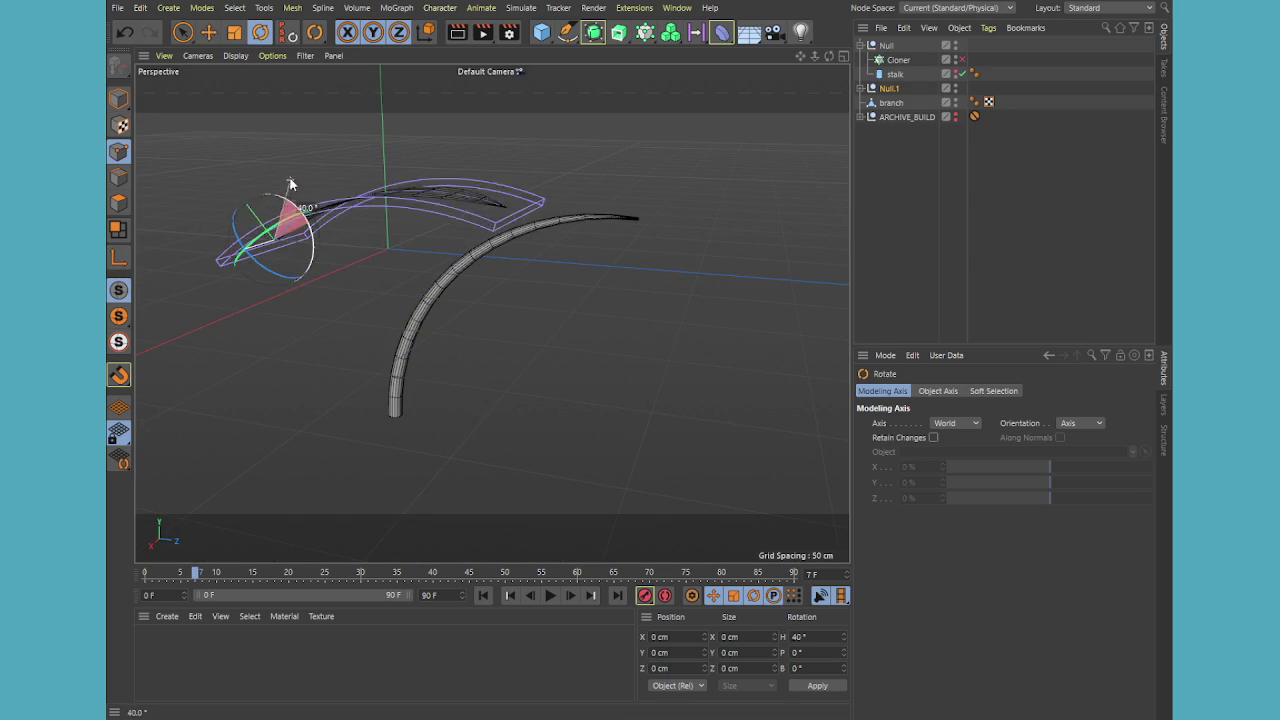
Parent Null.1 under branch and set its Z position to 0 cm
left_click_drag(889, 88, 893, 104)
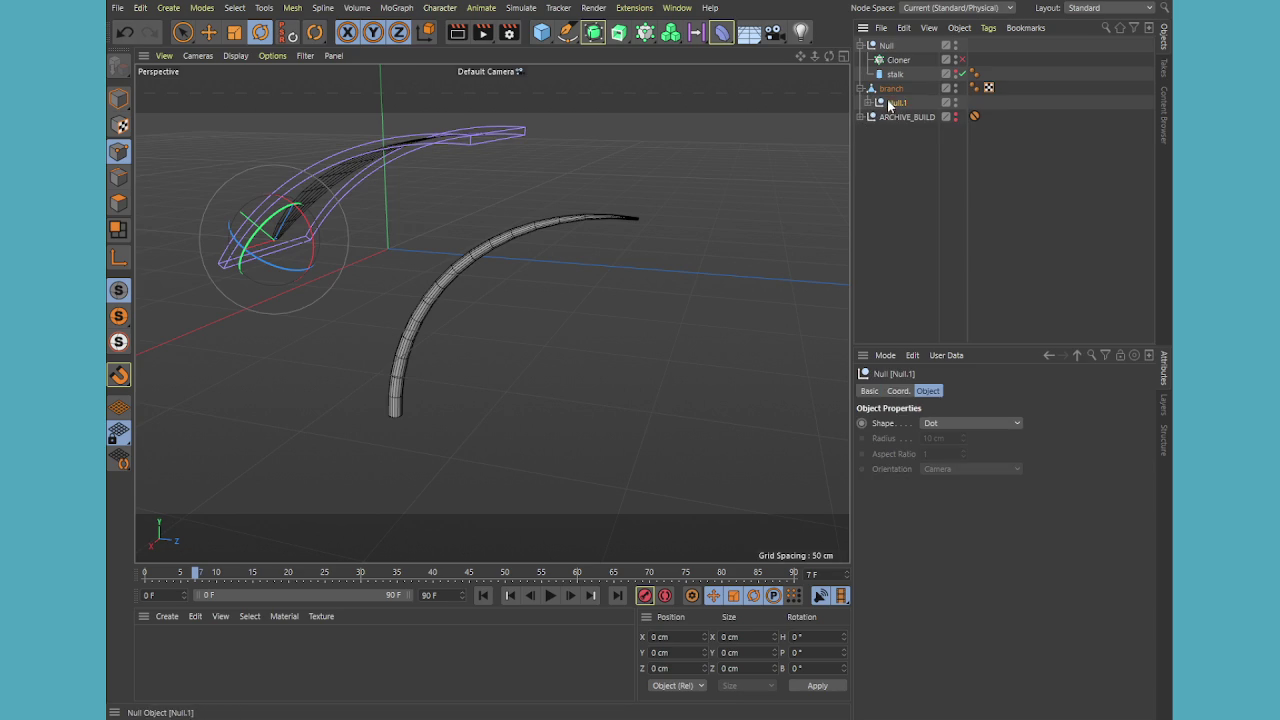
left_click(897, 391)
double_click(910, 456)
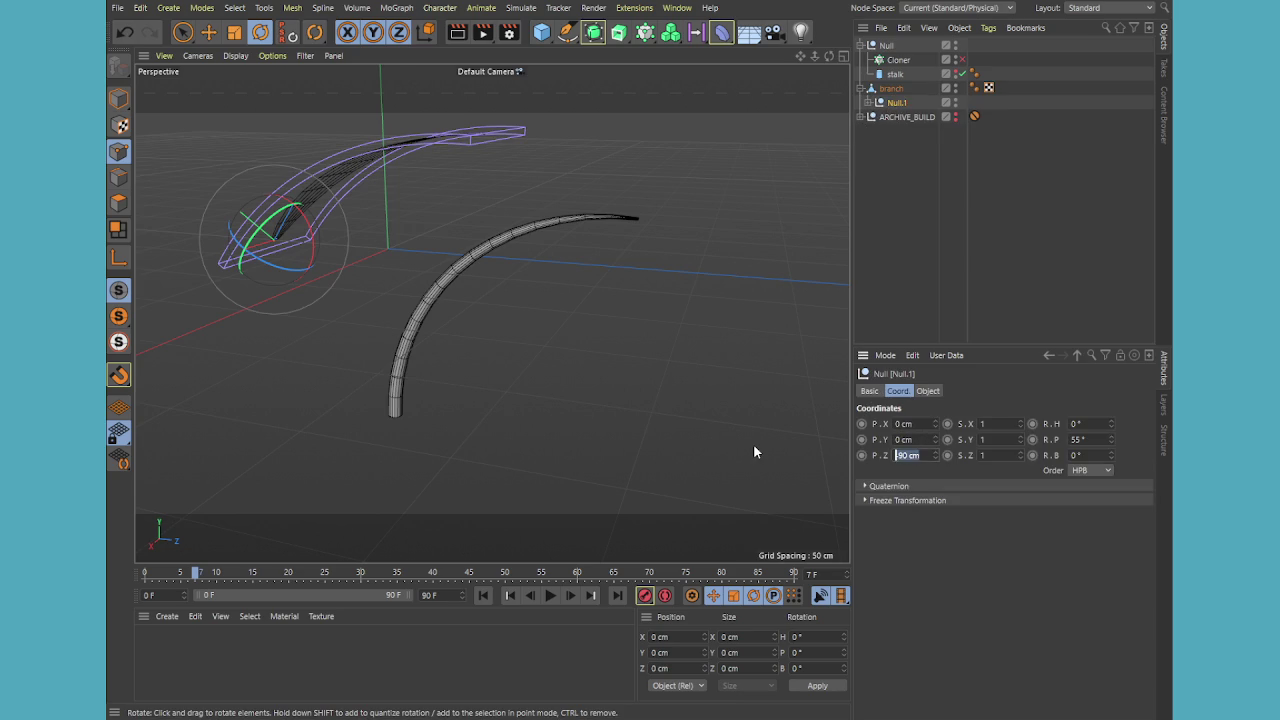
type("0")
key("Return")
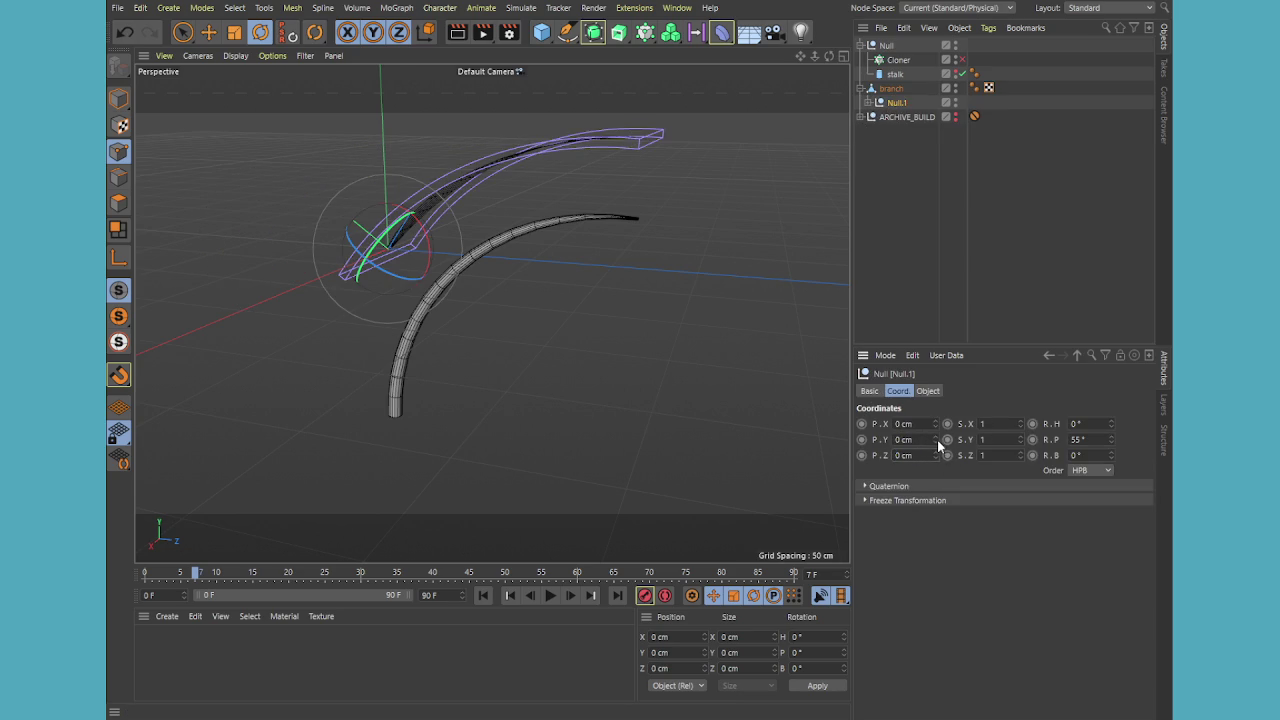
Lower Null.1 to about -42 cm Y and slide it onto the branch
left_click_drag(935, 441, 935, 478)
middle_click(513, 364)
middle_click(285, 495)
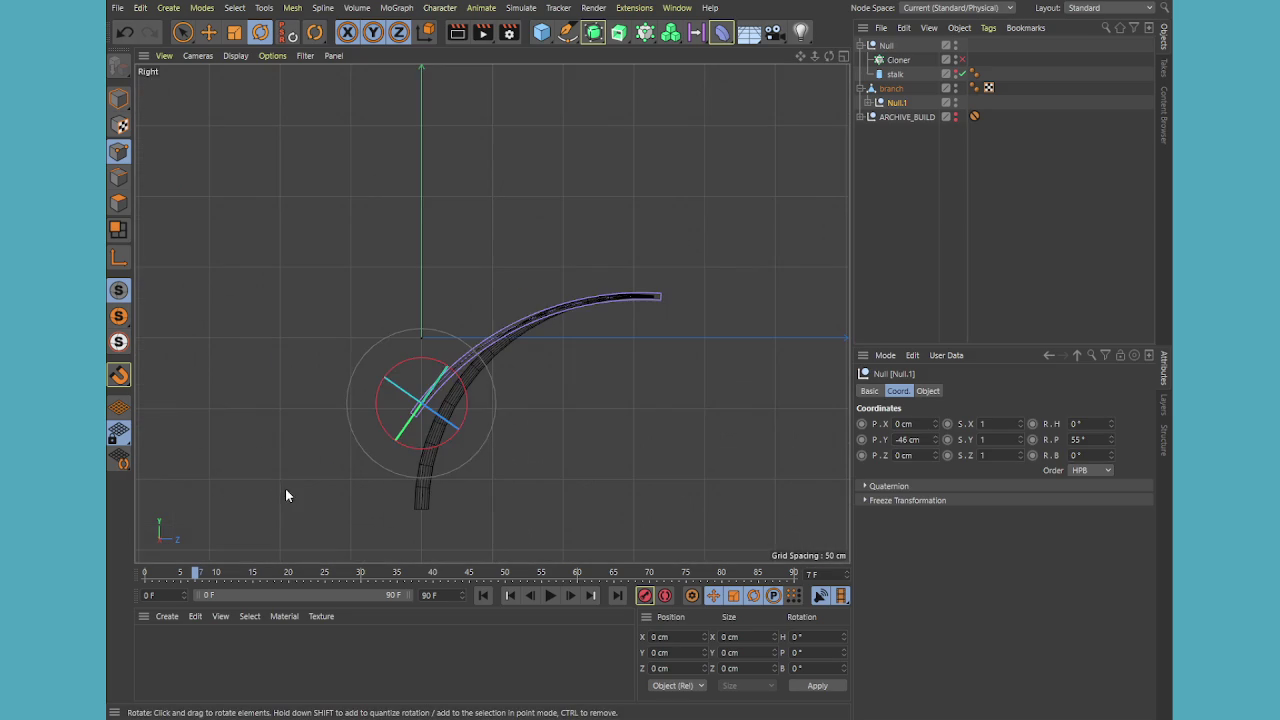
key("e")
left_click_drag(362, 370, 380, 370)
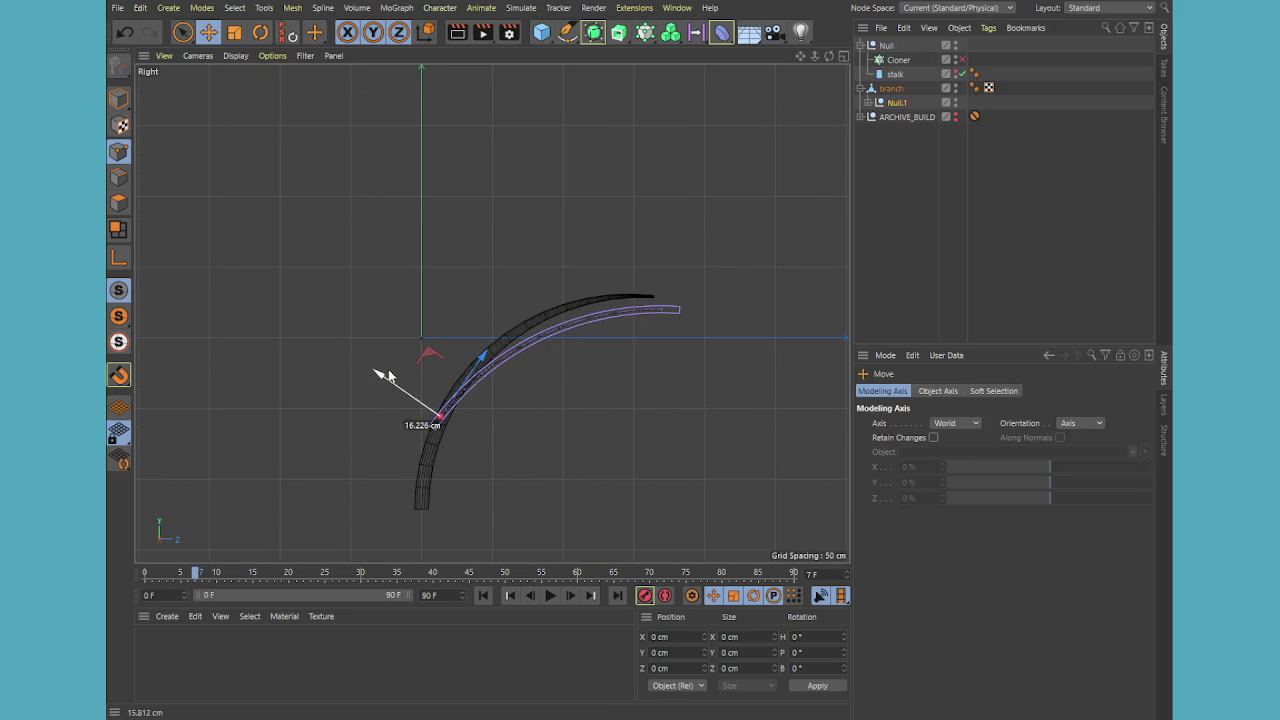
Reduce the Bend strength to 51° and move Leaf out of Null.1 directly under branch
left_click(880, 103)
left_click(867, 103)
left_click(908, 131)
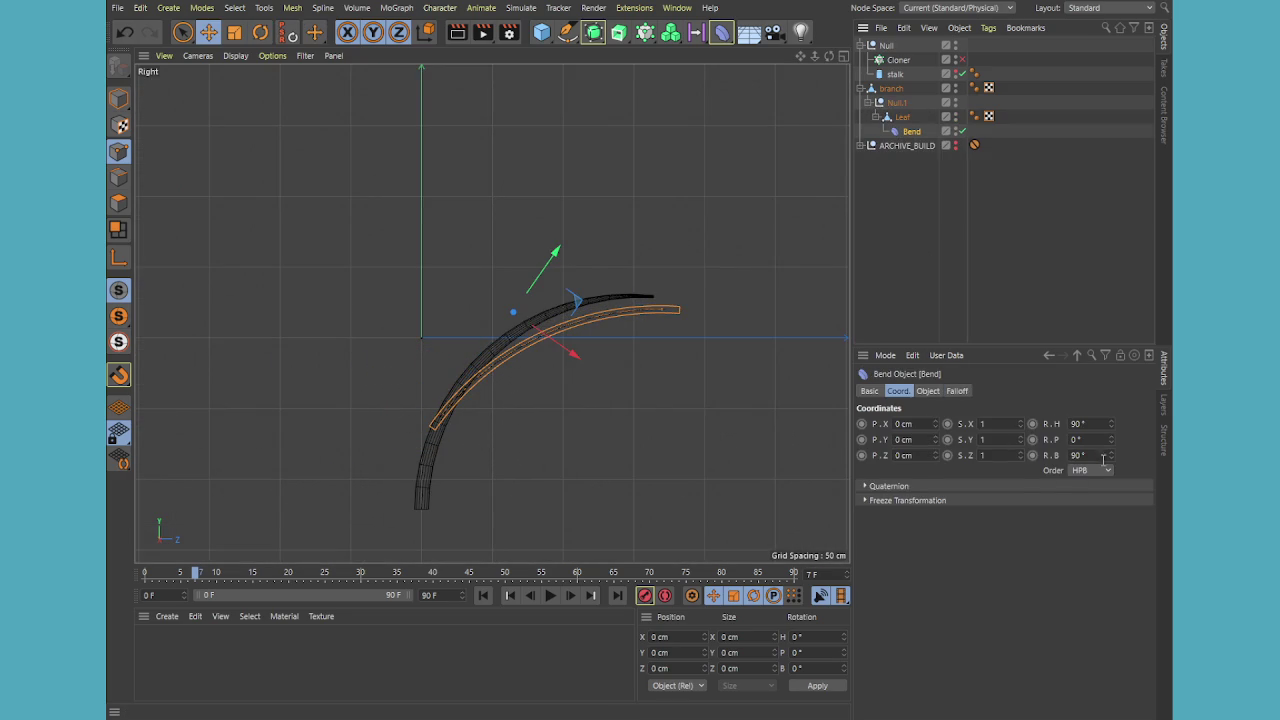
left_click(926, 391)
left_click_drag(962, 469, 963, 471)
scroll(560, 320, "up", 3)
scroll(534, 429, "down", 1)
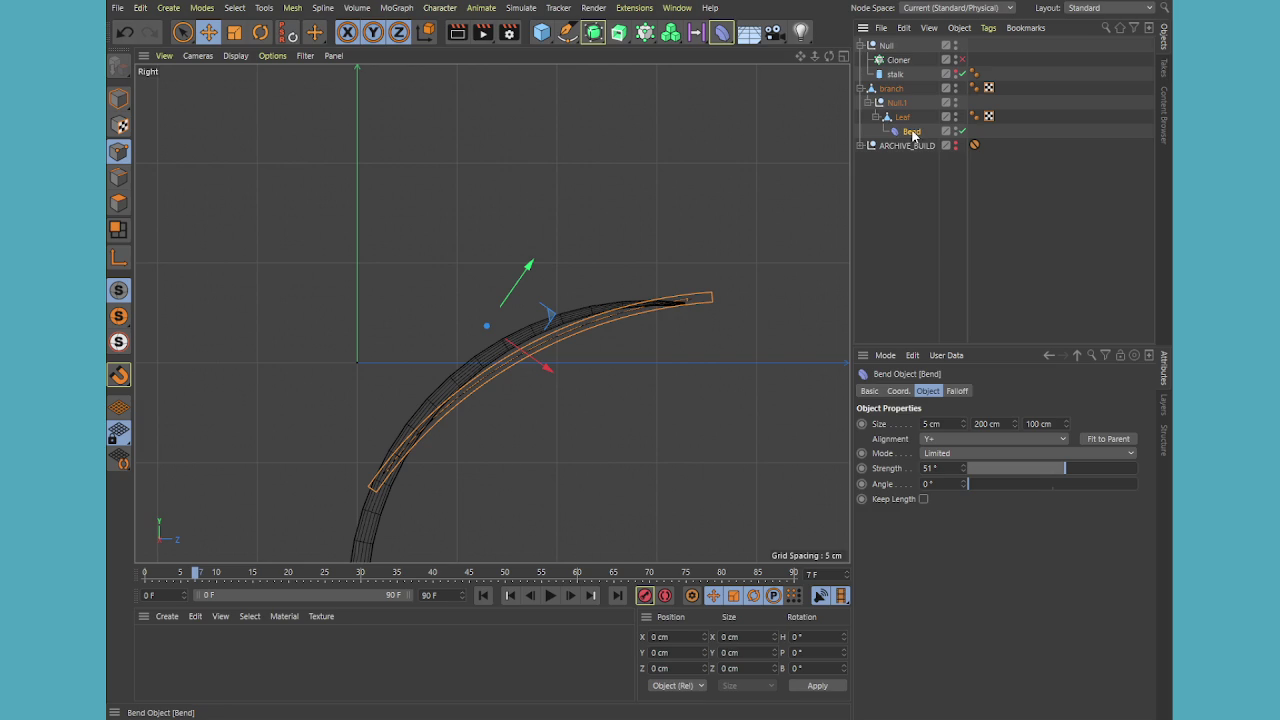
left_click_drag(902, 117, 895, 100)
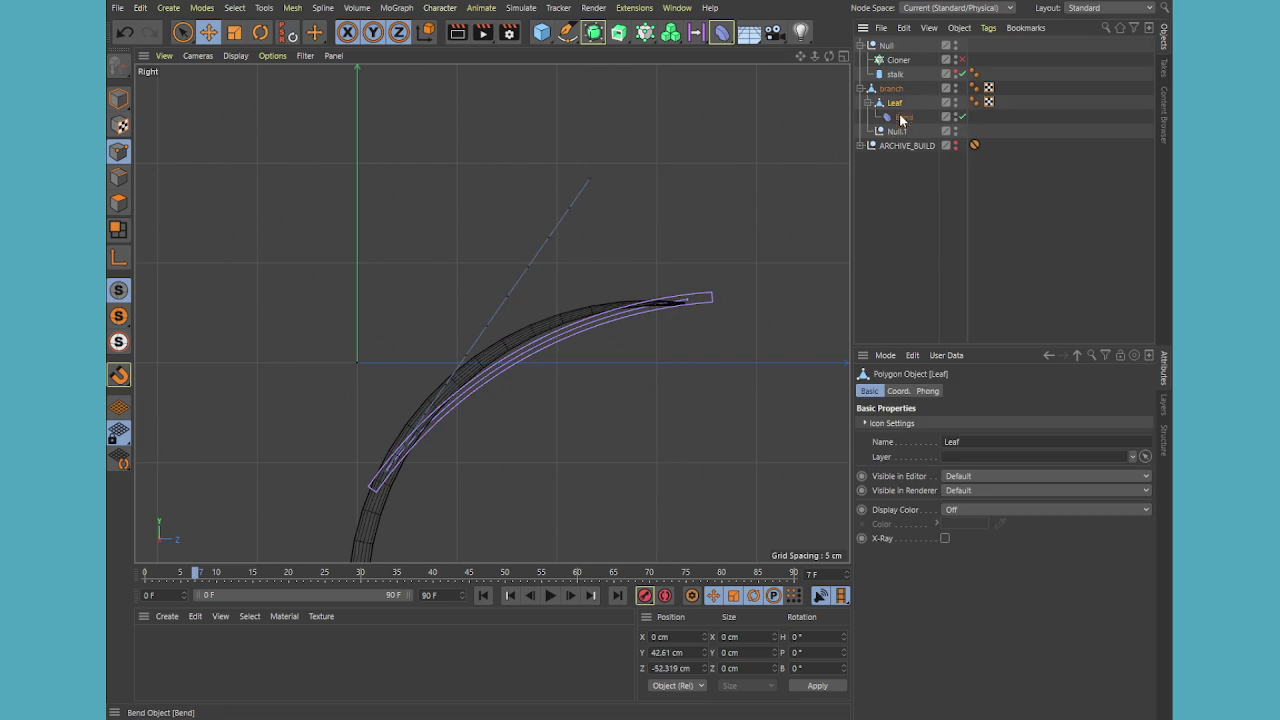
Delete the Bend deformer and place the Spline Wrap deformer under Leaf
left_click(897, 131)
left_click(903, 120)
key("Delete")
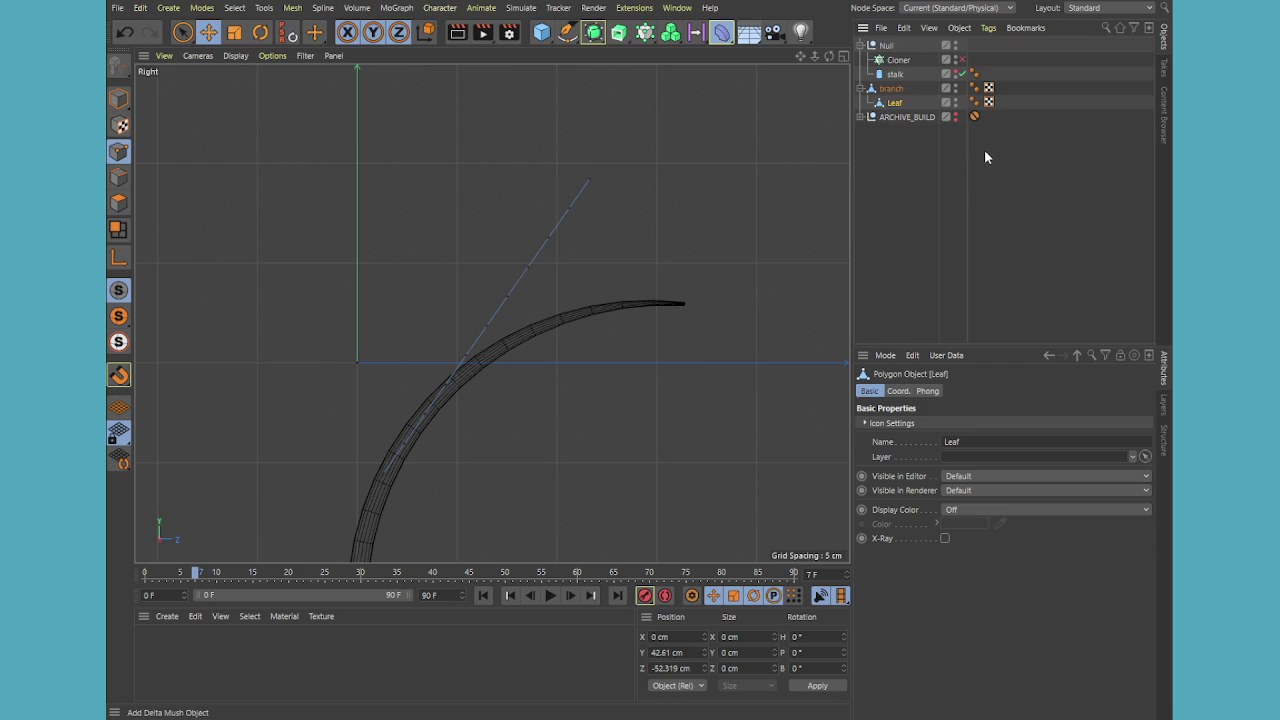
left_click_drag(900, 46, 895, 117)
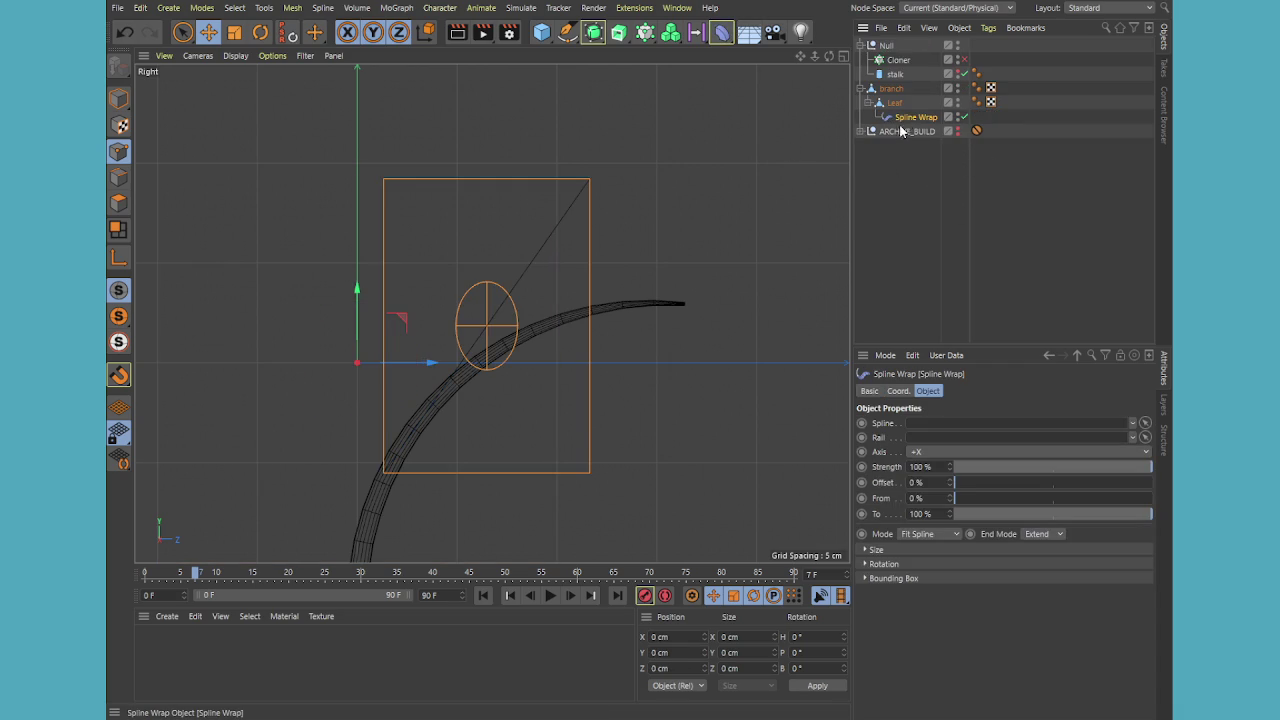
middle_click(559, 285)
middle_click(369, 206)
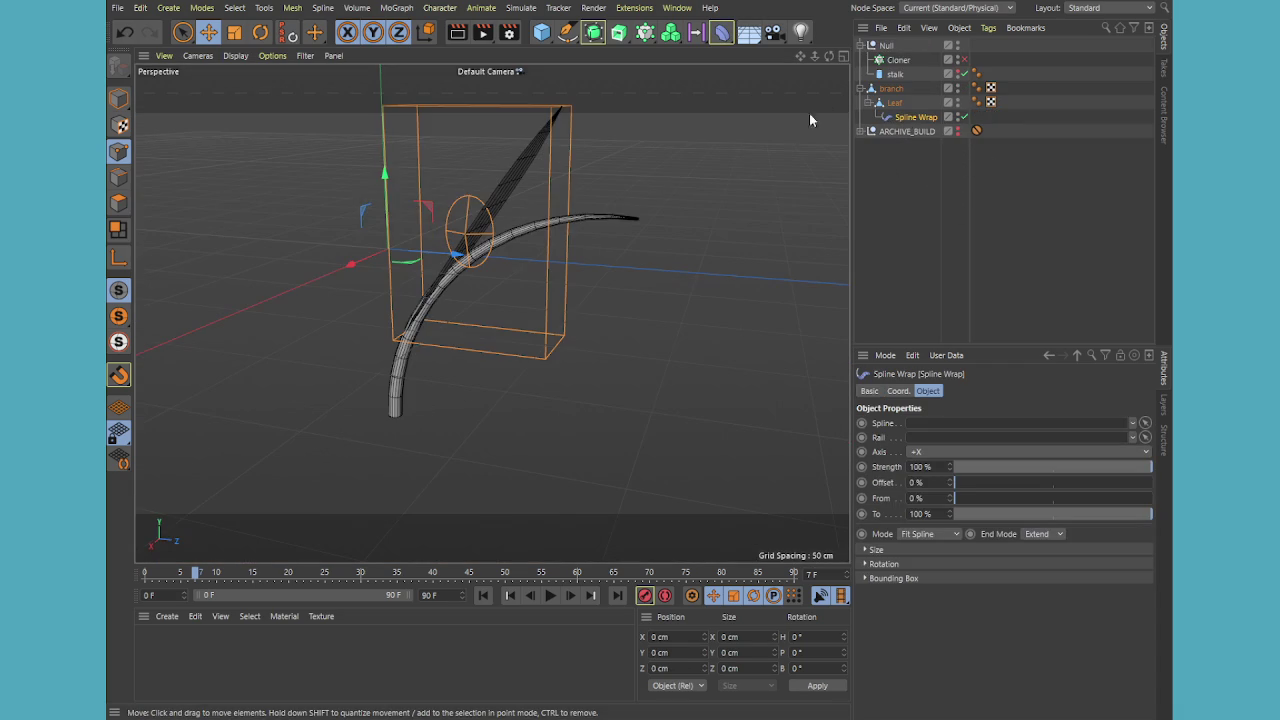
Zero the Leaf's P.Y and P.Z position and its R.P pitch rotation
left_click(895, 103)
left_click(898, 391)
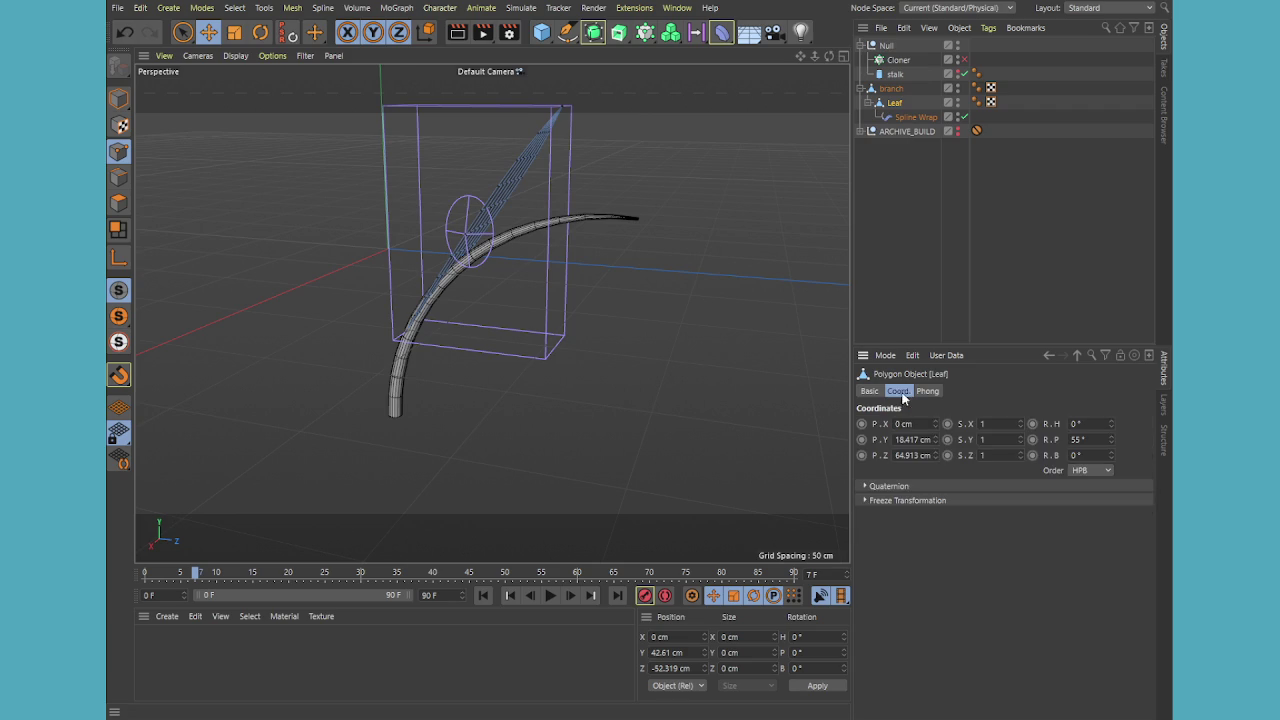
double_click(912, 439)
type("0")
key("Tab")
type("0")
key("Return")
double_click(1076, 439)
type("0")
key("Return")
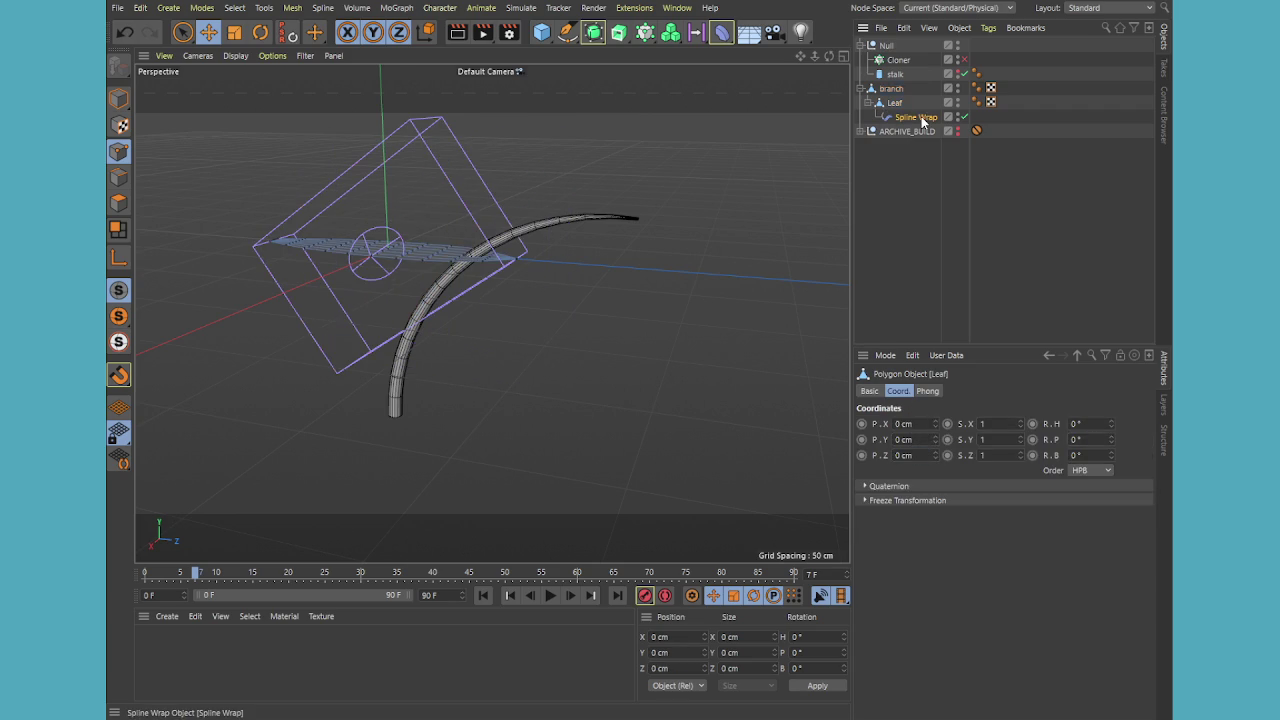
Delete the old Spline Wrap, then restore a Spline Wrap at the hierarchy's top
left_click(915, 117)
key("Delete")
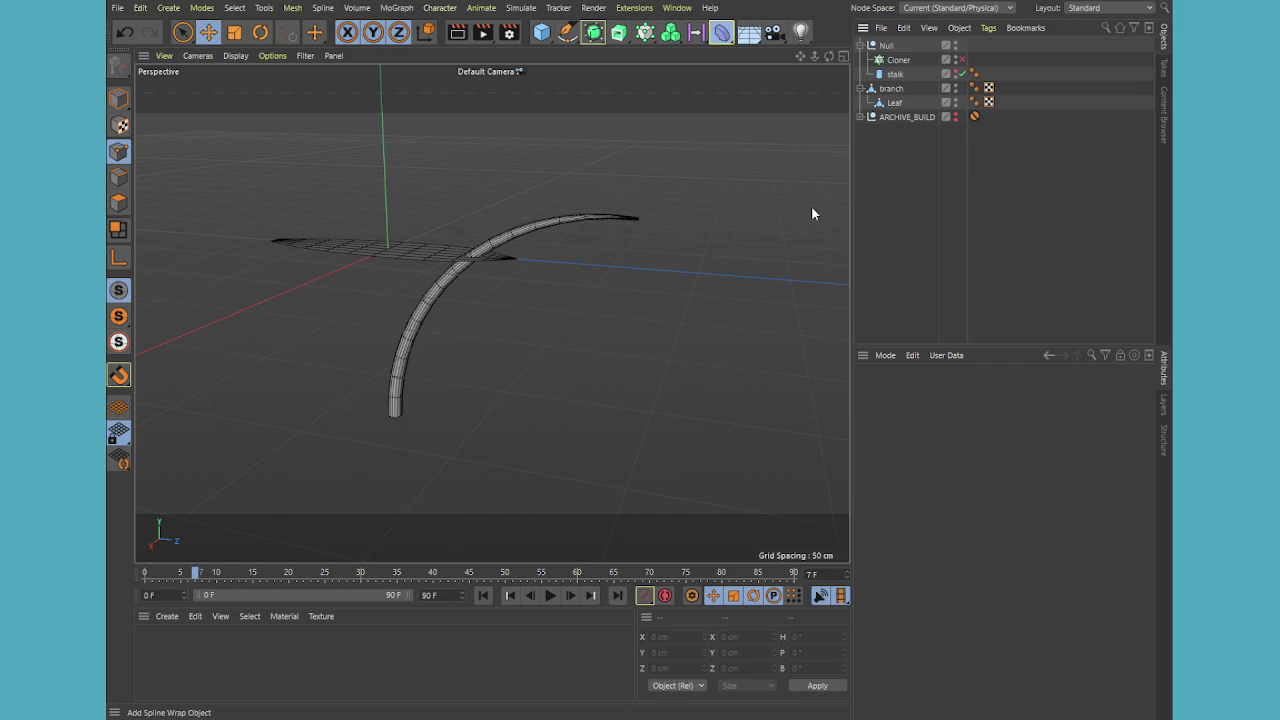
key("ctrl+z")
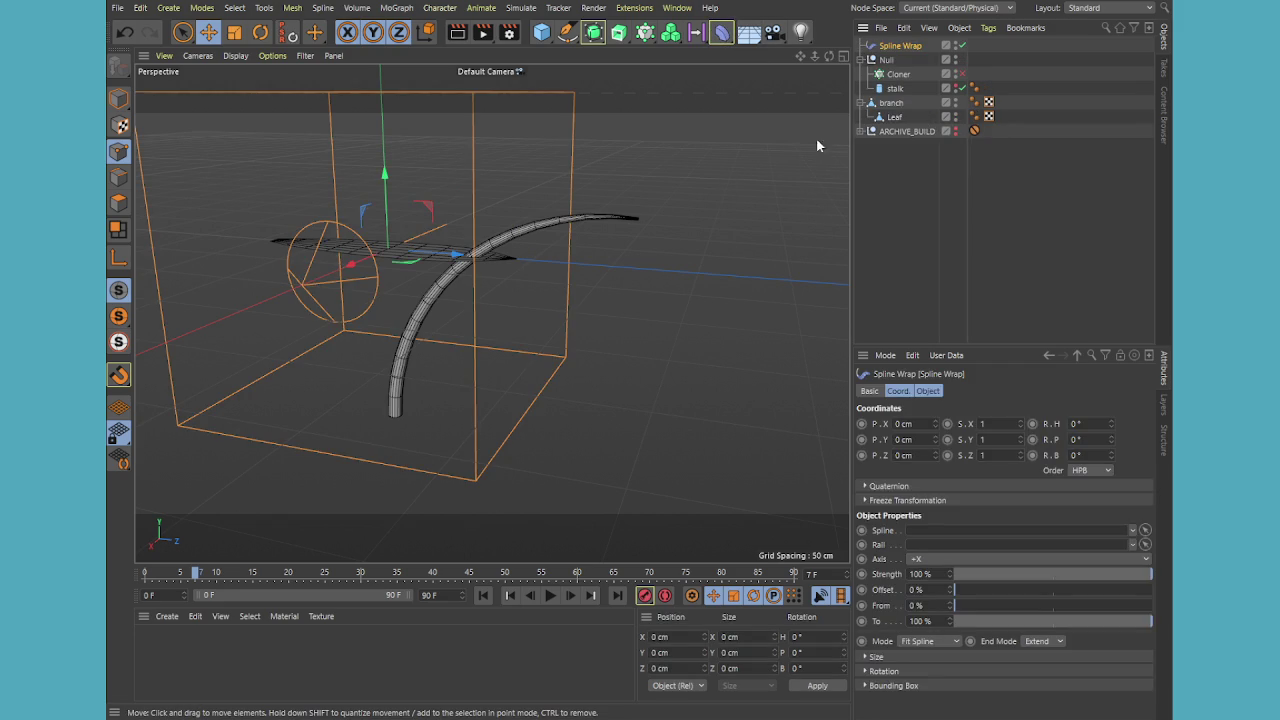
In the maximized Right view, draw a Bezier spline from the branch base to its tip
middle_click(623, 259)
middle_click(249, 523)
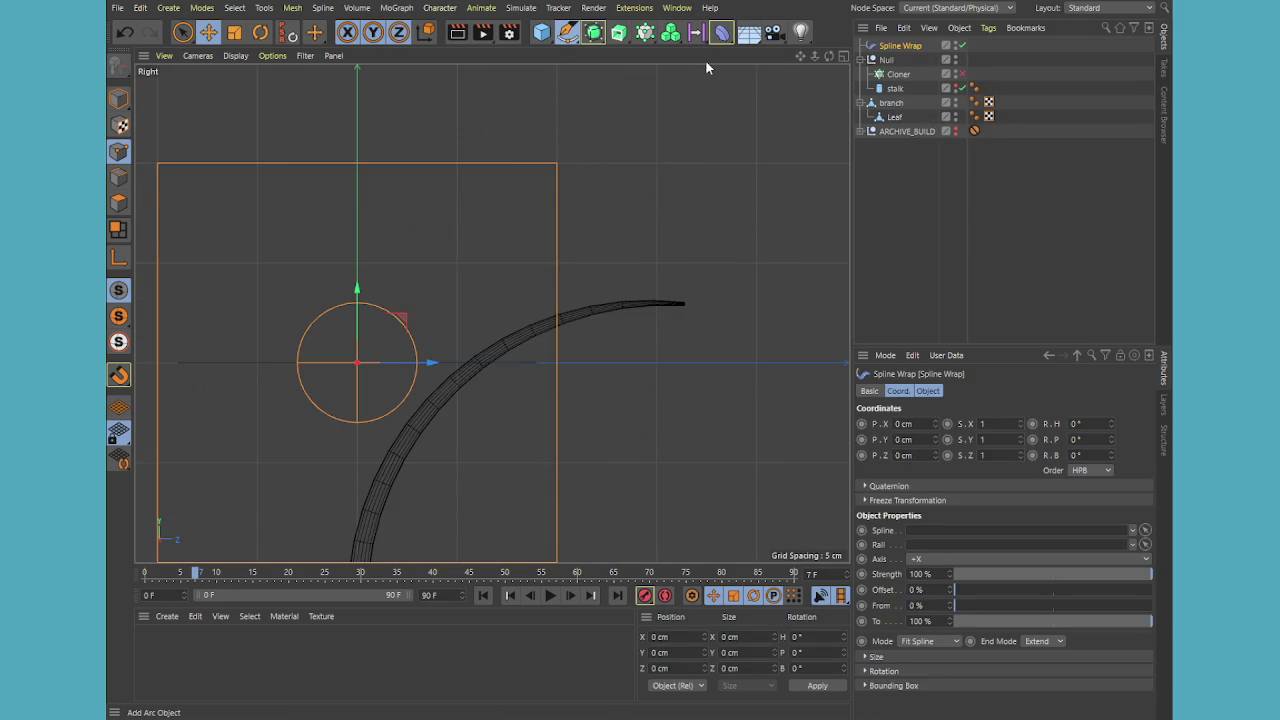
left_click(567, 32)
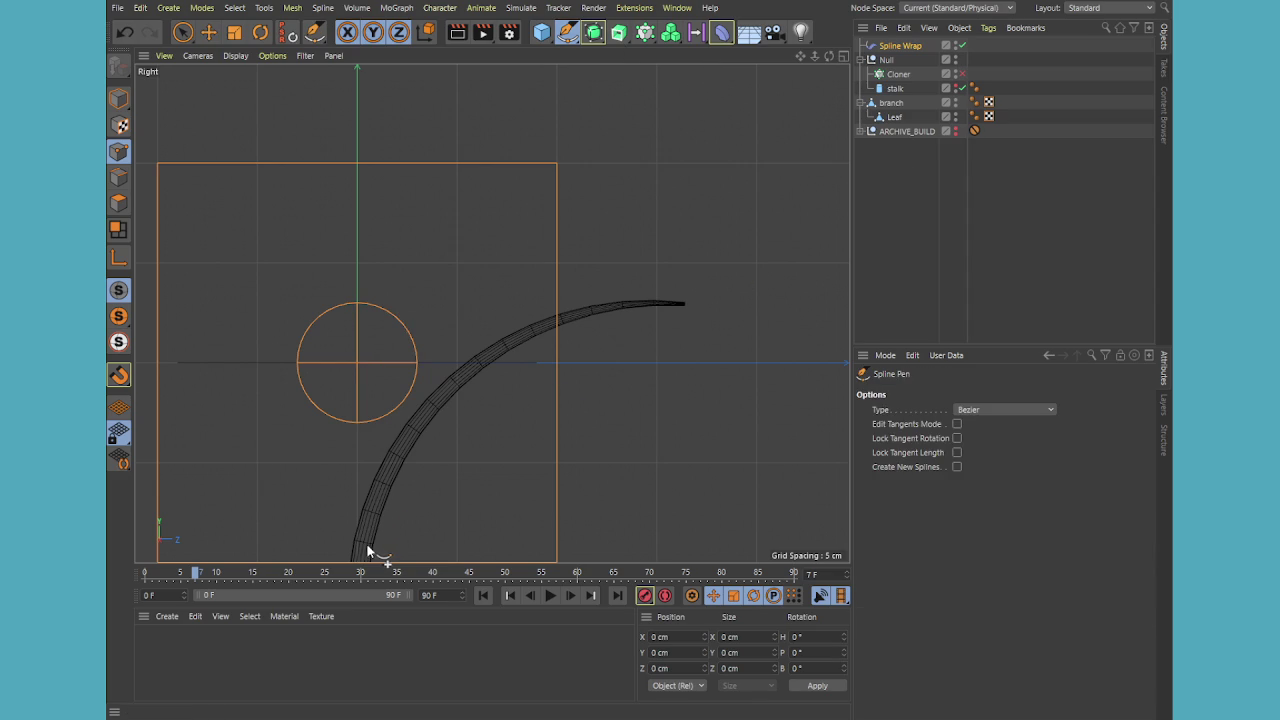
left_click_drag(364, 544, 369, 529)
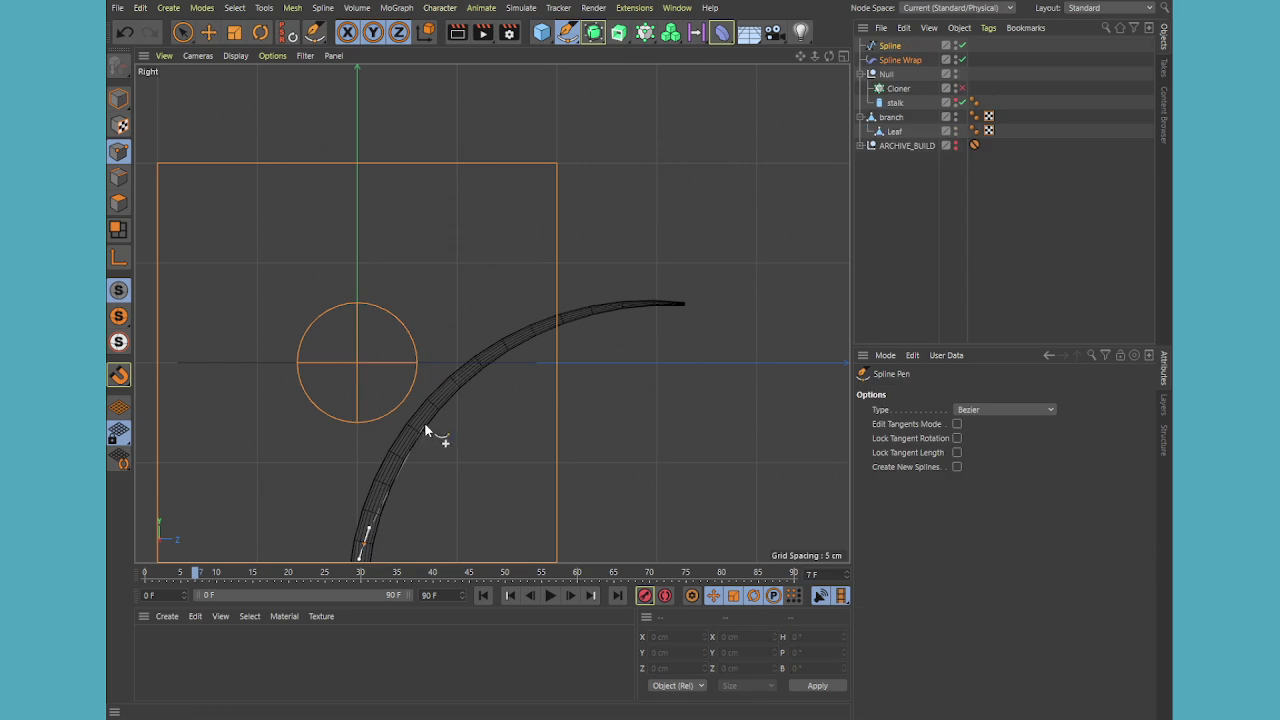
left_click_drag(478, 361, 549, 308)
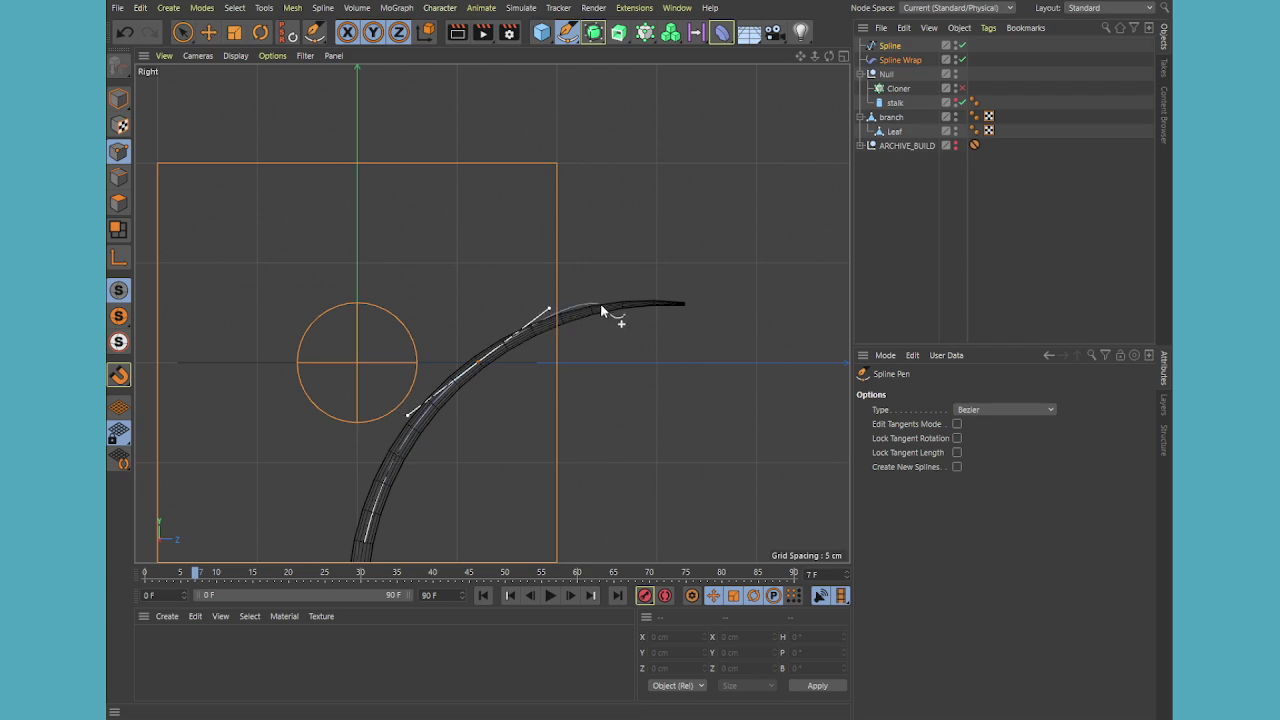
left_click(684, 307)
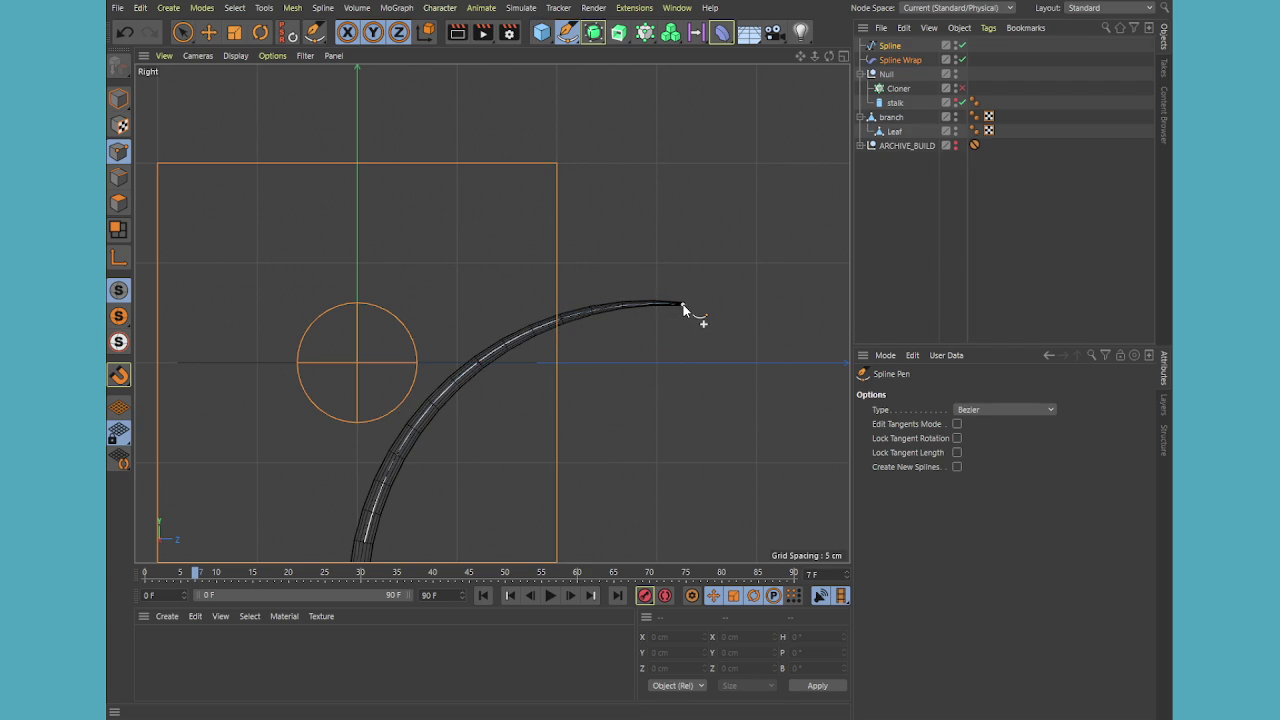
Finish the spline, return to object mode, and move the Spline Wrap under Leaf
left_click(889, 46)
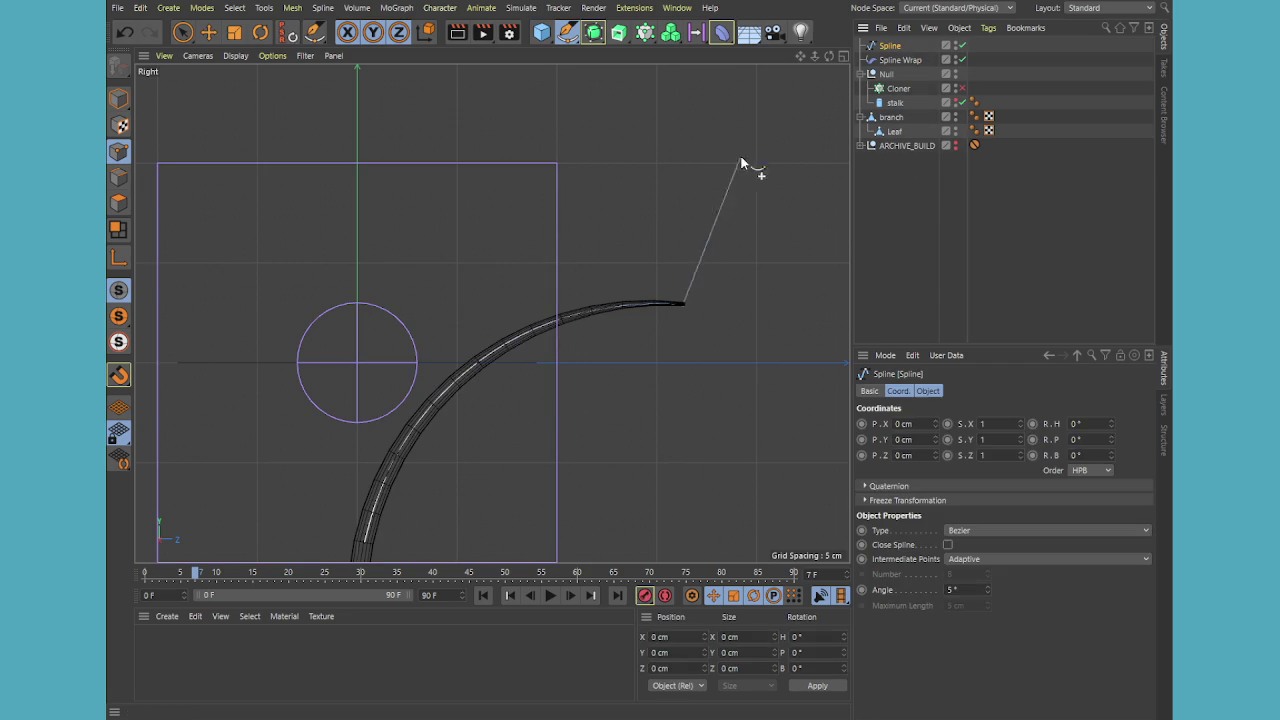
left_click(894, 182)
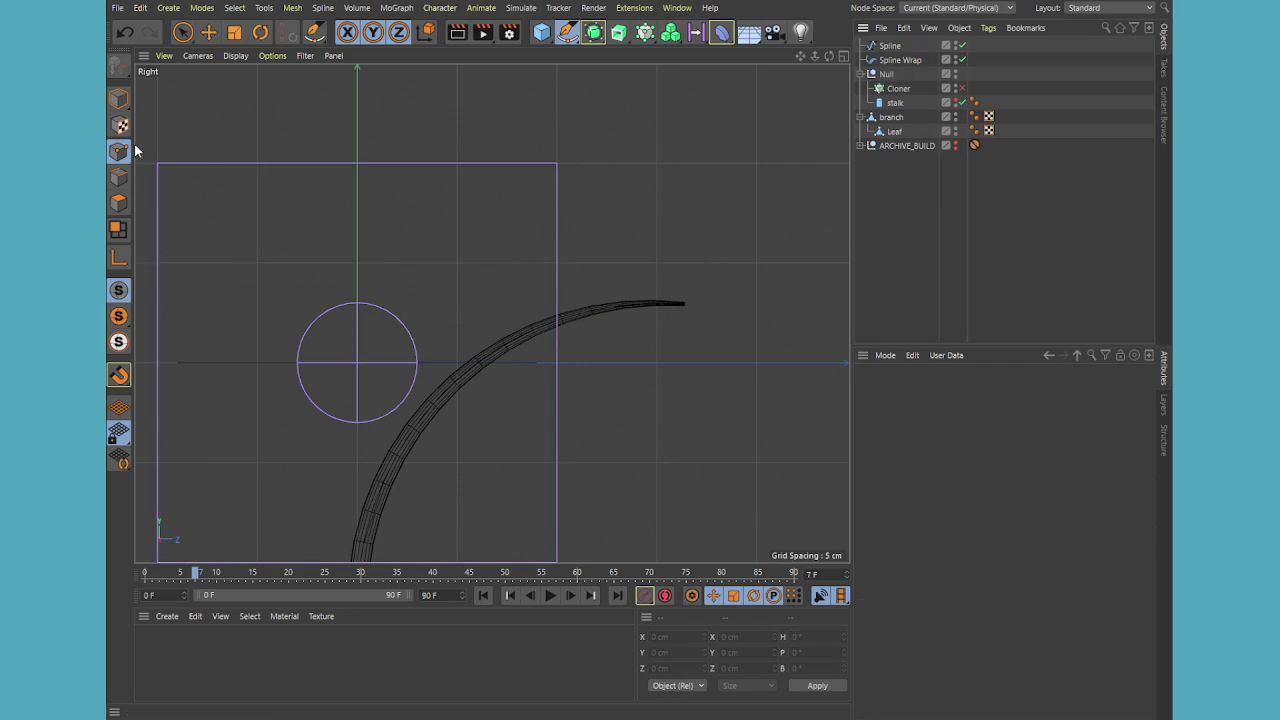
left_click(119, 101)
left_click(889, 46)
mouse_move(900, 60)
left_mouse_down()
mouse_move(910, 99)
mouse_move(895, 131)
left_mouse_up()
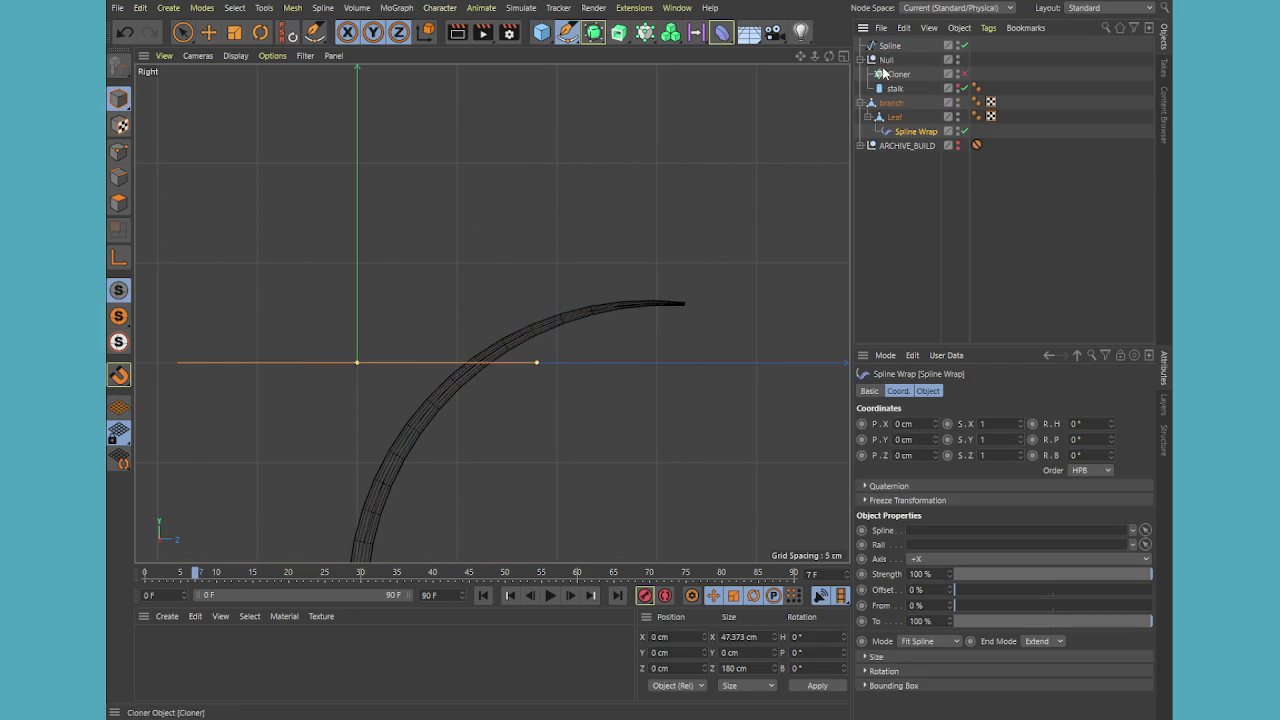
Link the drawn Spline into the Spline Wrap with 2% Offset and Keep Length mode
left_click_drag(887, 46, 925, 530)
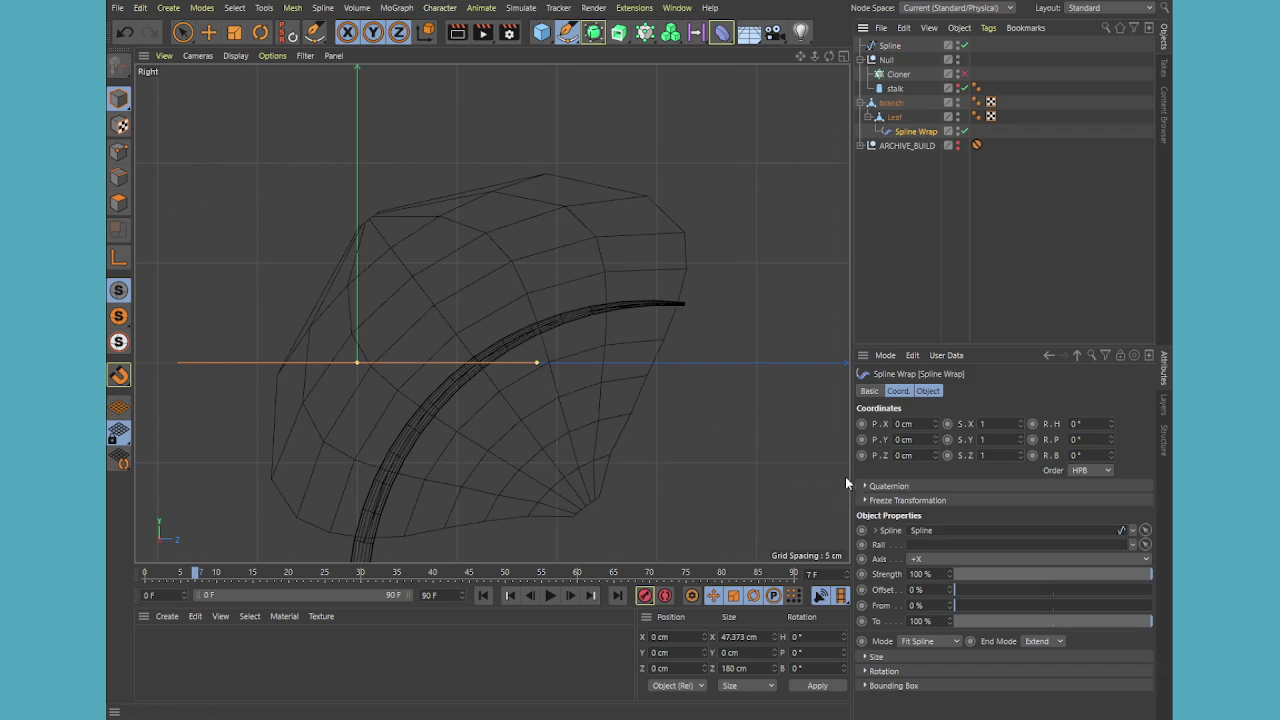
middle_click(621, 415)
middle_click(297, 169)
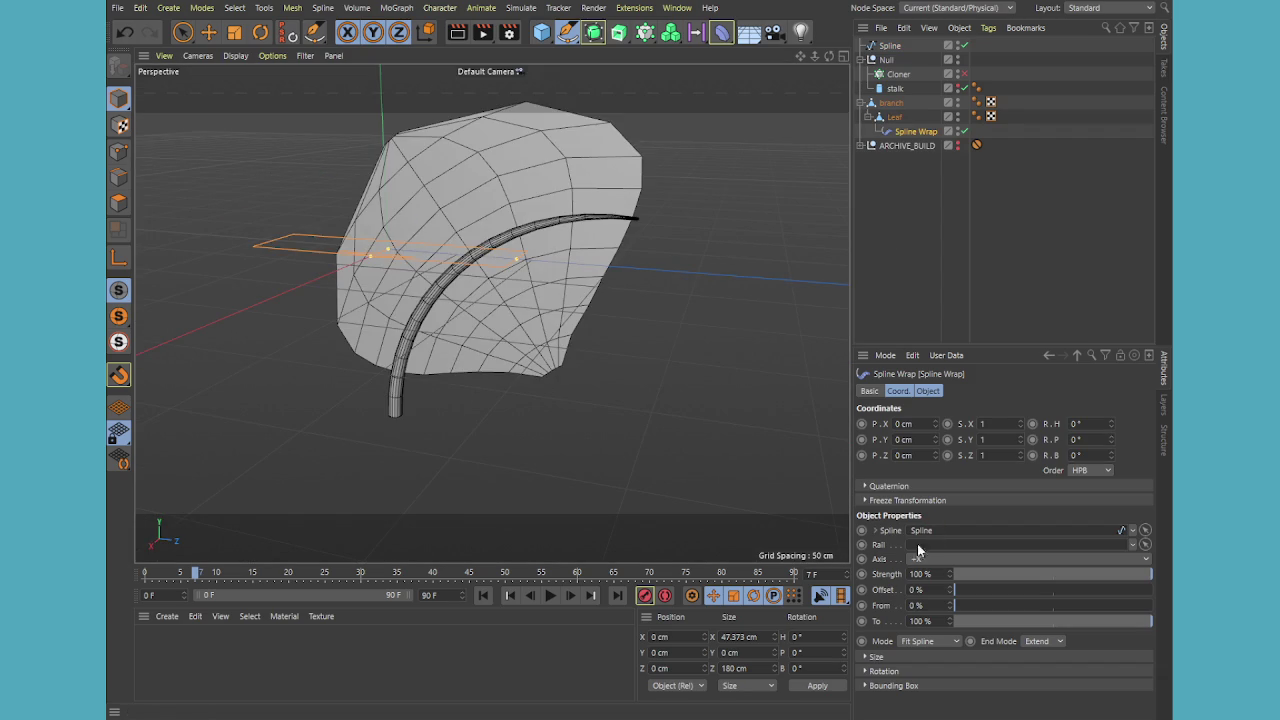
left_click_drag(978, 593, 966, 602)
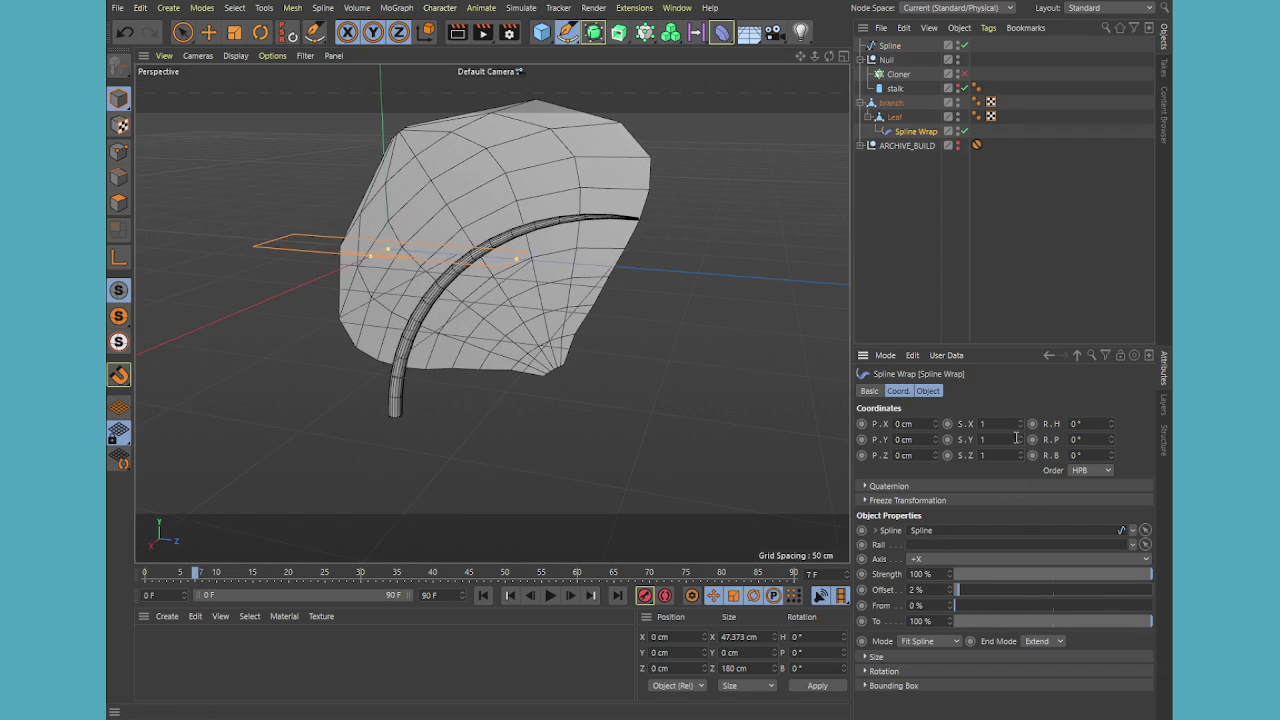
left_click(929, 665)
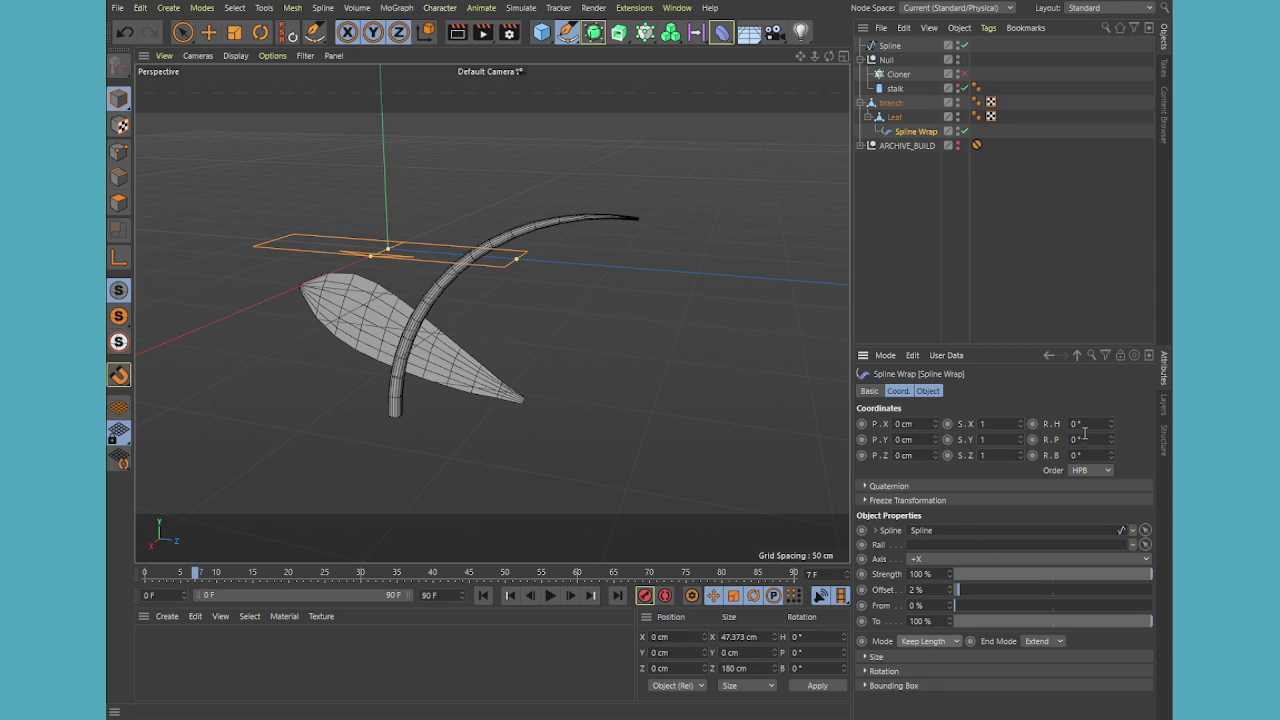
Try a -3 cm X position on the Spline Wrap, then undo it
left_click(928, 424)
type("-3")
key("Return")
key("ctrl+z")
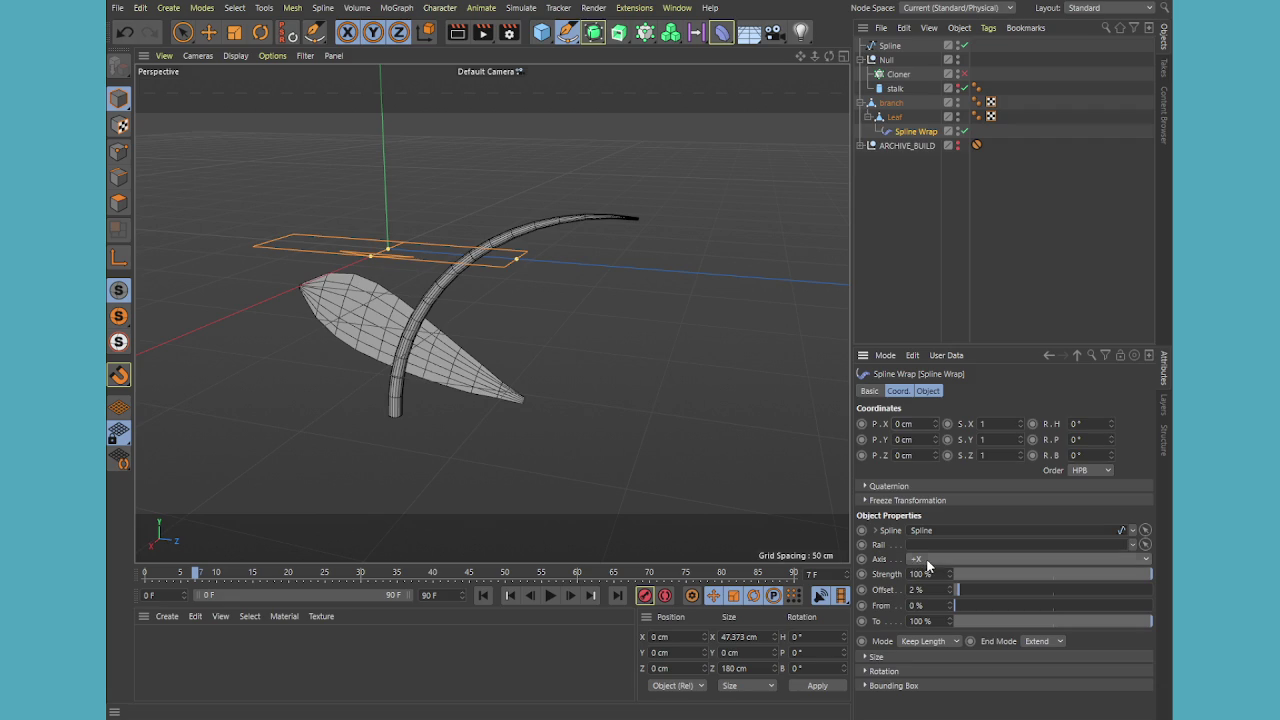
scroll(928, 562, "down", 2)
scroll(928, 562, "down", 2)
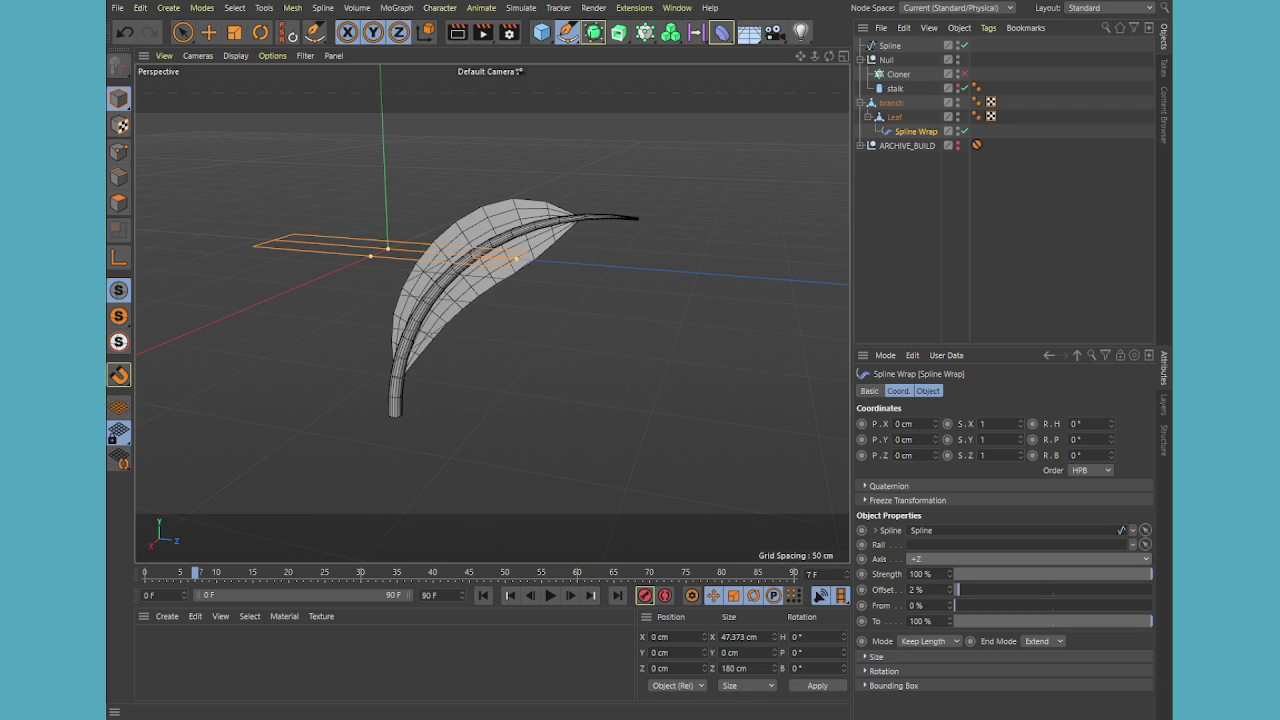
Bank the wrapped leaf to exactly 90° around the spline
left_click_drag(1111, 455, 1111, 455)
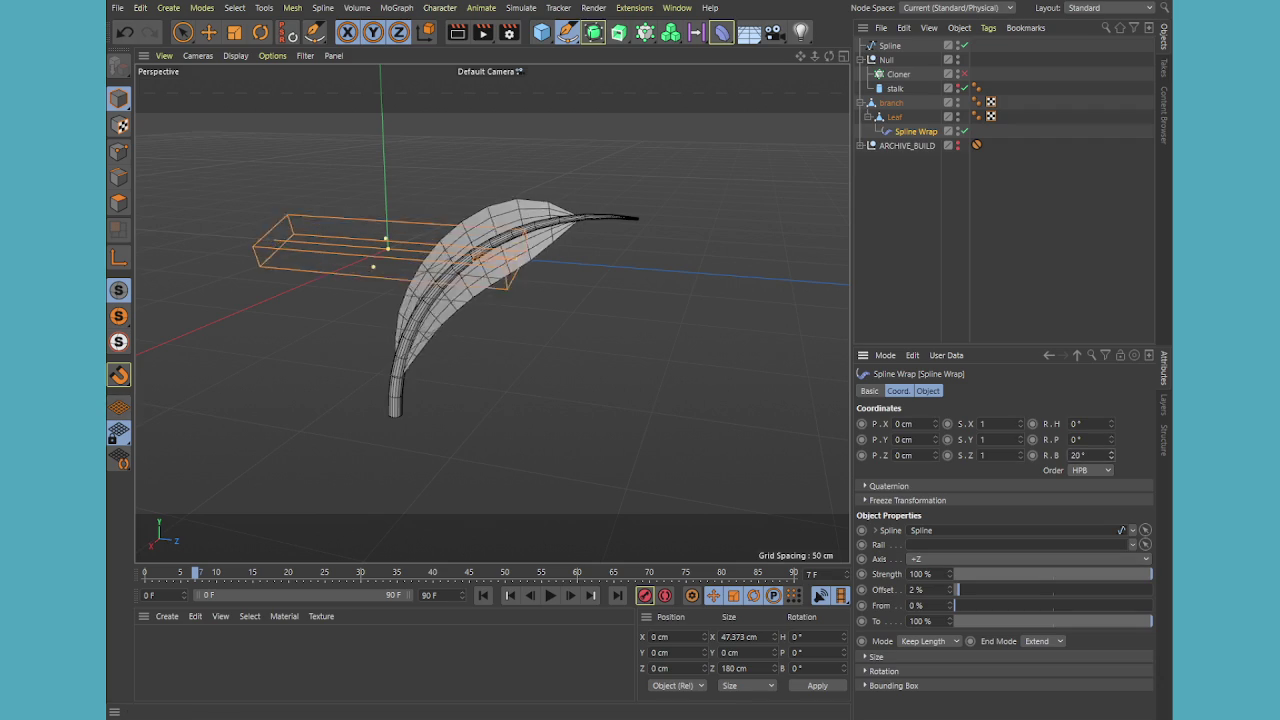
double_click(1078, 455)
type("90")
key("Return")
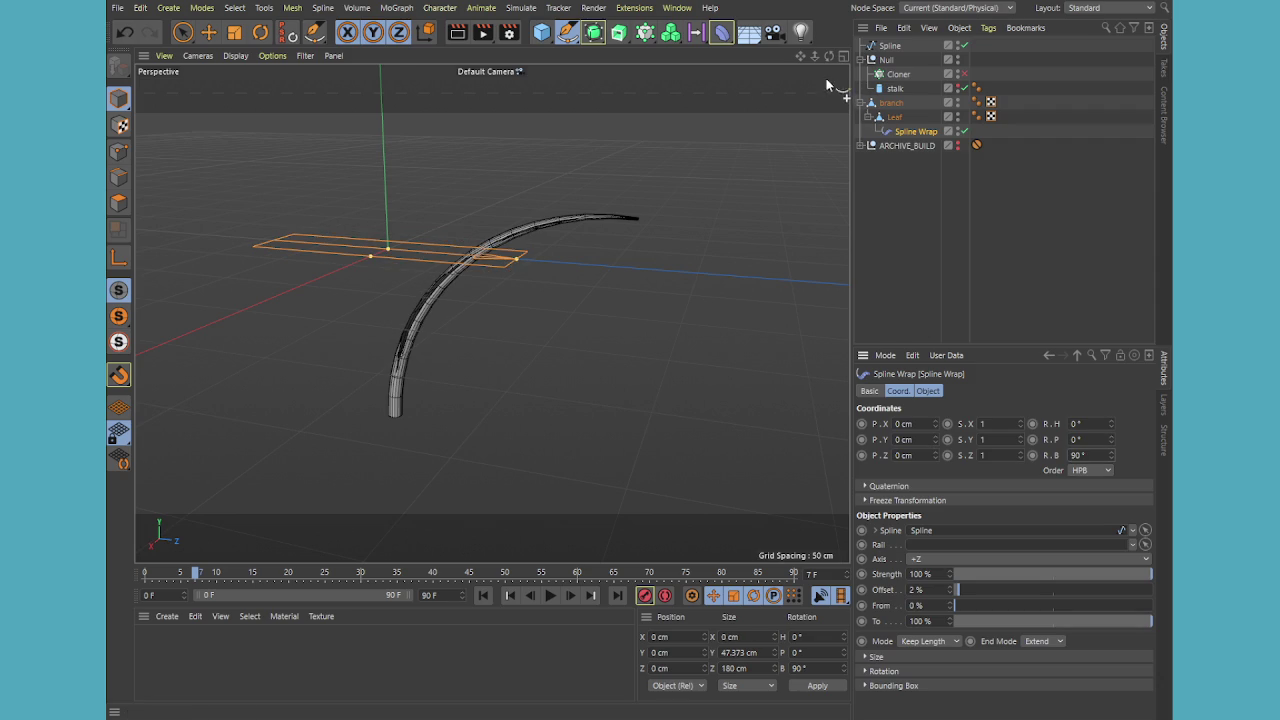
Set the Spline Wrap Offset to 20%, orbit to inspect the leaf, and select branch
left_click_drag(832, 57, 805, 208)
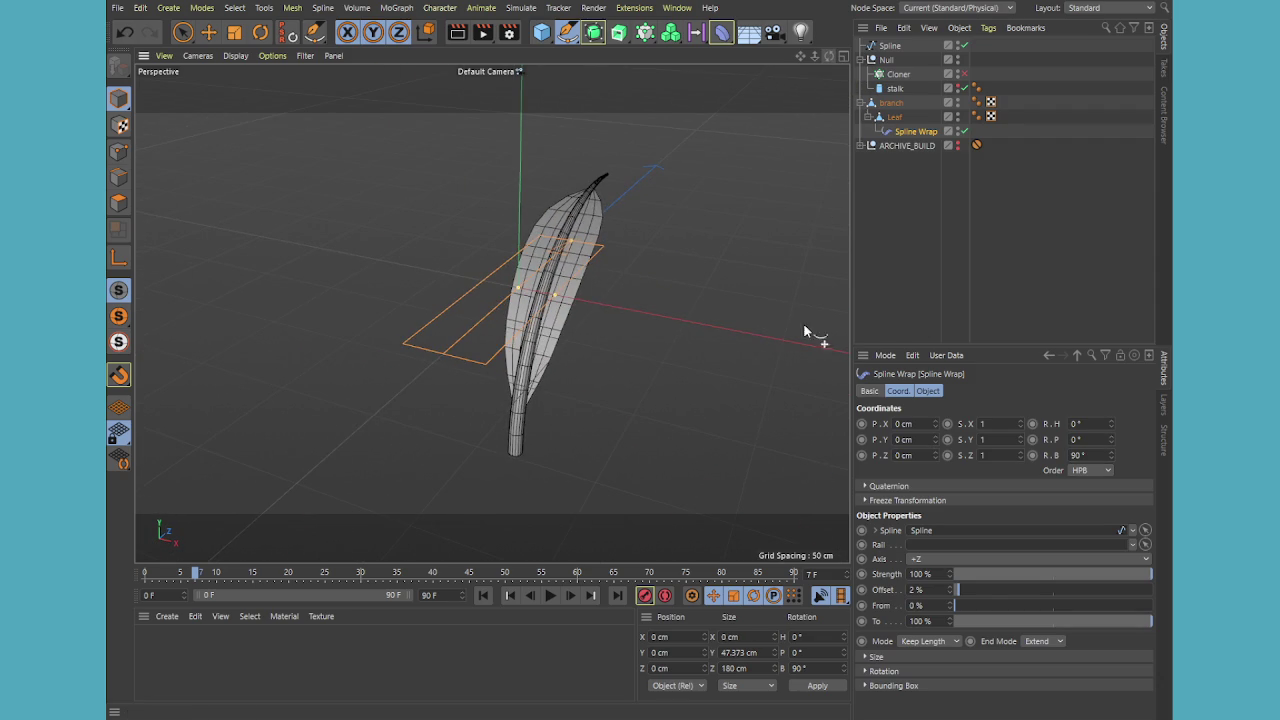
left_click_drag(980, 590, 994, 588)
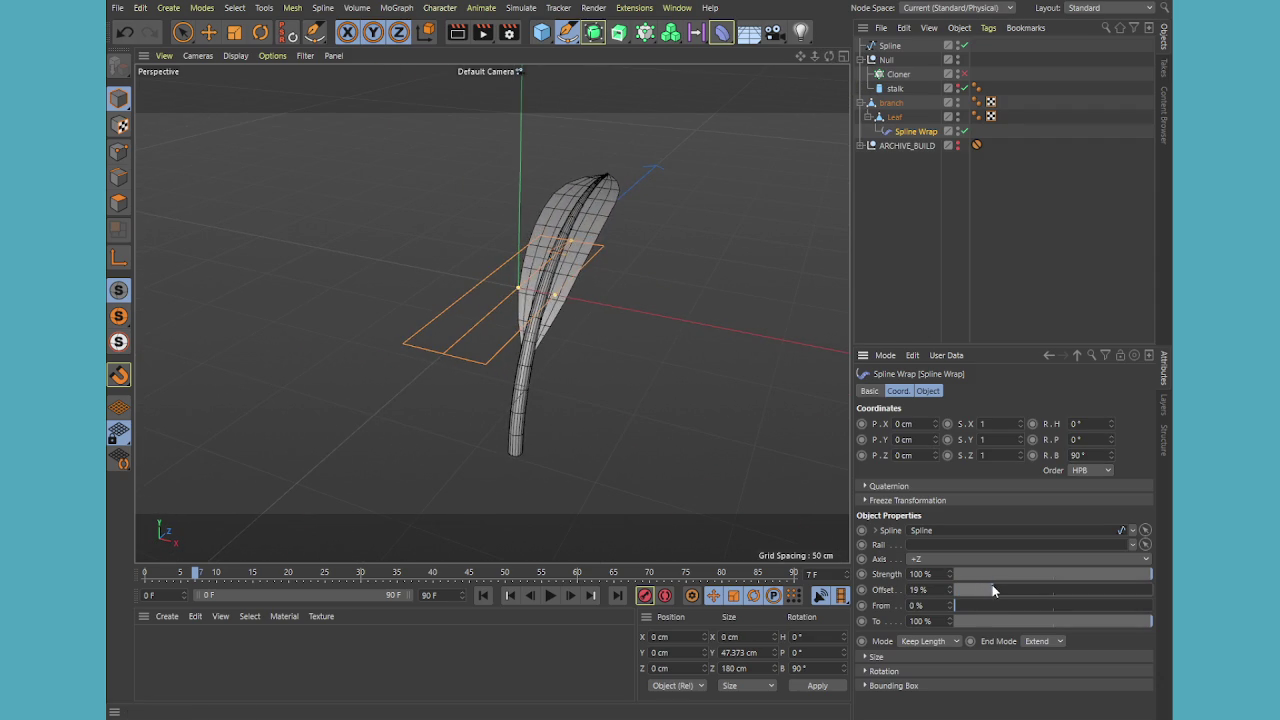
mouse_move(829, 57)
left_mouse_down()
mouse_move(806, 57)
mouse_move(834, 54)
left_mouse_up()
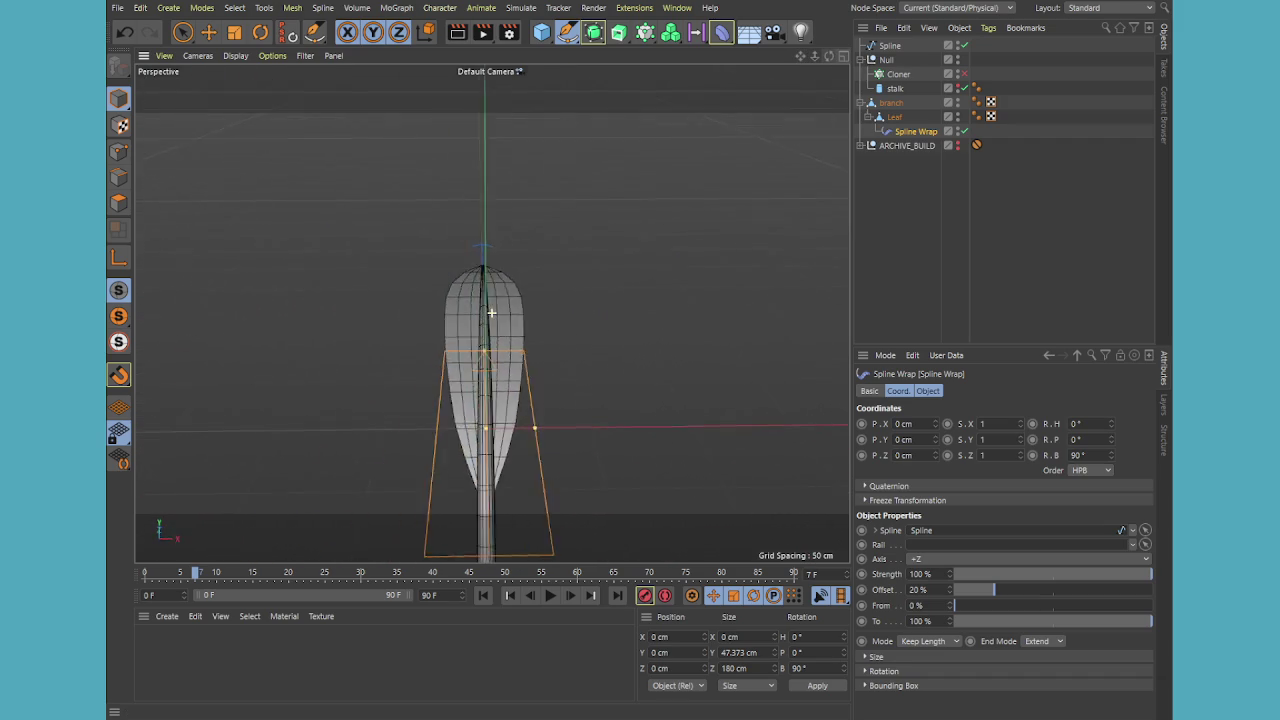
left_click_drag(834, 54, 834, 54)
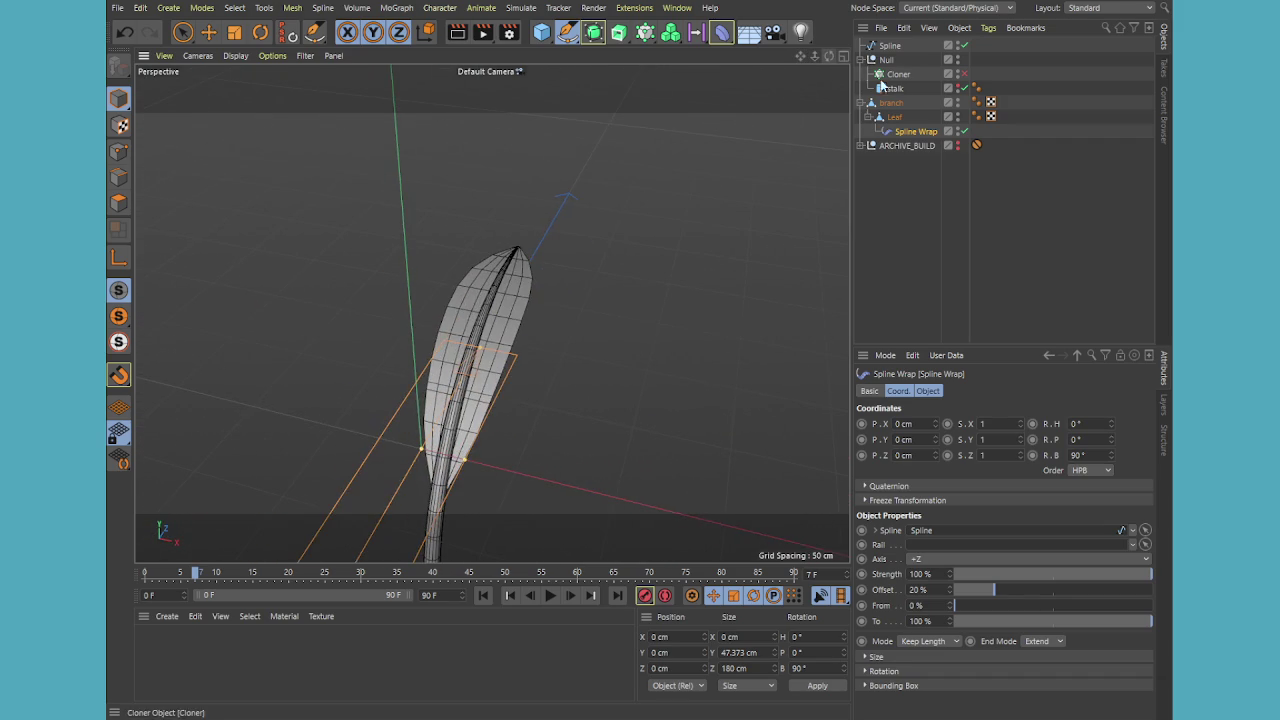
left_click(893, 103)
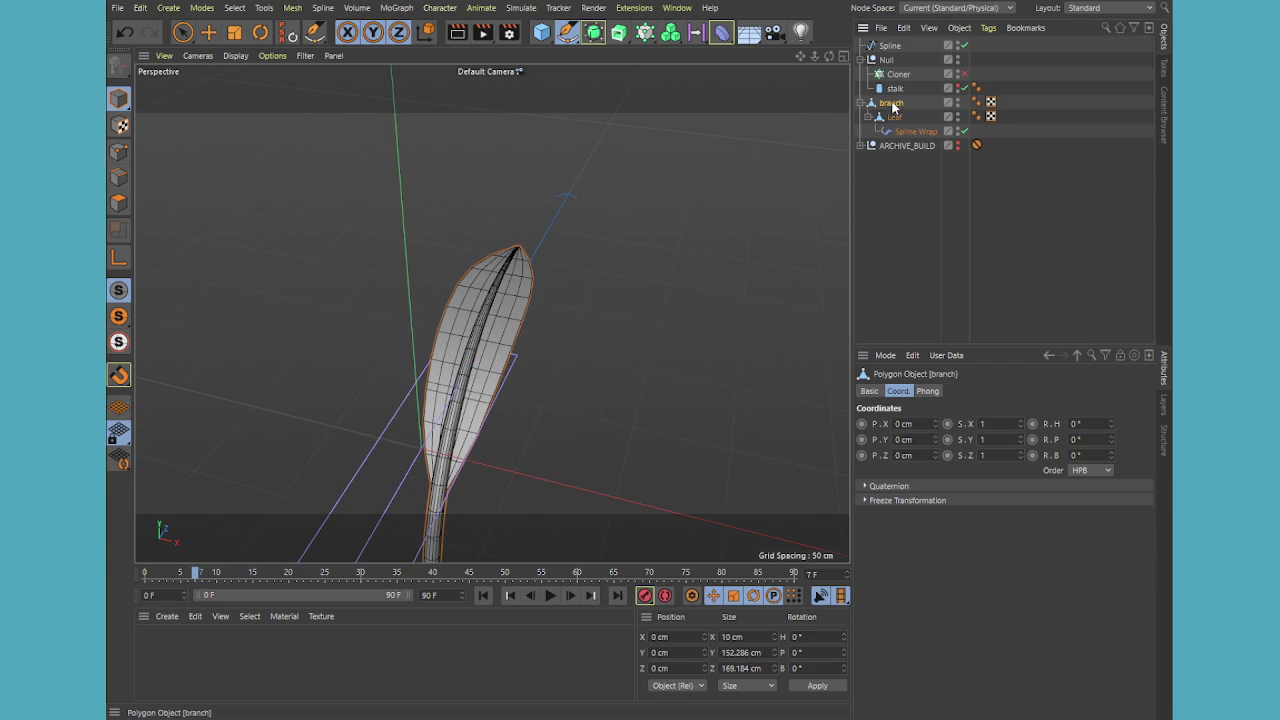
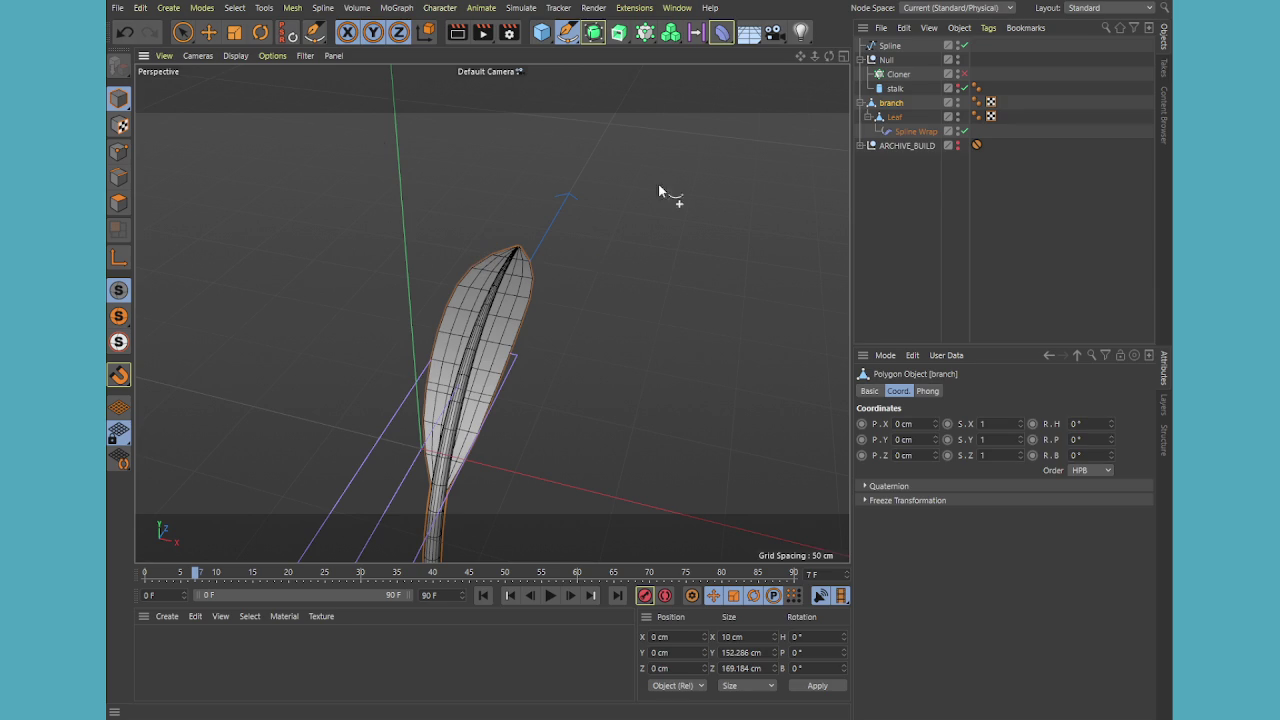
Orbit the perspective view to inspect the leaf from the side and along its length
mouse_move(446, 256)
left_mouse_down("alt")
mouse_move(566, 323)
mouse_move(300, 209)
mouse_move(357, 283)
left_mouse_up("alt")
middle_click(358, 277)
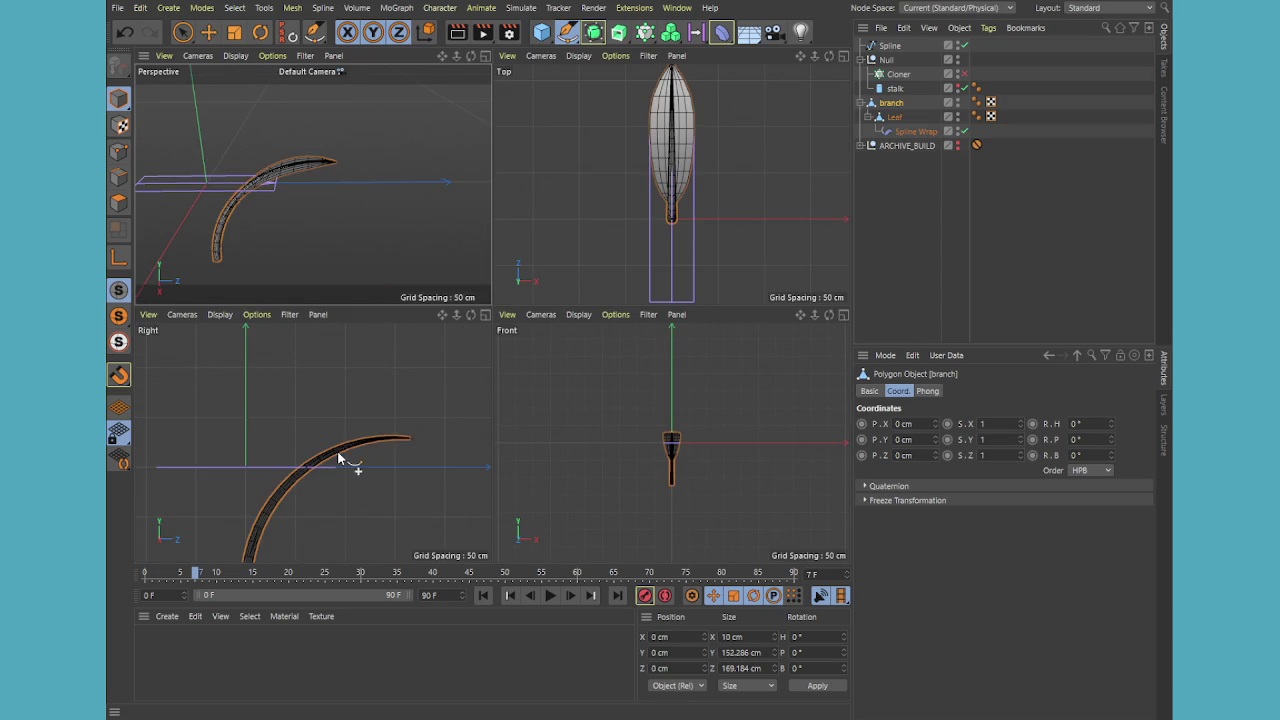
middle_click(381, 166)
mouse_move(547, 251)
left_mouse_down("alt")
mouse_move(537, 338)
mouse_move(585, 345)
left_mouse_up("alt")
mouse_move(517, 393)
left_mouse_down("alt")
mouse_move(580, 267)
mouse_move(563, 292)
left_mouse_up("alt")
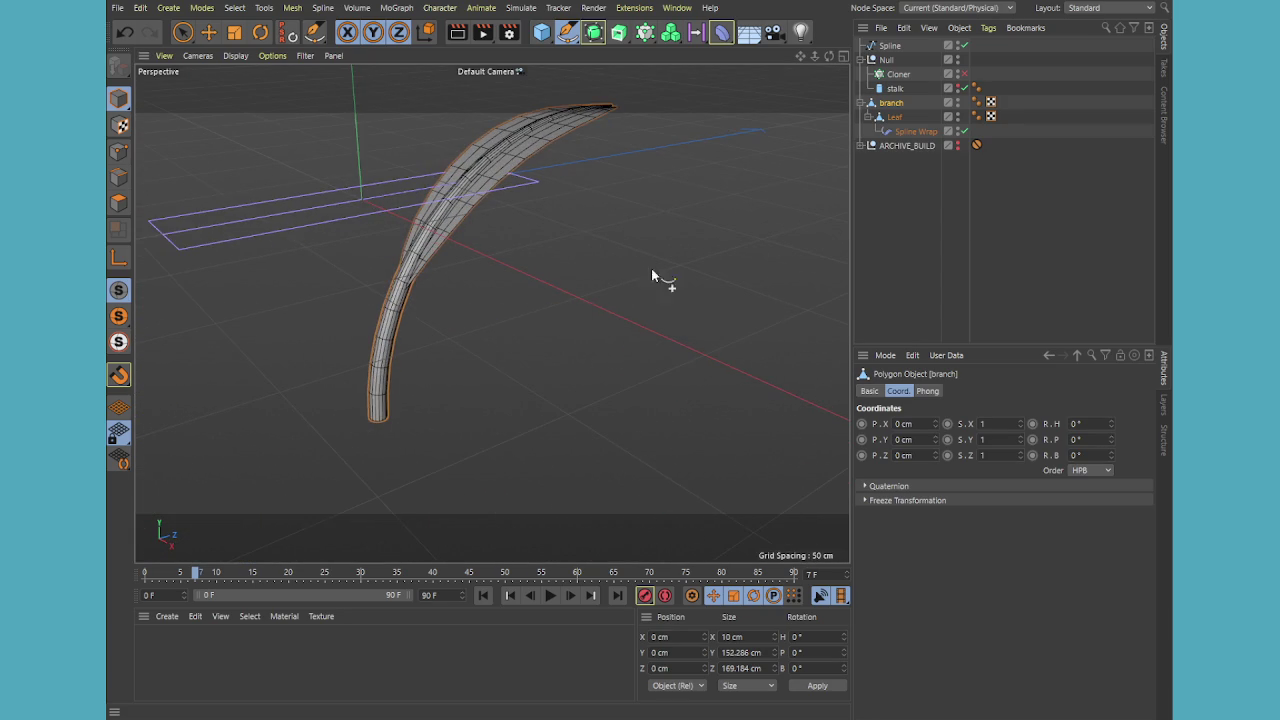
left_click(957, 87)
mouse_move(537, 295)
left_mouse_down("alt")
mouse_move(539, 326)
mouse_move(525, 330)
mouse_move(462, 305)
mouse_move(640, 400)
mouse_move(581, 419)
mouse_move(628, 448)
mouse_move(620, 438)
left_mouse_up("alt")
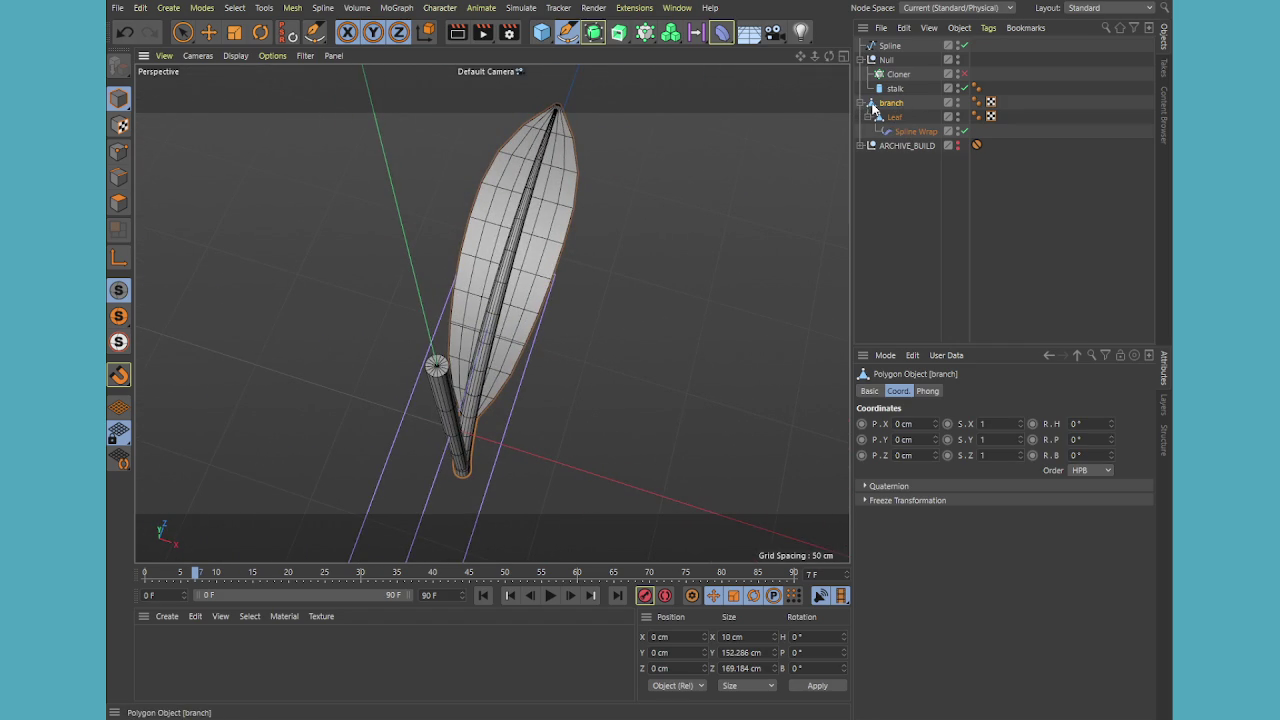
Copy the archived cylinder branch from ARCHIVE_BUILD to the root as branch.1
left_click(860, 145)
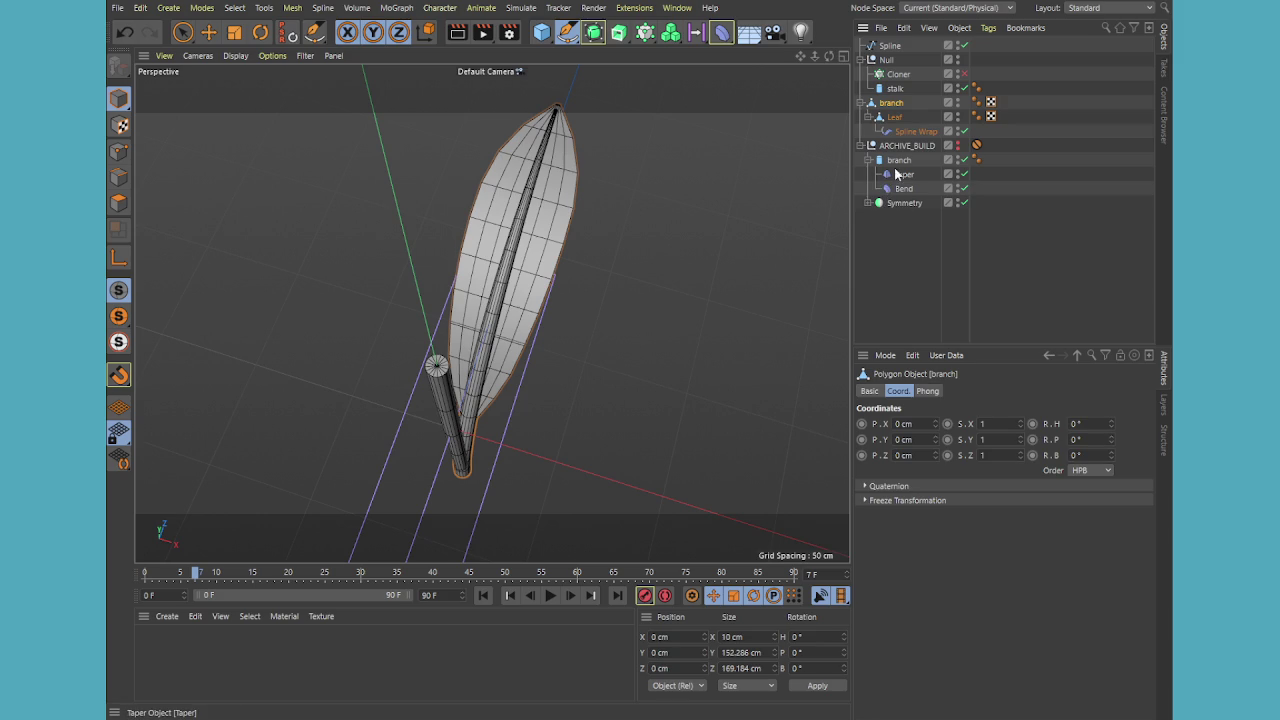
left_click(898, 160)
left_click_drag(898, 160, 888, 103)
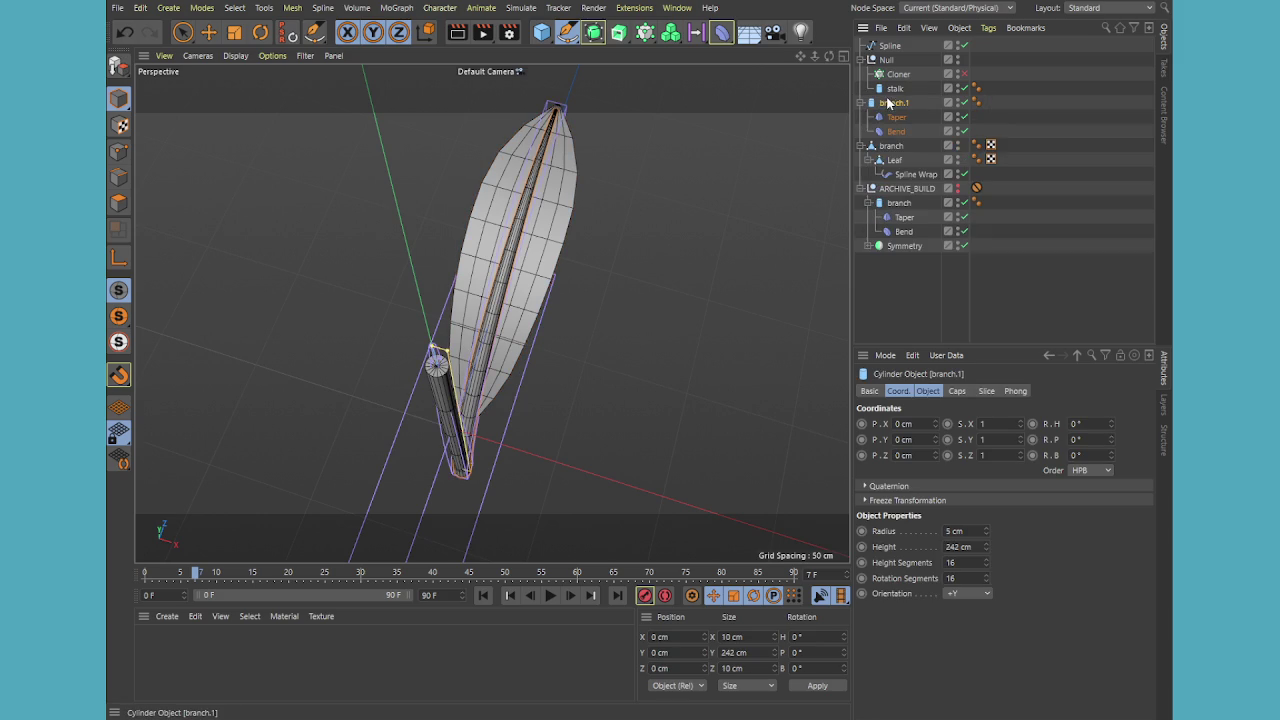
left_click(896, 161)
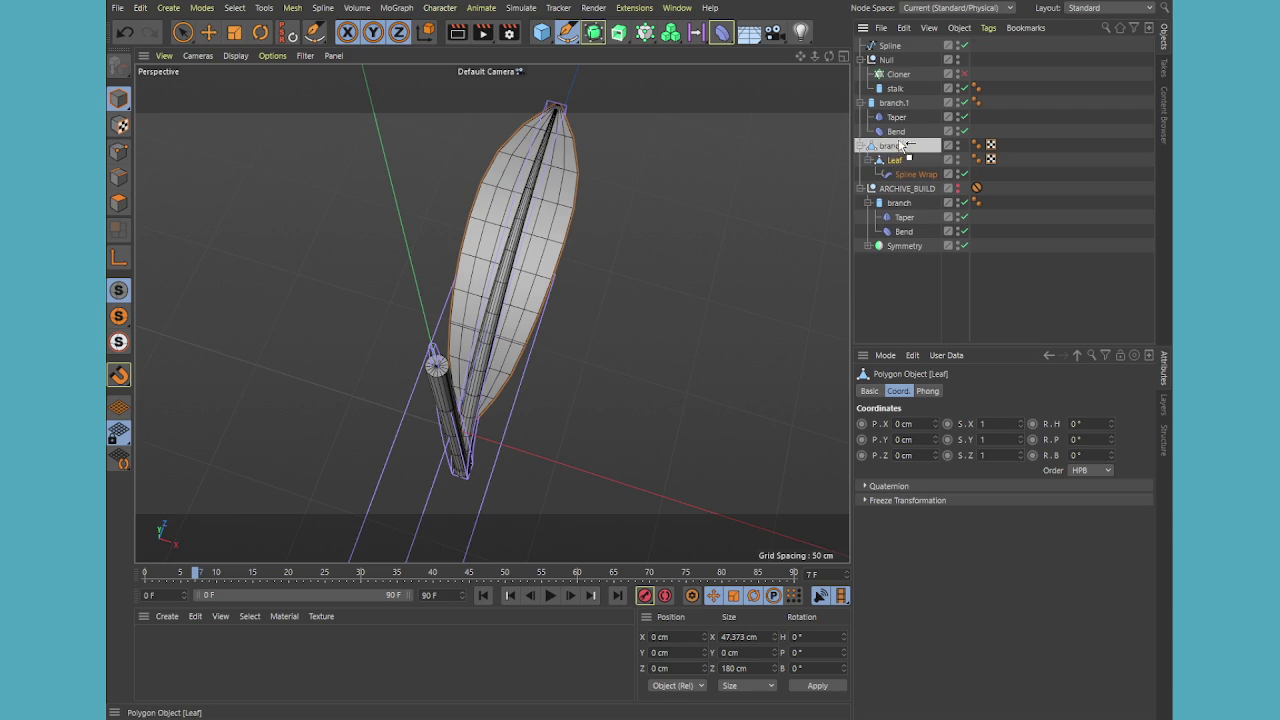
left_click_drag(897, 162, 899, 158)
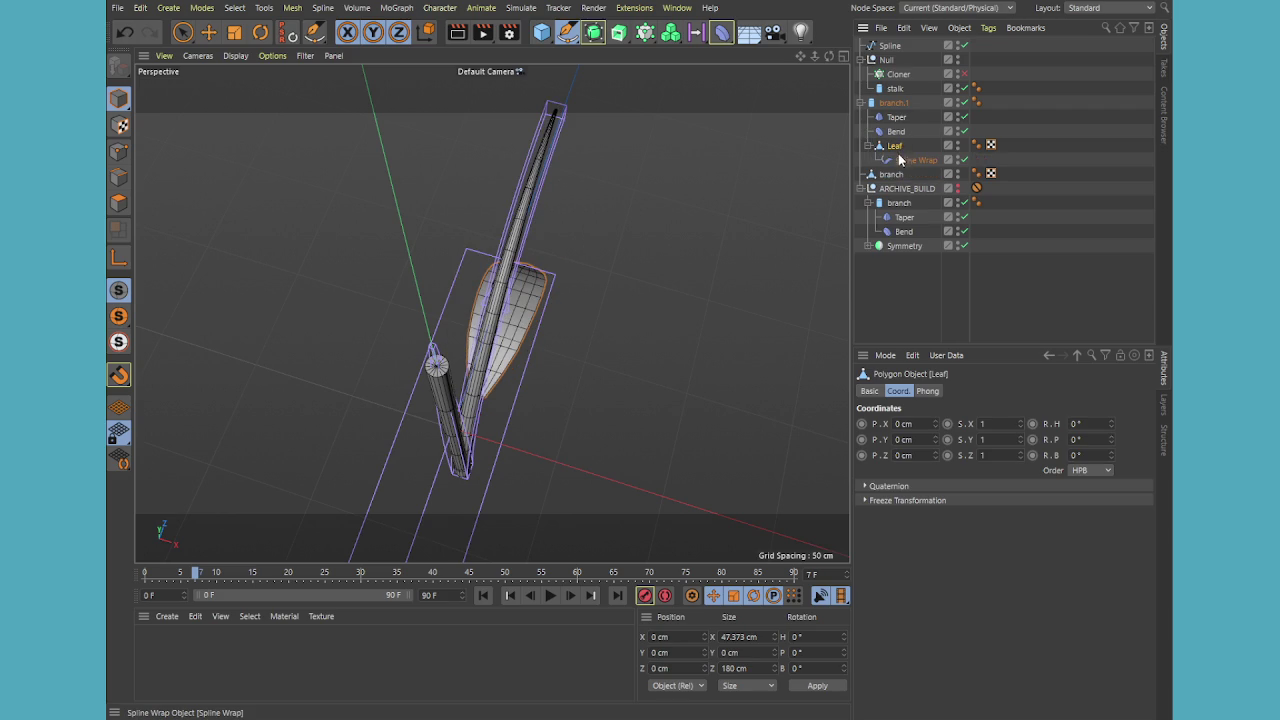
mouse_move(497, 372)
left_mouse_down("alt")
mouse_move(356, 206)
mouse_move(338, 202)
left_mouse_up("alt")
key("ctrl+z")
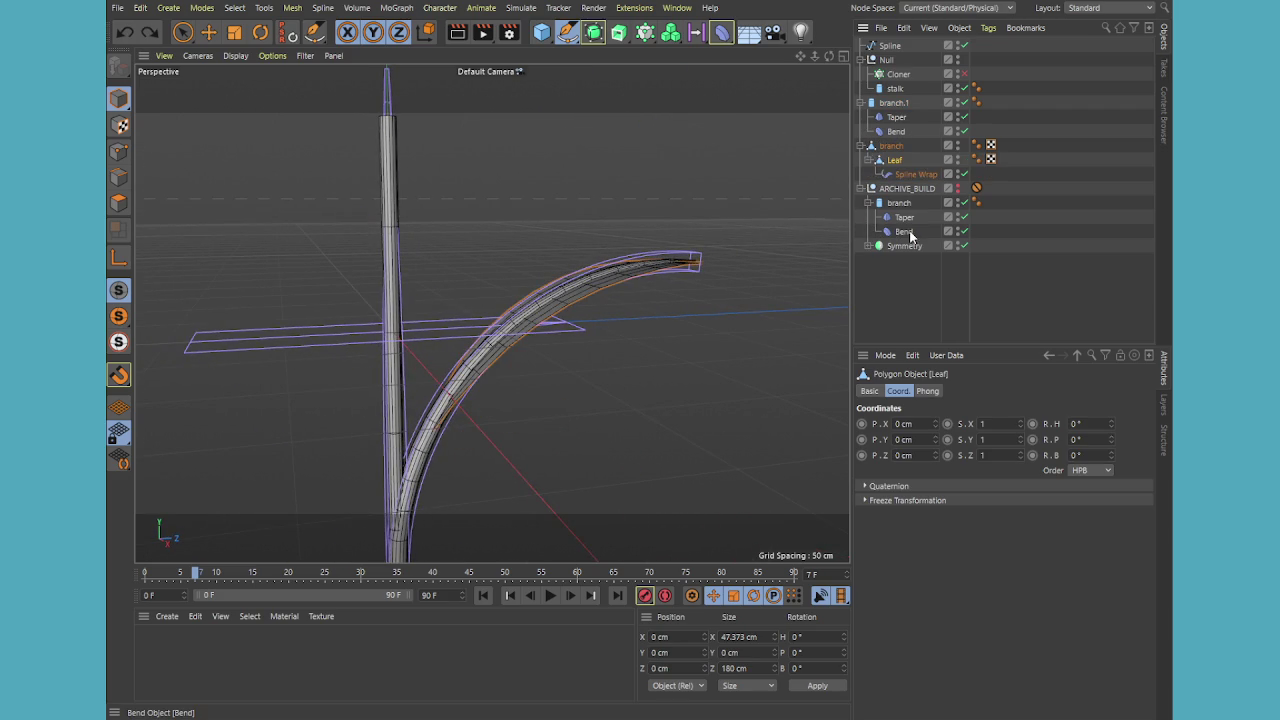
mouse_move(902, 163)
left_mouse_down()
mouse_move(903, 118)
mouse_move(895, 175)
left_mouse_up()
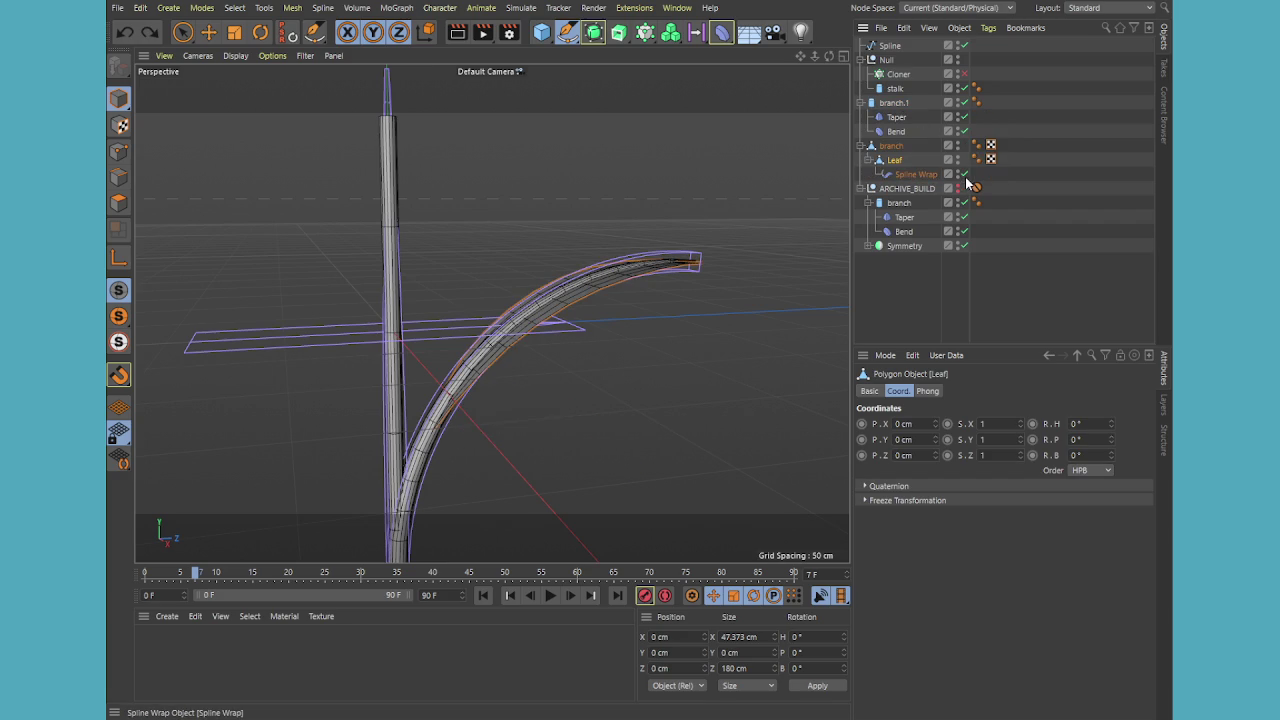
Move the Leaf out of the old polygon branch and delete that branch
left_click(892, 147)
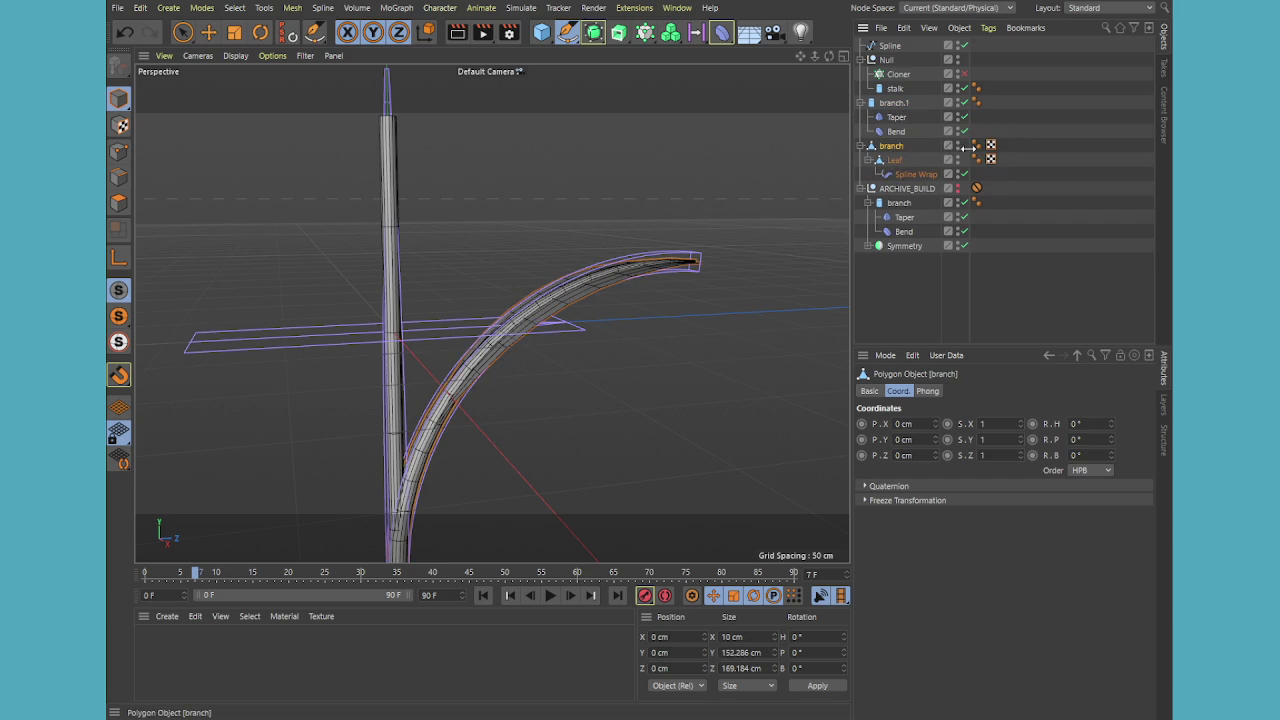
left_click(957, 157)
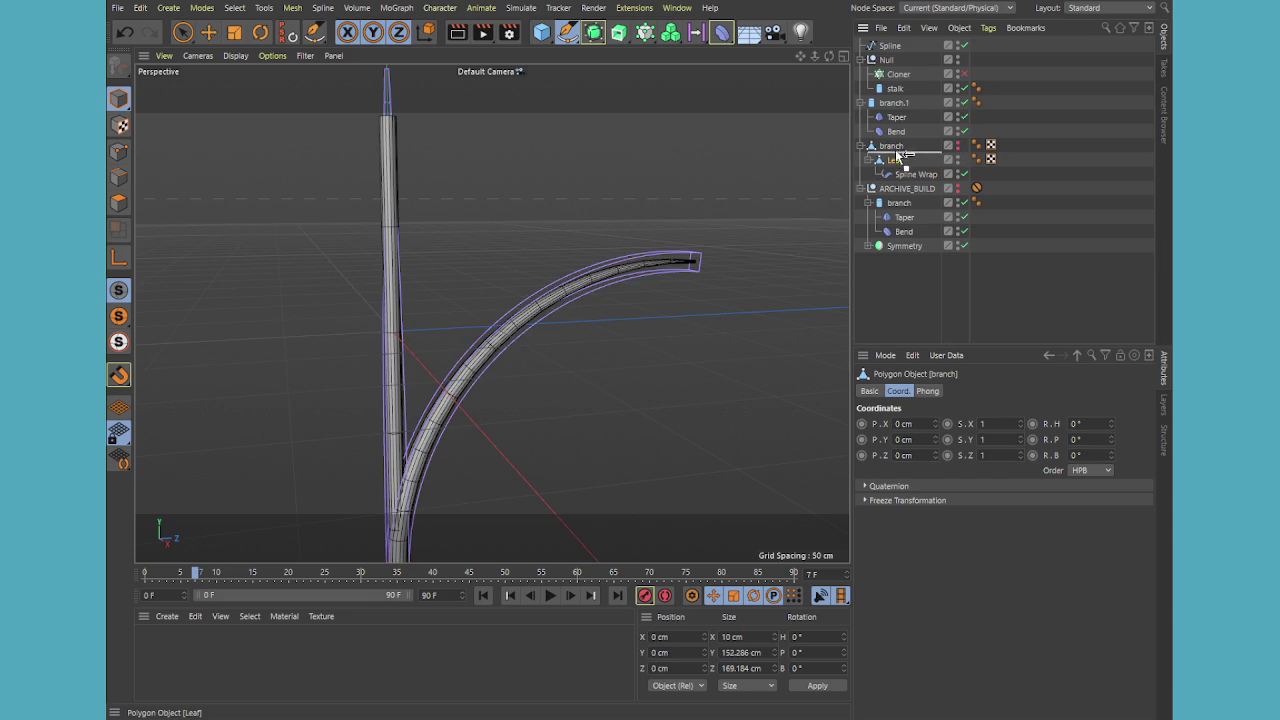
left_click_drag(893, 152, 896, 146)
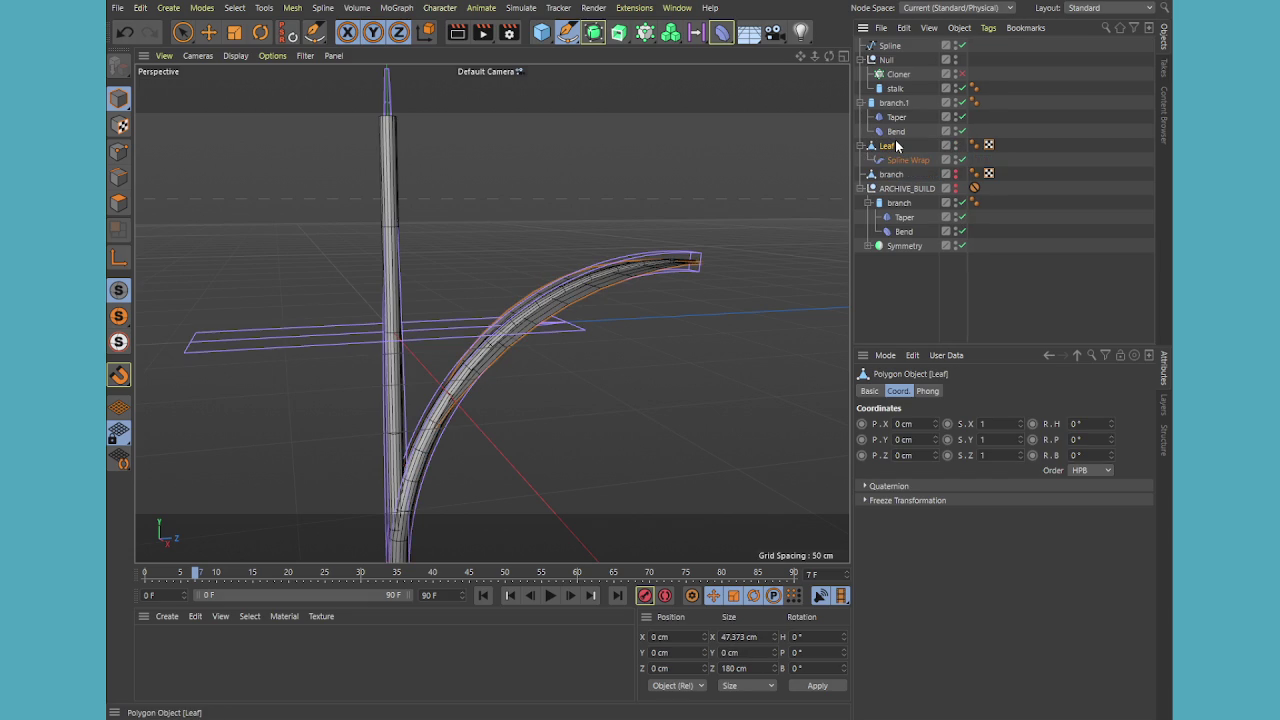
left_click(892, 174)
key("Delete")
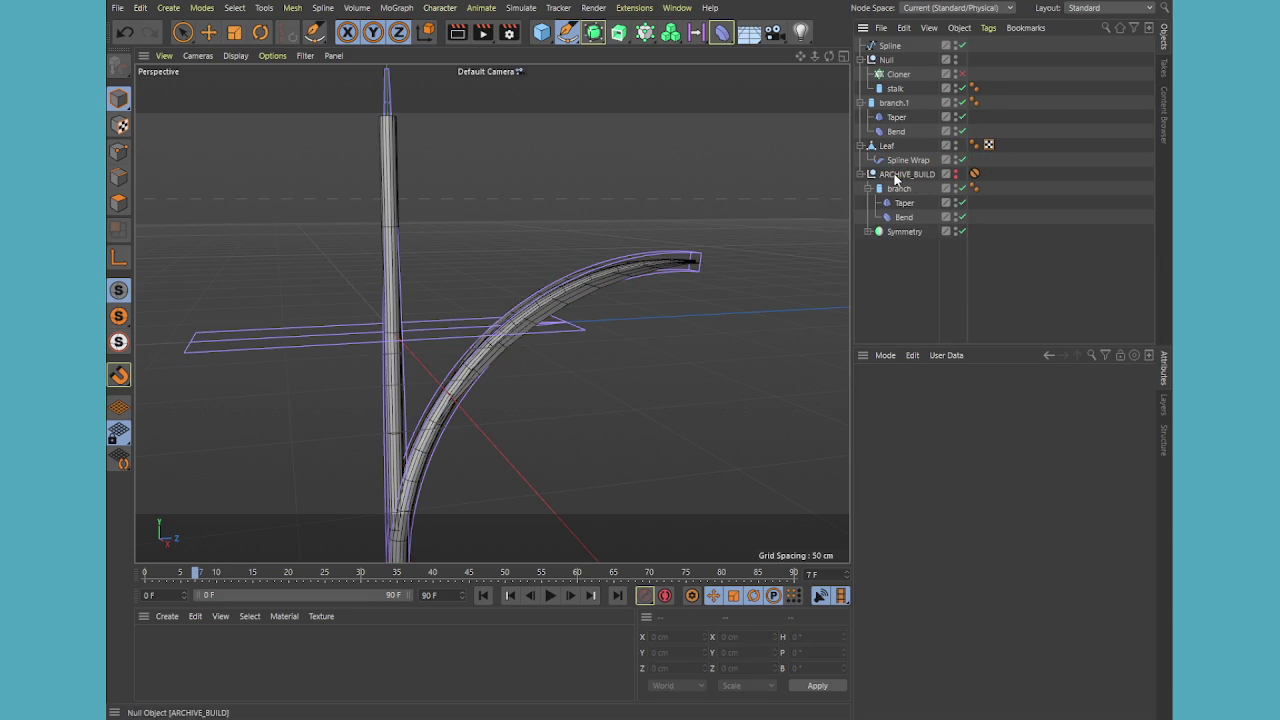
left_click(861, 174)
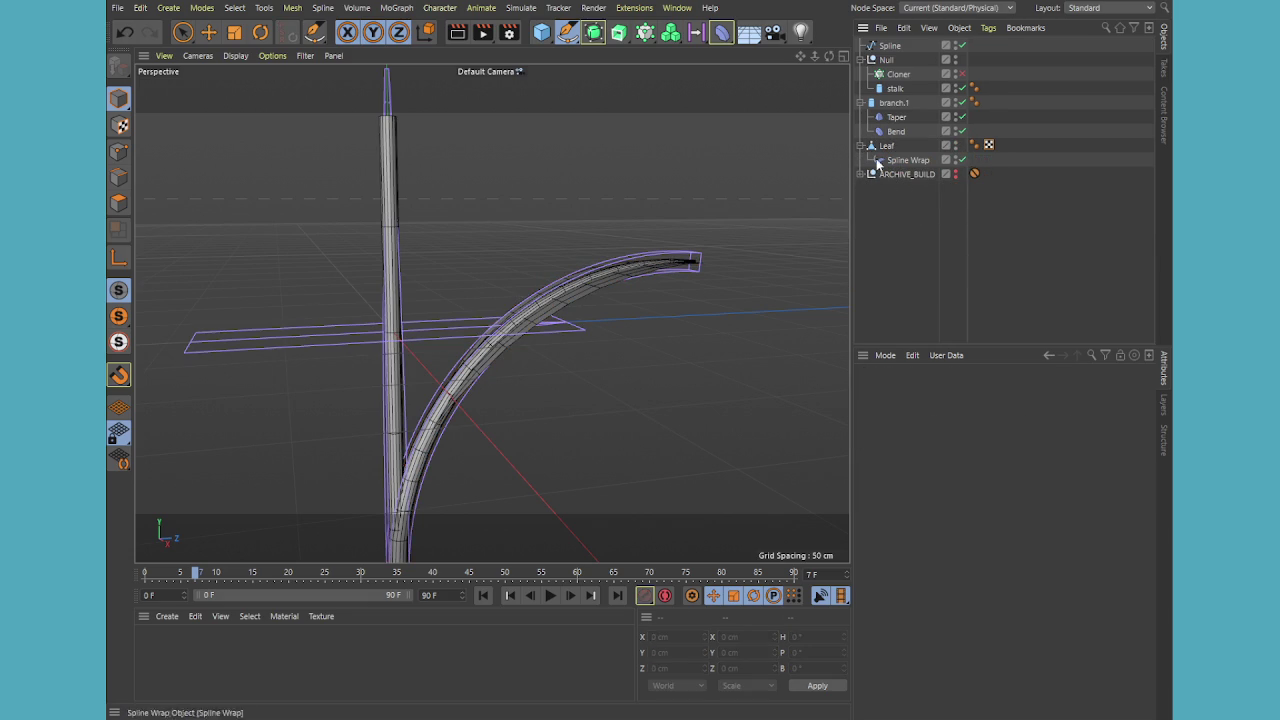
Store a copy of branch.1 in ARCHIVE_BUILD and group branch.1 with Leaf under Null.1
left_click(894, 103)
left_click_drag(894, 103, 886, 176, "ctrl")
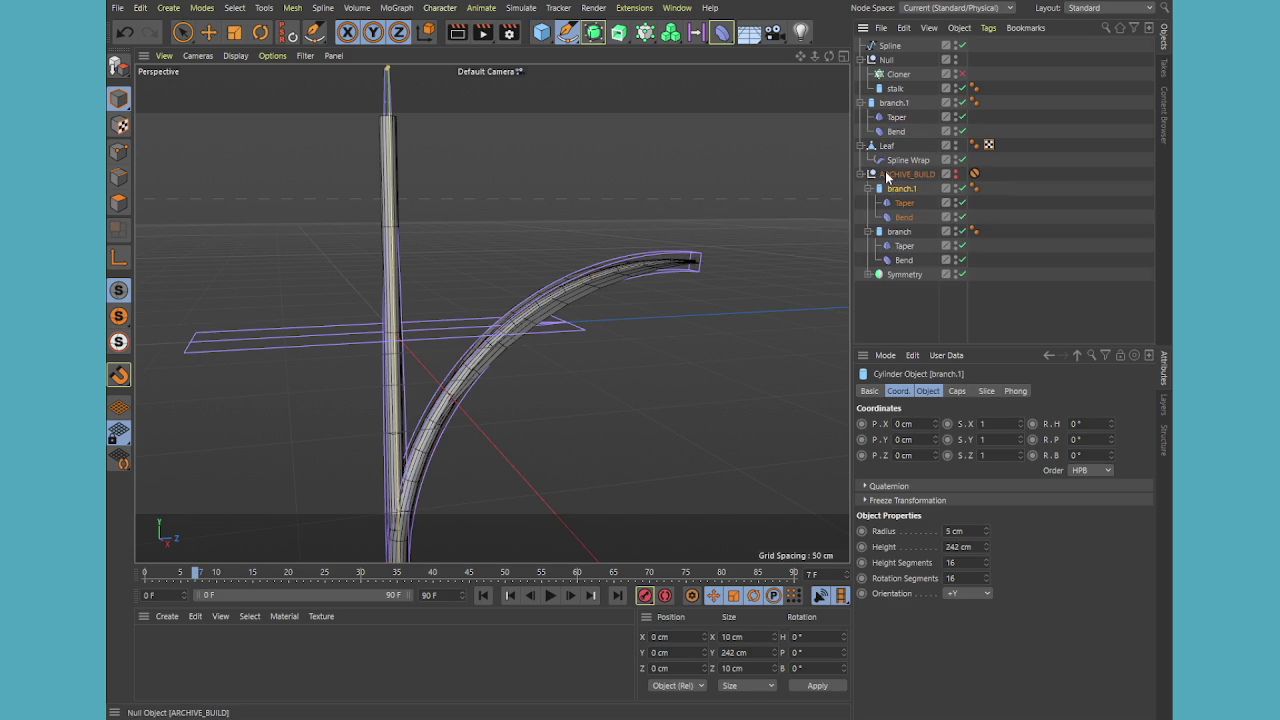
left_click(861, 174)
left_click(887, 146)
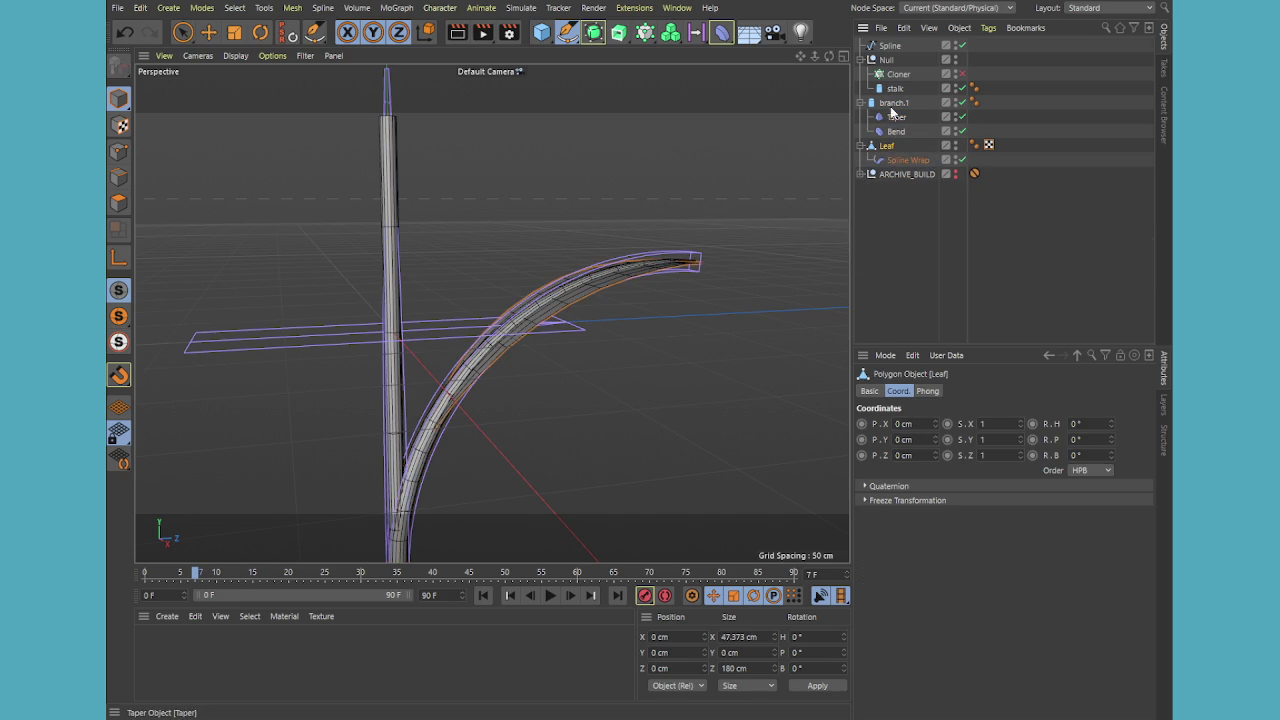
left_click(893, 103, "shift")
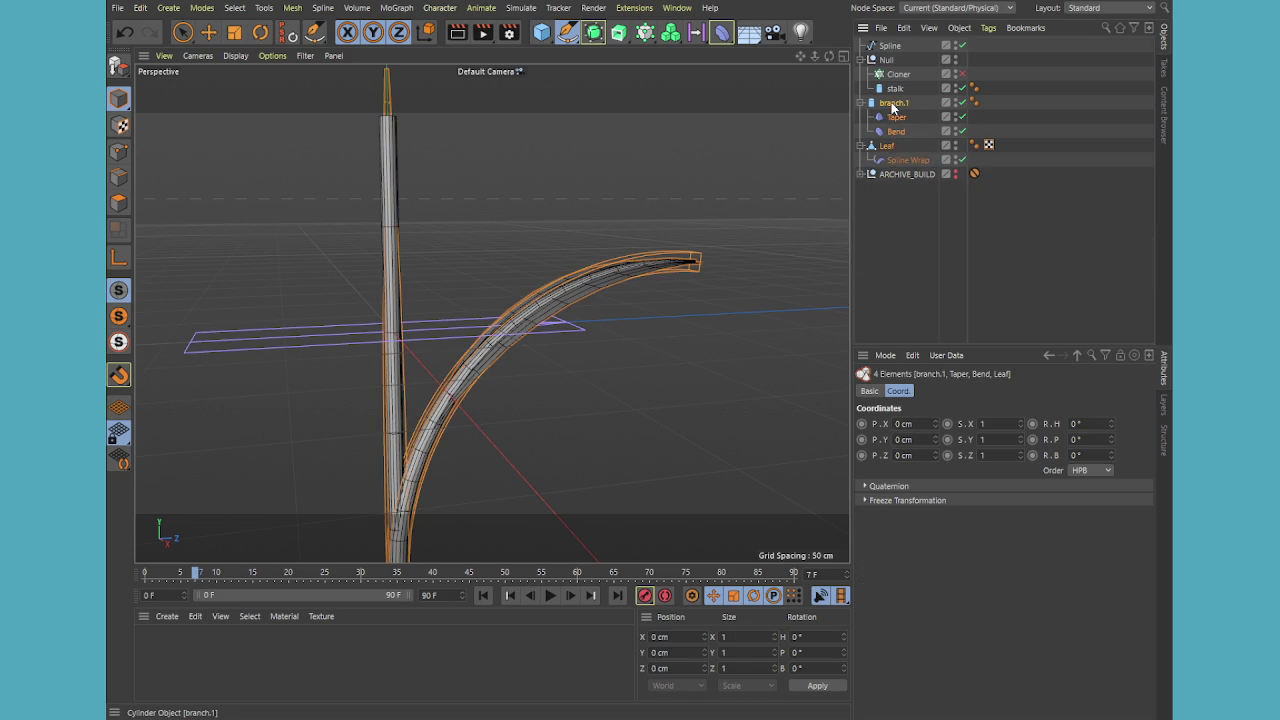
key("alt+g")
Duplicate the path spline, preview Null.1 inside the Cloner, then switch the Cloner off
left_click(861, 103)
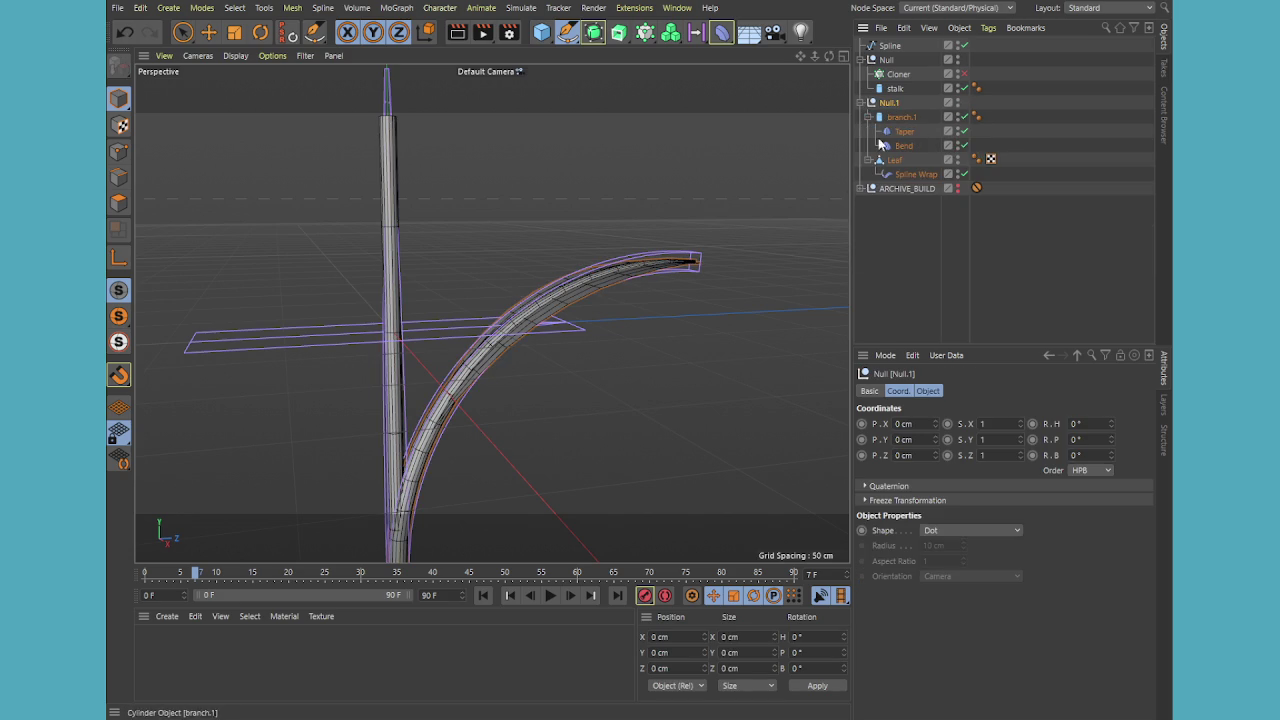
left_click(655, 400)
mouse_move(655, 394)
left_mouse_down("alt")
mouse_move(665, 385)
mouse_move(609, 420)
mouse_move(563, 331)
mouse_move(660, 240)
left_mouse_up("alt")
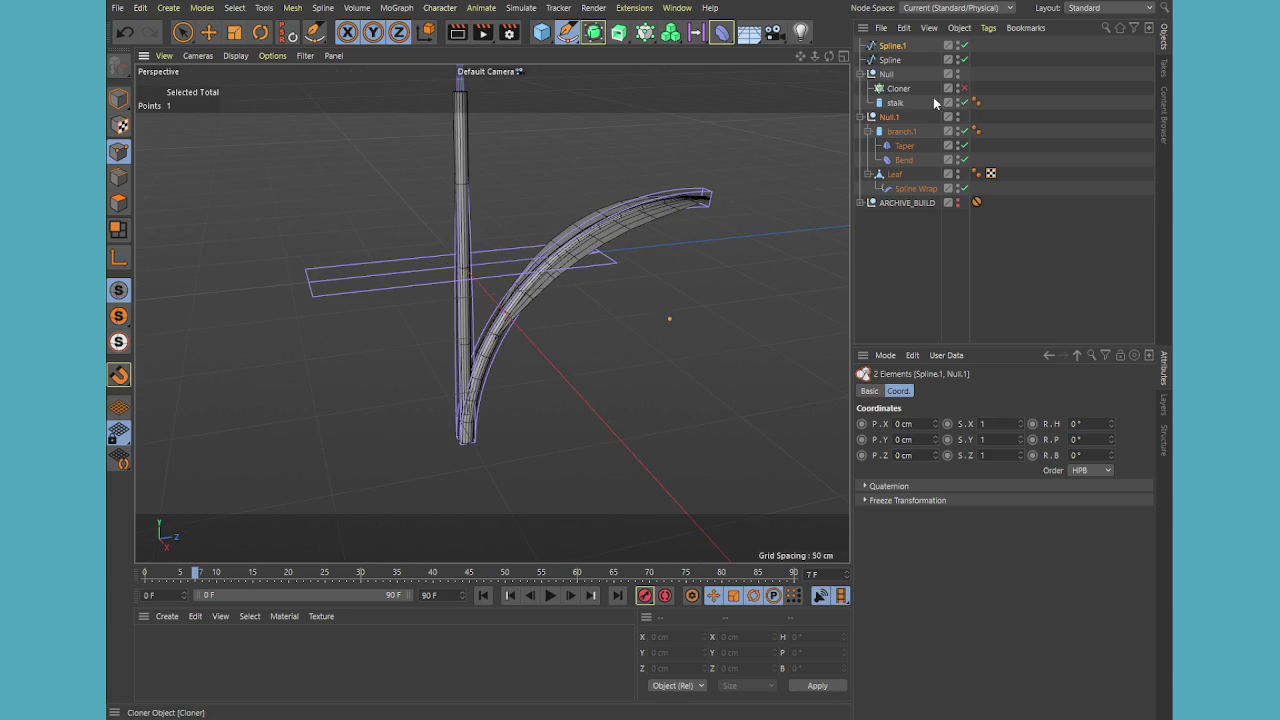
left_click_drag(890, 118, 905, 92)
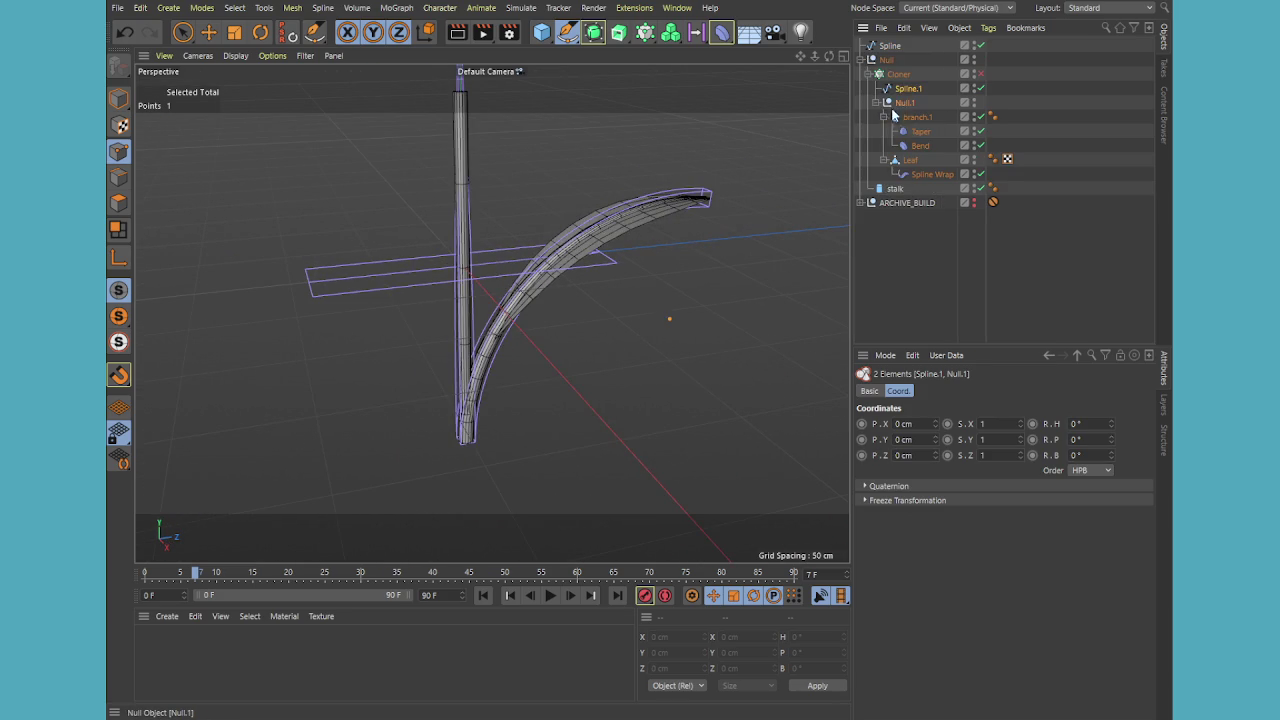
left_click(979, 76)
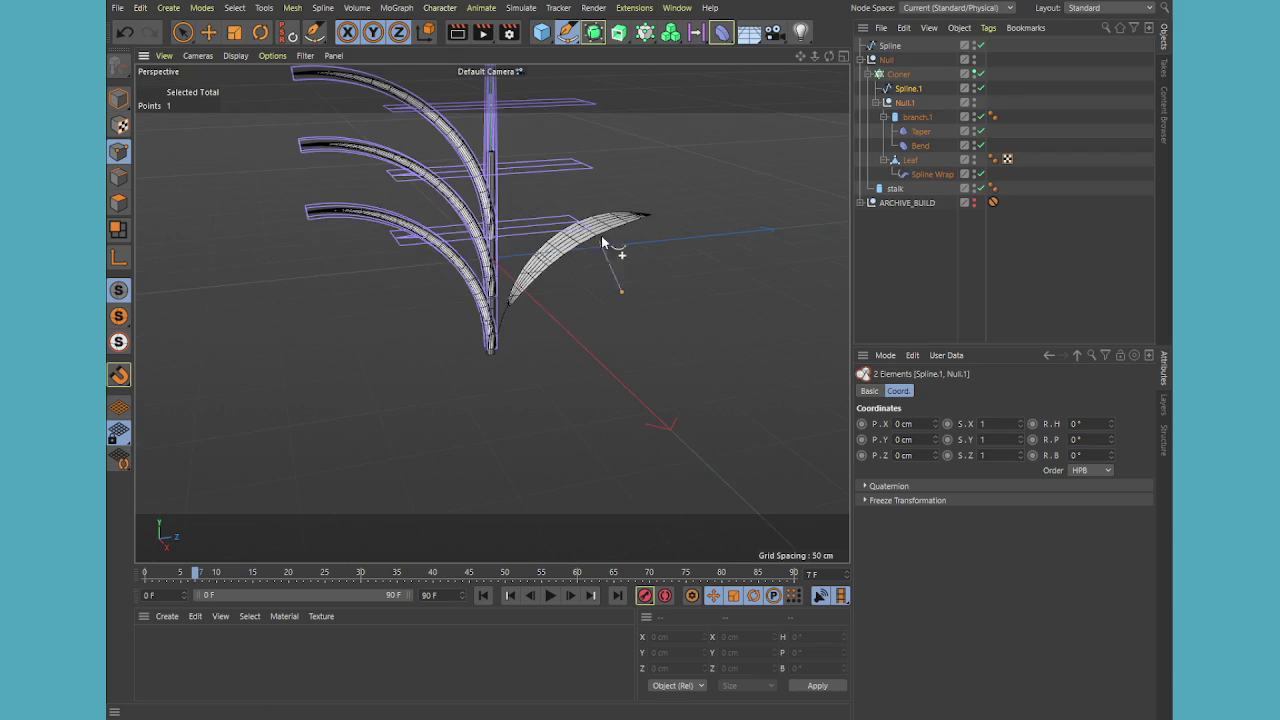
left_click(979, 75)
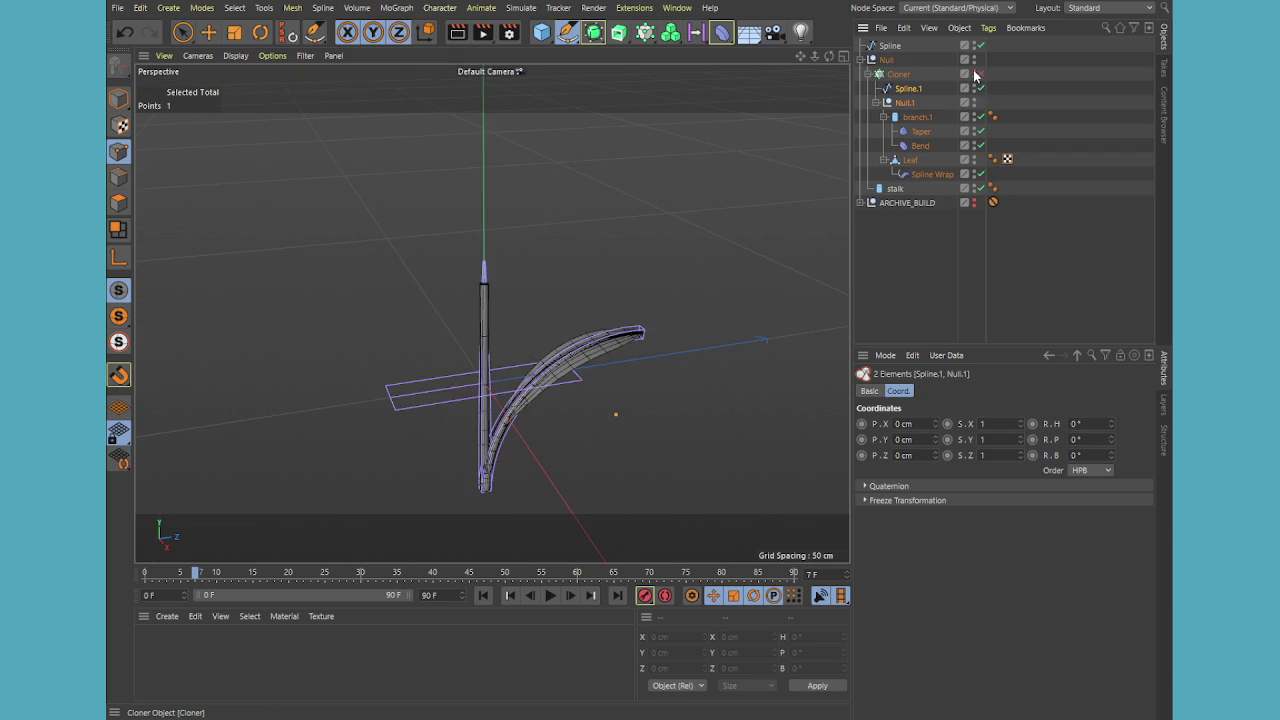
Return Null.1 to the root and move ARCHIVE_BUILD to the bottom of the hierarchy
left_click(934, 208)
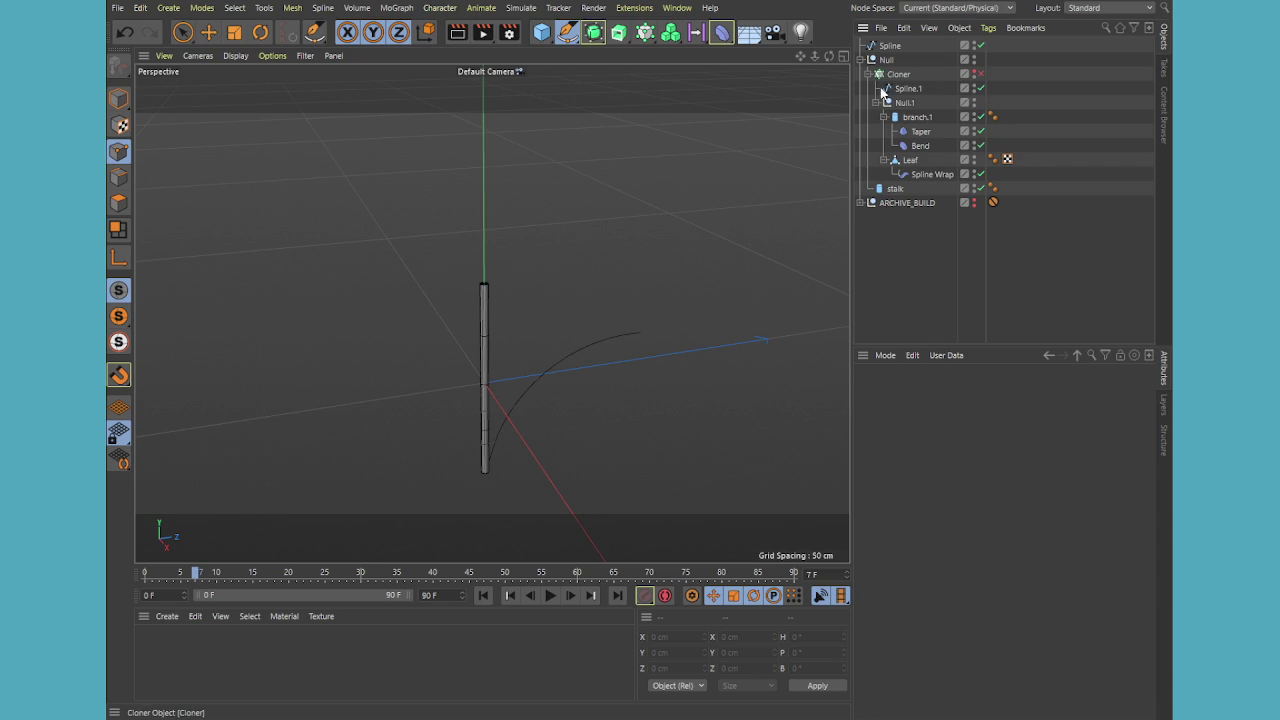
mouse_move(902, 103)
left_mouse_down()
mouse_move(895, 228)
mouse_move(890, 206)
left_mouse_up()
left_click(898, 119)
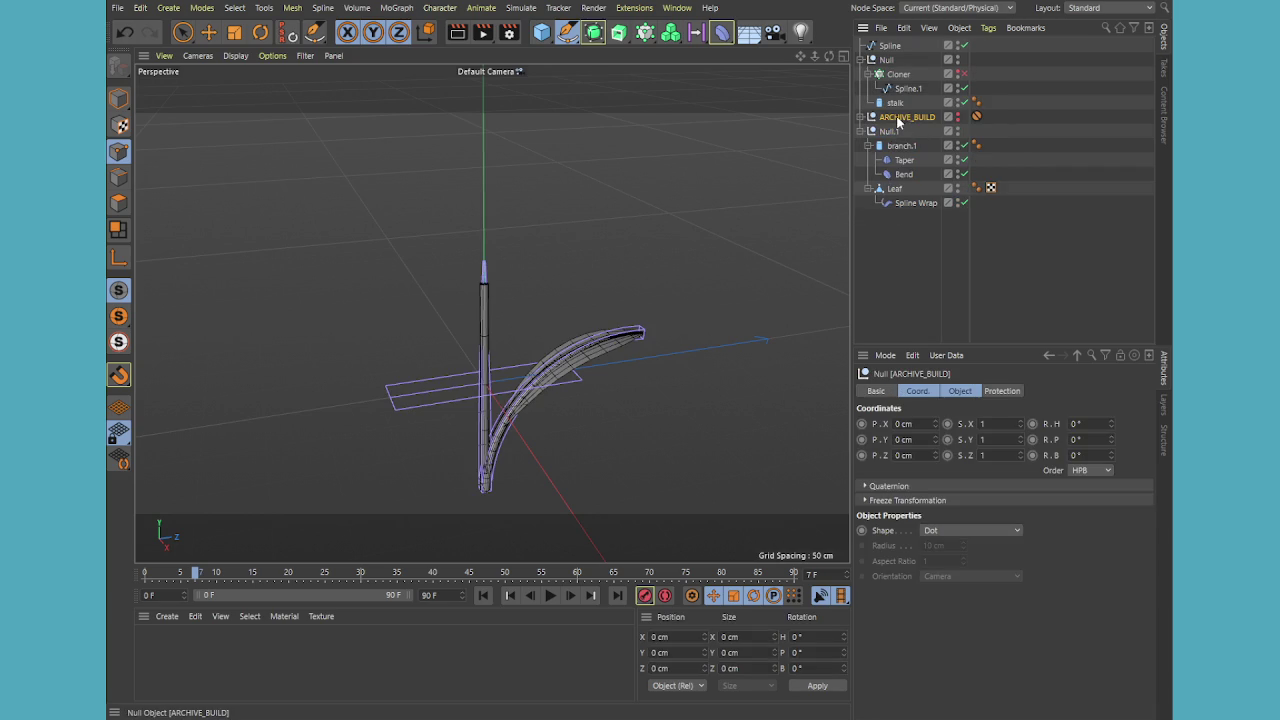
left_click_drag(915, 242, 915, 212)
left_click(889, 117)
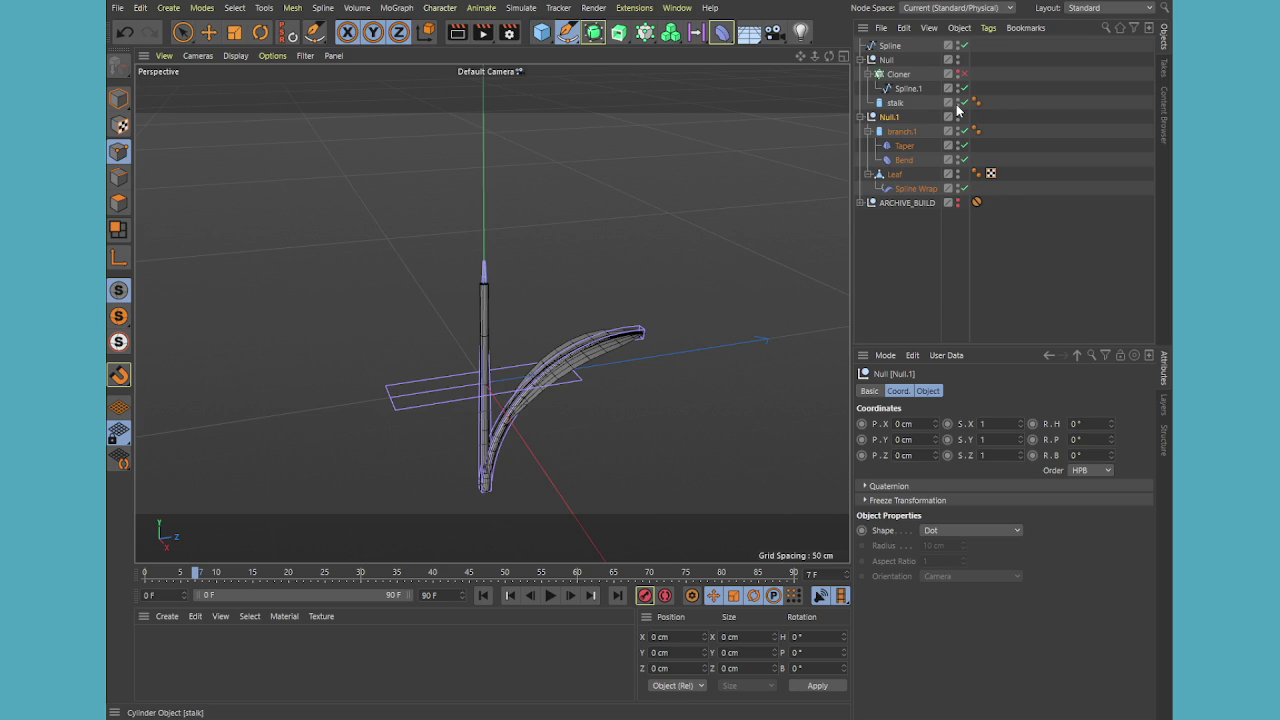
type("Leaf_And_Brand__BUILD")
Move the stalk out of the Cloner to the root and rename it Stalk
left_click(906, 86)
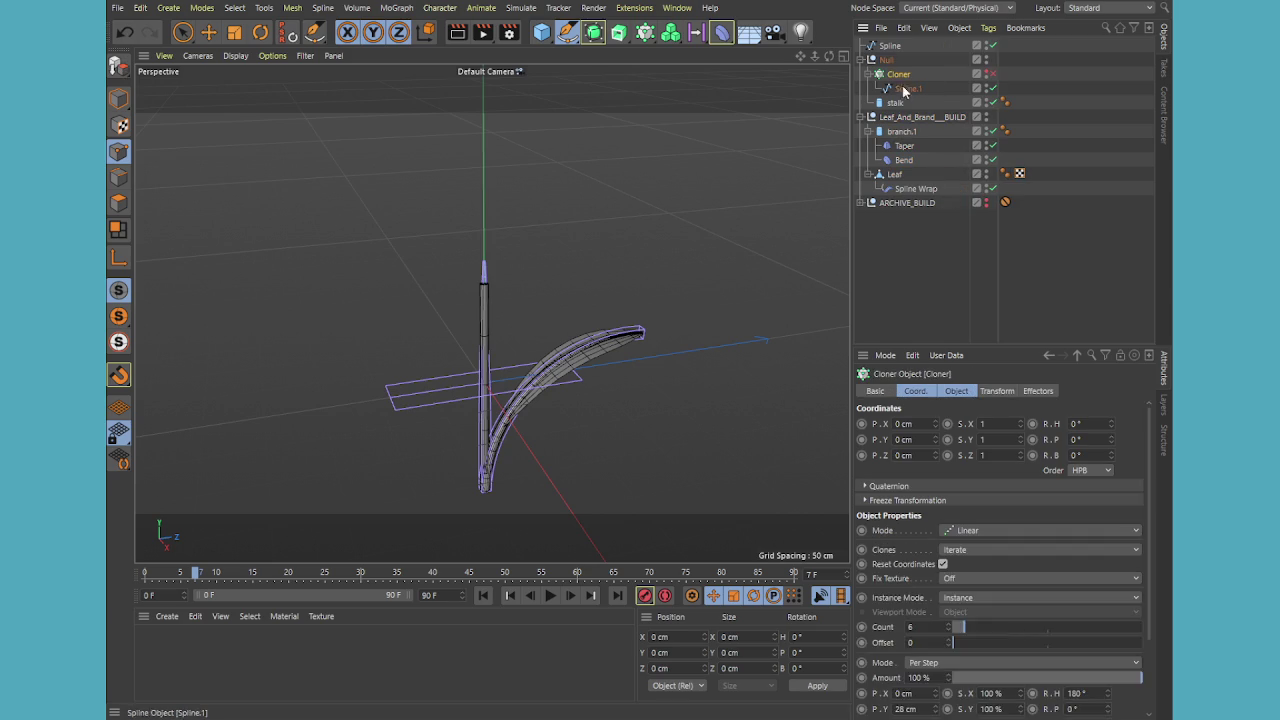
left_click(895, 105)
left_click_drag(895, 105, 886, 198)
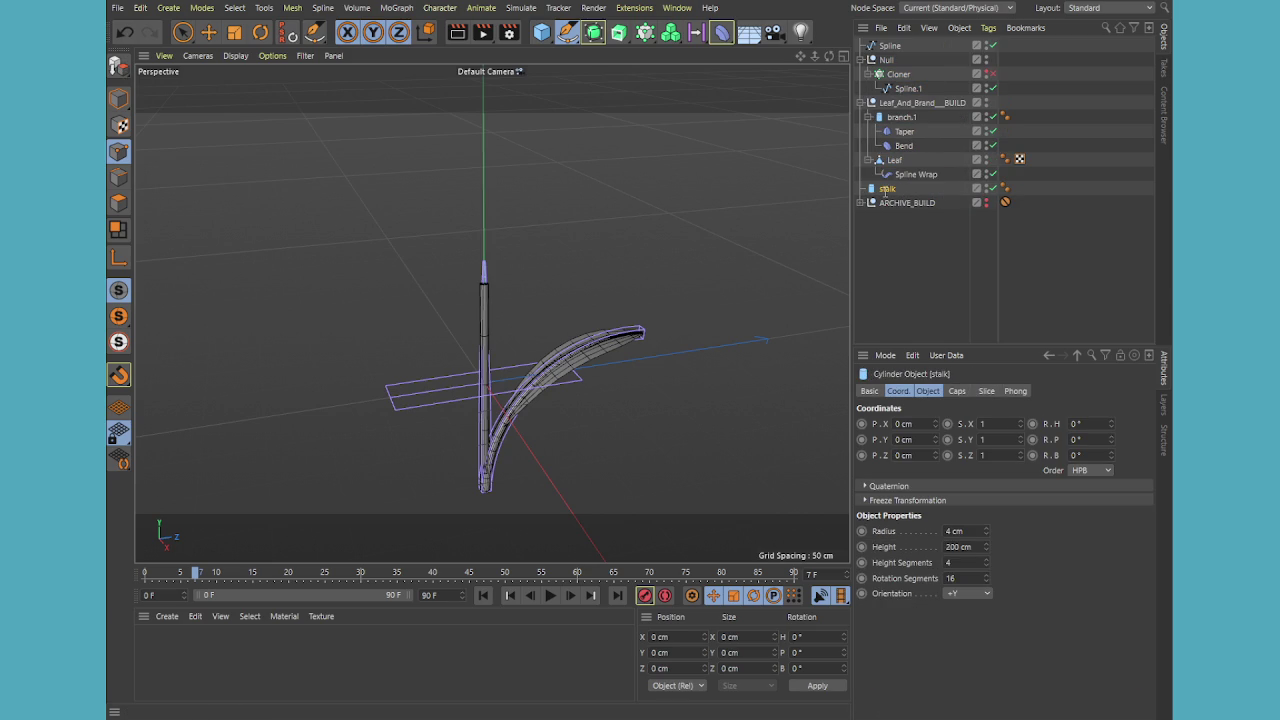
type("Stalk")
key("Return")
left_click(889, 45)
Switch to Model mode and orbit the view around the leaf and stalk
middle_click(708, 393)
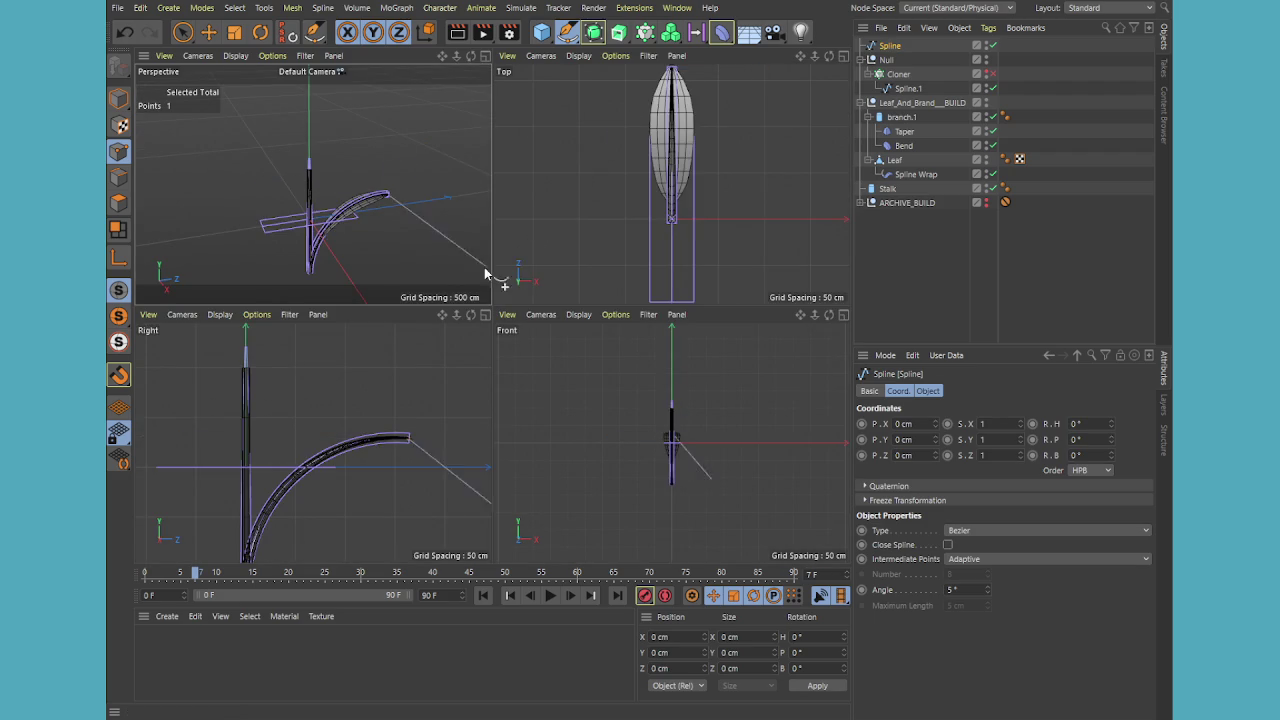
middle_click(429, 226)
left_click(981, 291)
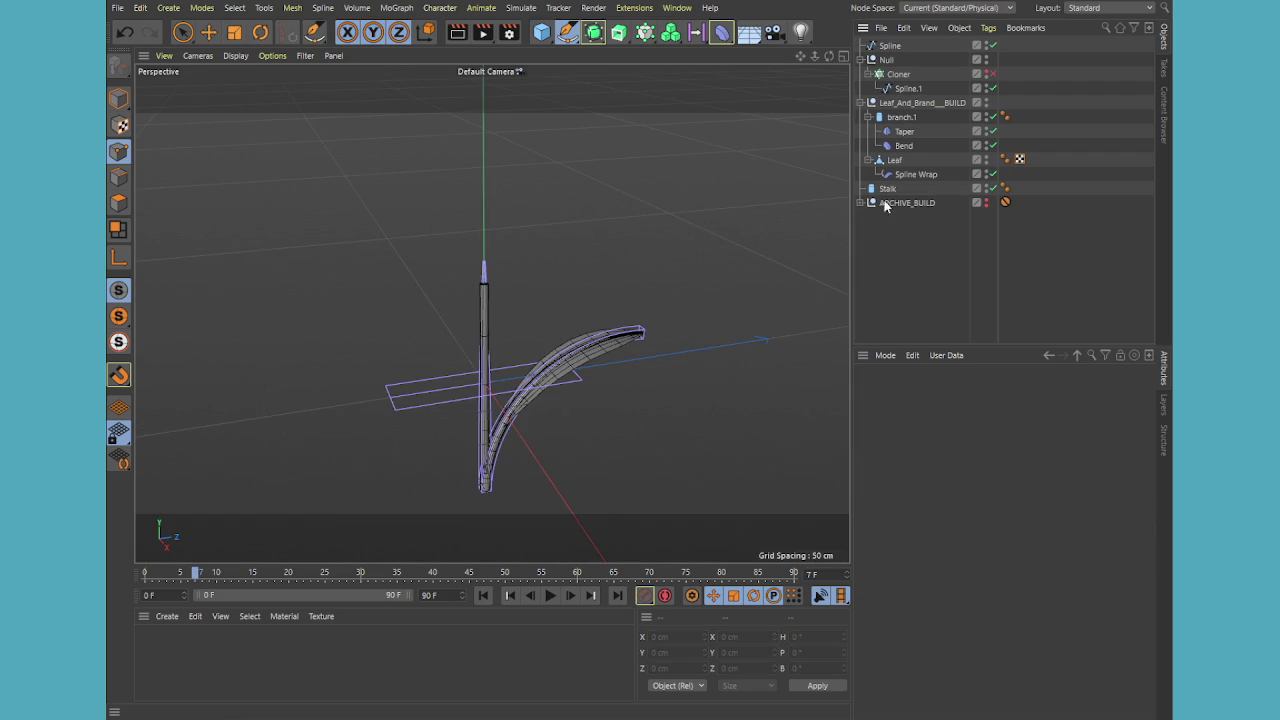
left_click(118, 98)
mouse_move(556, 417)
left_mouse_down("alt")
mouse_move(586, 463)
mouse_move(529, 357)
mouse_move(609, 417)
mouse_move(443, 255)
mouse_move(486, 309)
mouse_move(571, 357)
mouse_move(429, 333)
mouse_move(395, 252)
mouse_move(402, 226)
mouse_move(508, 243)
mouse_move(586, 328)
mouse_move(482, 290)
mouse_move(529, 351)
mouse_move(651, 420)
mouse_move(622, 376)
mouse_move(477, 331)
left_mouse_up("alt")
scroll(586, 457, "up", 3)
Raise the stalk's Taper deformer strength from 83% to 100% and review its tabs
scroll(581, 444, "up", 3)
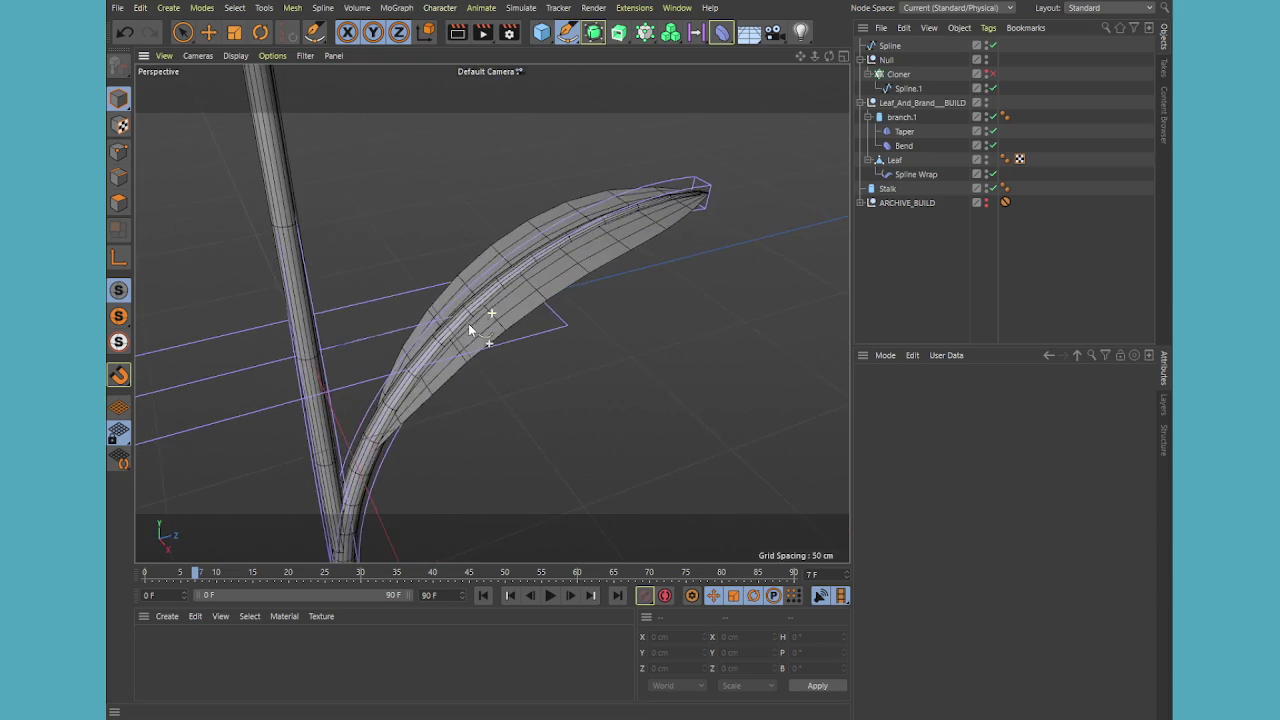
left_click(904, 132)
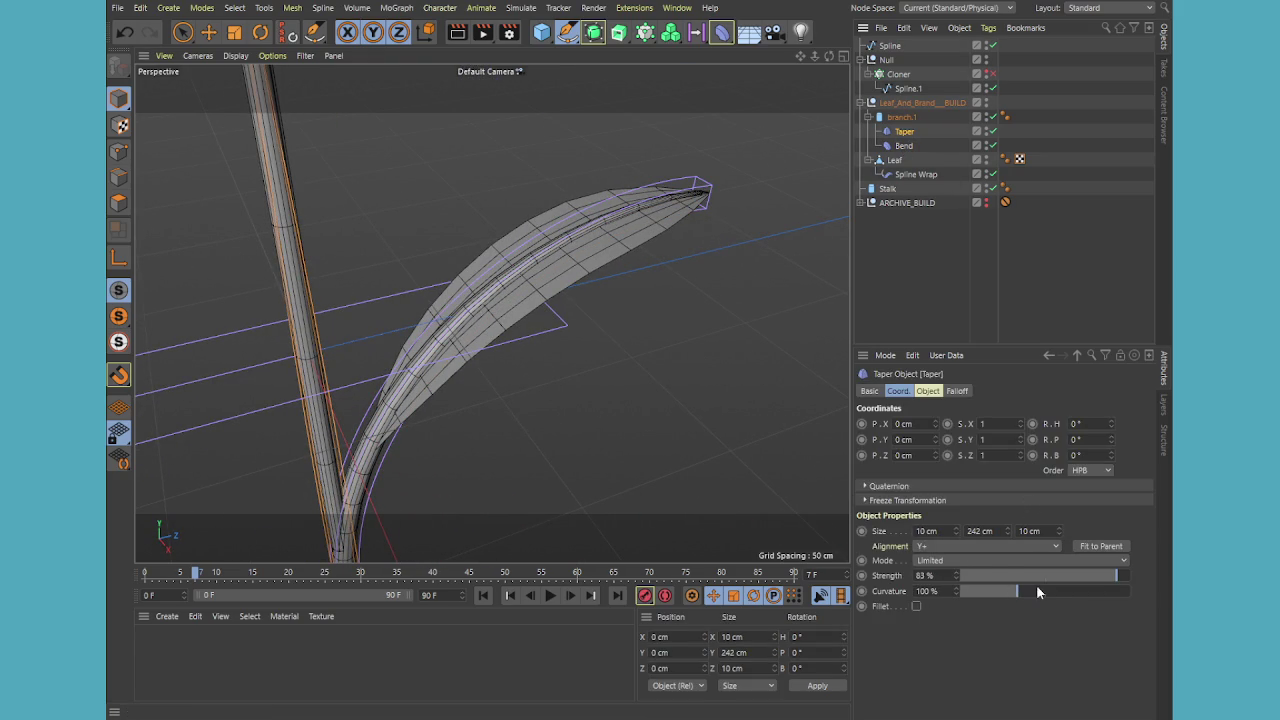
left_click_drag(1115, 577, 1136, 576)
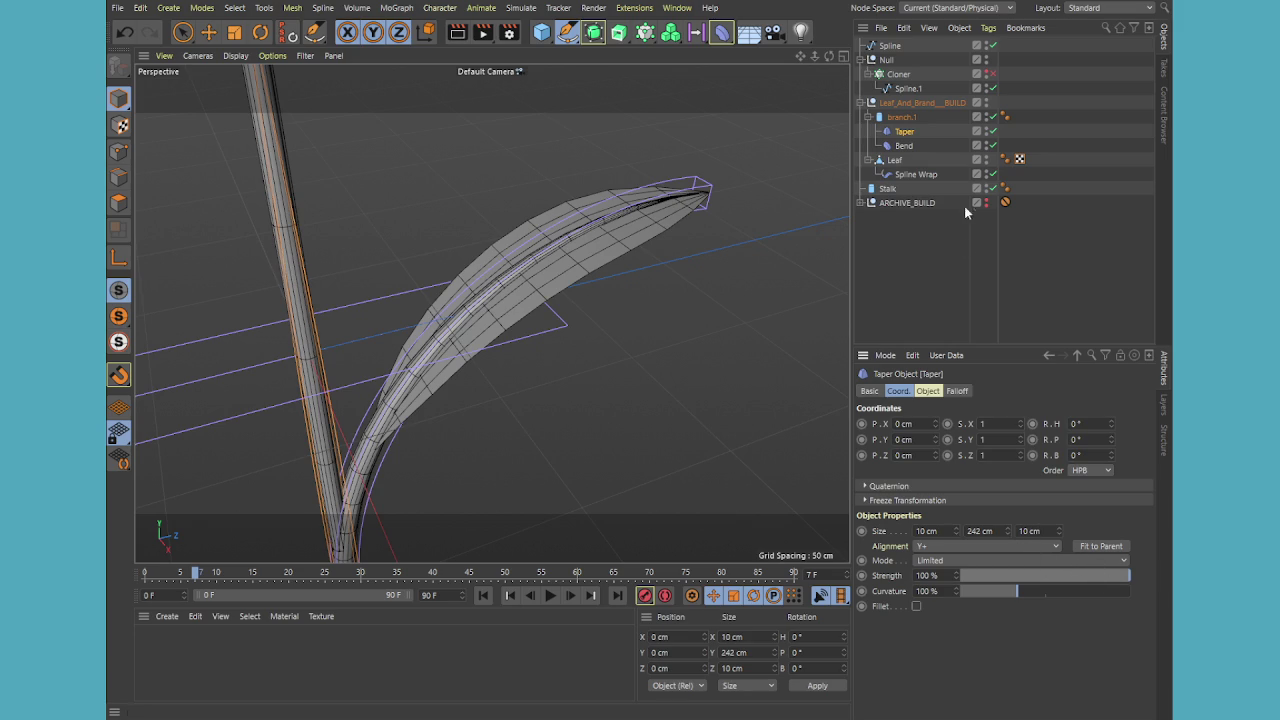
scroll(705, 298, "up", 3)
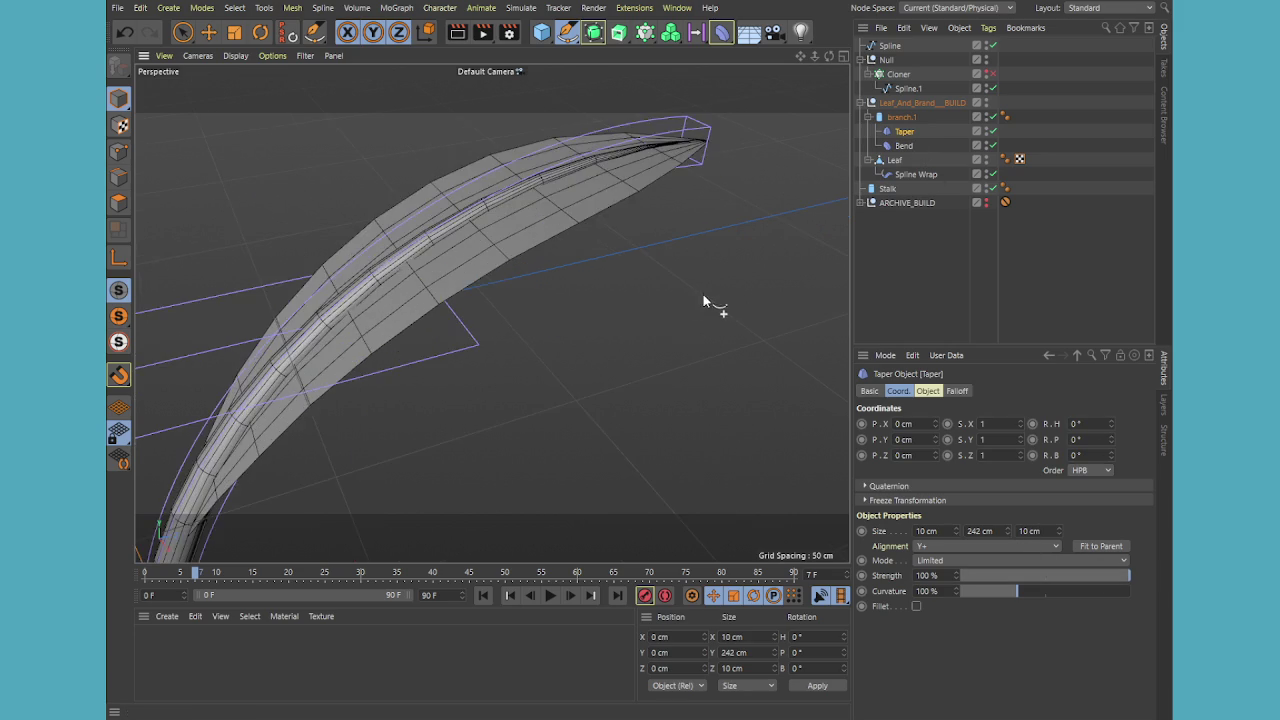
mouse_move(661, 310)
left_mouse_down("alt")
mouse_move(645, 315)
mouse_move(730, 365)
mouse_move(677, 333)
left_mouse_up("alt")
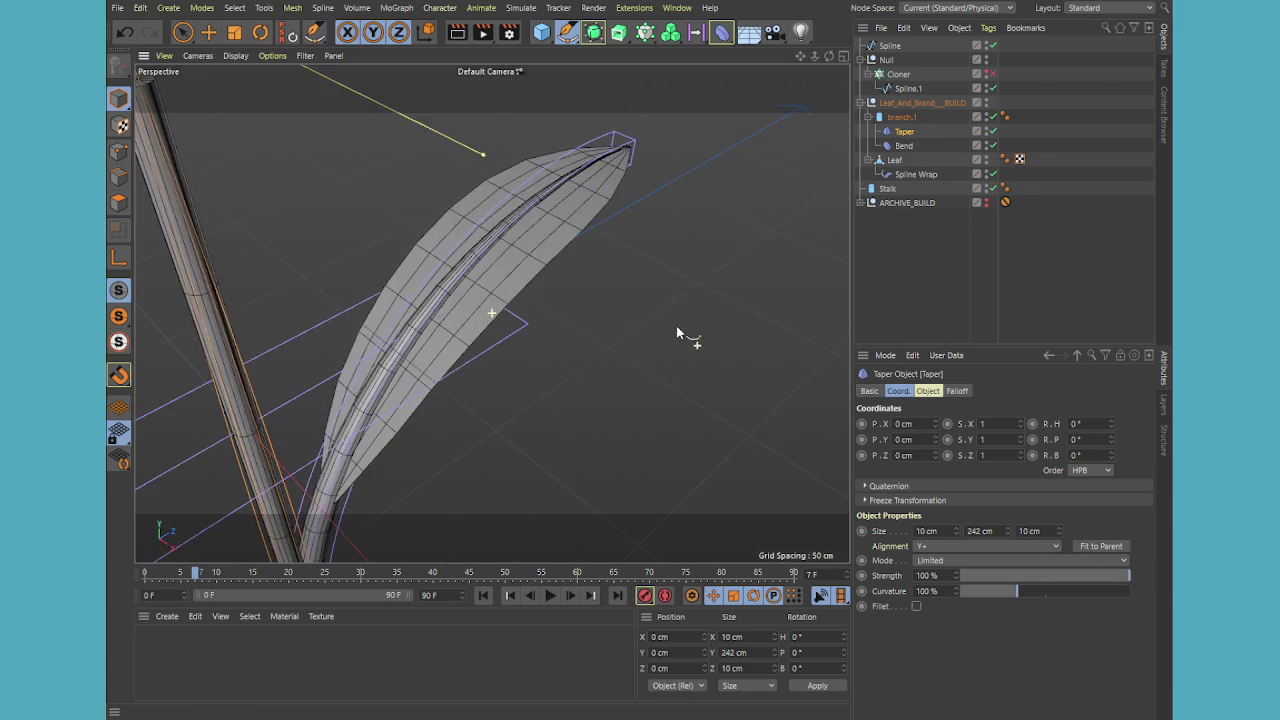
left_click(958, 392)
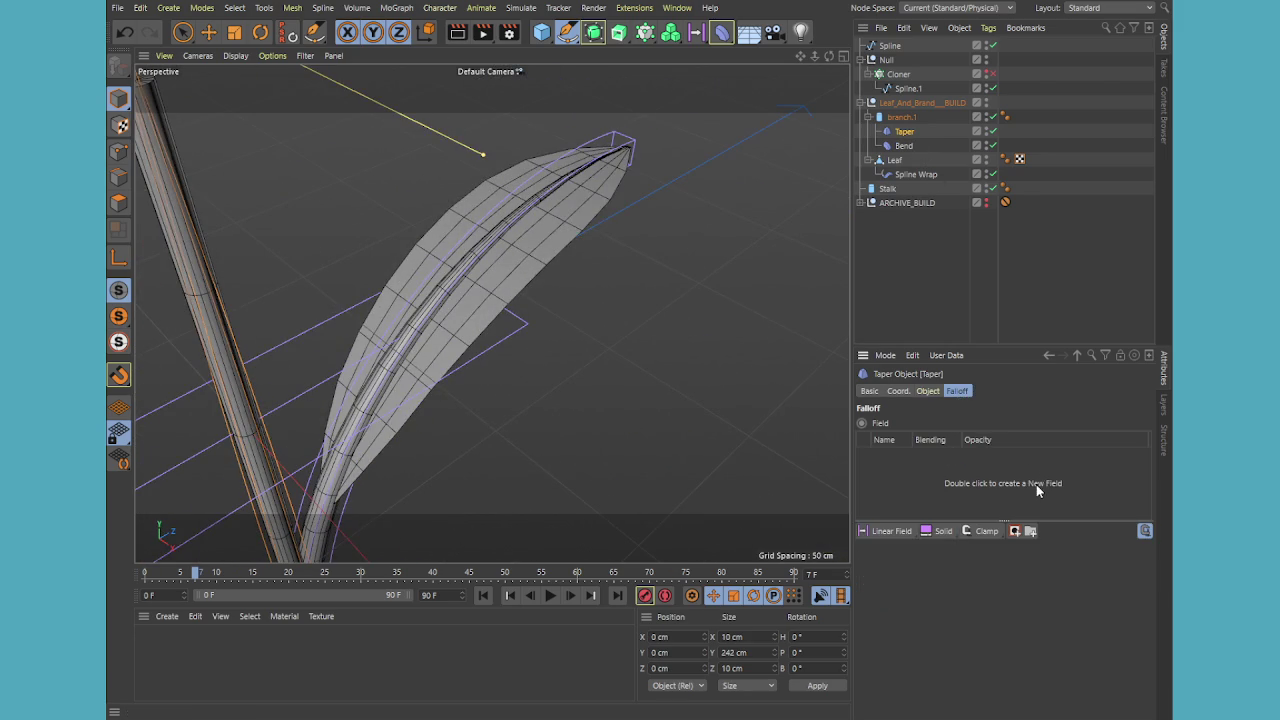
left_click(921, 392)
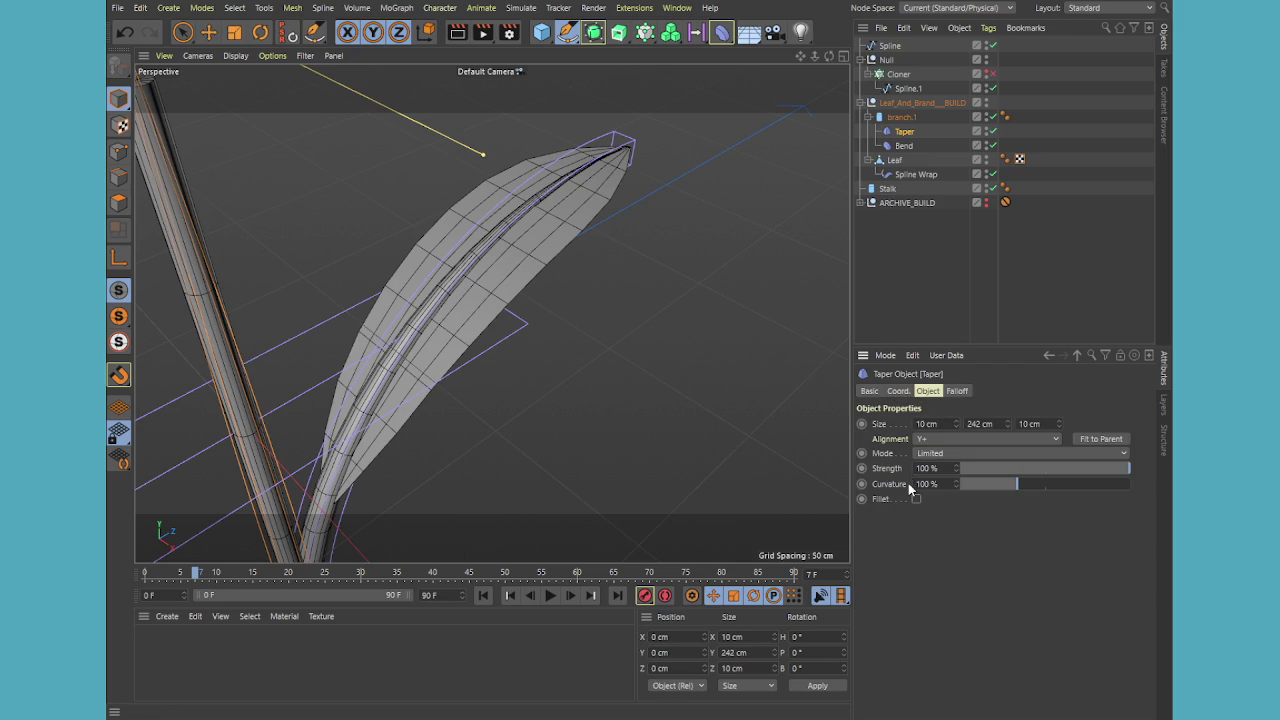
left_click(899, 392)
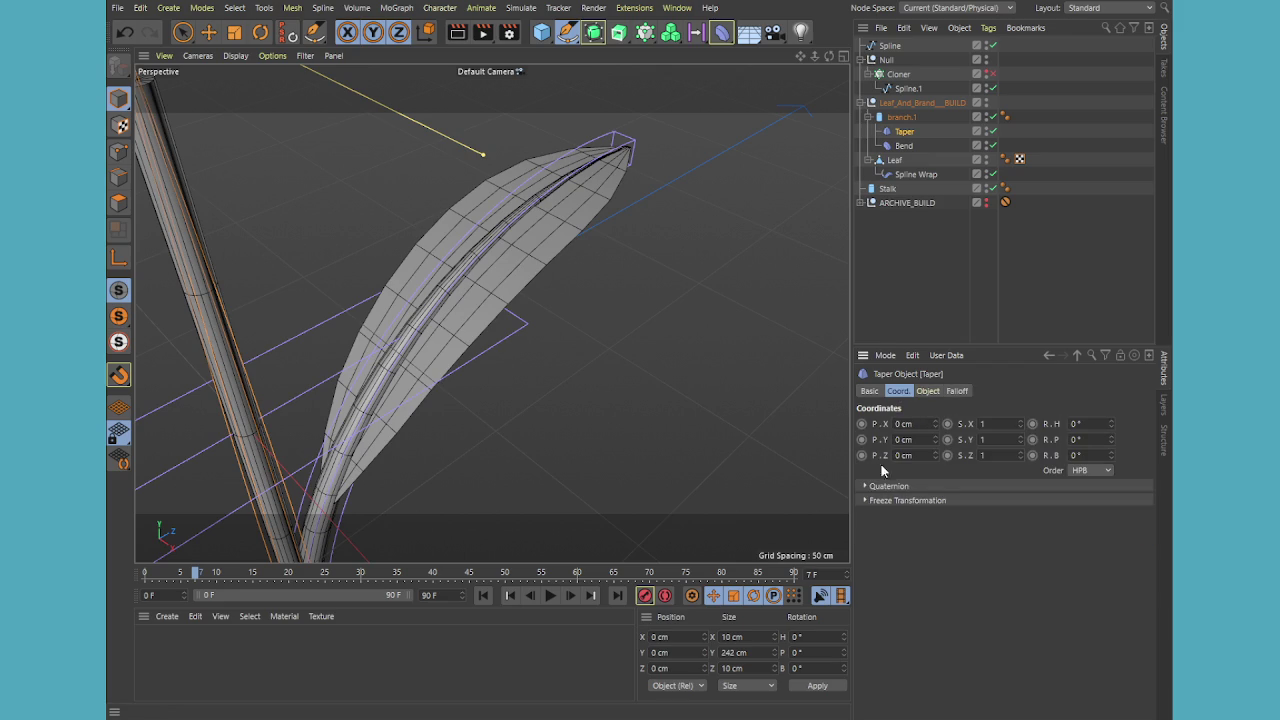
left_click(928, 391)
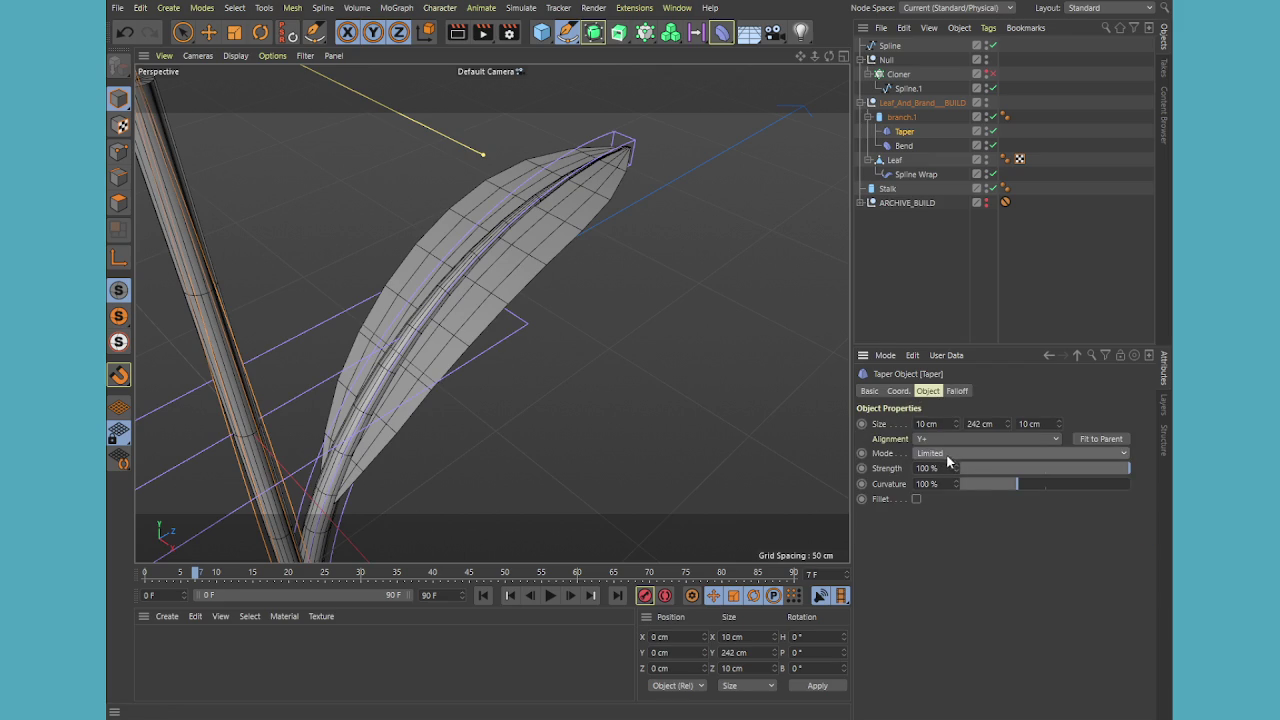
Maximize the Right view and zoom in on the upright stalk and leaf
mouse_move(560, 280)
left_mouse_down("alt")
mouse_move(593, 298)
mouse_move(563, 346)
mouse_move(422, 201)
mouse_move(314, 149)
mouse_move(314, 177)
mouse_move(474, 331)
mouse_move(537, 327)
mouse_move(507, 252)
mouse_move(623, 320)
left_mouse_up("alt")
middle_click(623, 320)
middle_click(453, 483)
scroll(666, 323, "up", 3)
scroll(700, 306, "up", 3)
scroll(790, 291, "up", 3)
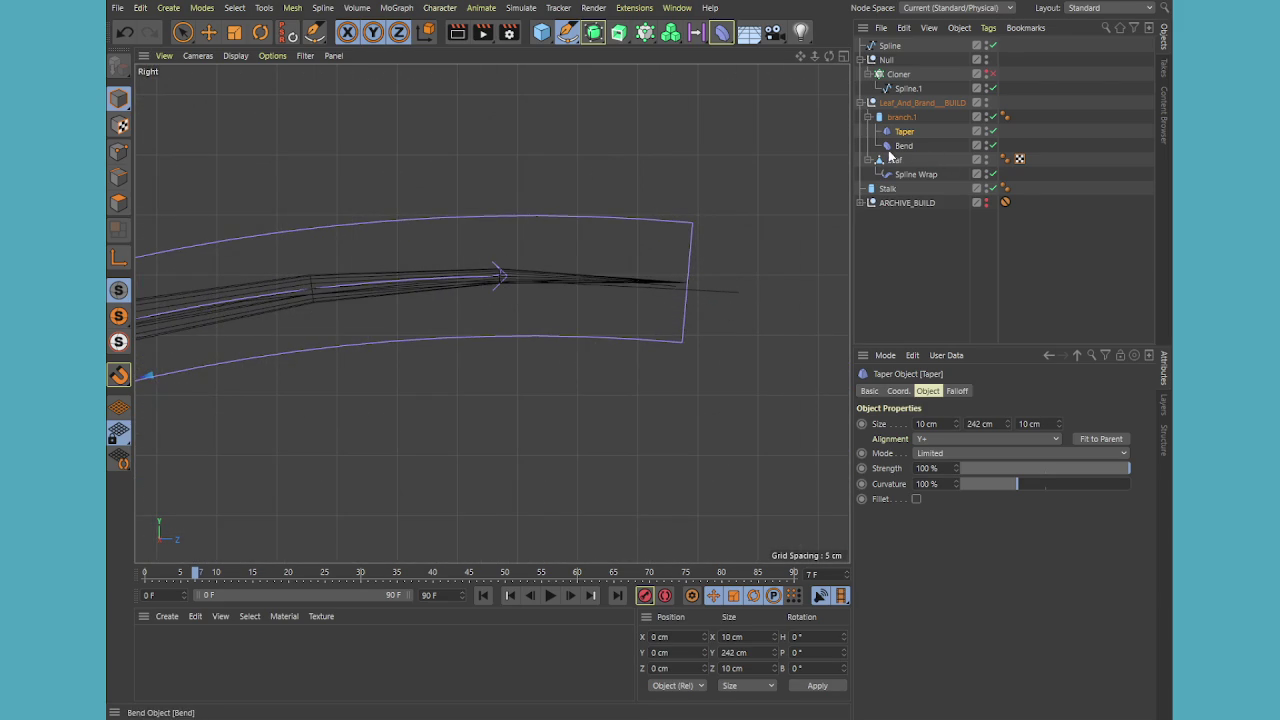
Put the loose spline inside the Leaf group and rename it LeafBendSpline
left_click(889, 46)
left_click_drag(889, 46, 900, 166)
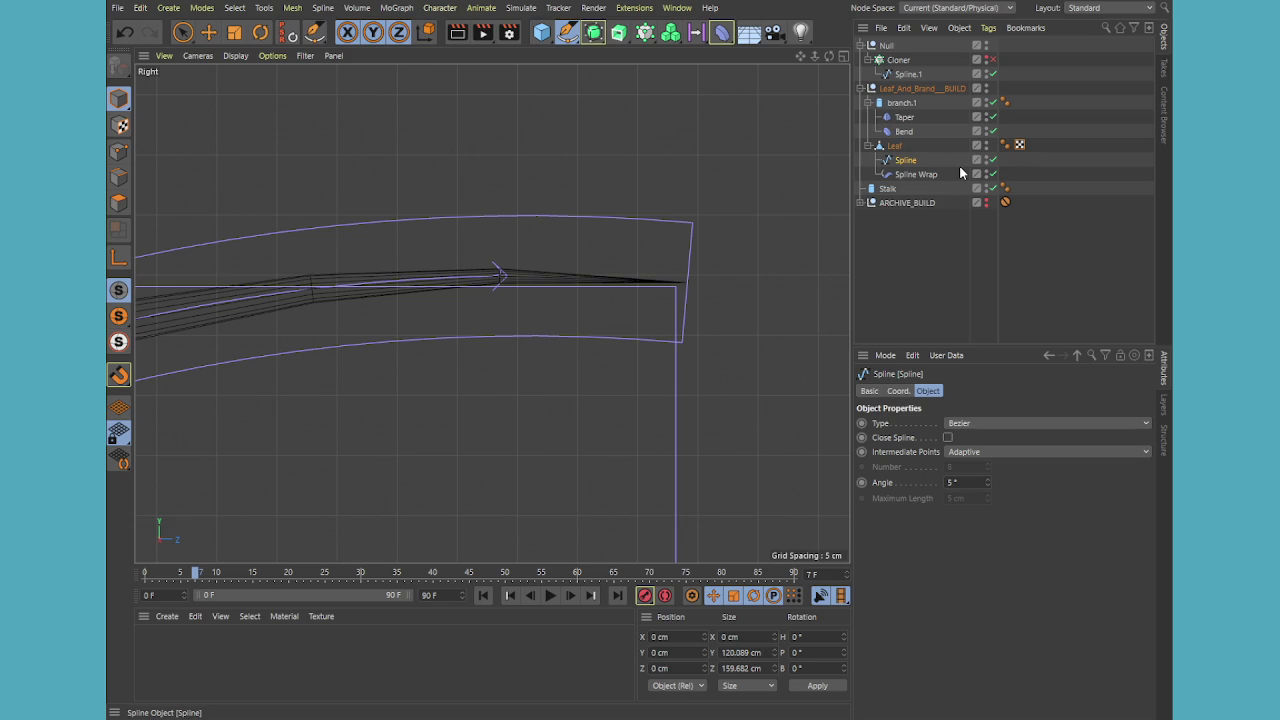
type("LeafBendSpline")
key("Return")
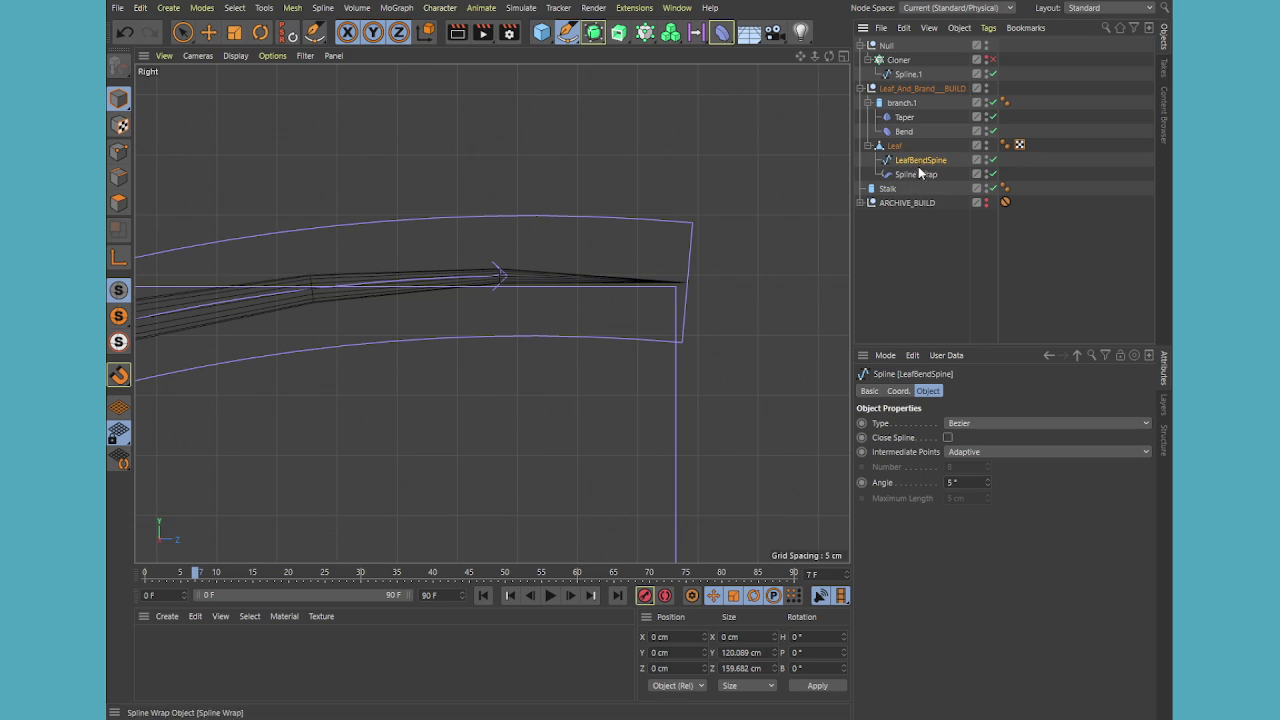
In Points mode, move the spline's end point with the Move tool to re-bend the leaf
left_click(119, 151)
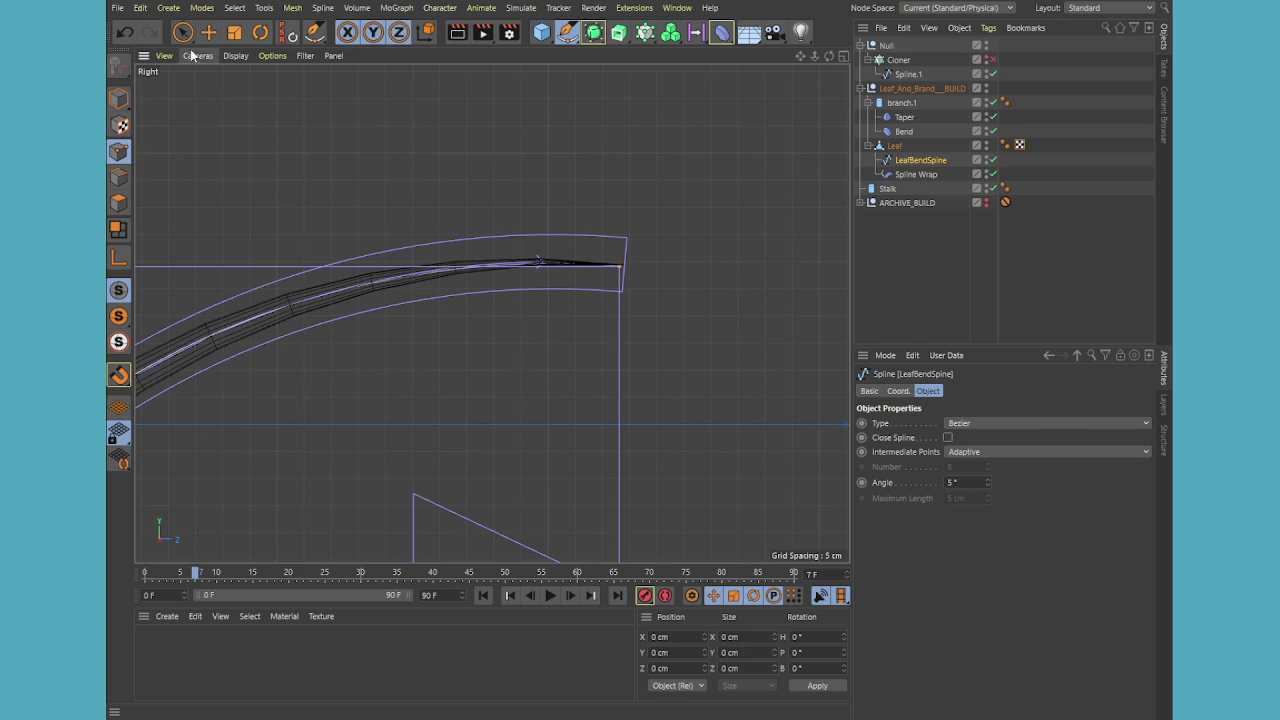
left_click(613, 265)
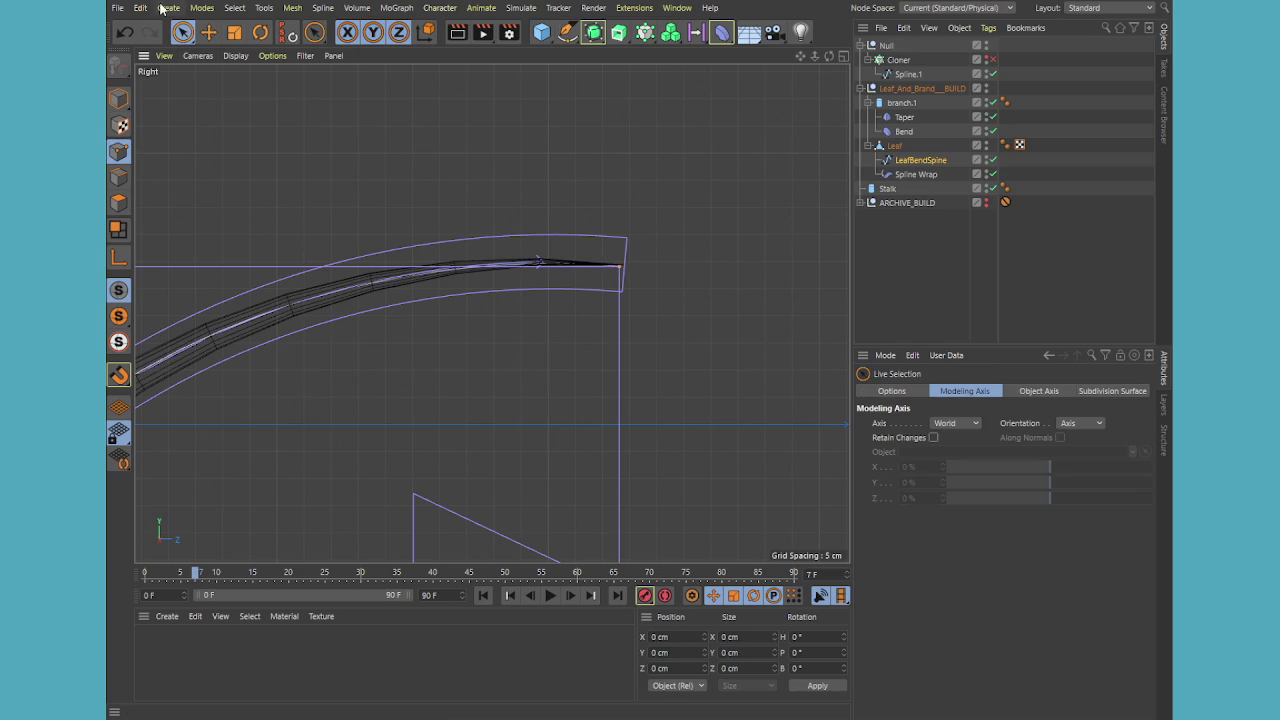
left_click(208, 32)
left_click_drag(680, 263, 571, 277)
scroll(588, 234, "down", 3)
scroll(360, 243, "down", 5)
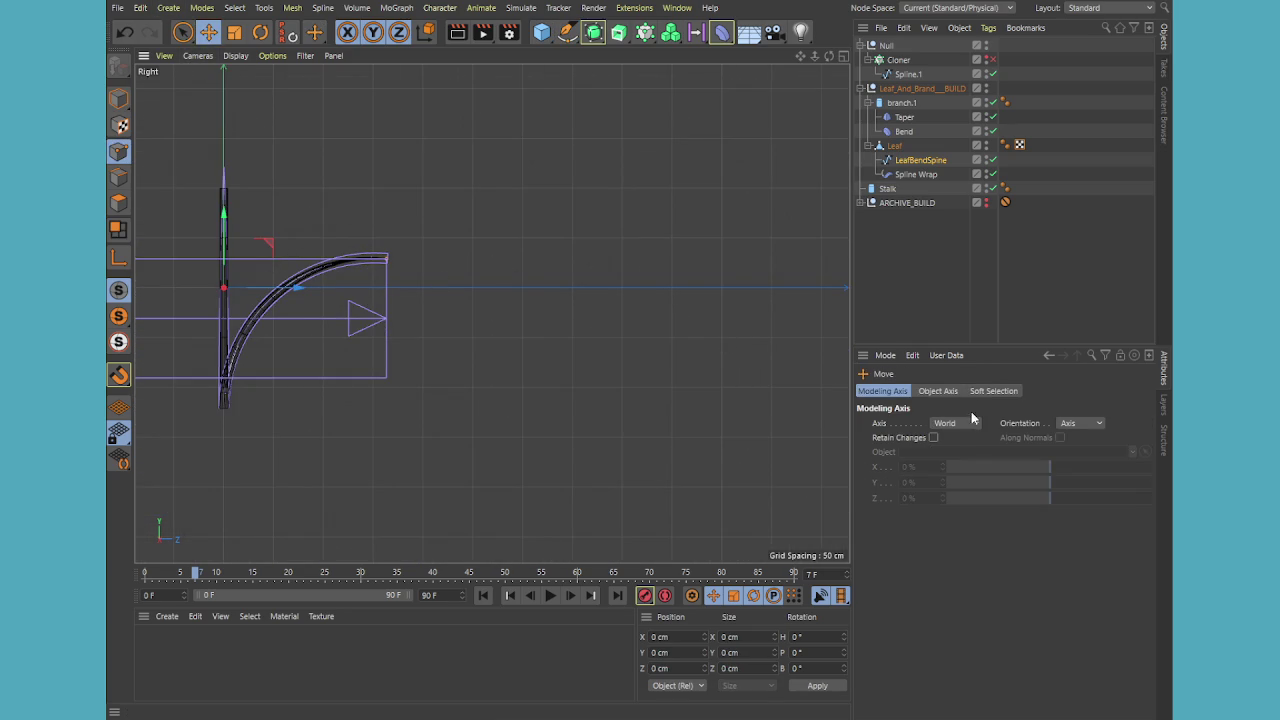
Set Modeling Axis to Selected and fine-tune the end point's height and depth
left_click(955, 423)
left_click(964, 466)
scroll(376, 300, "up", 5)
scroll(376, 303, "up", 2)
scroll(394, 420, "up", 1)
scroll(374, 366, "up", 1)
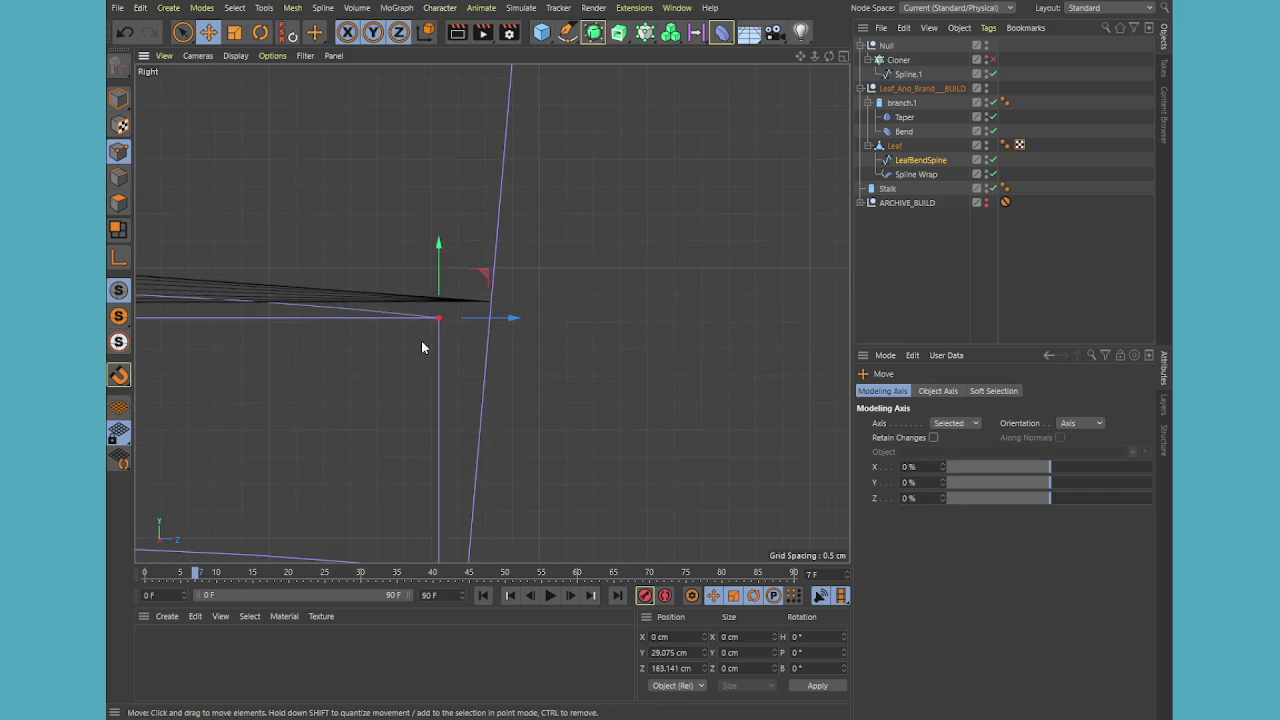
scroll(423, 346, "up", 1)
left_click_drag(451, 229, 475, 218)
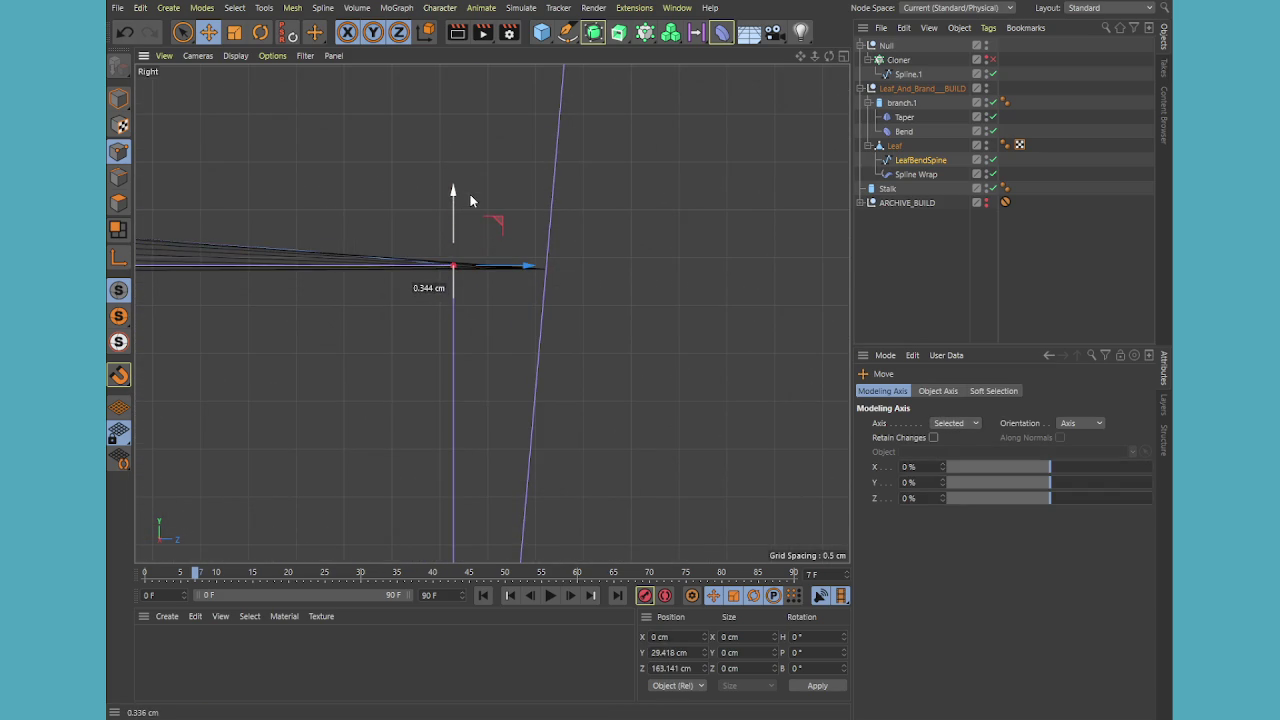
left_click_drag(522, 267, 608, 280)
left_click_drag(538, 207, 540, 210)
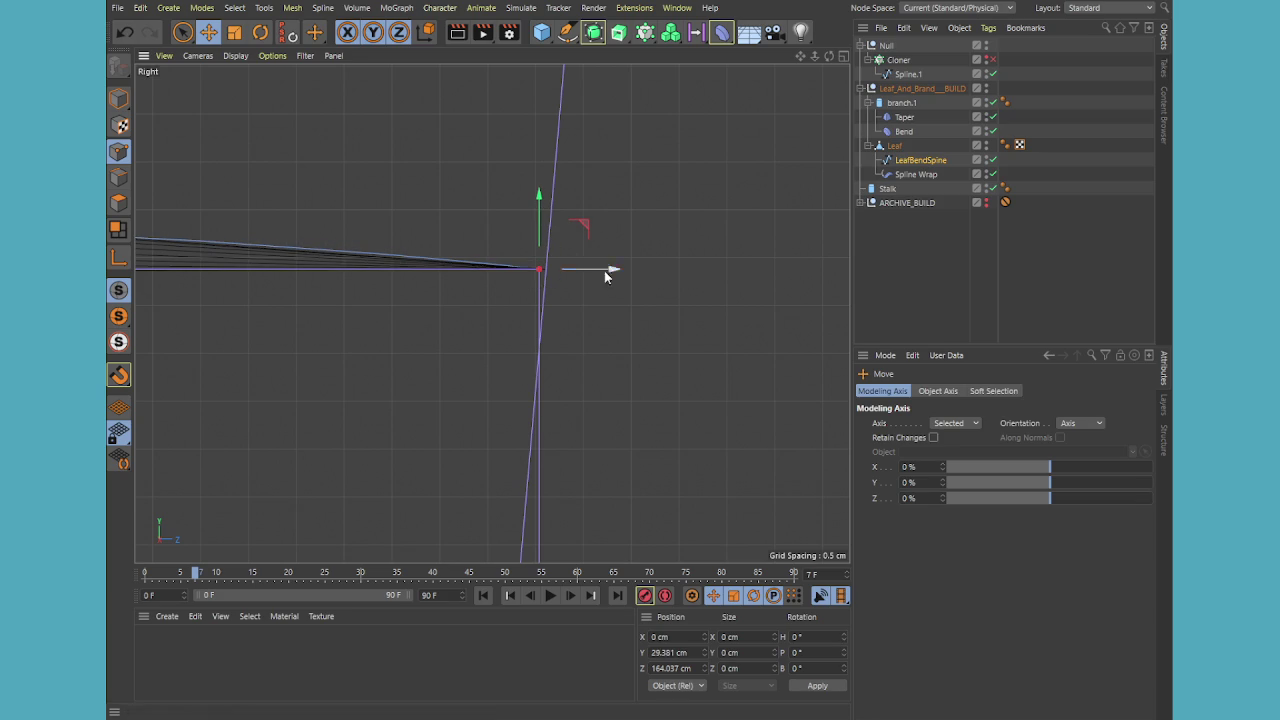
left_click_drag(615, 277, 578, 270)
left_click_drag(507, 238, 470, 282)
Pan to show the whole curved leaf and nudge another bend-spline point in height and depth
scroll(425, 352, "down", 3)
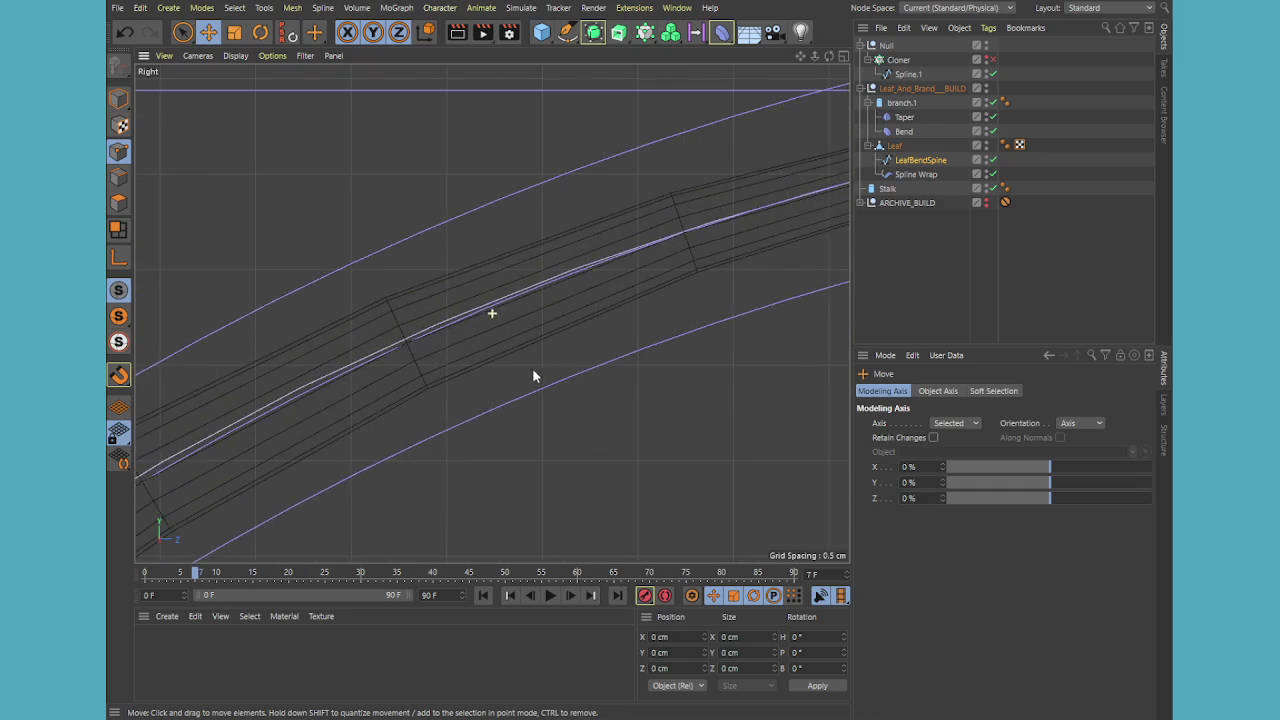
key("space")
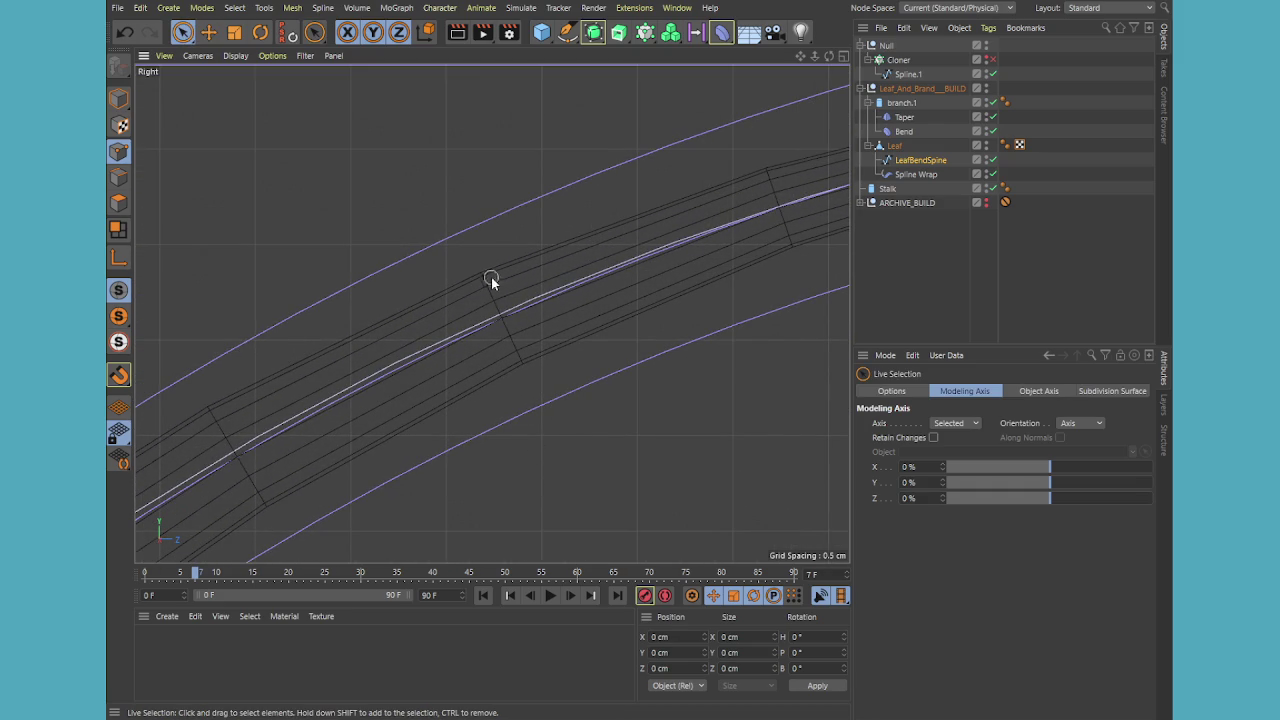
scroll(495, 330, "down", 5)
scroll(466, 363, "down", 5)
middle_click_drag(471, 457, 551, 349, "alt")
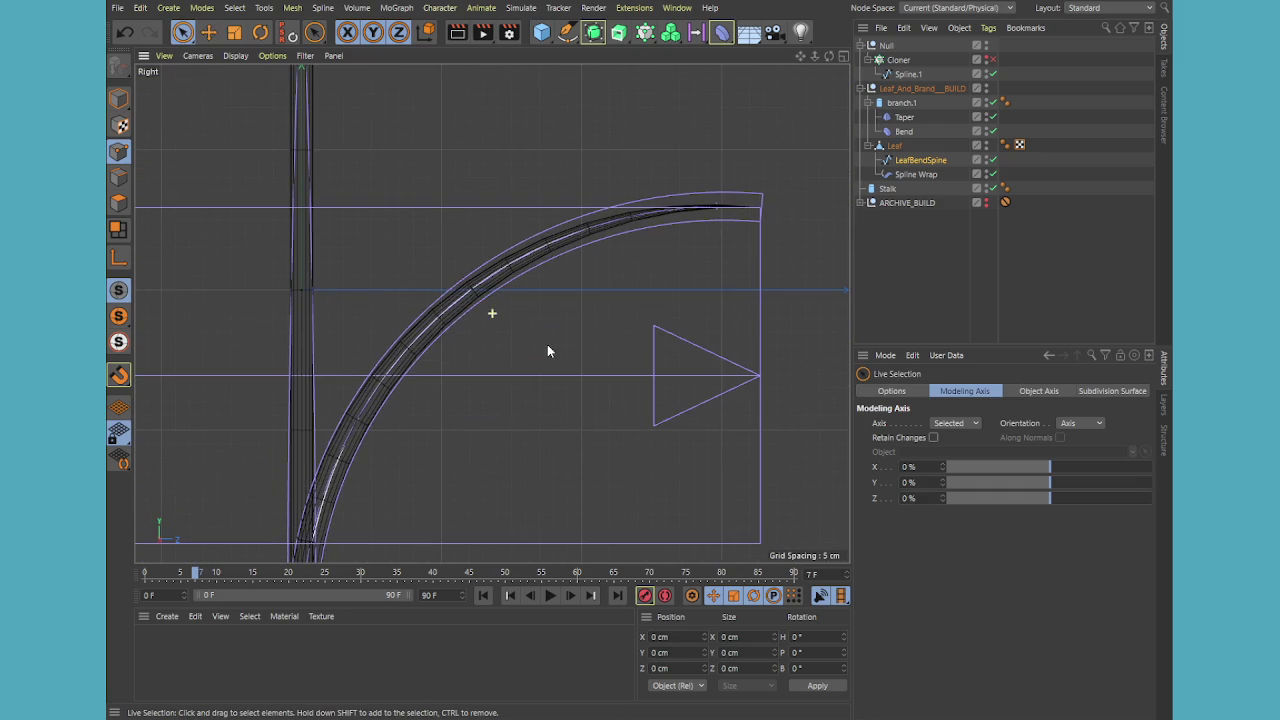
left_click(468, 285)
scroll(469, 295, "up", 3)
scroll(469, 295, "up", 2)
scroll(469, 295, "up", 2)
scroll(457, 280, "up", 2)
mouse_move(503, 218)
left_mouse_down()
mouse_move(513, 230)
mouse_move(500, 228)
mouse_move(494, 286)
left_mouse_up()
scroll(490, 330, "down", 3)
scroll(510, 400, "down", 2)
Deselect the point and return to a maximized perspective view, keeping the previous selection
left_click(543, 452)
scroll(550, 480, "down", 3)
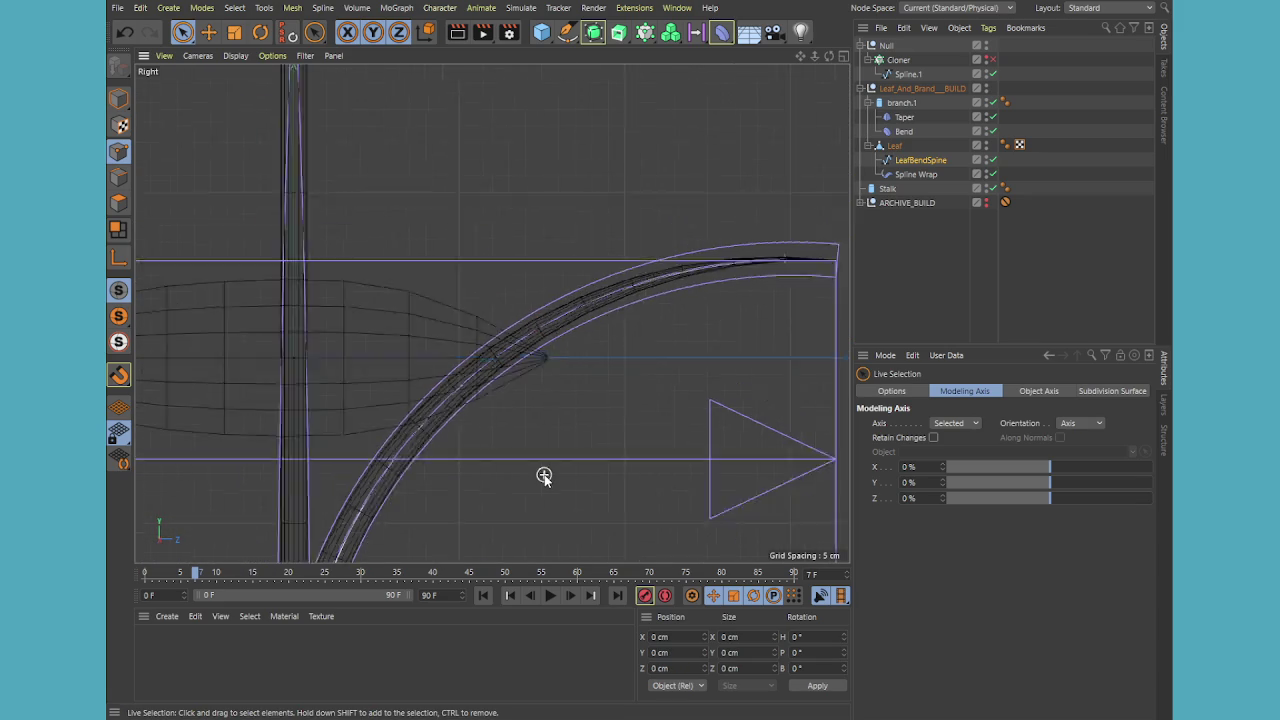
scroll(416, 450, "up", 5)
scroll(416, 450, "up", 2)
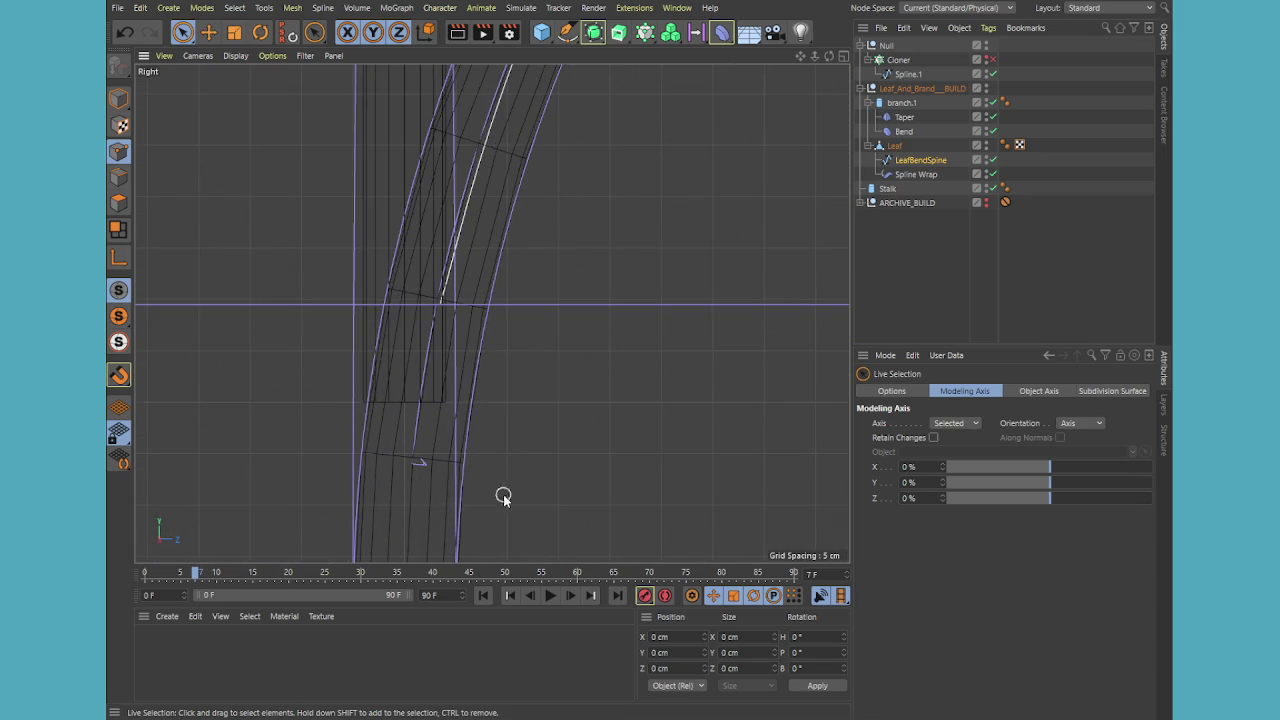
middle_click(511, 451)
middle_click(354, 251)
left_click(887, 305)
key("ctrl+z")
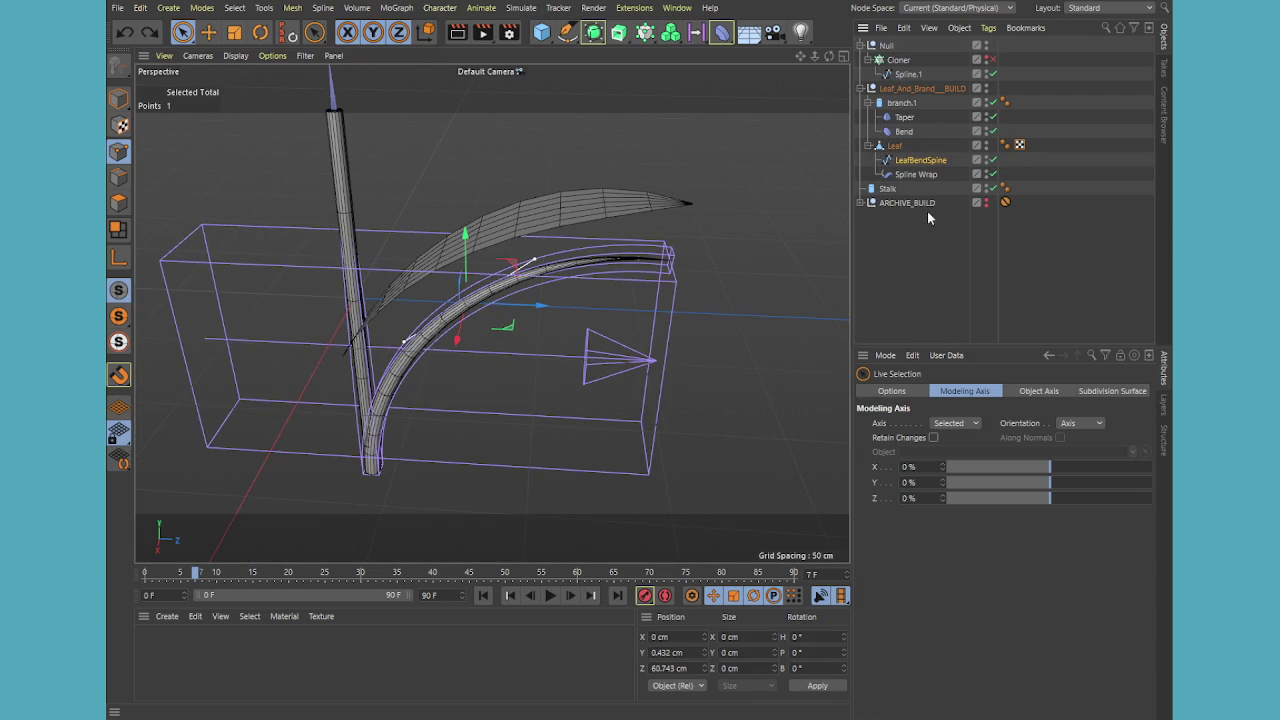
Undo and redo the recent spline edits, then move LeafBendSpline out of the Leaf group
key("ctrl+z")
key("ctrl+z")
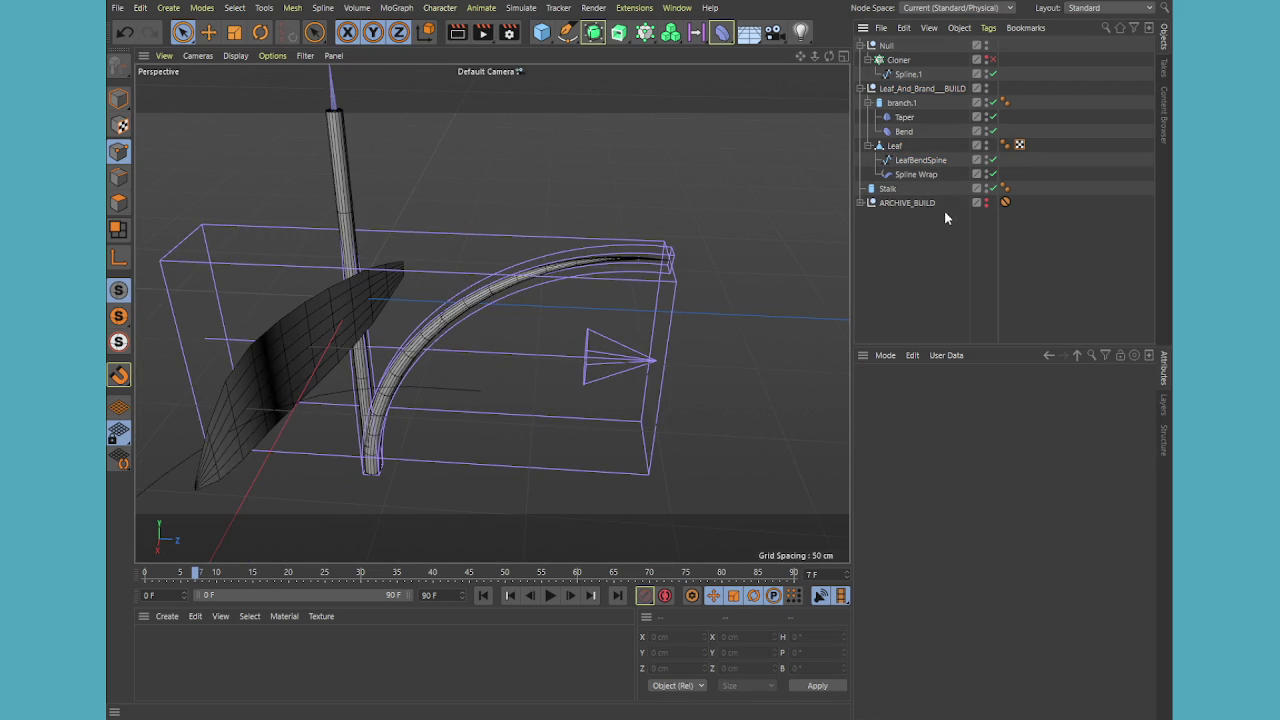
key("ctrl+z")
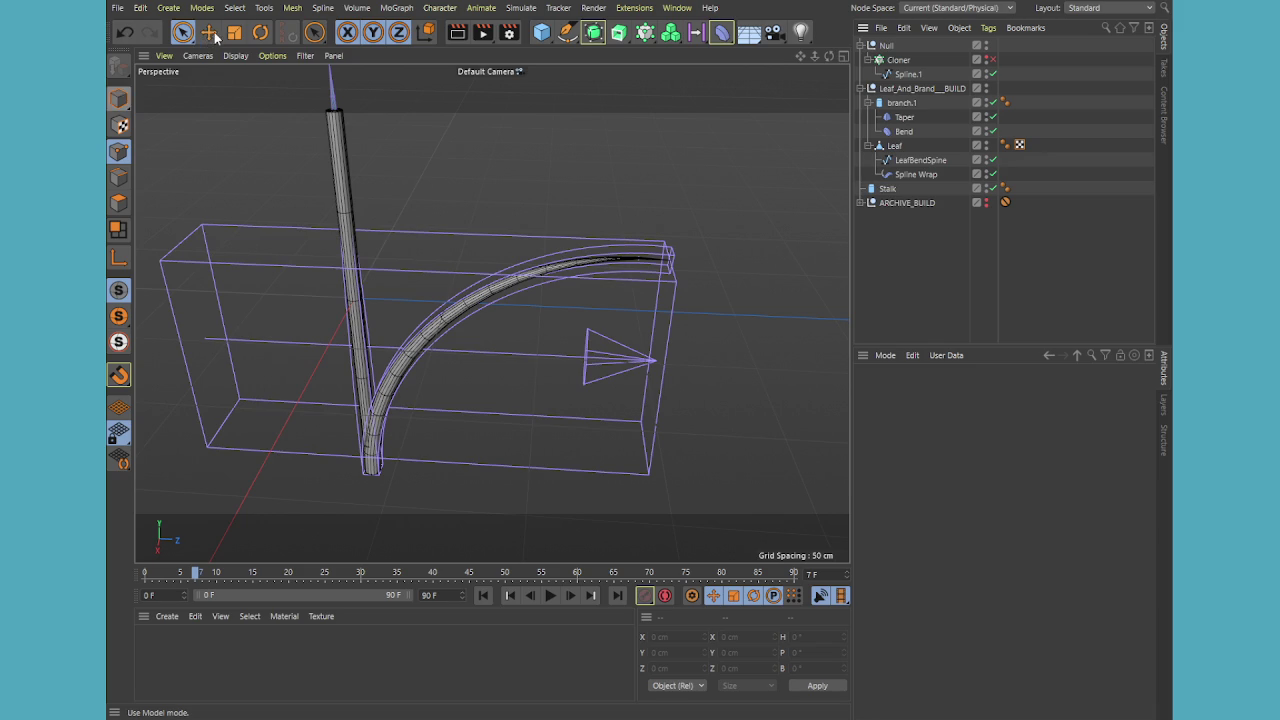
left_click(209, 32)
key("ctrl+z")
key("ctrl+z")
key("ctrl+y")
key("ctrl+y")
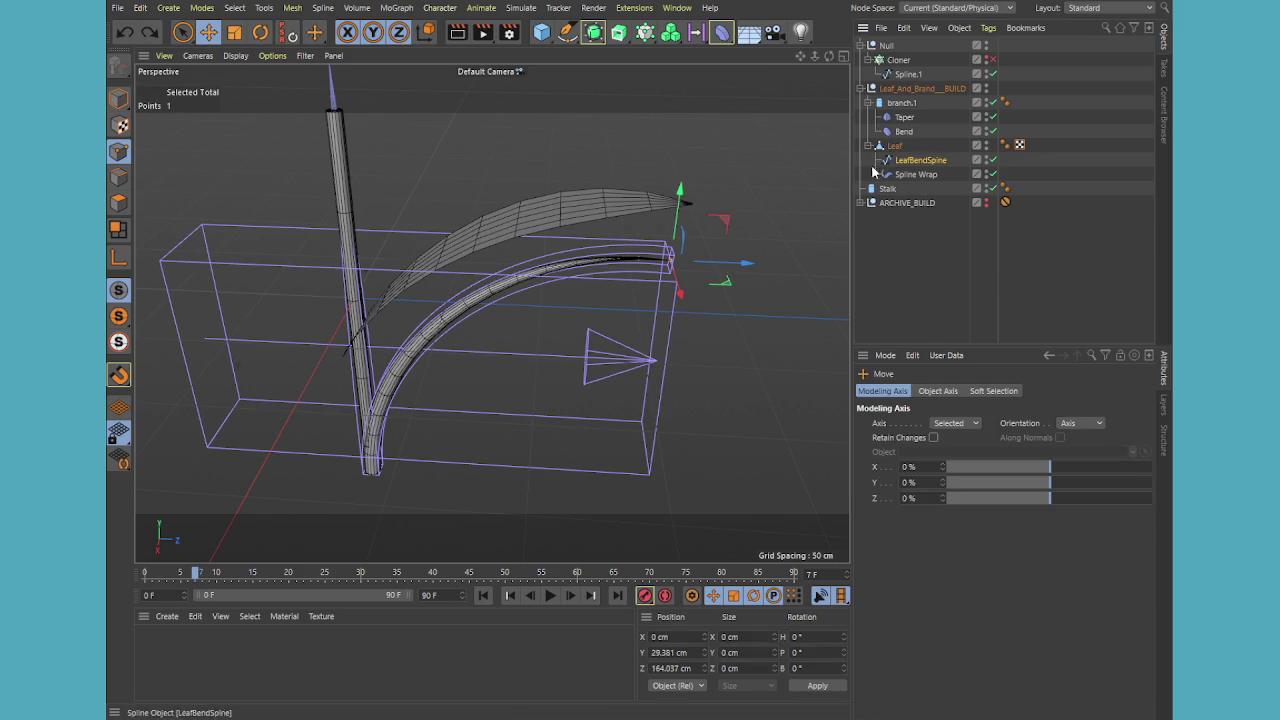
key("ctrl+z")
left_click(126, 93)
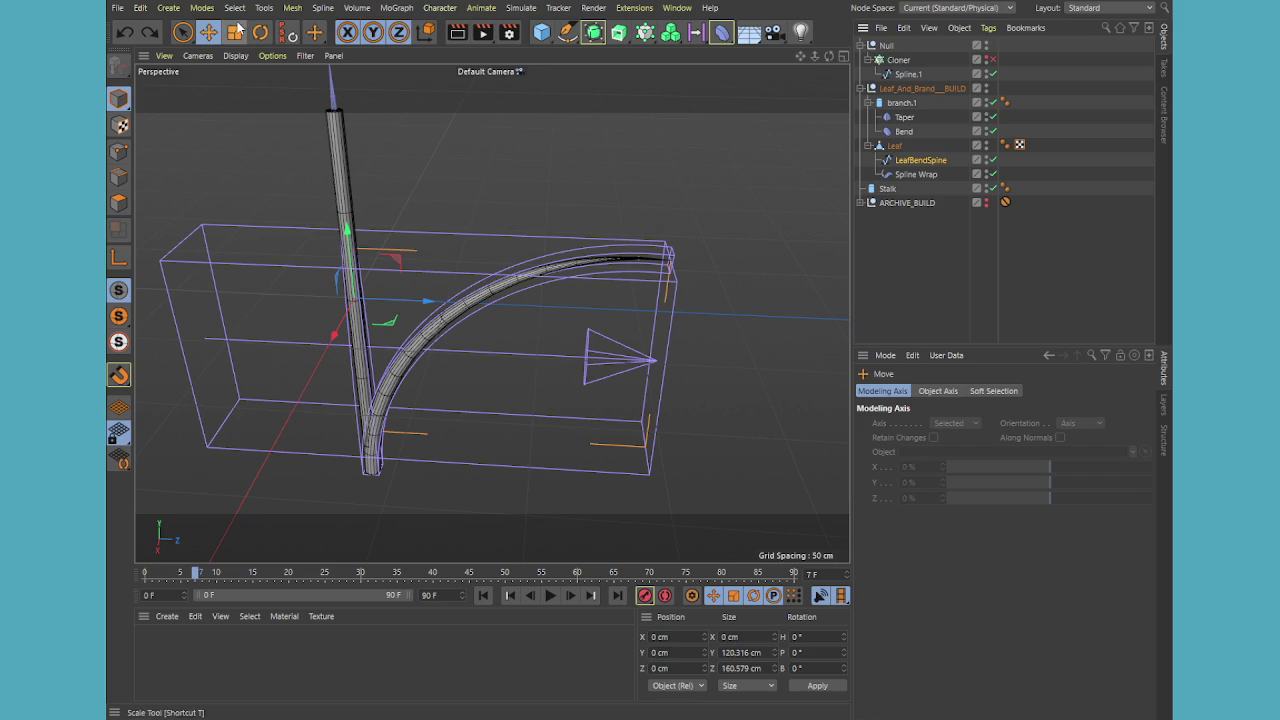
left_click(920, 162)
left_click_drag(914, 165, 908, 218)
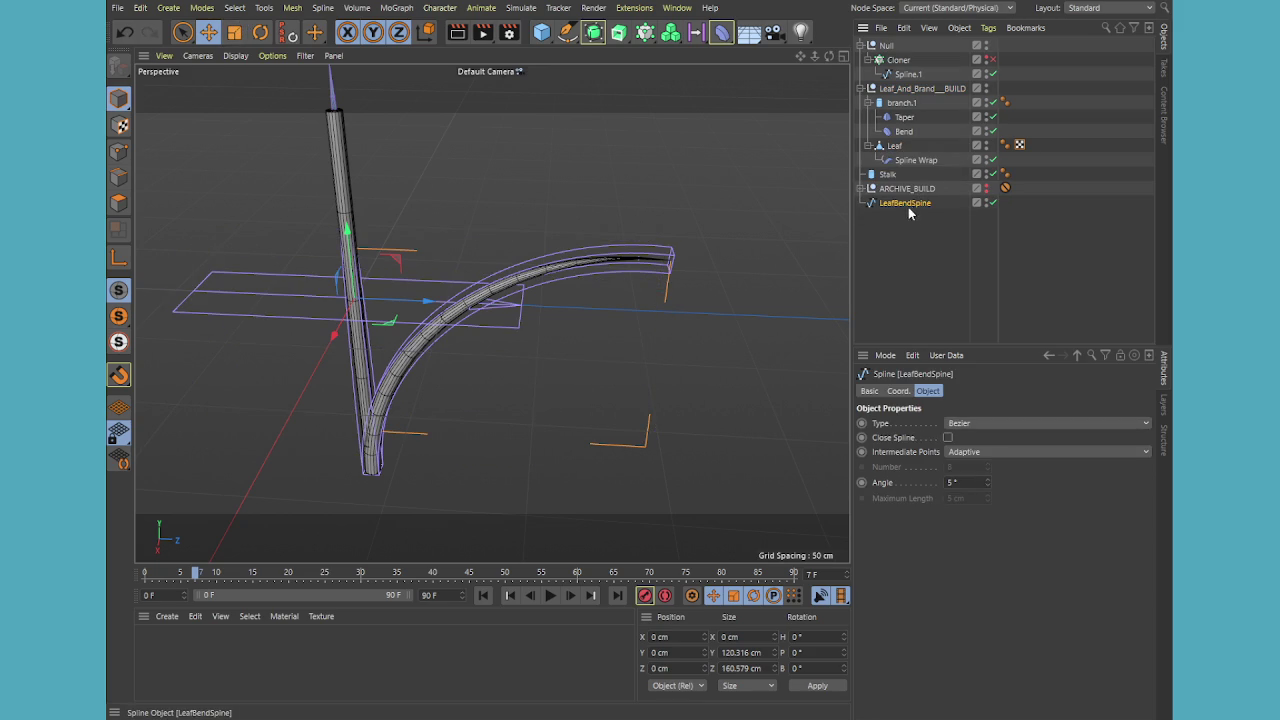
Maximize the Right view, frame the whole scene, and reselect LeafBendSpline in Model mode
middle_click(544, 289)
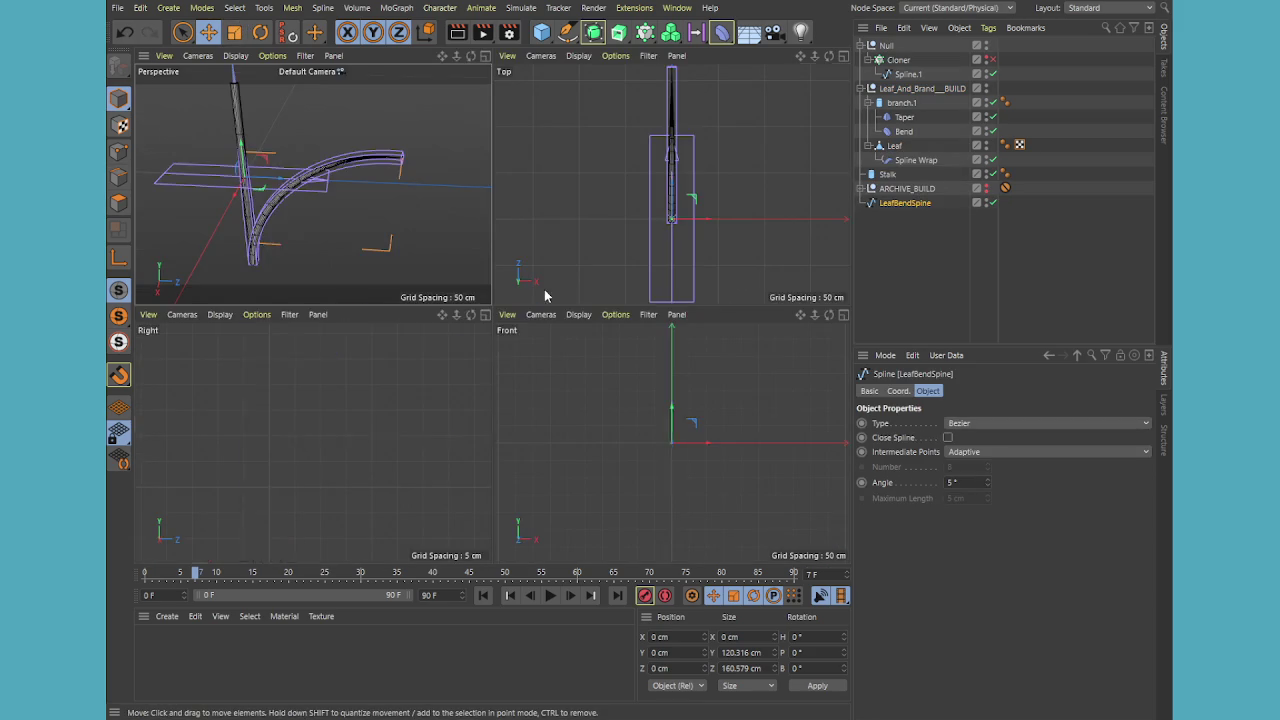
middle_click(640, 216)
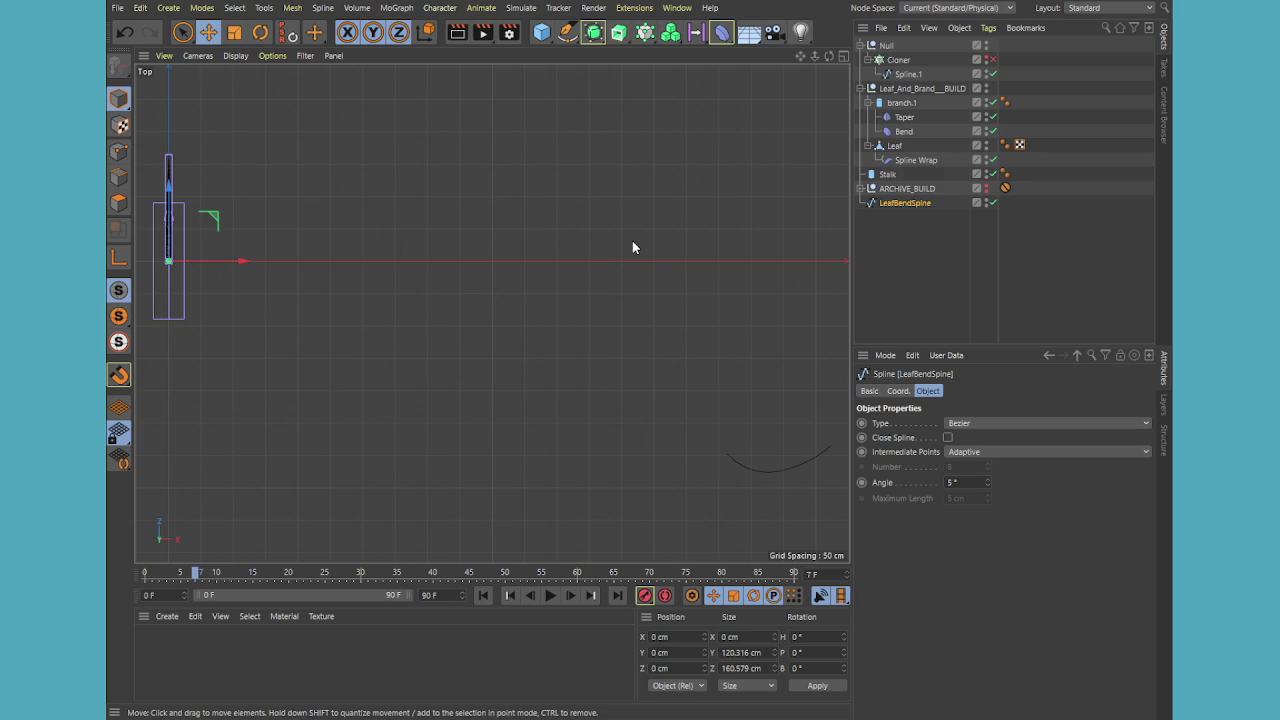
middle_click(632, 247)
middle_click(430, 330)
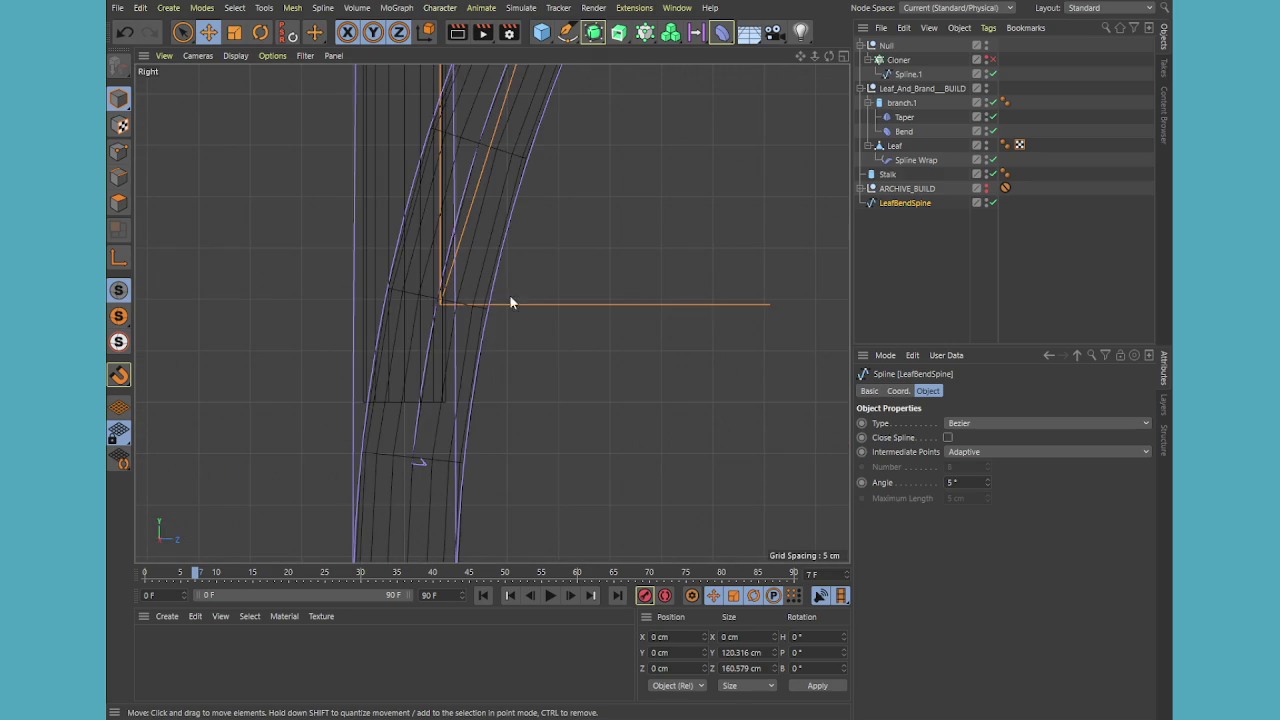
key("h")
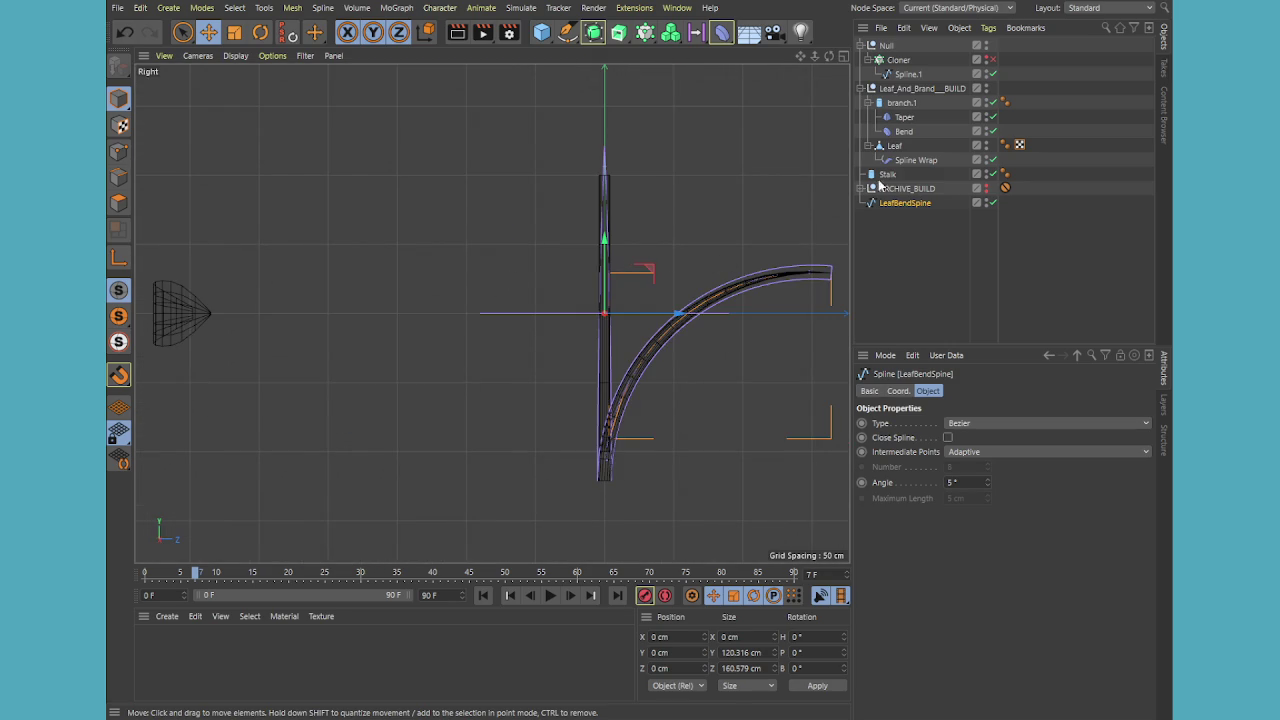
left_click(933, 215)
left_click(905, 208)
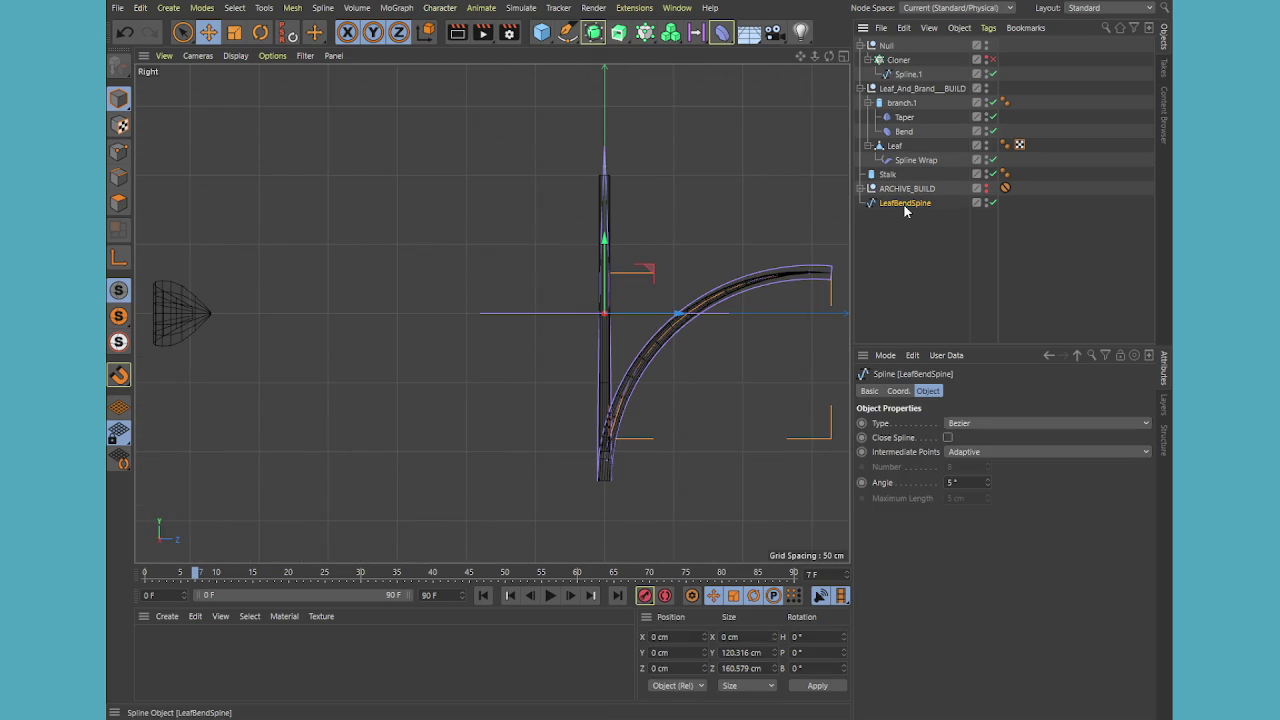
left_click(118, 202)
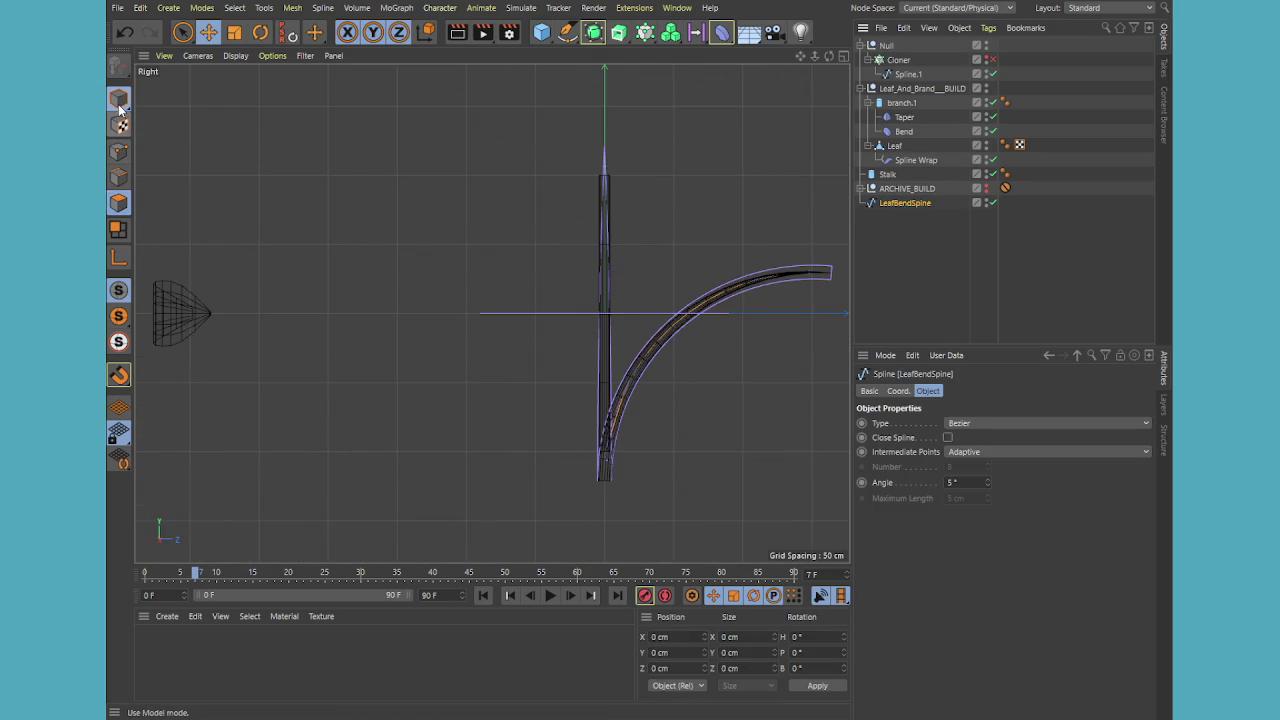
left_click(118, 104)
Place LeafBendSpline at the end of the object list and view the Leaf's Spline Wrap settings
left_click(959, 268)
left_click_drag(895, 203, 905, 160)
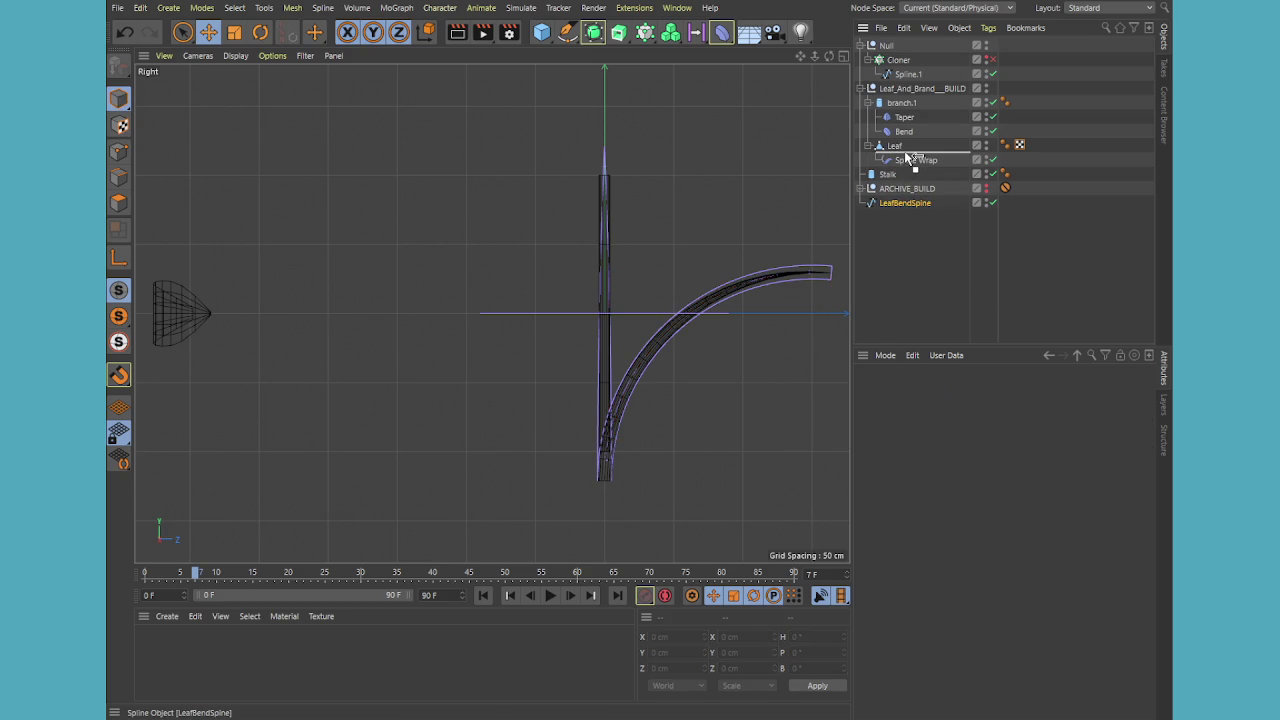
left_click_drag(903, 243, 903, 243)
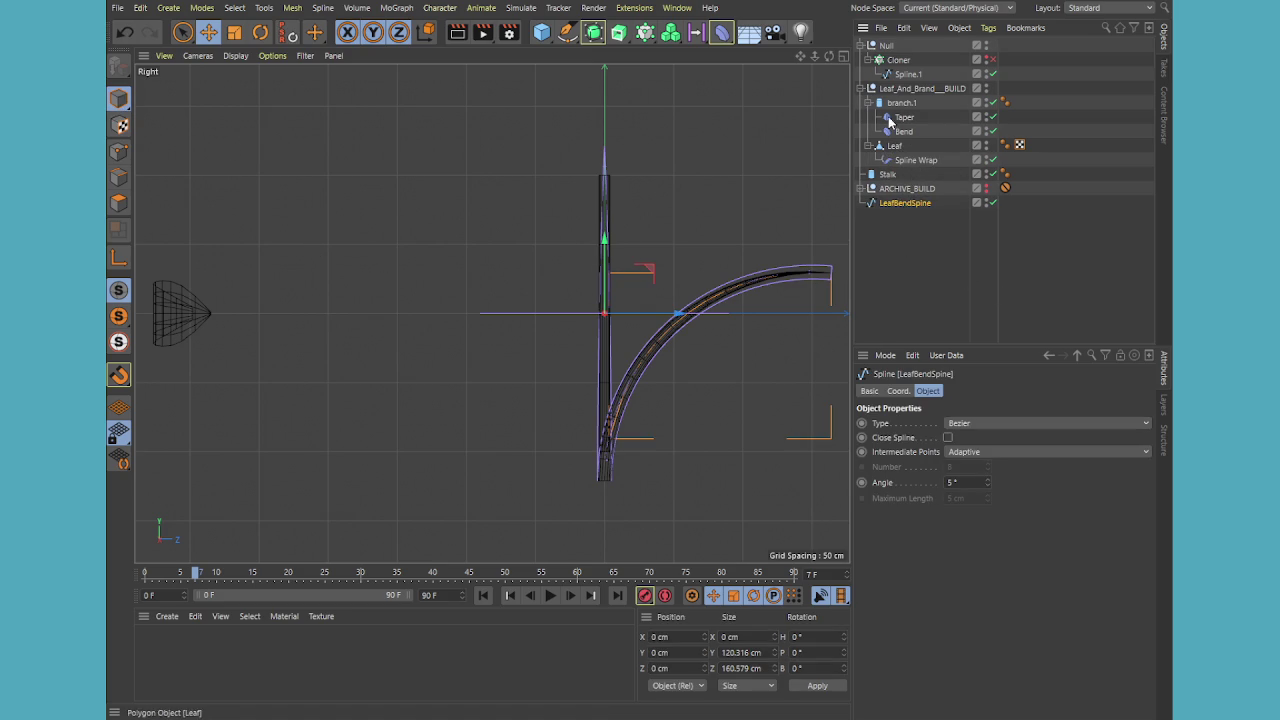
left_click(914, 161)
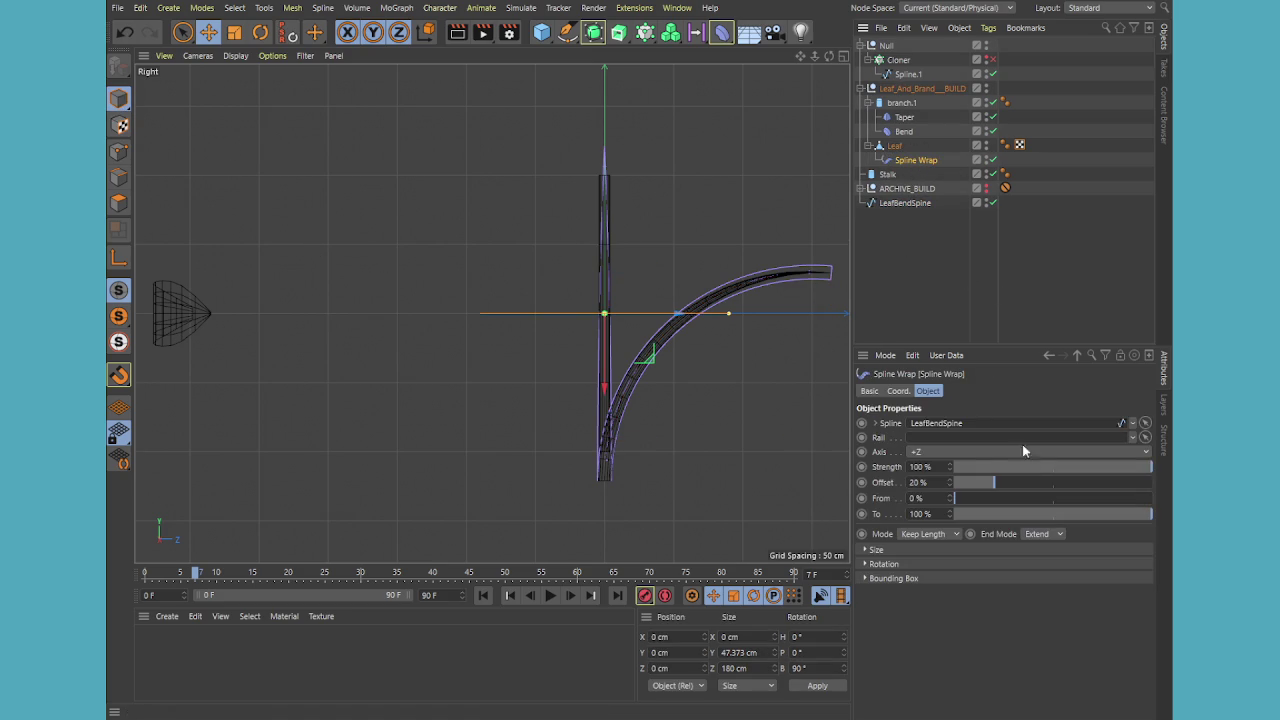
Scroll through the Spline Wrap Axis options, then maximize the Perspective view
scroll(935, 451, "up", 1)
scroll(935, 451, "down", 1)
scroll(935, 451, "down", 1)
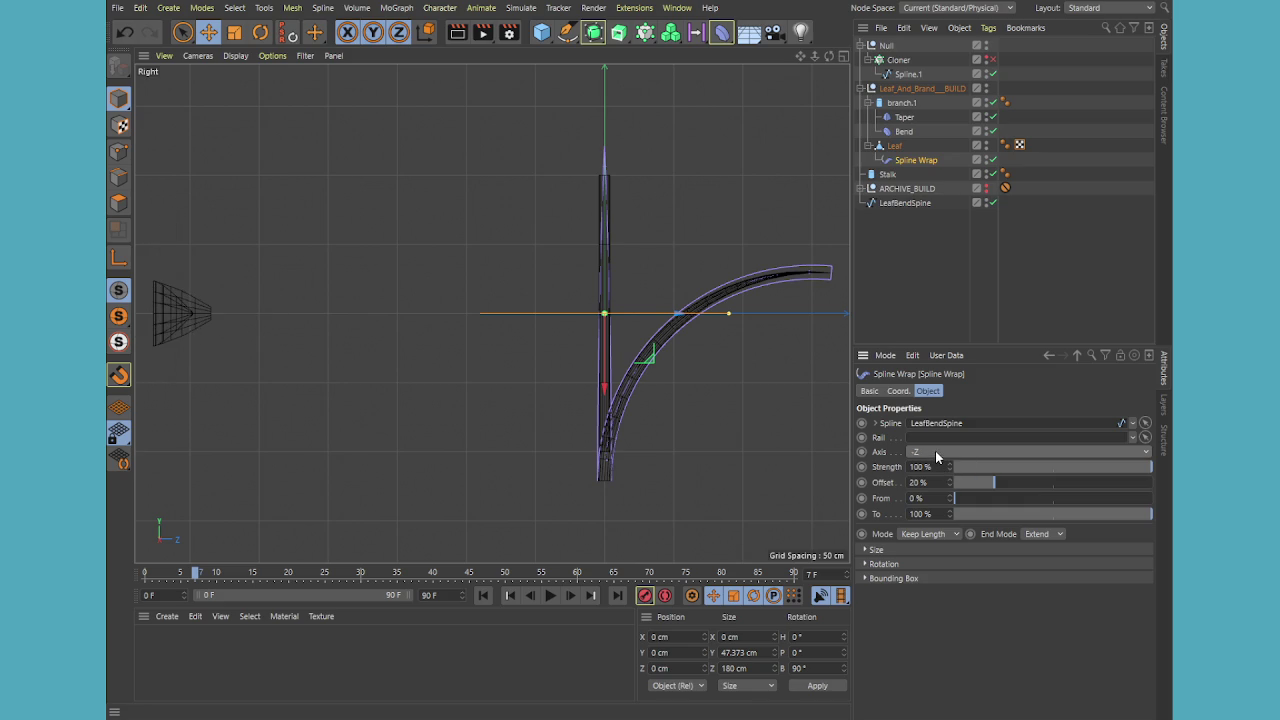
scroll(935, 451, "up", 1)
scroll(935, 450, "up", 1)
scroll(935, 450, "up", 3)
scroll(935, 450, "down", 3)
middle_click(539, 264)
middle_click(393, 221)
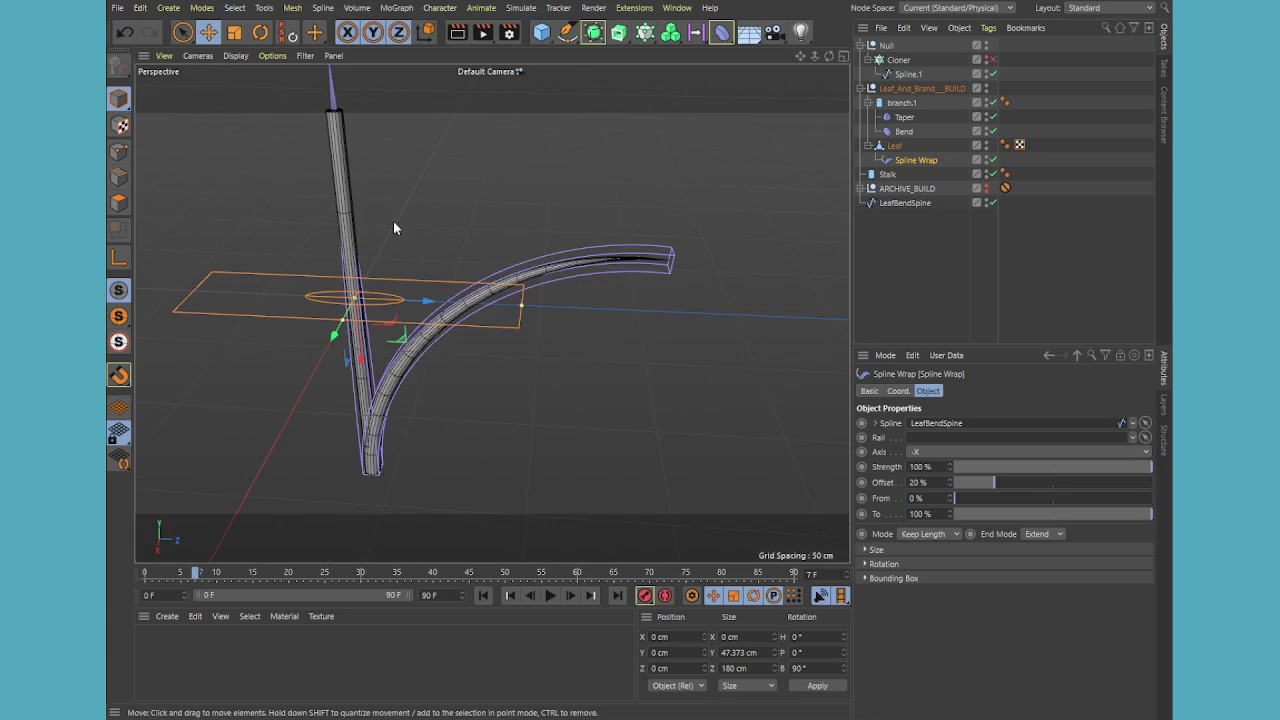
Move Leaf and its Spline Wrap below LeafBendSpine, then nest LeafBendSpine inside Leaf
left_click(900, 204)
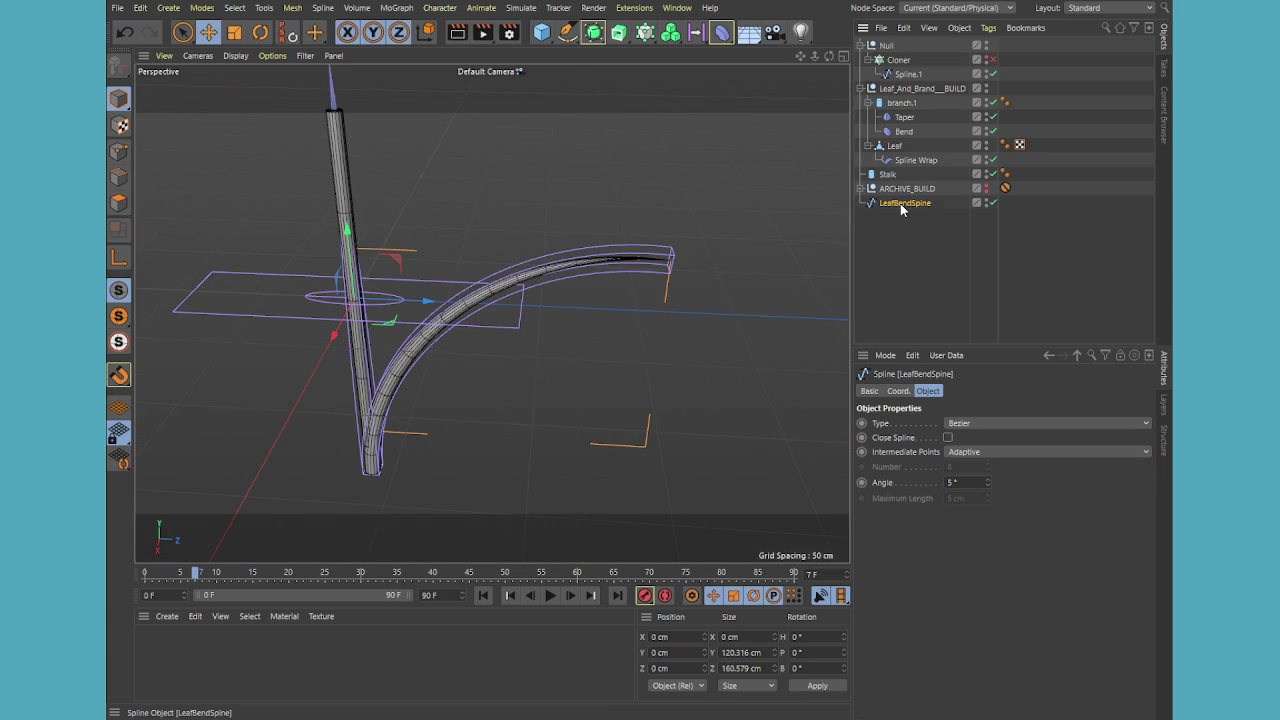
left_click_drag(900, 203, 890, 148)
left_click(891, 147)
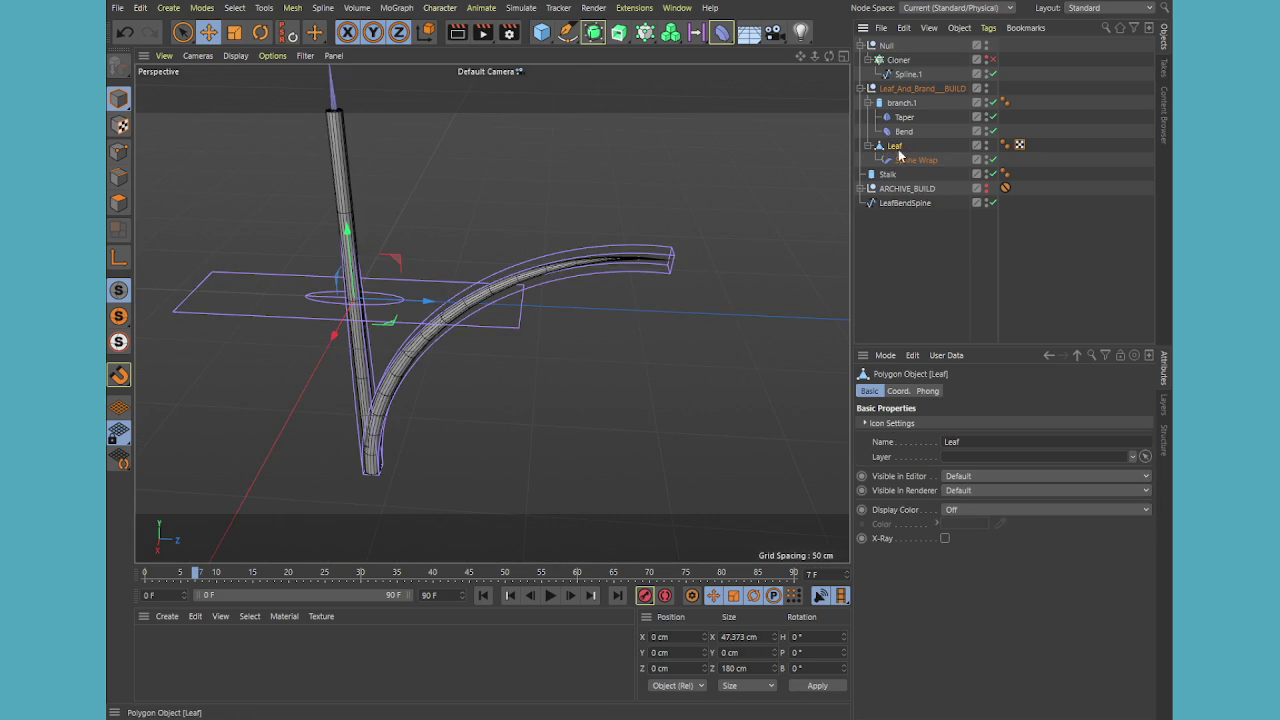
left_click_drag(893, 158, 894, 316)
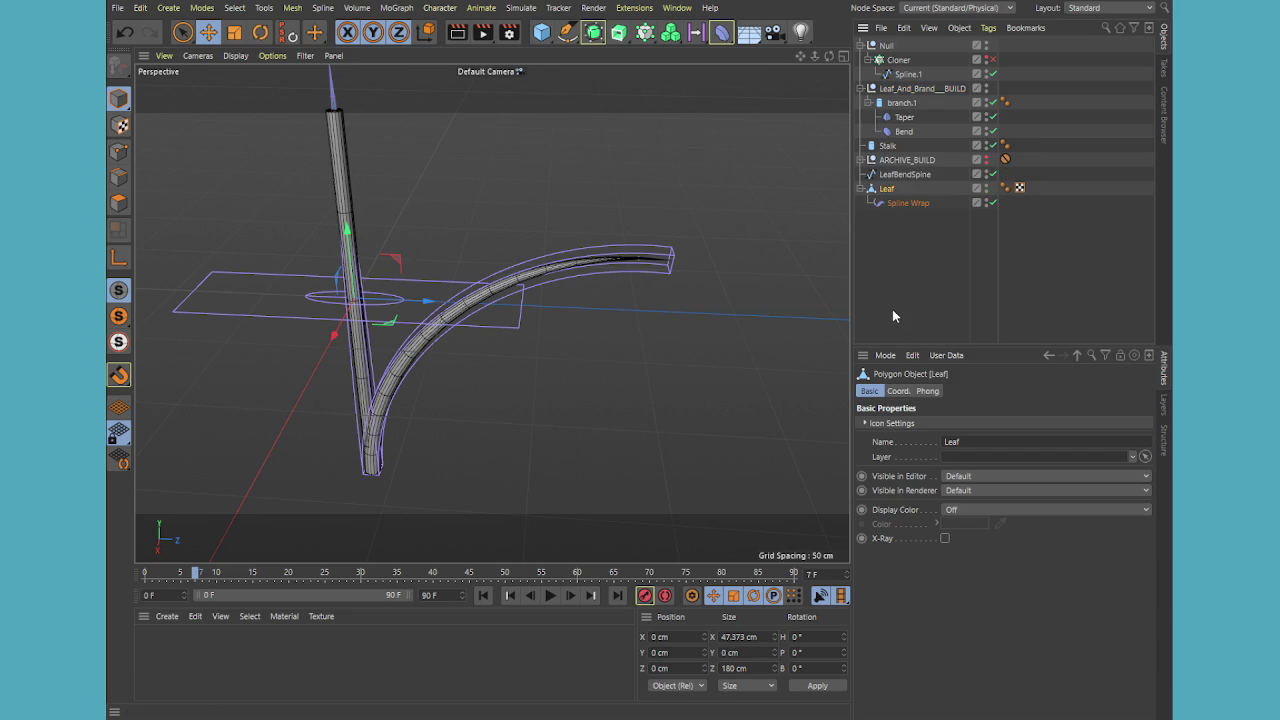
left_click_drag(904, 174, 906, 204)
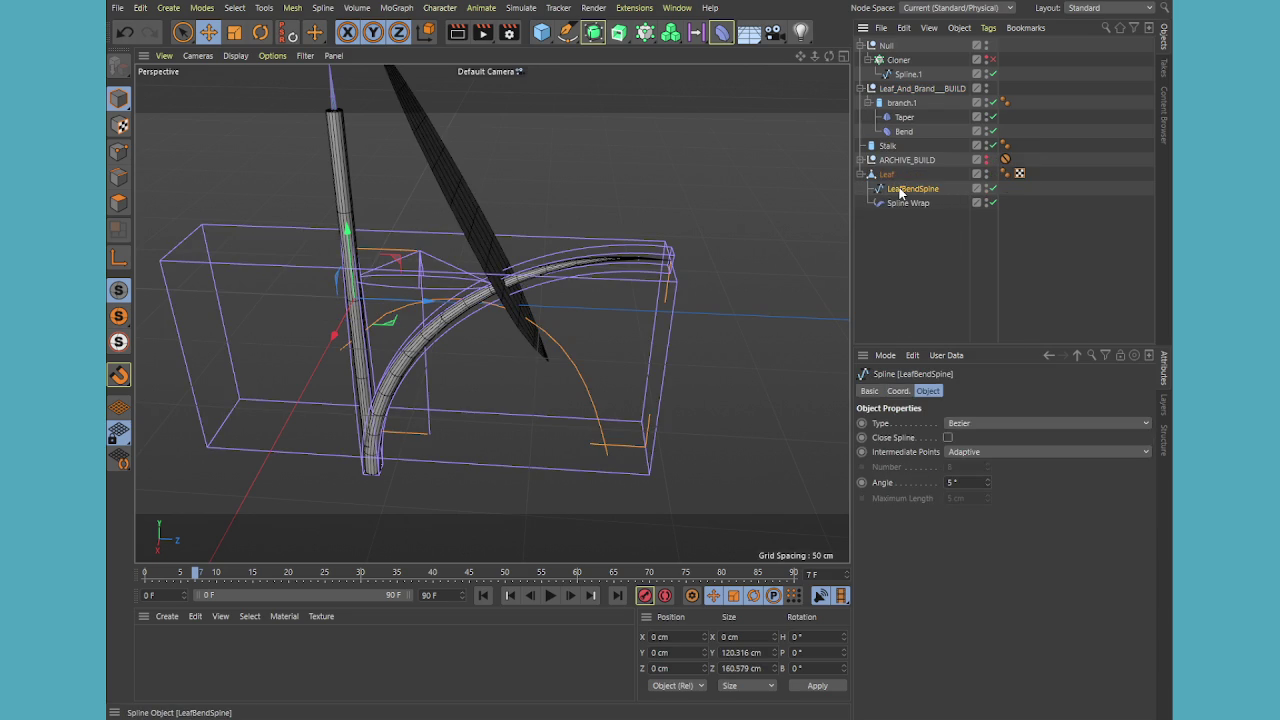
Move LeafBendSpine back out to sit directly below Leaf, leaving Spline Wrap as its only child
left_click(905, 206)
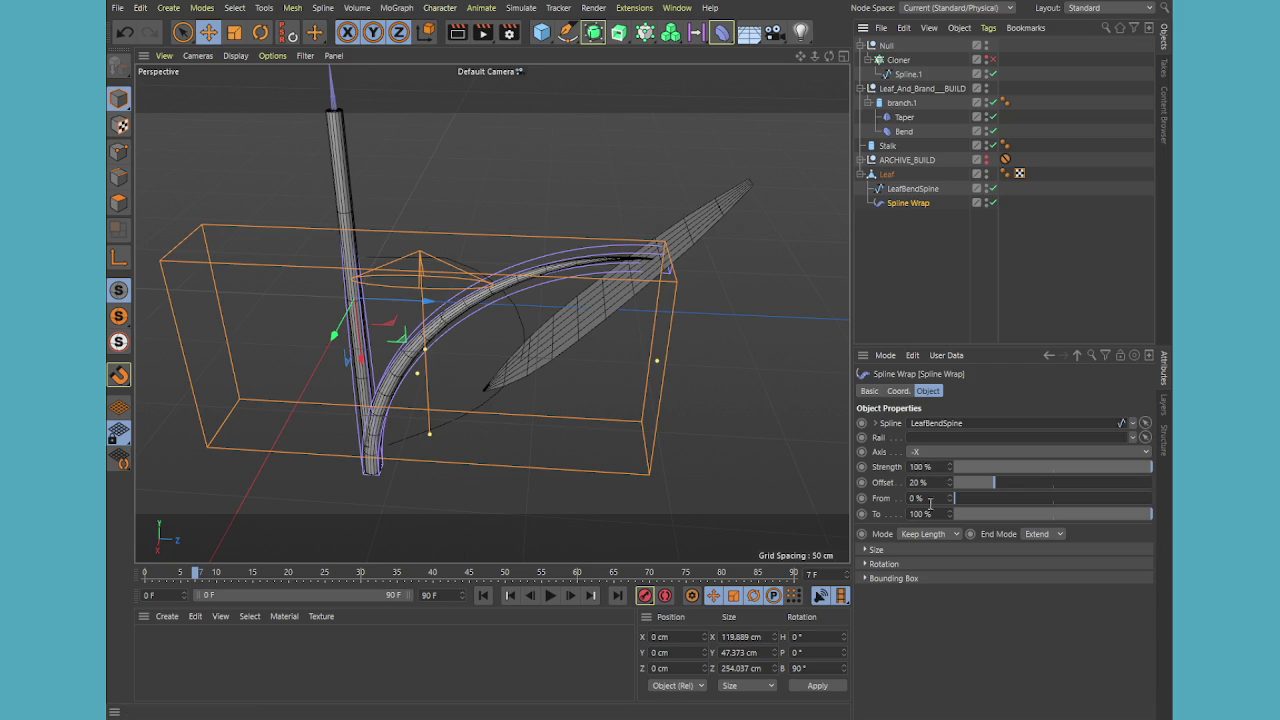
scroll(919, 455, "down", 1)
scroll(919, 455, "down", 1)
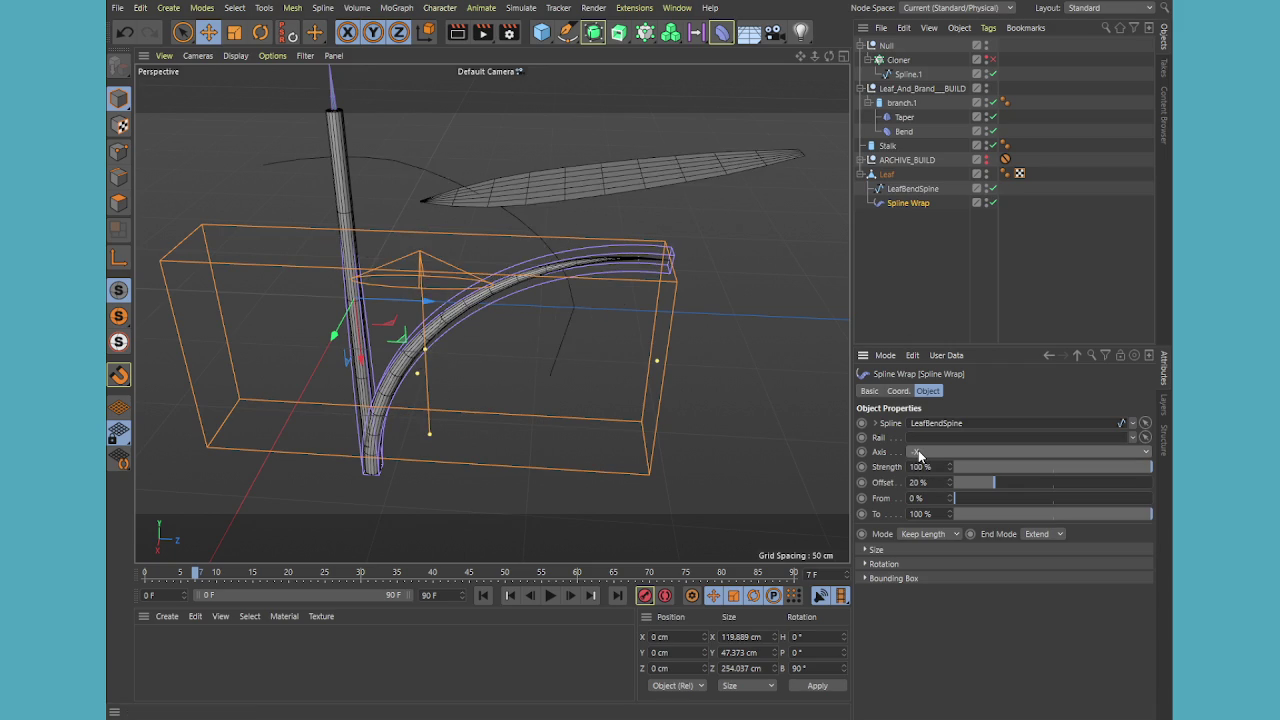
scroll(919, 455, "down", 1)
scroll(918, 452, "down", 1)
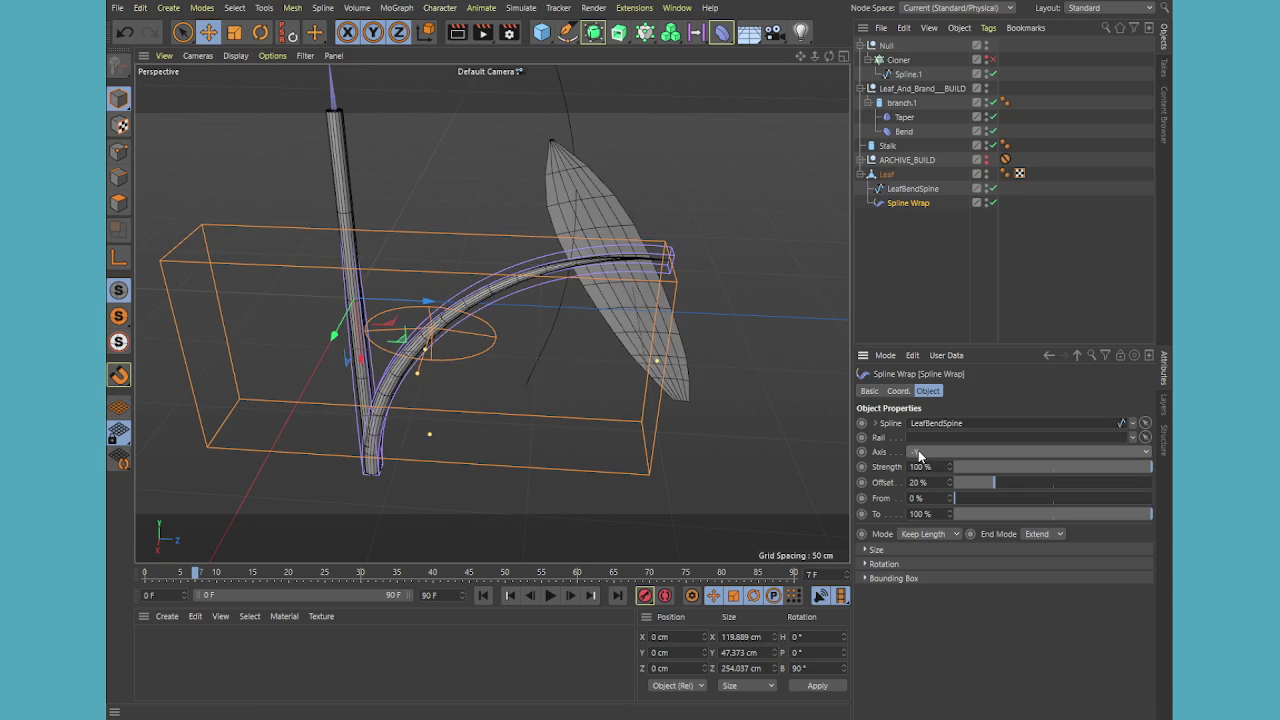
scroll(918, 452, "down", 1)
left_click_drag(901, 192, 918, 210)
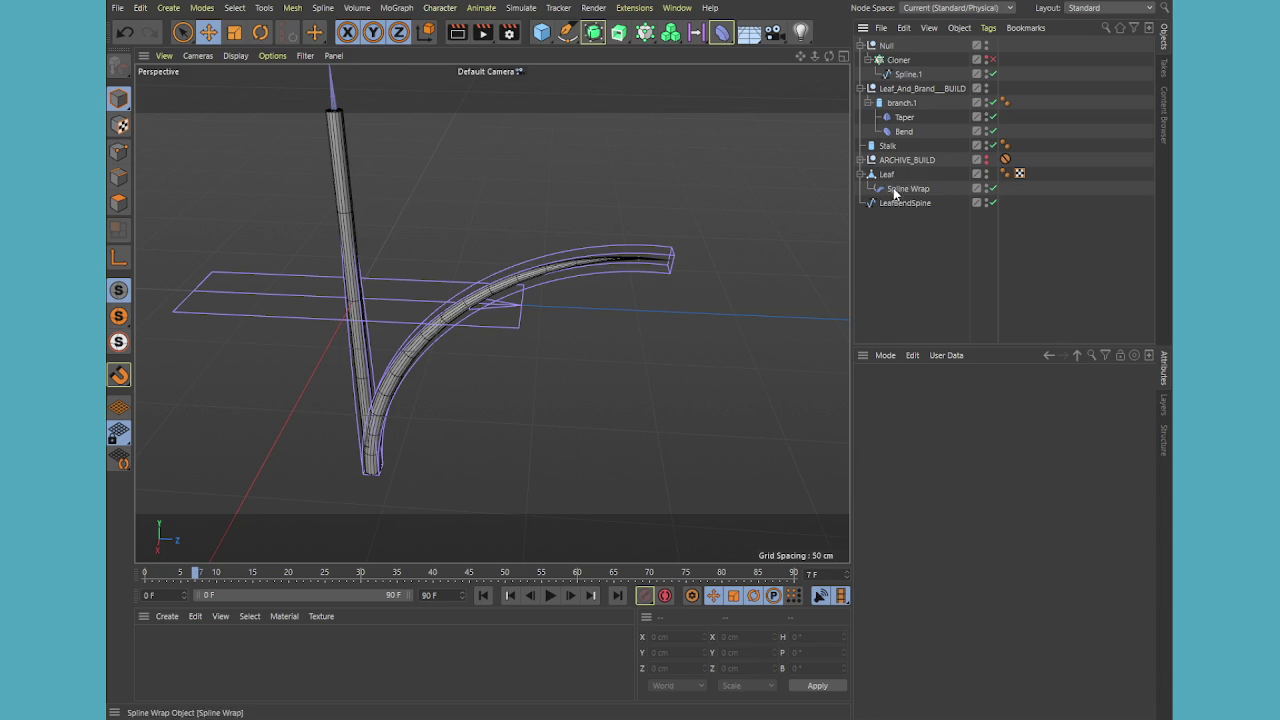
left_click(903, 189)
Assign LeafBendSpine as the Spline Wrap's spline with a 0% Offset
left_click_drag(963, 386, 948, 428)
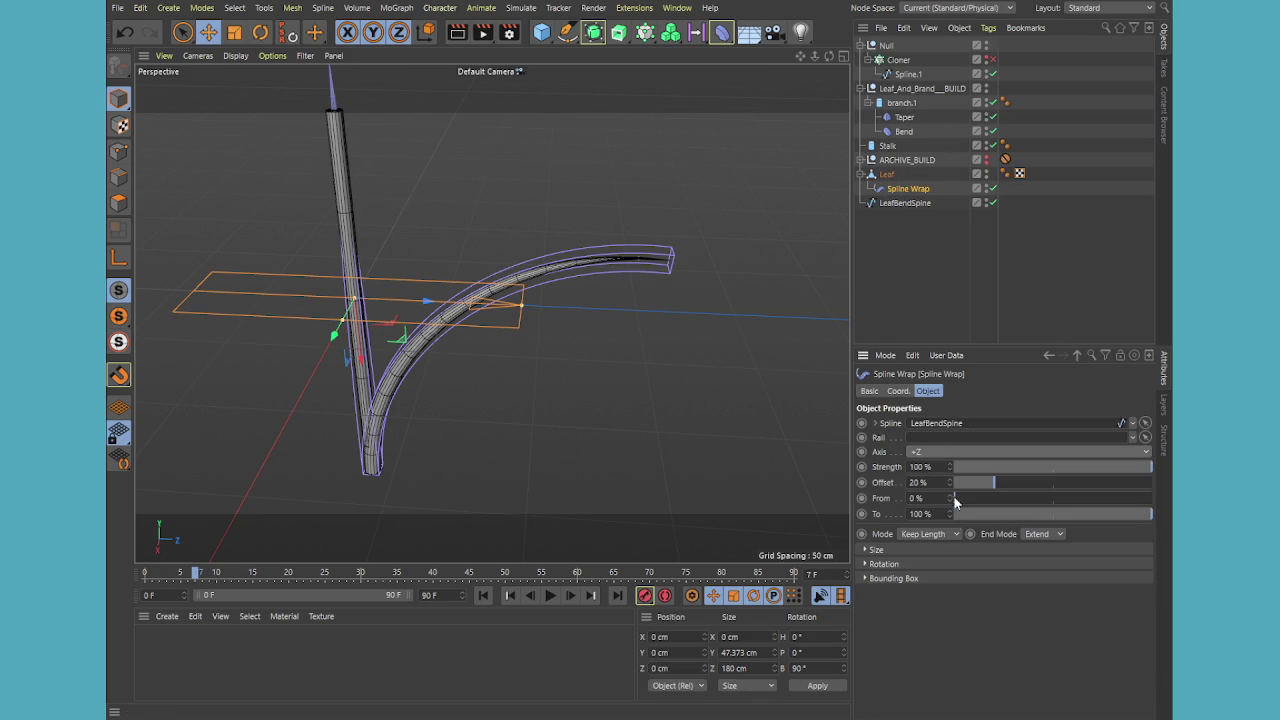
type("0")
key("Return")
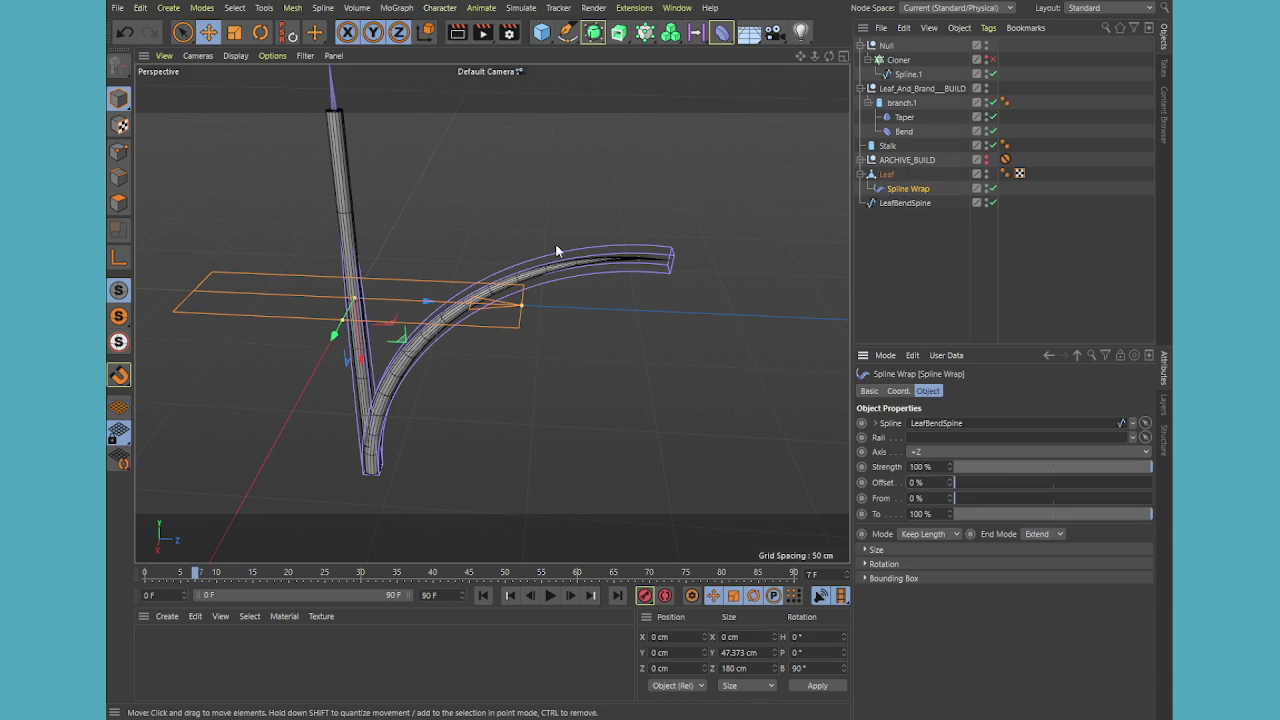
scroll(585, 207, "down", 5)
mouse_move(681, 286)
left_mouse_down("alt")
mouse_move(642, 333)
mouse_move(645, 387)
left_mouse_up("alt")
left_click(650, 320)
Replace the Leaf's Spline Wrap with a fresh Spline Wrap deformer under Leaf
left_click(886, 174)
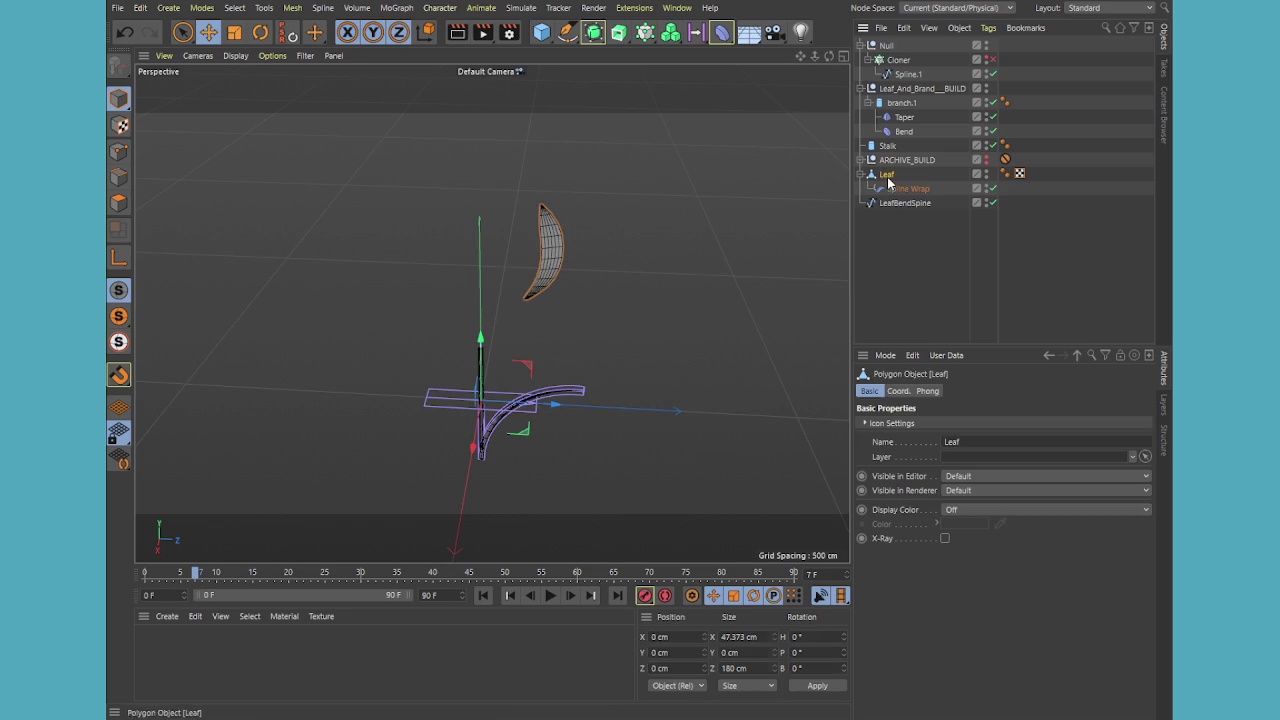
left_click(900, 391)
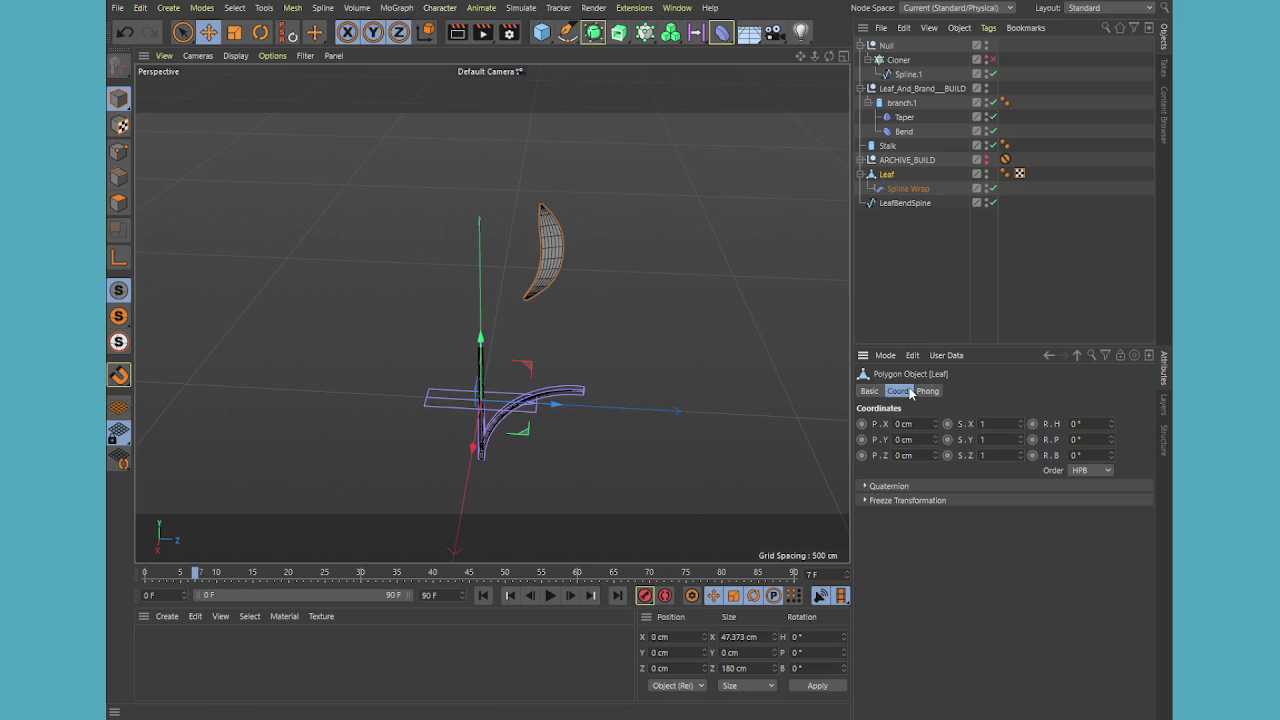
left_click(902, 189)
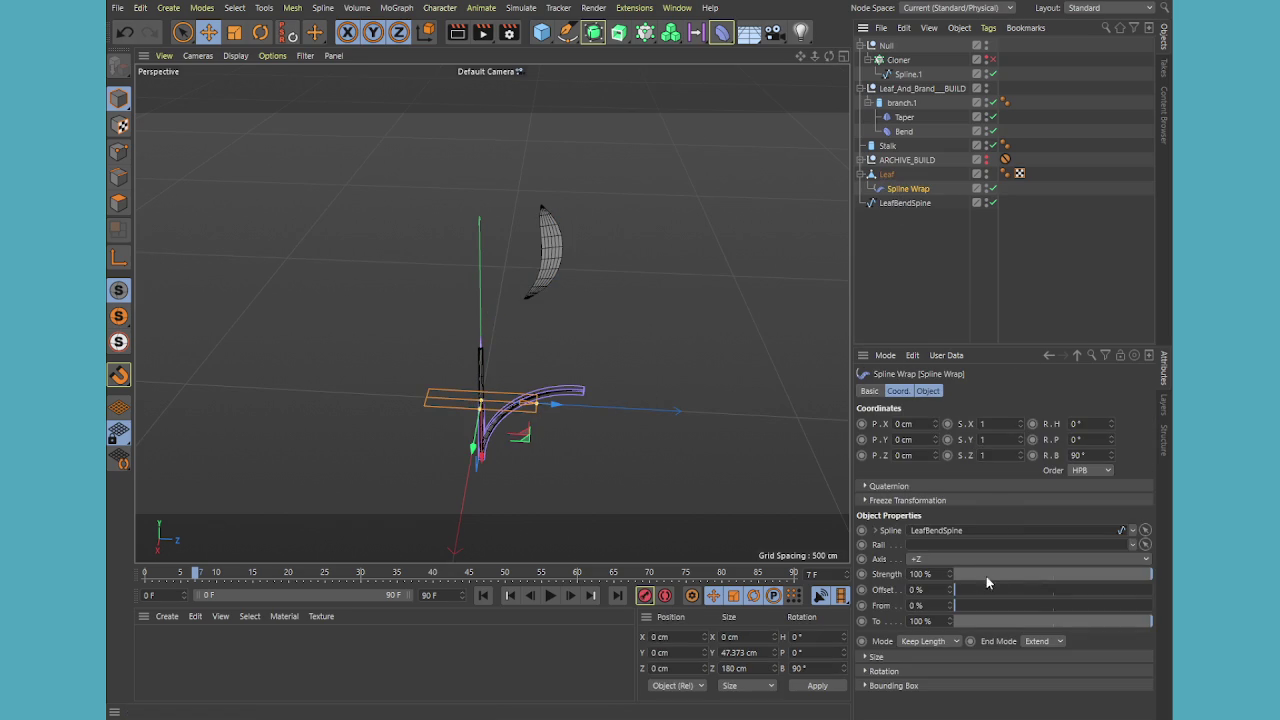
key("Delete")
left_click(887, 175)
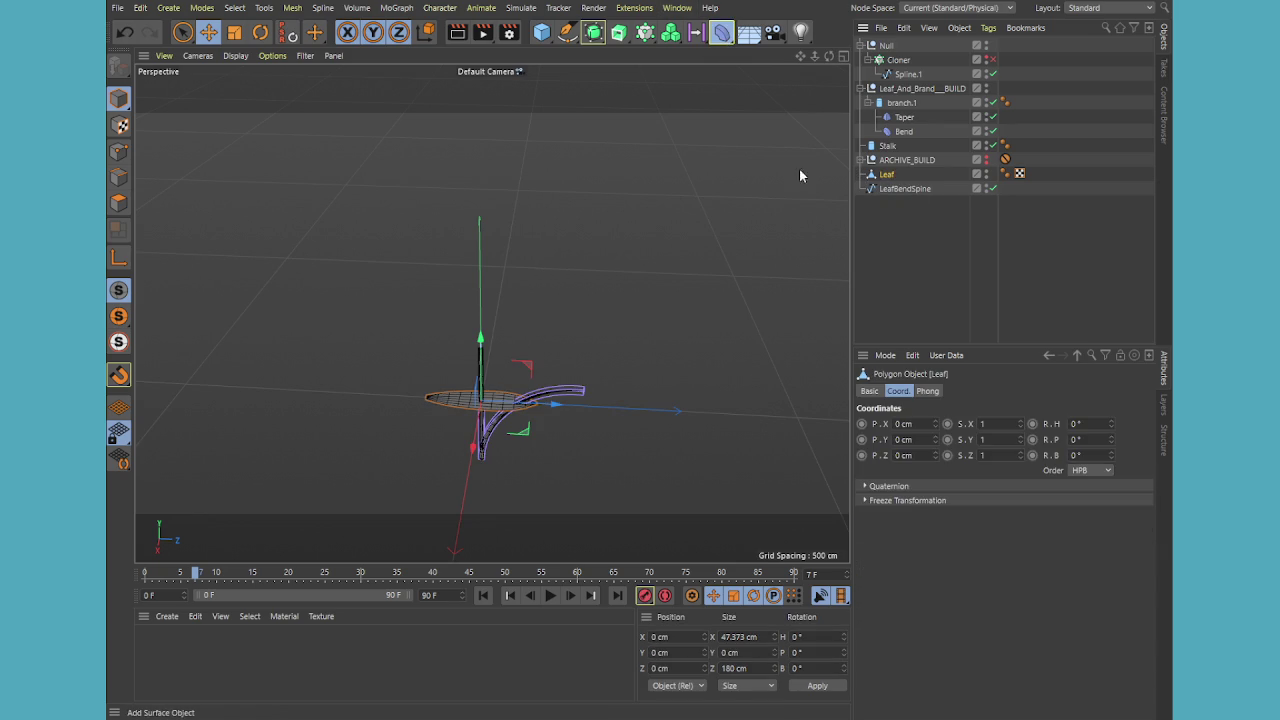
left_click(721, 33)
mouse_move(900, 46)
left_mouse_down()
mouse_move(886, 190)
mouse_move(930, 530)
left_mouse_up()
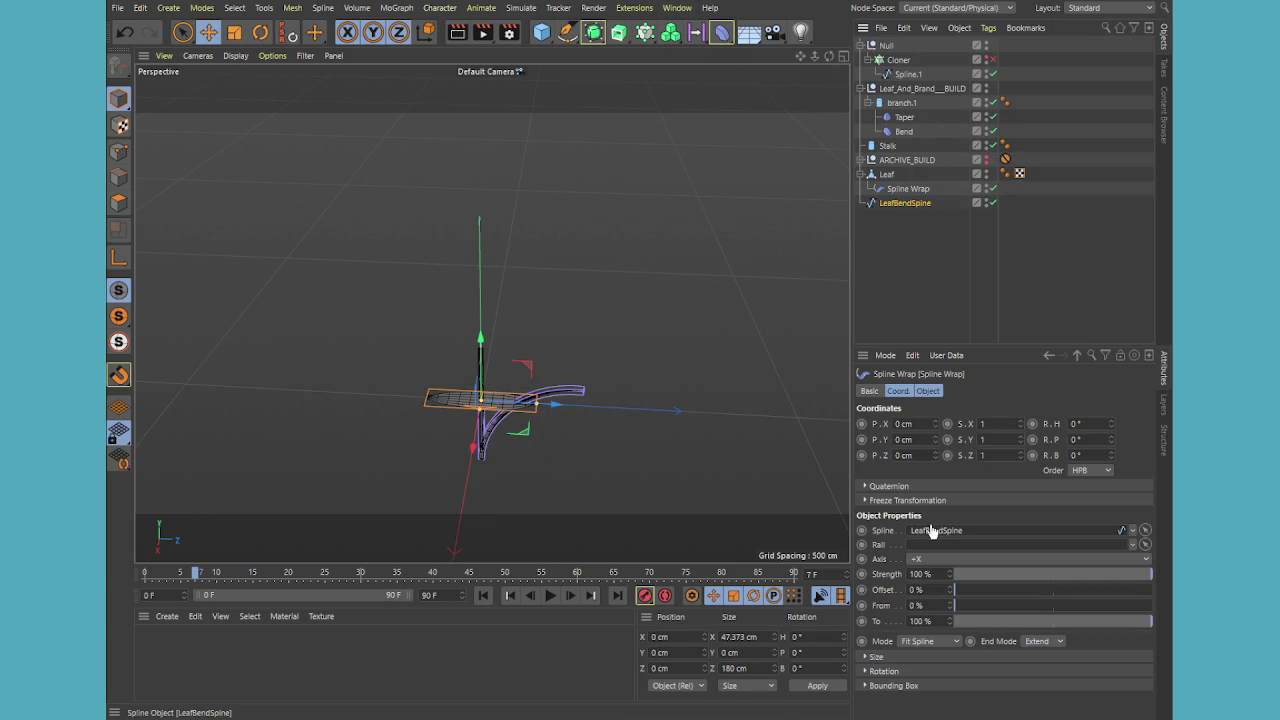
Set the Spline Wrap bank rotation (R.B) to 90°
scroll(933, 566, "down", 1)
scroll(932, 565, "down", 1)
scroll(931, 564, "down", 1)
scroll(930, 563, "down", 1)
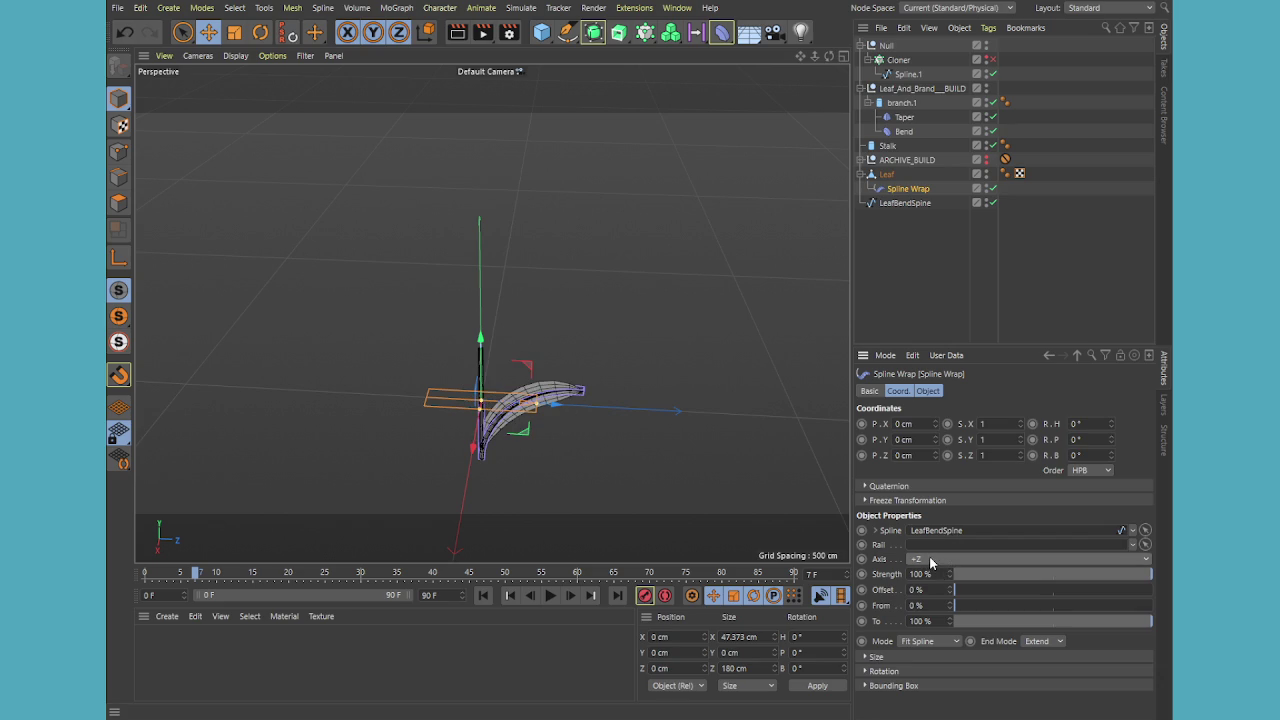
left_click_drag(1110, 455, 1101, 456)
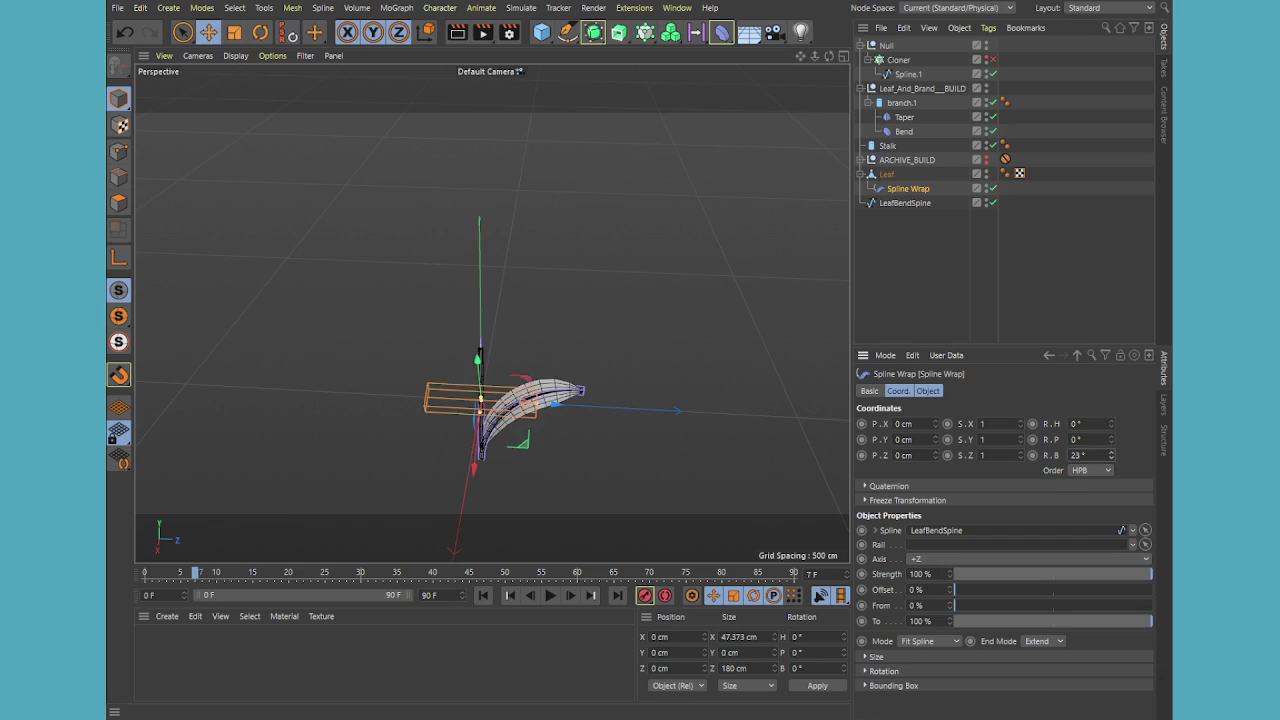
left_click(1101, 456)
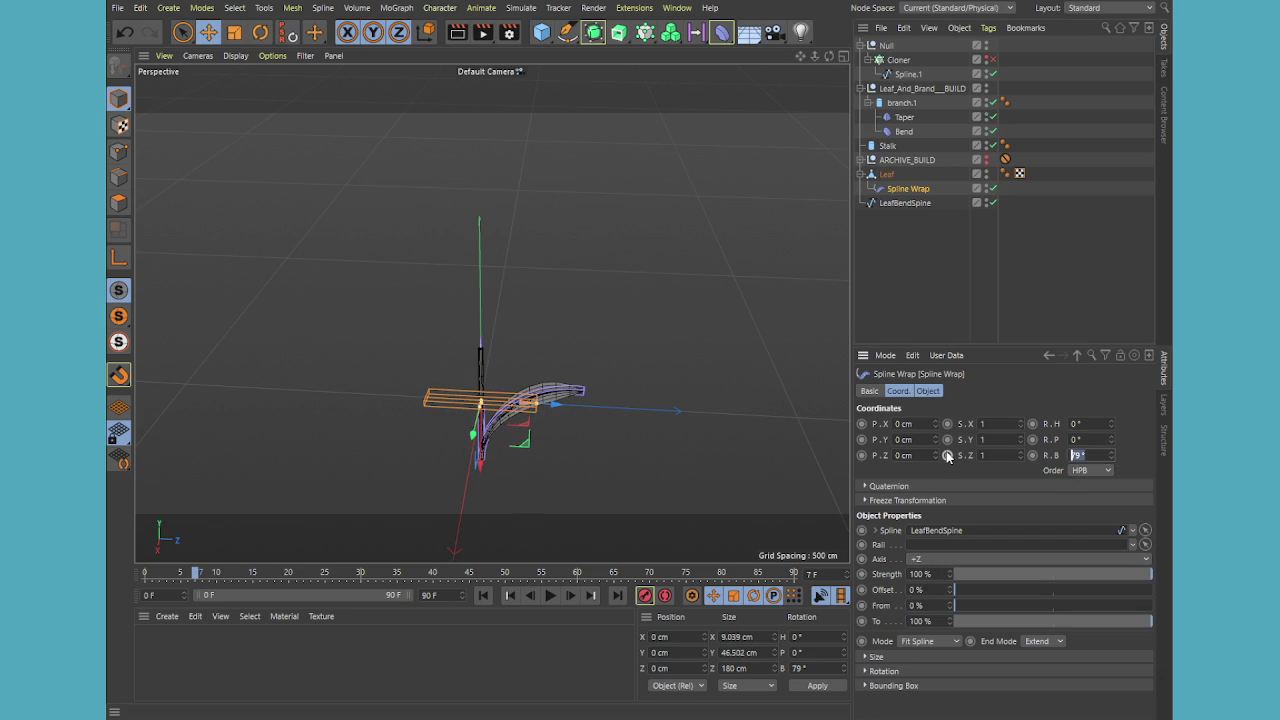
key("Return")
left_click(610, 403)
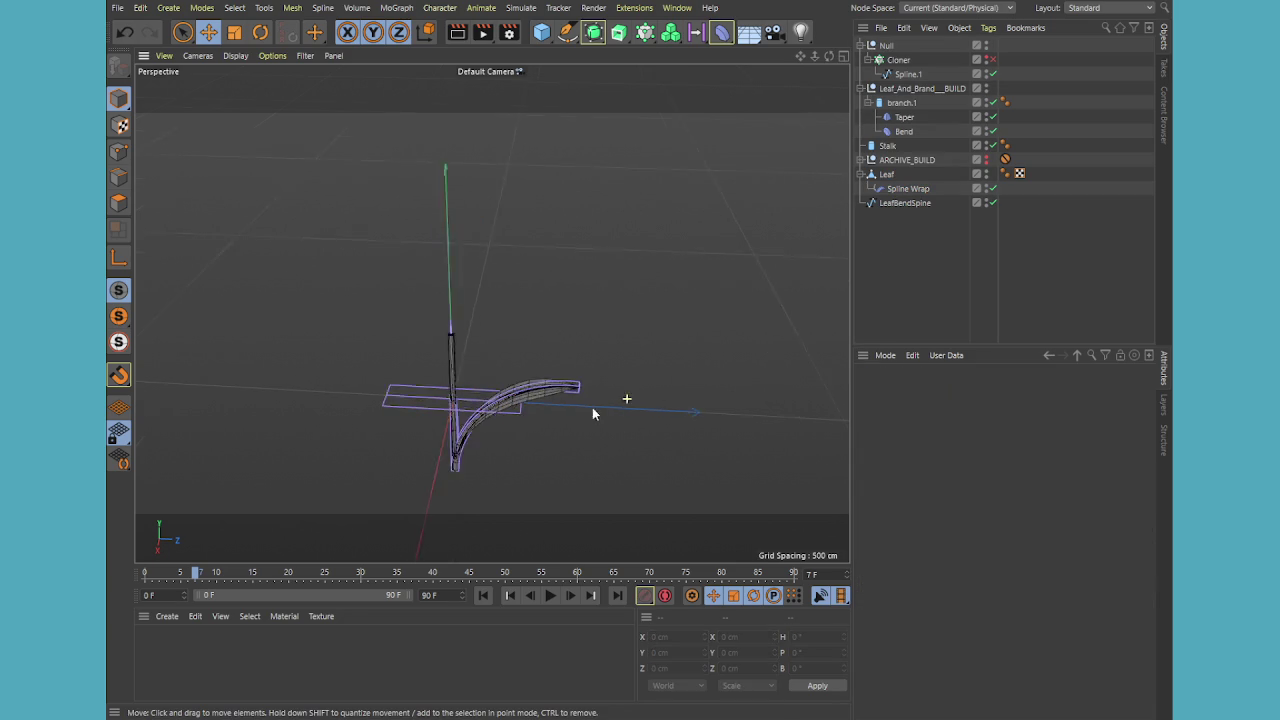
scroll(533, 416, "up", 5)
mouse_move(465, 409)
left_mouse_down("alt")
mouse_move(599, 451)
mouse_move(680, 450)
left_mouse_up("alt")
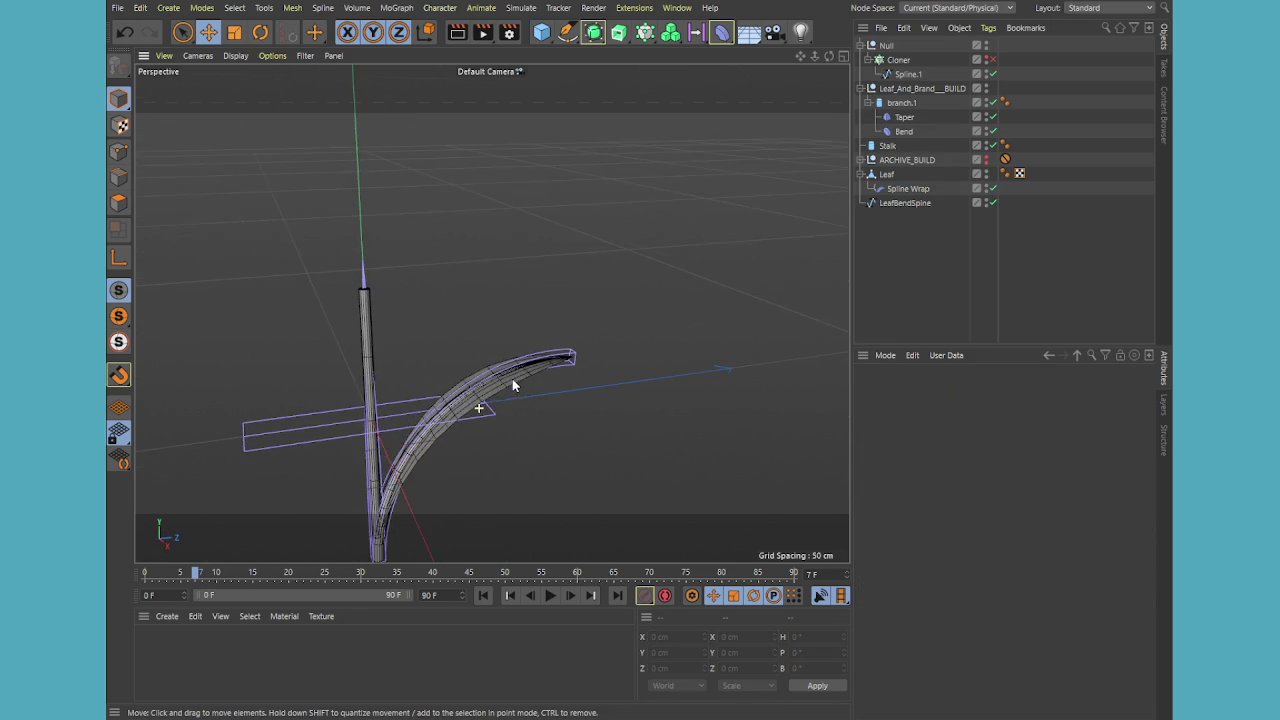
Switch the Spline Wrap to Keep Length mode and slide its Offset to about 22%
left_click(907, 191)
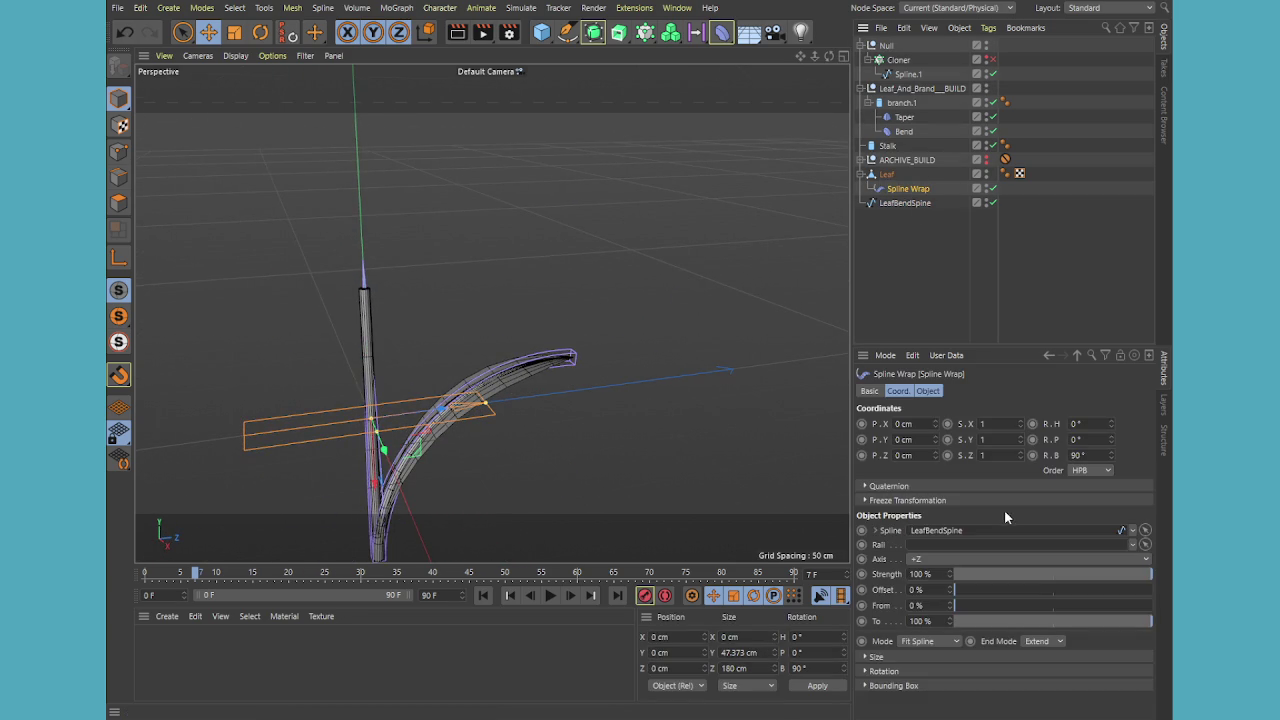
left_click(925, 671)
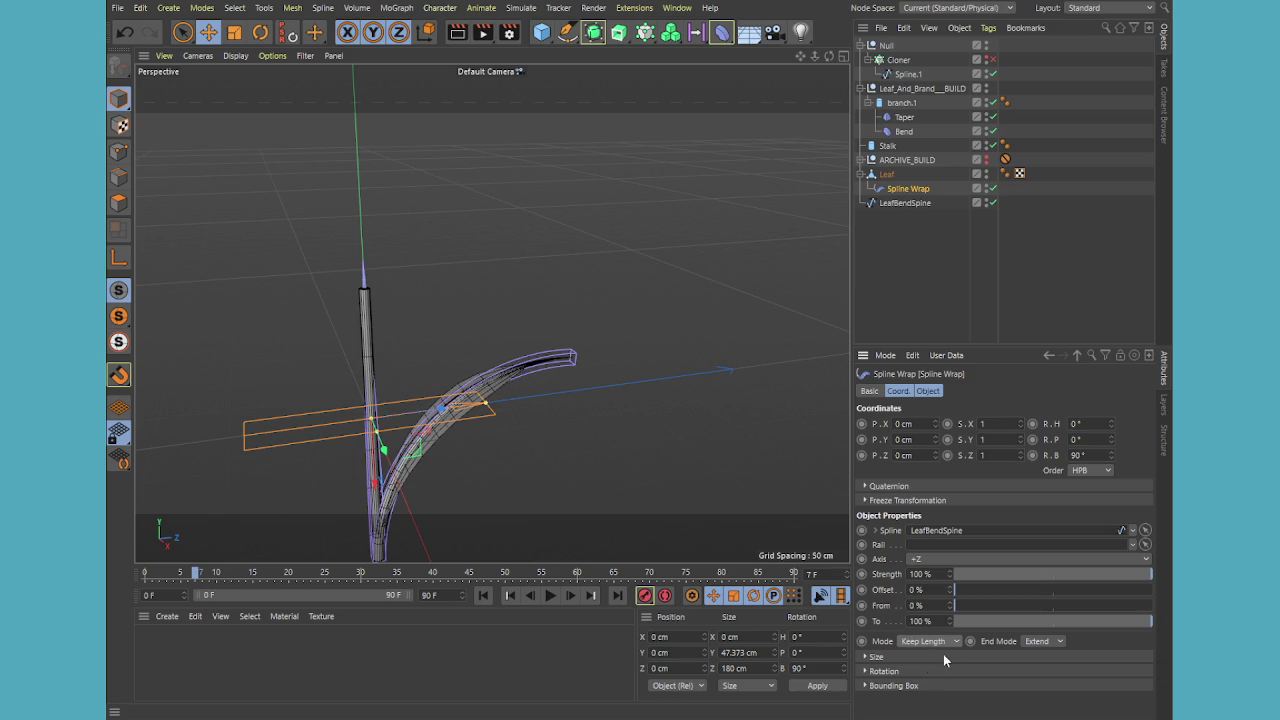
left_click_drag(955, 598, 995, 596)
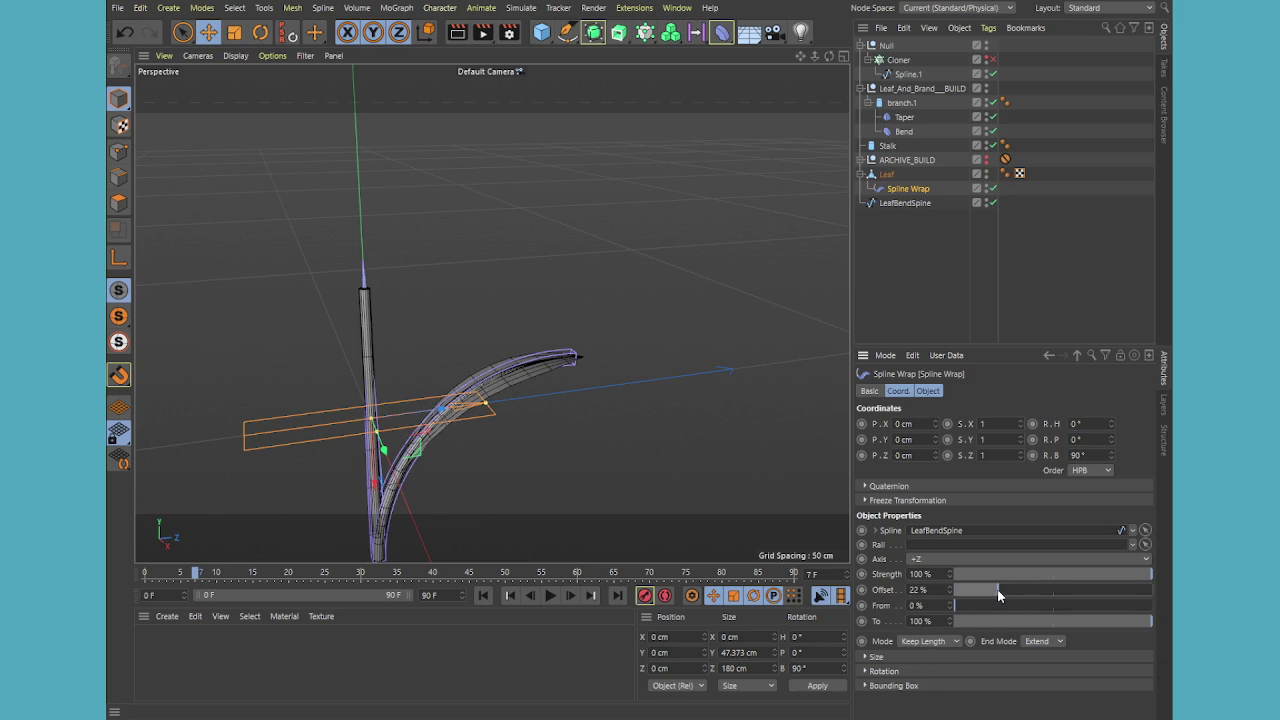
left_click(501, 387)
scroll(515, 398, "up", 4)
mouse_move(530, 410)
left_mouse_down("alt")
mouse_move(612, 461)
mouse_move(661, 533)
mouse_move(531, 411)
mouse_move(587, 542)
mouse_move(568, 439)
mouse_move(578, 478)
mouse_move(640, 403)
mouse_move(646, 326)
mouse_move(577, 360)
mouse_move(677, 431)
left_mouse_up("alt")
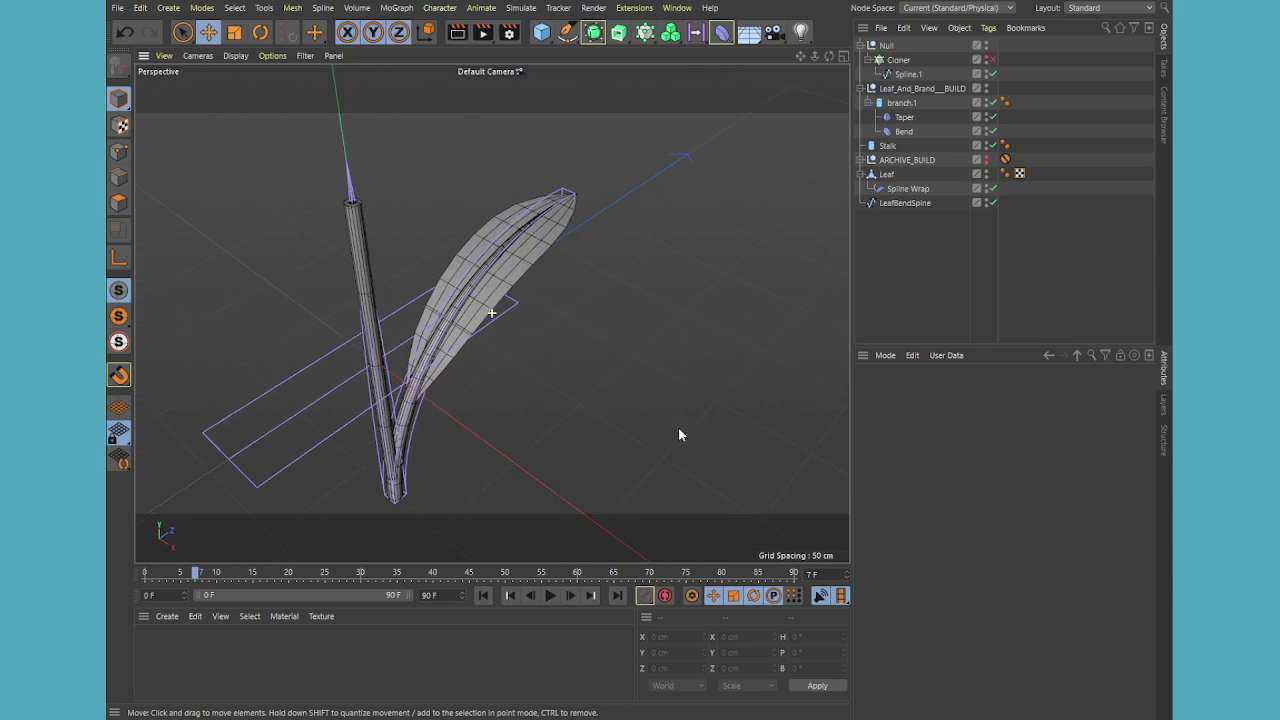
Group Leaf, Spline Wrap and LeafBendSpine into a null named LeafBuild
left_click(885, 175)
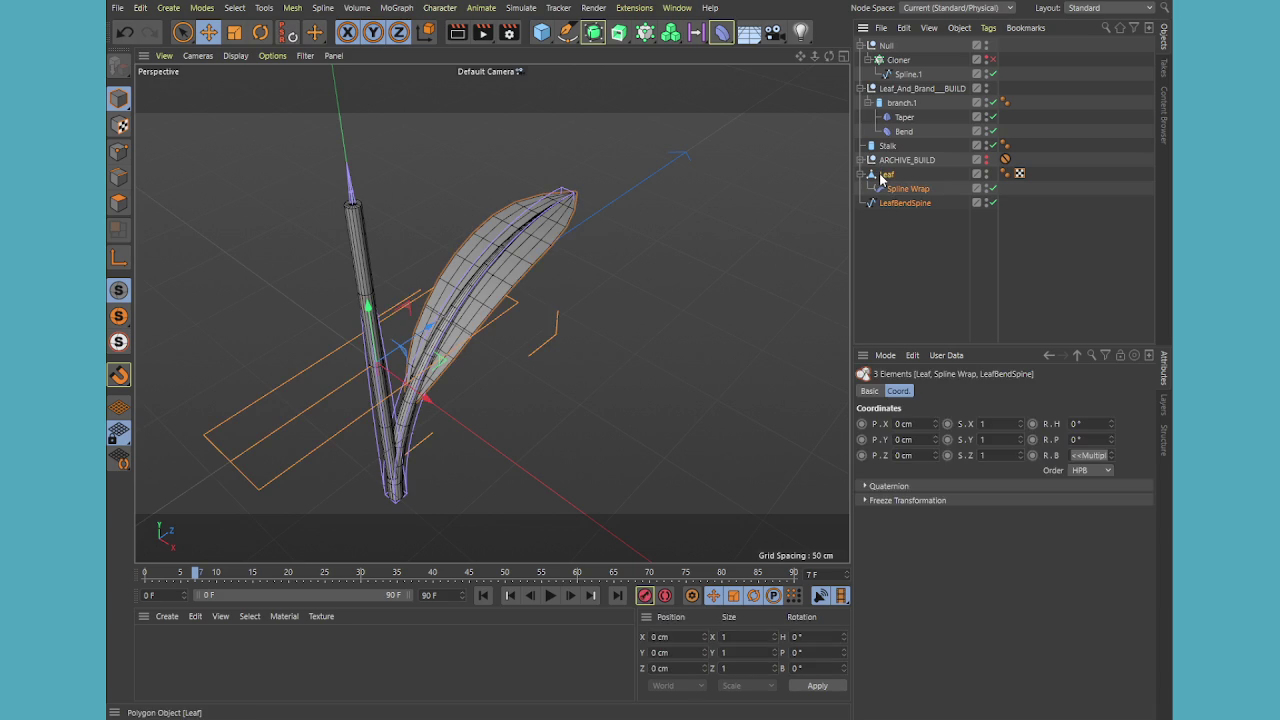
key("alt+g")
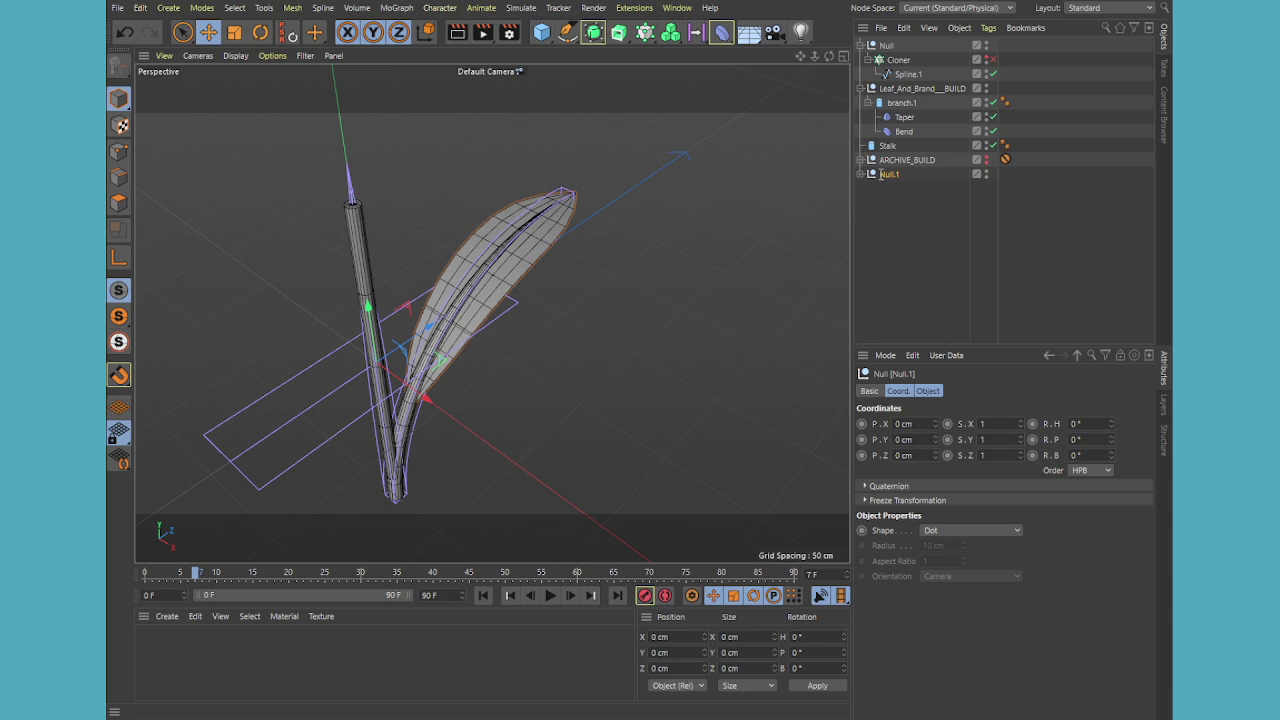
double_click(886, 174)
type("LeafBuild")
key("Return")
Nest the LeafBuild group inside the Branch Build stalk cylinder
left_click(902, 103)
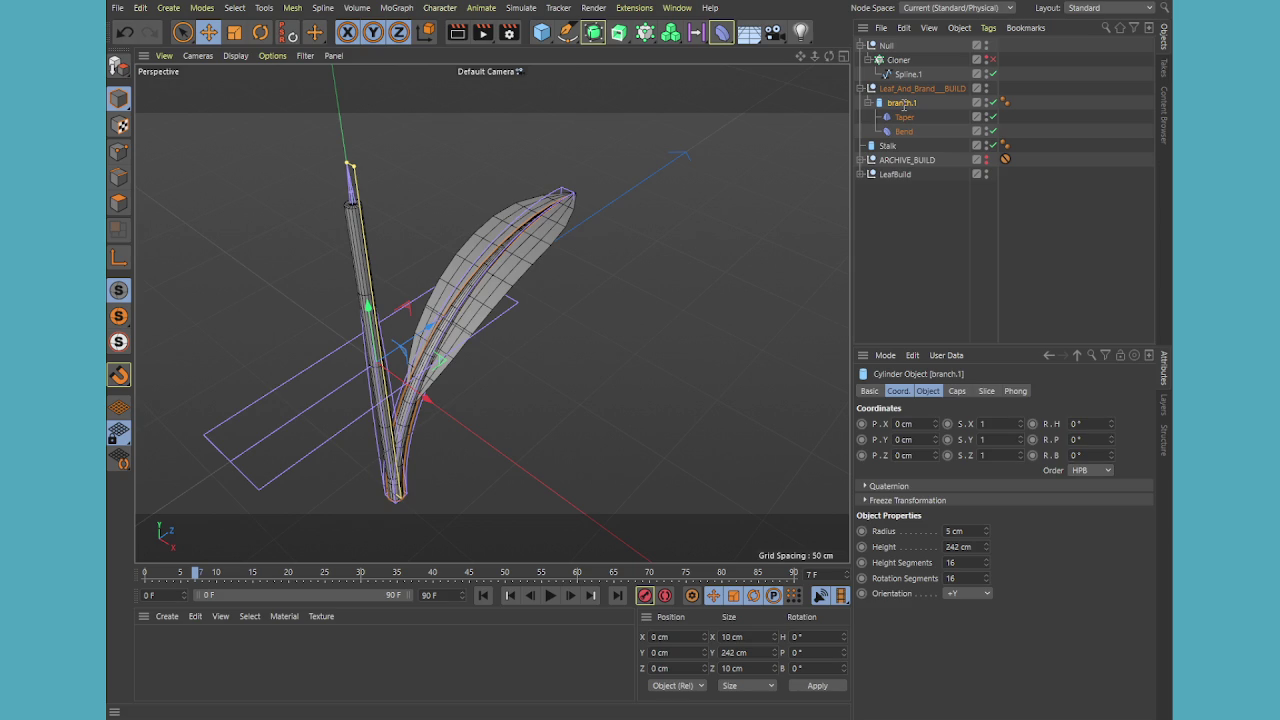
left_click(895, 174)
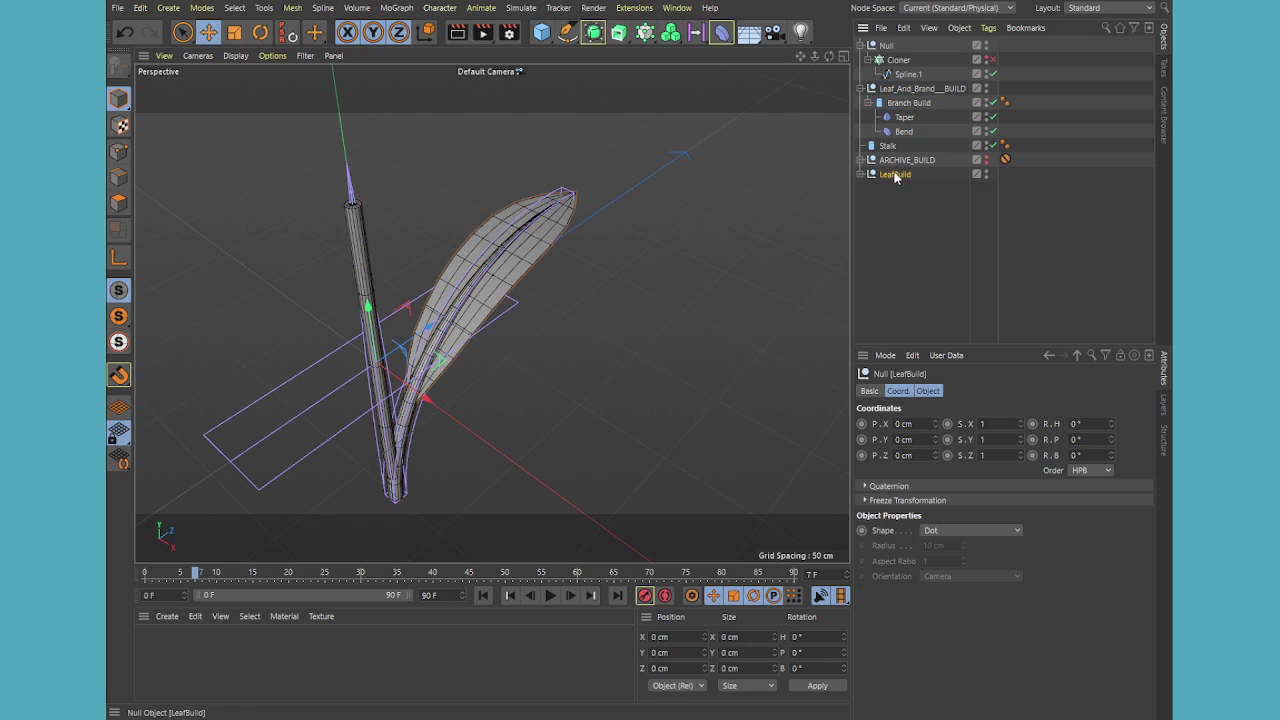
left_click(867, 104)
left_click_drag(895, 147, 905, 117)
left_click_drag(905, 117, 904, 112)
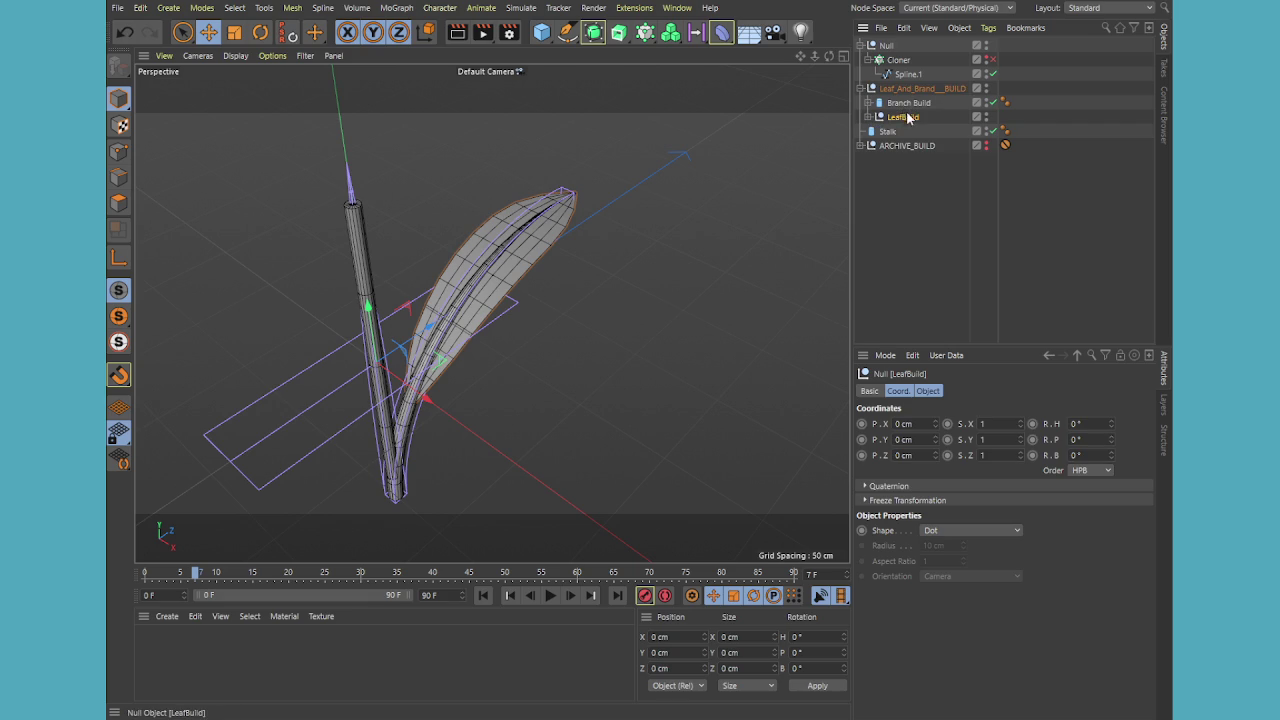
Check the LeafBuild and Branch Build hierarchy and show the cylinder's Object properties
left_click(910, 129)
left_click(899, 118)
left_click(868, 117)
left_click(868, 117)
left_click(880, 103)
left_click(868, 103)
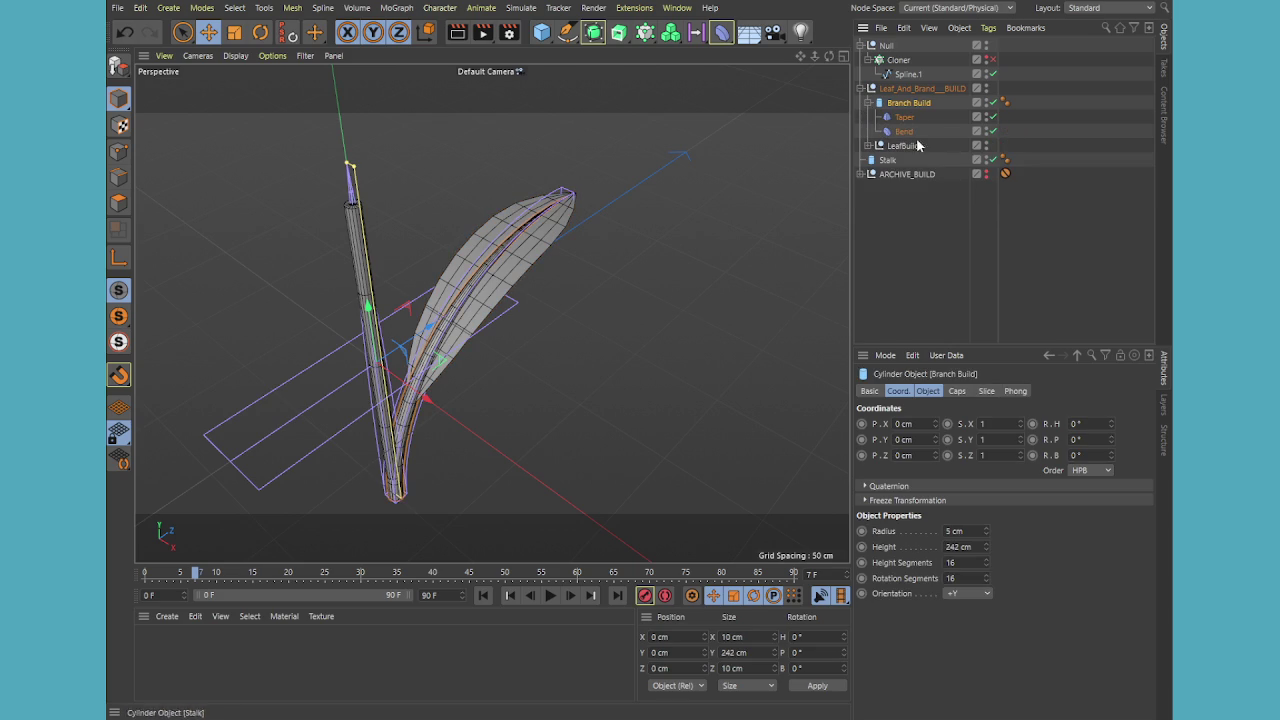
left_click(930, 391)
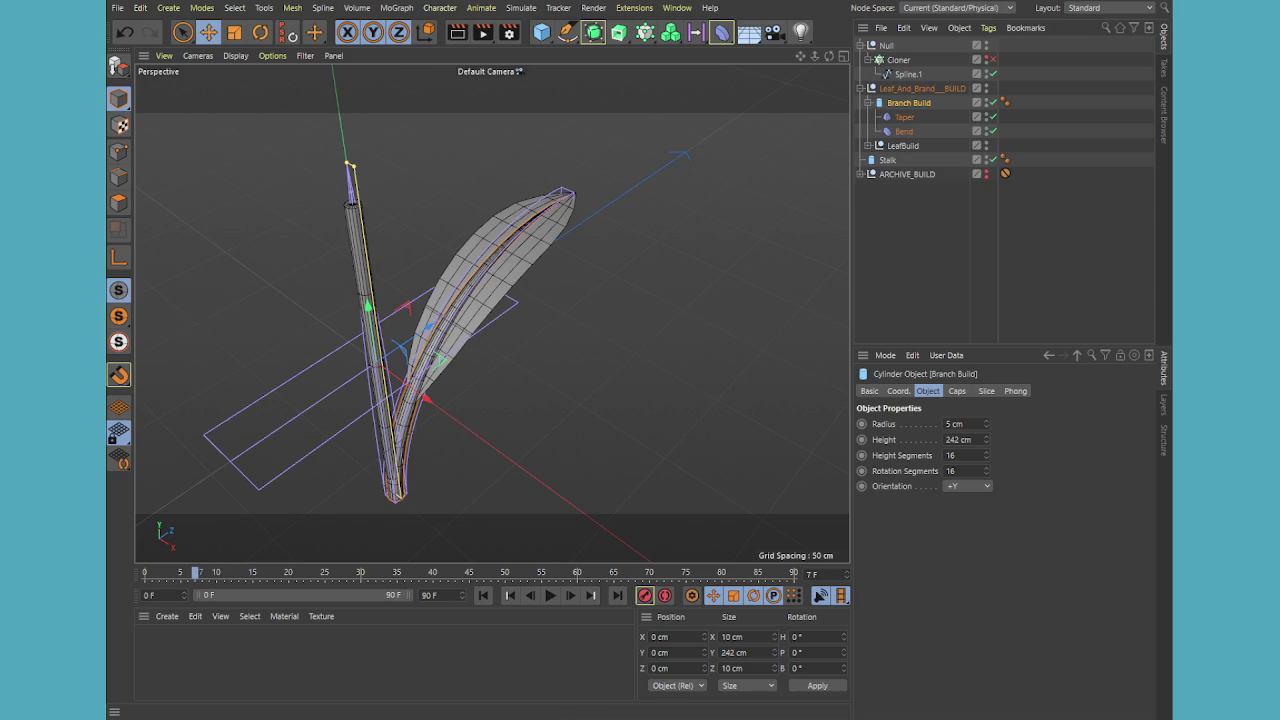
Reduce the Branch Build cylinder radius stepwise through 4 and 3 cm down to 2 cm
left_click_drag(800, 56, 754, 136)
scroll(754, 136, "up", 2)
scroll(754, 136, "up", 3)
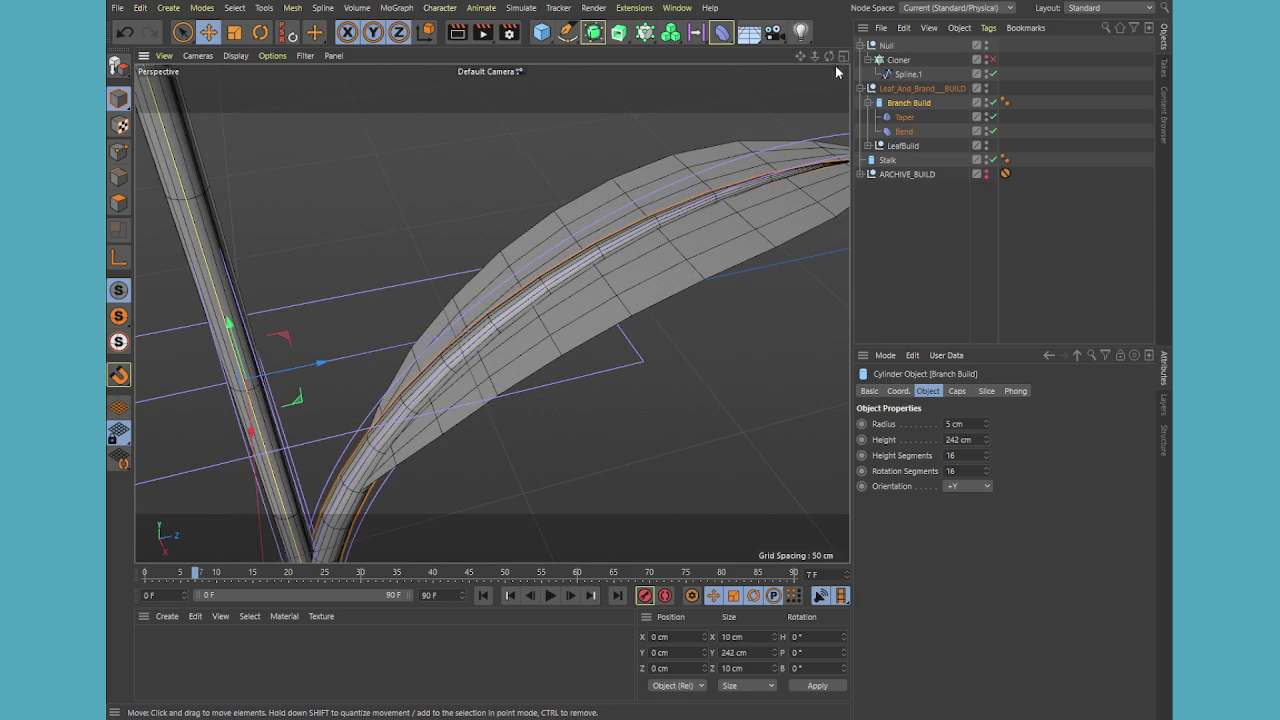
left_click_drag(829, 56, 860, 240)
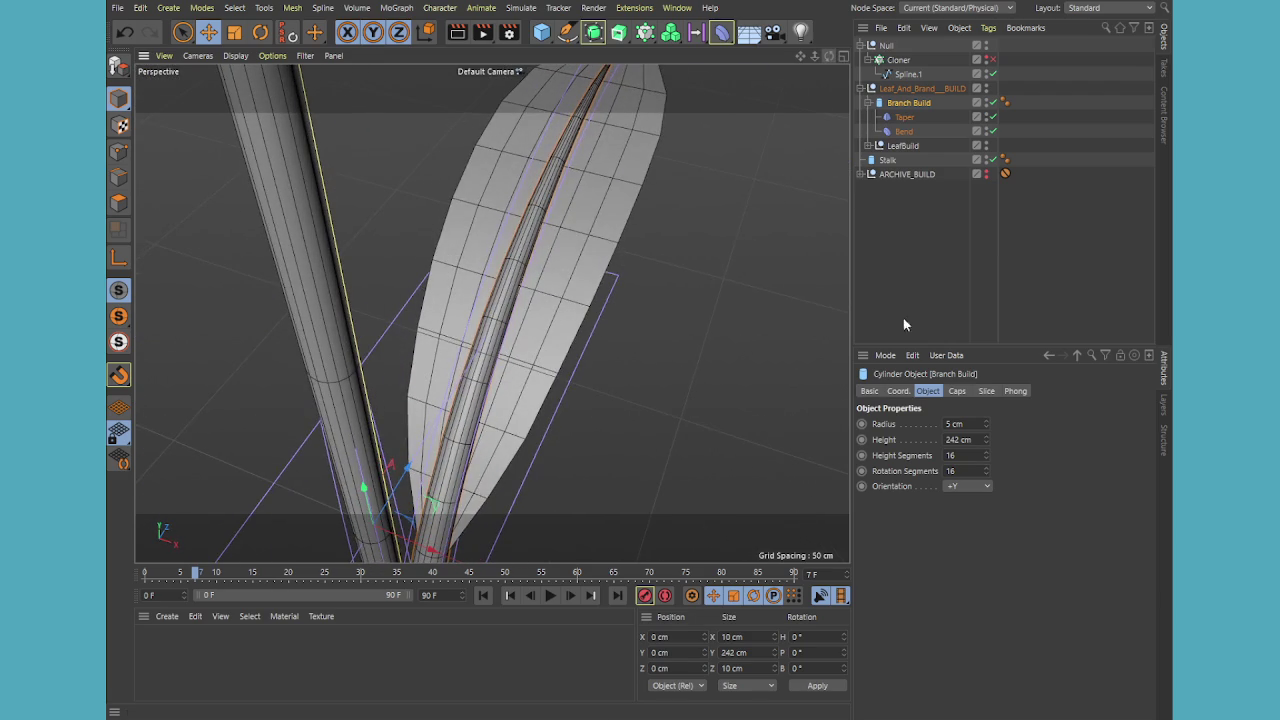
left_click(987, 427)
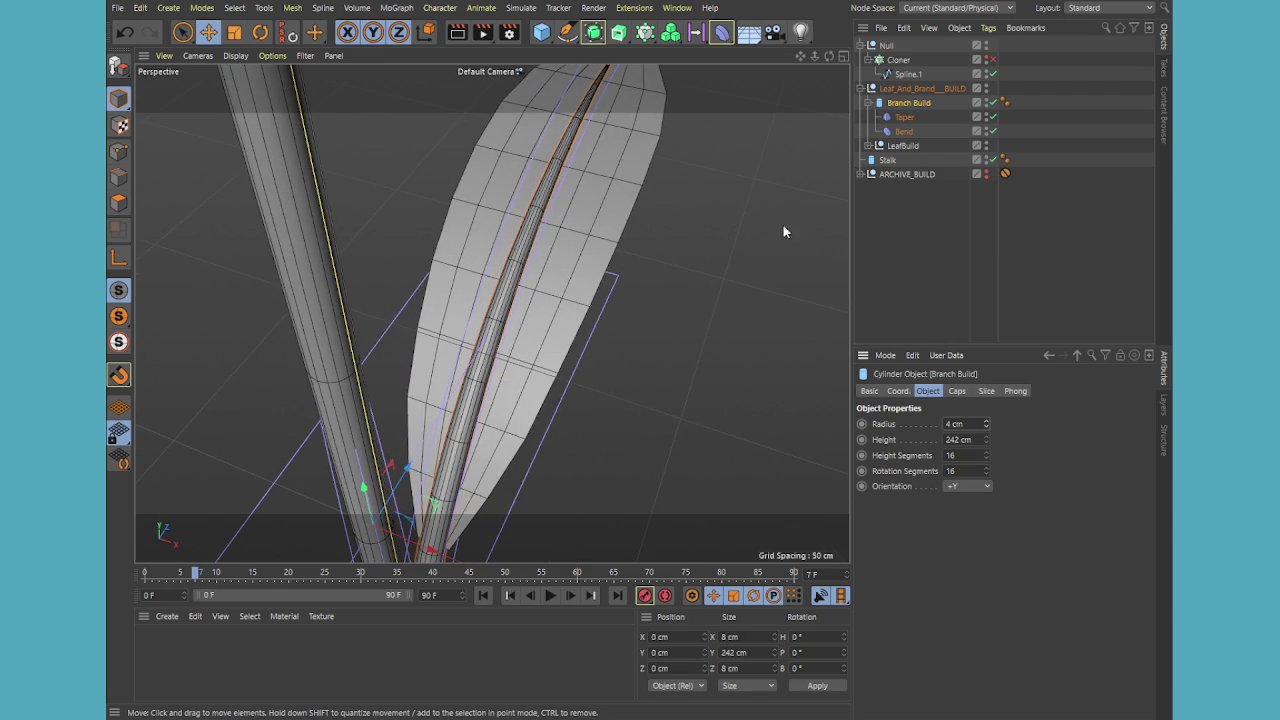
mouse_move(828, 56)
left_mouse_down()
mouse_move(828, 150)
mouse_move(700, 150)
left_mouse_up()
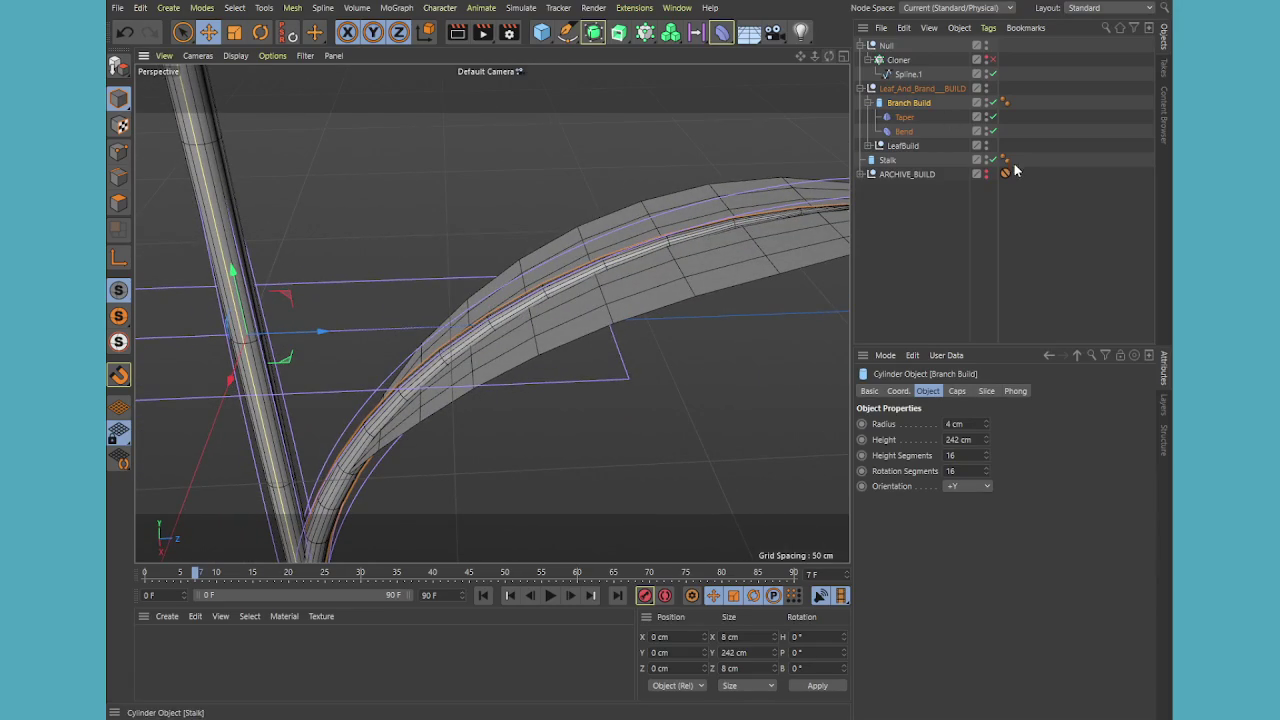
mouse_move(700, 150)
left_mouse_down()
mouse_move(810, 72)
mouse_move(760, 86)
left_mouse_up()
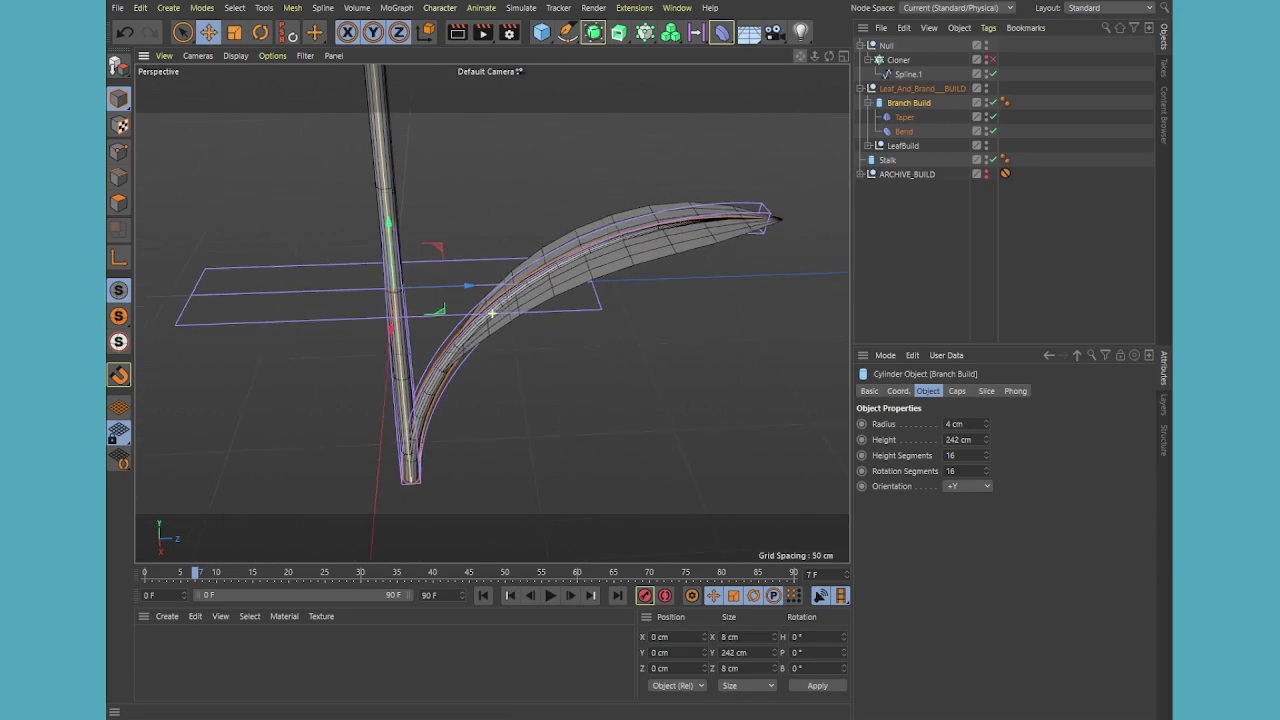
left_click_drag(996, 437, 996, 446)
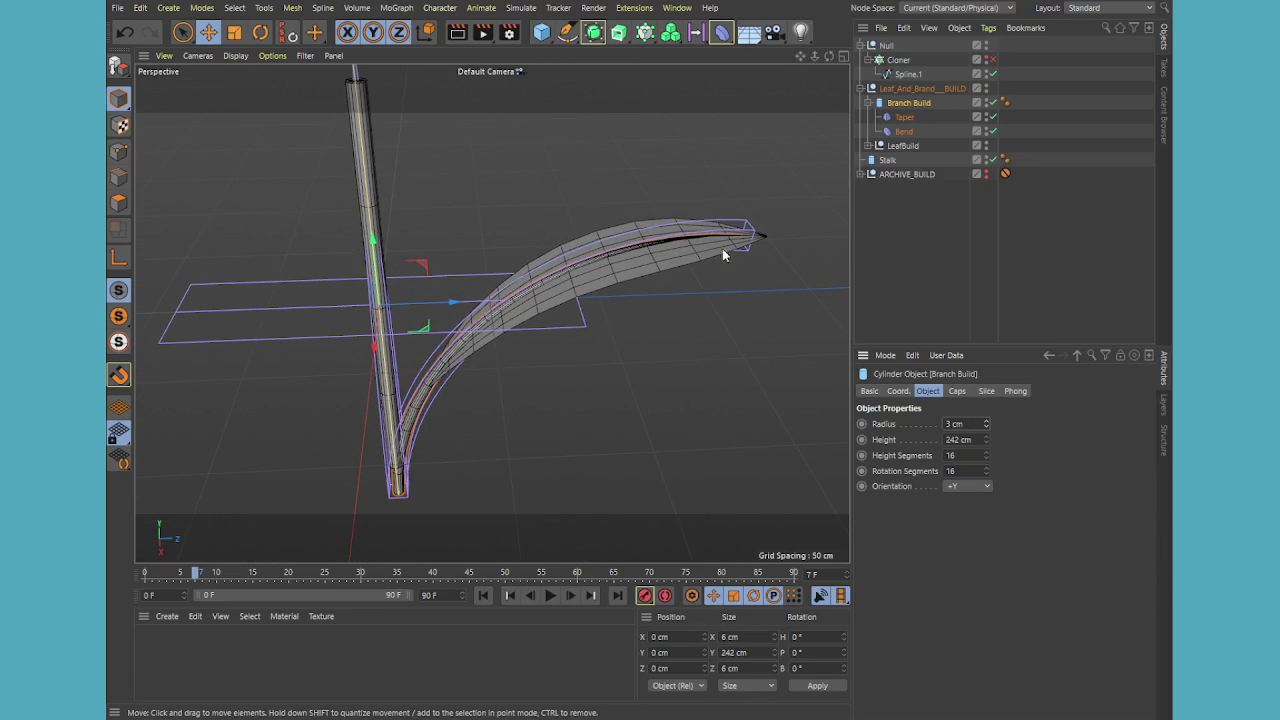
left_click_drag(828, 56, 800, 70)
left_click_drag(491, 313, 400, 450, "alt")
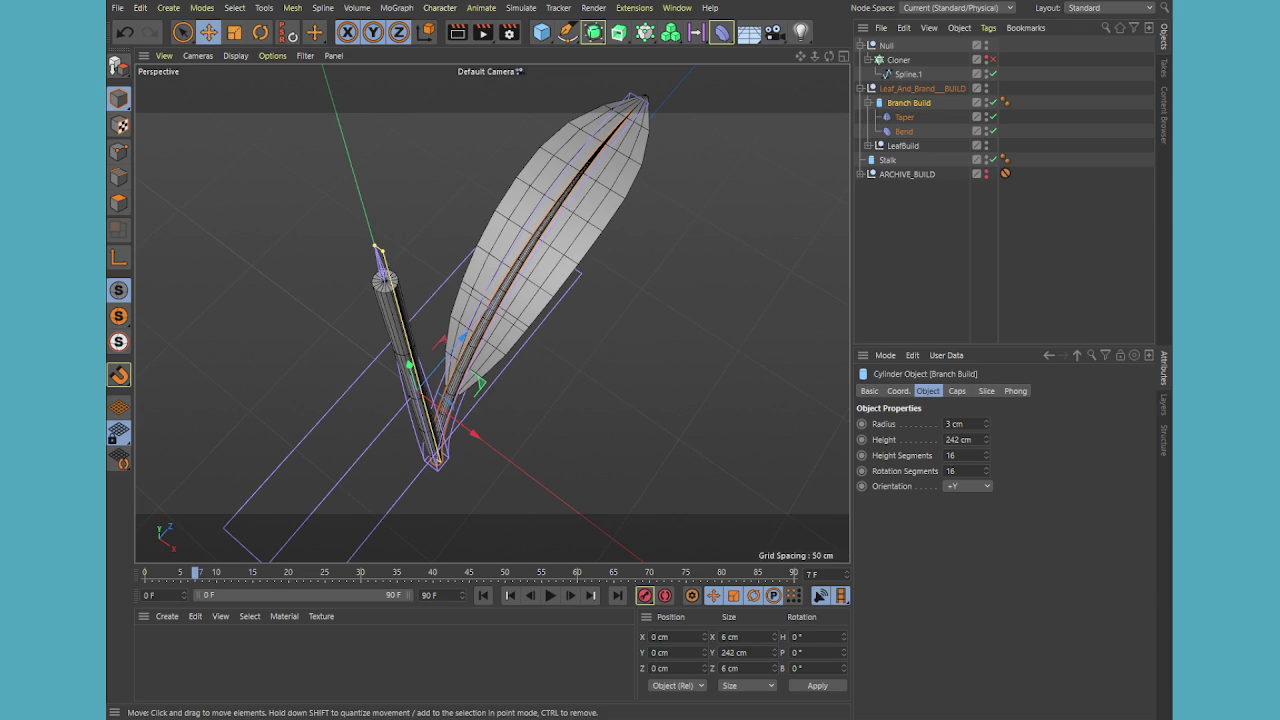
left_click(986, 428)
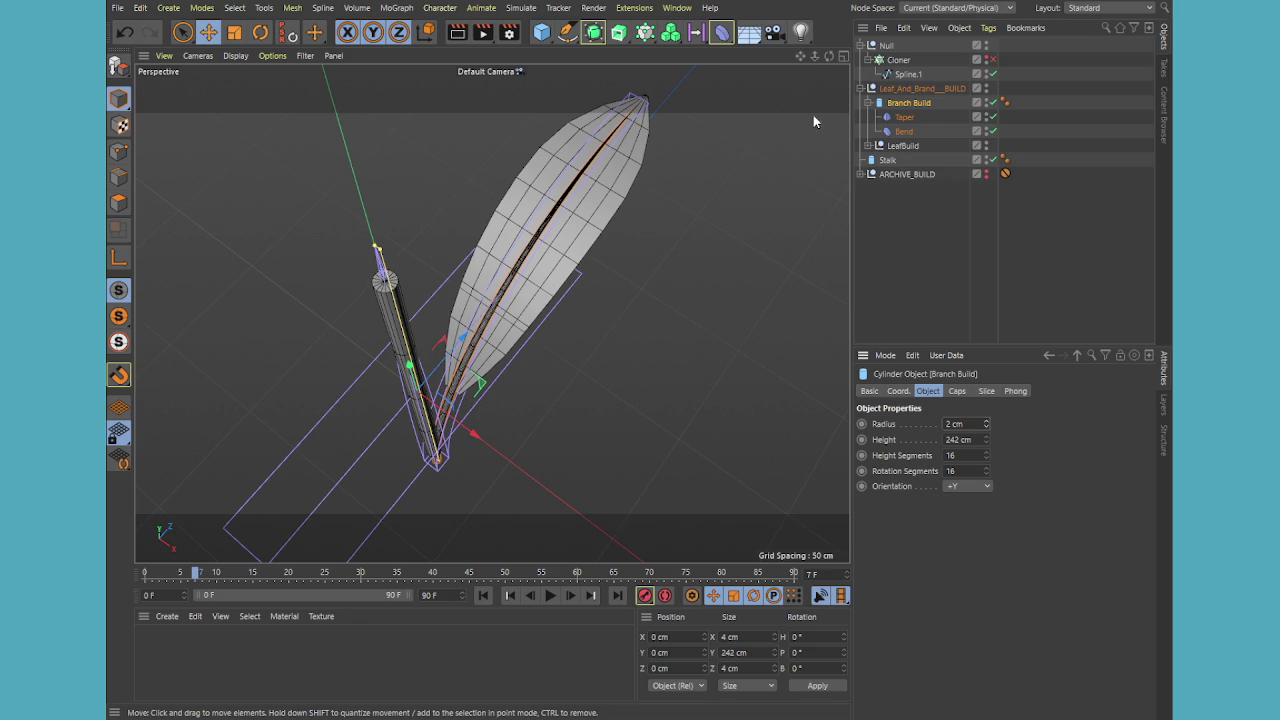
mouse_move(828, 56)
left_mouse_down()
mouse_move(491, 313)
mouse_move(828, 56)
left_mouse_up()
left_click(905, 117)
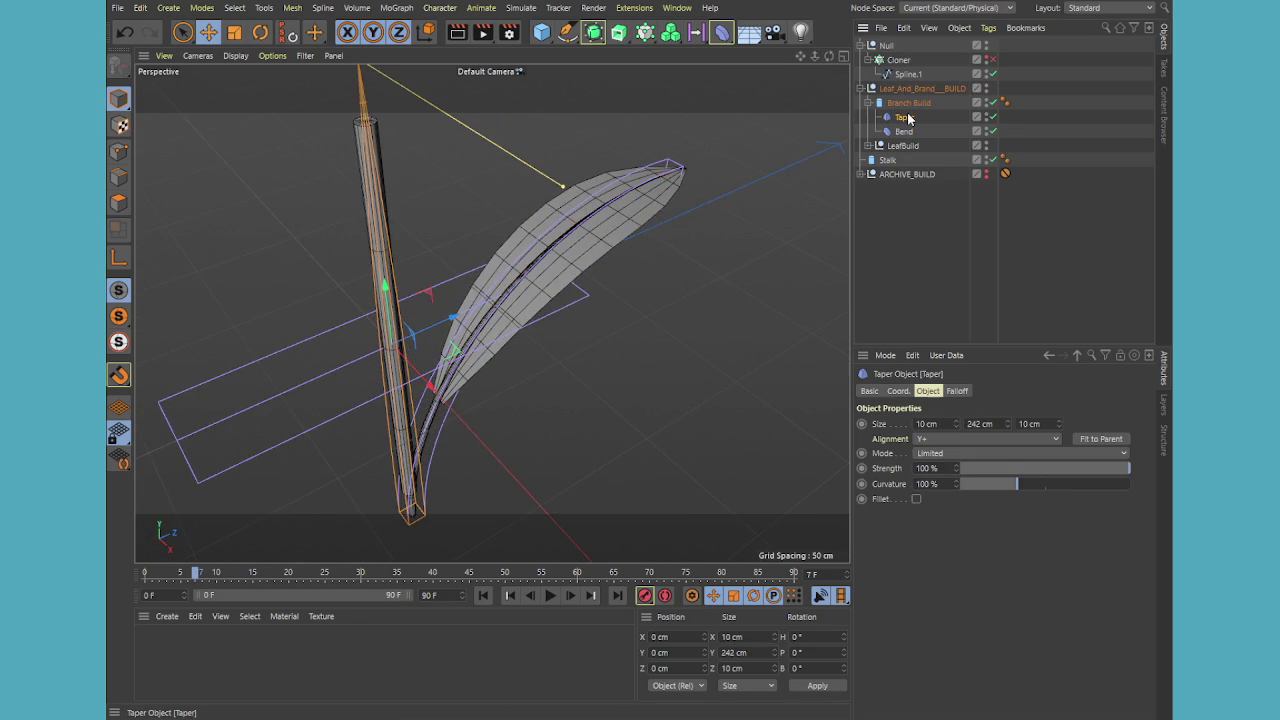
Trial-adjust the Taper's height, position and strength, and set the stalk radius back to 4 cm
mouse_move(1004, 426)
left_mouse_down()
mouse_move(990, 440)
mouse_move(990, 400)
left_mouse_up()
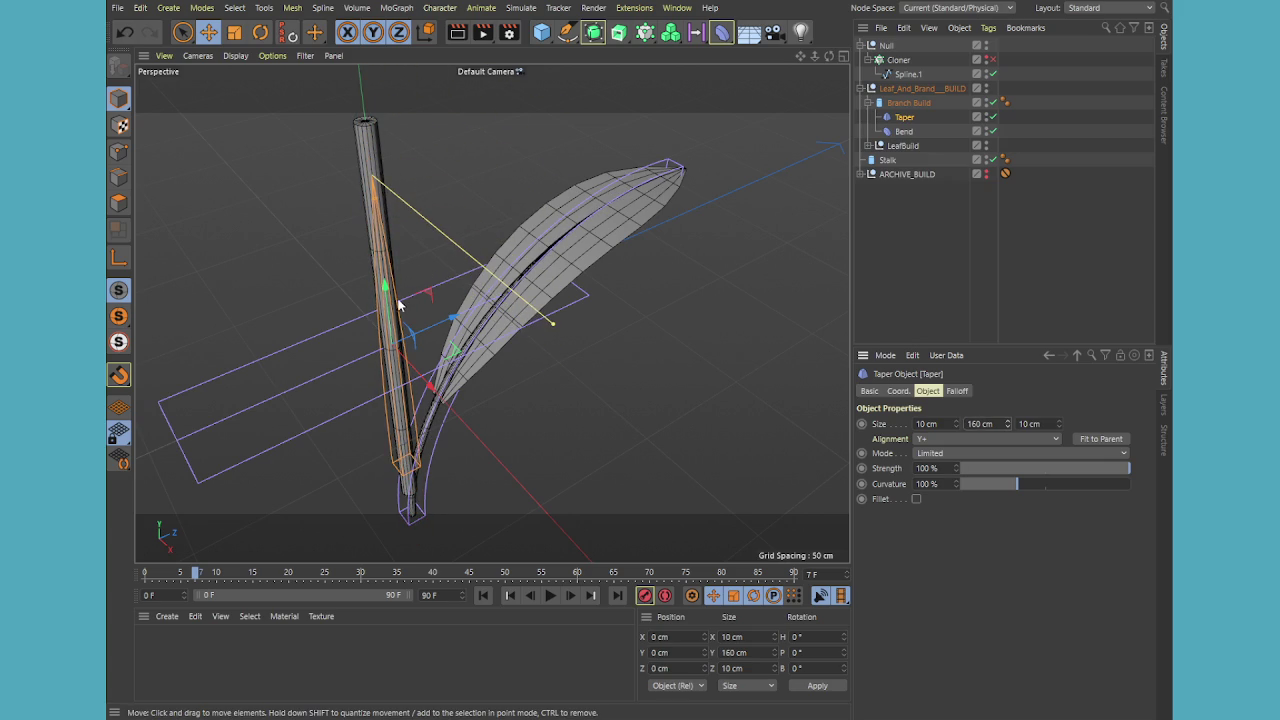
left_click_drag(405, 305, 407, 364)
mouse_move(1089, 470)
left_mouse_down()
mouse_move(962, 470)
mouse_move(1097, 489)
left_mouse_up()
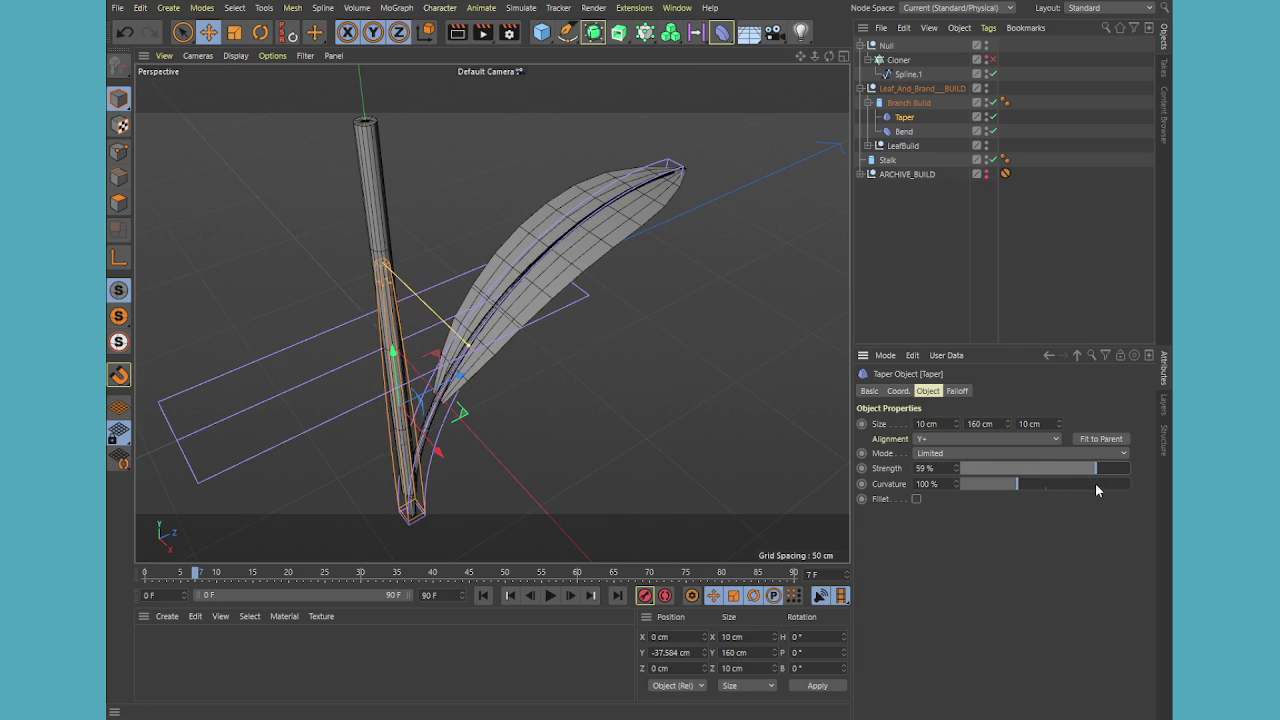
left_click_drag(391, 357, 388, 154)
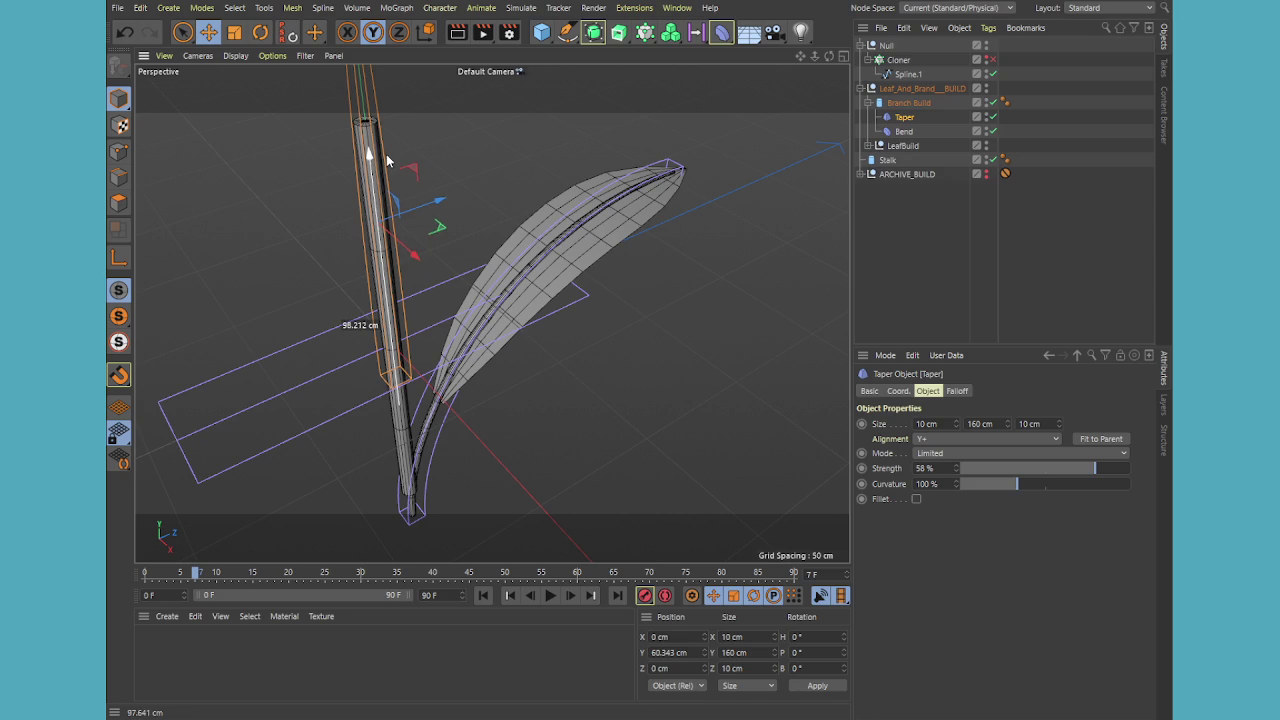
left_click(908, 103)
left_click(986, 422)
left_click(986, 422)
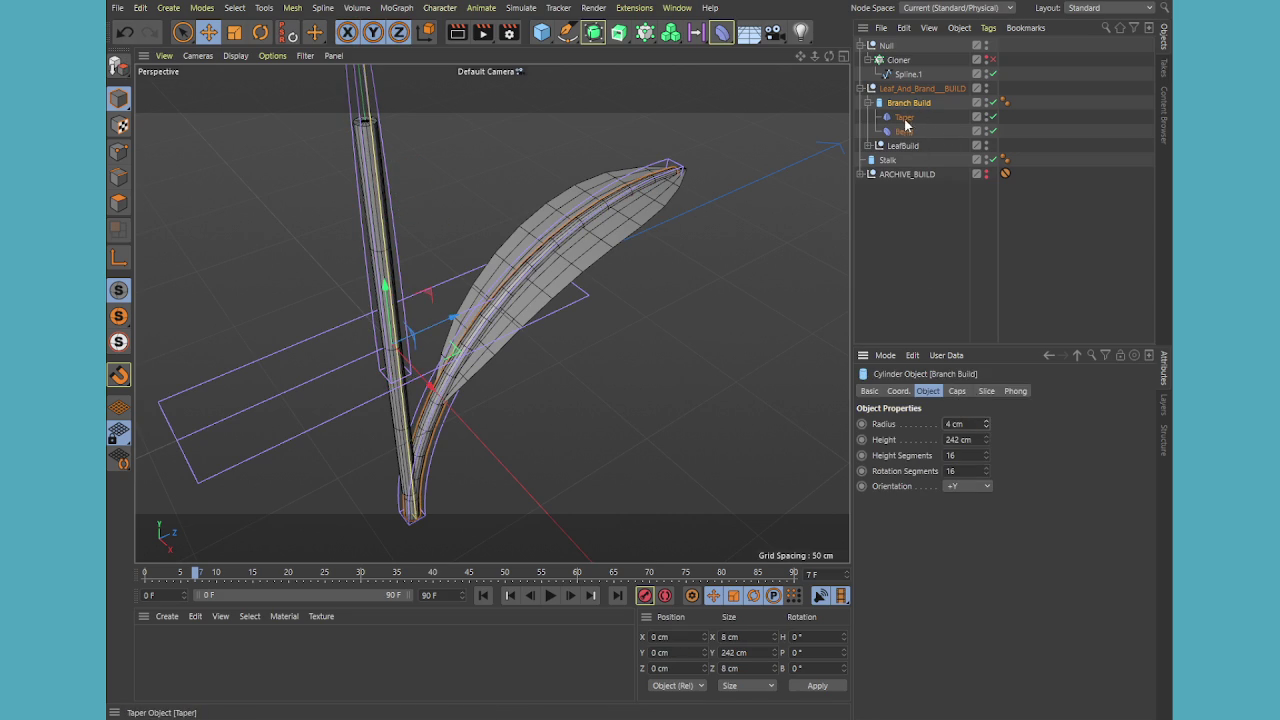
Give the Taper 100% strength and 145 cm height, and move it lower on the stalk
left_click(904, 117)
left_click_drag(370, 160, 372, 245)
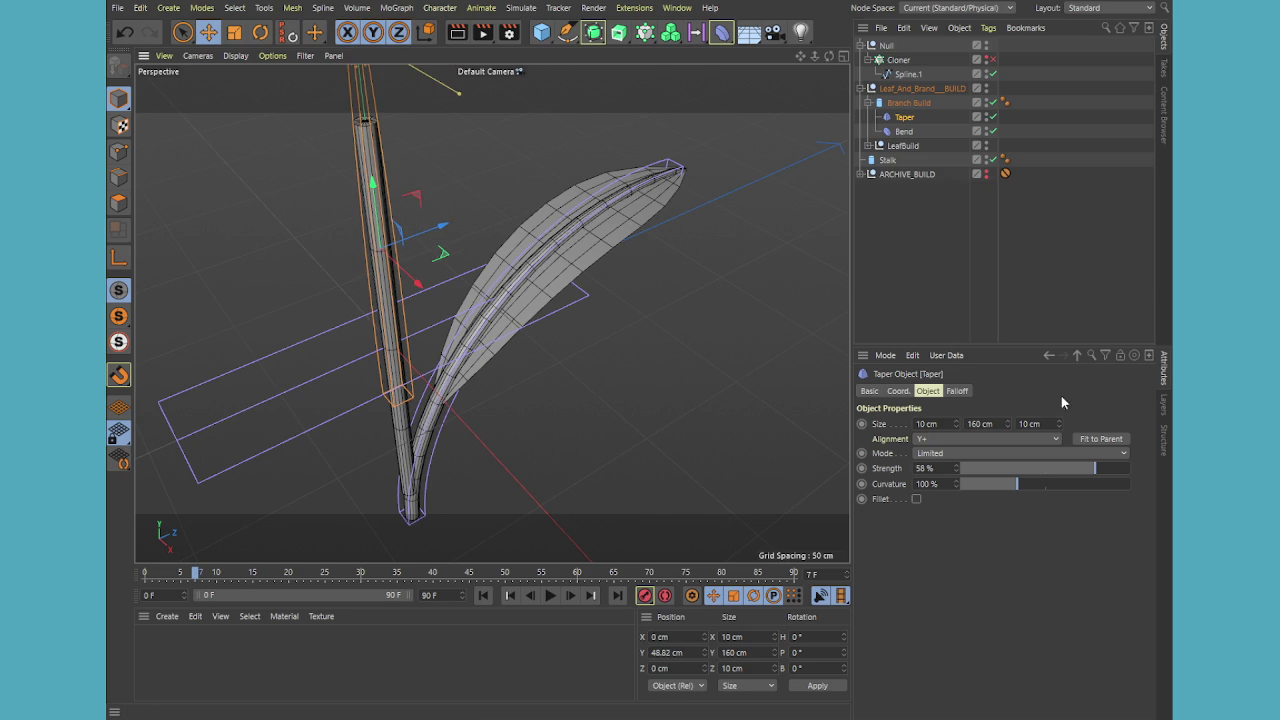
double_click(998, 424)
type("80")
key("Return")
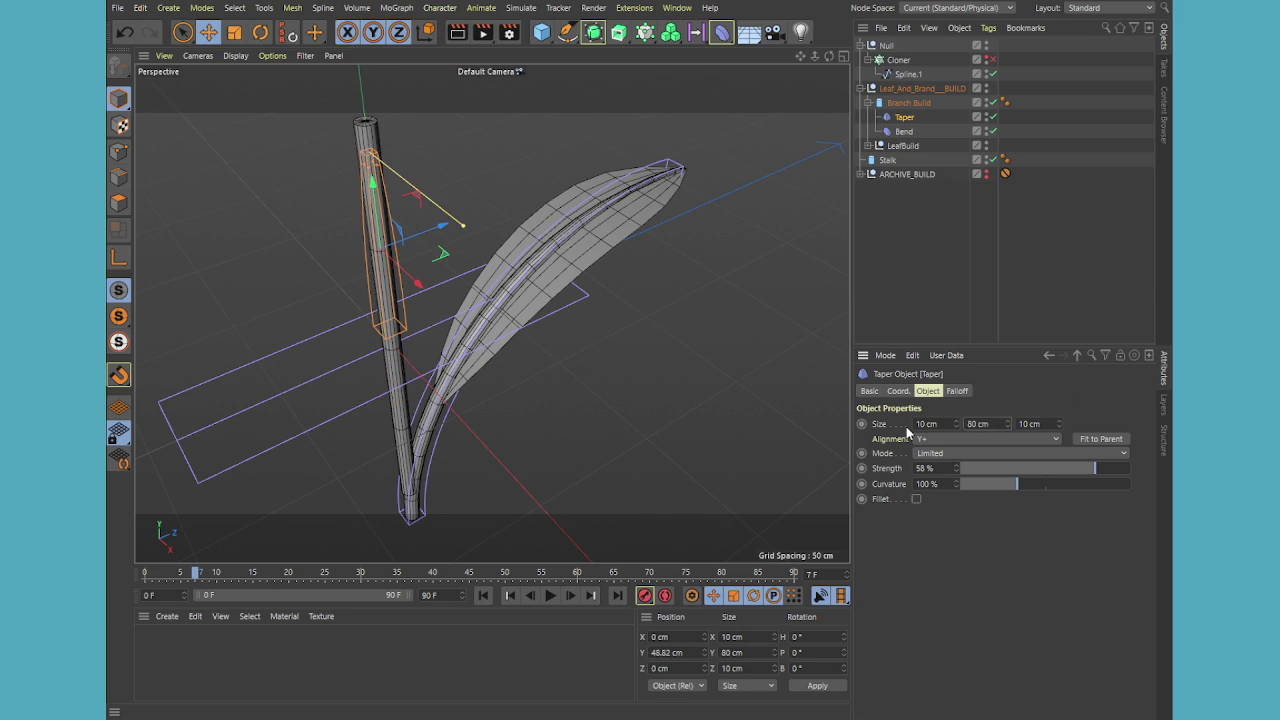
left_click_drag(373, 180, 377, 161)
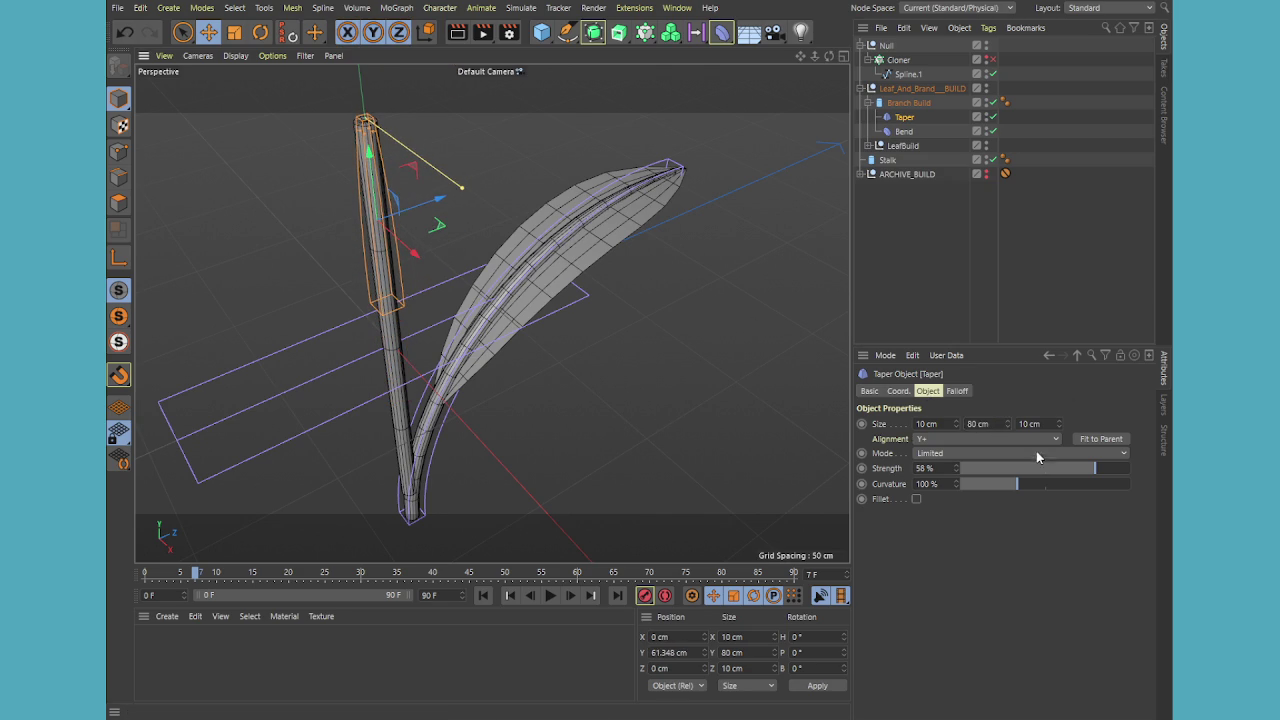
left_click_drag(1088, 474, 1124, 474)
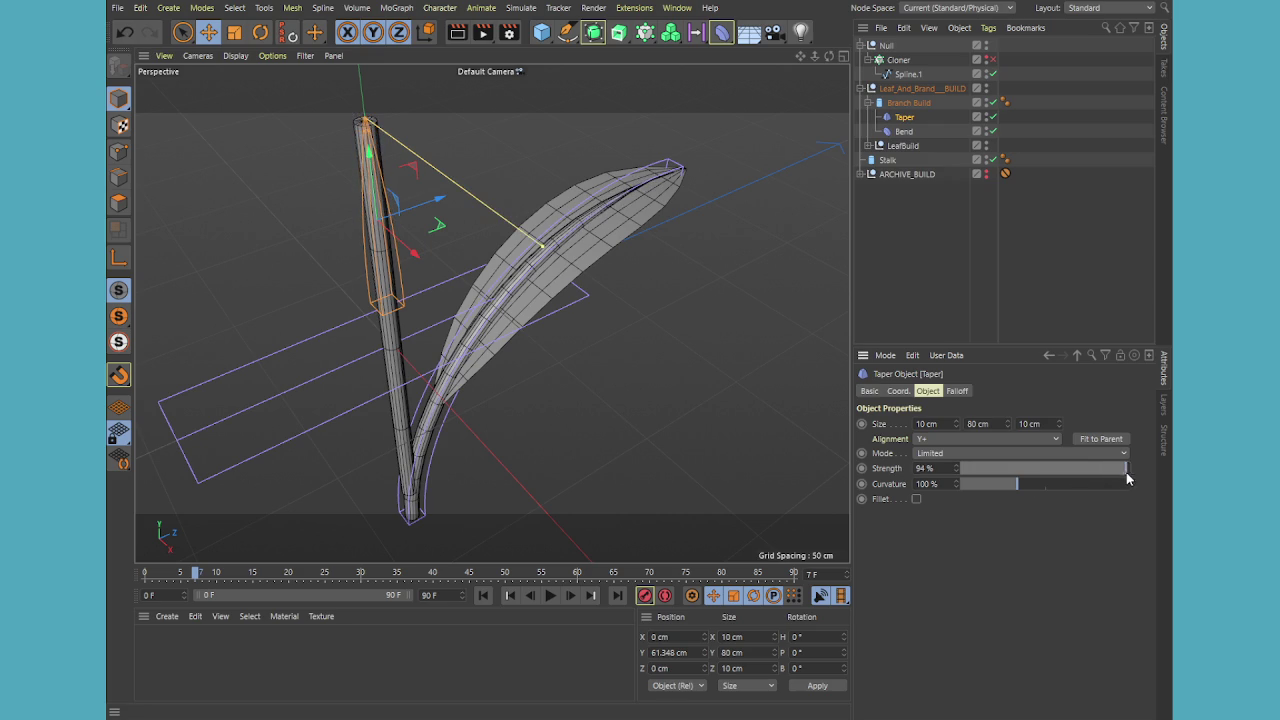
left_click_drag(1007, 424, 1007, 380)
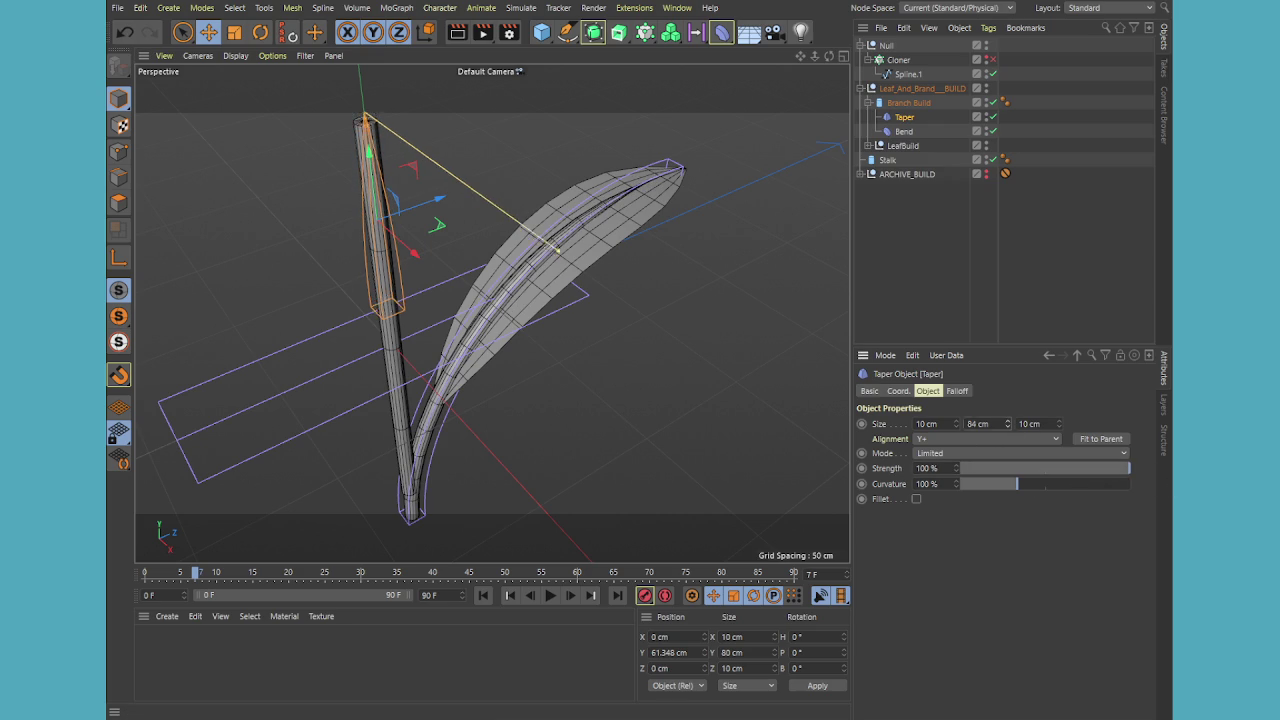
mouse_move(368, 160)
left_mouse_down()
mouse_move(364, 215)
mouse_move(346, 230)
left_mouse_up()
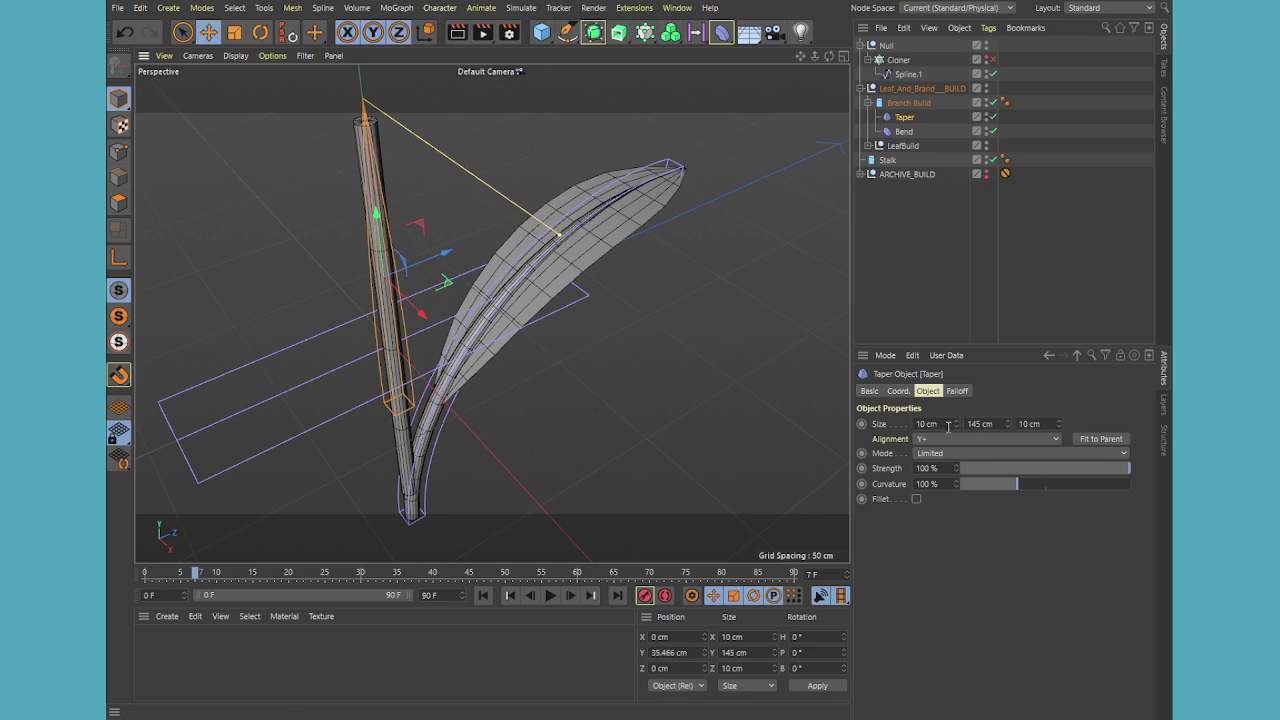
Set the Taper's Size X and Z to 8 cm and its Curvature to 0%
left_click_drag(957, 430, 957, 436)
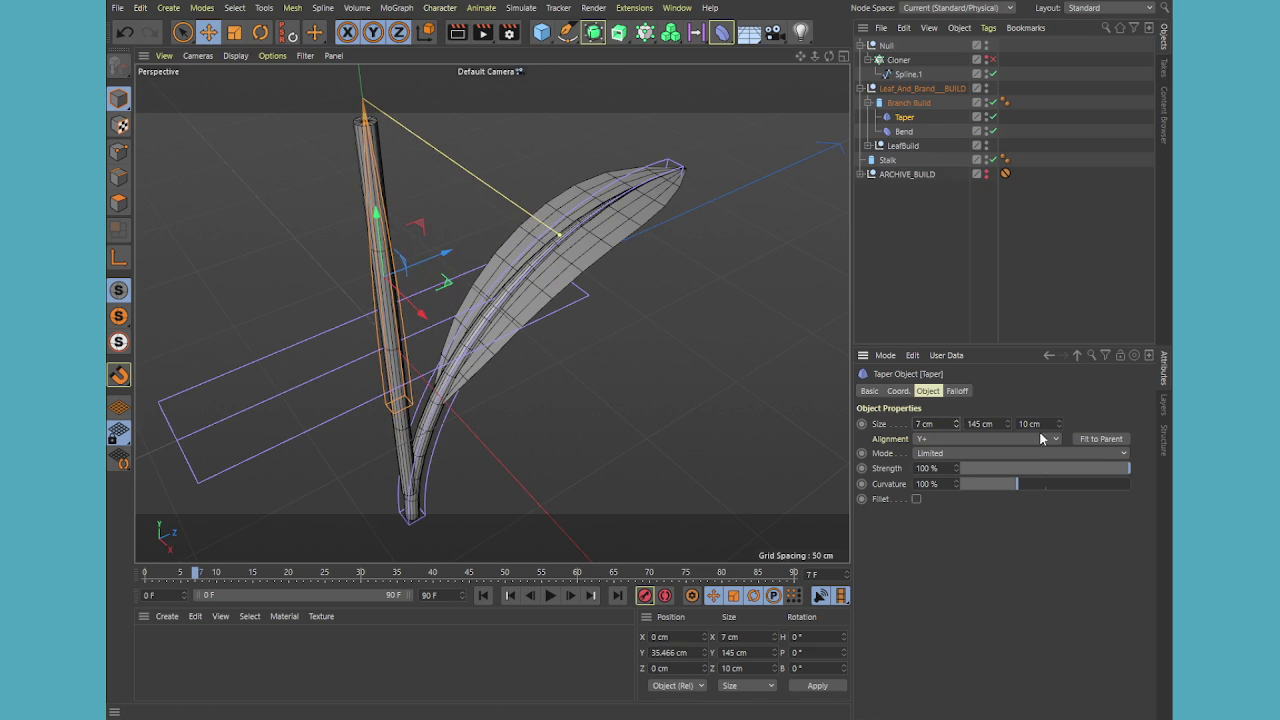
left_click_drag(1058, 424, 1058, 427)
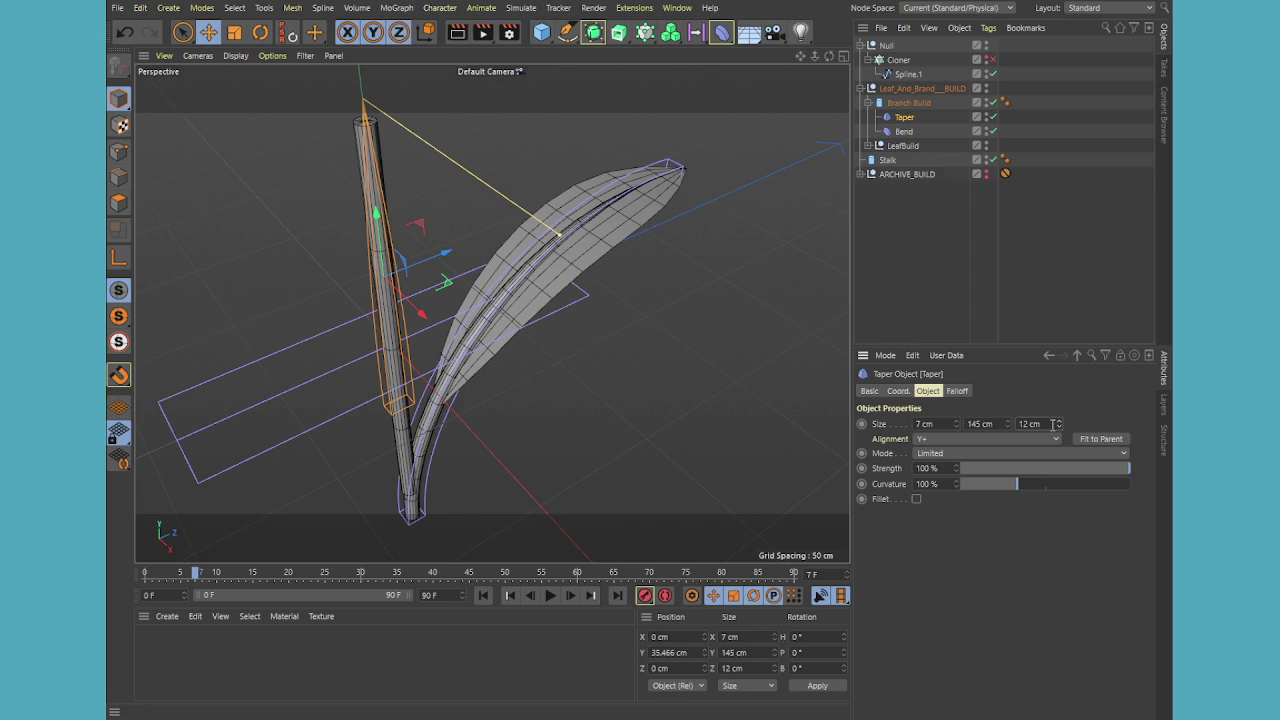
left_click(955, 421)
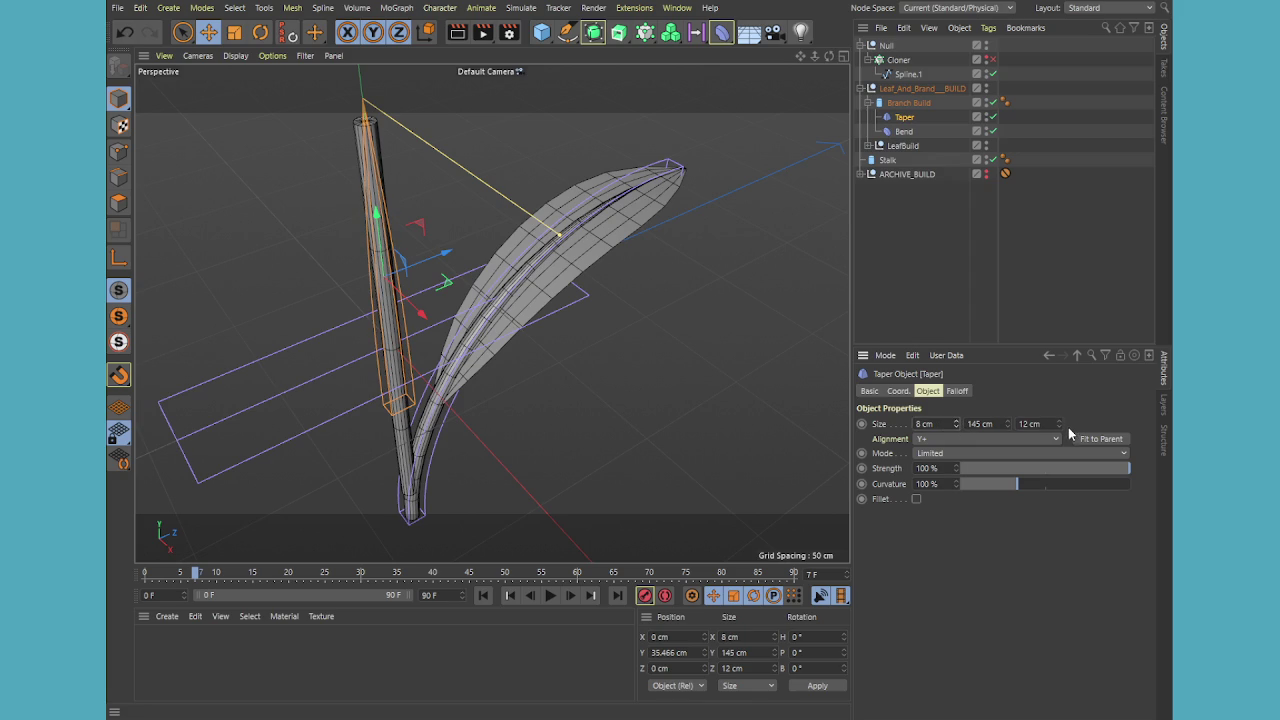
left_click_drag(1058, 424, 1036, 447)
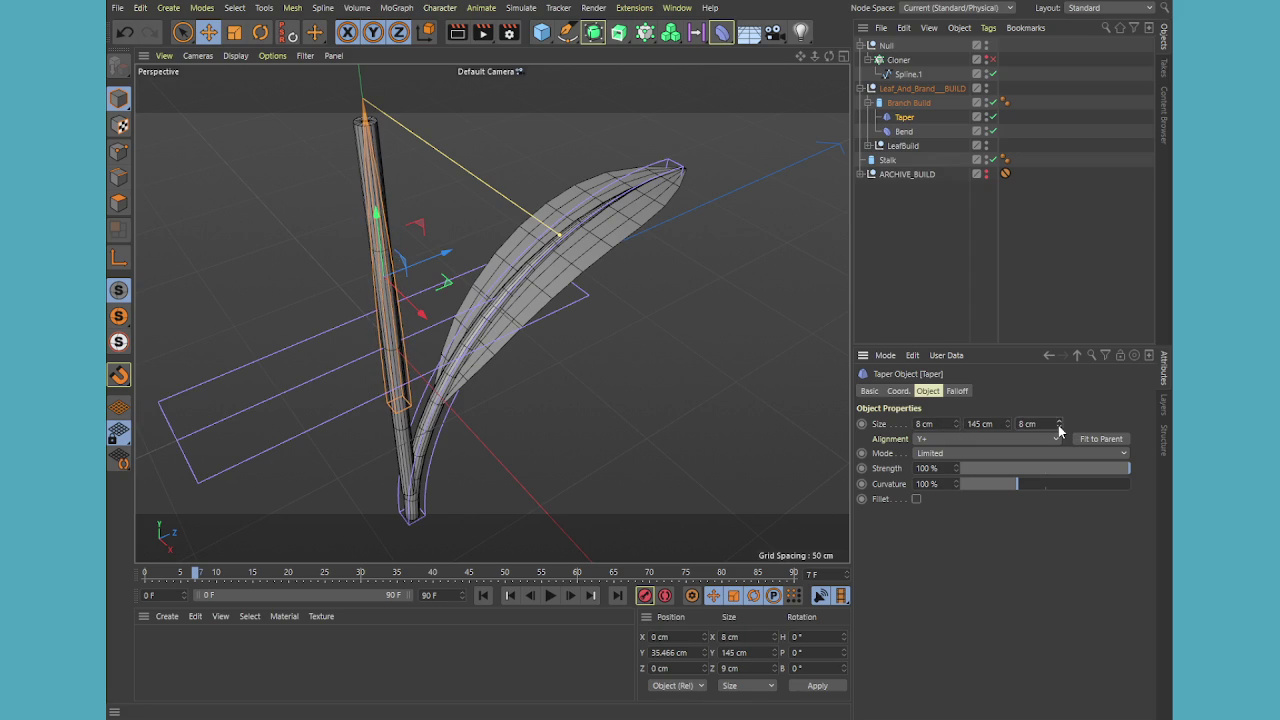
mouse_move(1007, 490)
left_mouse_down()
mouse_move(1051, 486)
mouse_move(927, 468)
left_mouse_up()
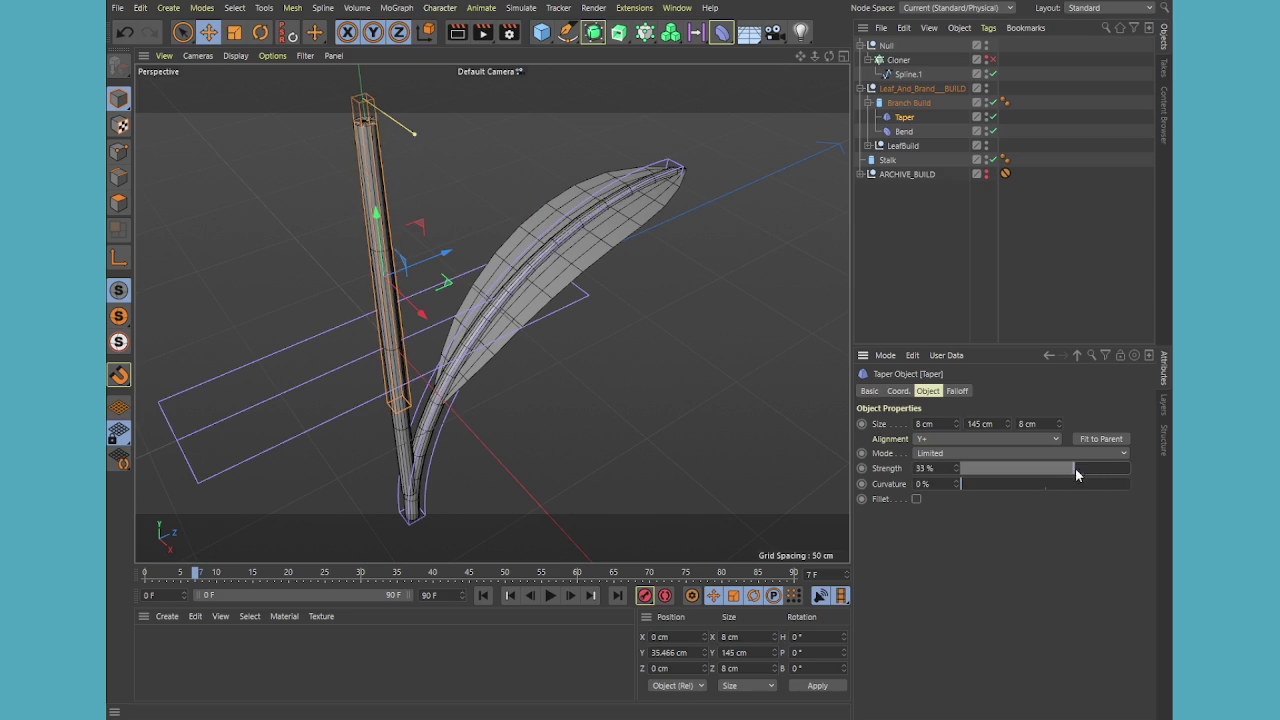
Lower the Taper on the stalk, ease Strength to 87%, and orbit to check
left_click_drag(380, 222, 352, 296)
mouse_move(1129, 471)
left_mouse_down()
mouse_move(1106, 471)
mouse_move(1122, 470)
left_mouse_up()
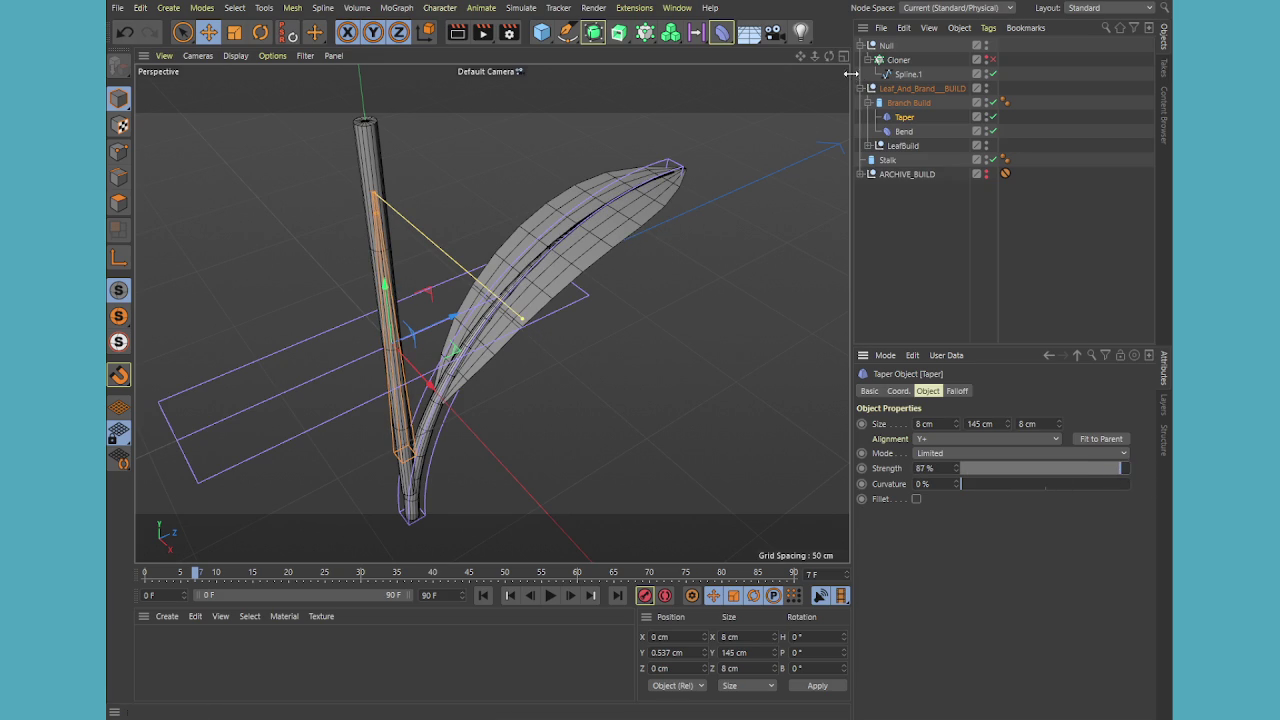
left_click_drag(829, 56, 760, 100)
left_click_drag(491, 313, 491, 313, "alt")
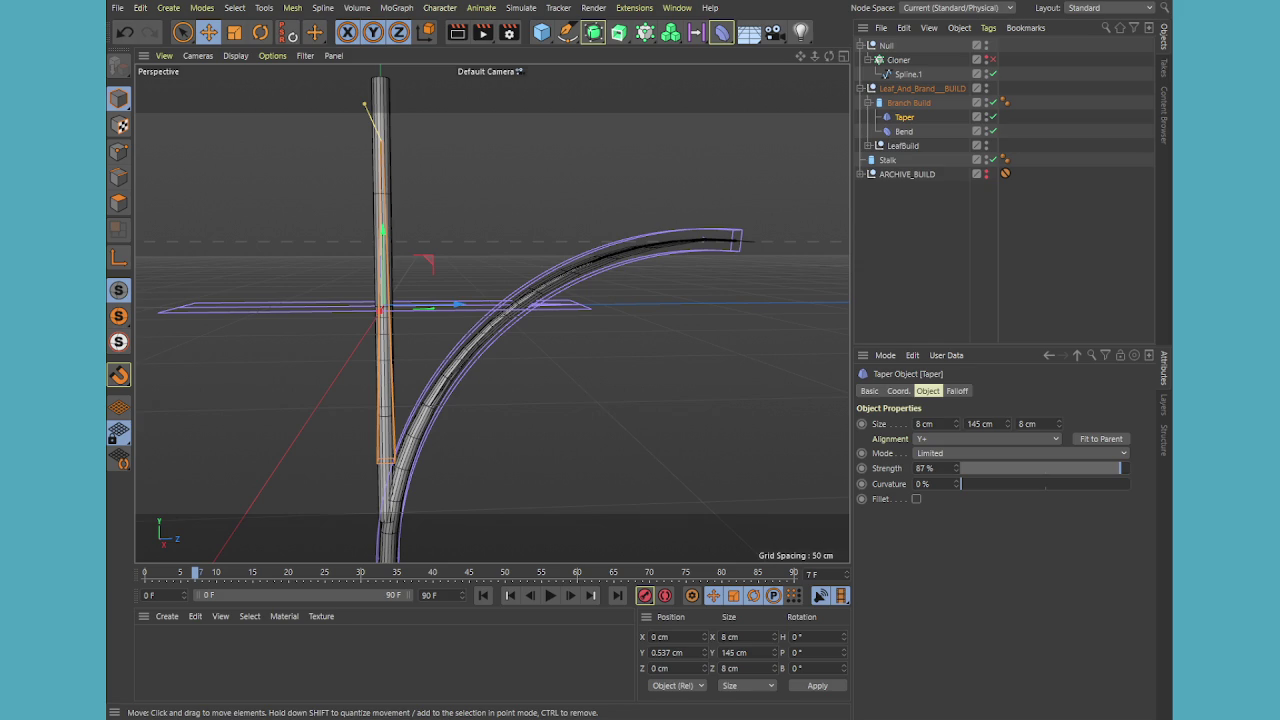
left_click(878, 90)
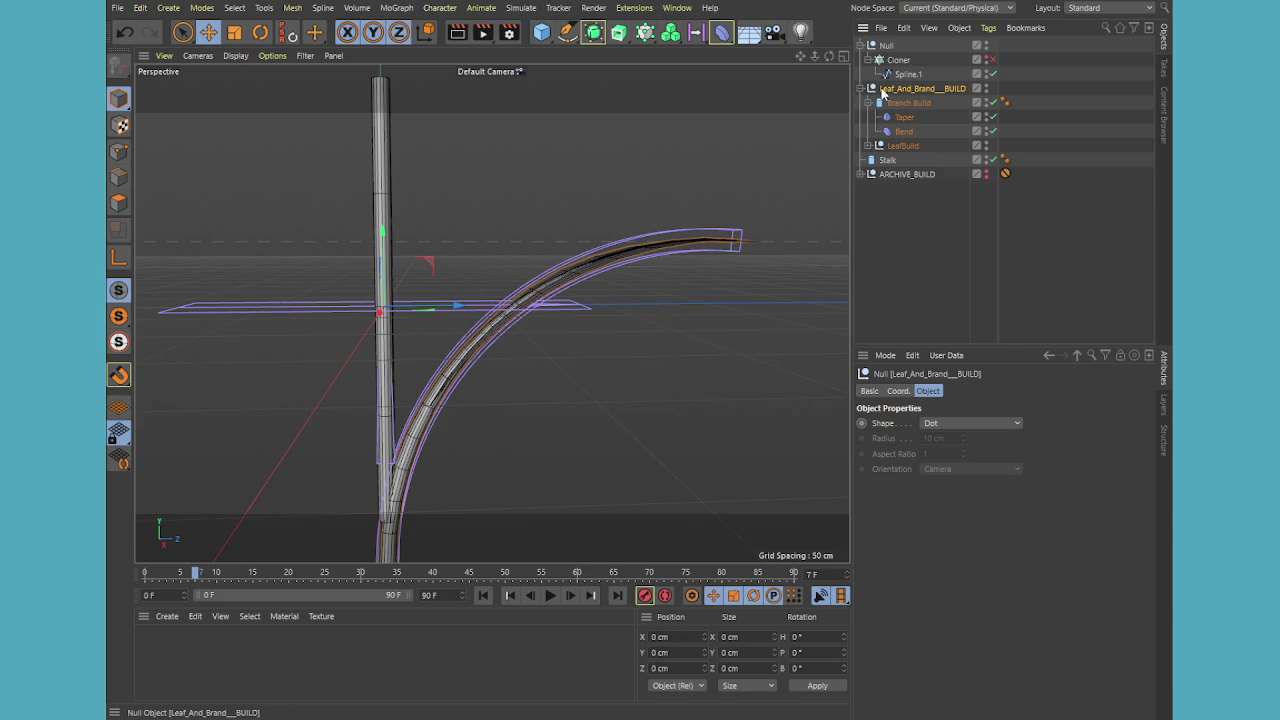
Expand Leaf_And_Brand__BUILD and LeafBuild to reveal Leaf, Spline Wrap and LeafBendSpine, in four-view layout
left_click(861, 89)
left_click(909, 76)
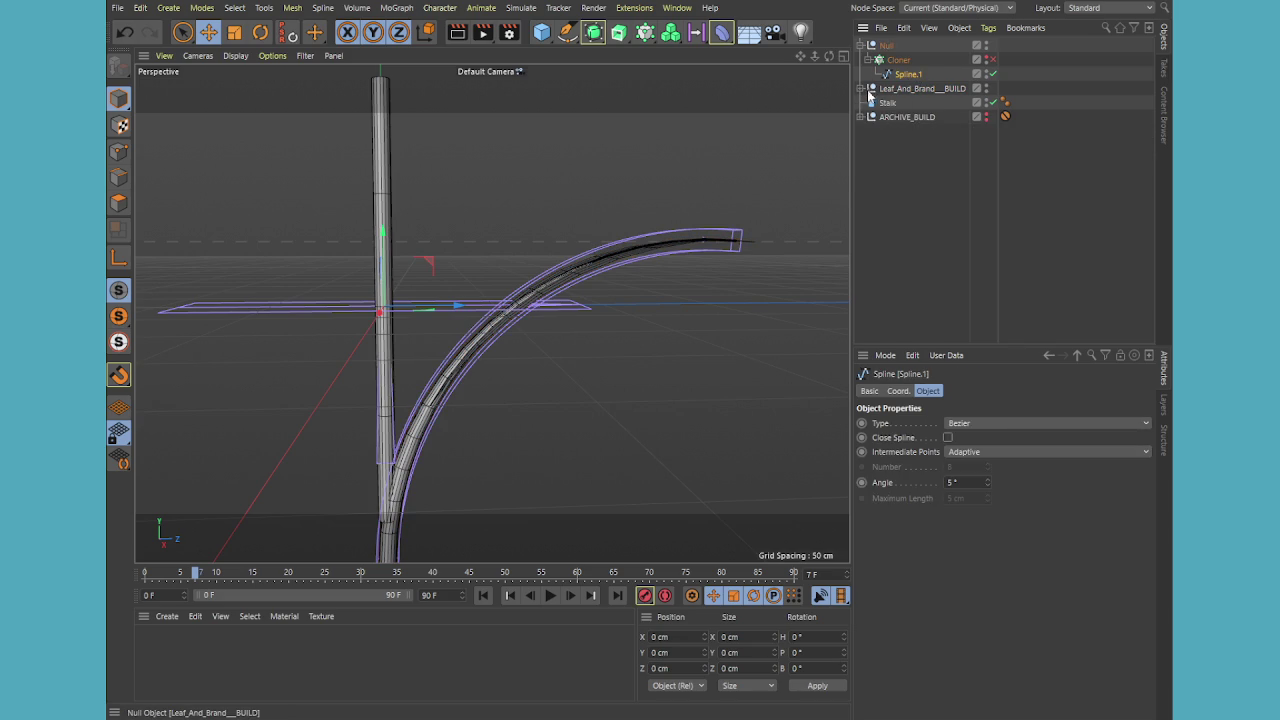
left_click(867, 89)
left_click(867, 146)
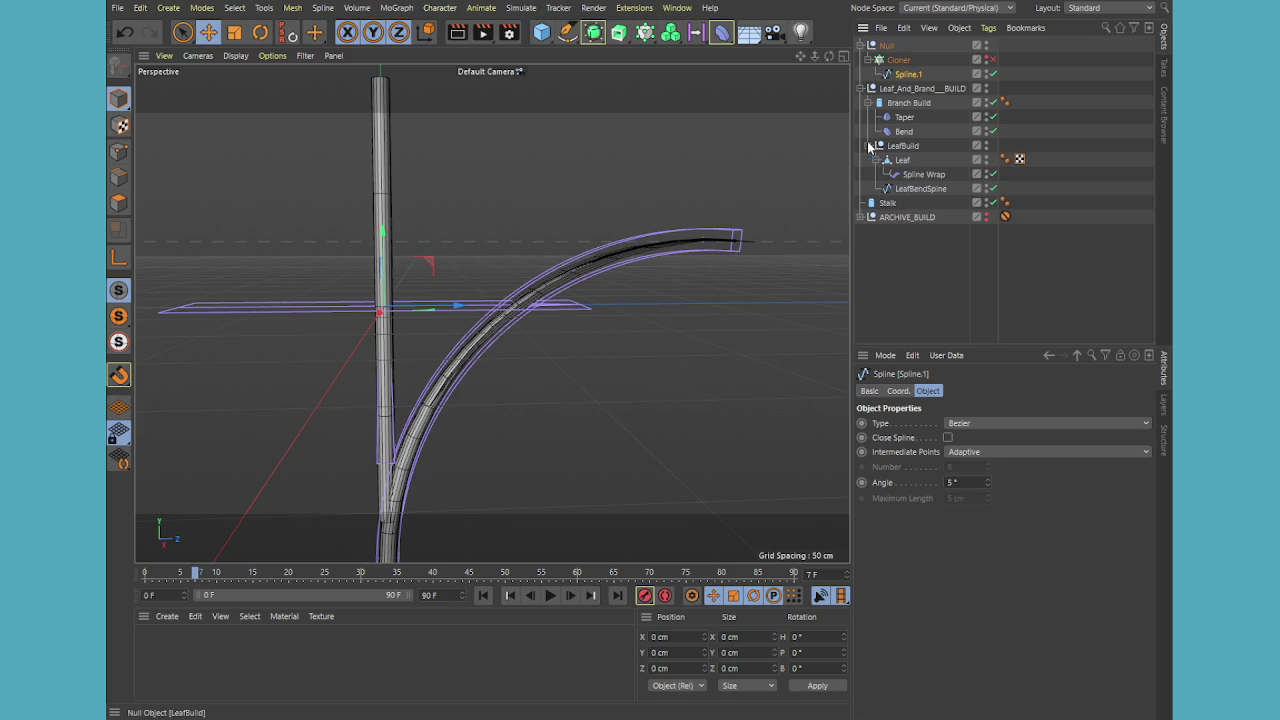
left_click(919, 189)
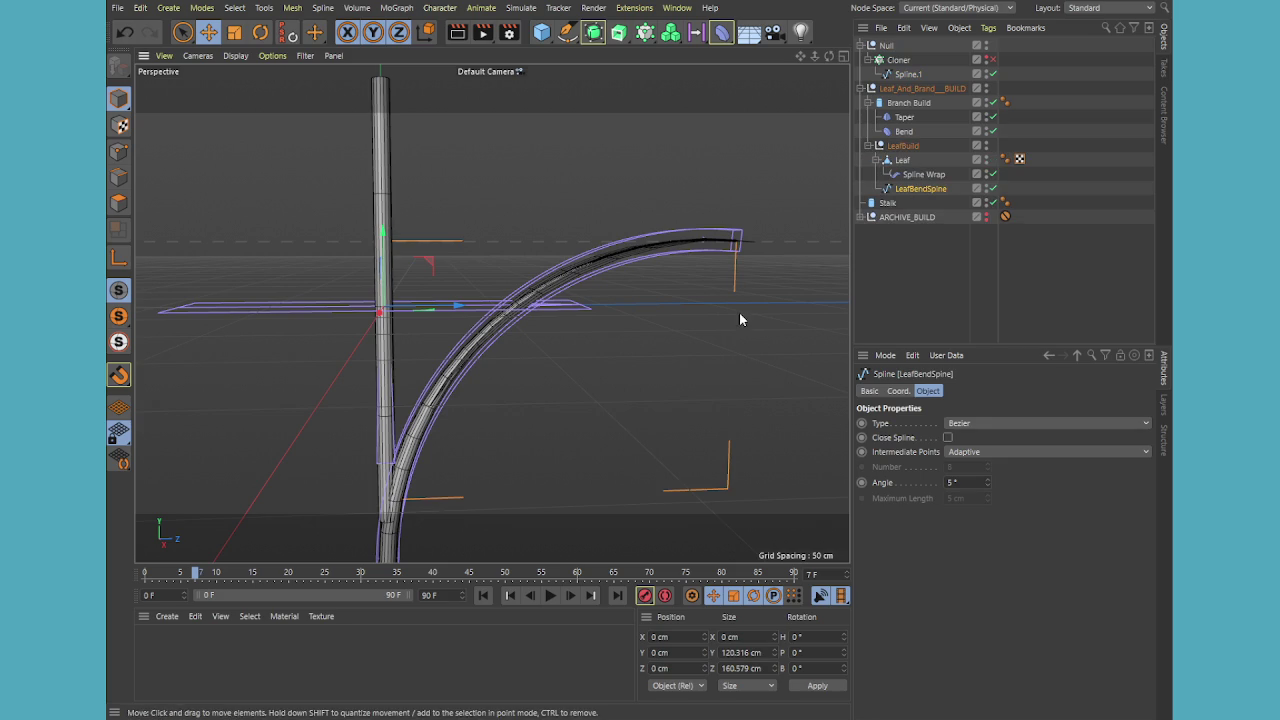
middle_click(739, 312)
left_click(908, 74)
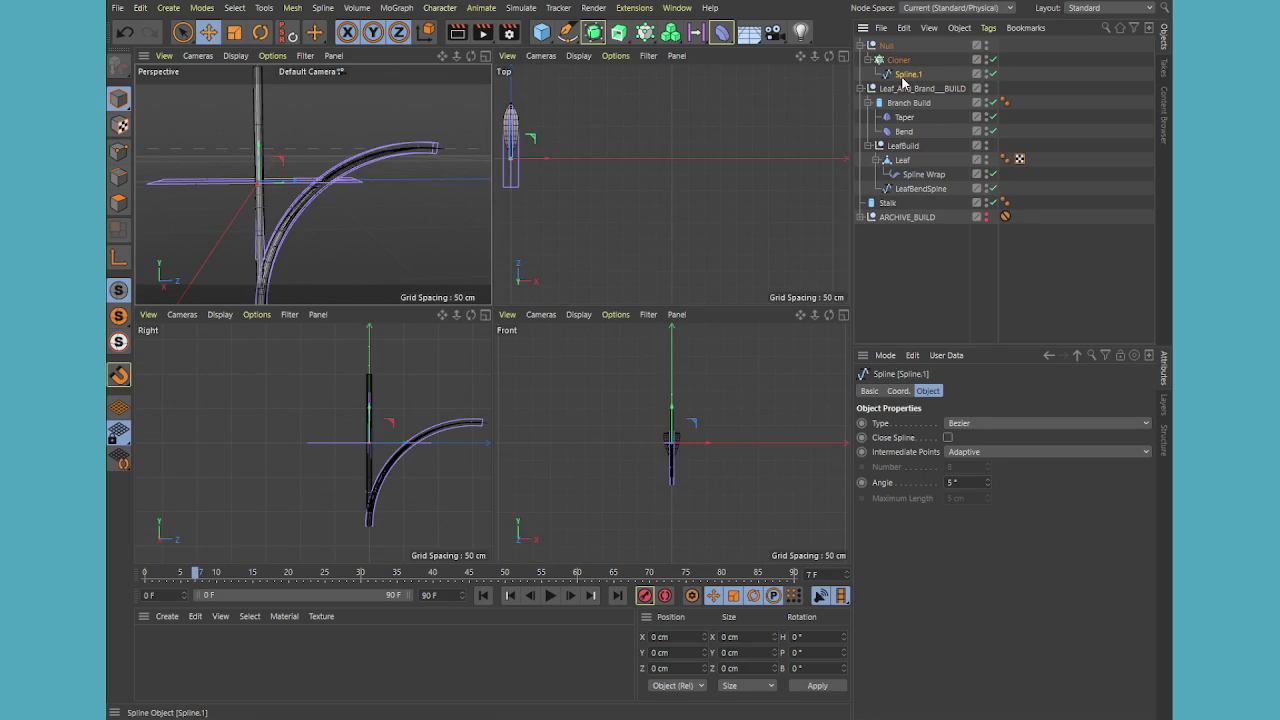
Move Spline.1 out of the Cloner and delete it
left_click_drag(902, 80, 898, 54)
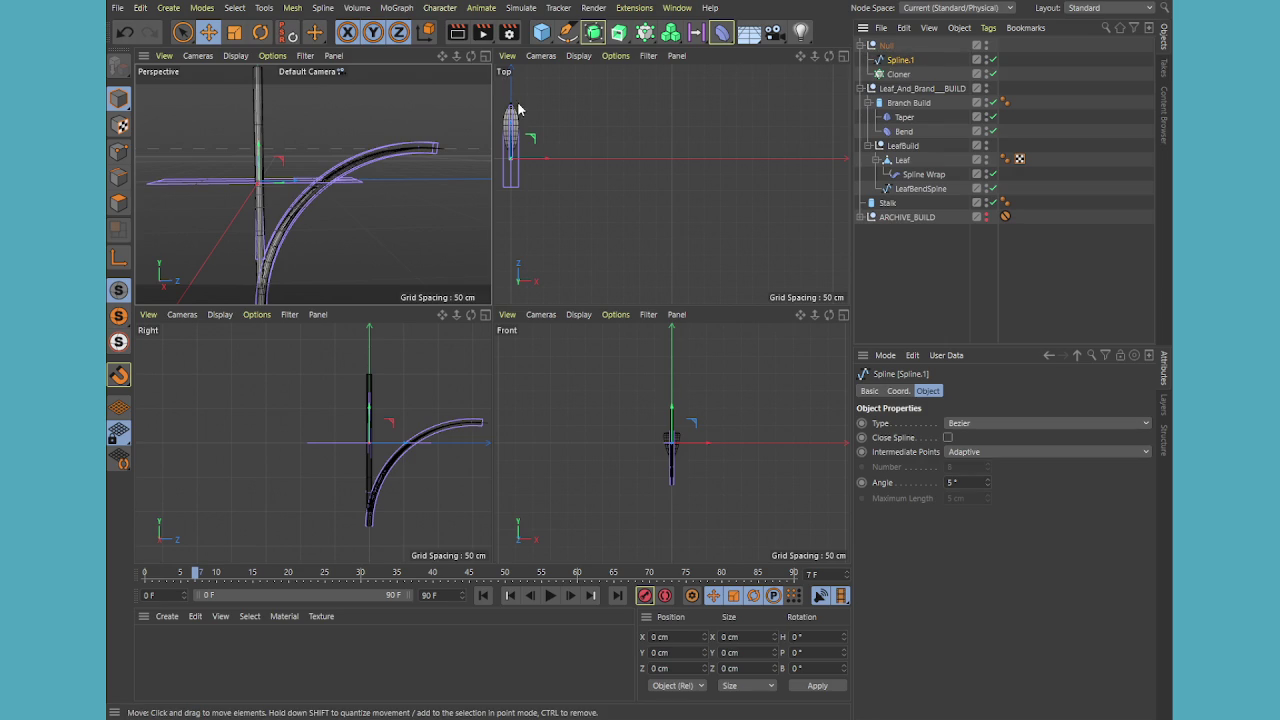
left_click(208, 32)
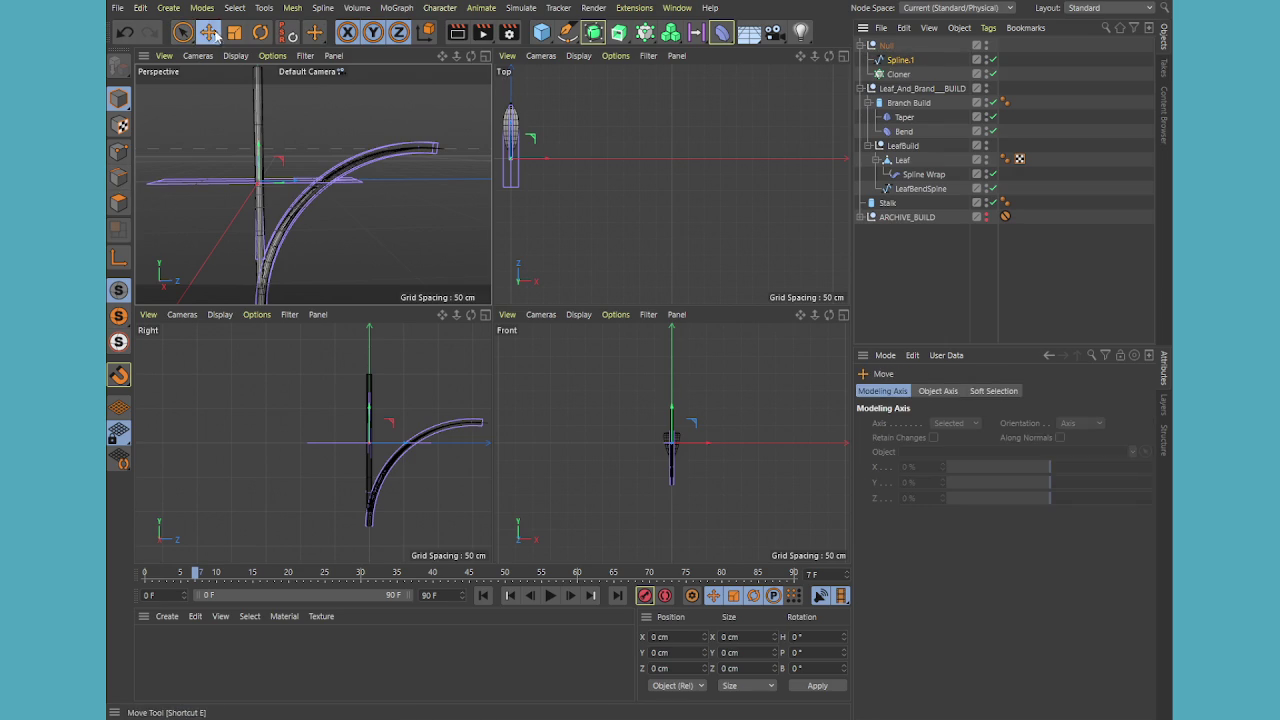
scroll(258, 158, "down", 3)
left_click(904, 61)
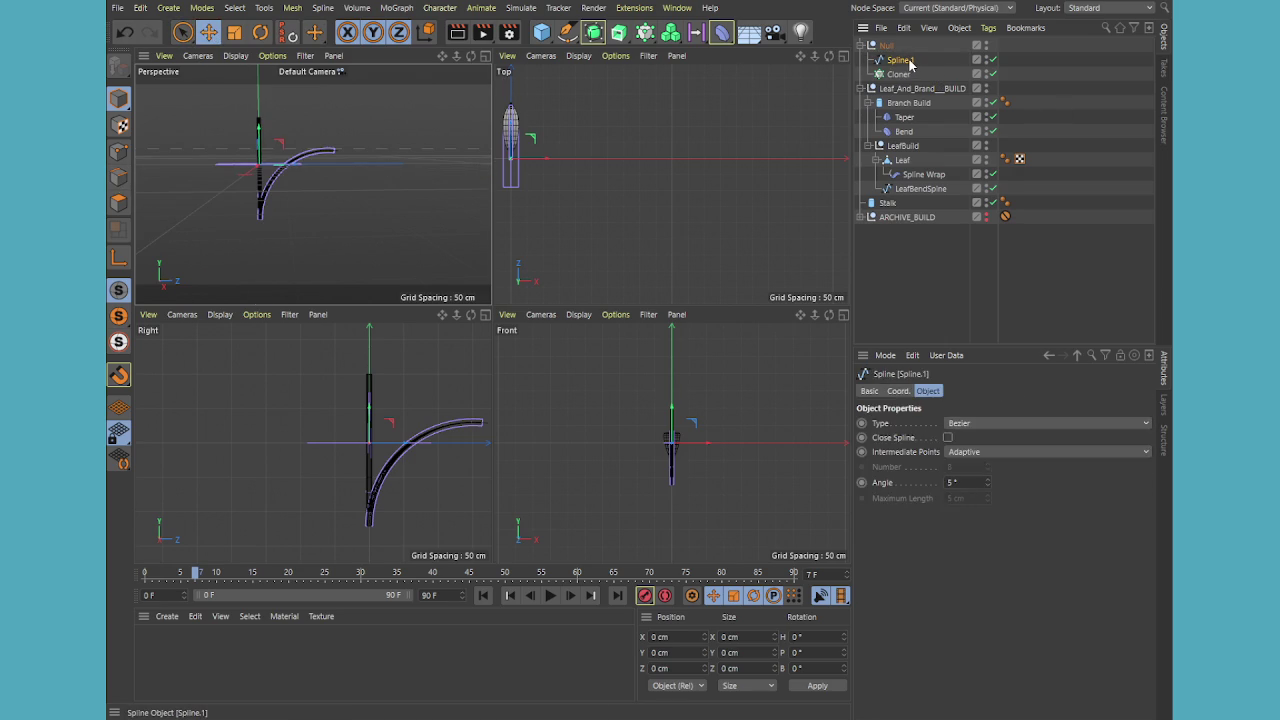
key("Delete")
Place the Leaf_And_Brand__BUILD group inside the Cloner to create stacked branch-and-leaf clones
left_click(887, 46)
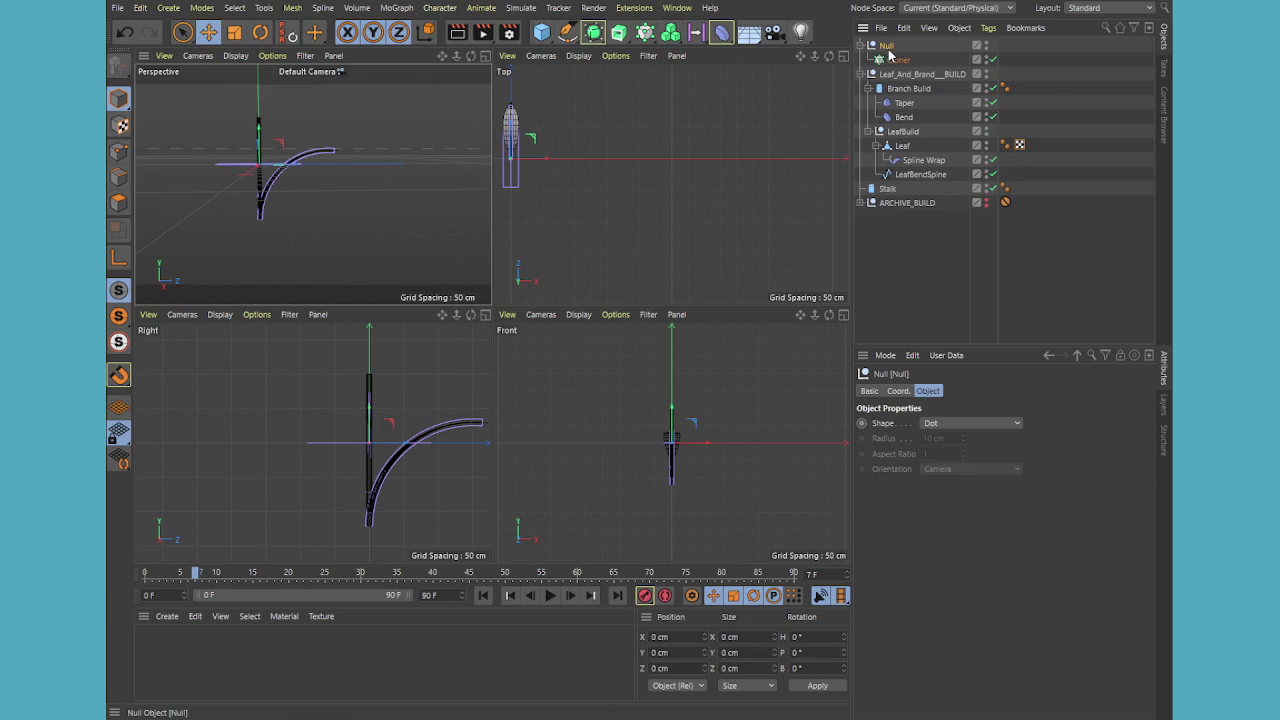
left_click(896, 61)
left_click(920, 75)
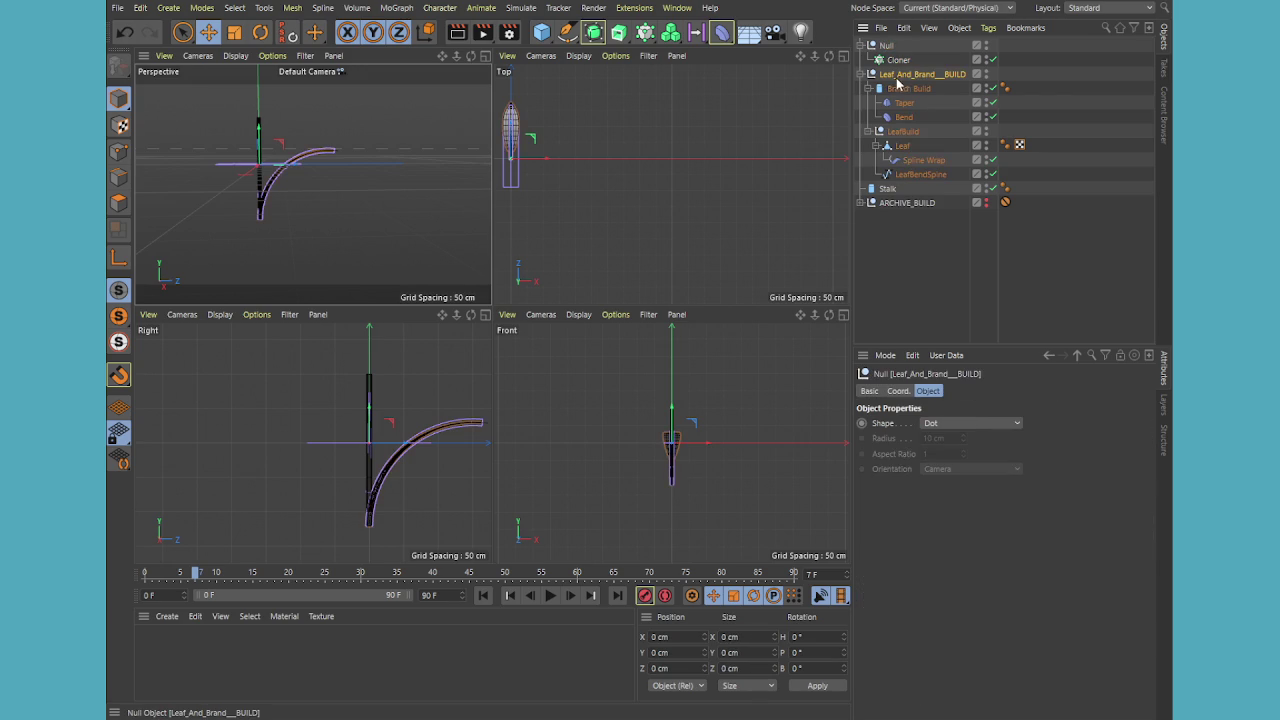
left_click(899, 62)
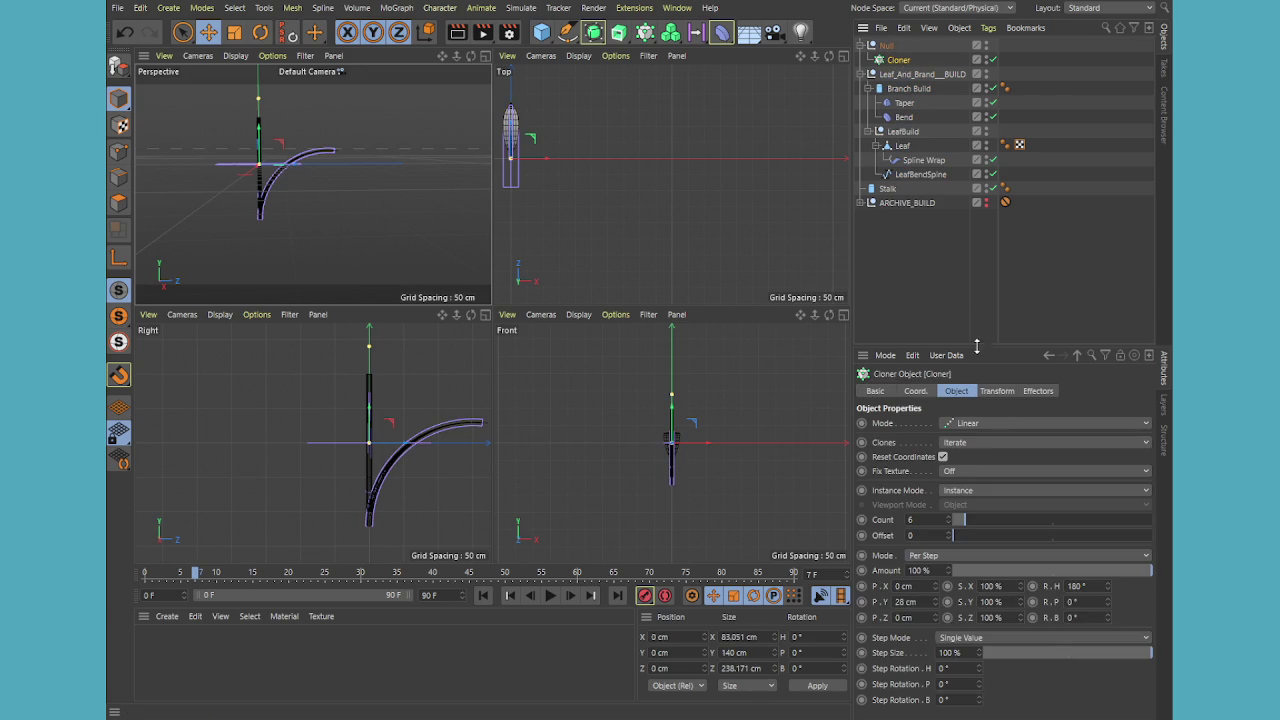
left_click(887, 76)
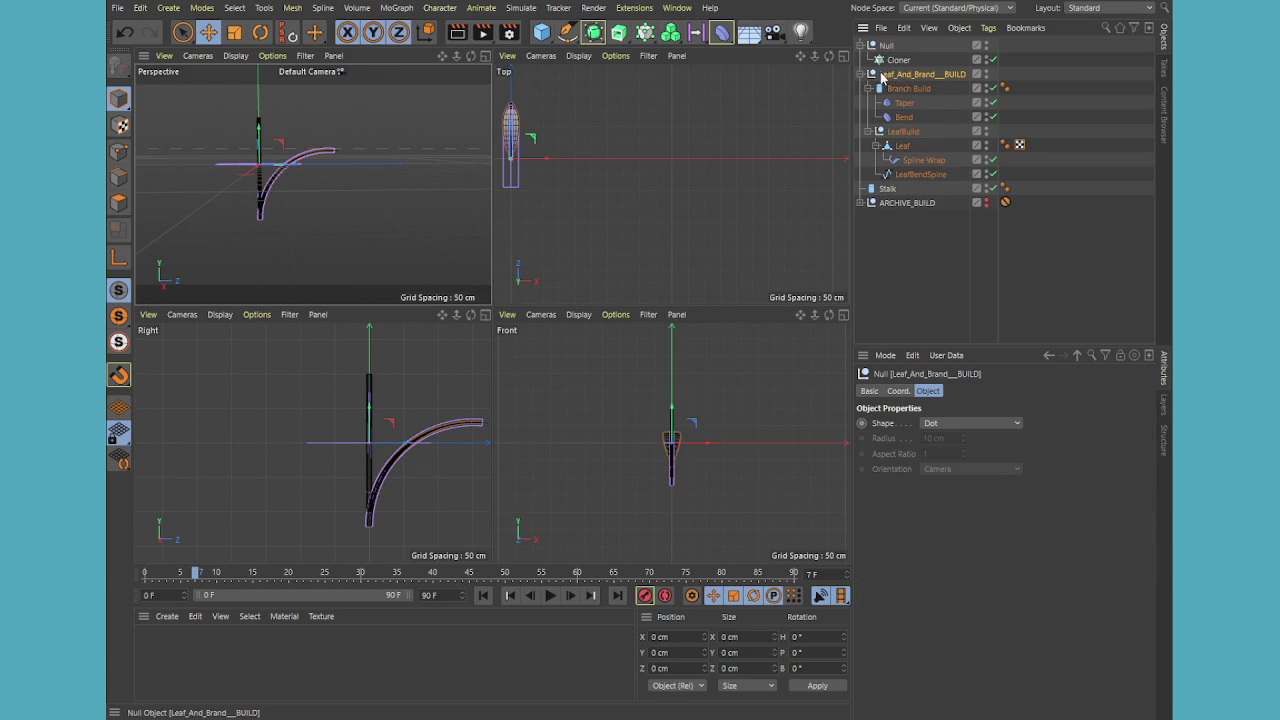
left_click(861, 75)
left_click_drag(892, 78, 899, 62)
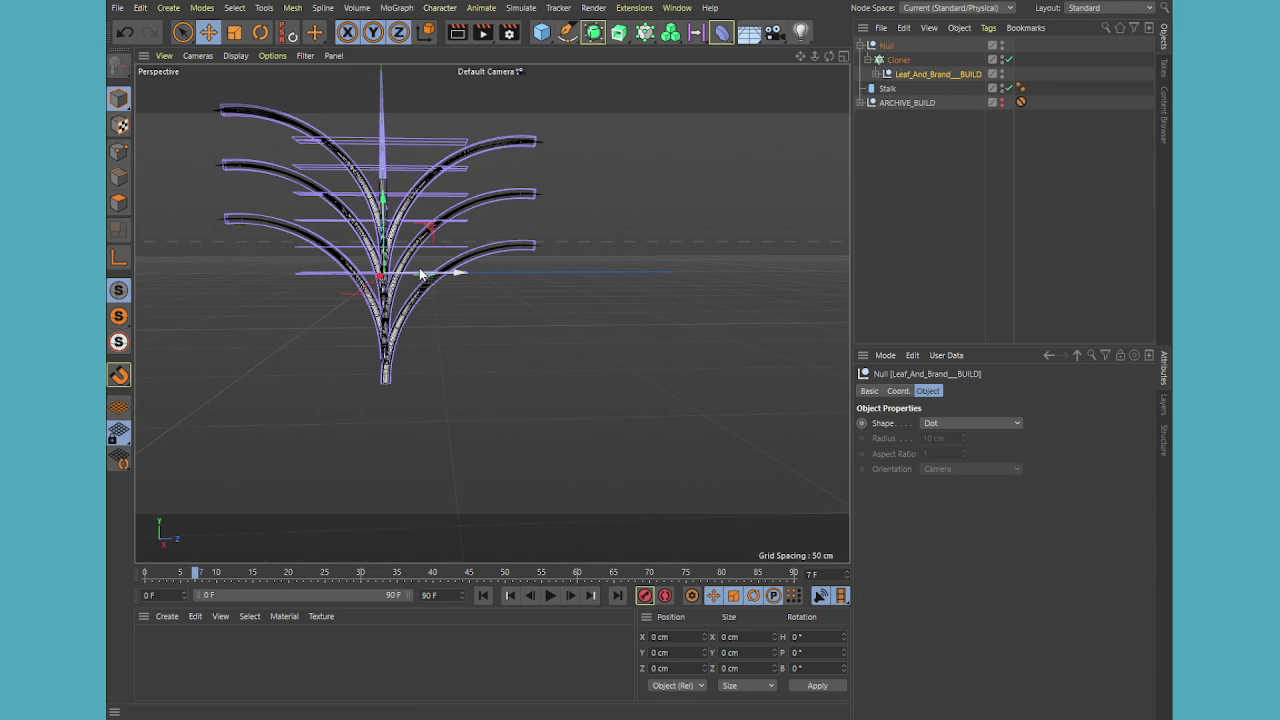
mouse_move(479, 261)
left_mouse_down("alt")
mouse_move(392, 387)
mouse_move(455, 428)
mouse_move(514, 314)
mouse_move(580, 391)
mouse_move(441, 371)
mouse_move(458, 299)
left_mouse_up("alt")
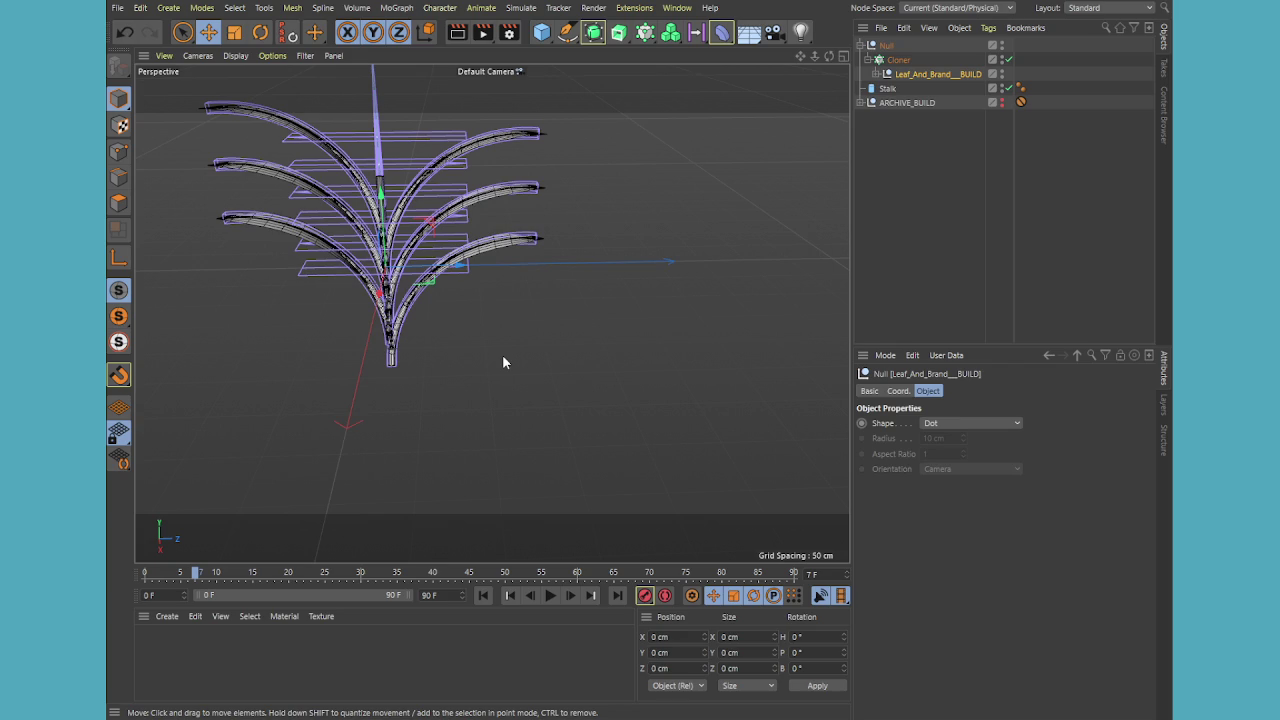
left_click(887, 88)
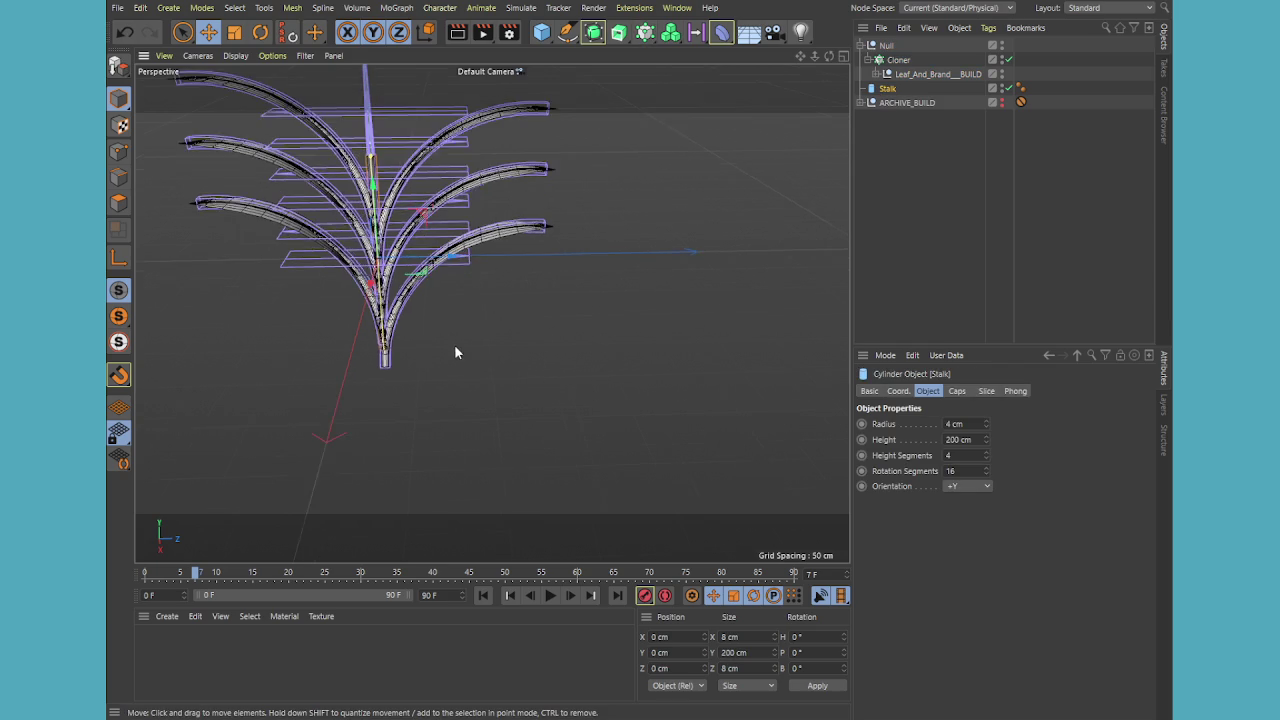
Lower the stalk to about Y −218 cm under the leaves in the maximized Right view
middle_click(455, 350)
middle_click(661, 426)
middle_click(406, 356)
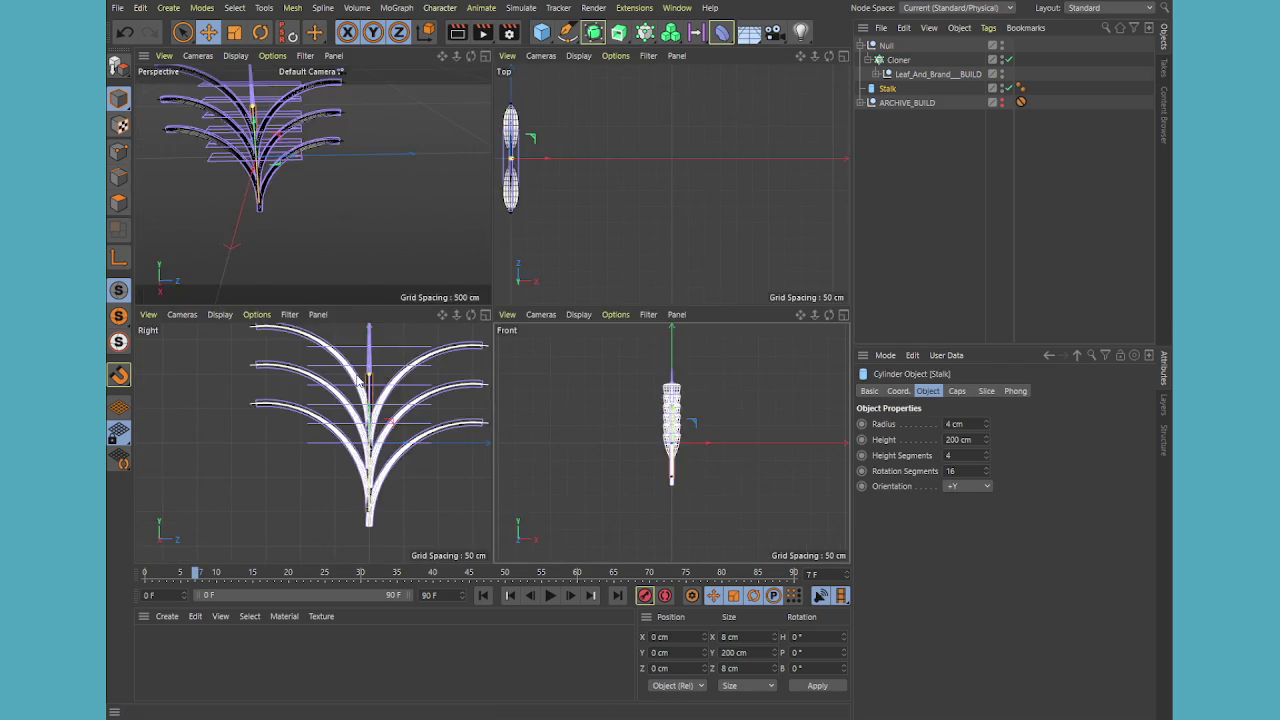
middle_click(408, 355)
left_click_drag(605, 245, 615, 497)
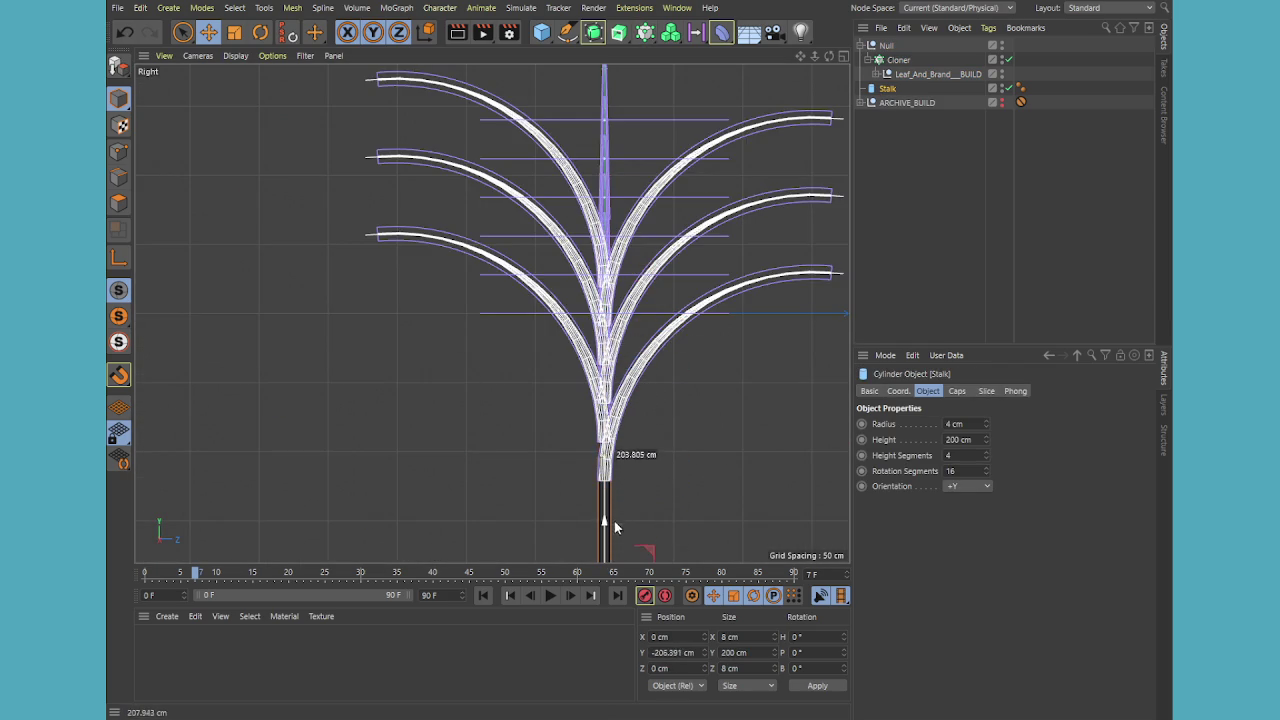
mouse_move(615, 497)
left_mouse_down()
mouse_move(623, 483)
mouse_move(620, 520)
left_mouse_up()
scroll(650, 455, "up", 3)
scroll(635, 475, "up", 3)
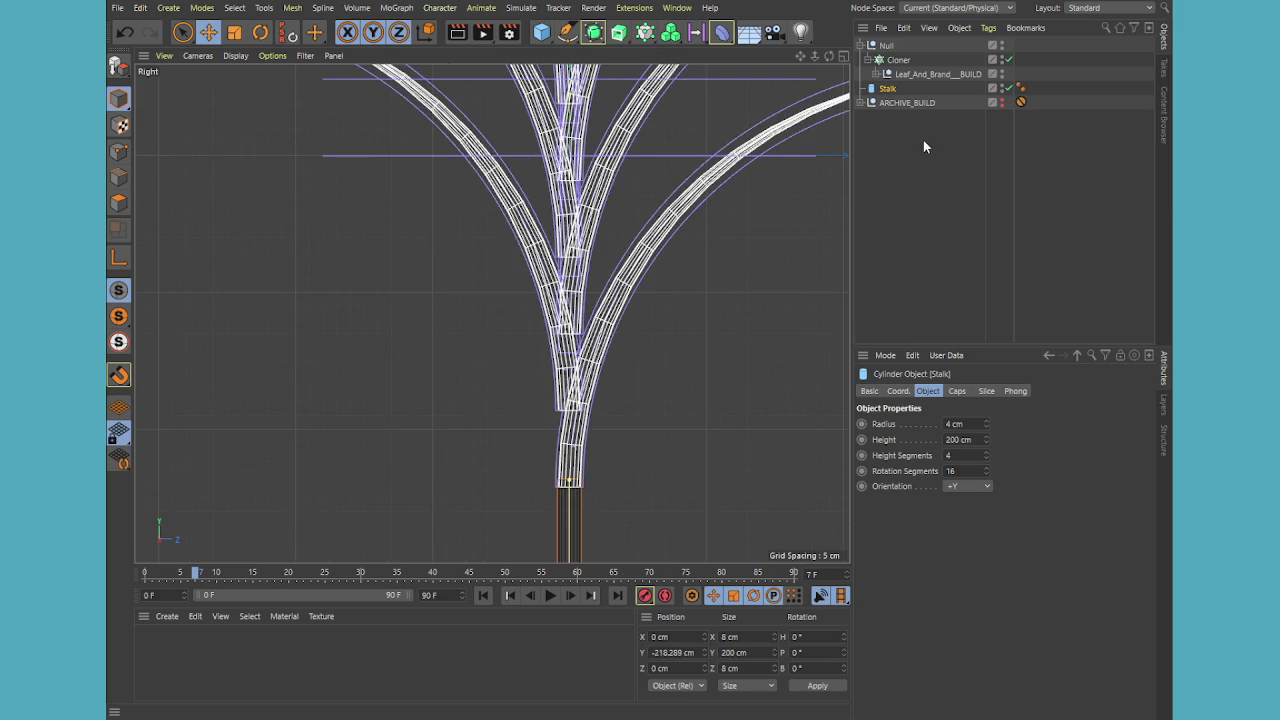
Set the Cloner's Y spacing to 20 cm and maximize the Perspective view
left_click(894, 59)
left_click_drag(936, 604, 936, 601)
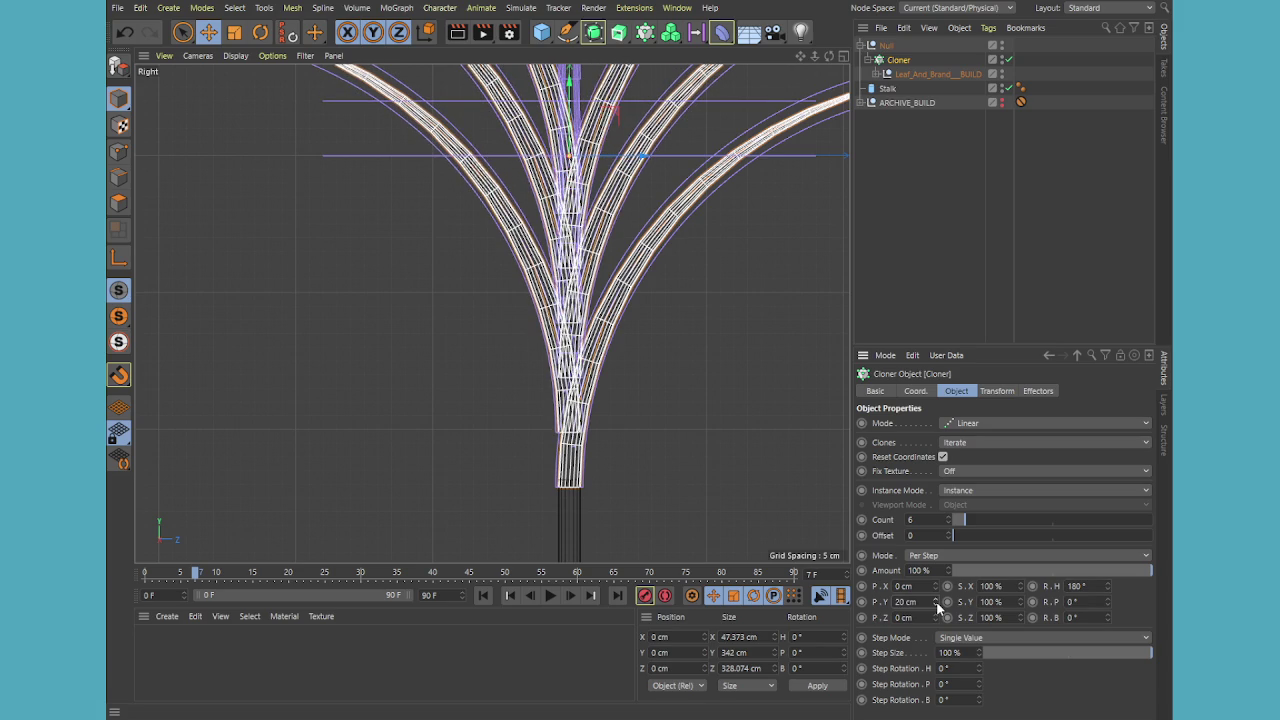
middle_click(620, 428)
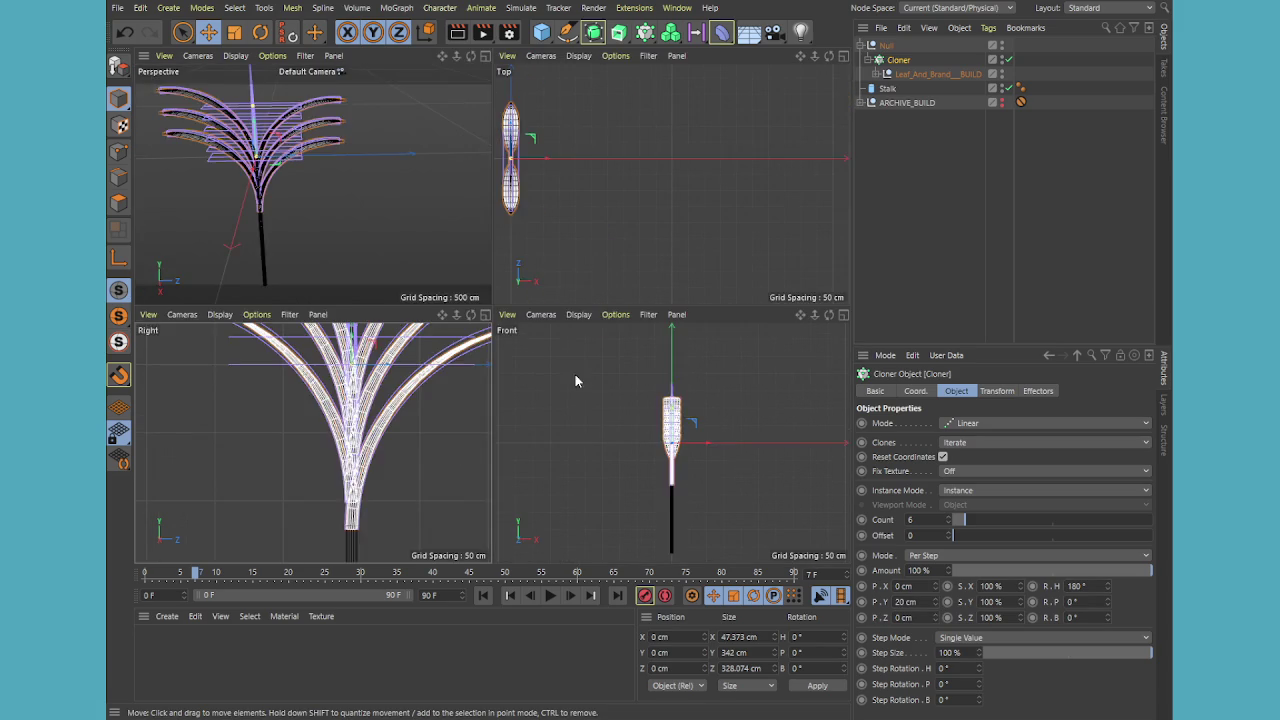
middle_click(278, 193)
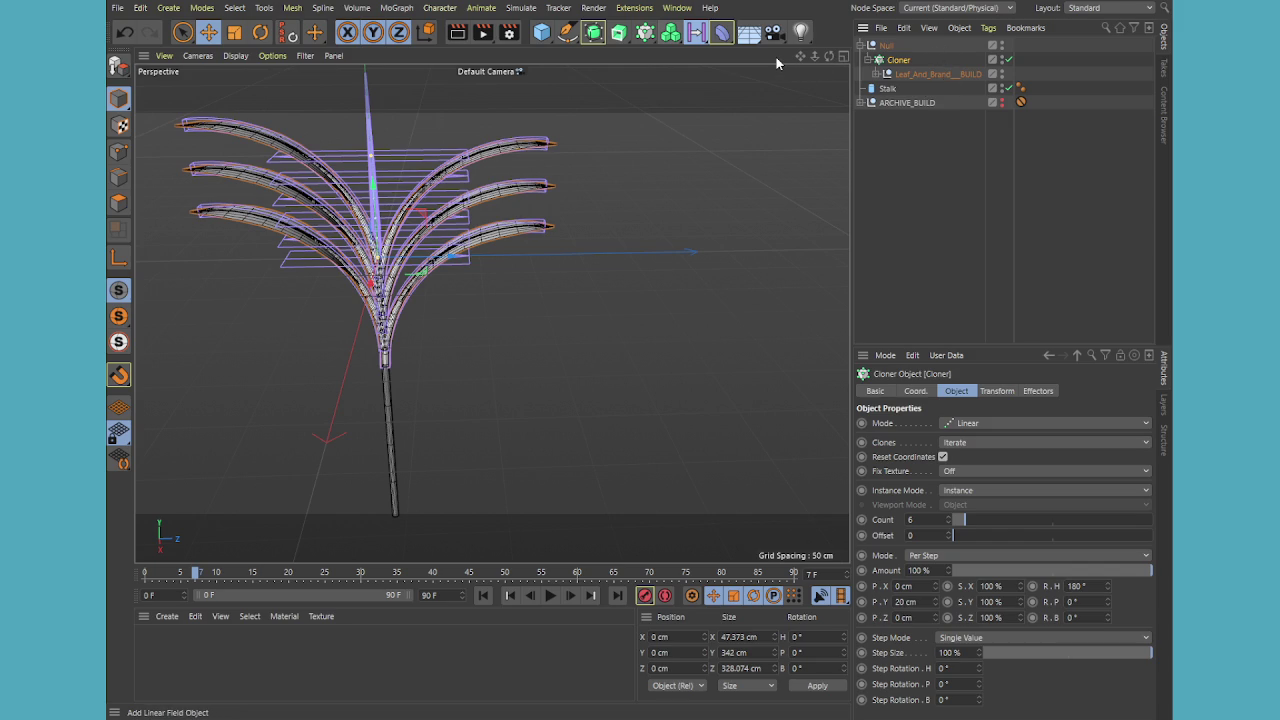
Add a Linear Field, then show the Cloner's still-empty Effectors list
left_click(696, 33)
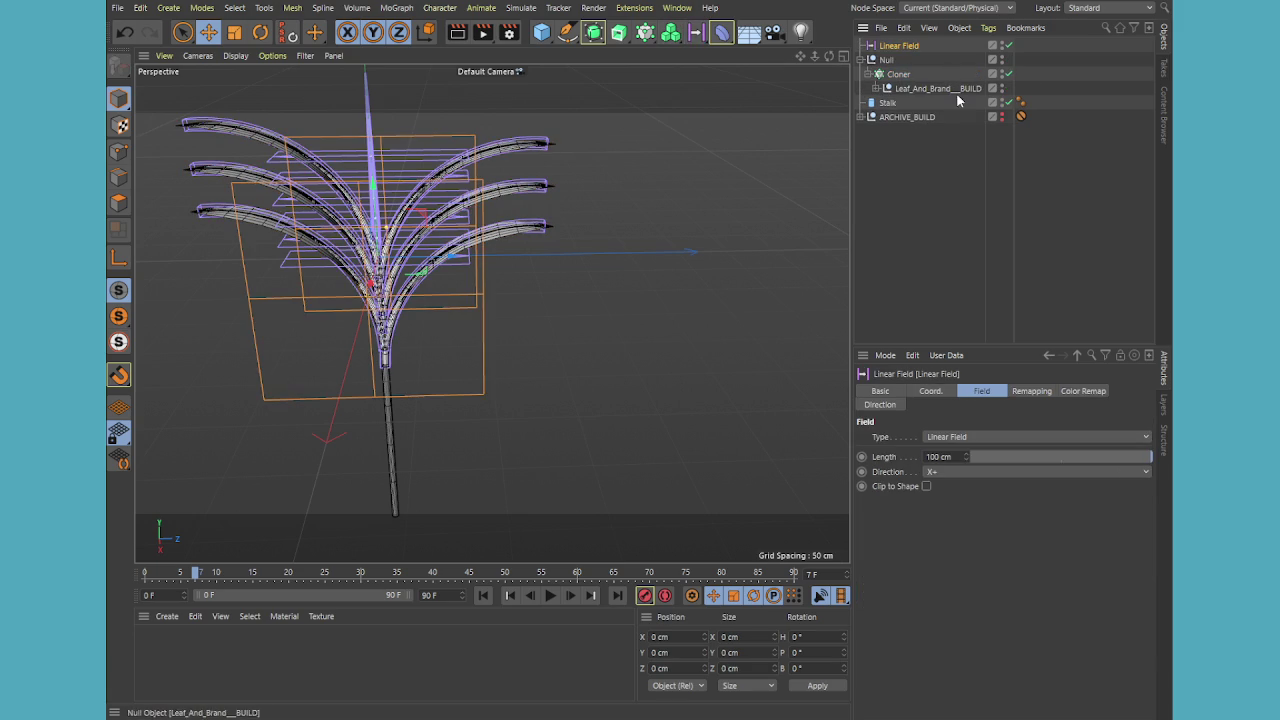
scroll(480, 304, "down", 2)
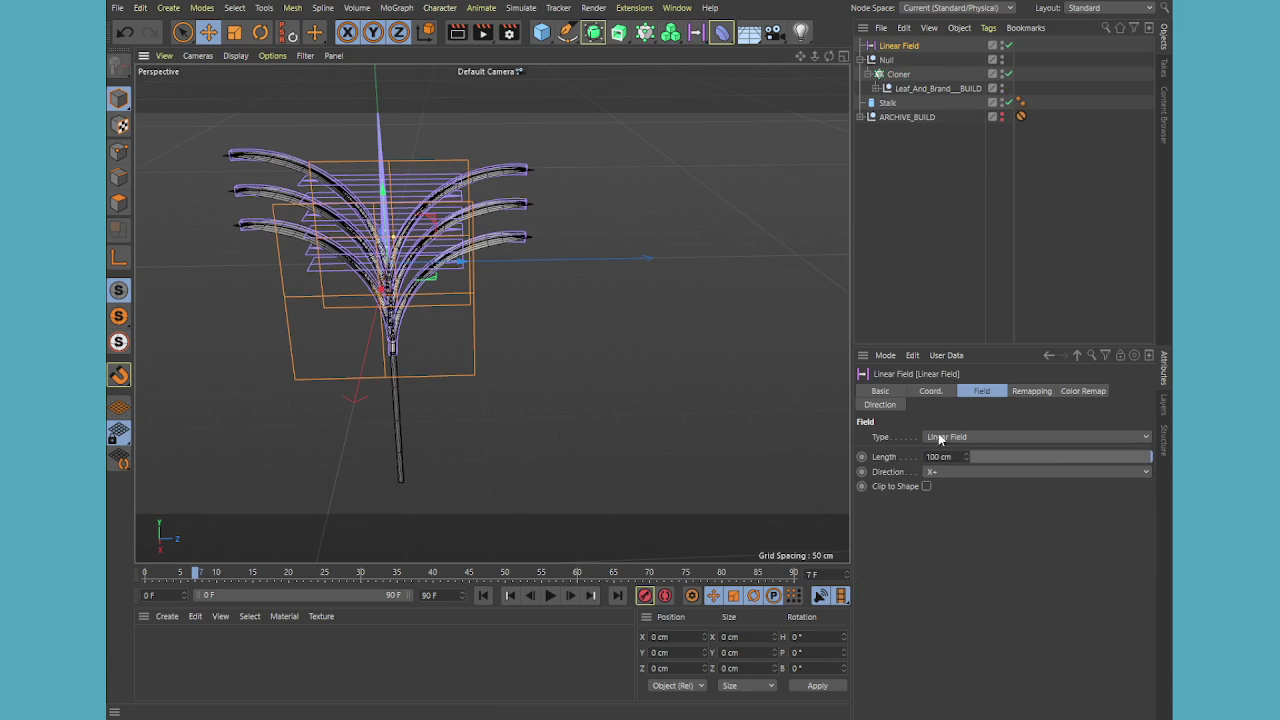
left_click(1010, 395)
left_click_drag(890, 45, 889, 74)
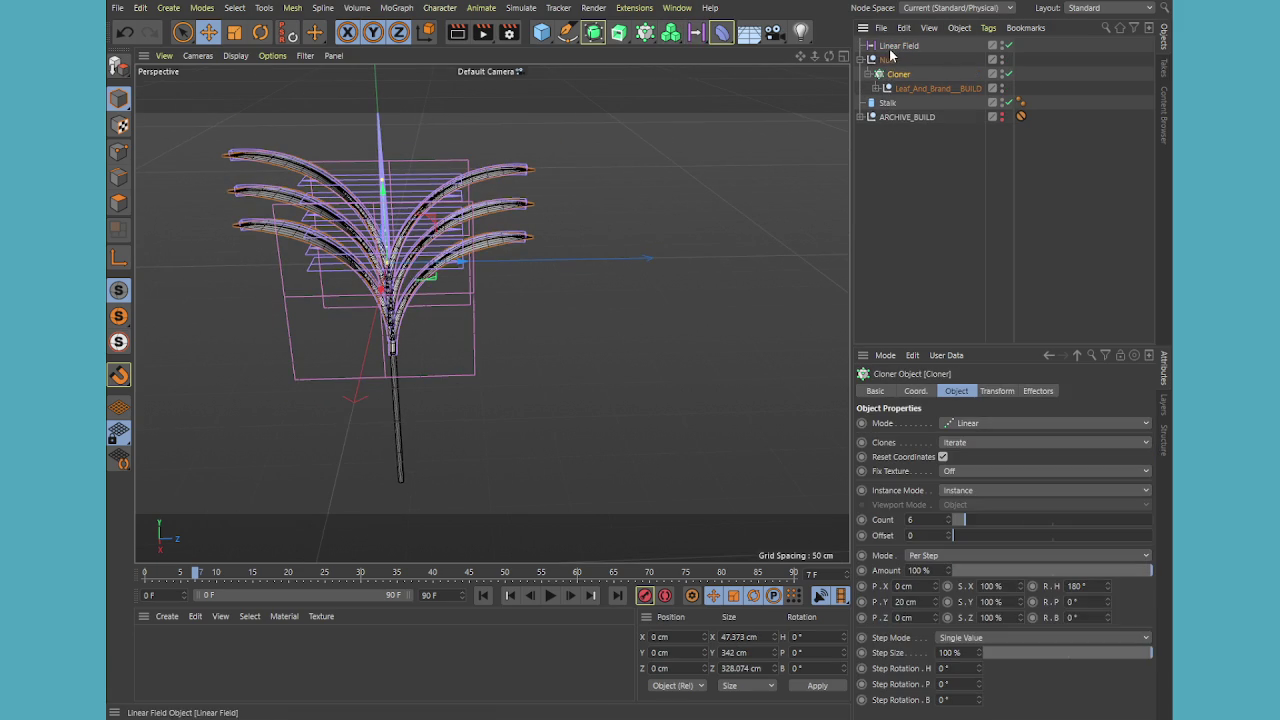
left_click(1040, 391)
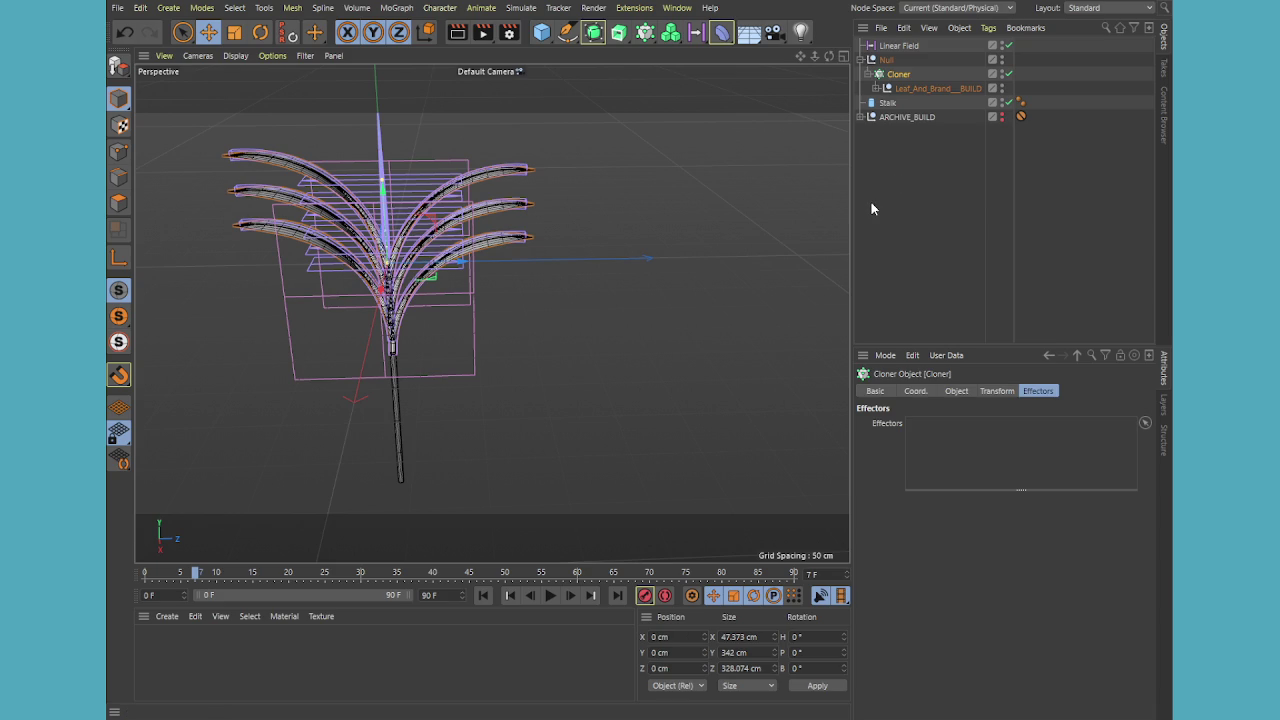
Add a Step effector to the Cloner and delete the Linear Field
key("Return")
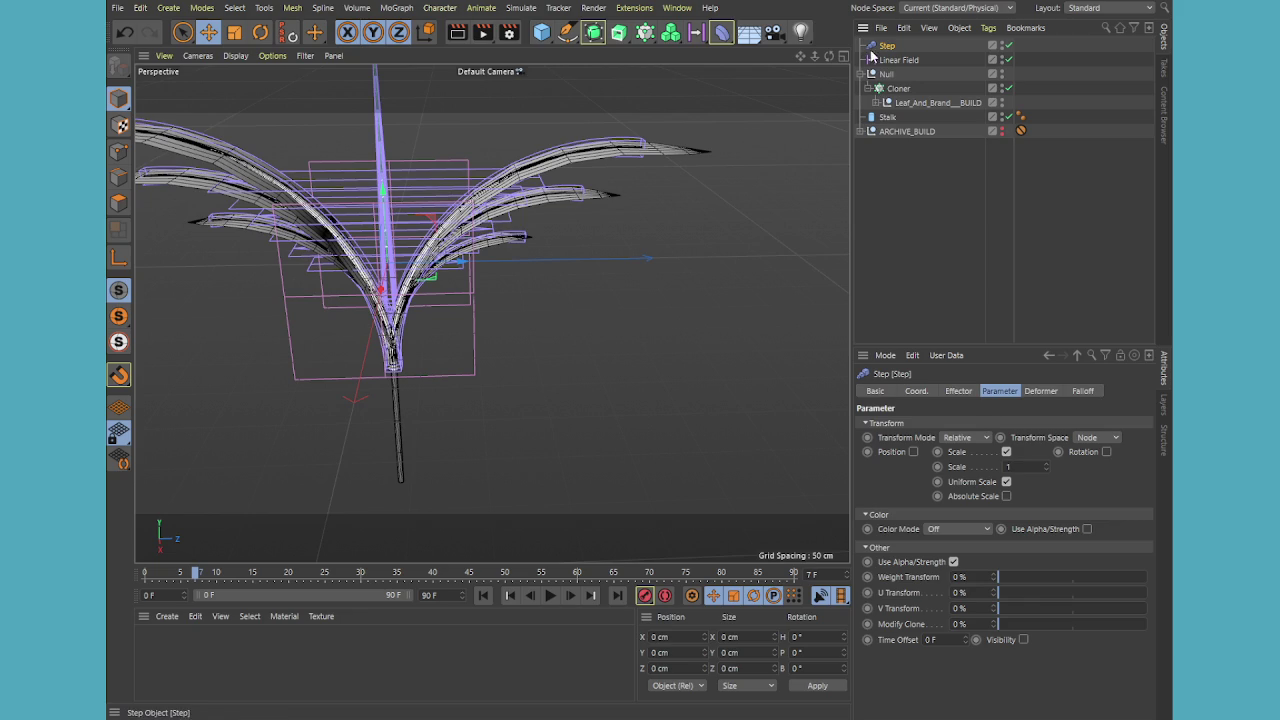
left_click(887, 60)
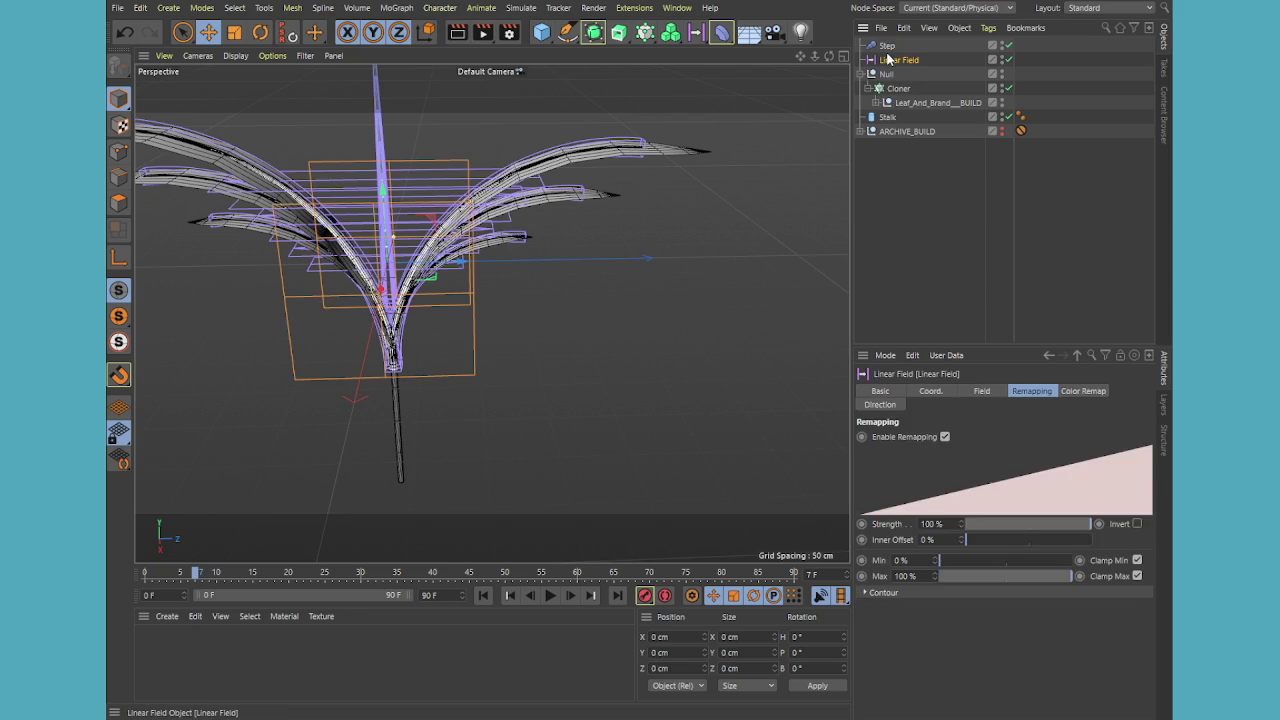
key("Delete")
left_click(886, 46)
scroll(447, 291, "down", 2)
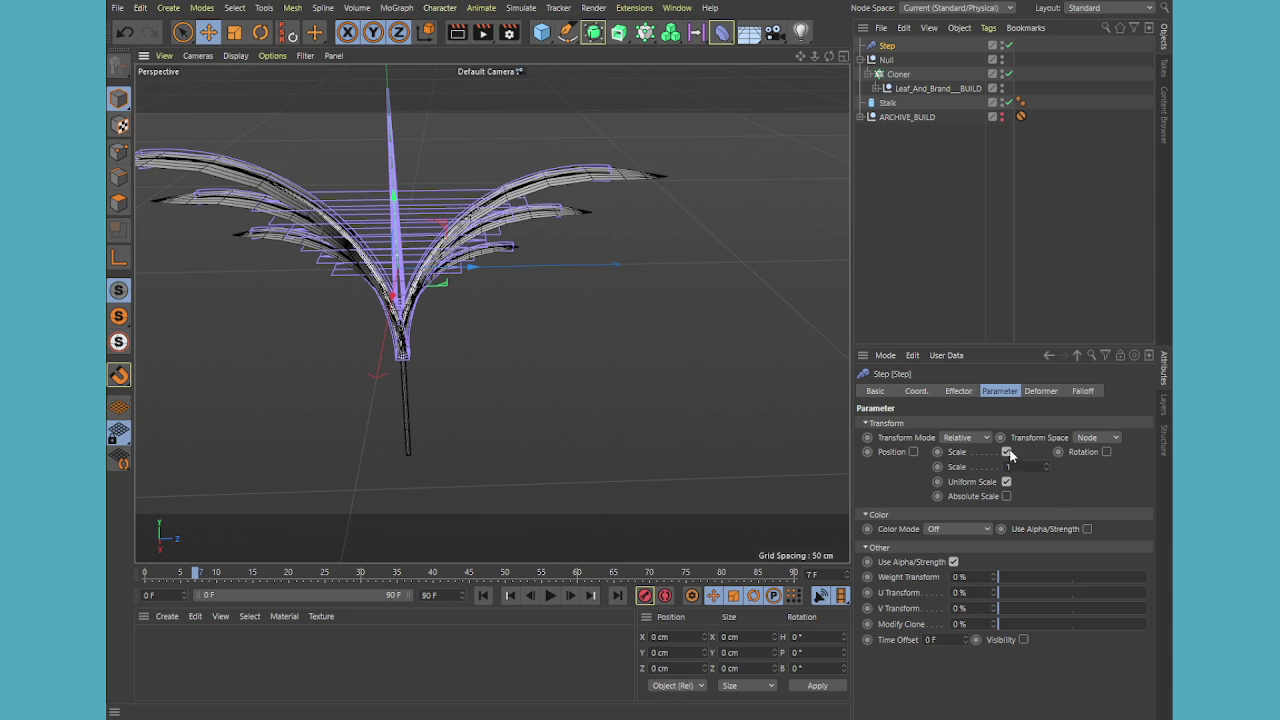
Turn off the Step effector's Uniform Scale and set its Z scale to -0.36
left_click_drag(1043, 467, 996, 467)
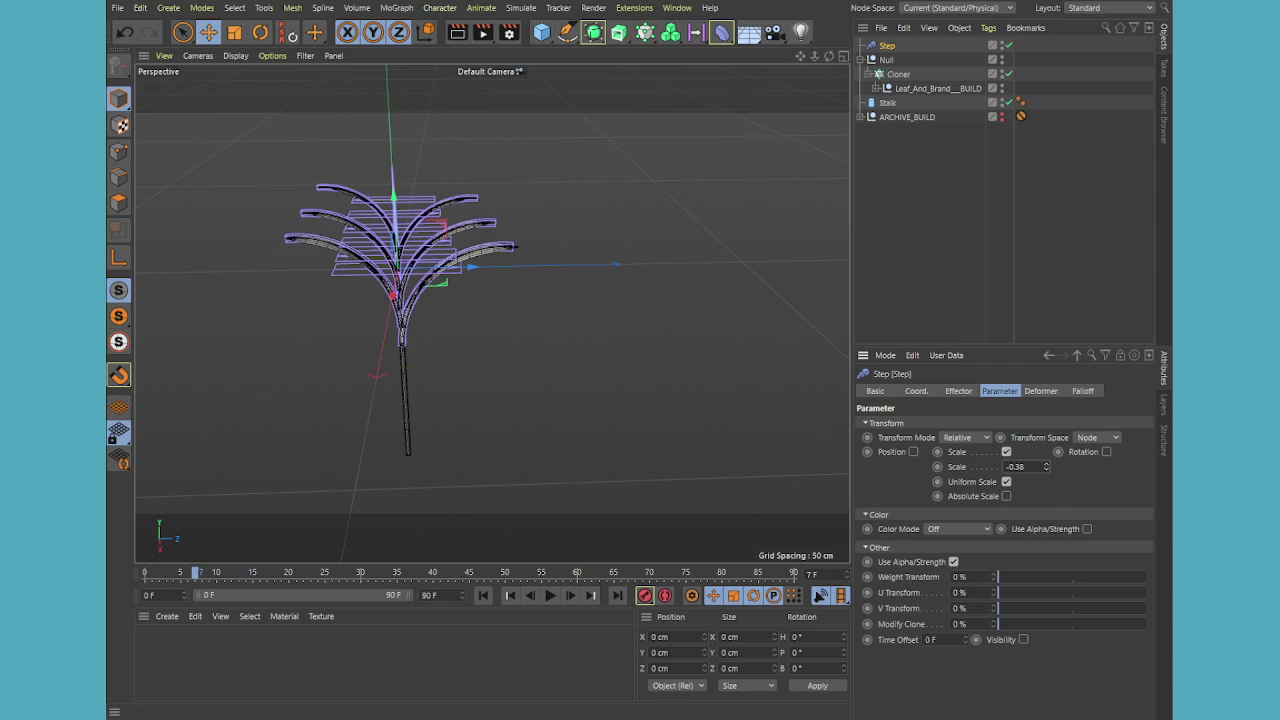
scroll(450, 277, "up", 3)
scroll(450, 277, "up", 2)
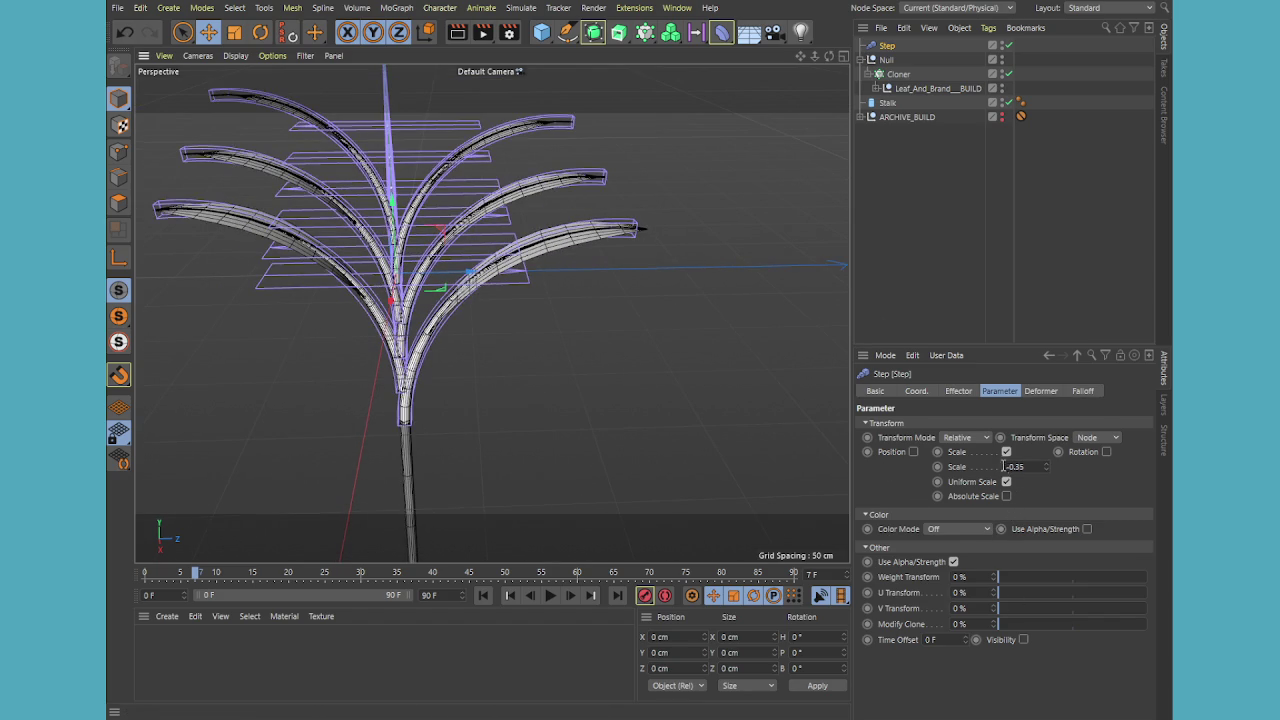
left_click(1006, 482)
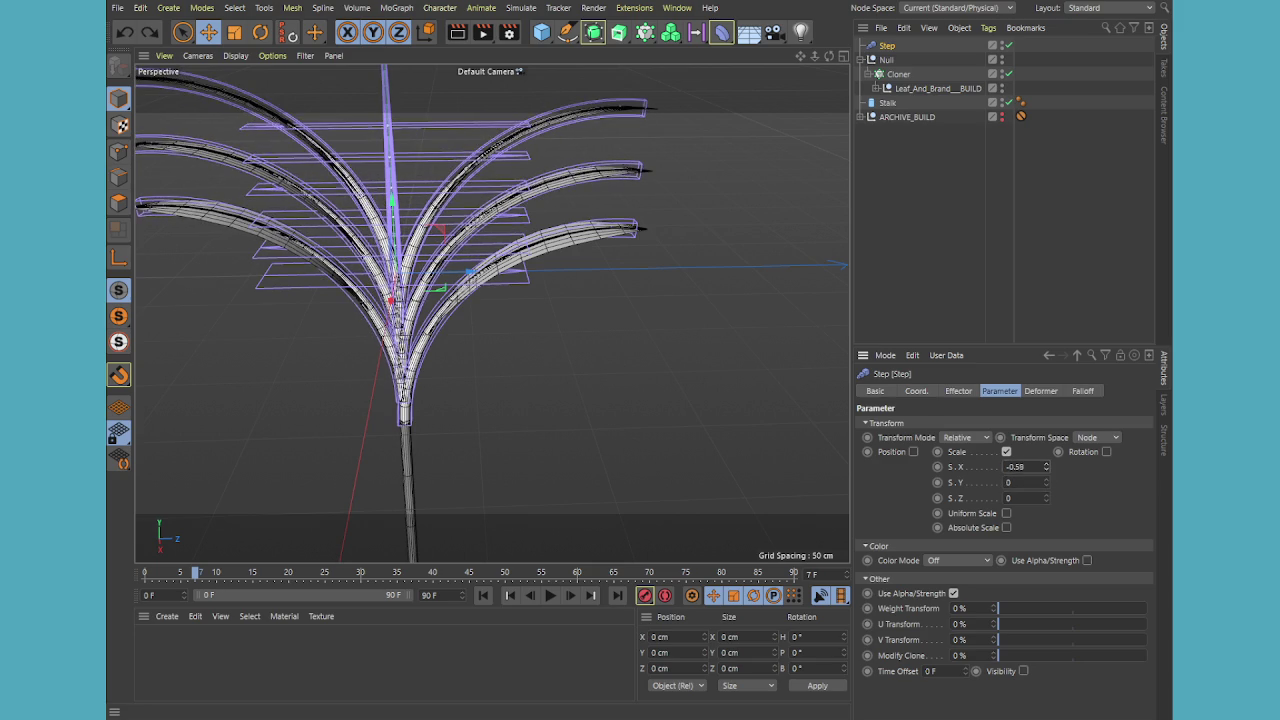
left_click_drag(1045, 500, 1045, 535)
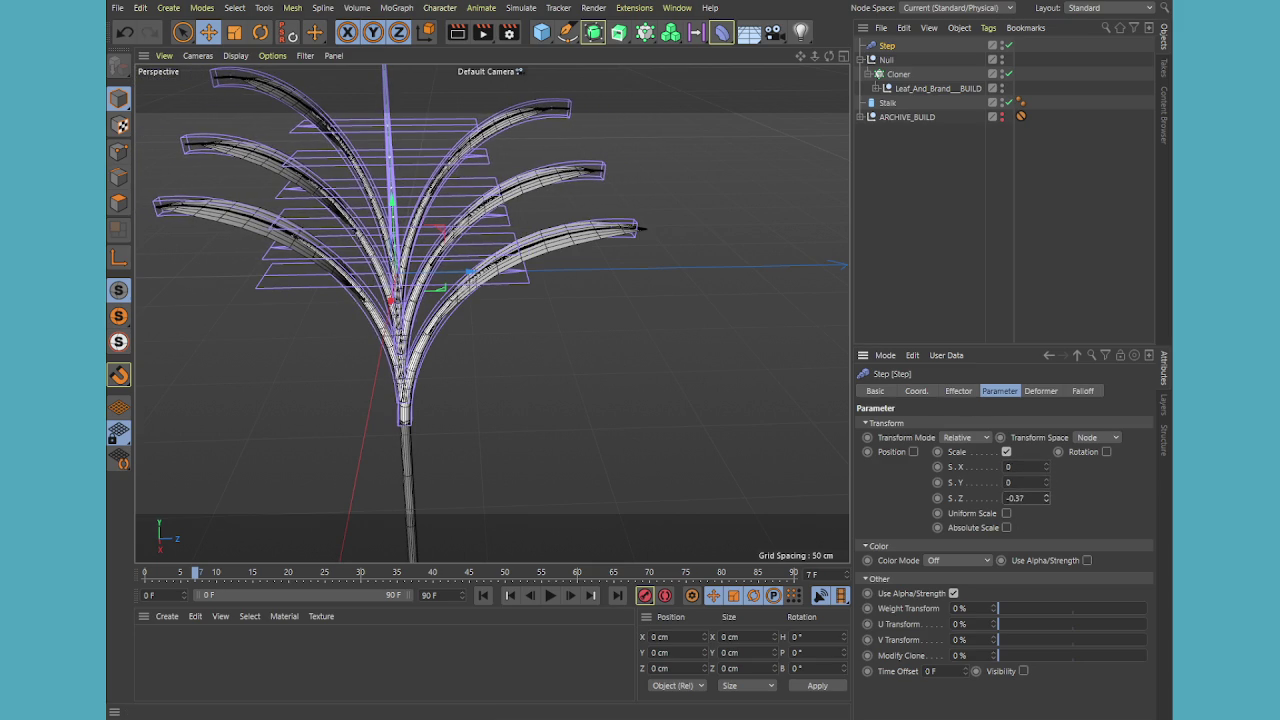
left_click_drag(1045, 535, 1045, 545)
Set the Step effector's X scale to -0.37 and view the slimmed leaves from the front
mouse_move(800, 56)
left_mouse_down()
mouse_move(816, 42)
mouse_move(491, 313)
left_mouse_up()
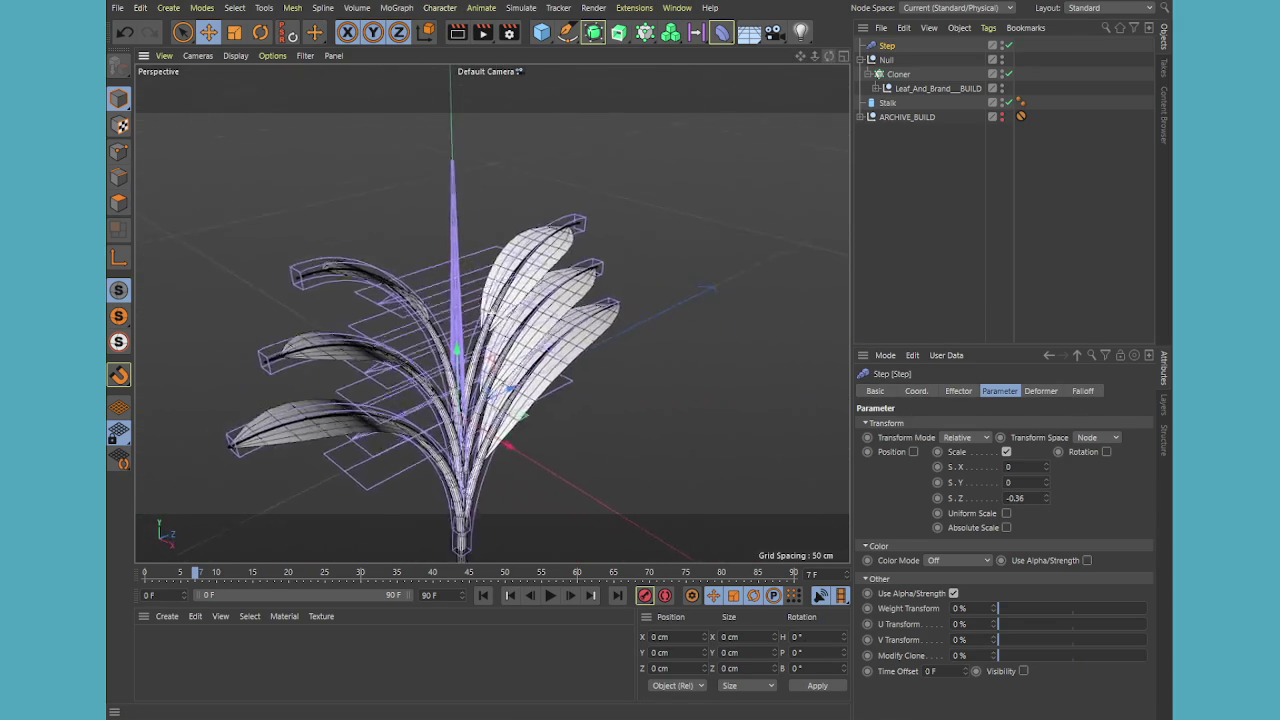
left_click(1046, 466)
left_click_drag(1046, 469, 1046, 500)
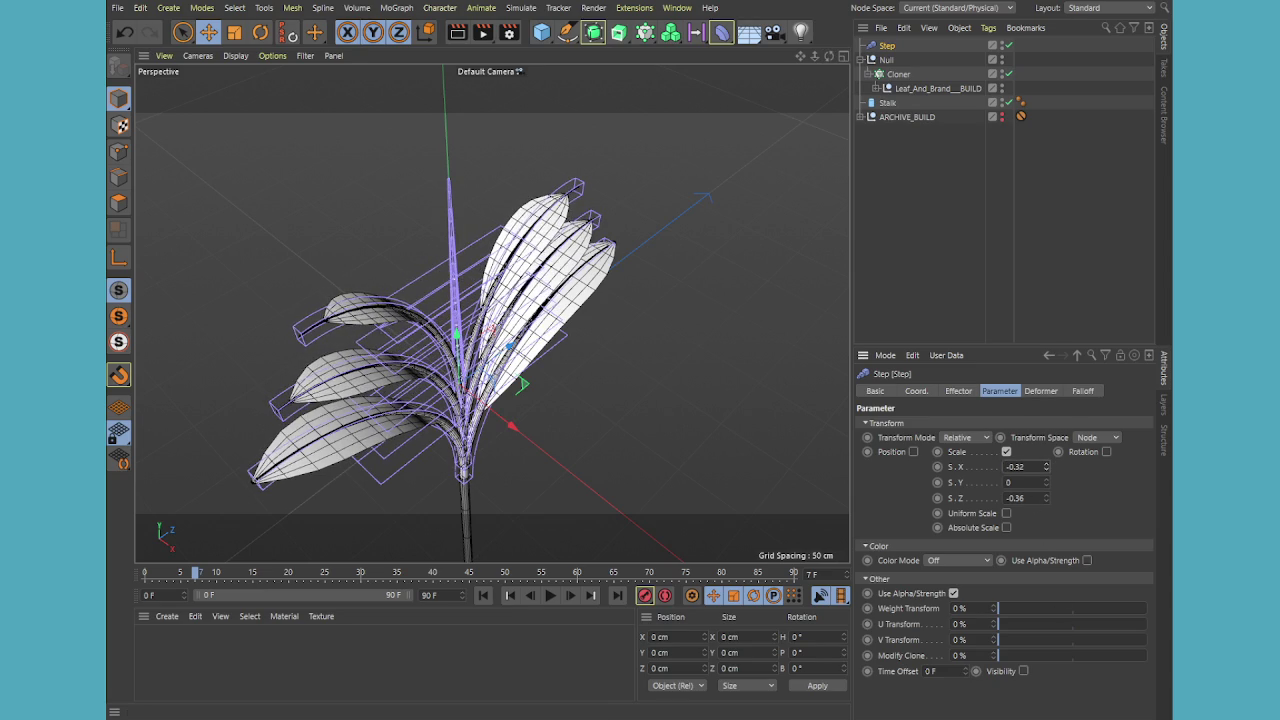
left_click_drag(1046, 469, 1046, 491)
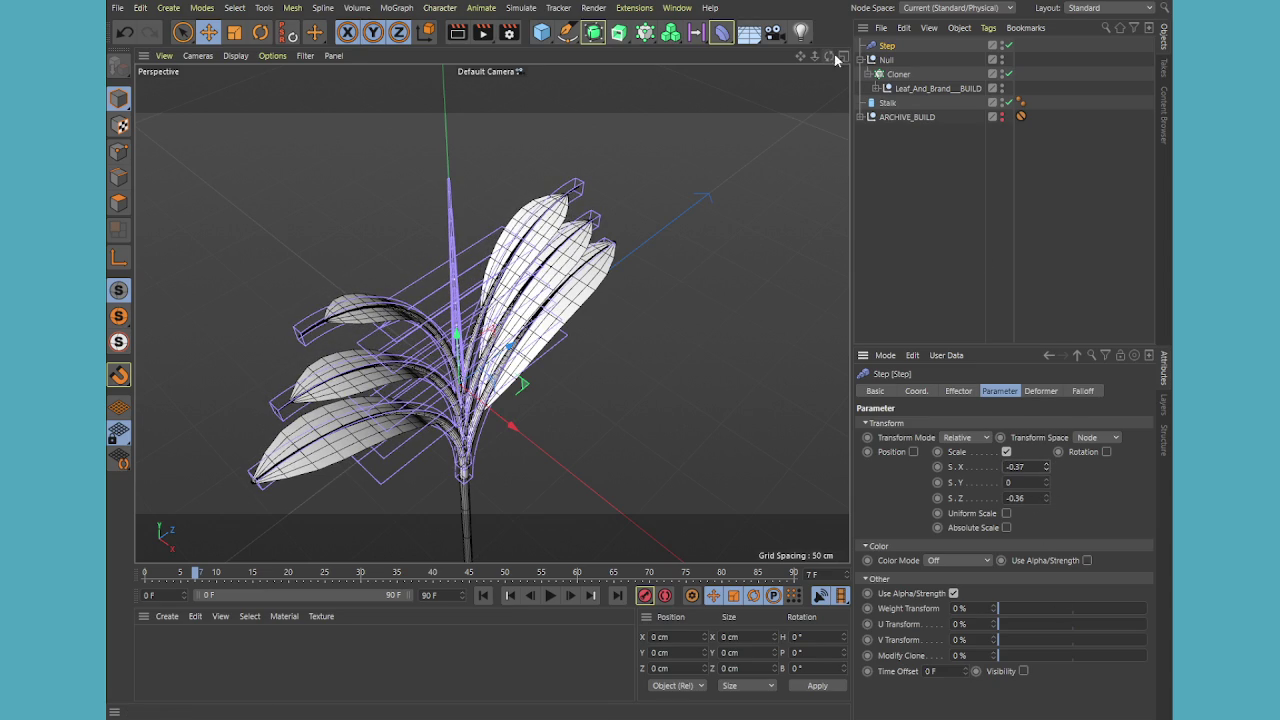
left_click_drag(830, 57, 720, 60)
mouse_move(830, 57)
left_mouse_down()
mouse_move(809, 72)
mouse_move(800, 235)
left_mouse_up()
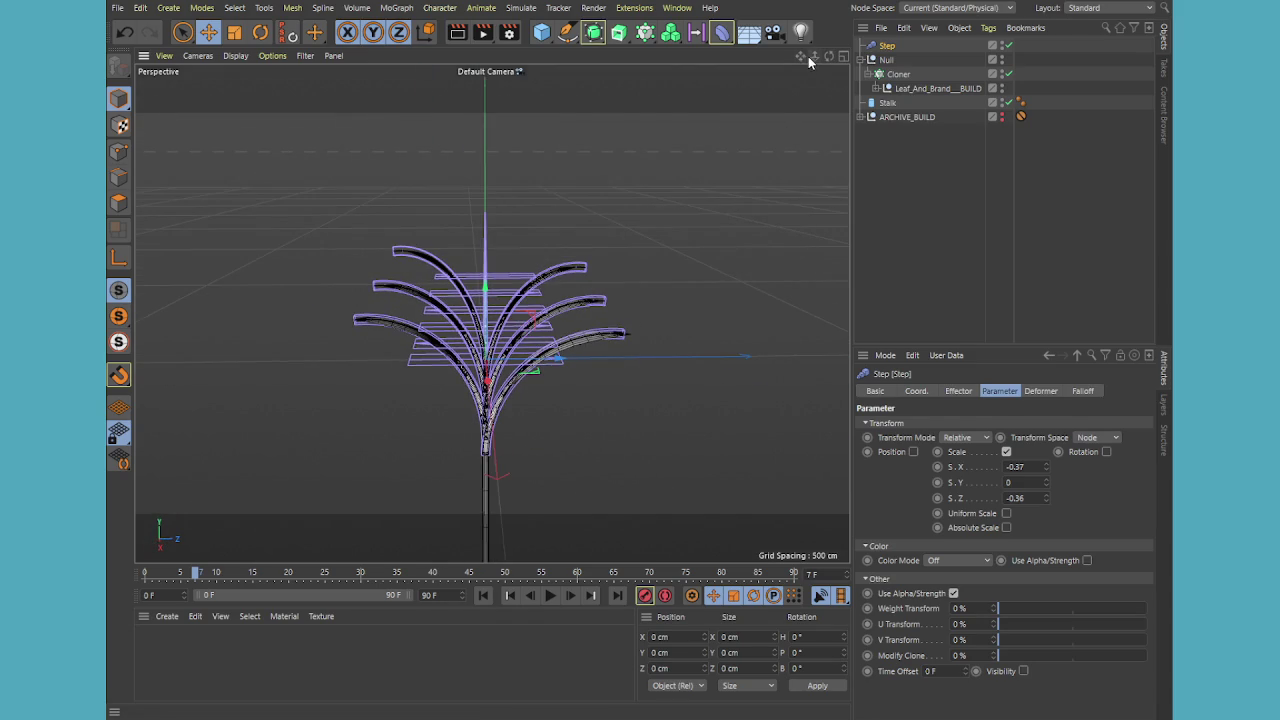
left_click_drag(808, 58, 760, 40)
left_click(898, 74)
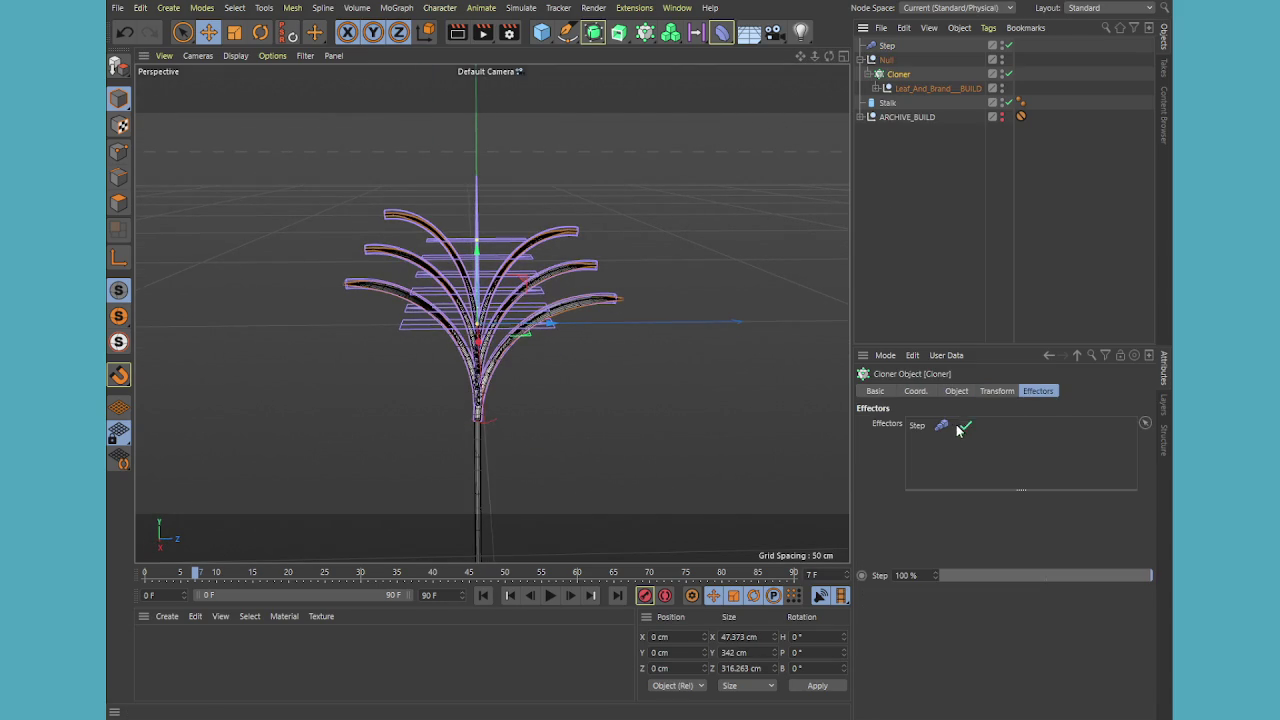
Raise the Cloner's count to 11 and set its heading rotation to 180°
left_click(956, 391)
left_click(948, 516)
left_click_drag(948, 514, 948, 514)
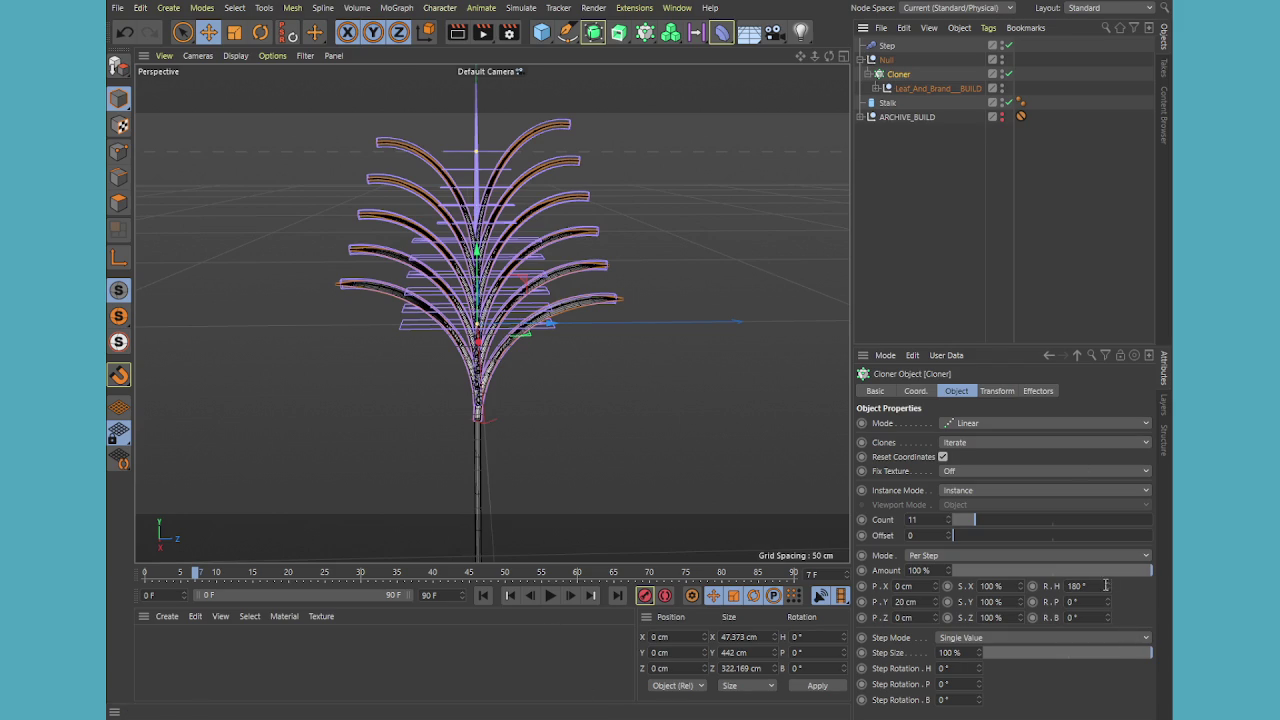
left_click_drag(1108, 590, 1109, 593)
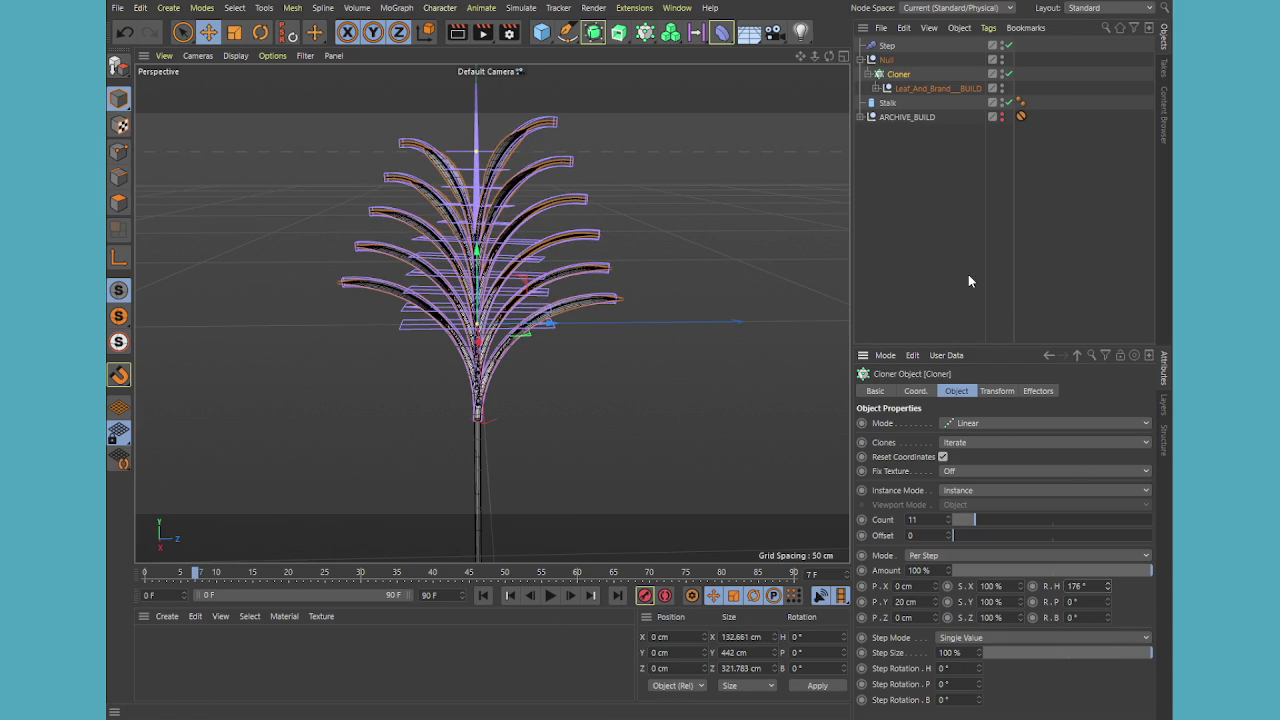
double_click(1078, 586)
type("180")
key("Return")
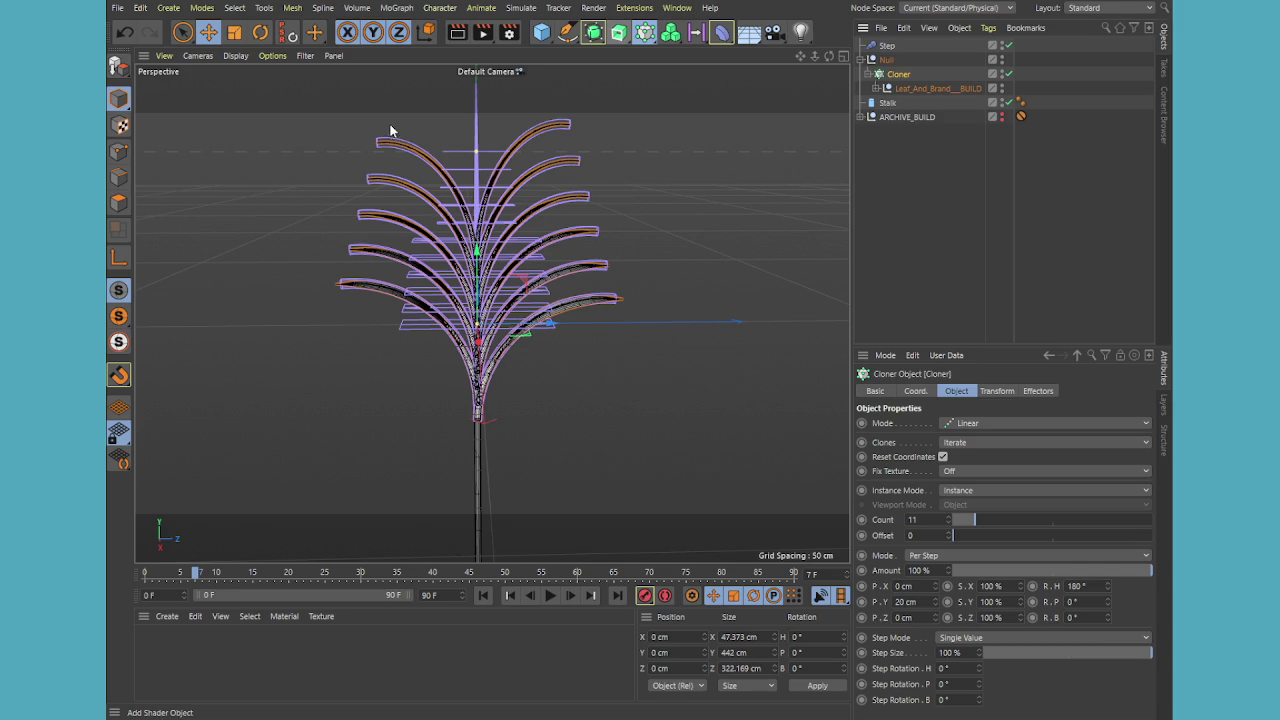
Add a Random effector with position randomisation off and rotation on
left_click(414, 81)
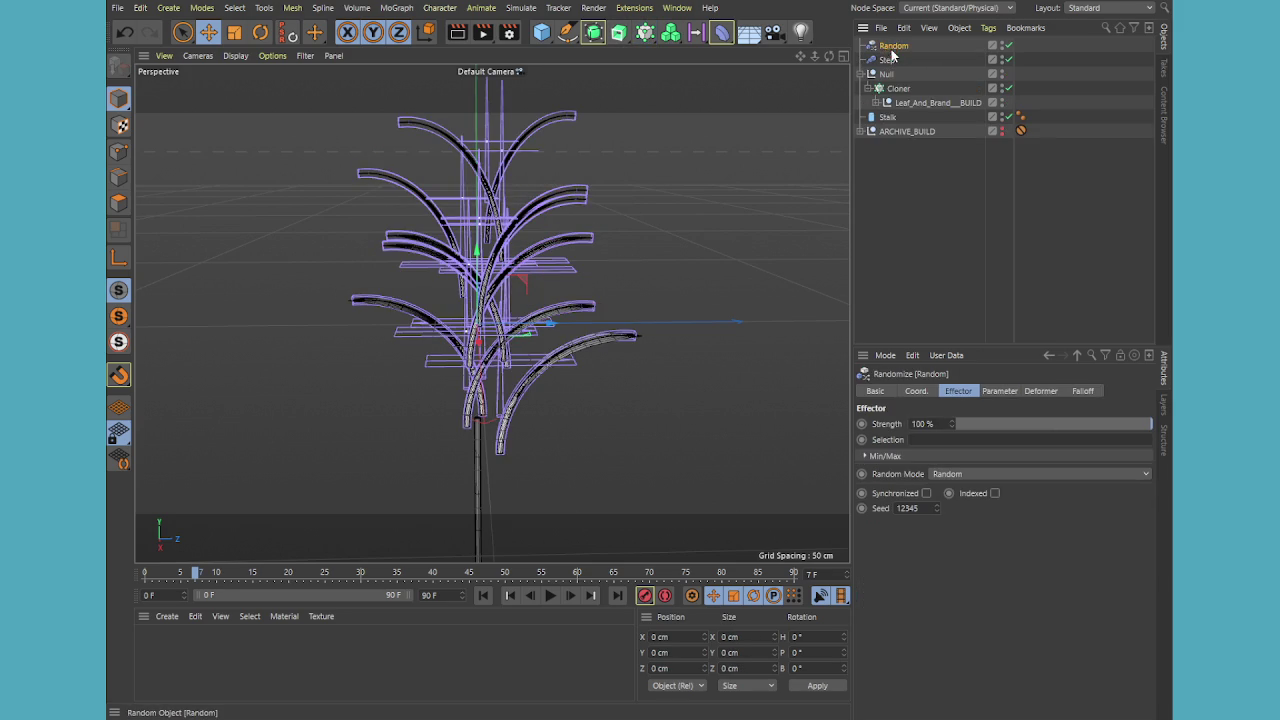
left_click(999, 391)
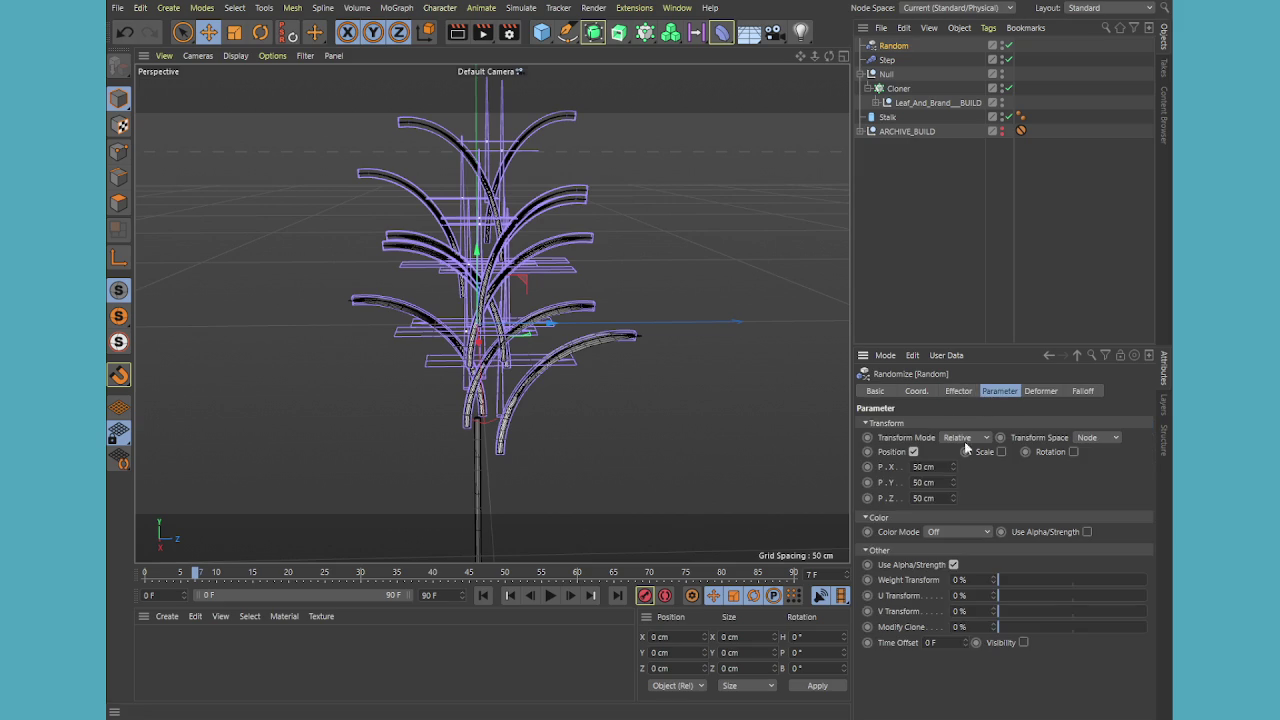
left_click(913, 451)
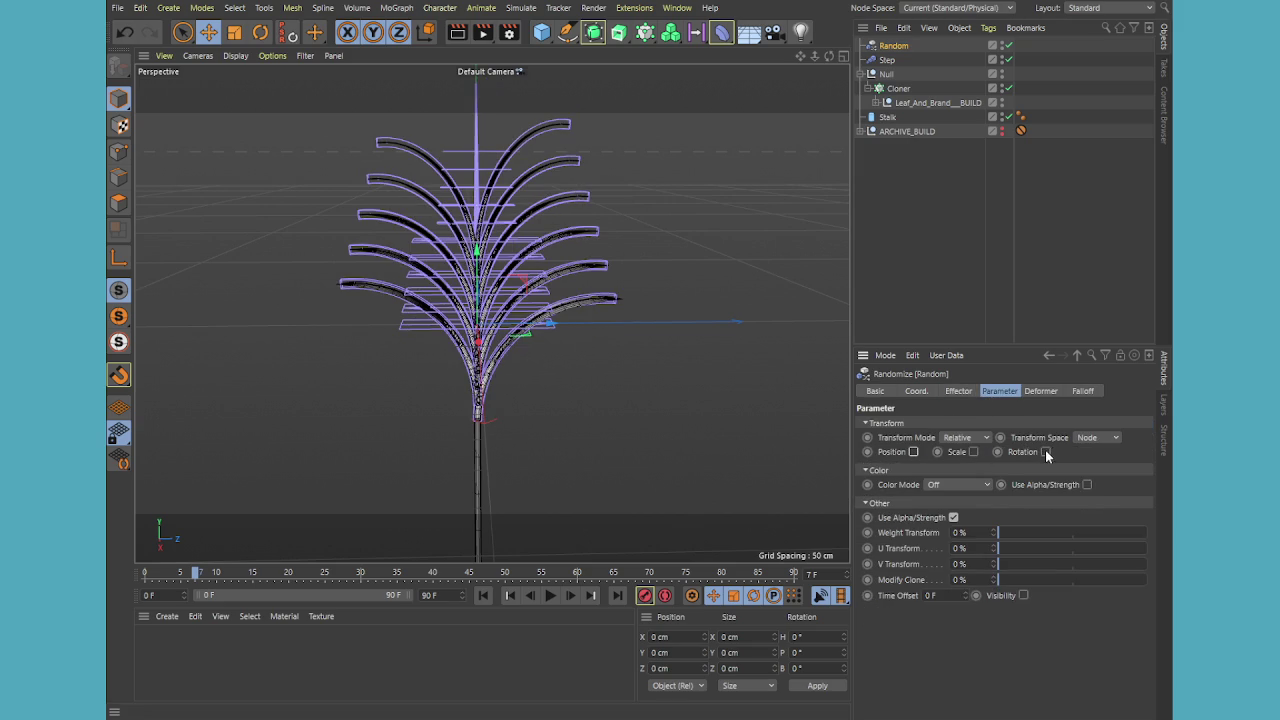
left_click(1045, 451)
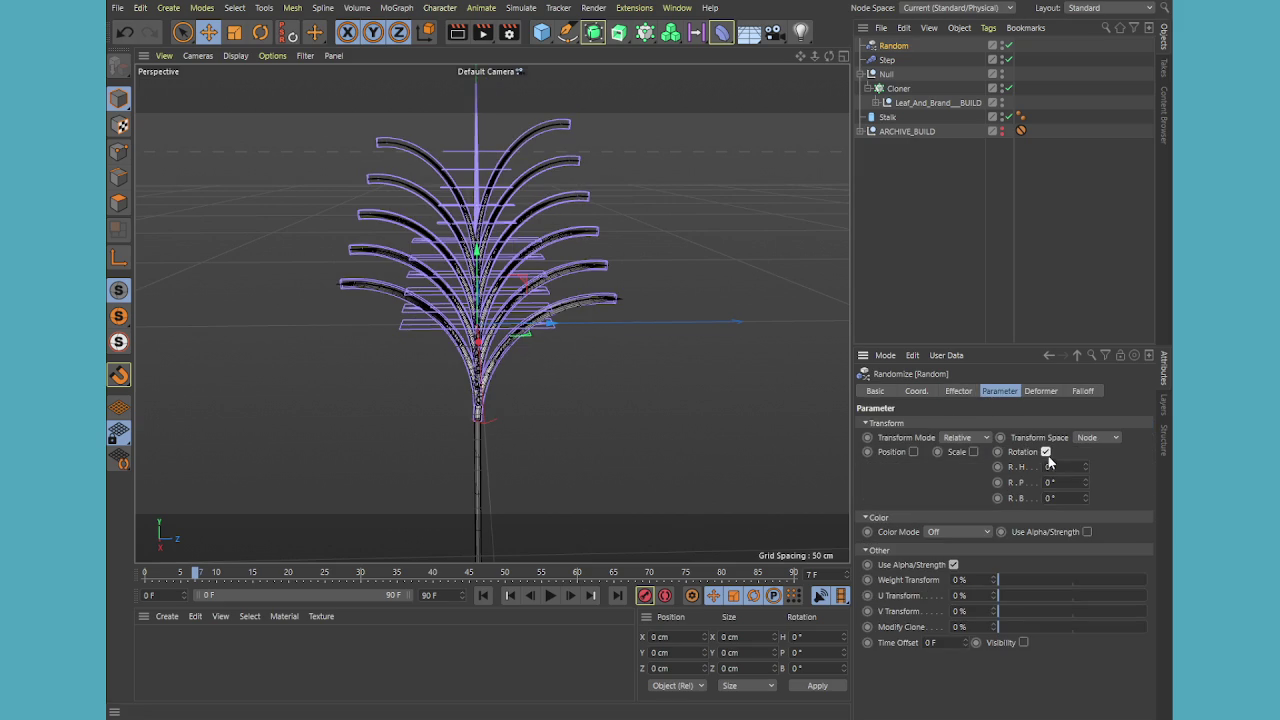
left_click(906, 90)
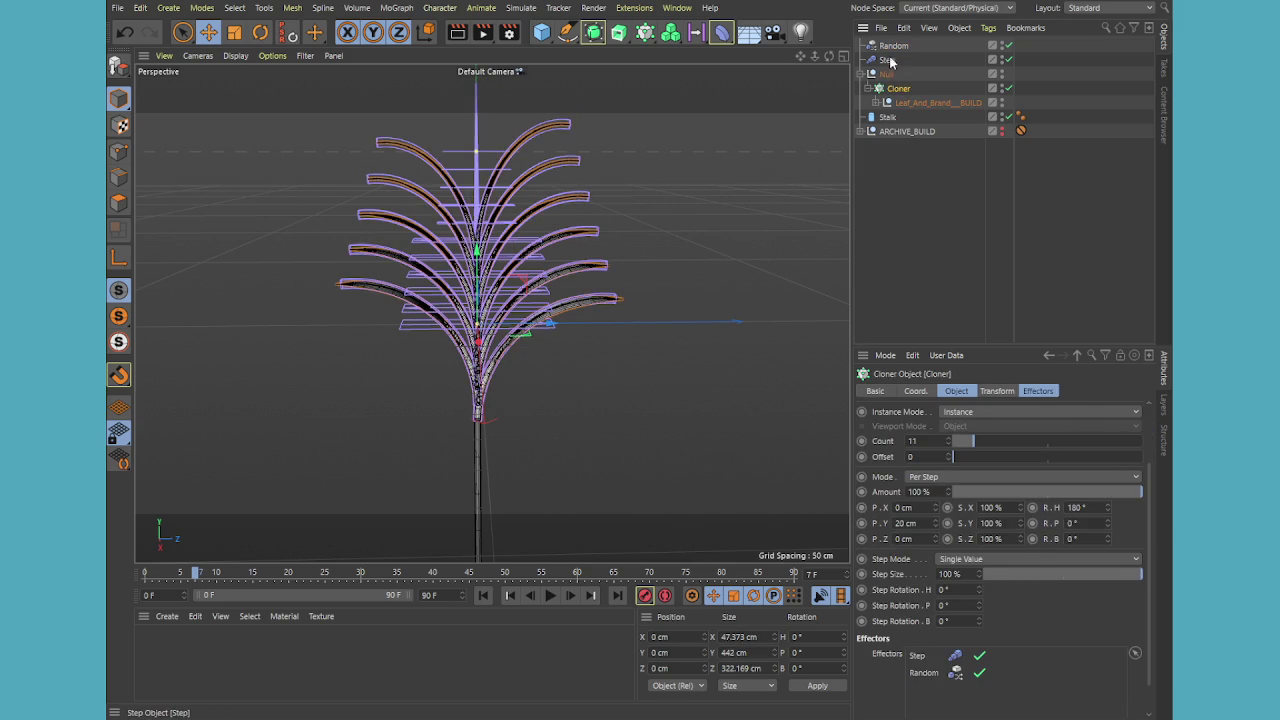
left_click(893, 46)
Set the Random effector's heading rotation to a negative angle, about -31°
left_click_drag(1086, 467, 1086, 460)
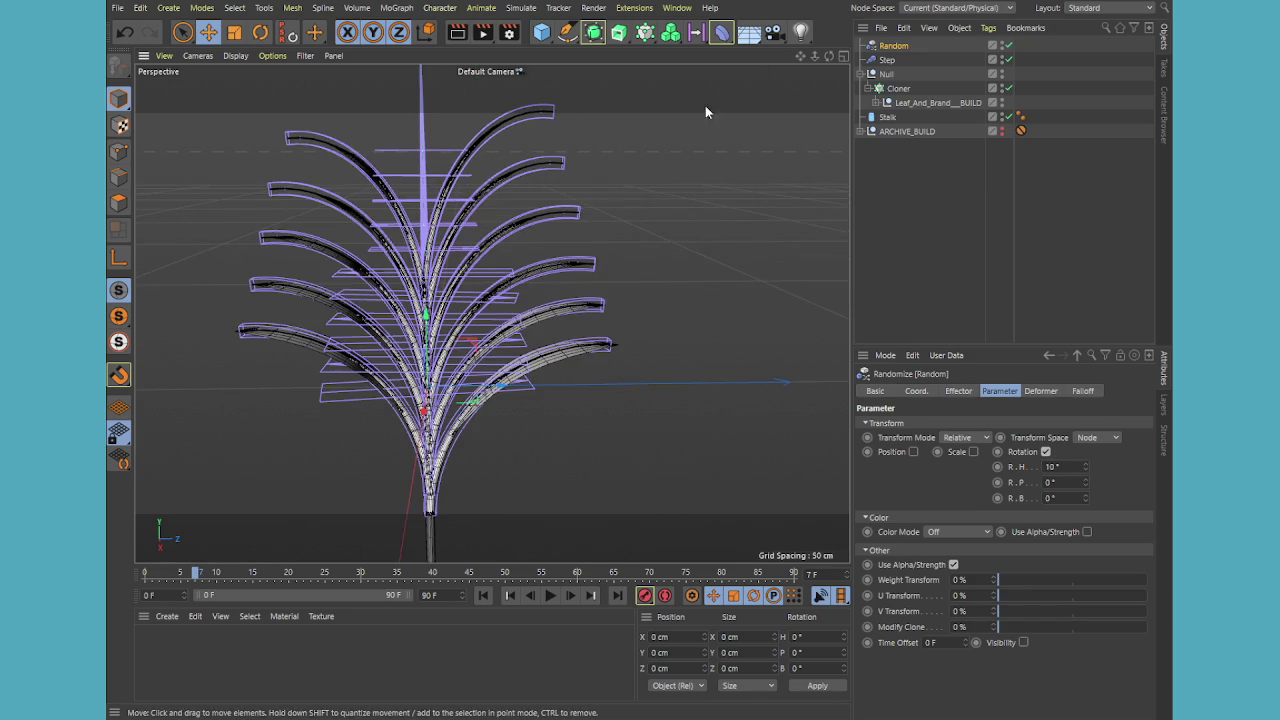
mouse_move(829, 55)
left_mouse_down()
mouse_move(780, 80)
mouse_move(815, 60)
left_mouse_up()
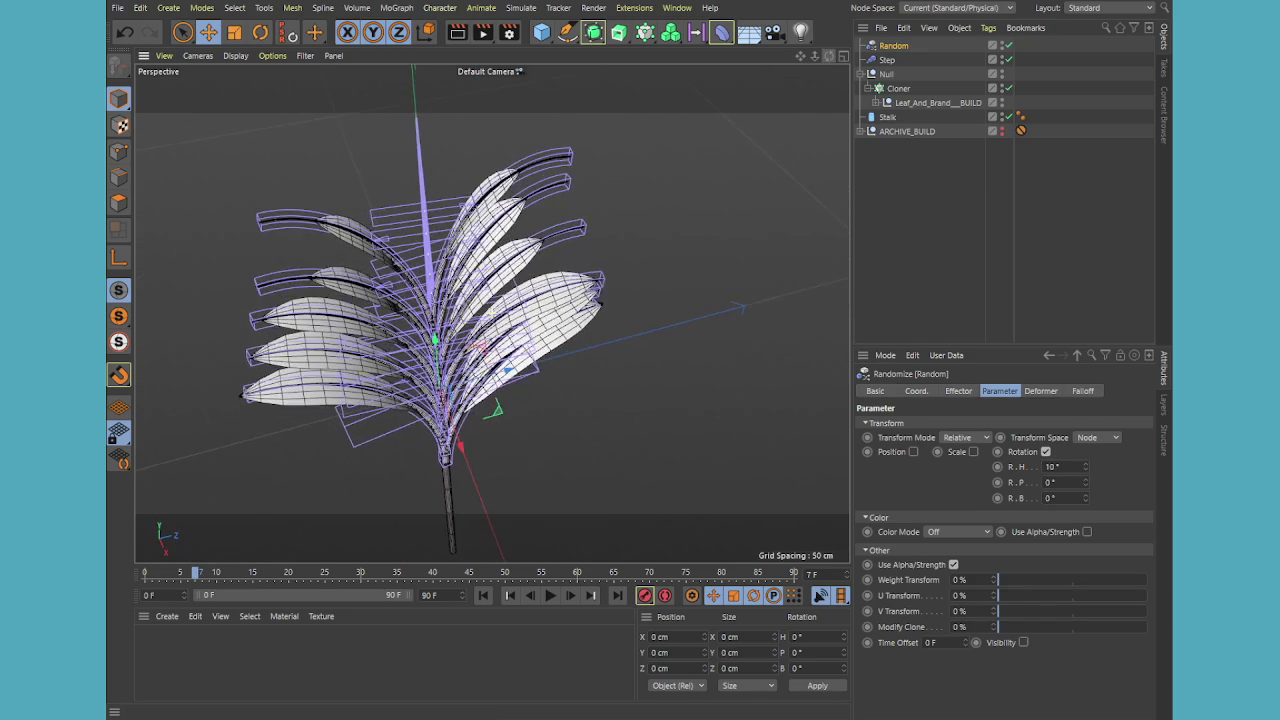
mouse_move(1086, 467)
left_mouse_down()
mouse_move(1086, 490)
mouse_move(1086, 474)
left_mouse_up()
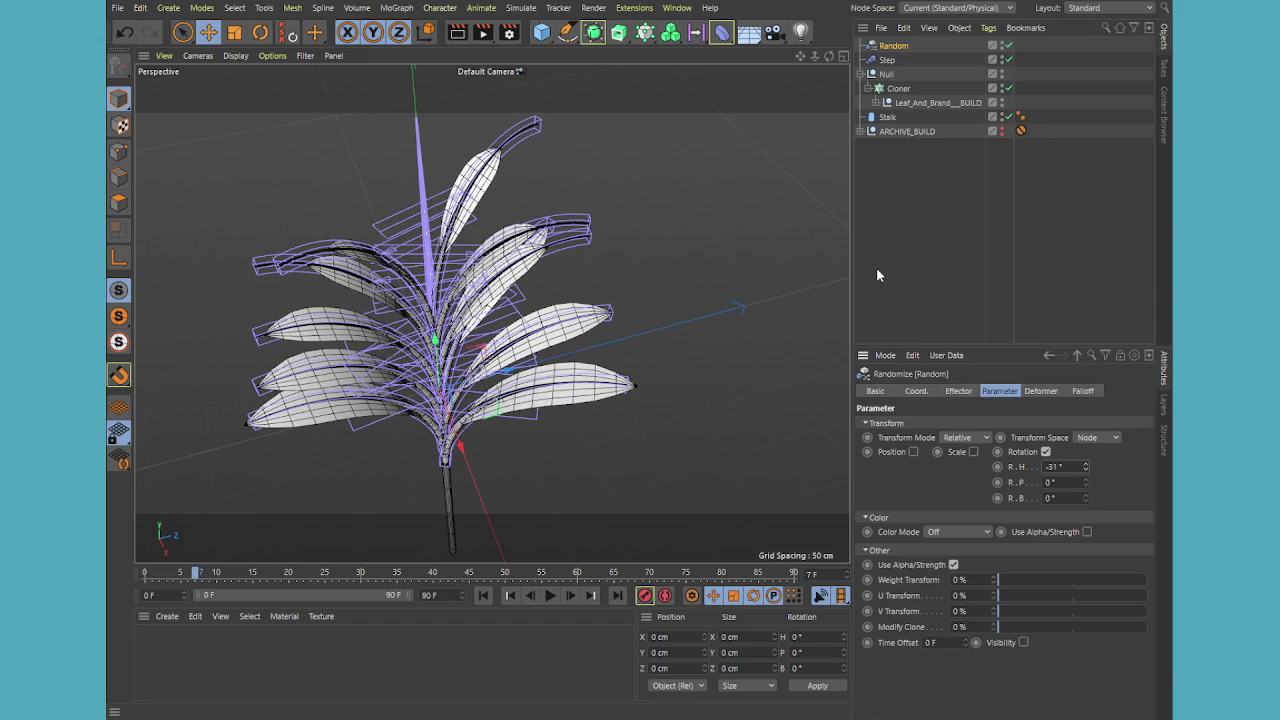
left_click_drag(620, 300, 491, 313, "alt")
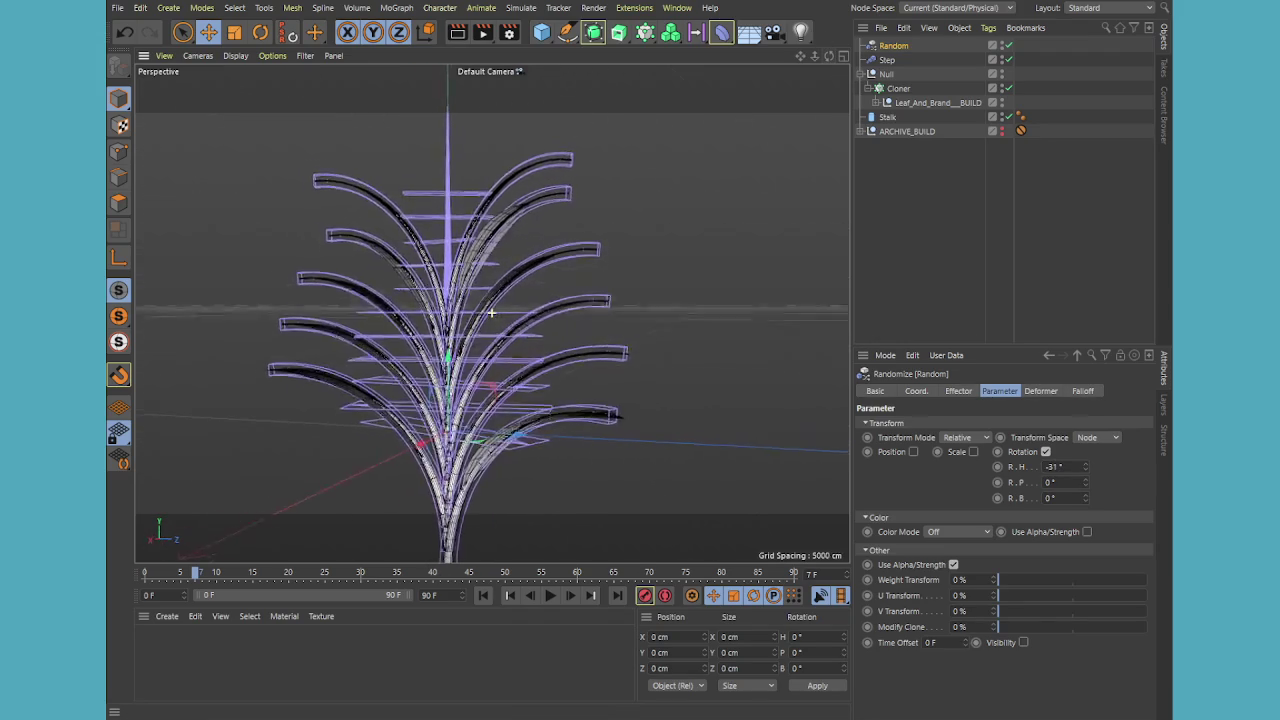
left_click_drag(828, 56, 835, 63)
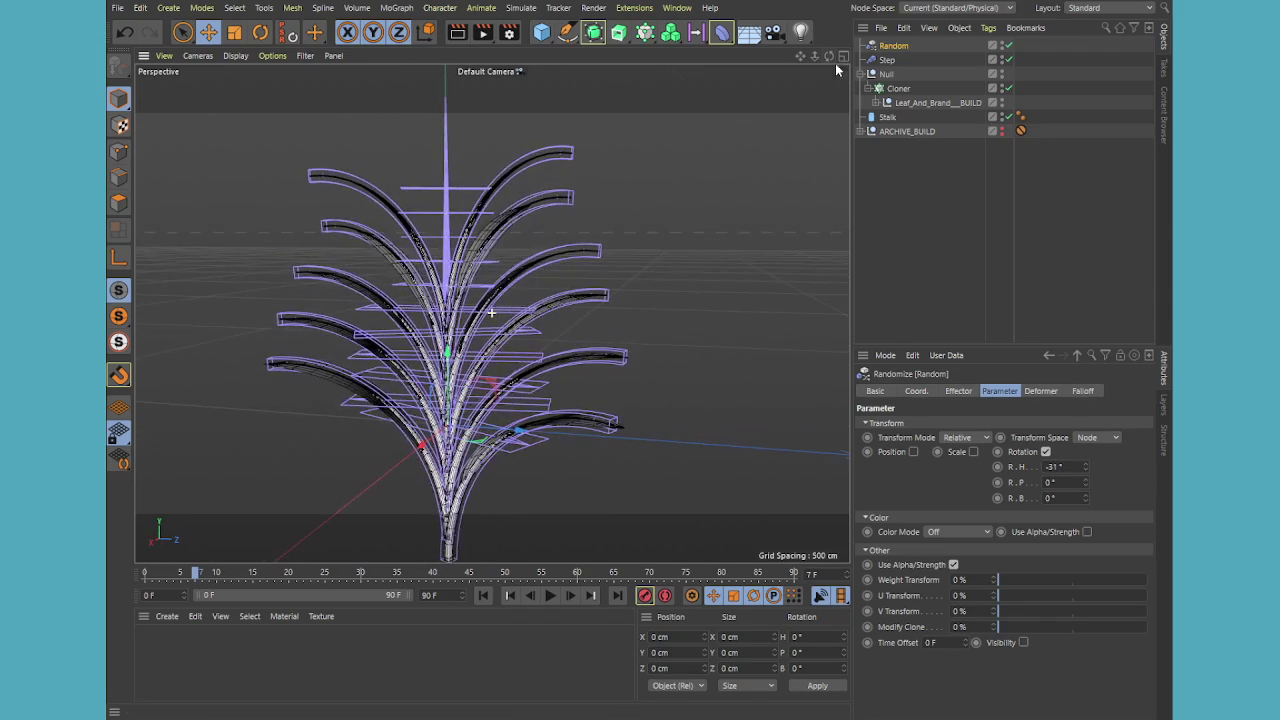
Raise the Random effector's seed from 12345 to 12347 and inspect the new arrangement
left_click(958, 391)
left_click(938, 506)
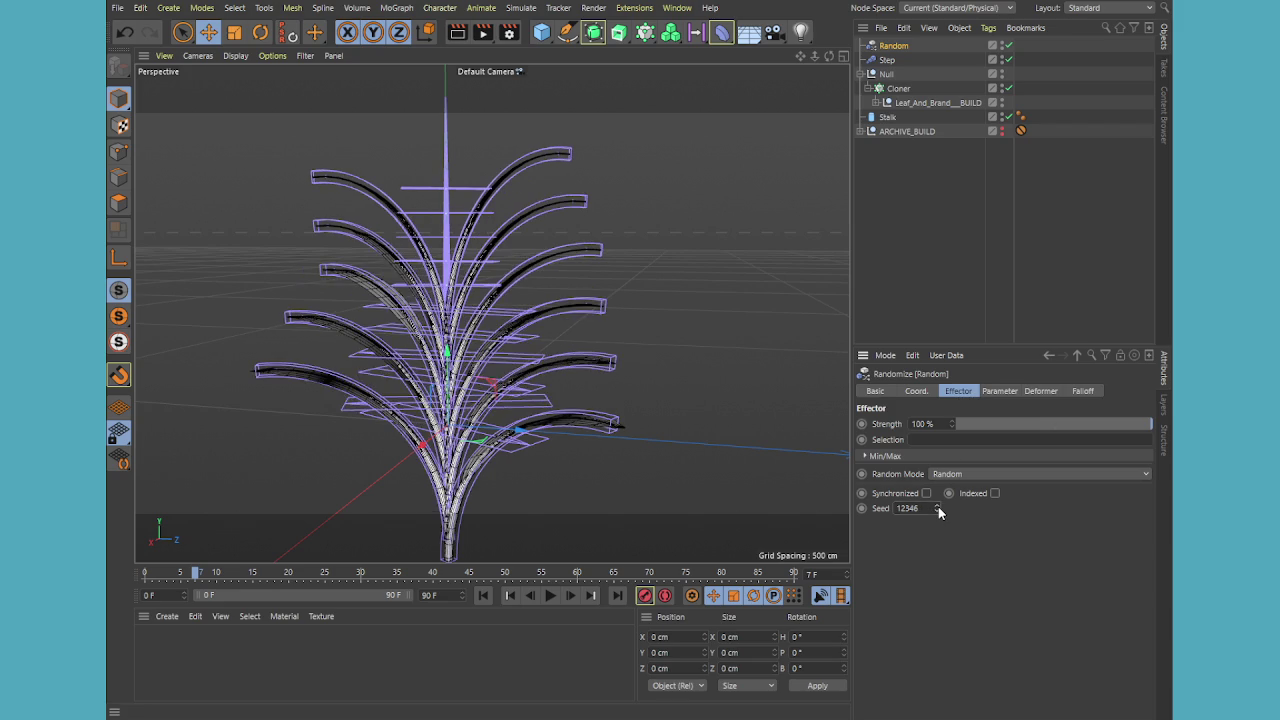
left_click(938, 506)
left_click_drag(829, 56, 850, 60)
left_click_drag(491, 313, 489, 306, "alt")
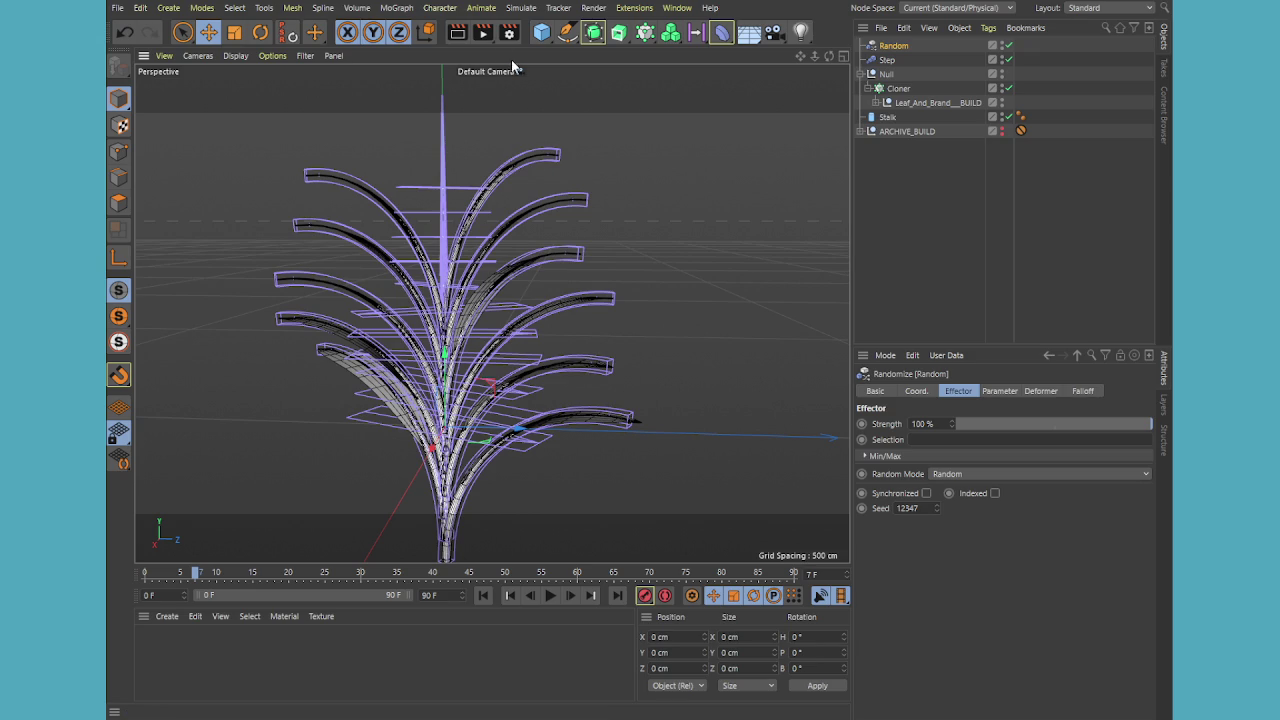
key("alt+r")
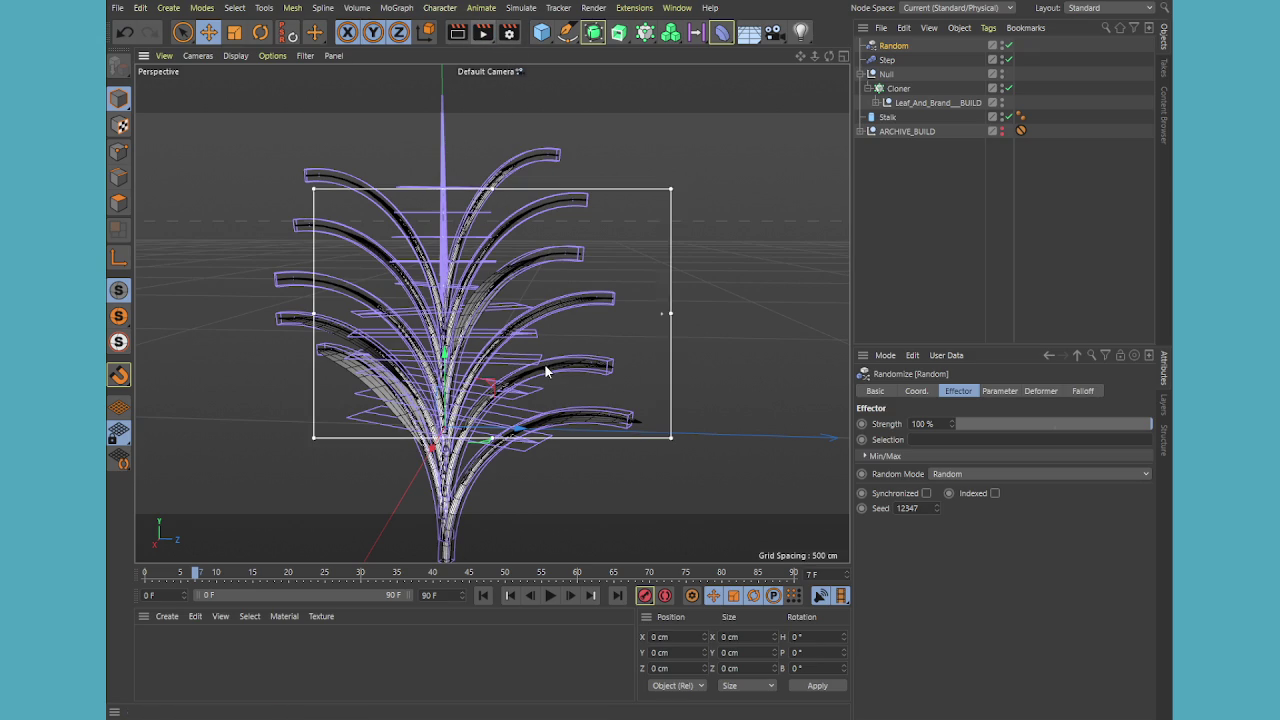
Widen the render region over the plant and shift the Spline Wrap offset along the spline
left_click_drag(670, 190, 768, 67)
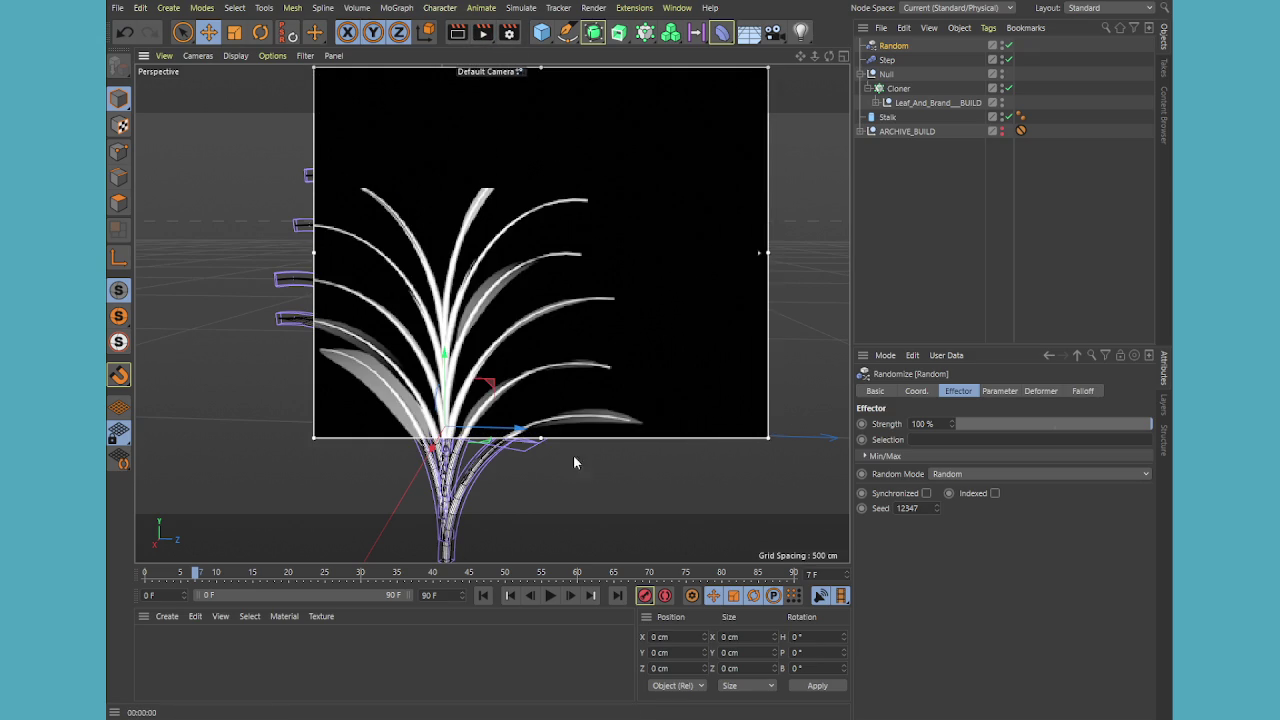
left_click_drag(314, 437, 192, 548)
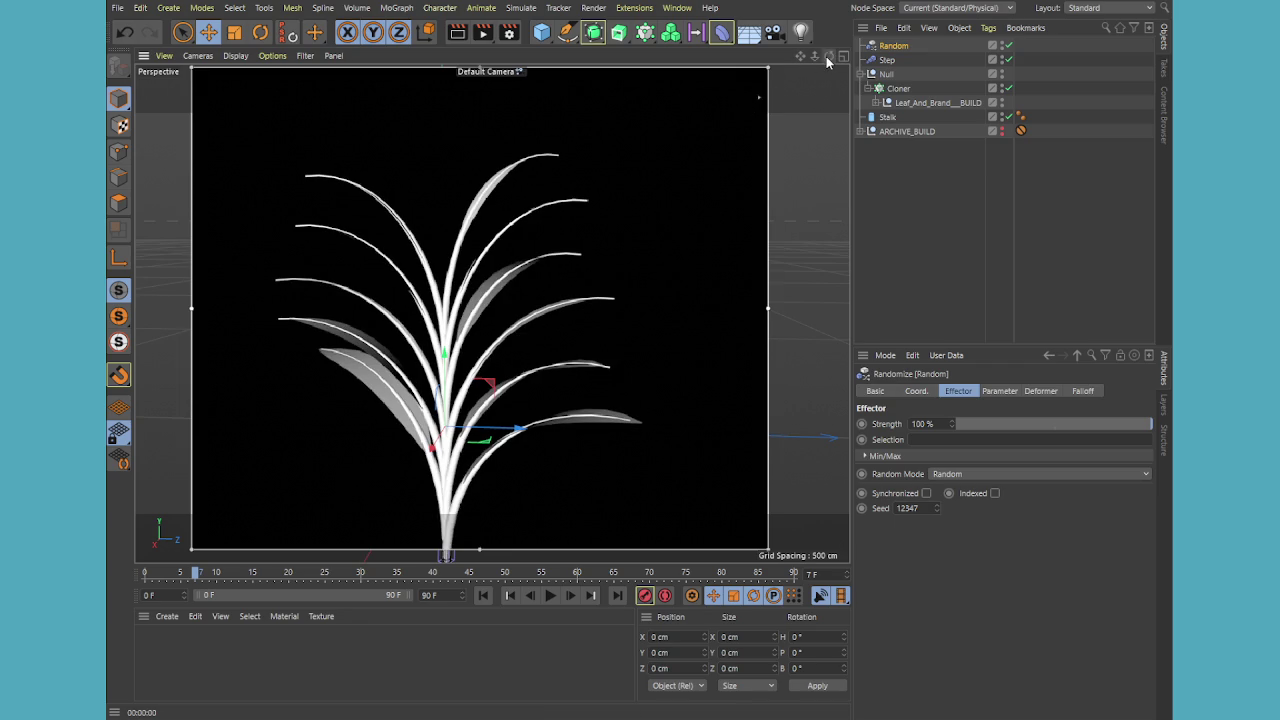
left_click_drag(826, 60, 828, 77)
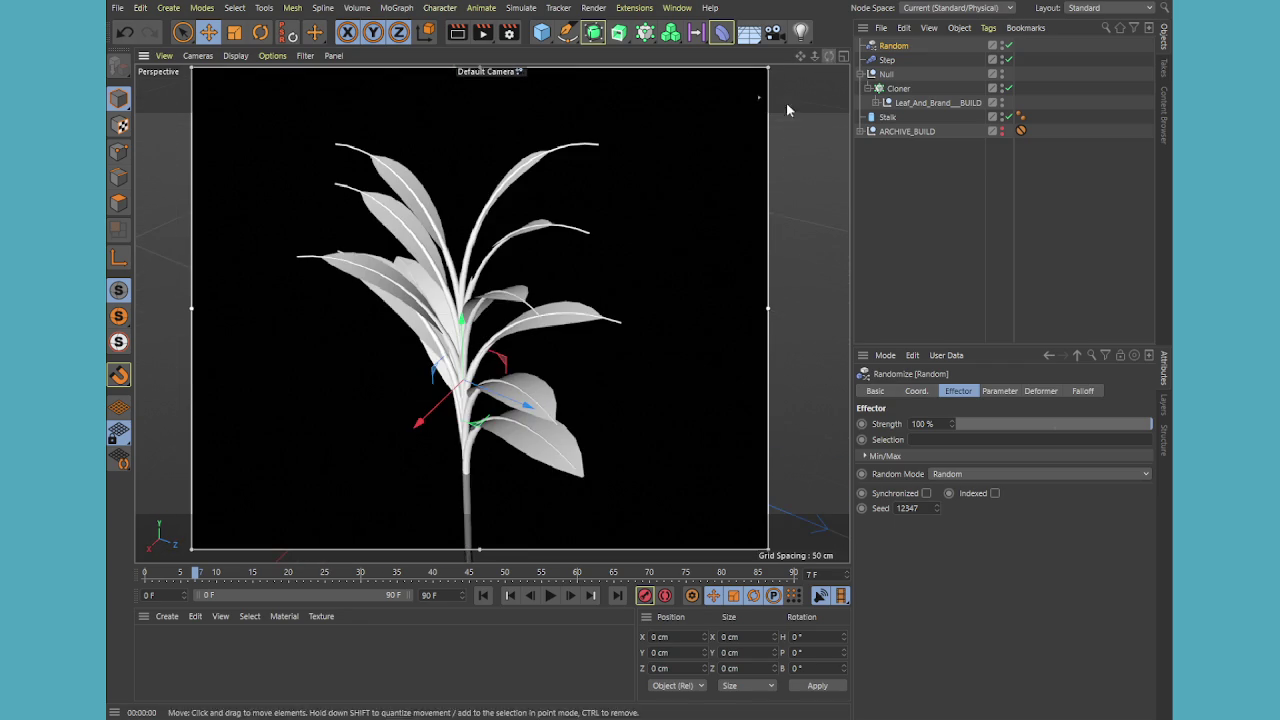
scroll(684, 184, "up", 2)
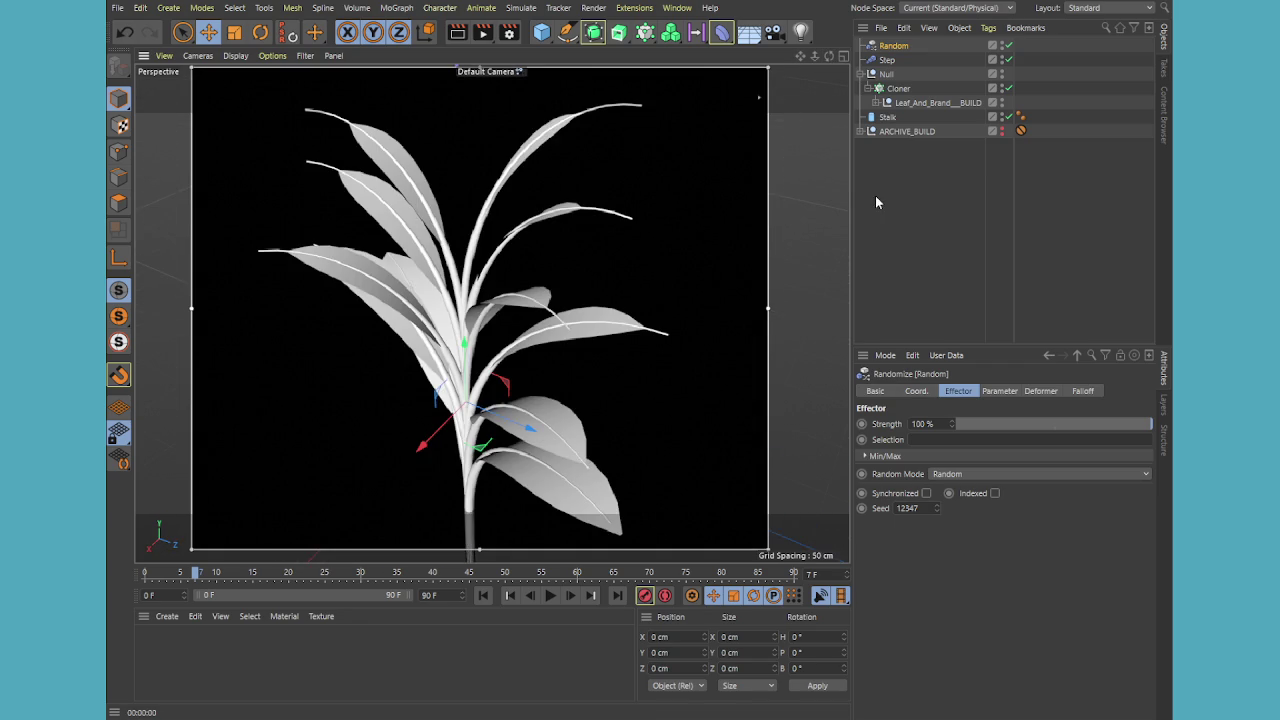
left_click(876, 102)
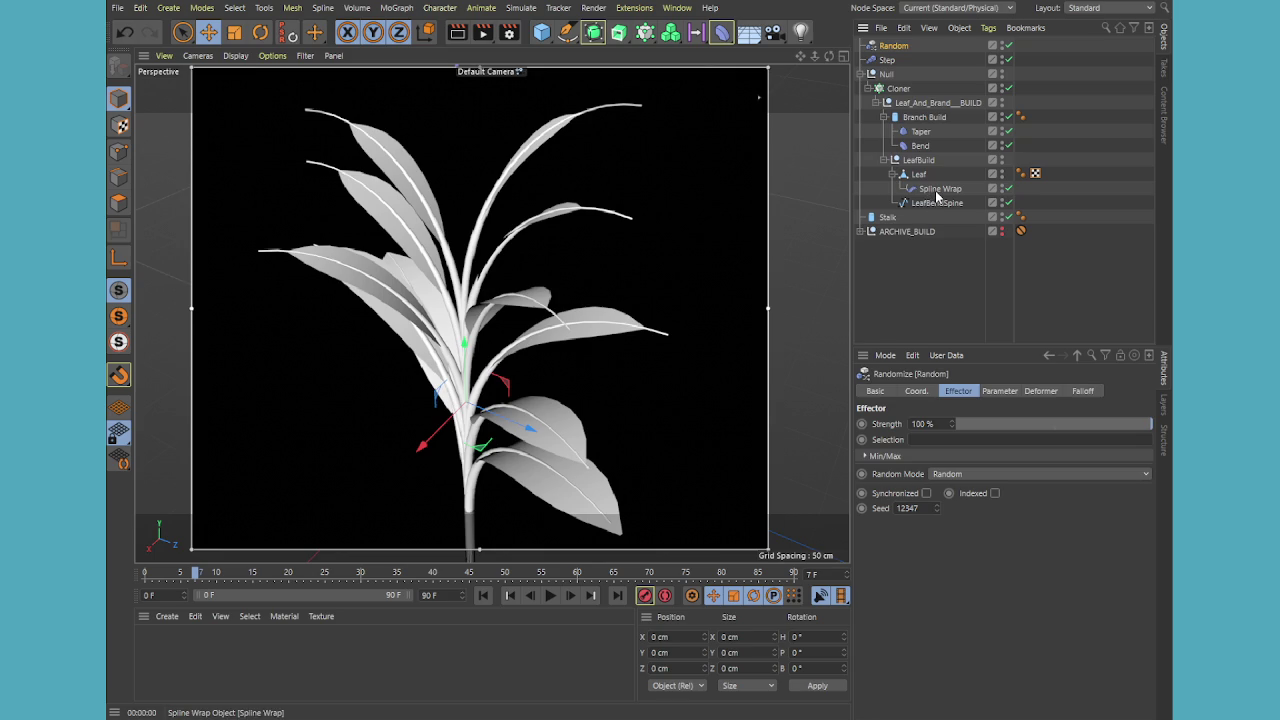
left_click(937, 189)
mouse_move(950, 482)
left_mouse_down()
mouse_move(1043, 482)
mouse_move(999, 482)
left_mouse_up()
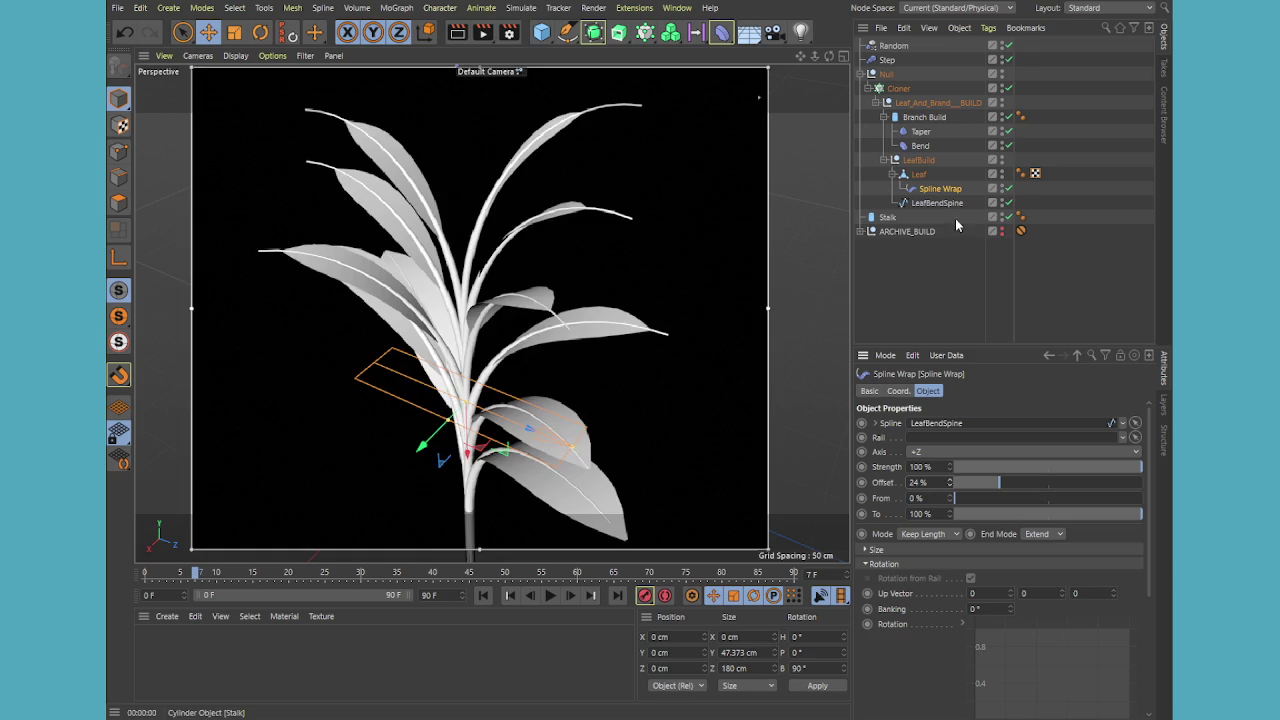
Switch the Cloner to Multi-Instance mode, keeping Reset Coordinates on
left_click(921, 104)
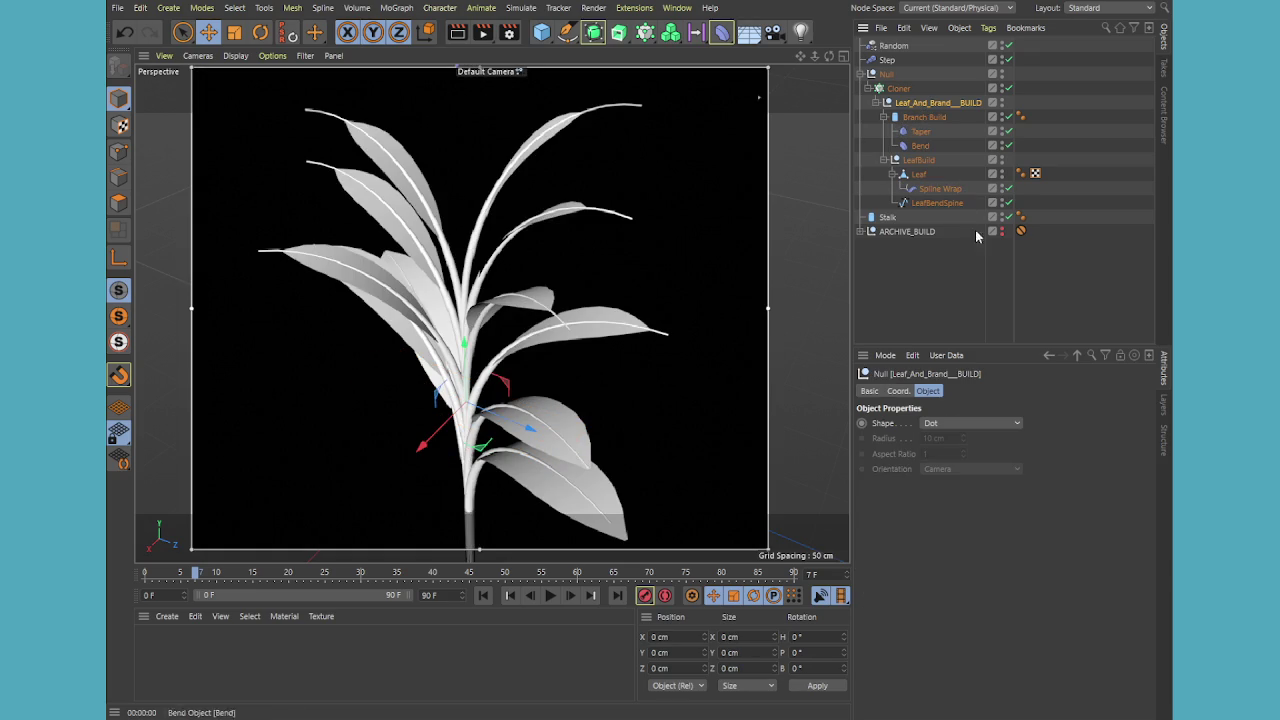
key("Up")
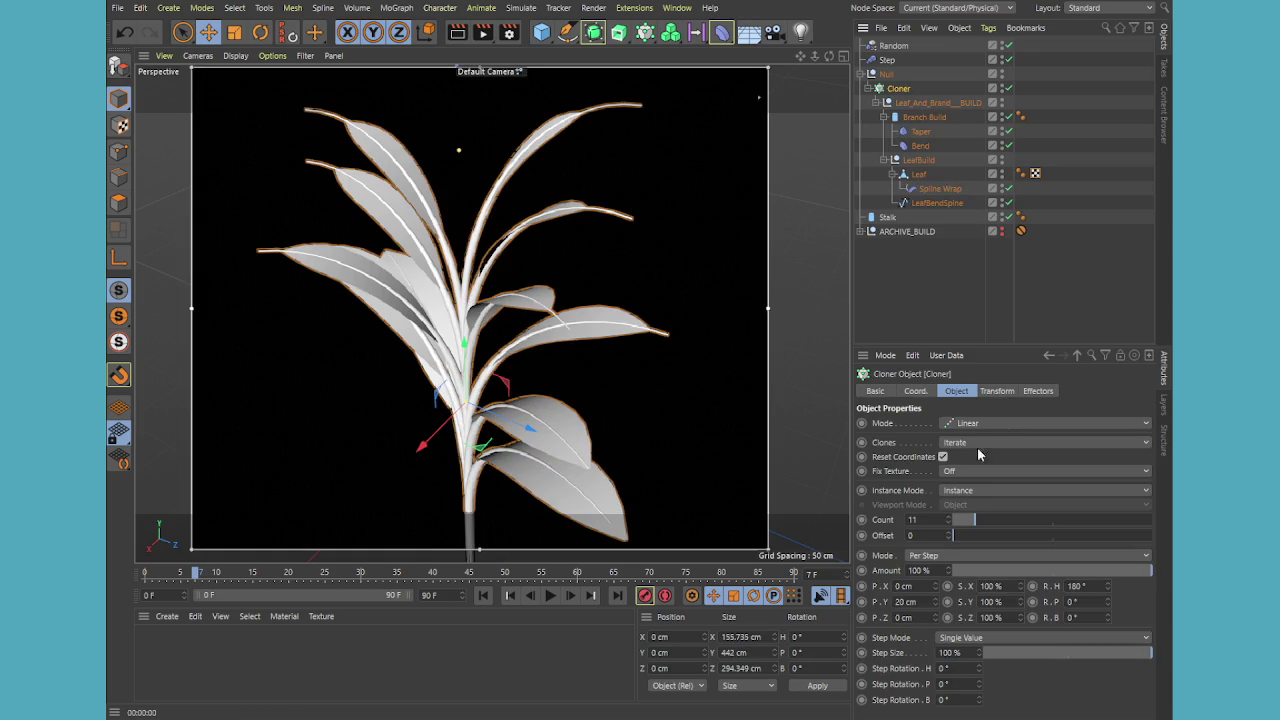
left_click(942, 457)
left_click(943, 458)
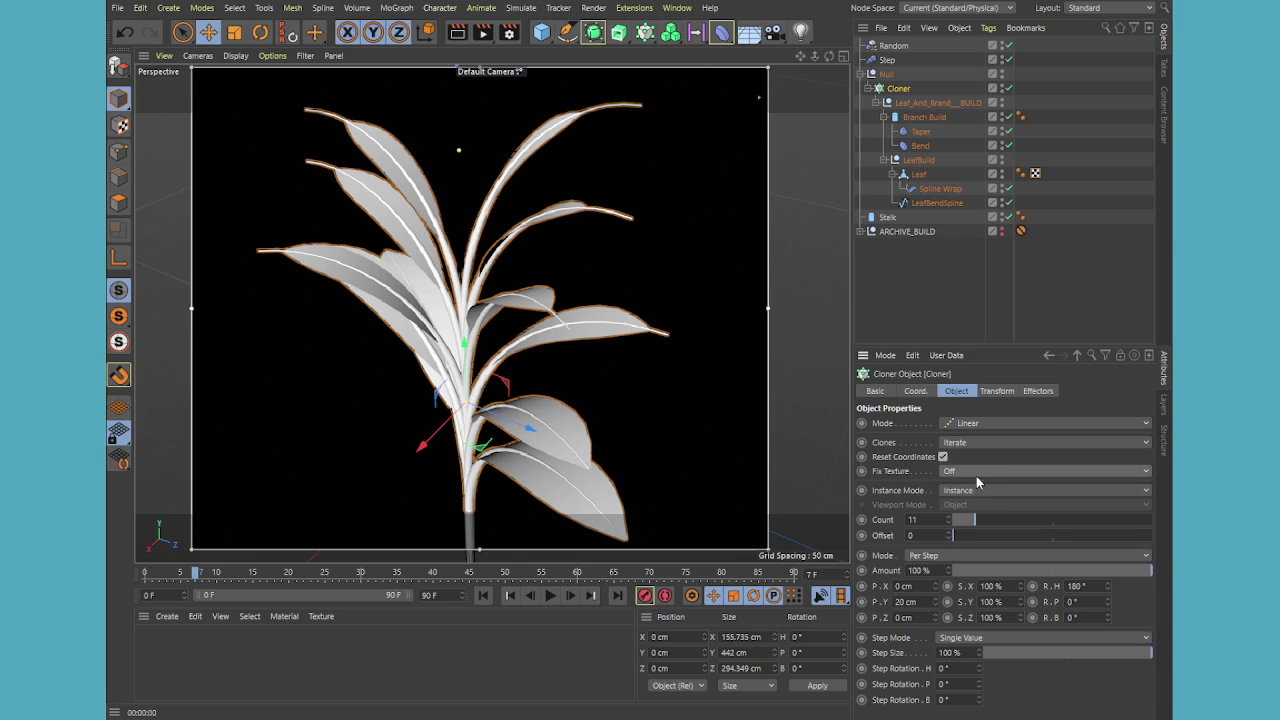
left_click(978, 530)
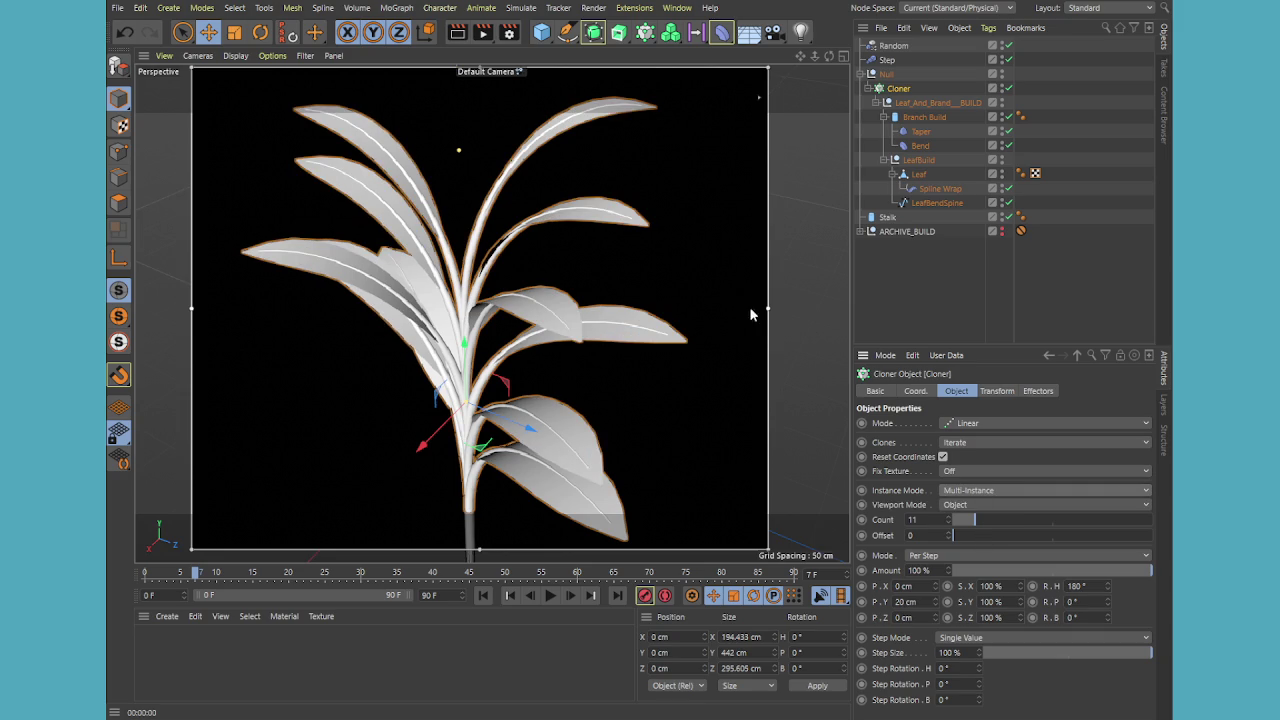
mouse_move(829, 55)
left_mouse_down()
mouse_move(760, 60)
mouse_move(815, 66)
mouse_move(808, 52)
left_mouse_up()
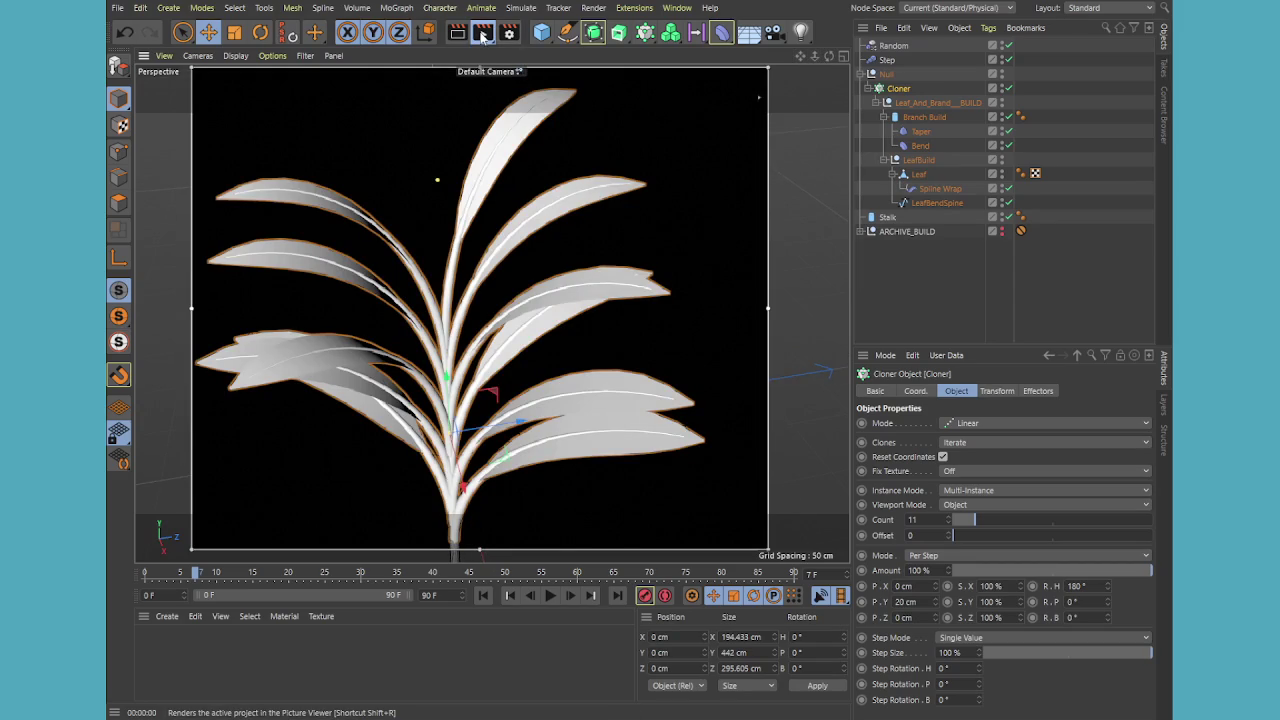
scroll(529, 369, "down", 5)
mouse_move(664, 384)
left_mouse_down("alt")
mouse_move(572, 320)
mouse_move(537, 284)
mouse_move(543, 263)
left_mouse_up("alt")
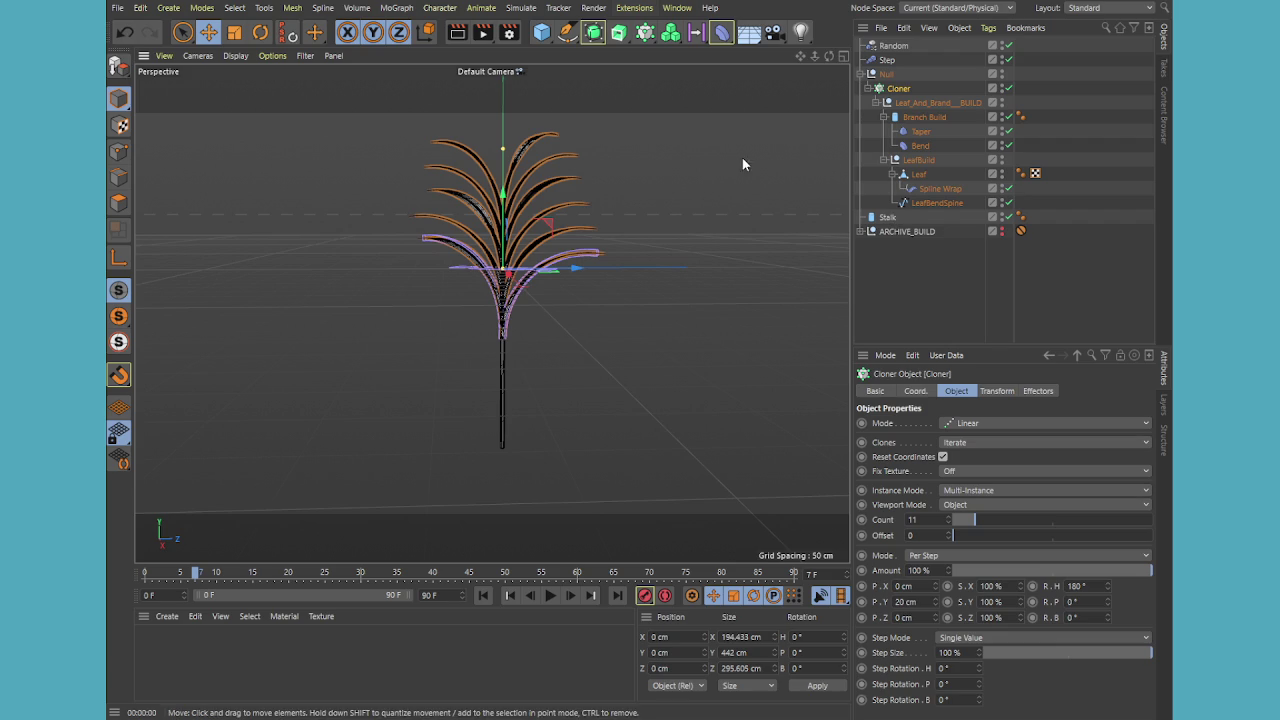
left_click(908, 280)
Raise the Stalk's height segments to 8 while orbiting around the plant
scroll(566, 255, "up", 2)
mouse_move(566, 255)
left_mouse_down("alt")
mouse_move(609, 352)
mouse_move(513, 298)
mouse_move(530, 347)
mouse_move(502, 355)
mouse_move(600, 401)
left_mouse_up("alt")
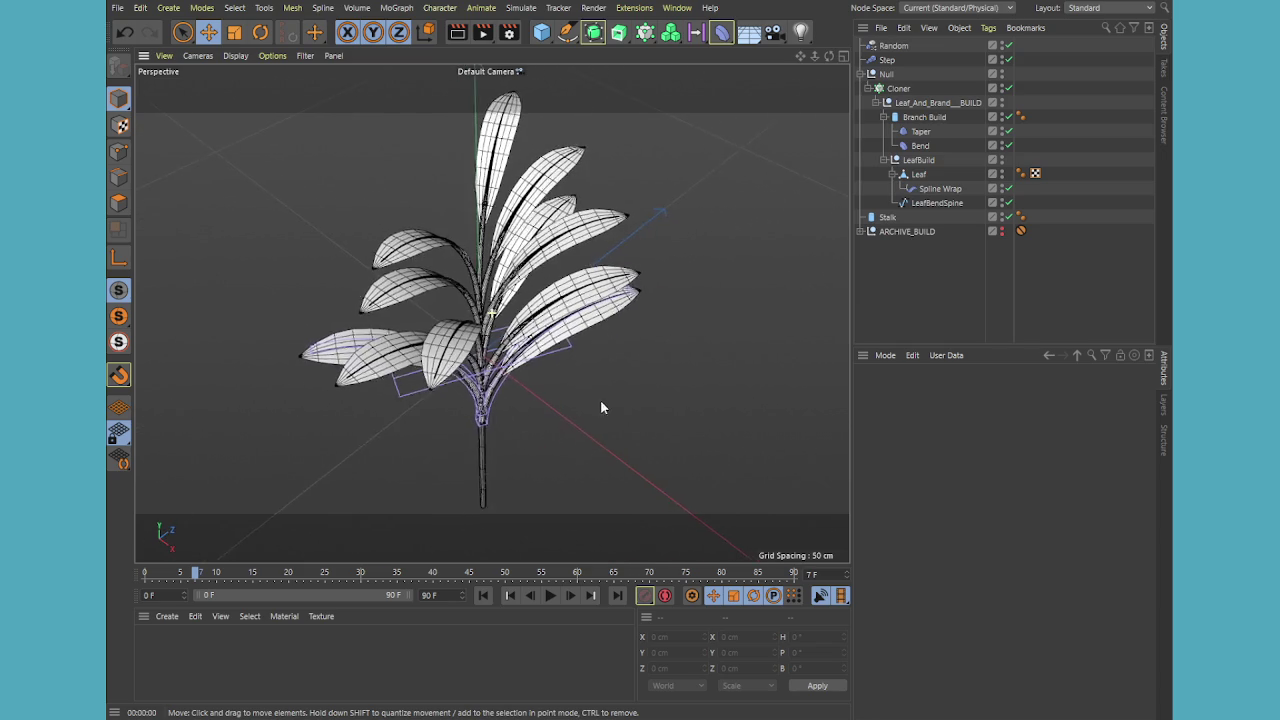
scroll(547, 216, "up", 2)
mouse_move(711, 266)
left_mouse_down("alt")
mouse_move(547, 216)
mouse_move(537, 400)
left_mouse_up("alt")
scroll(495, 305, "up", 4)
scroll(505, 280, "up", 3)
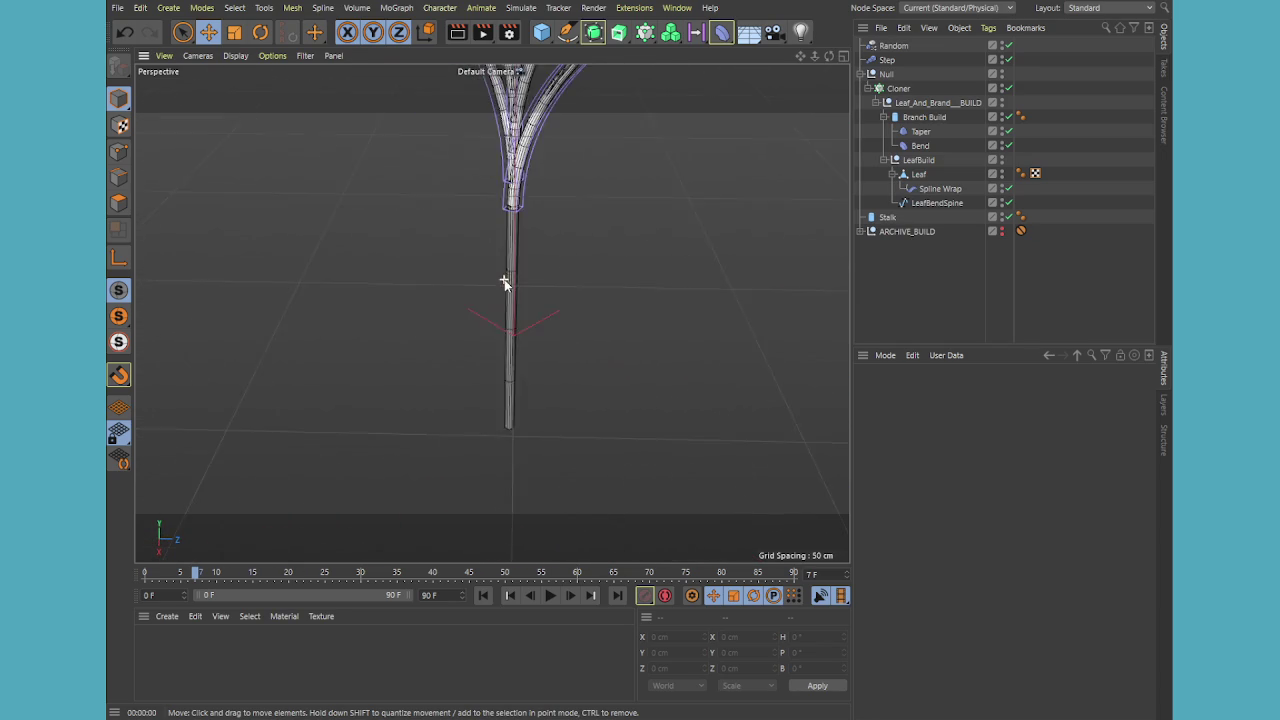
left_click(888, 217)
left_click_drag(632, 352, 638, 265, "alt")
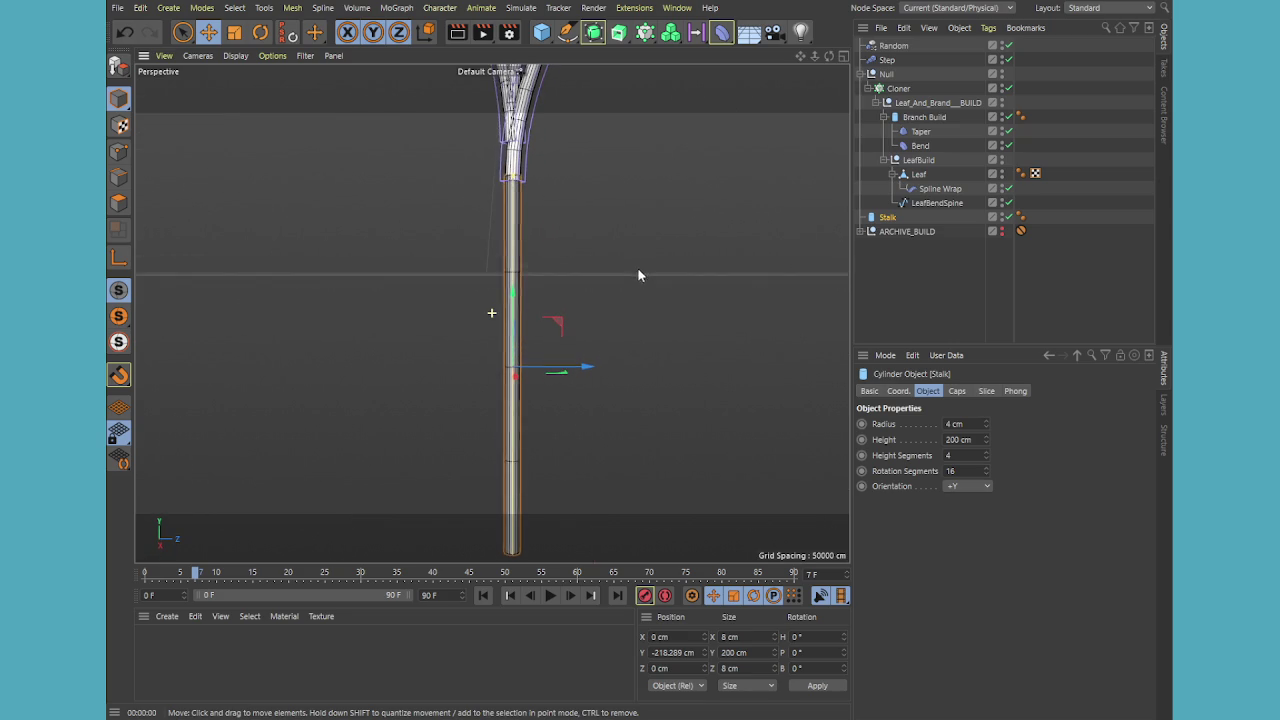
left_click(985, 452)
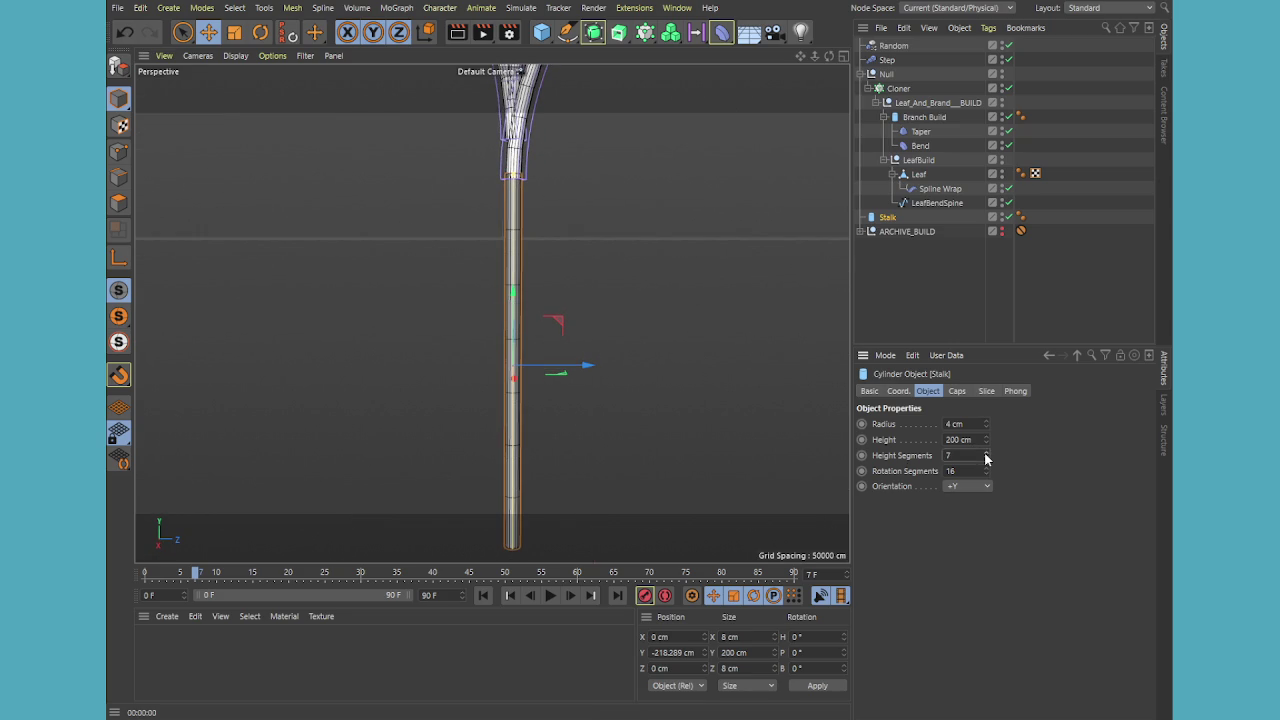
left_click(985, 453)
left_click_drag(597, 306, 670, 318, "alt")
Show a full Right view framing the whole plant with line shading
middle_click(550, 258)
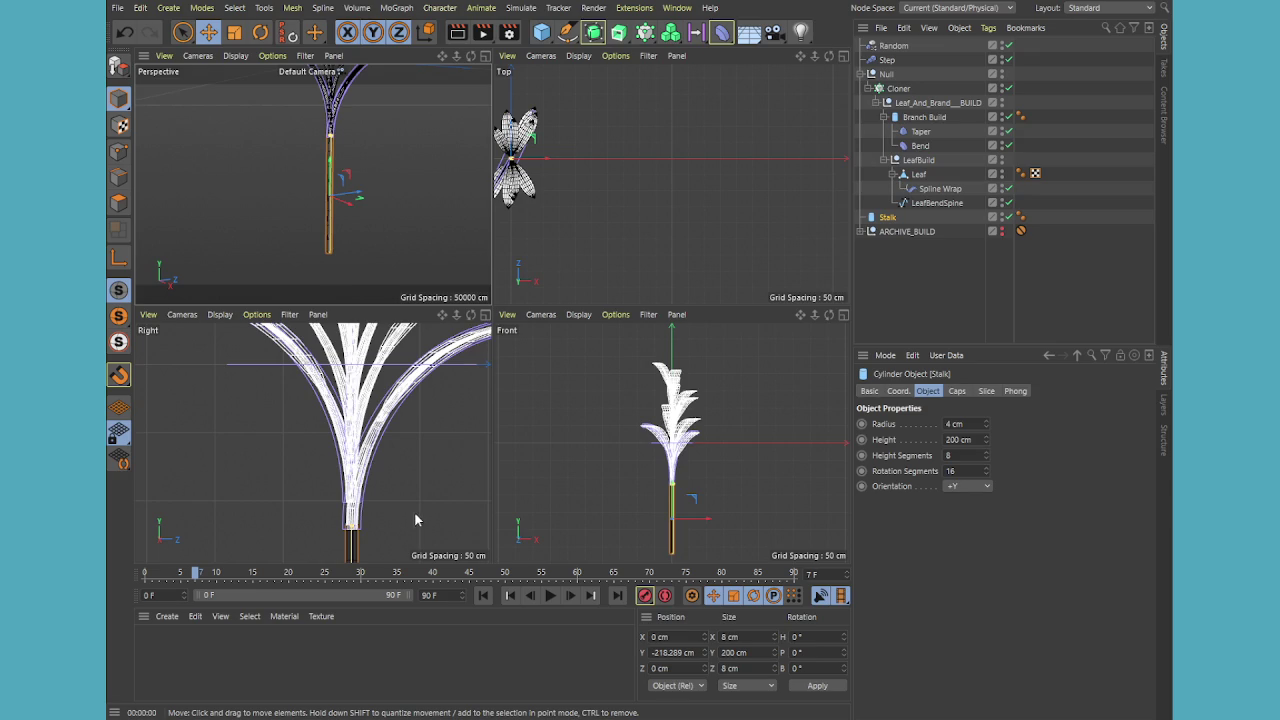
middle_click(416, 514)
key("h")
left_click(515, 518)
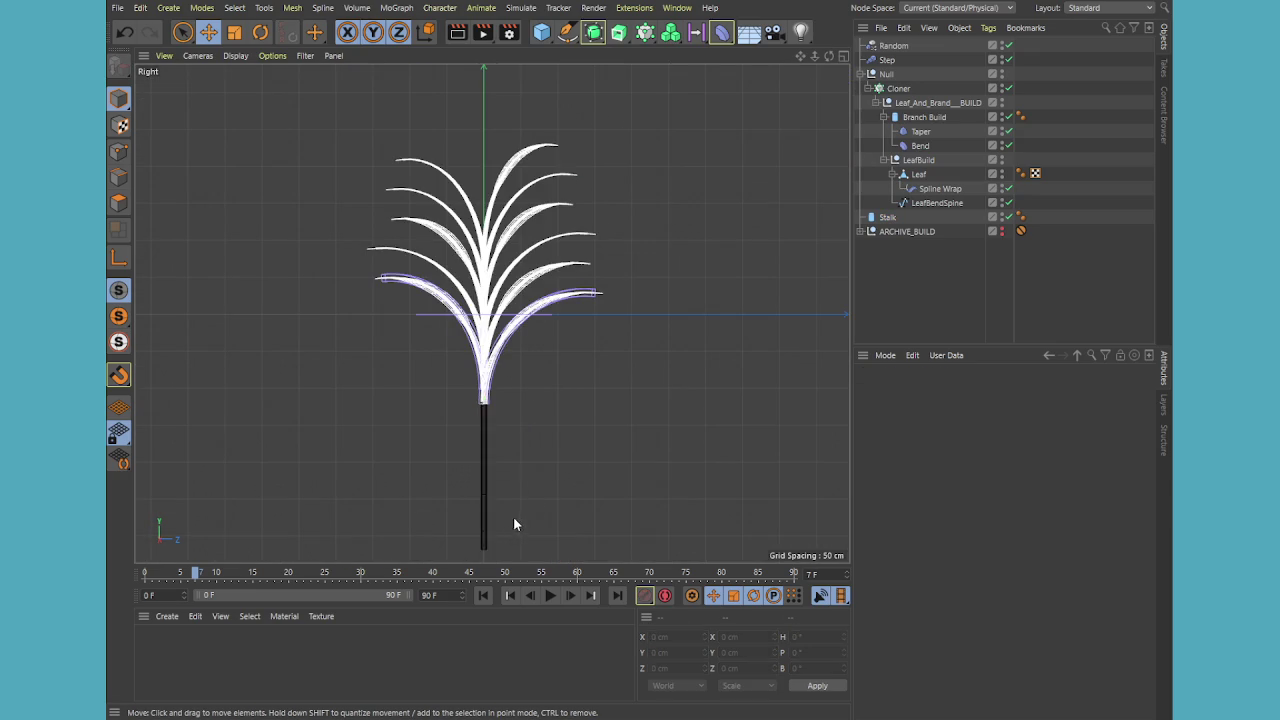
scroll(515, 518, "up", 3)
left_click(247, 55)
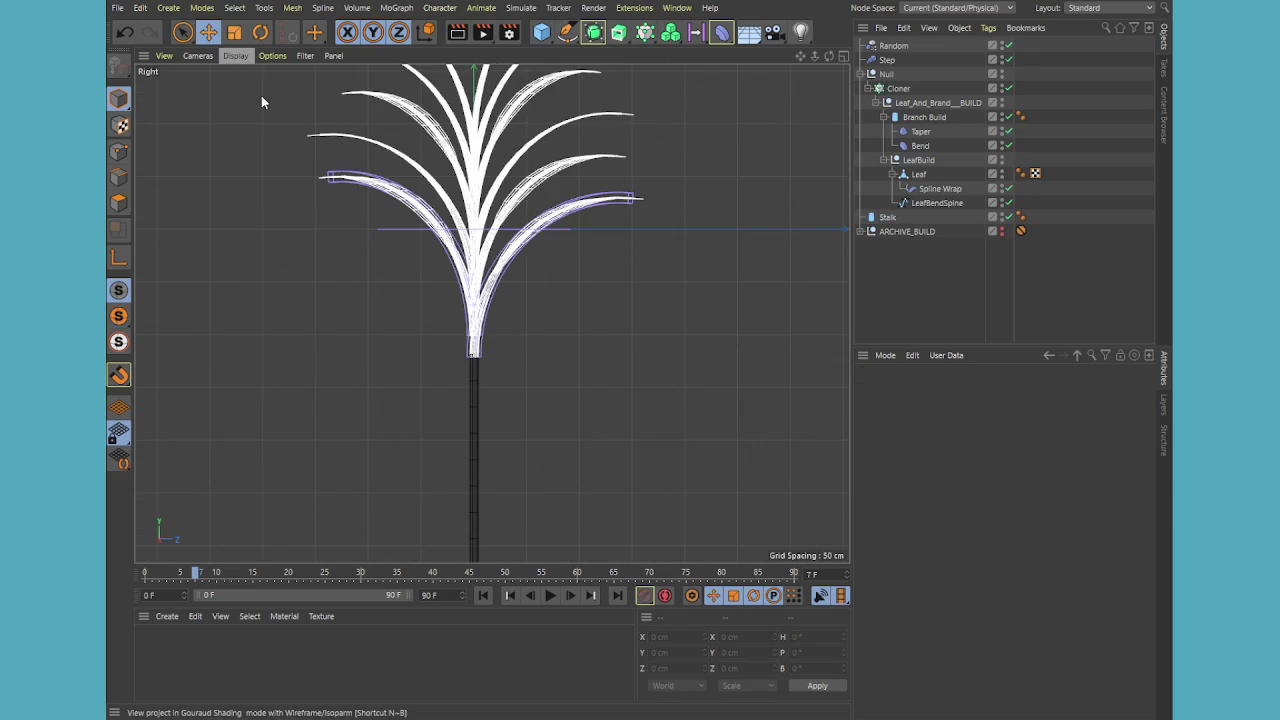
left_click(261, 95)
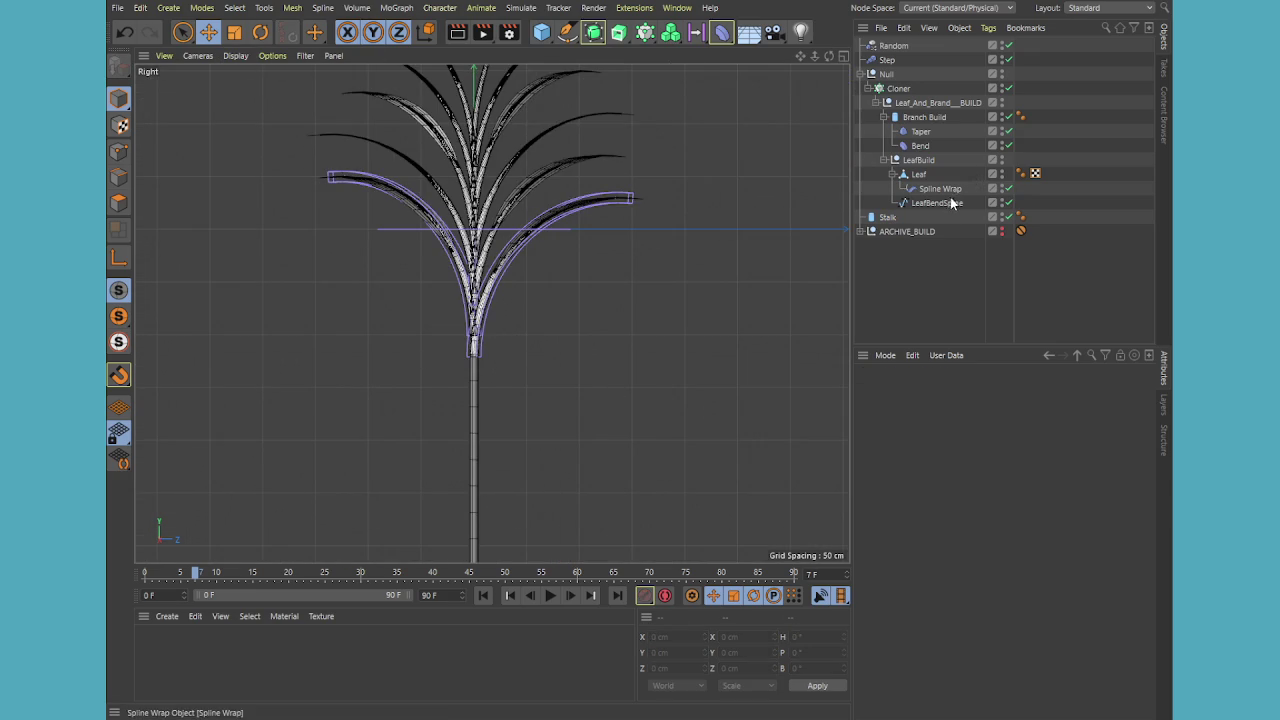
Give the Branch Build cylinder 24 height segments and 7 rotation segments, then return to four views
left_click(922, 117)
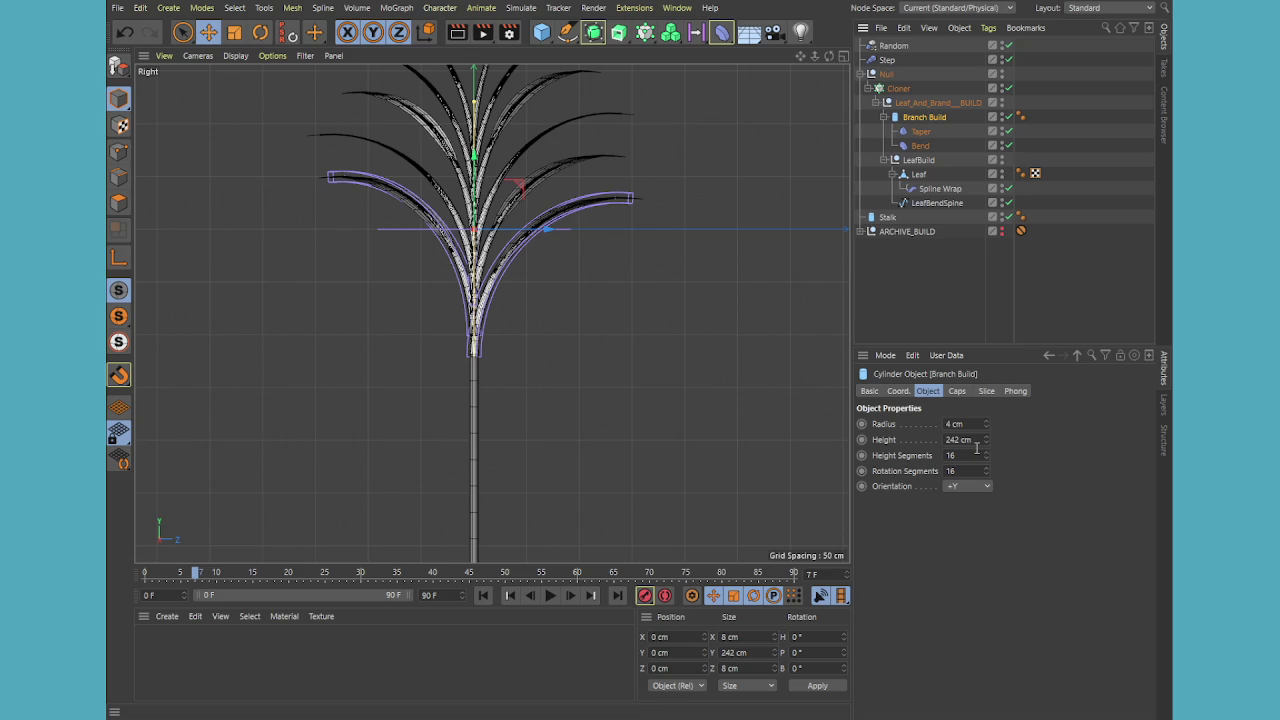
left_click_drag(986, 458, 985, 466)
scroll(576, 257, "up", 5)
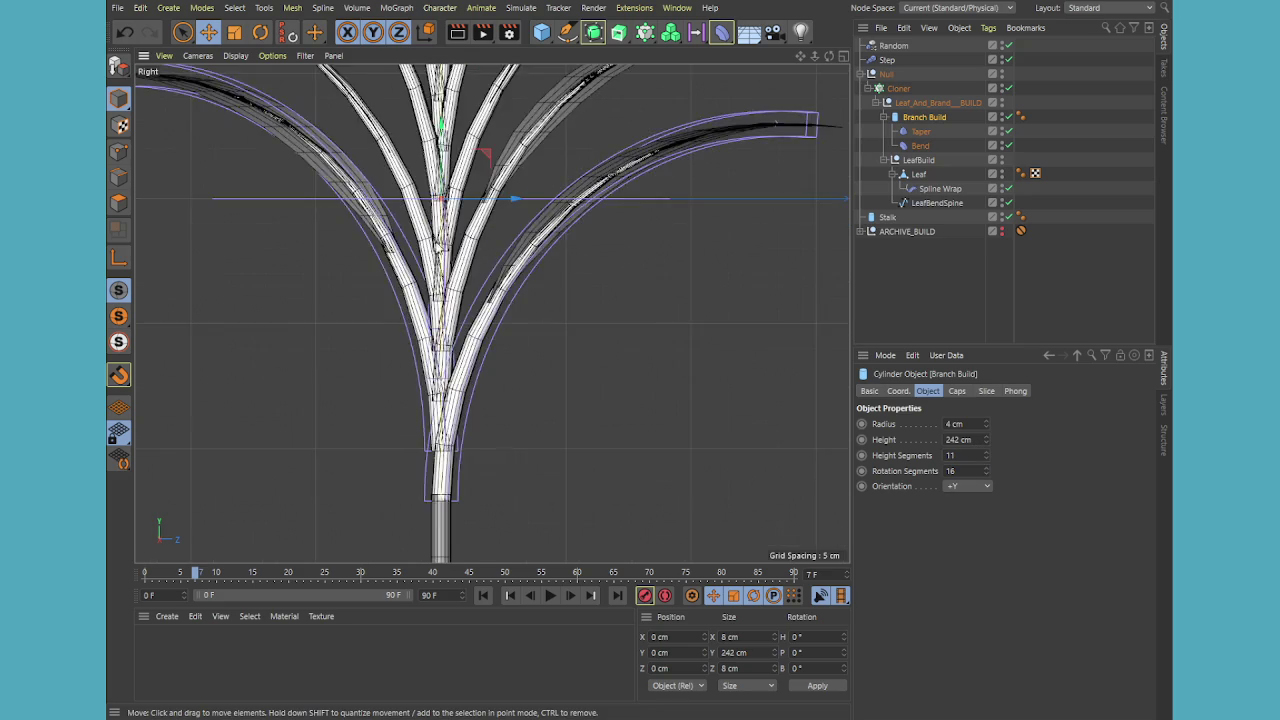
left_click_drag(986, 460, 986, 456)
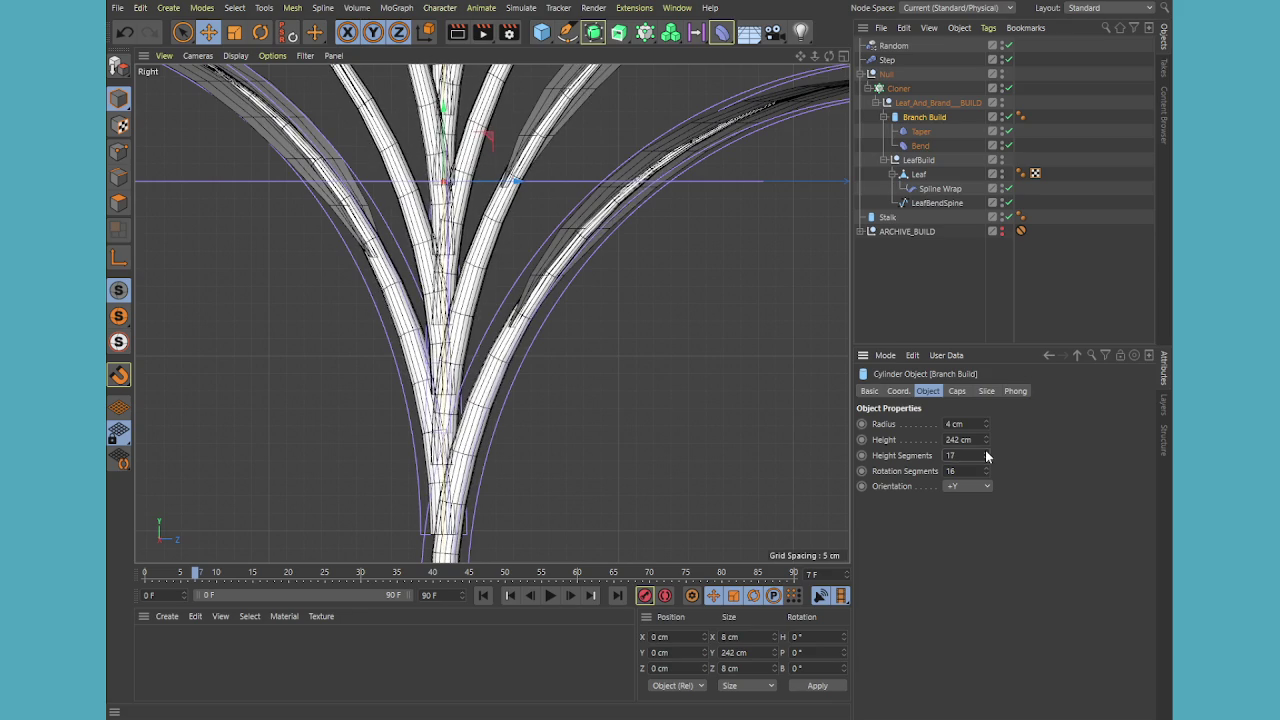
left_click(987, 453)
left_click_drag(987, 473, 989, 482)
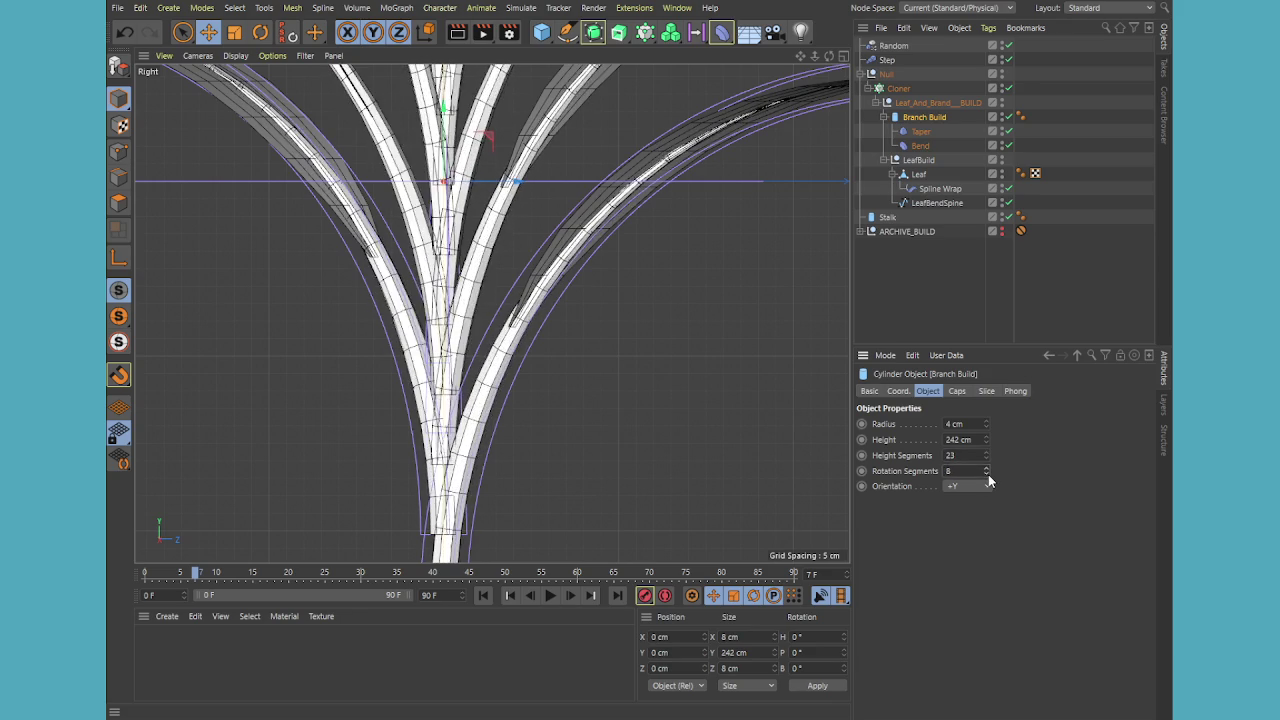
left_click(987, 453)
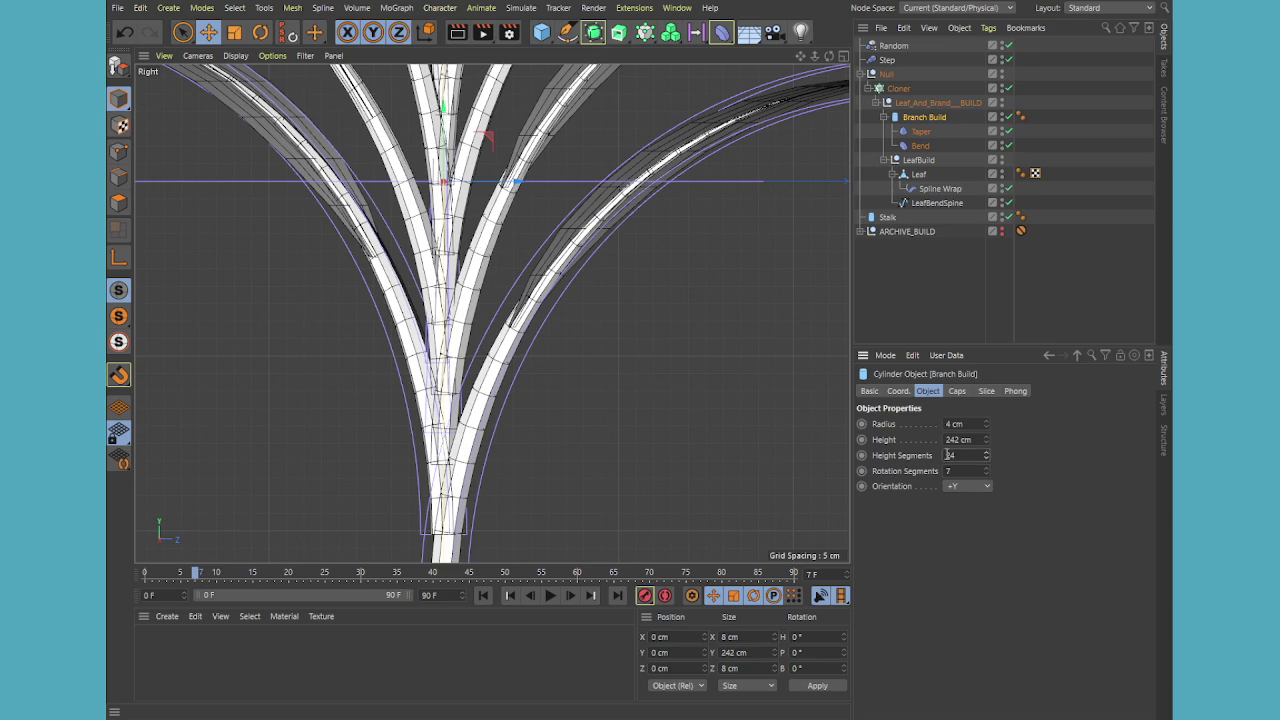
scroll(686, 406, "down", 3)
scroll(670, 416, "down", 1)
middle_click(620, 475)
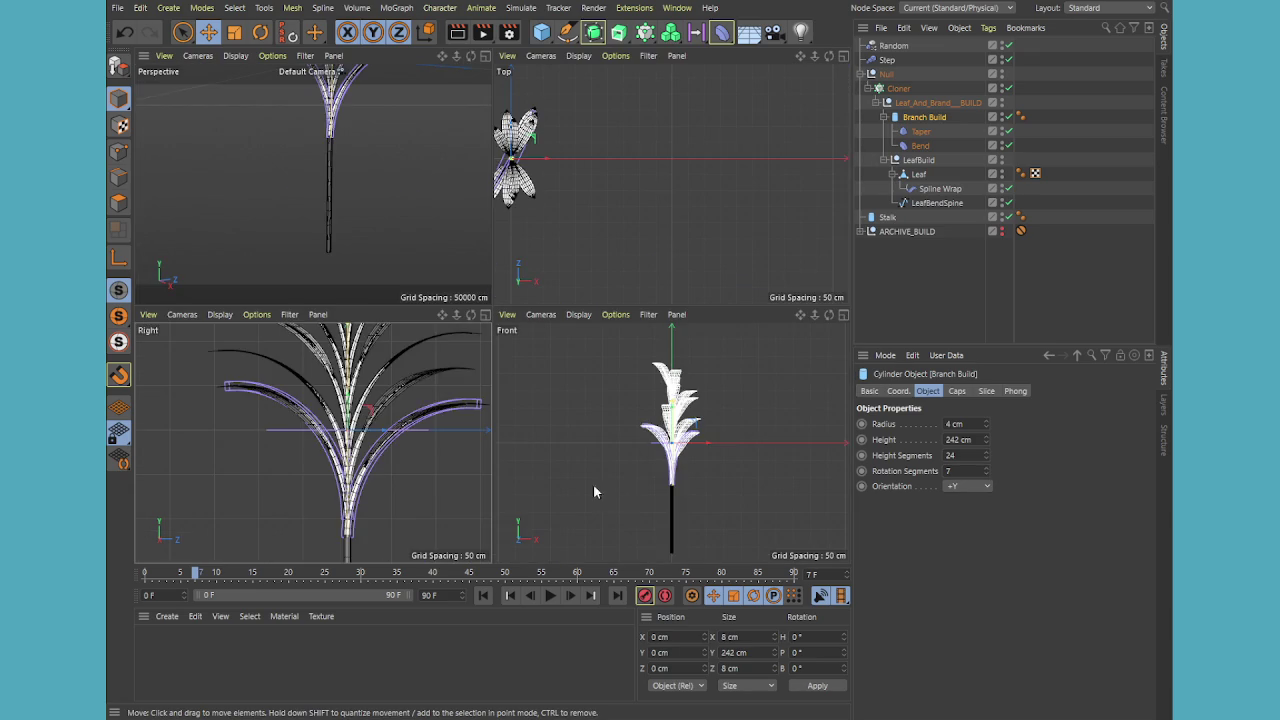
Return to the single side view and zoom in on the plant
middle_click(370, 492)
left_click(695, 460)
scroll(695, 464, "down", 2)
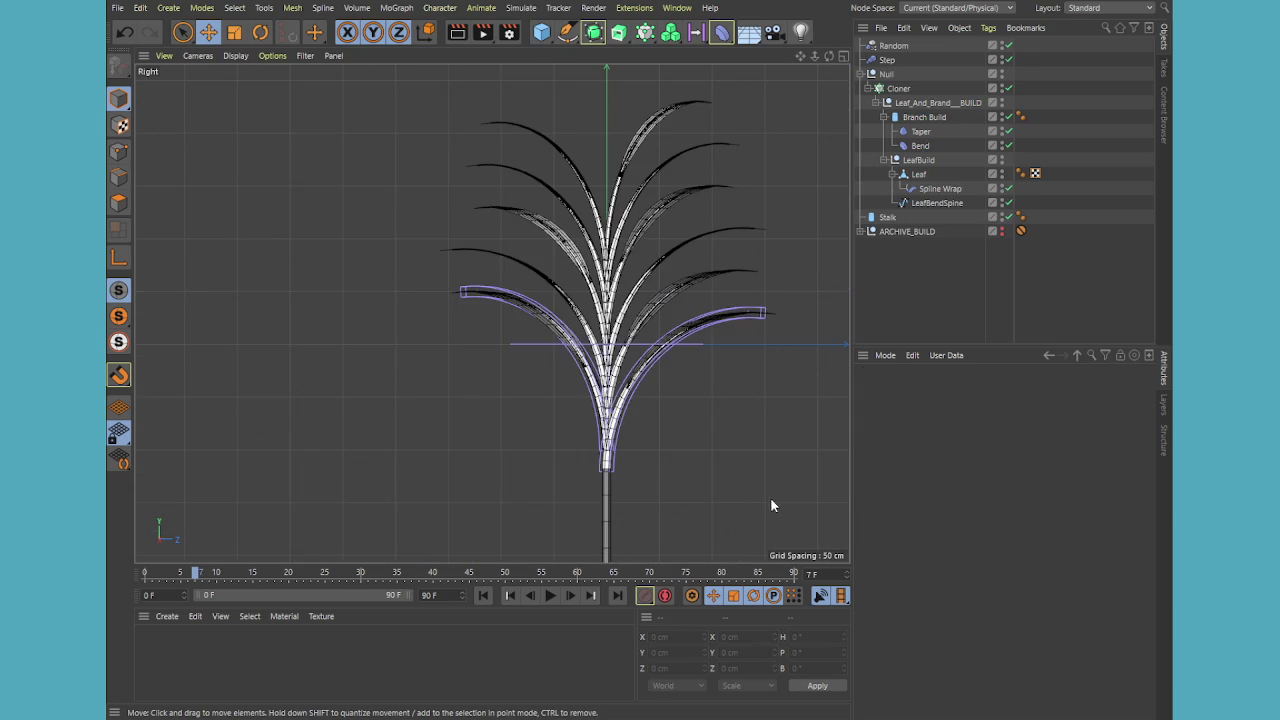
scroll(712, 470, "up", 2)
scroll(650, 380, "up", 3)
scroll(560, 320, "up", 2)
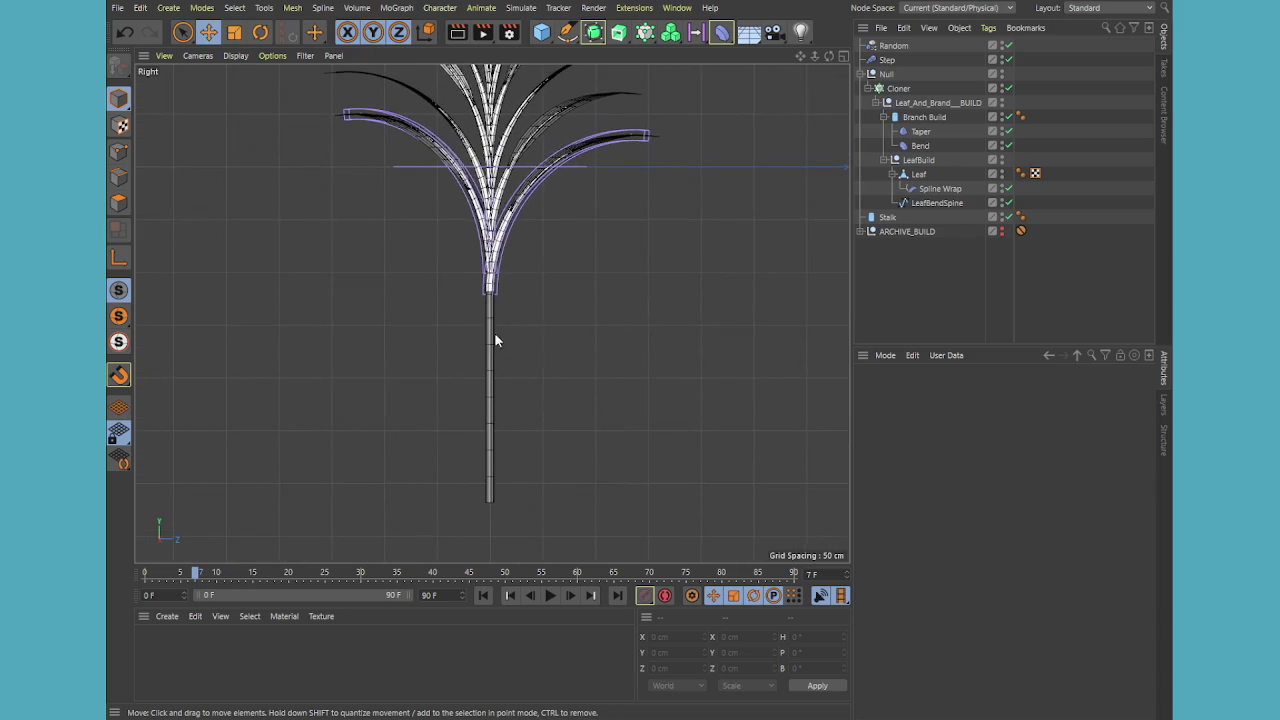
scroll(498, 326, "up", 2)
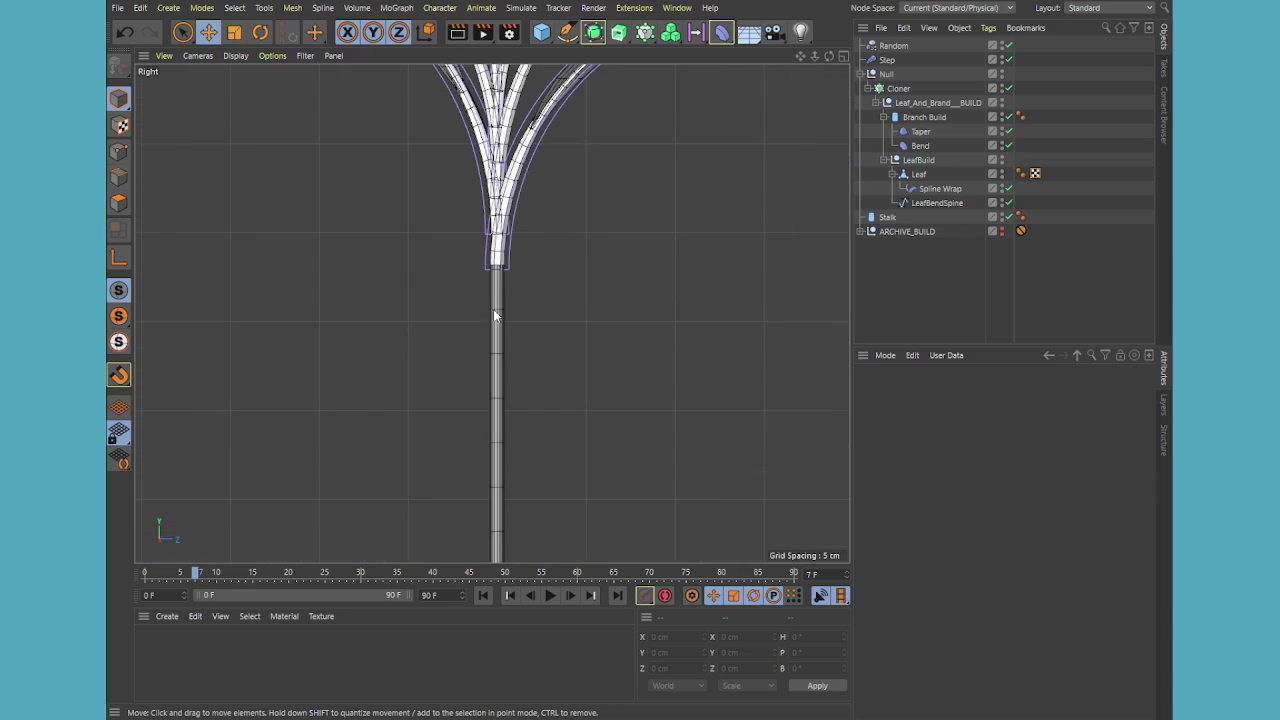
Move the Stalk under the branches and raise its height segments to 10
left_click(887, 217)
left_click_drag(494, 365, 500, 158)
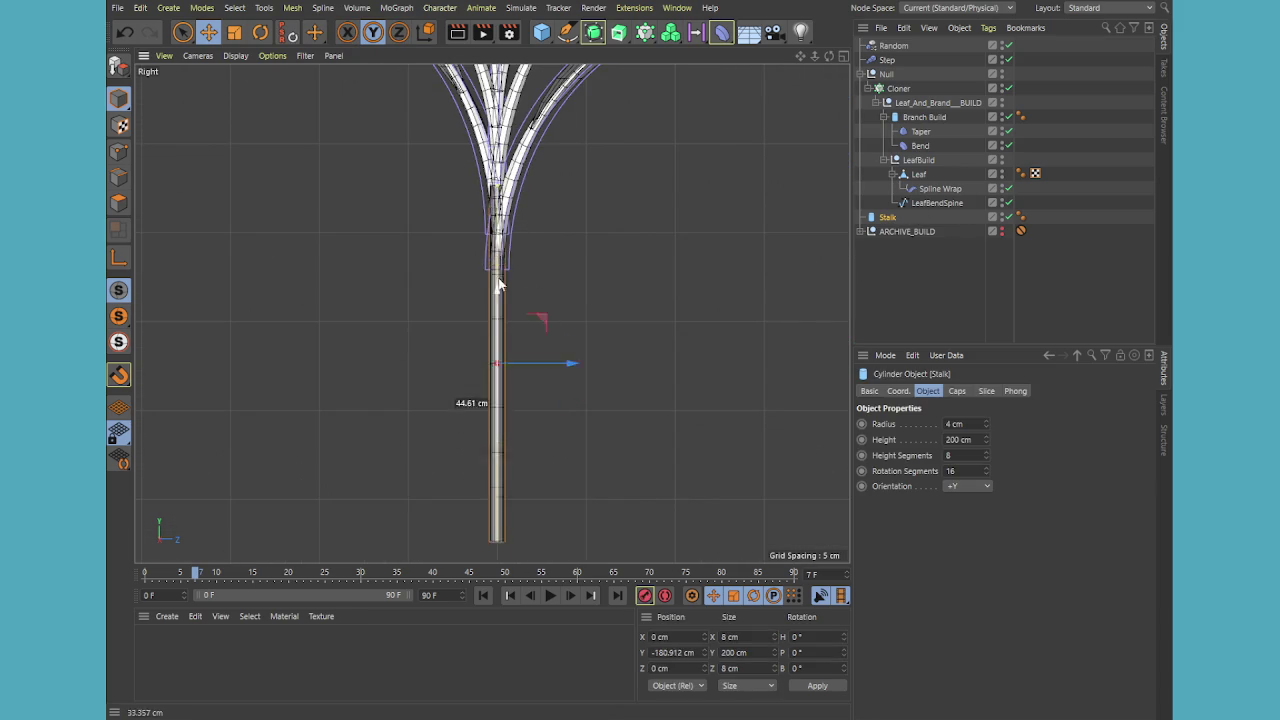
left_click_drag(566, 212, 549, 214)
scroll(443, 157, "up", 2)
scroll(660, 370, "up", 2)
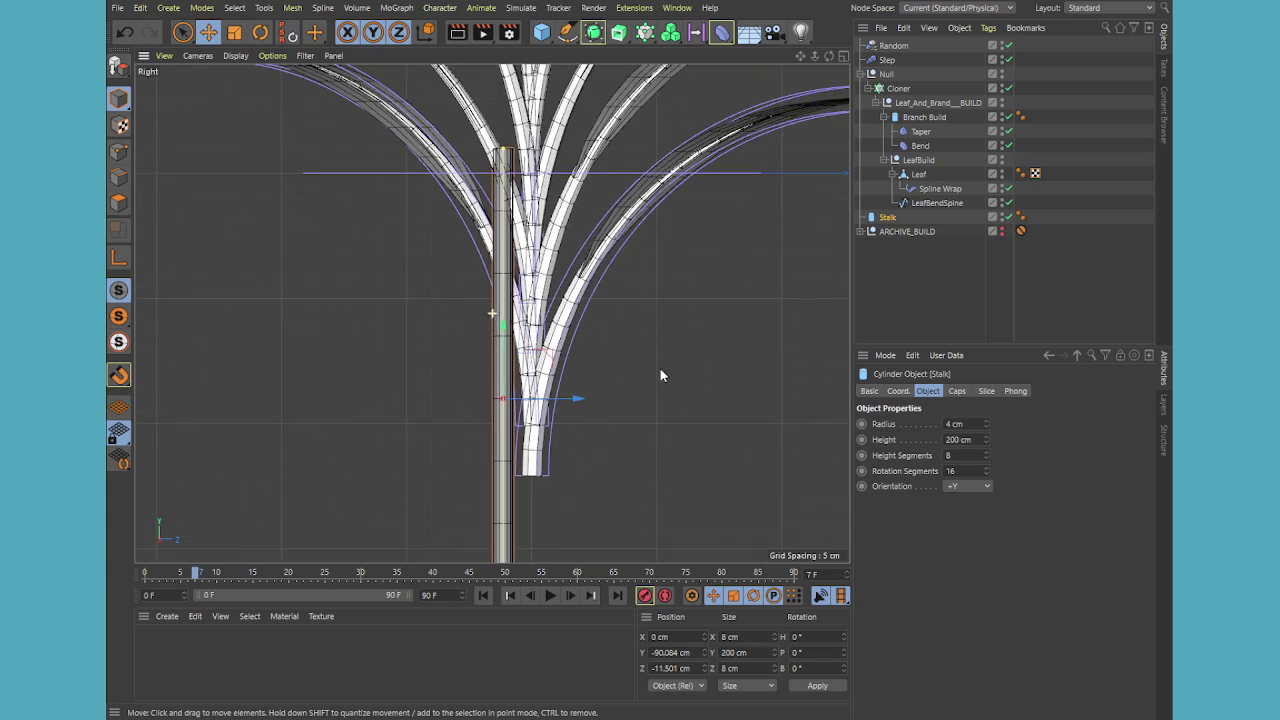
scroll(660, 370, "up", 1)
scroll(560, 430, "up", 1)
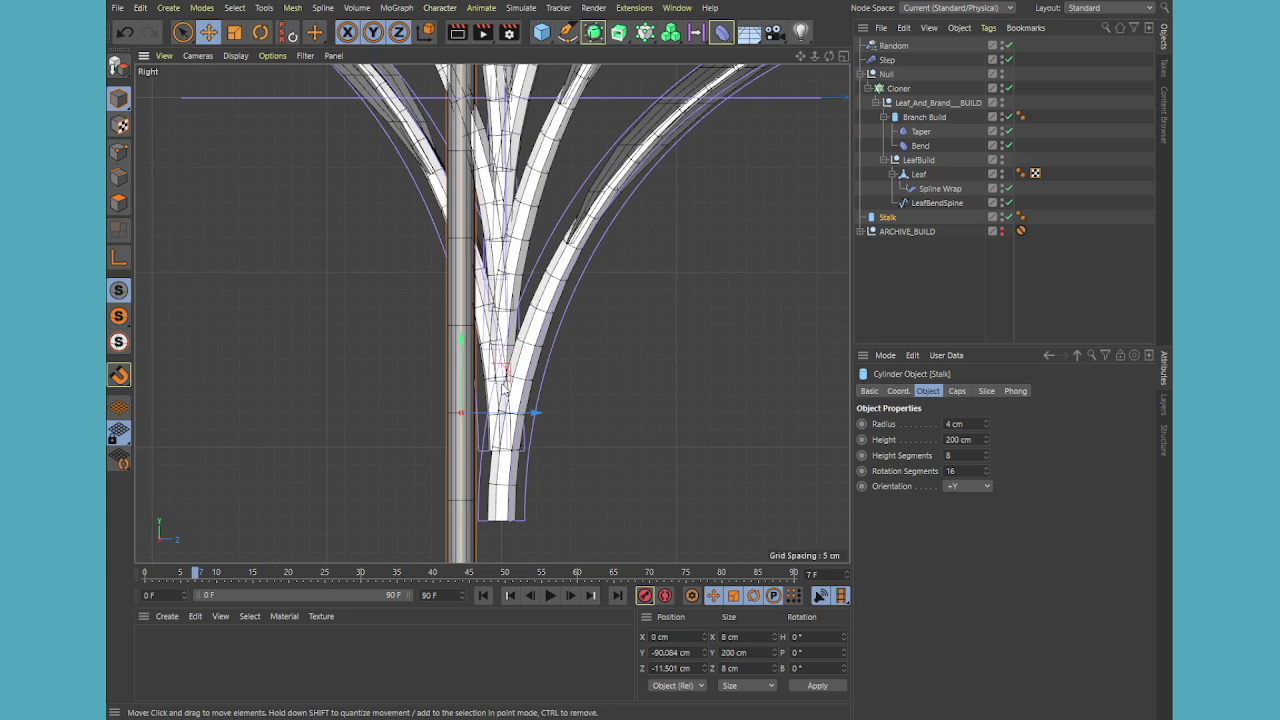
left_click_drag(459, 345, 458, 398)
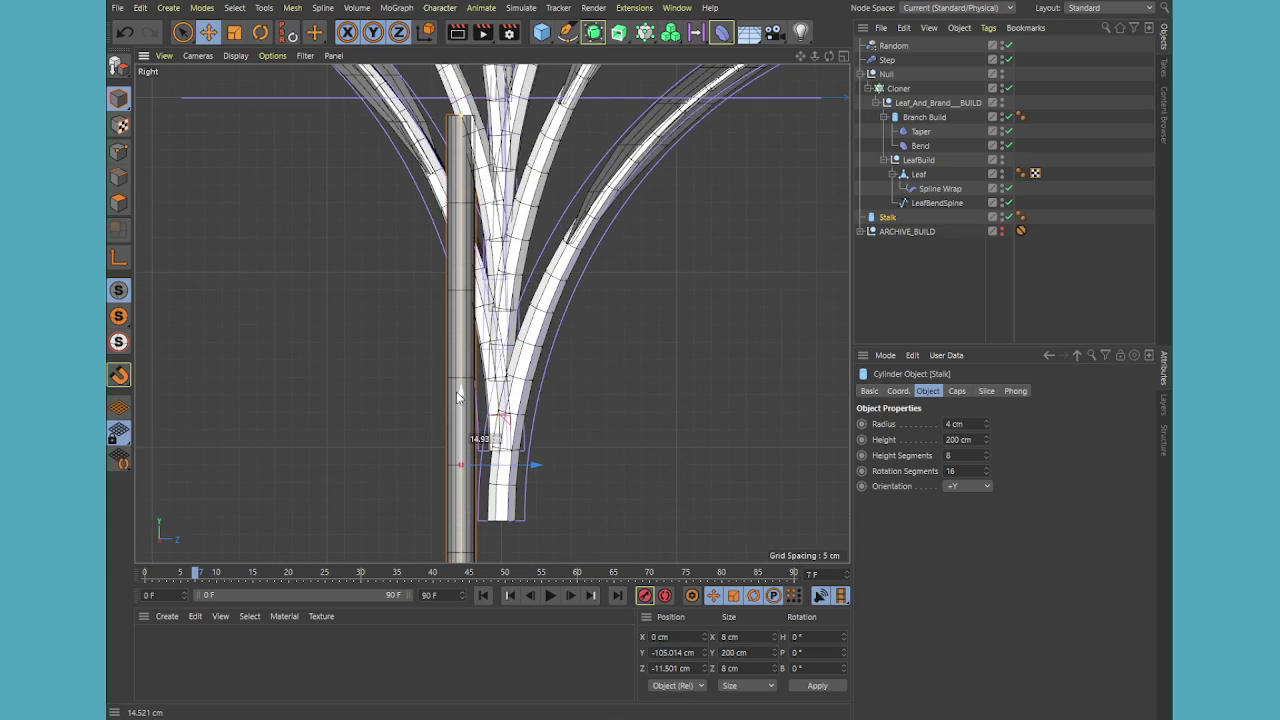
left_click(984, 452)
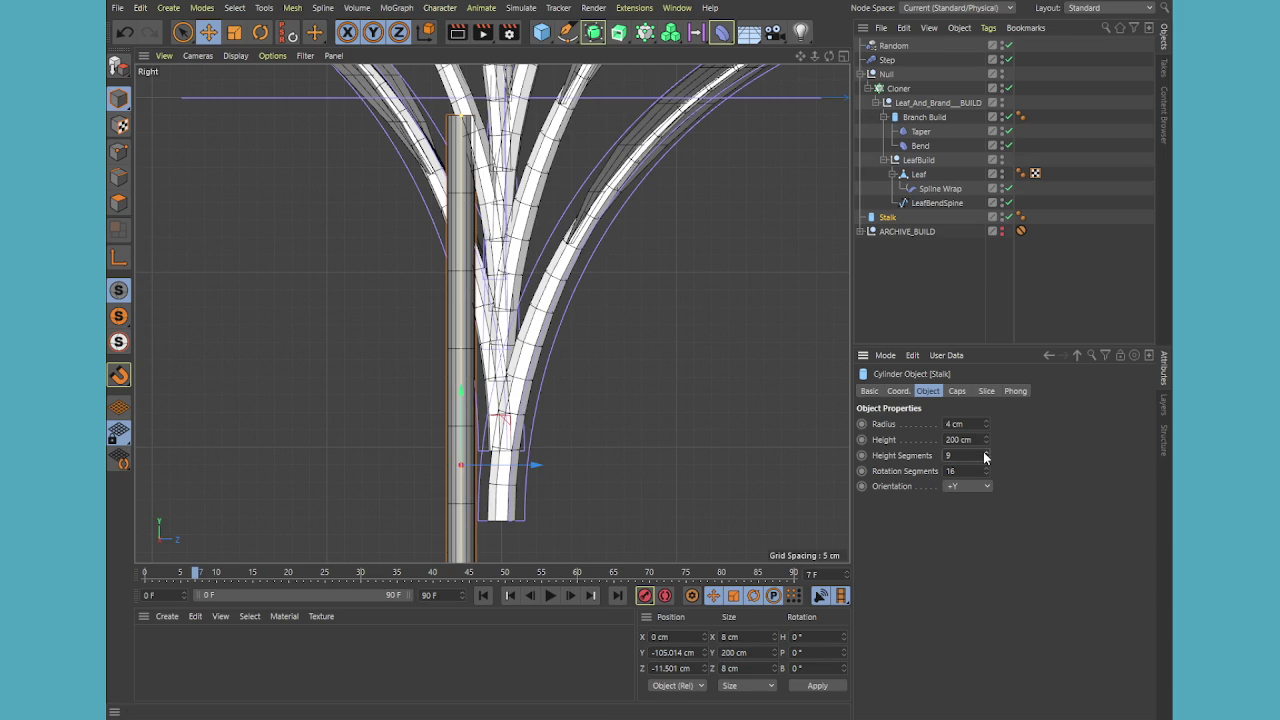
left_click_drag(459, 397, 455, 417)
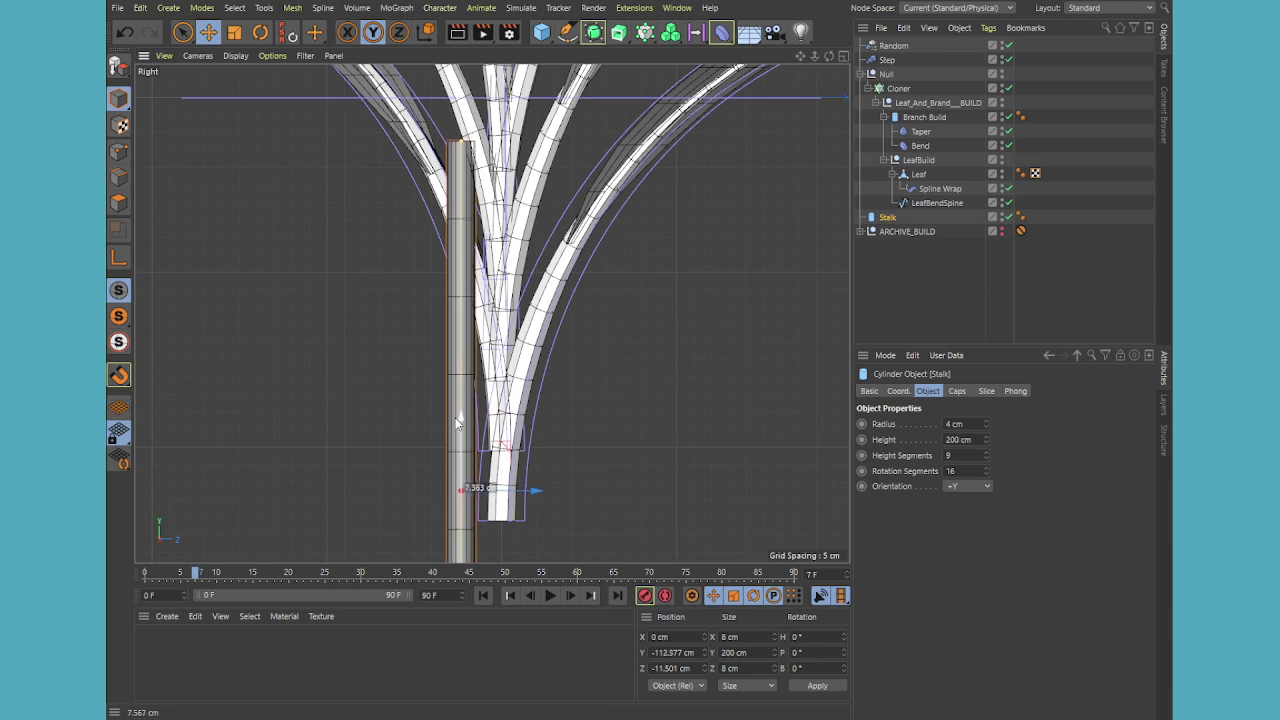
left_click(988, 455)
left_click_drag(461, 415, 462, 452)
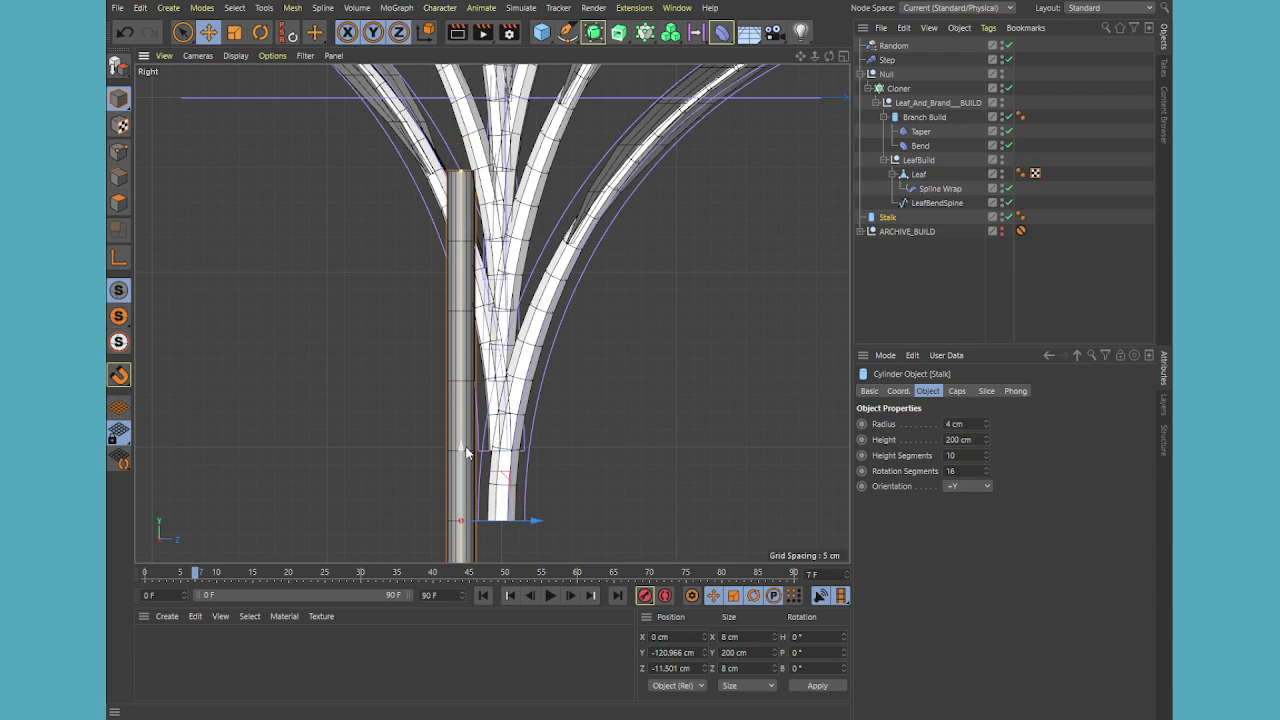
Zero the Stalk's P.Y and P.Z, then drag it down to about -220 cm beneath the leaves
left_click(898, 391)
double_click(917, 440)
type("0")
key("Tab")
type("0")
key("Return")
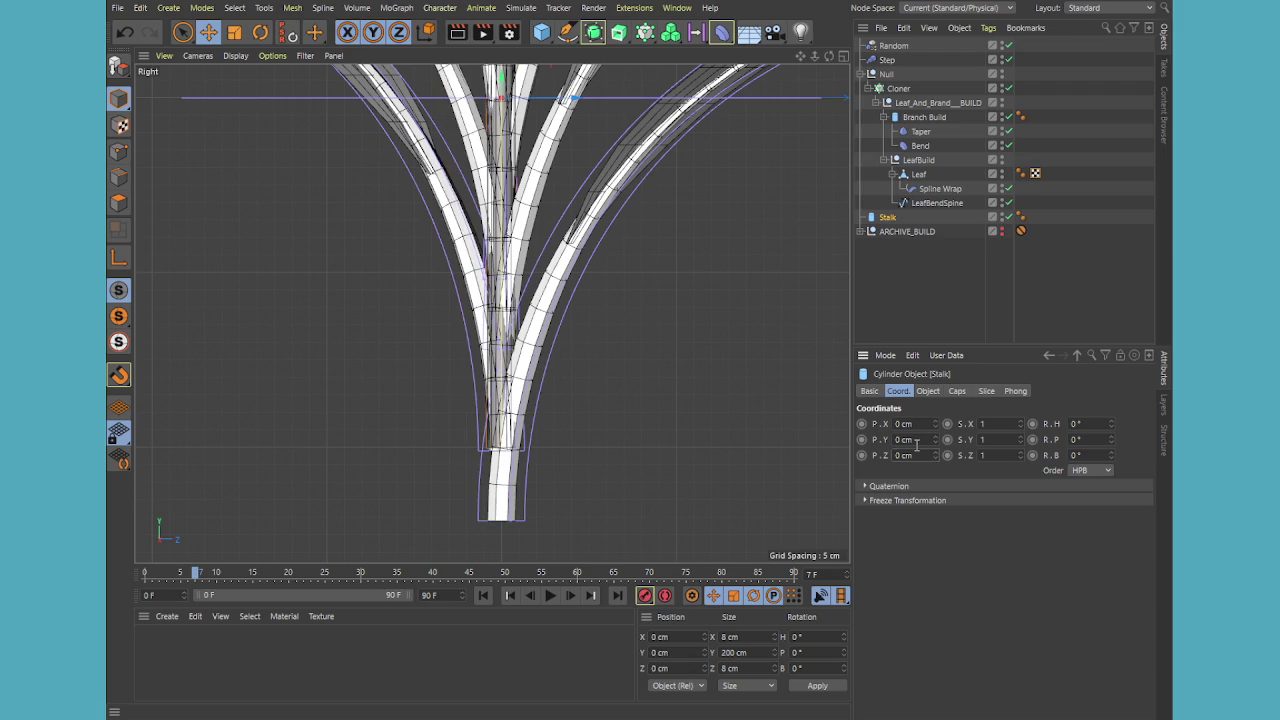
scroll(600, 240, "down", 3)
scroll(550, 210, "down", 2)
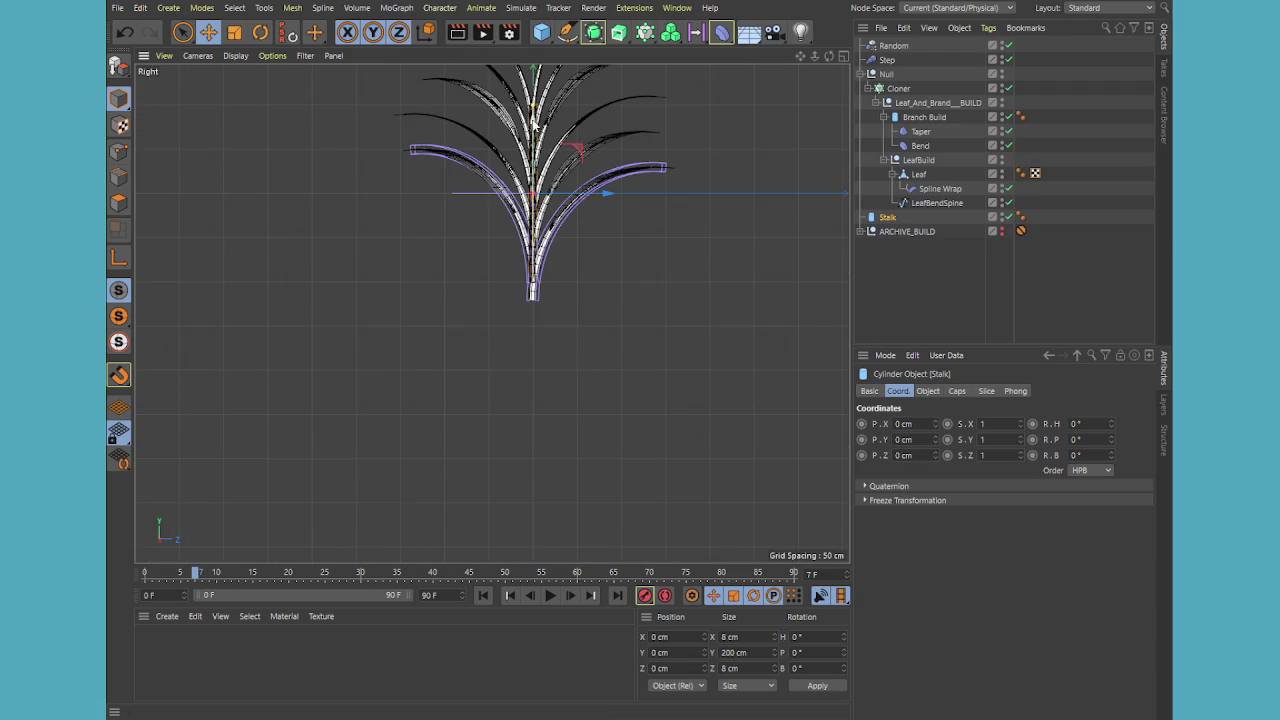
mouse_move(535, 125)
left_mouse_down()
mouse_move(552, 327)
mouse_move(552, 315)
left_mouse_up()
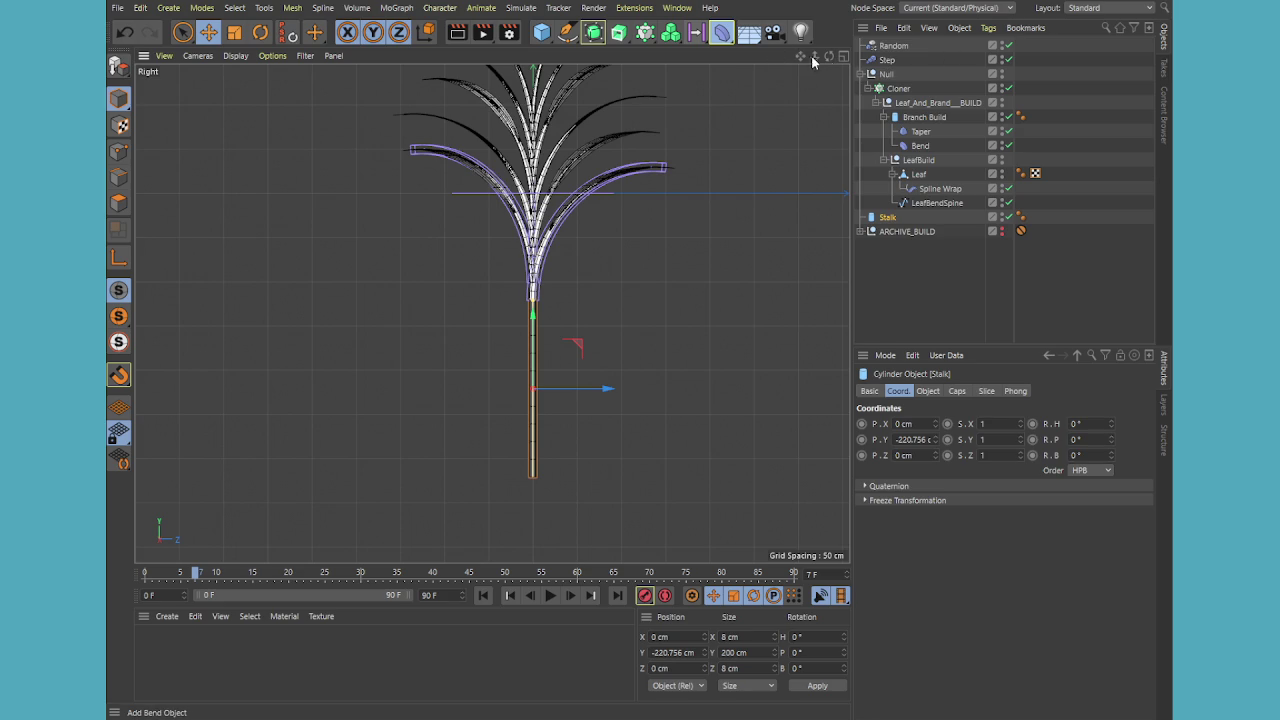
Add a Taper under the Stalk, fitted to its parent with -100% strength
left_click(721, 32)
left_click_drag(889, 46, 895, 232)
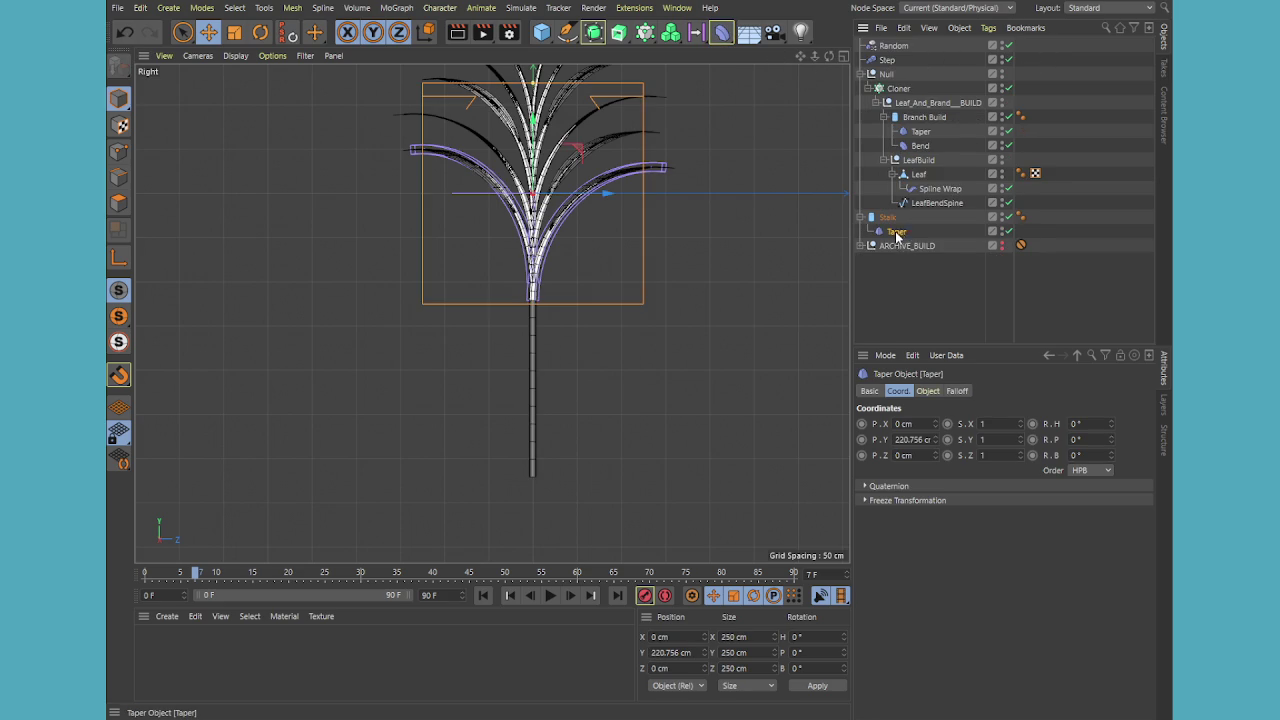
left_click(928, 390)
left_click(1085, 440)
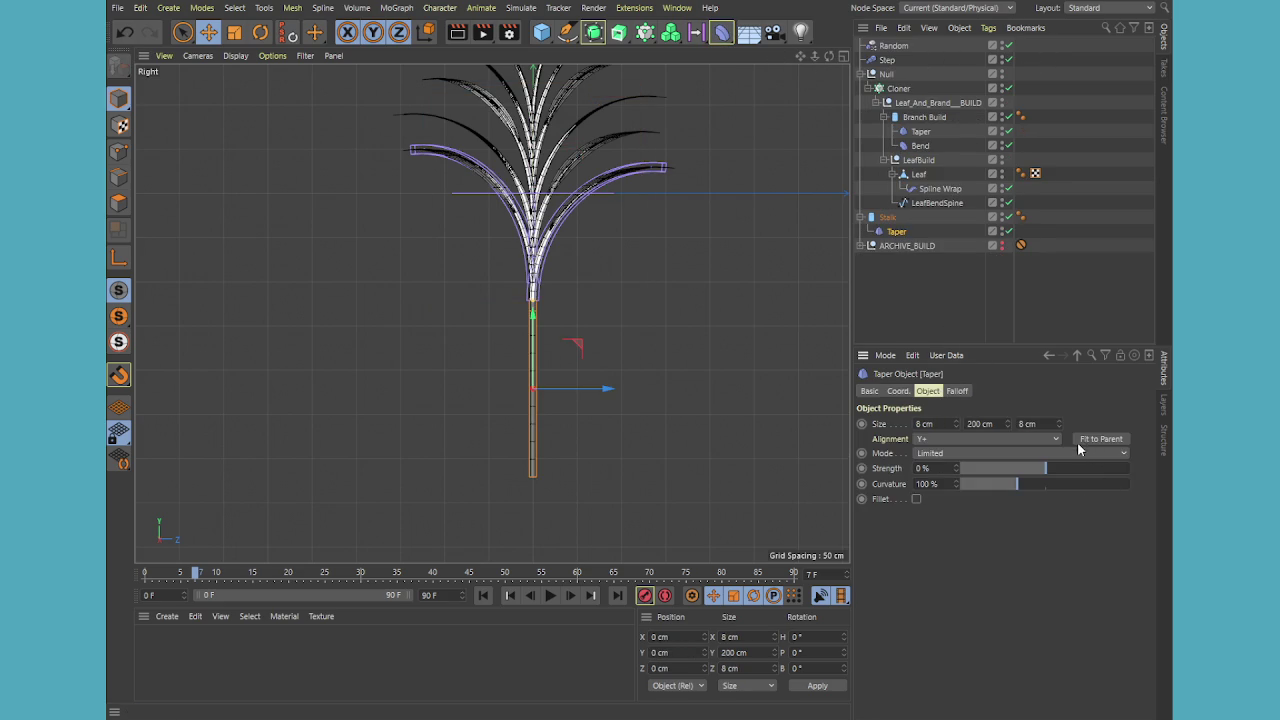
left_click_drag(1049, 472, 1108, 470)
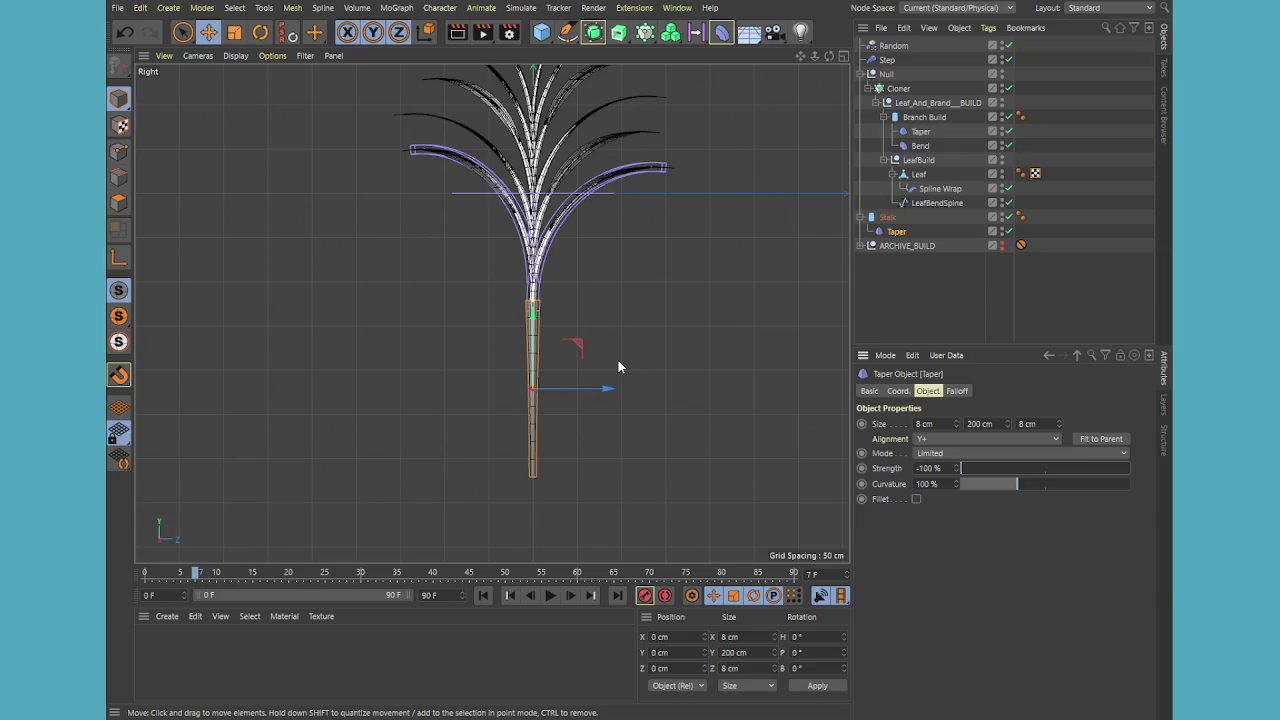
Rotate the Stalk 180° upside down and lower it about 23 cm
key("r")
mouse_move(540, 350)
left_mouse_down()
mouse_move(565, 437)
mouse_move(538, 383)
left_mouse_up()
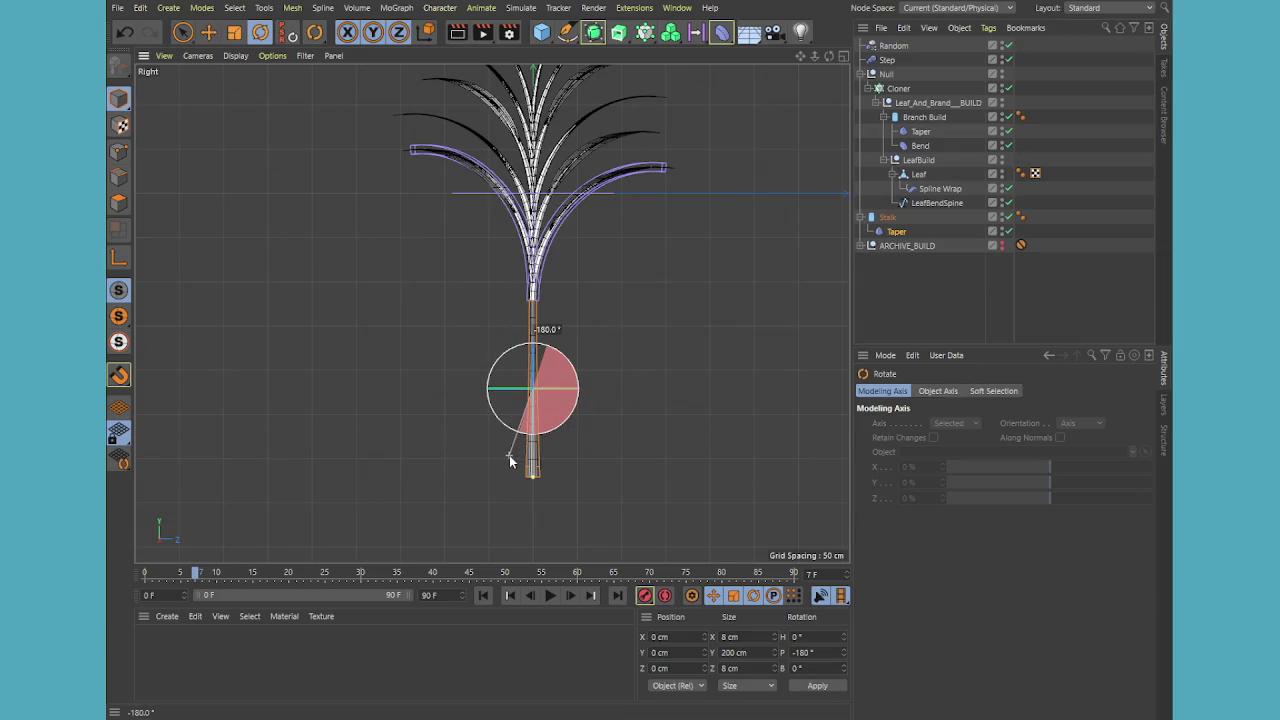
key("e")
left_click_drag(531, 452, 531, 473)
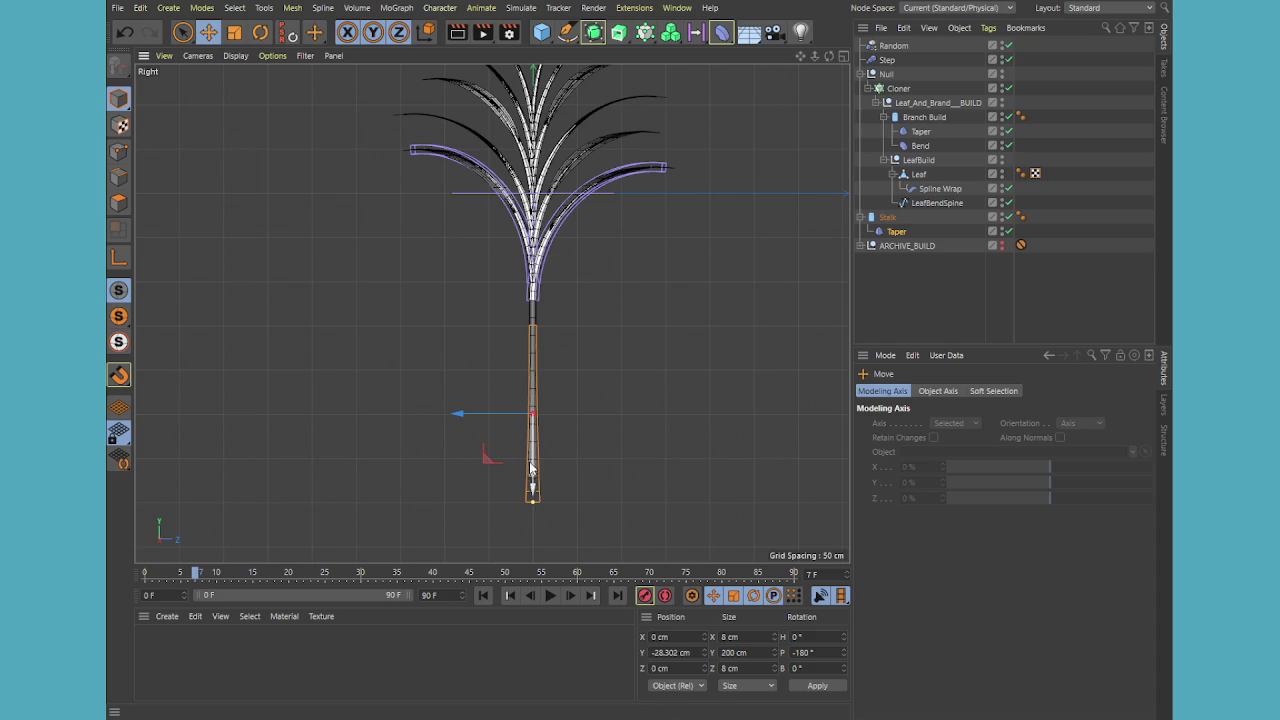
left_click(891, 294)
Render a perspective preview of the plant, then disable the Stalk's Taper deformer
middle_click(573, 371)
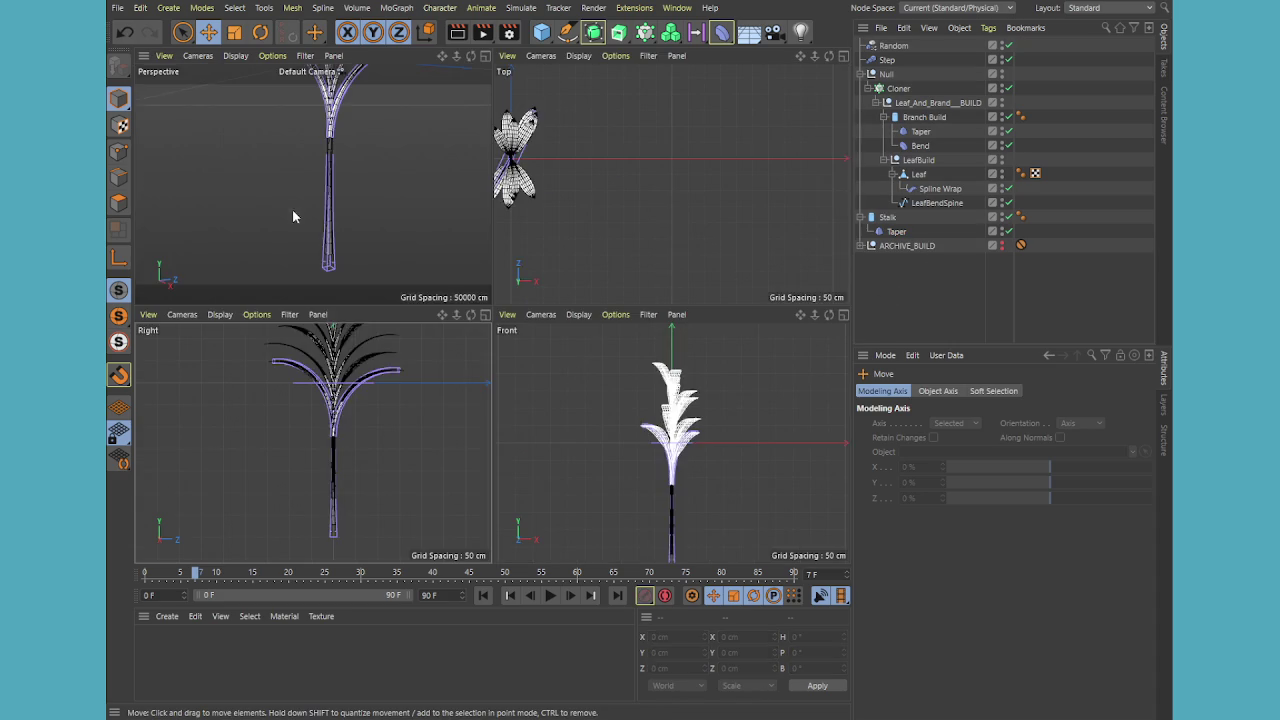
middle_click(292, 211)
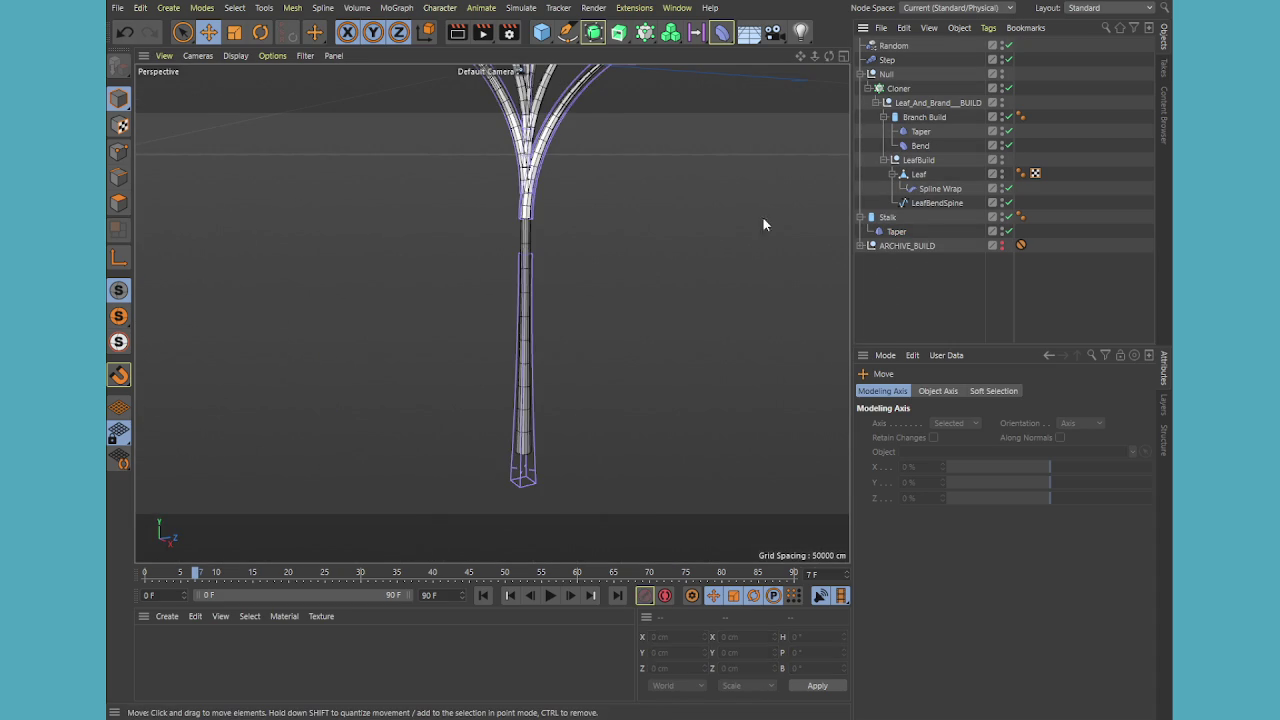
left_click_drag(768, 195, 702, 316, "alt")
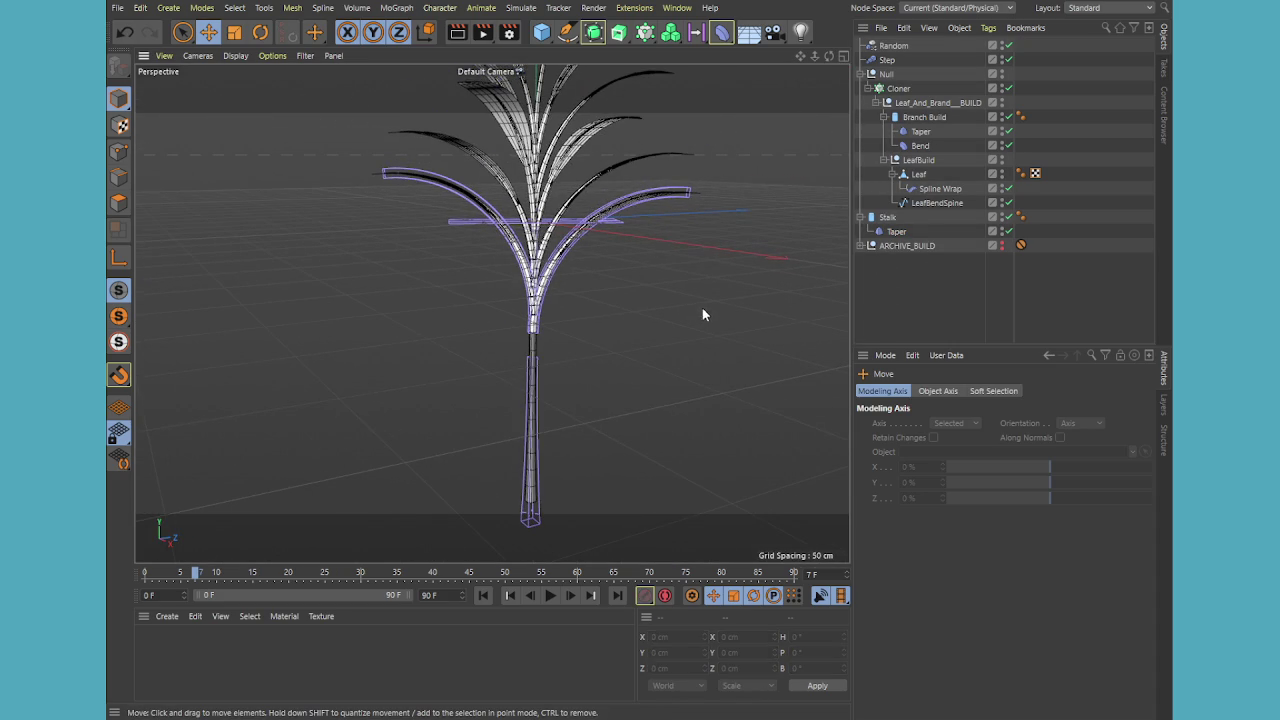
key("ctrl+r")
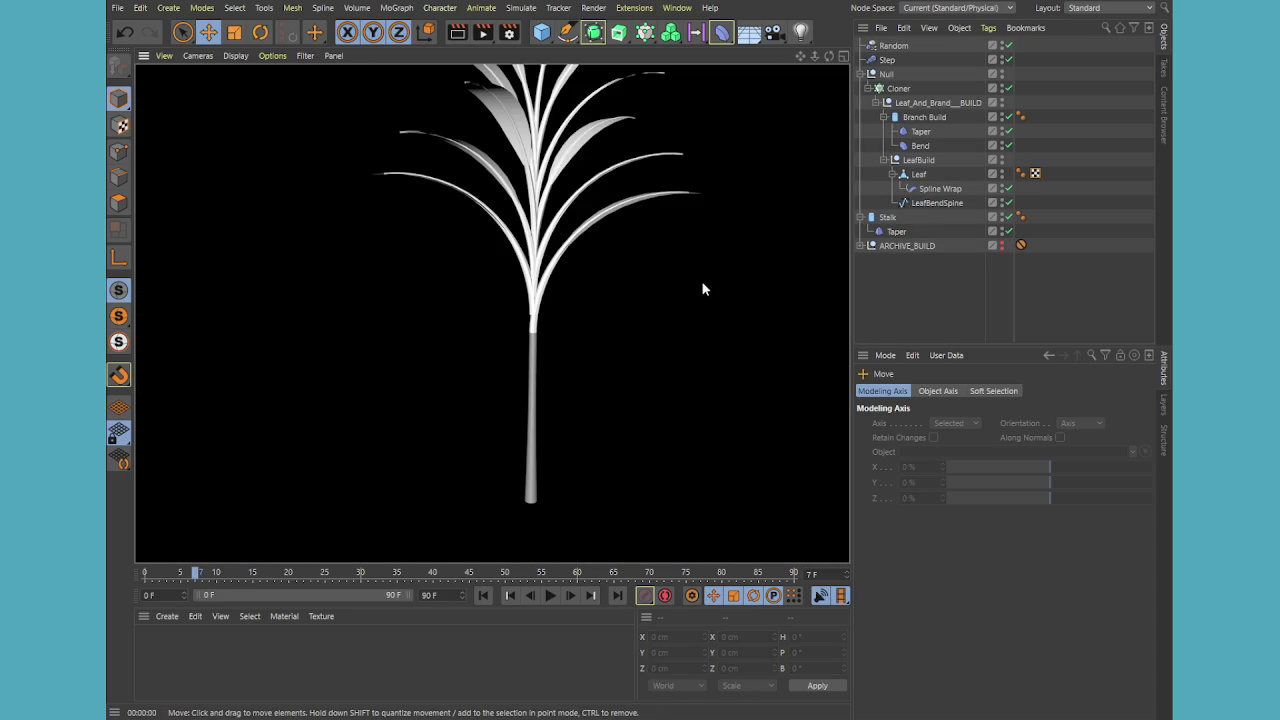
left_click(887, 217)
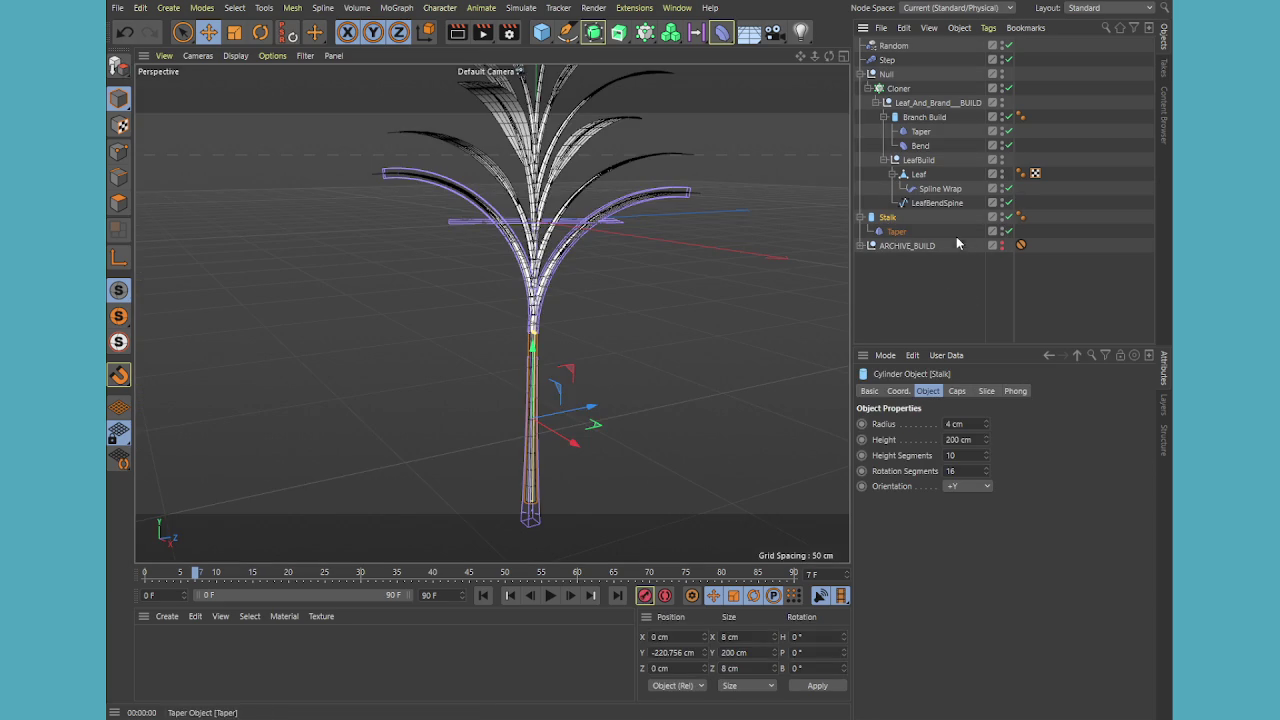
key("o")
left_click(1009, 231)
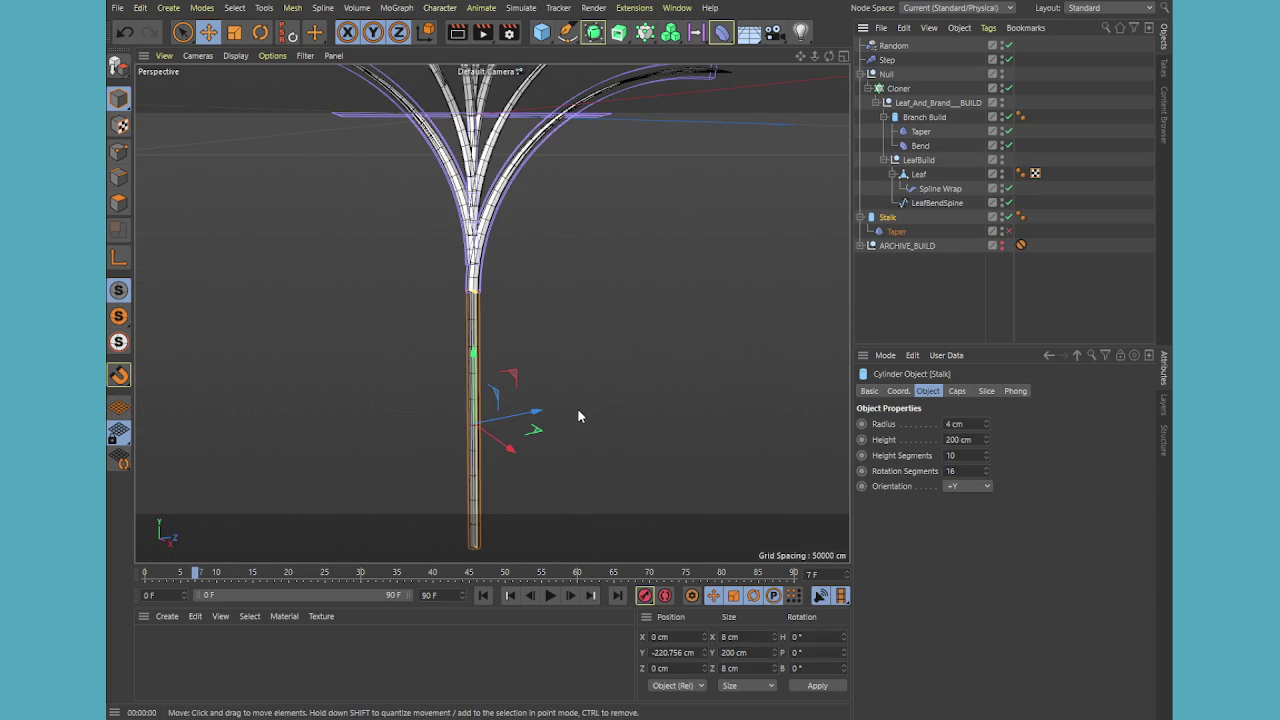
left_click(470, 428)
scroll(470, 428, "down", 3)
scroll(559, 320, "up", 3)
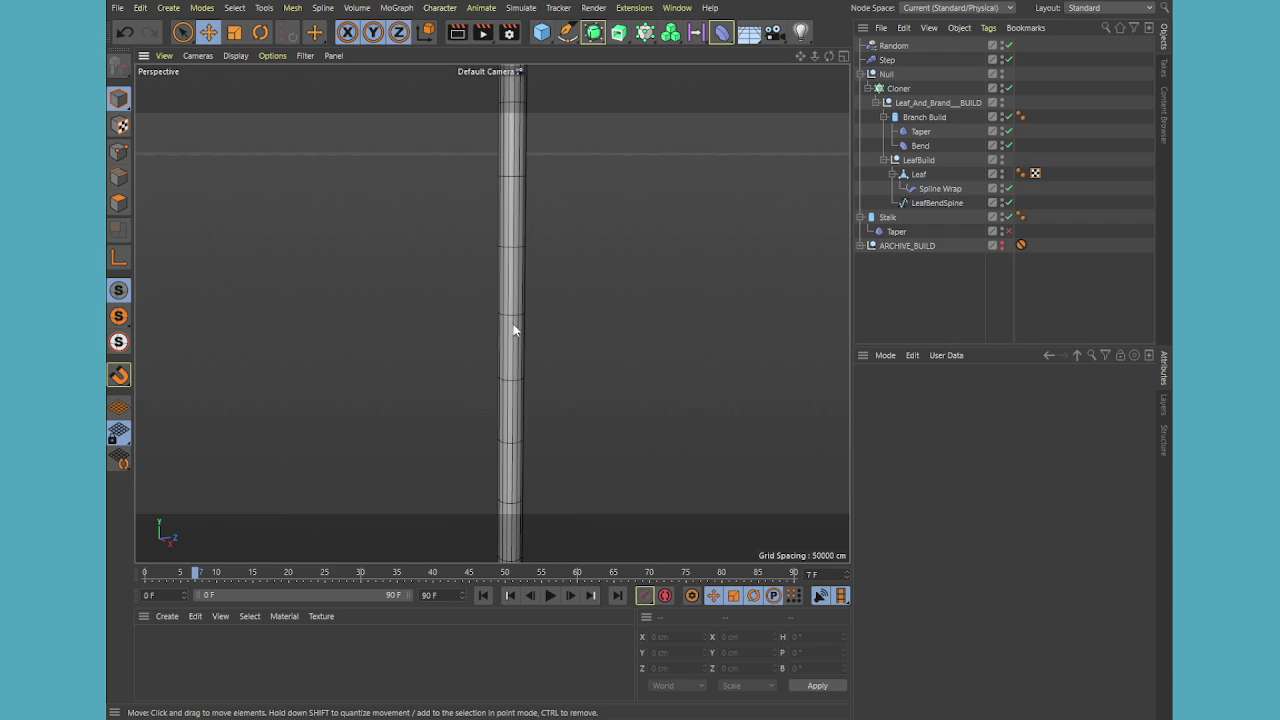
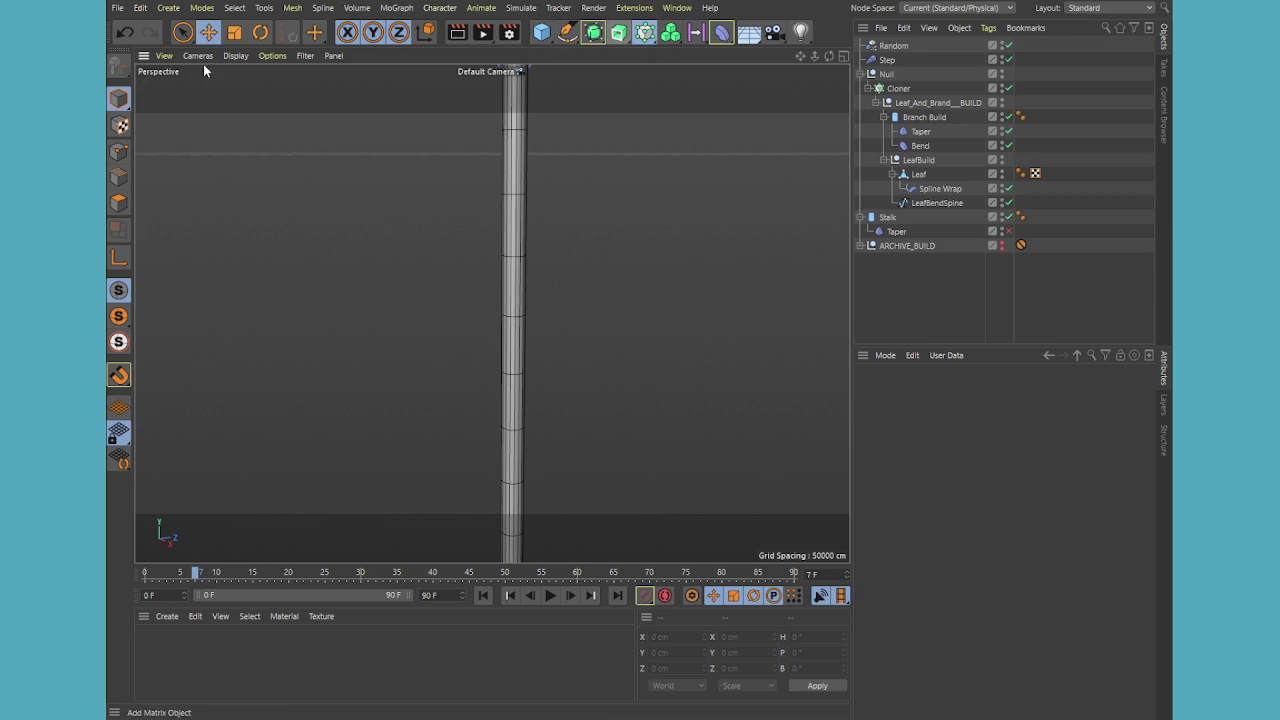
Create a Cloner, put the Stalk cylinder inside it and frame the scene
left_click(593, 32)
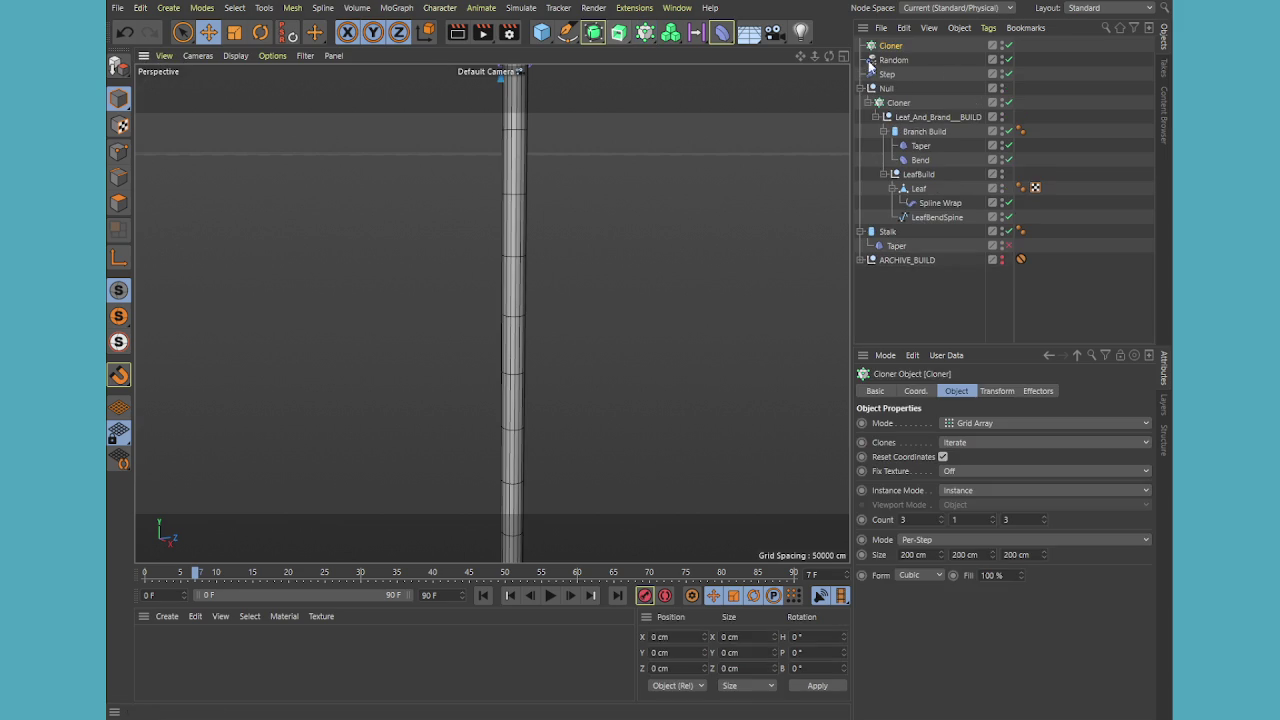
left_click(886, 231)
left_click(898, 246)
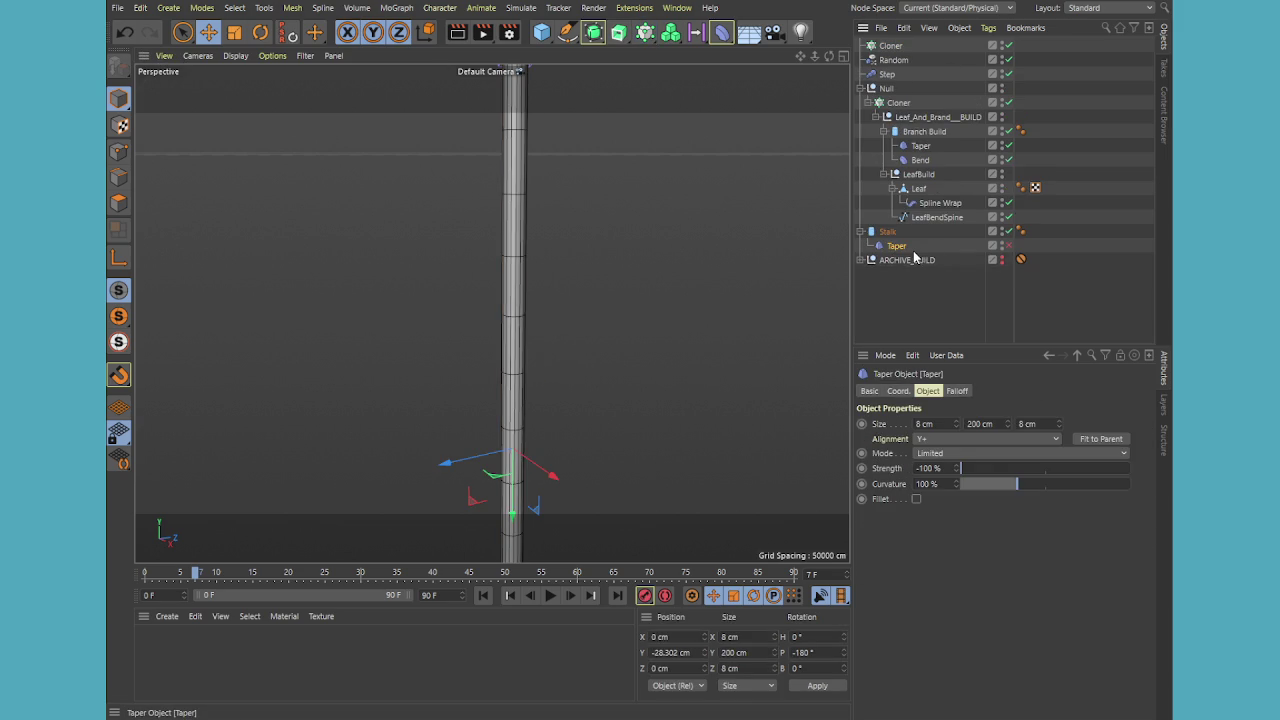
left_click_drag(887, 232, 891, 47)
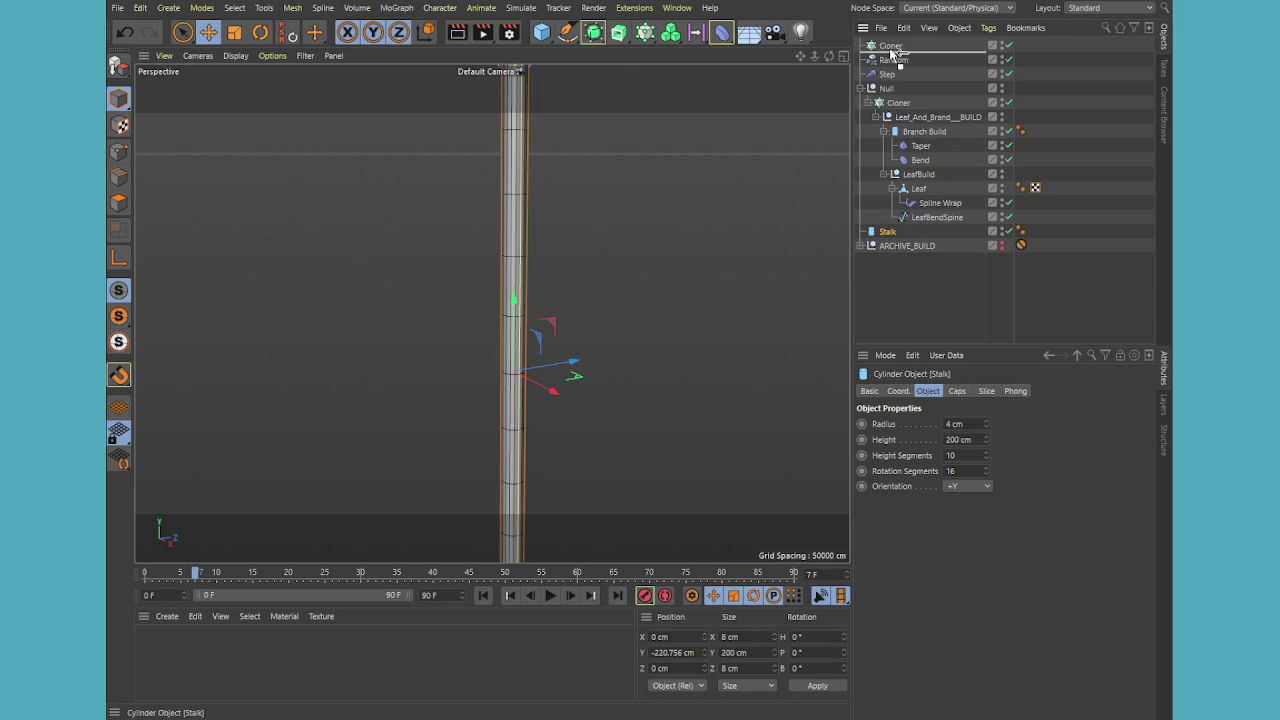
key("h")
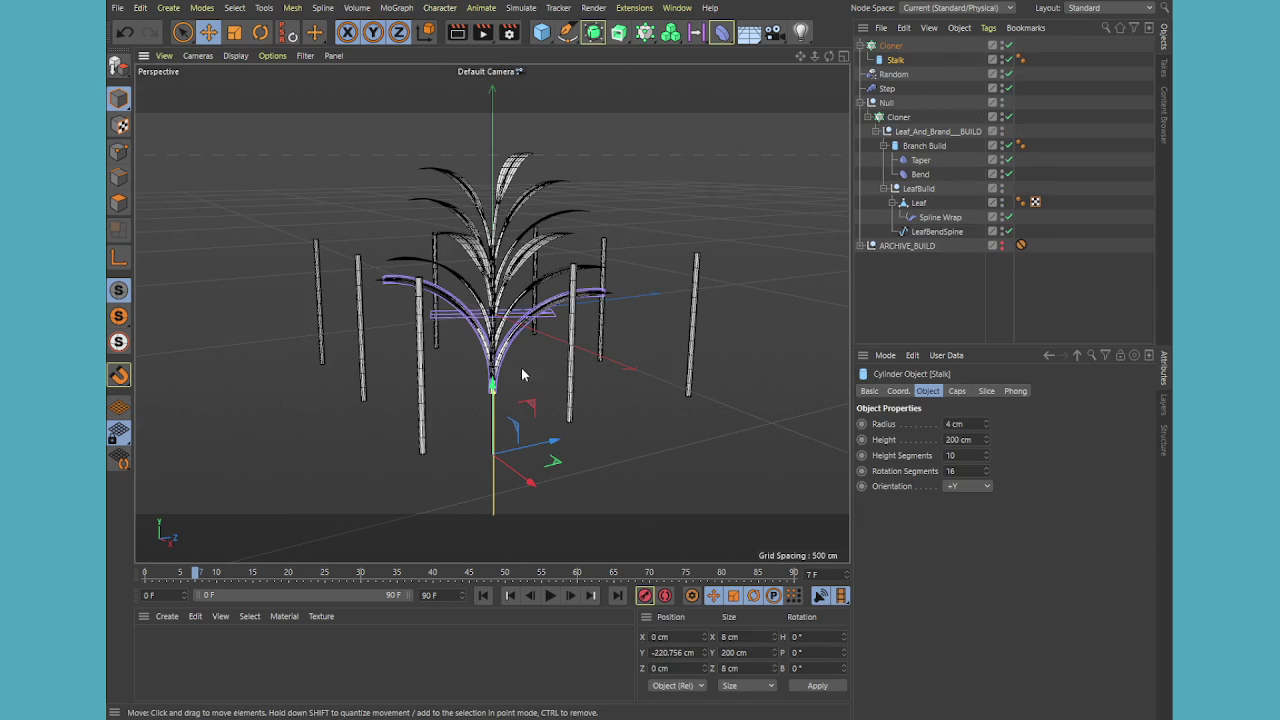
Move Random and Step into the Null and hide the Null in the viewport
left_click(863, 105)
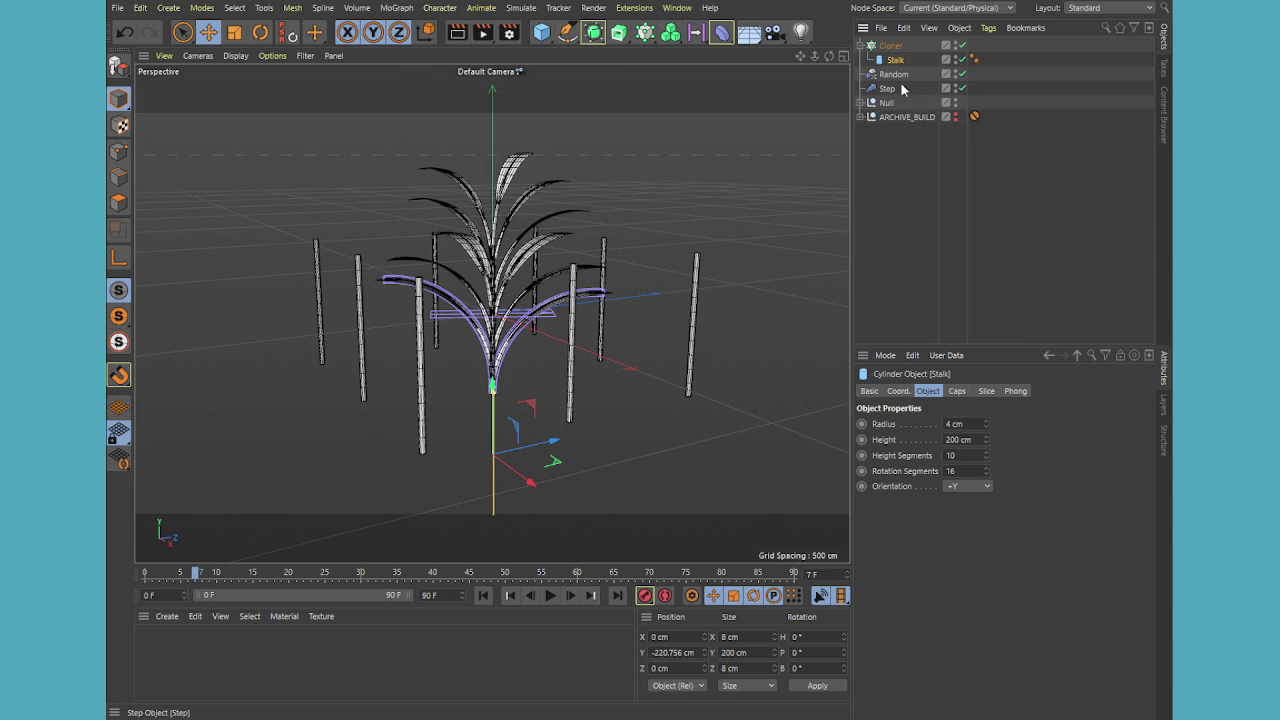
left_click(862, 103)
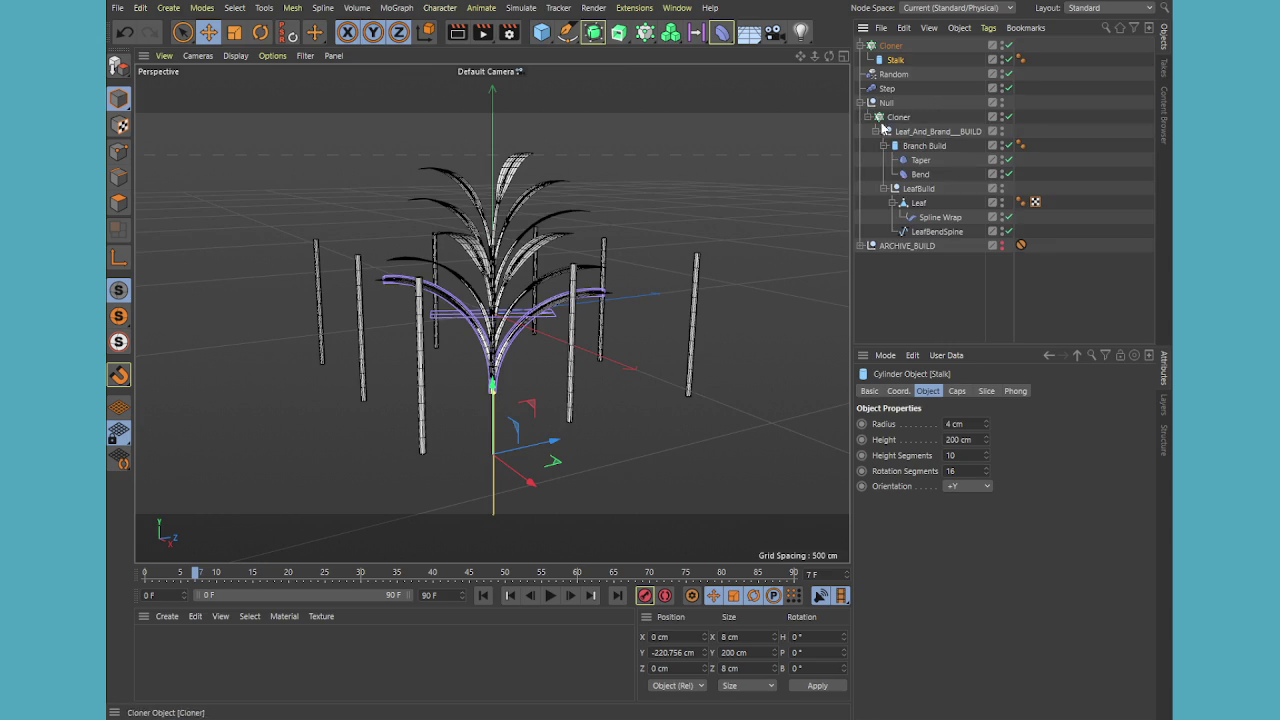
left_click(889, 90)
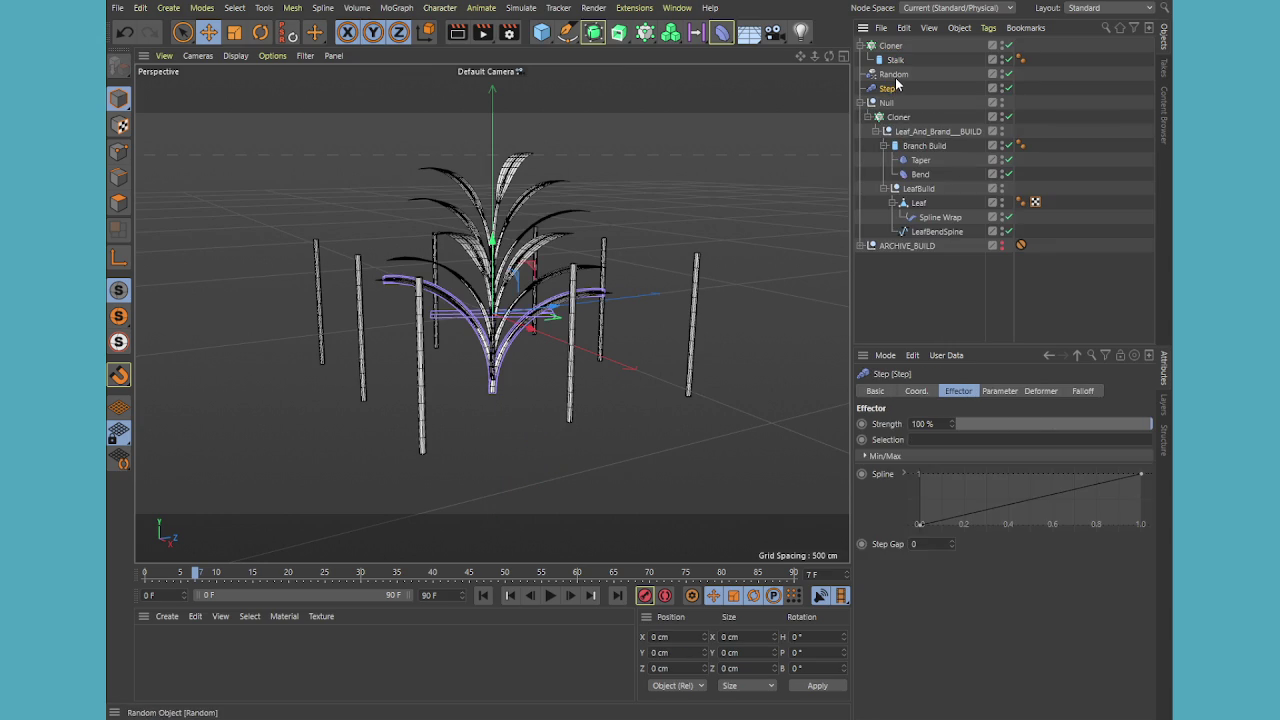
left_click(892, 76, "ctrl")
left_click_drag(891, 90, 892, 104)
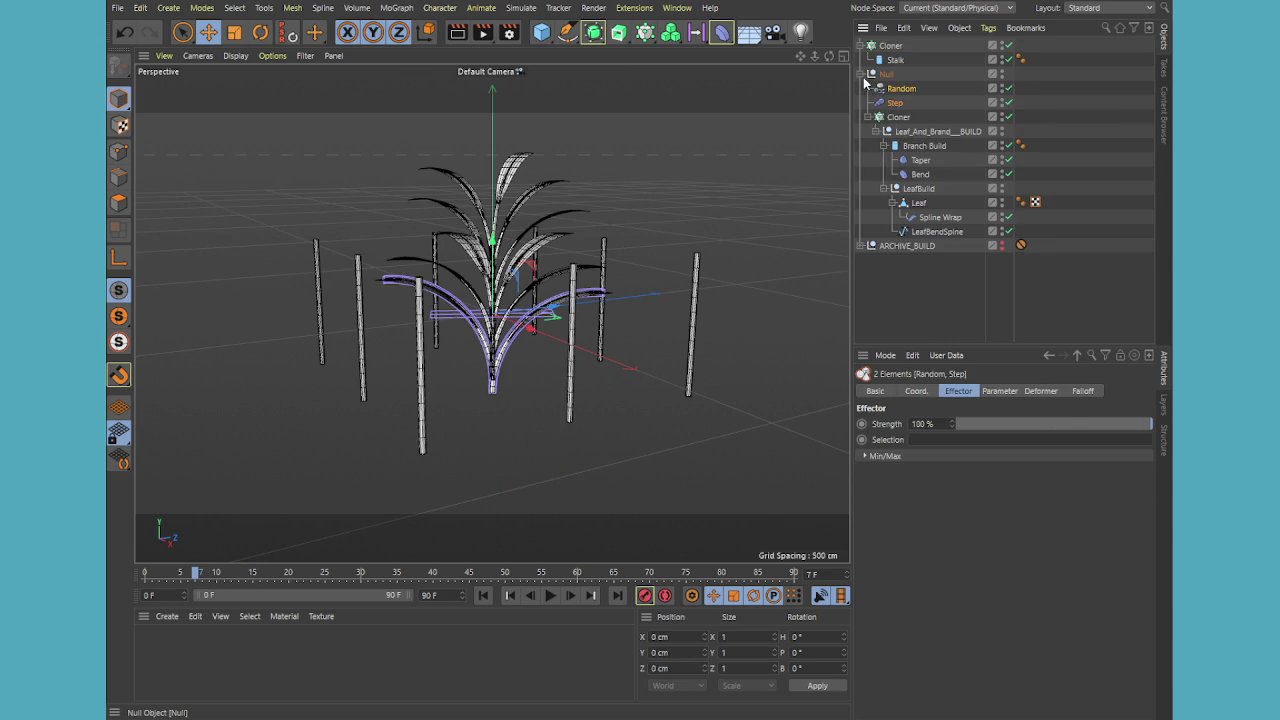
left_click(862, 74)
left_click(888, 76)
left_click(955, 74)
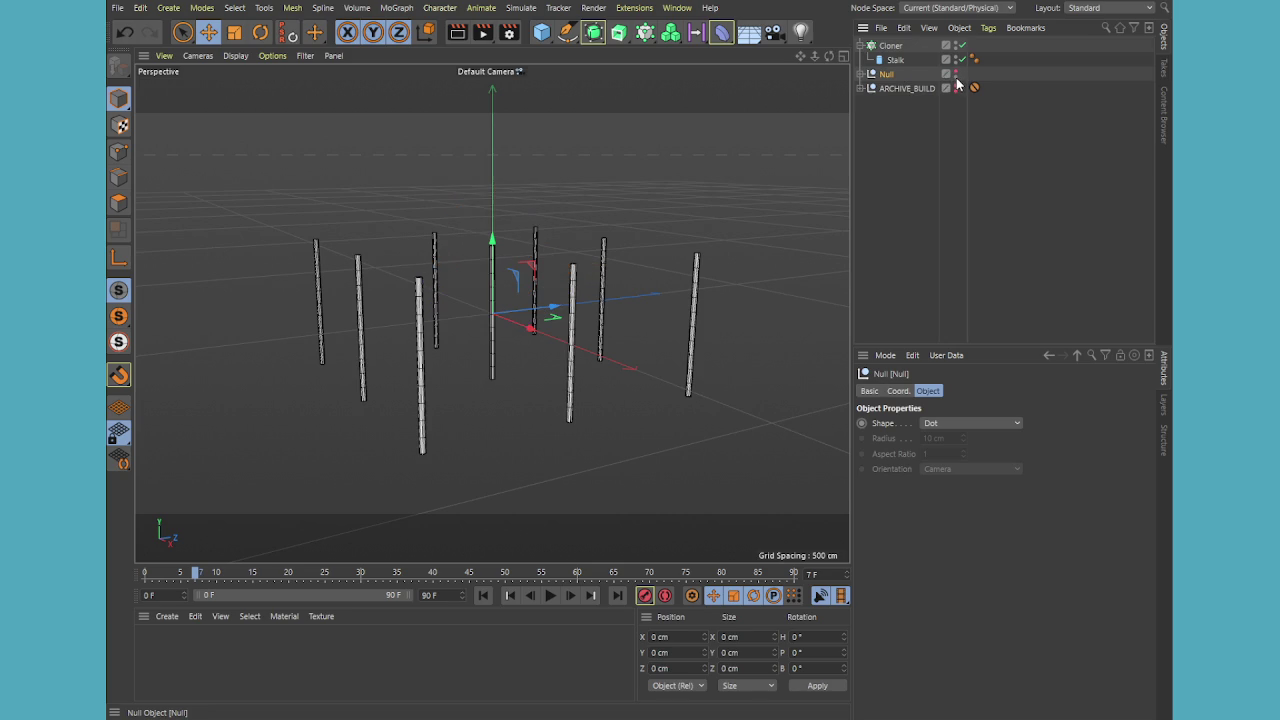
Set the Stalk cylinder to 1 height segment and an 18 cm height
left_click(895, 60)
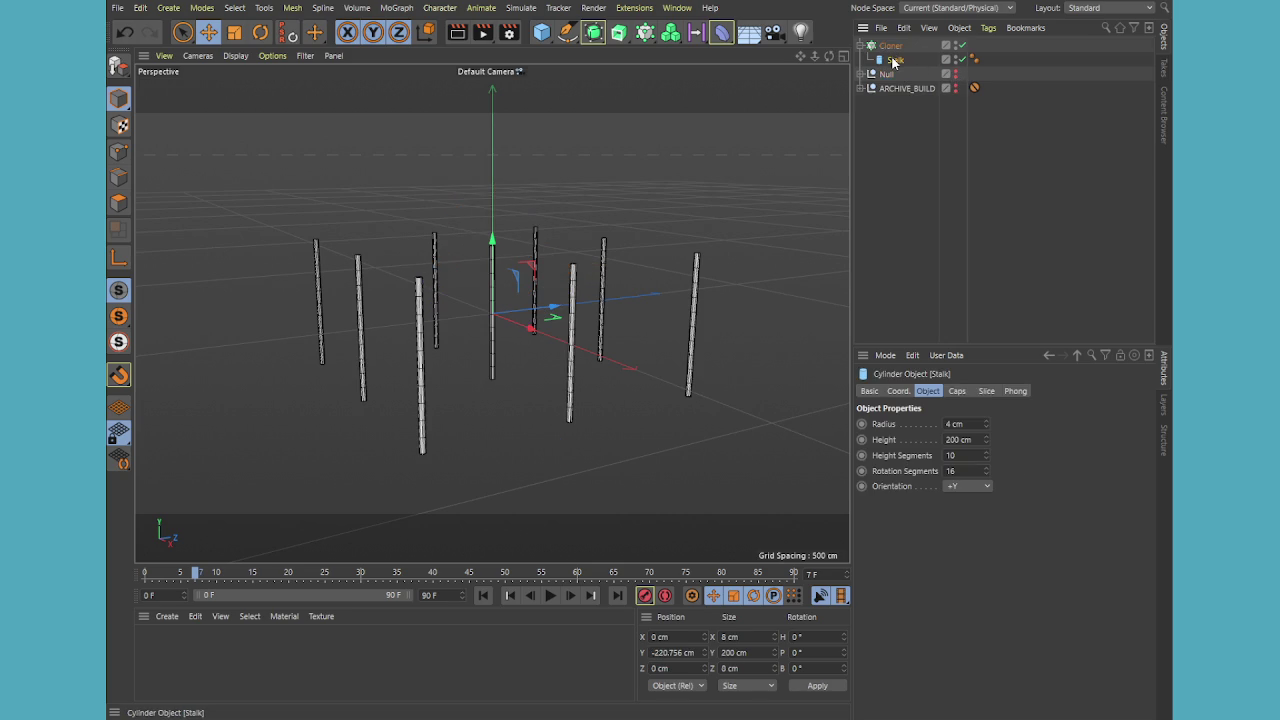
left_click(986, 459)
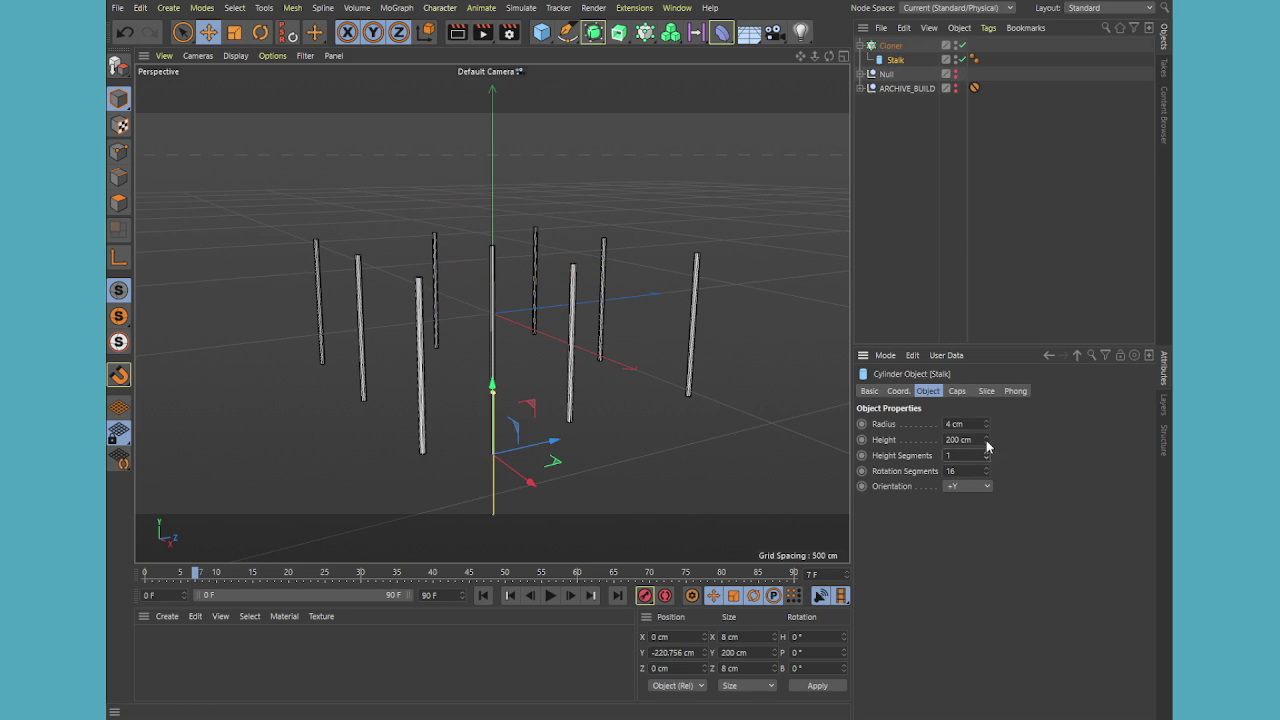
left_click_drag(985, 440, 985, 520)
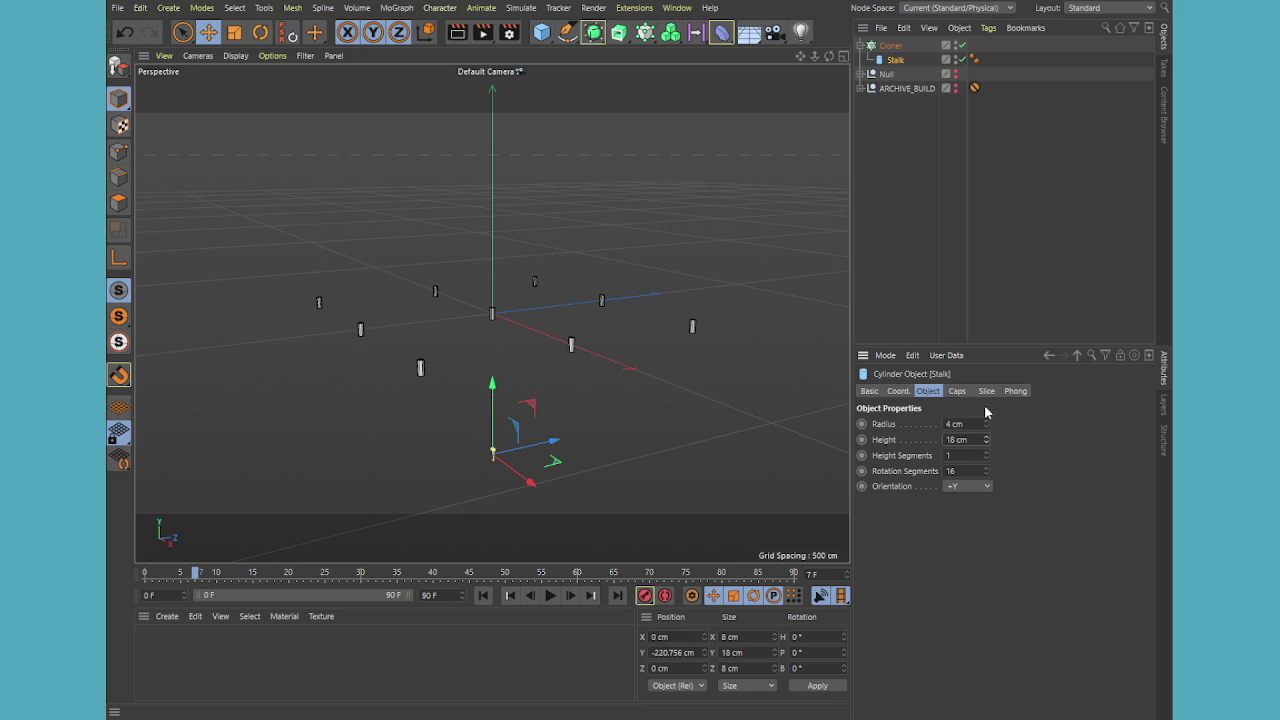
left_click(960, 391)
left_click(928, 391)
left_click(898, 391)
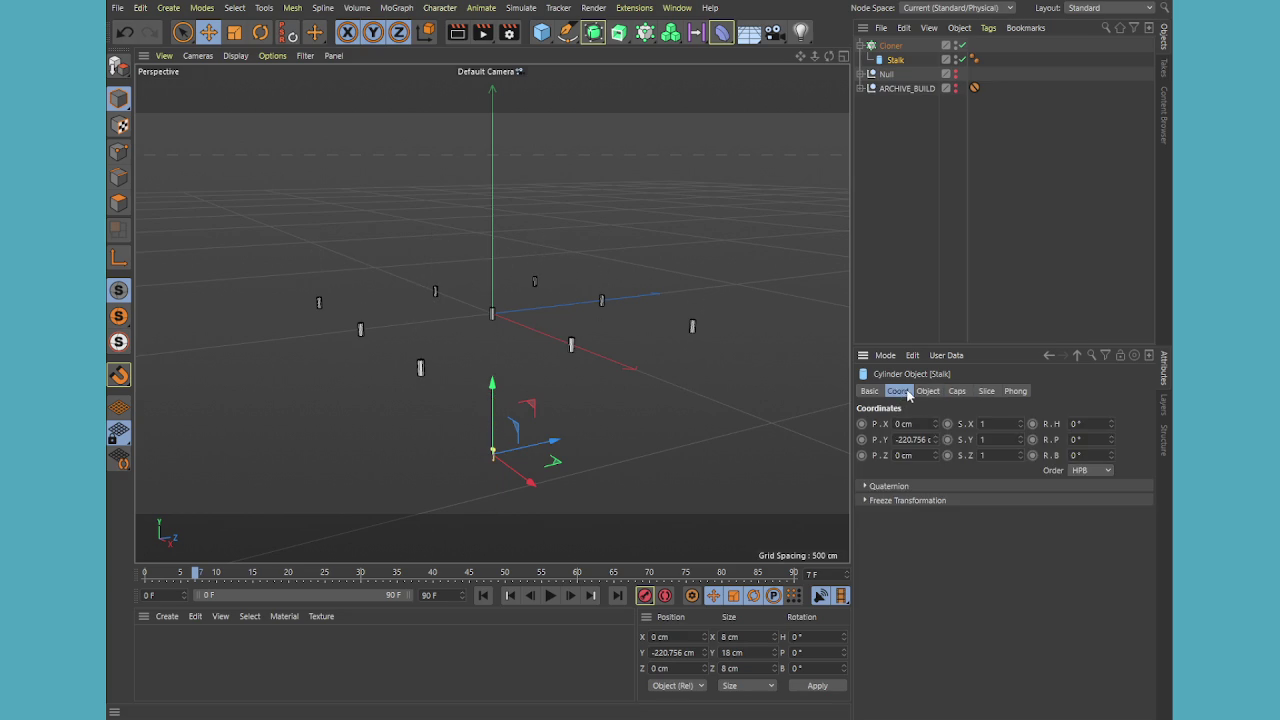
left_click(890, 45)
left_click(957, 391)
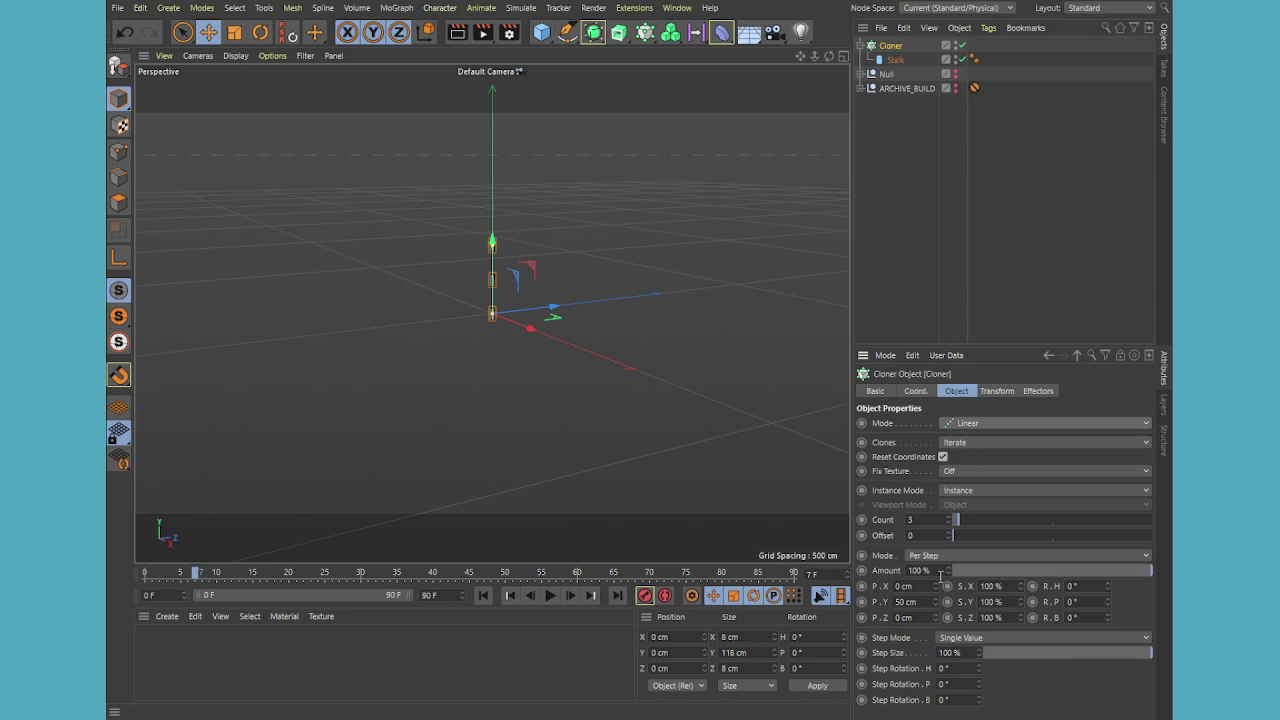
Switch the Cloner to Linear mode with a count of 9
left_click(937, 605)
left_click_drag(937, 605, 937, 605)
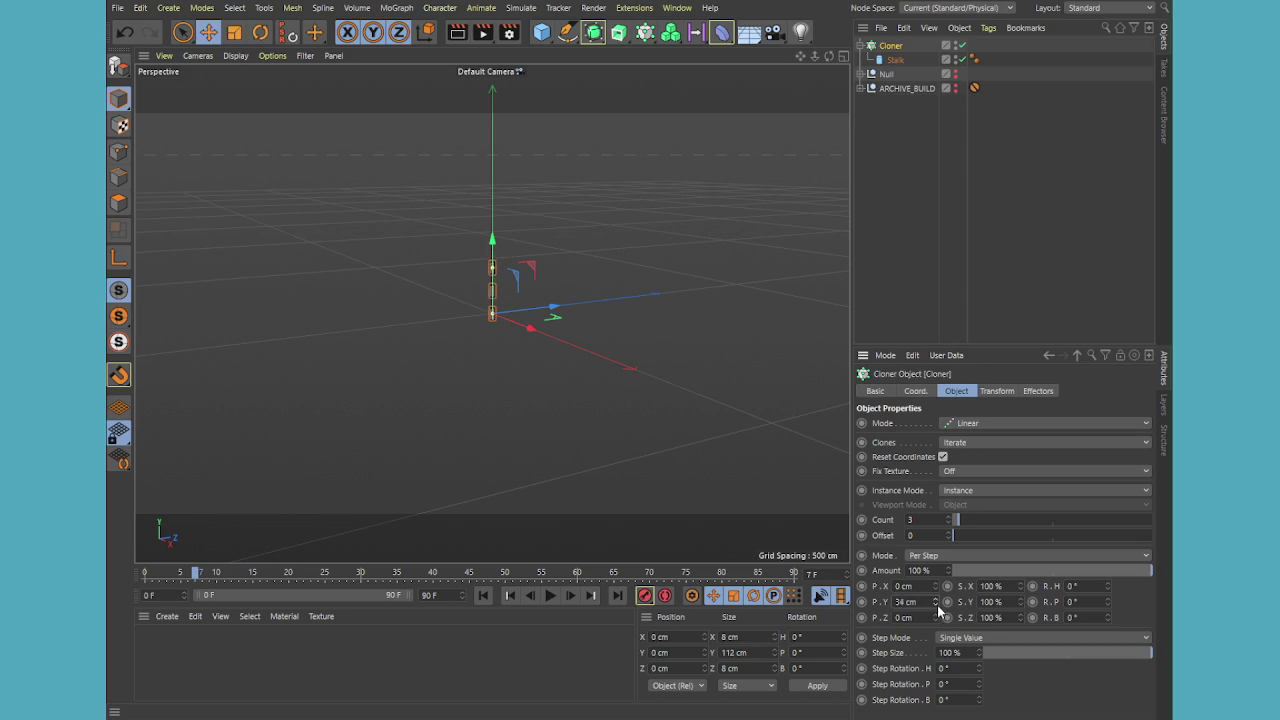
left_click_drag(948, 518, 948, 515)
middle_click(603, 301)
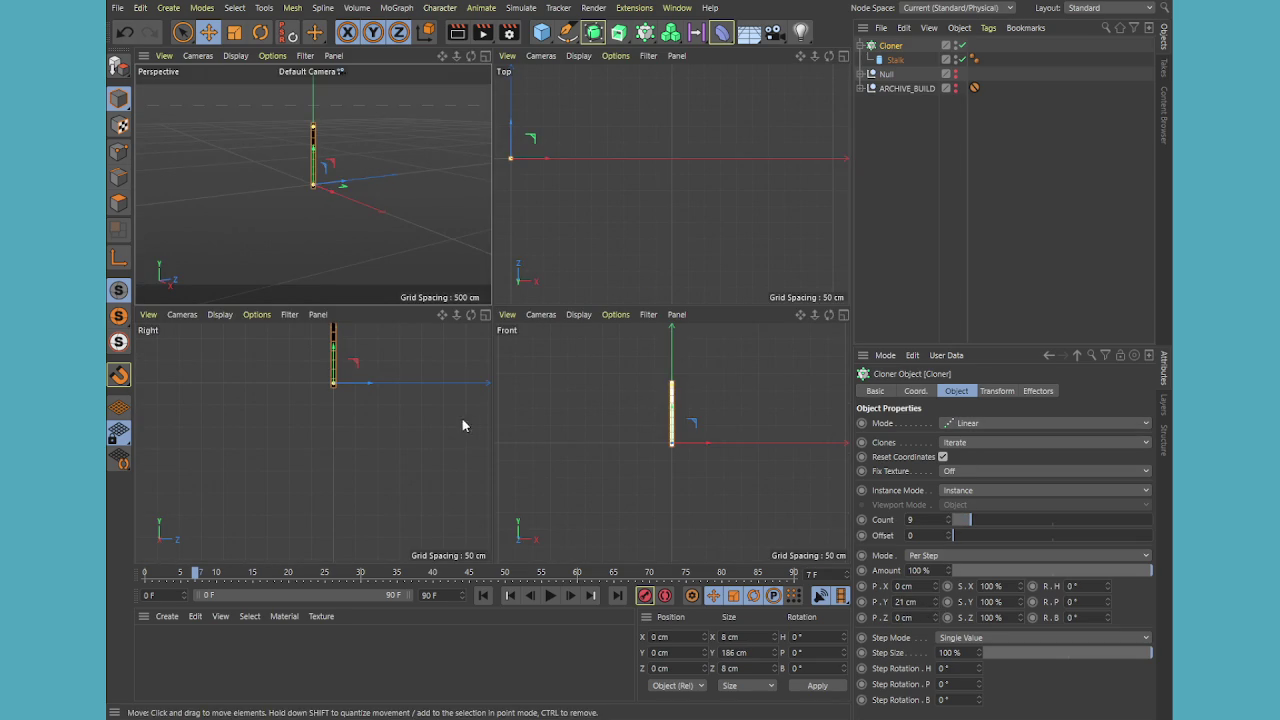
middle_click(693, 439)
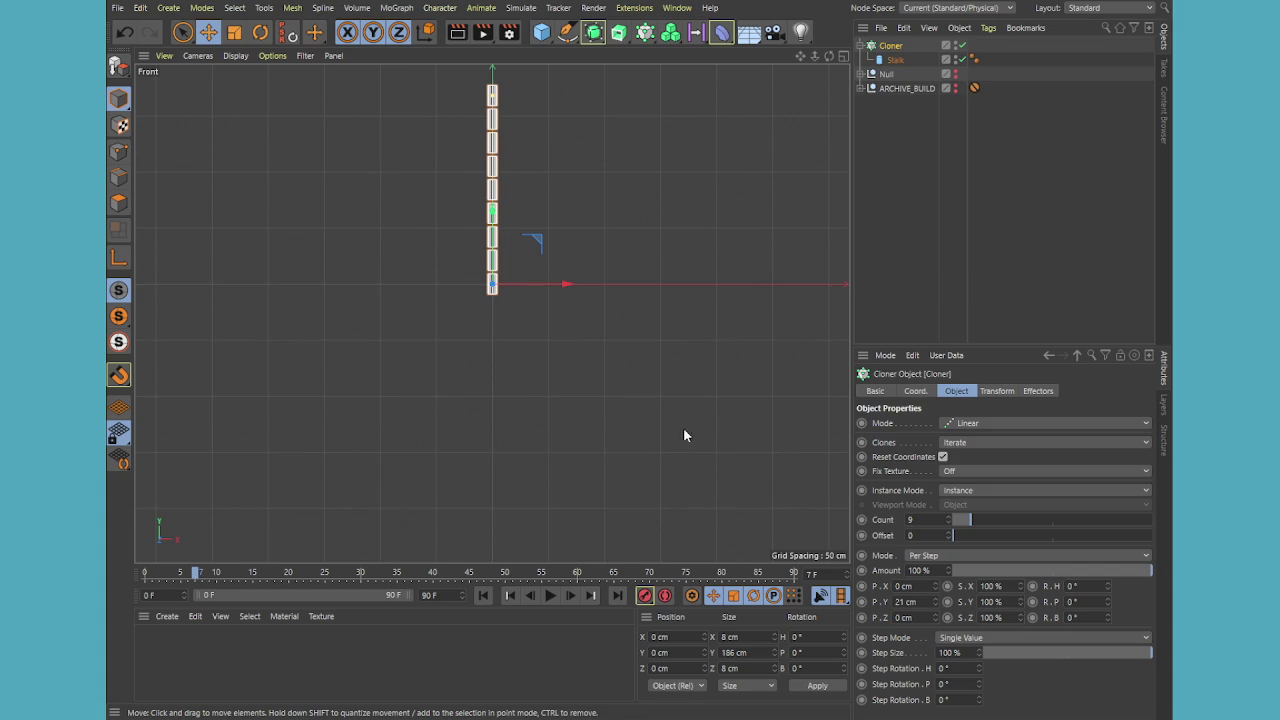
middle_click_drag(600, 300, 594, 434)
scroll(514, 414, "up", 3)
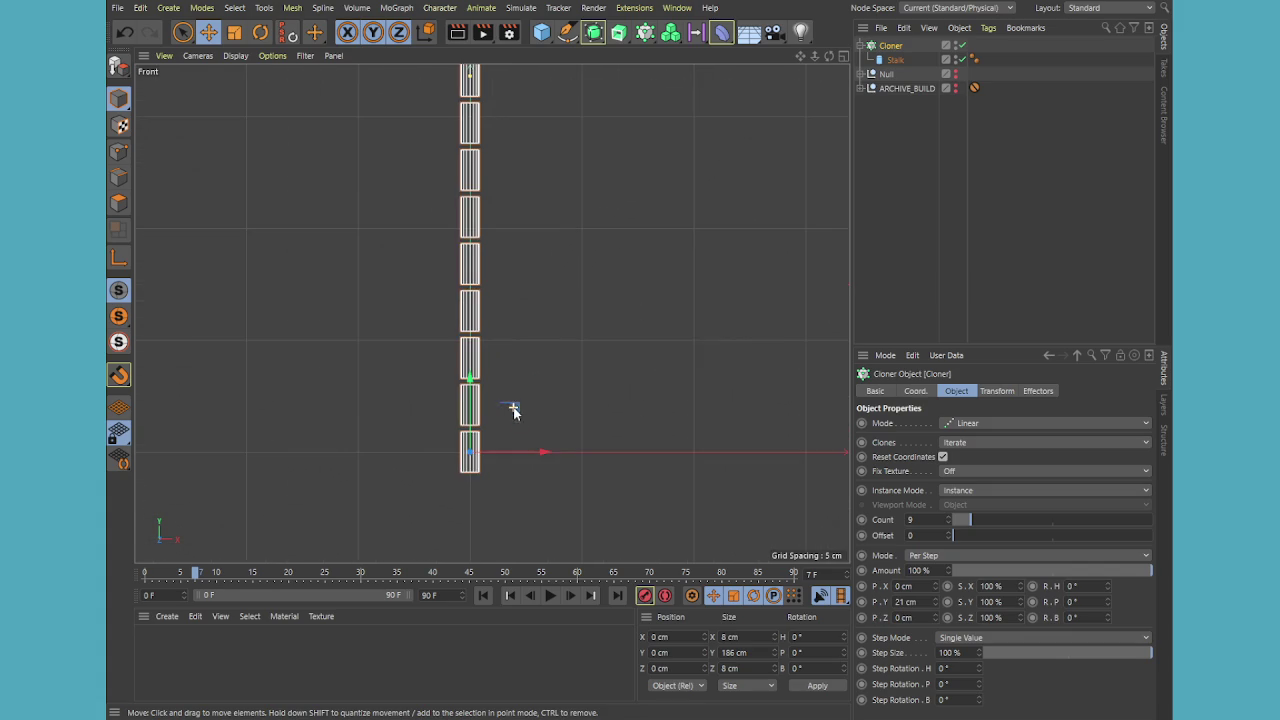
middle_click_drag(534, 329, 535, 387)
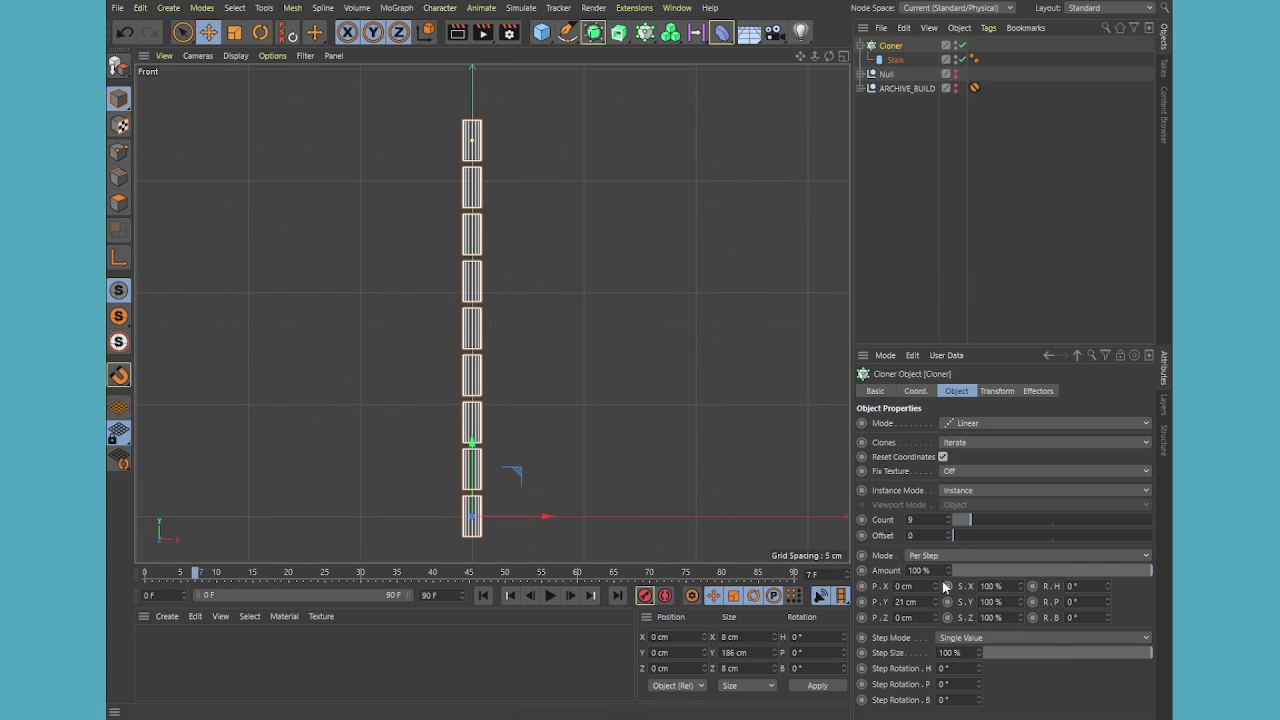
Set the clone step to 18 cm and show the leaves again
left_click_drag(933, 602, 933, 602)
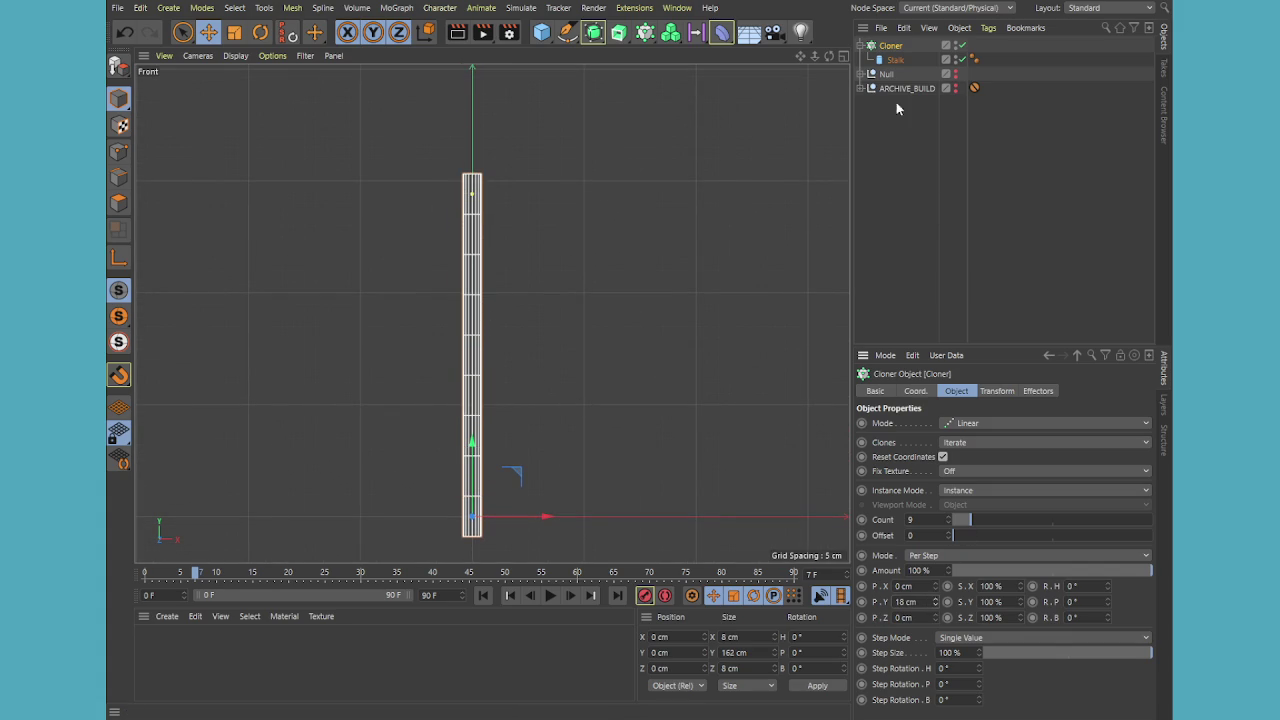
left_click(955, 70)
scroll(633, 220, "down", 3)
middle_click(500, 215)
middle_click(370, 205)
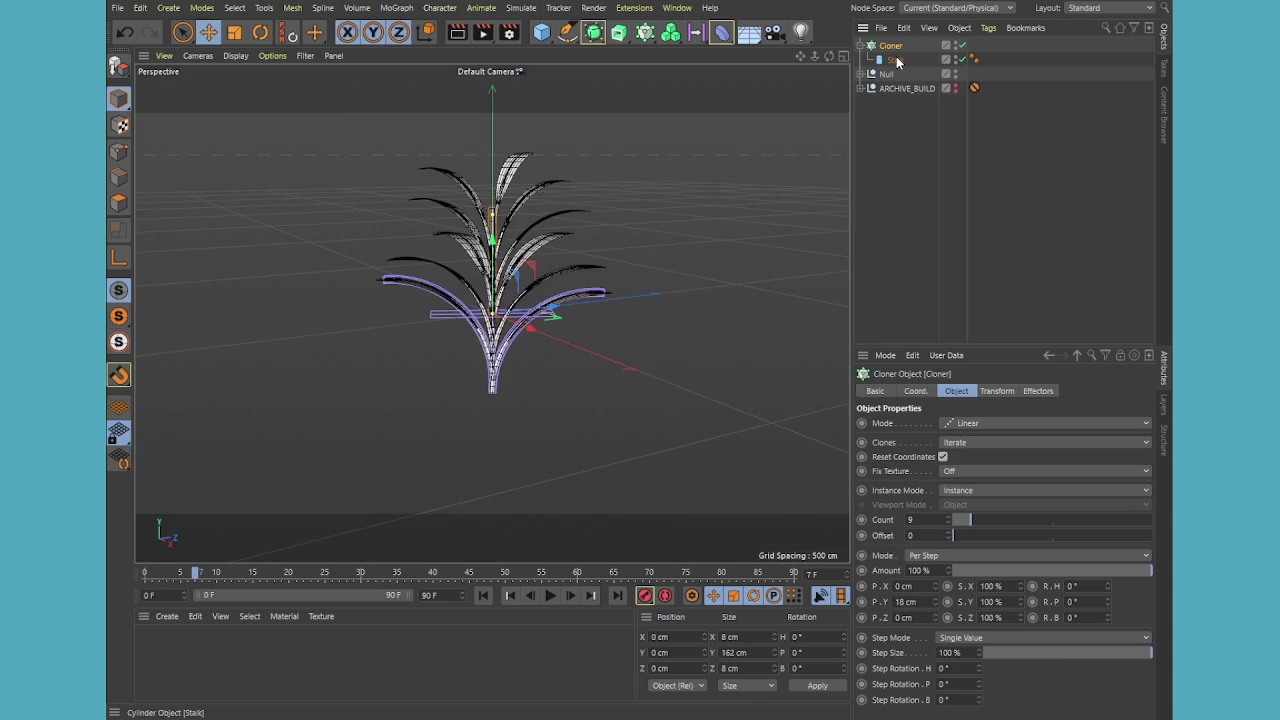
Group the Cloner into Null.1 and lower it along Y only to -370.887 cm
key("alt+g")
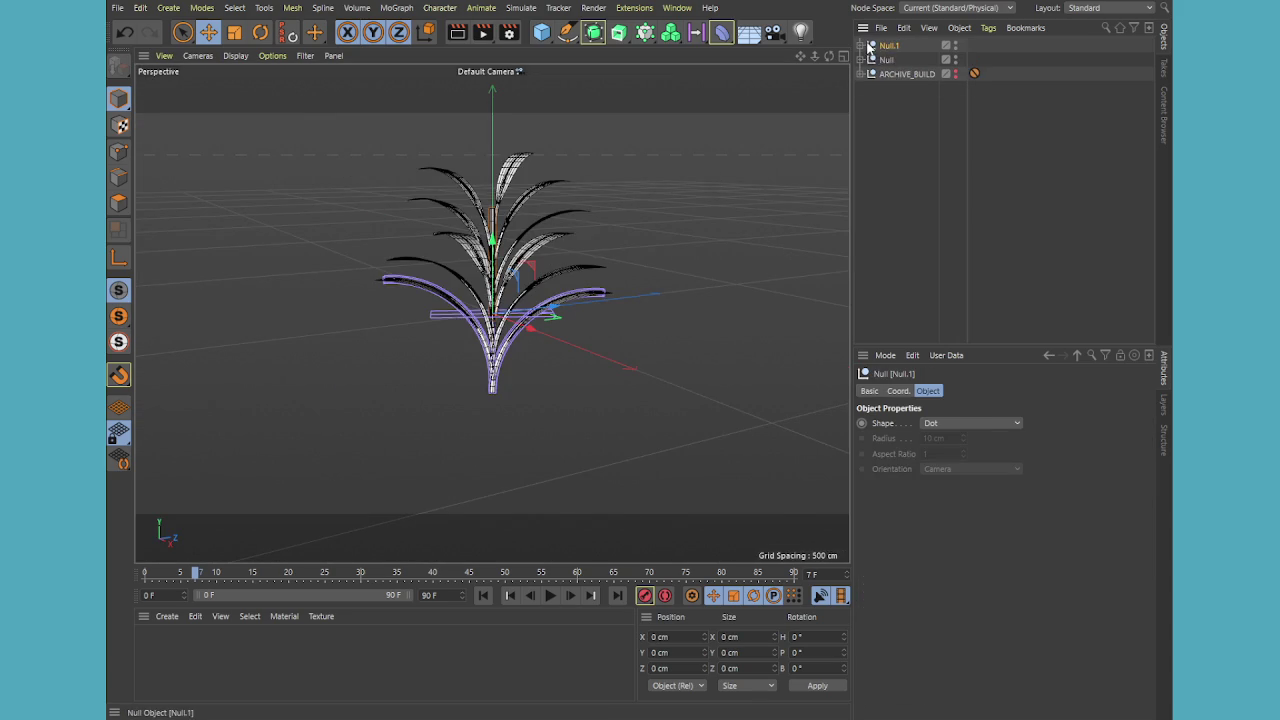
left_click(860, 46)
left_click(897, 61)
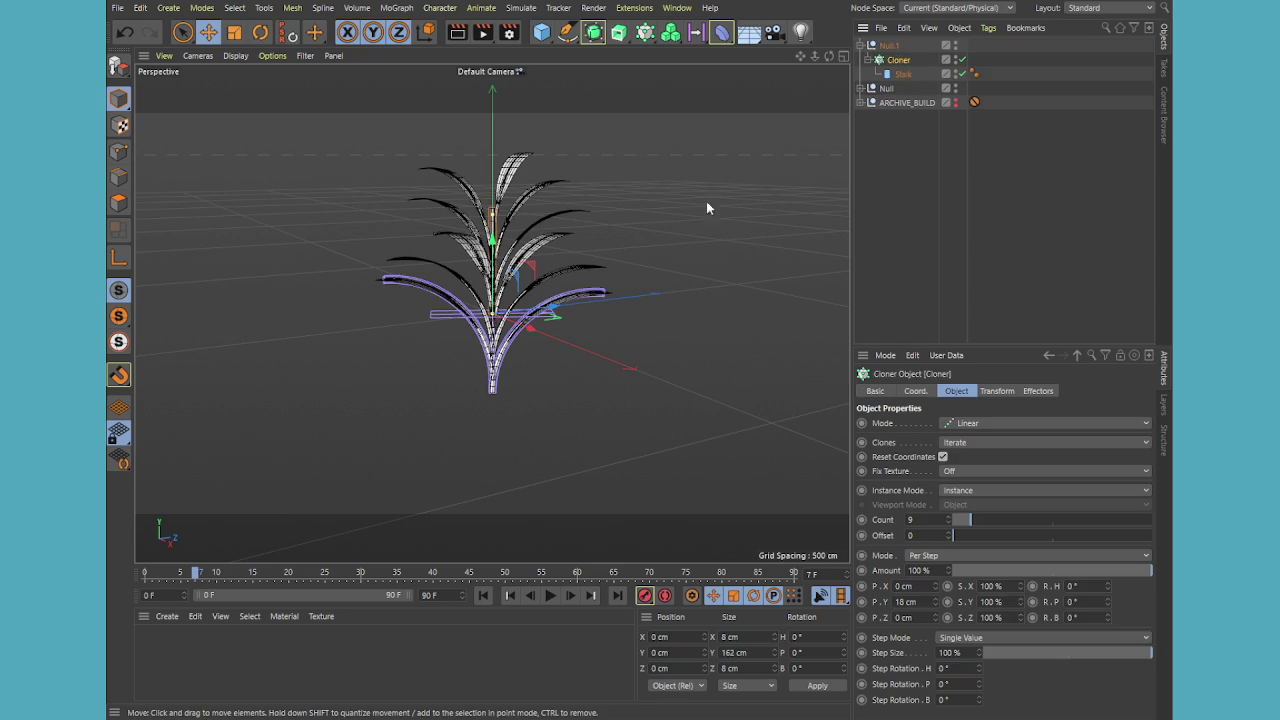
key("x")
key("z")
mouse_move(495, 238)
left_mouse_down()
mouse_move(491, 455)
mouse_move(517, 474)
left_mouse_up()
key("x")
key("z")
middle_click(517, 474)
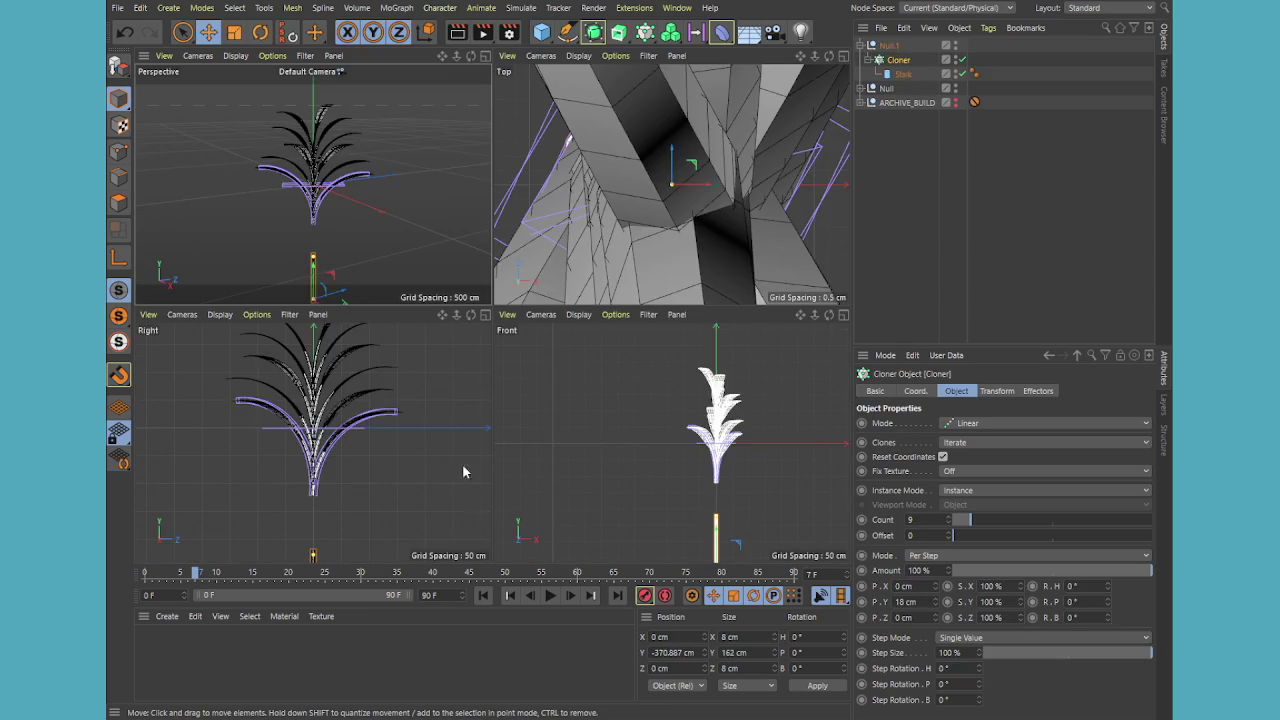
middle_click(489, 470)
scroll(425, 490, "down", 5)
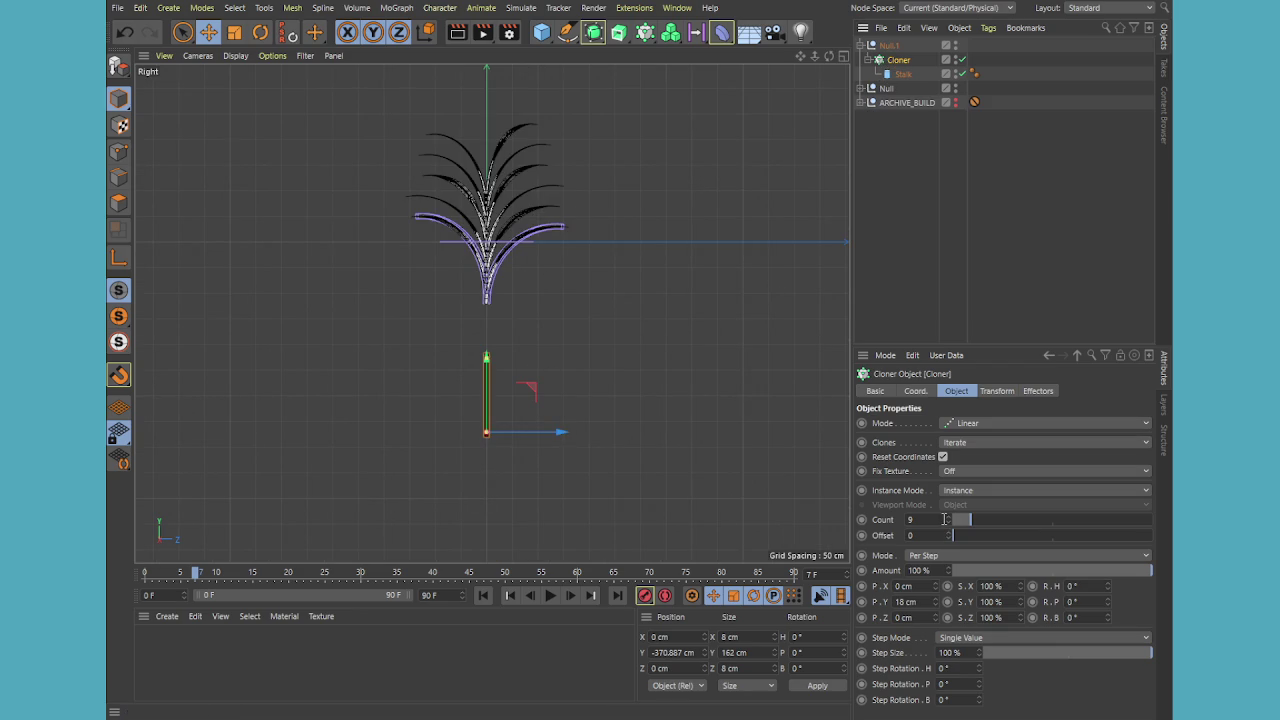
Raise the Cloner count to 15 so the stalk reaches the leaf base
left_click_drag(948, 516, 950, 520)
middle_click(500, 376)
middle_click(383, 346)
scroll(468, 320, "up", 3)
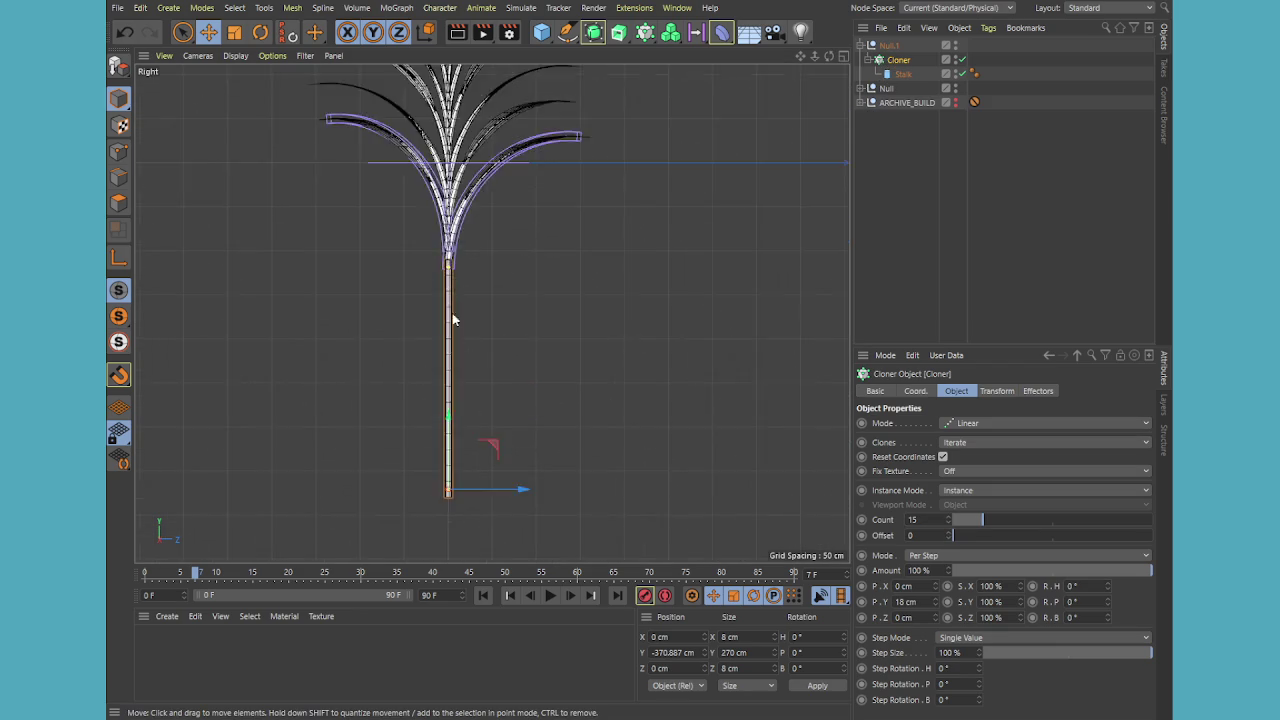
scroll(468, 320, "up", 2)
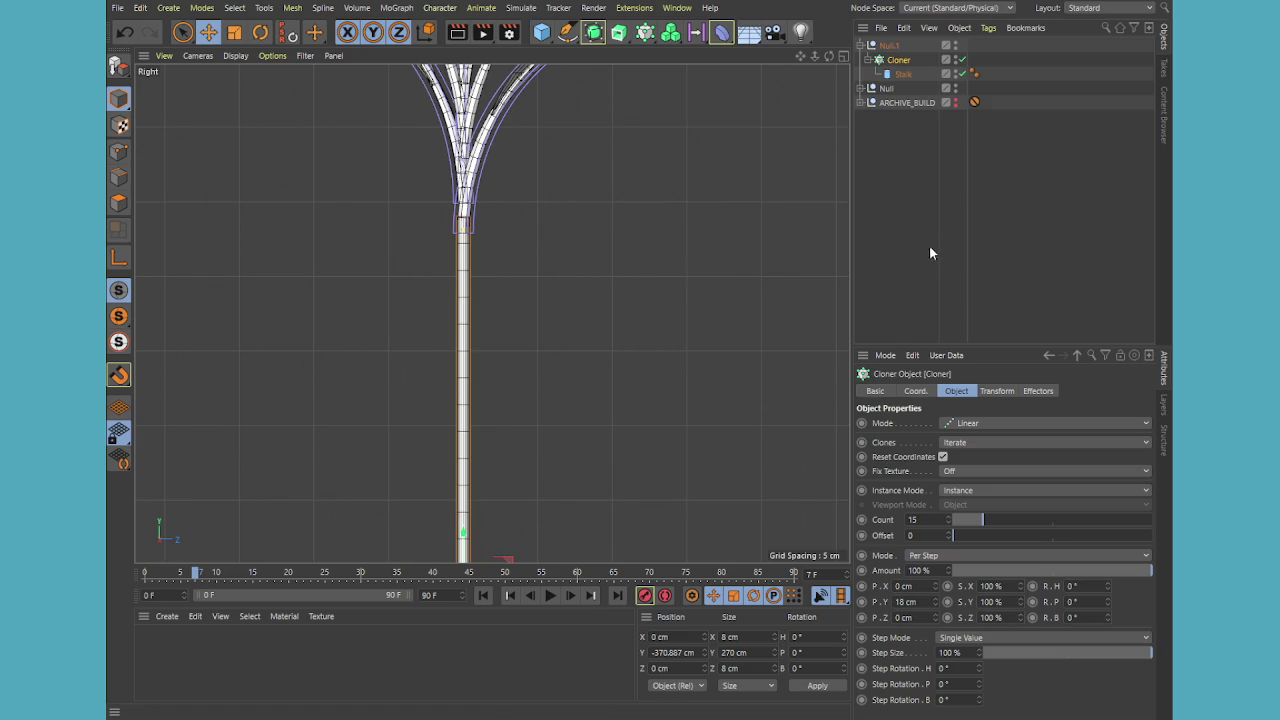
Select the Stalk object and bring the cloned stalk into view
left_click(900, 74)
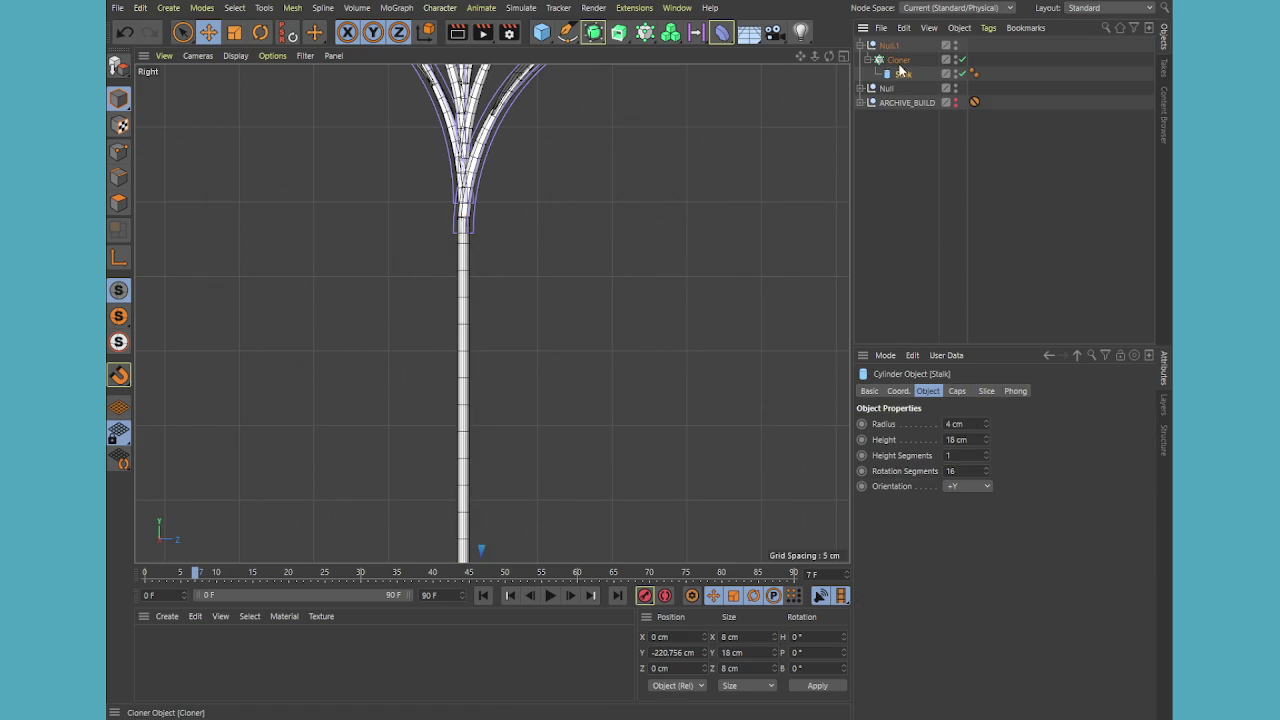
left_click(899, 62)
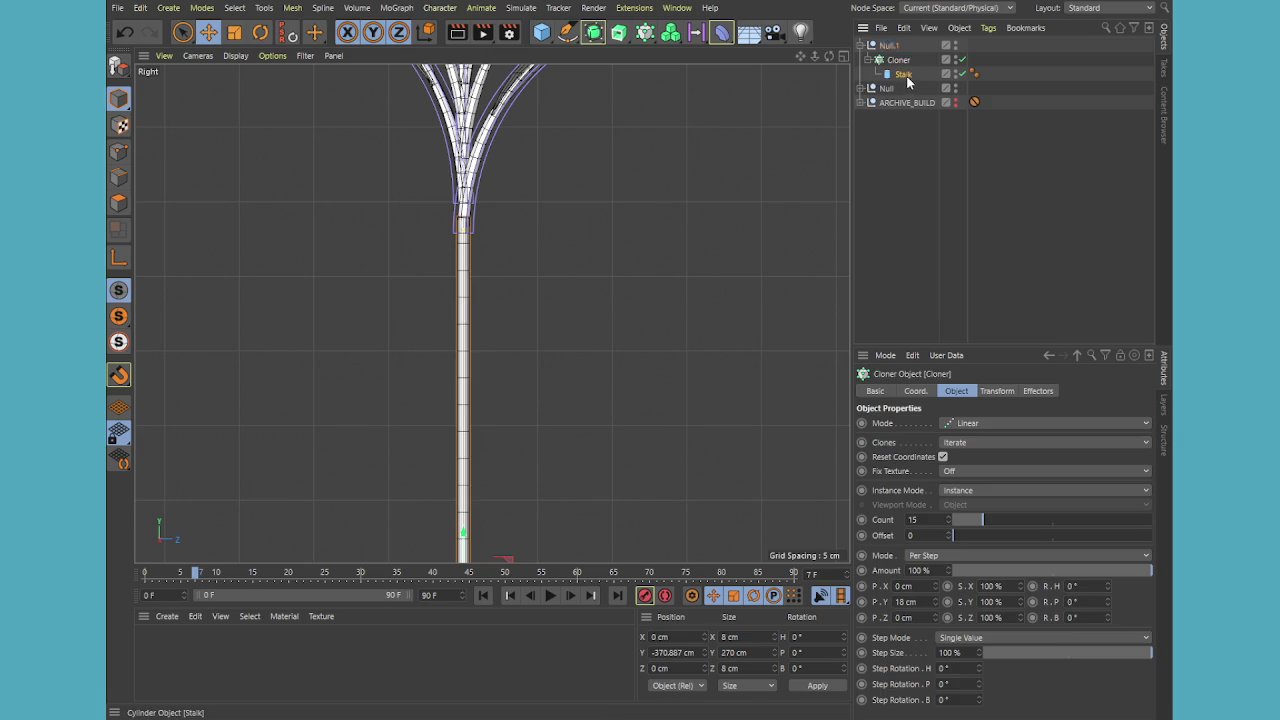
left_click(904, 75)
mouse_move(512, 436)
middle_mouse_down("alt")
mouse_move(573, 417)
mouse_move(566, 500)
middle_mouse_up("alt")
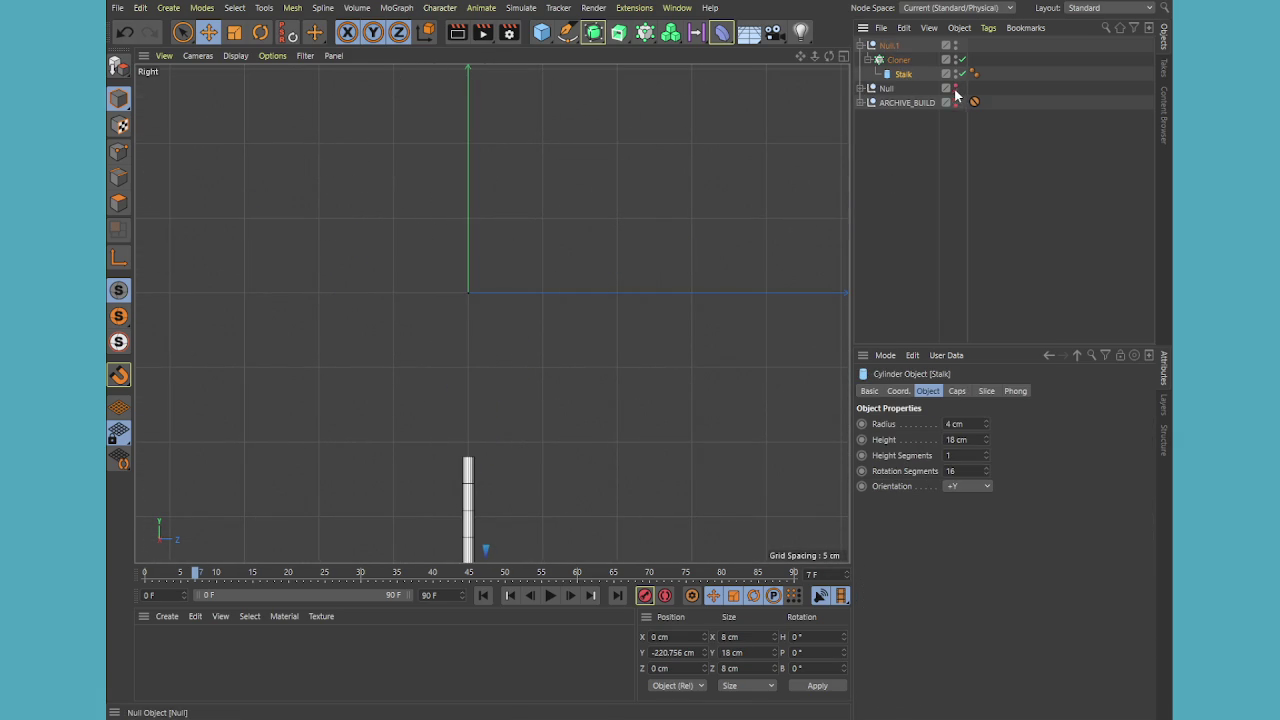
middle_click(660, 338)
middle_click(402, 225)
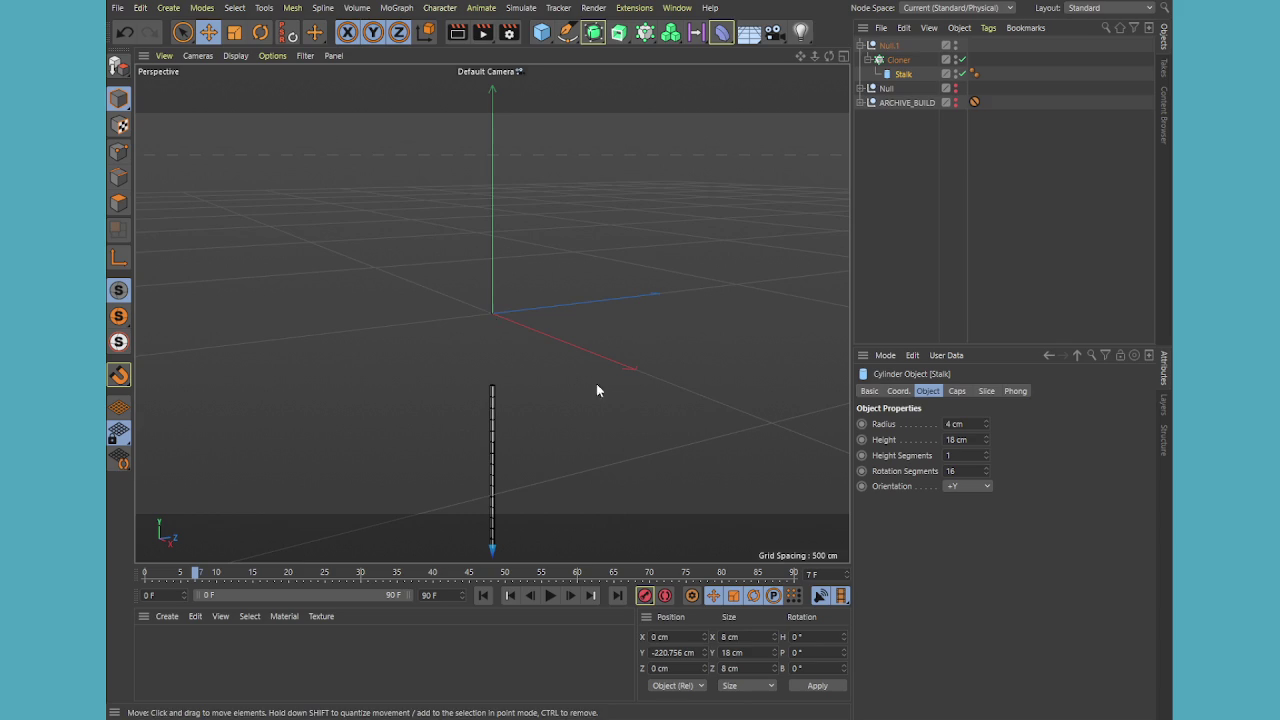
Disable the Cloner and frame the lone Stalk cylinder in the views
left_click(962, 60)
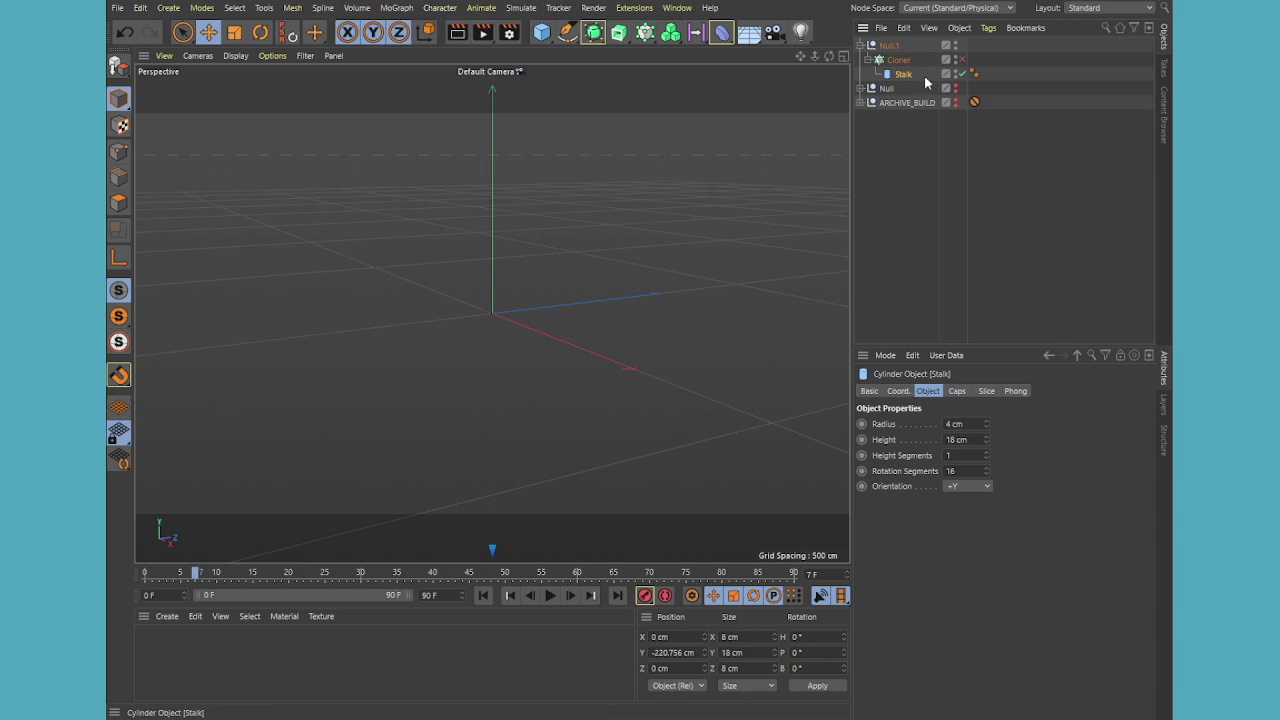
key("h")
scroll(548, 490, "up", 2)
scroll(617, 337, "up", 2)
scroll(480, 402, "up", 3)
scroll(565, 345, "up", 2)
scroll(565, 345, "up", 2)
scroll(567, 331, "up", 2)
scroll(651, 318, "up", 2)
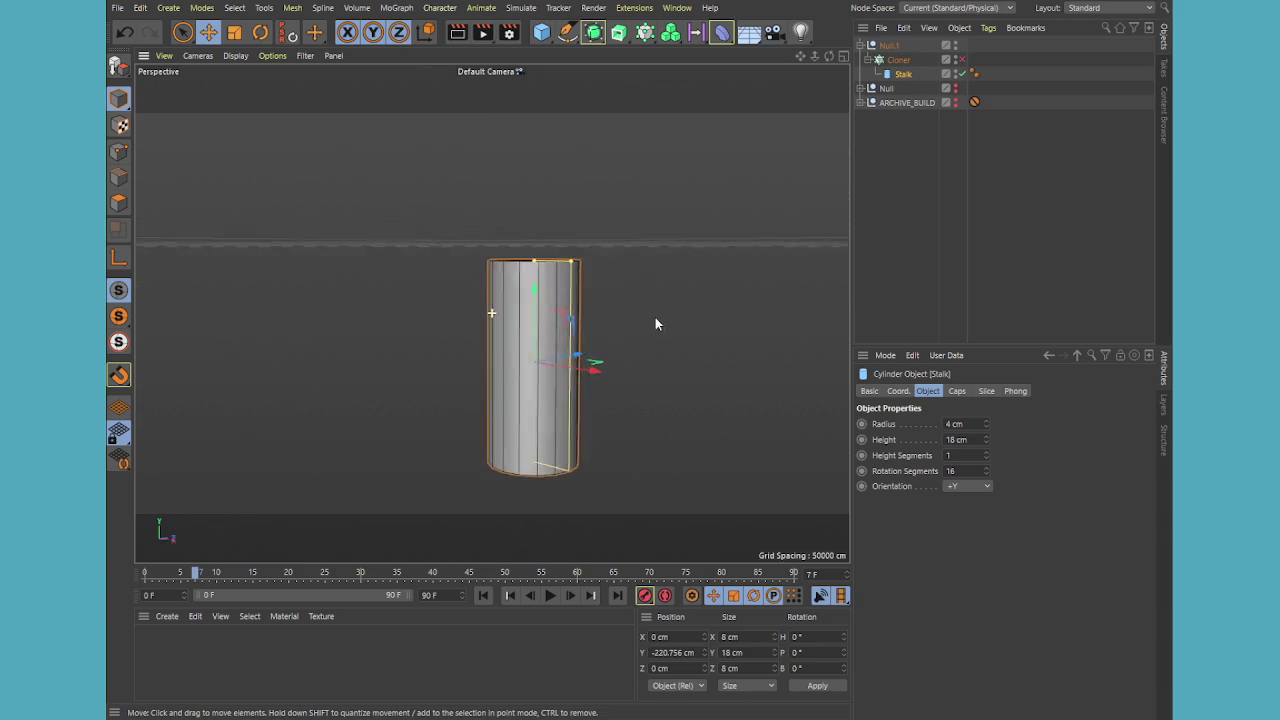
left_click_drag(651, 318, 650, 312, "alt")
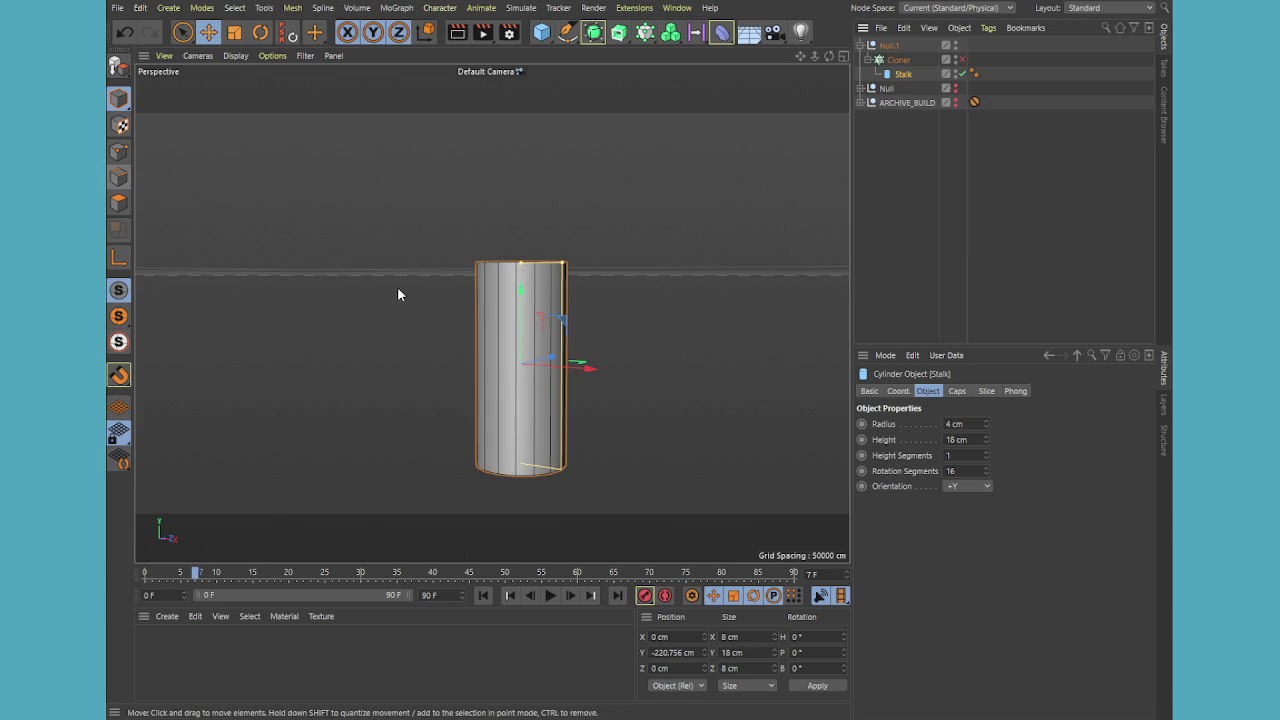
middle_click(427, 360)
key("h")
key("h")
middle_click(333, 540)
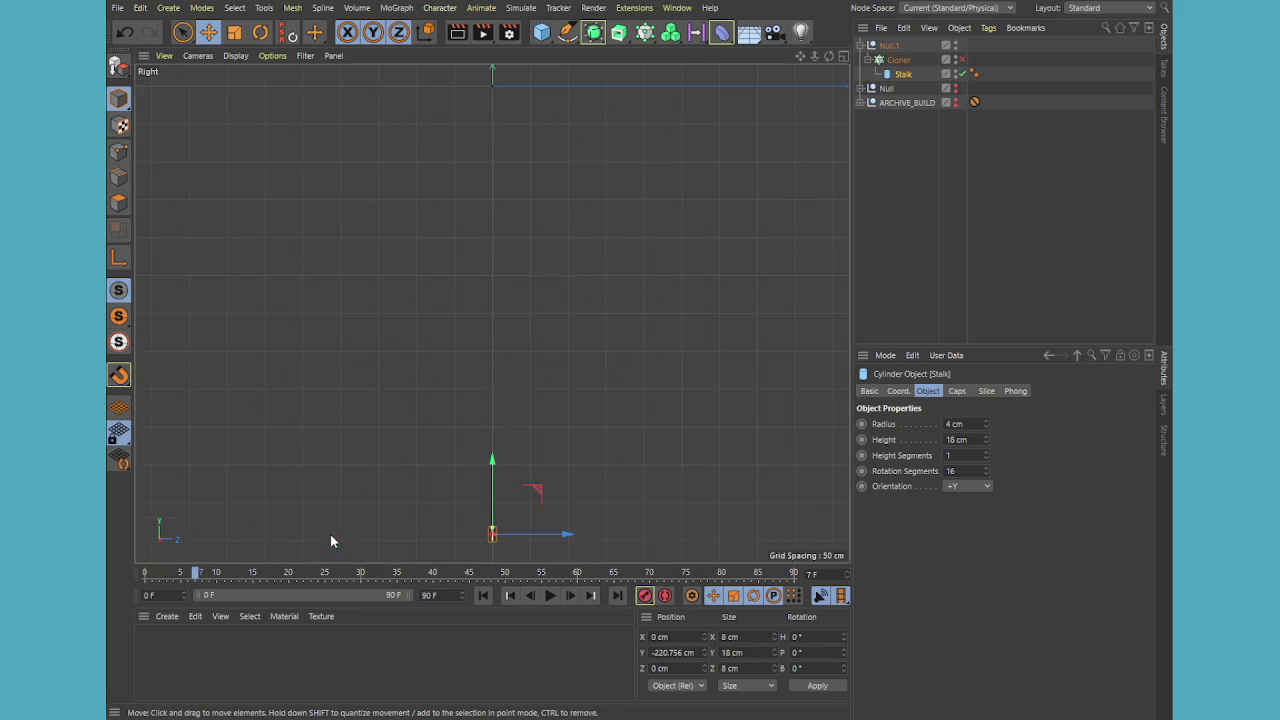
scroll(527, 532, "up", 3)
scroll(483, 513, "up", 2)
scroll(483, 513, "up", 3)
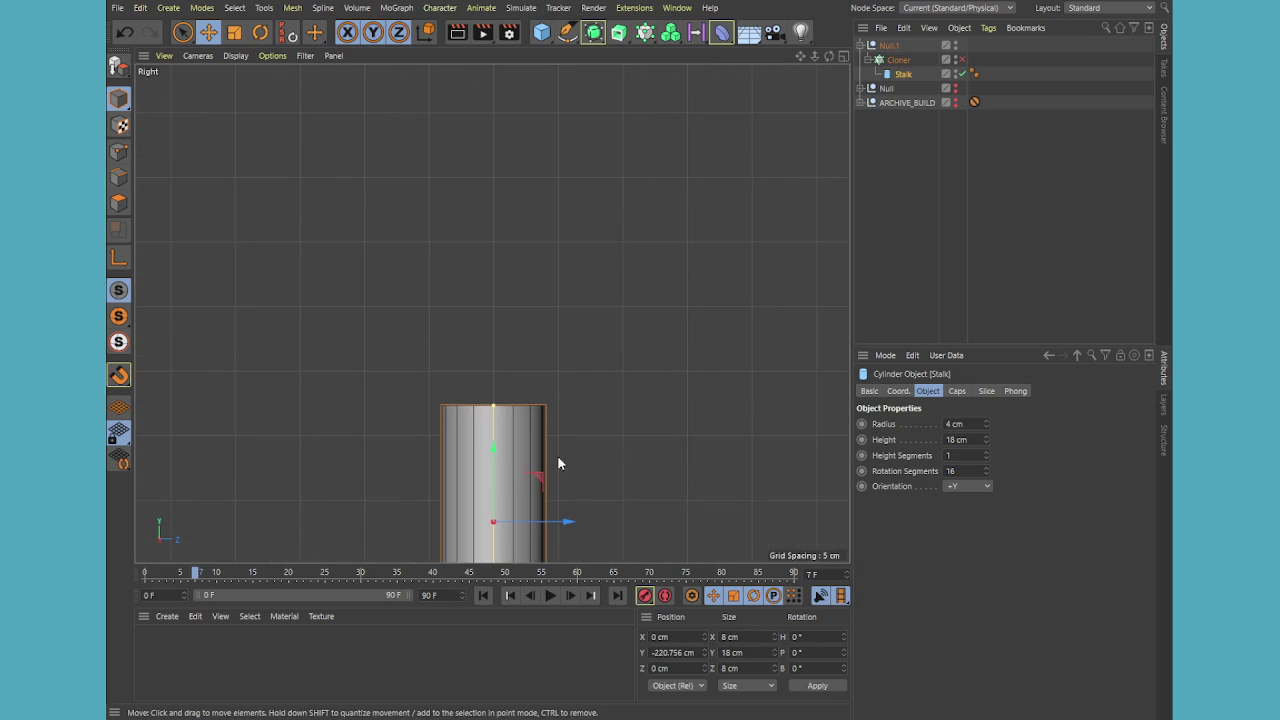
Lower the Stalk's rotation segments from 16 to 10
left_click(119, 203)
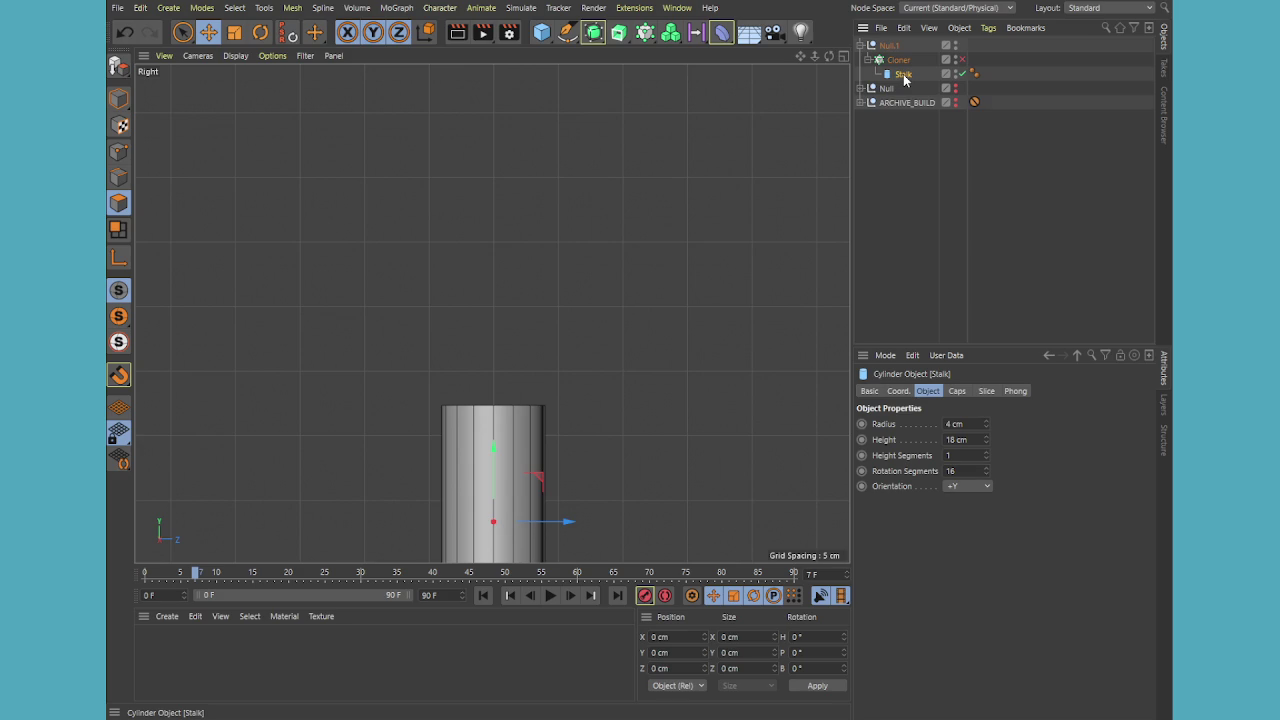
left_click(986, 475)
left_click(986, 475)
left_click(986, 475)
left_click(986, 475)
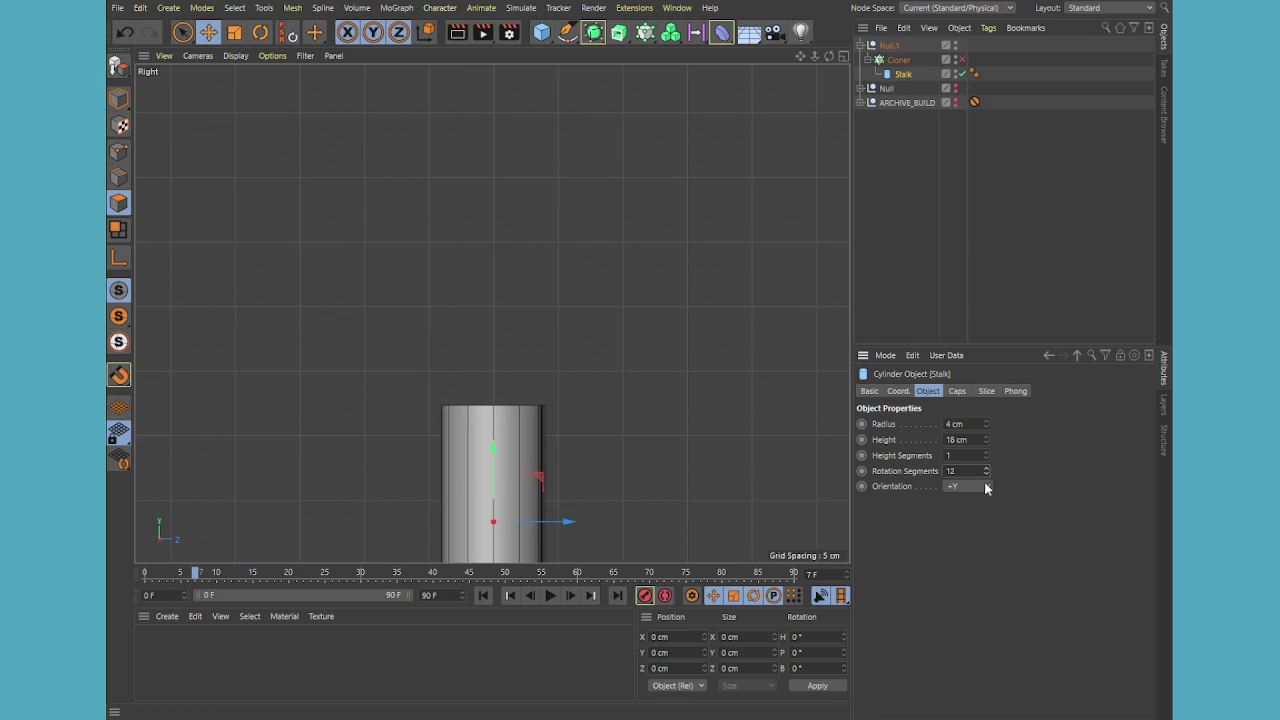
left_click(986, 475)
left_click(986, 475)
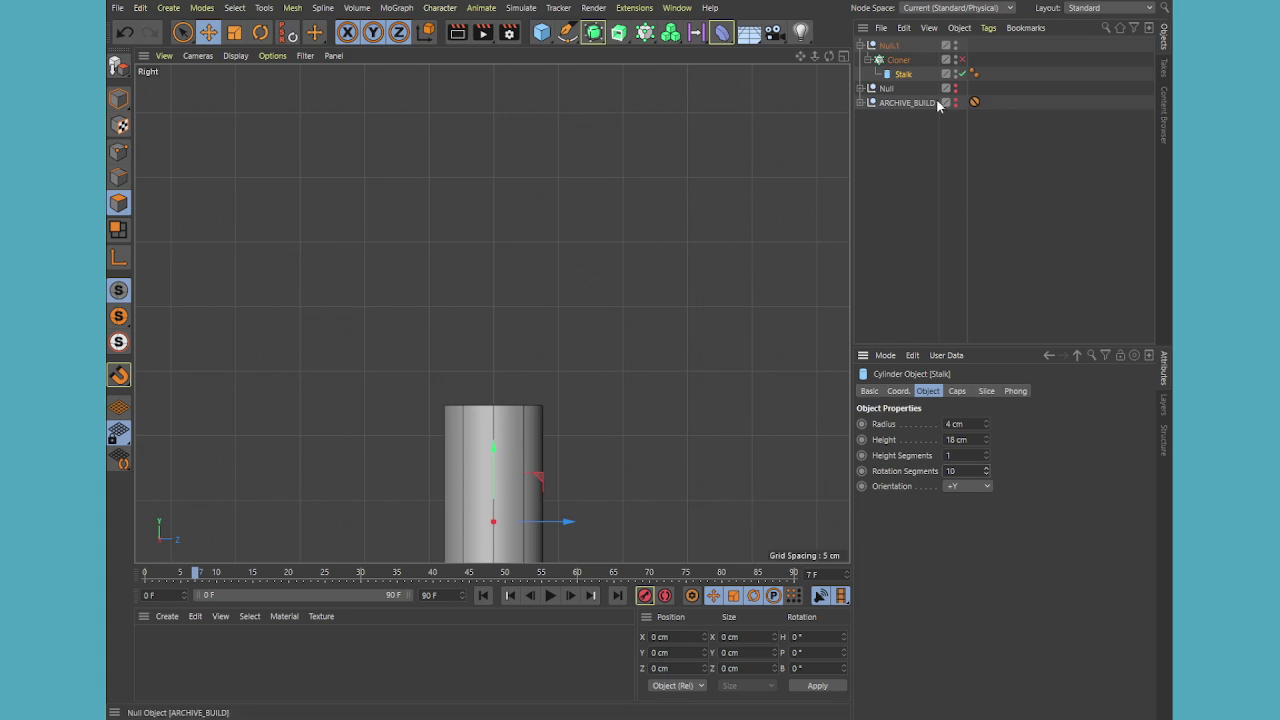
Make the Stalk editable and Line Cut a slanted edge across its top, Visible Only off
key("c")
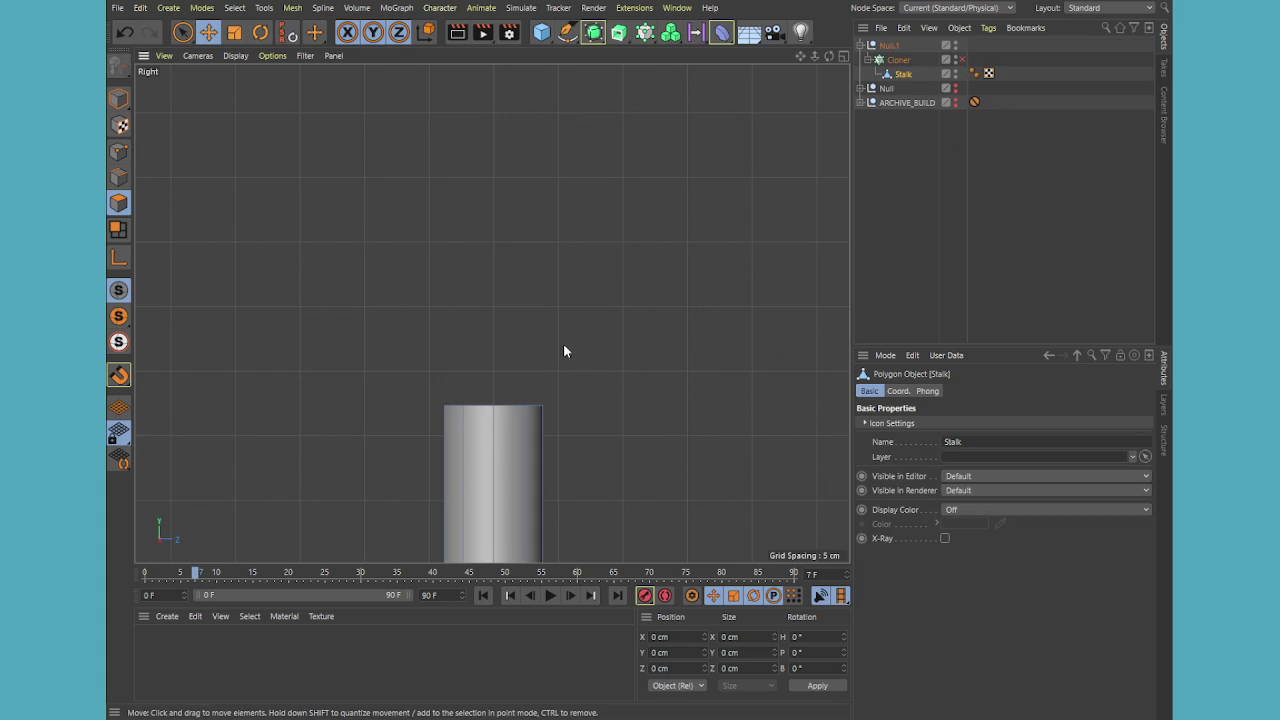
key("k")
key("k")
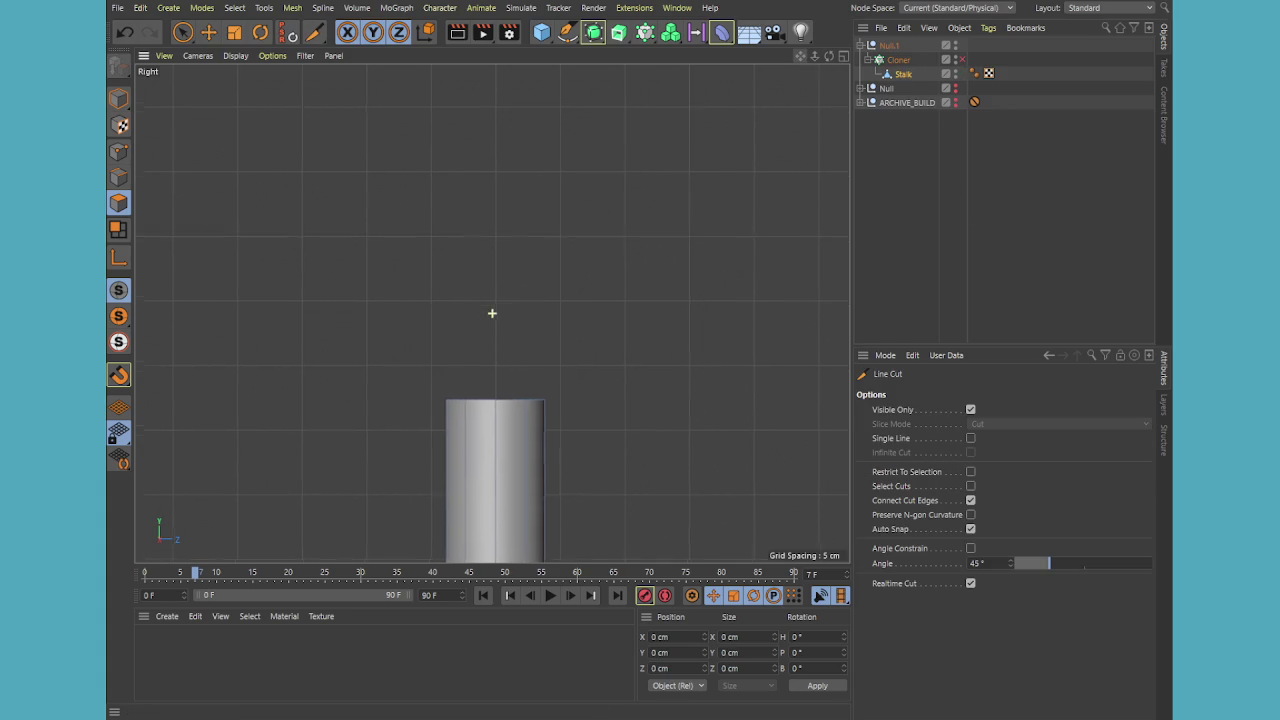
left_click_drag(800, 60, 835, 425)
left_click(970, 410)
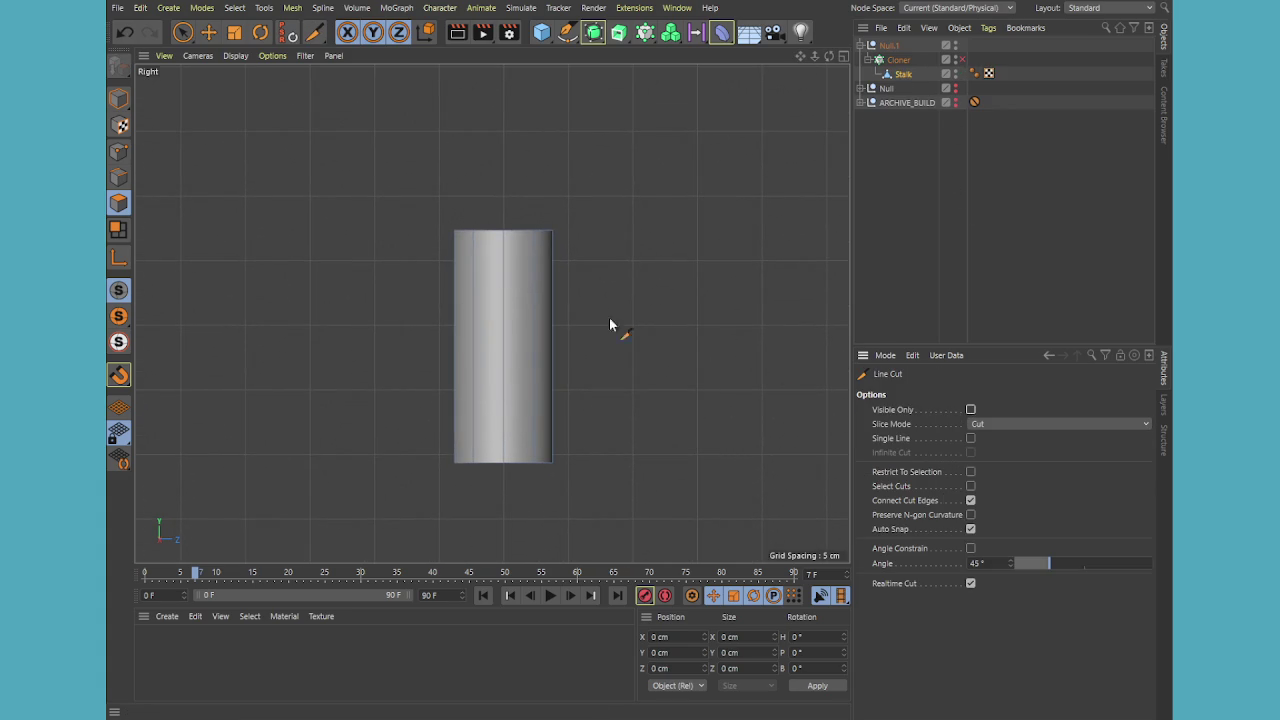
left_click(440, 243)
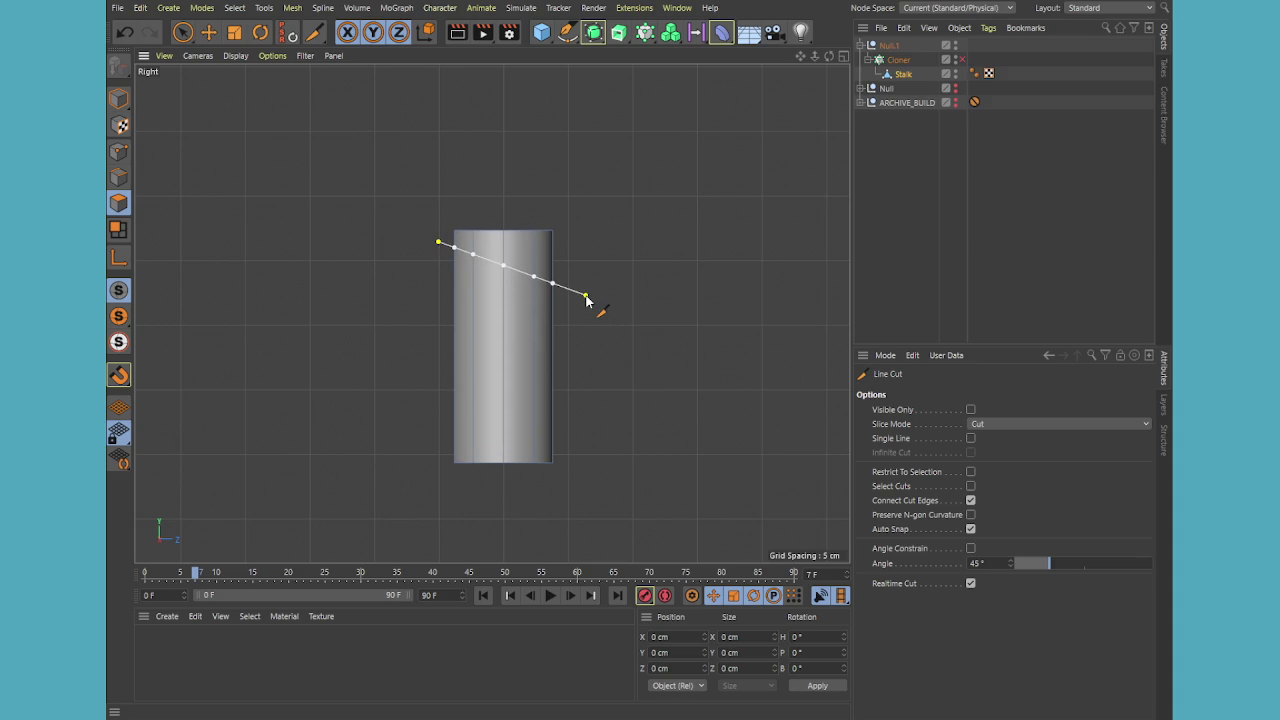
left_click(586, 297)
left_click(890, 137)
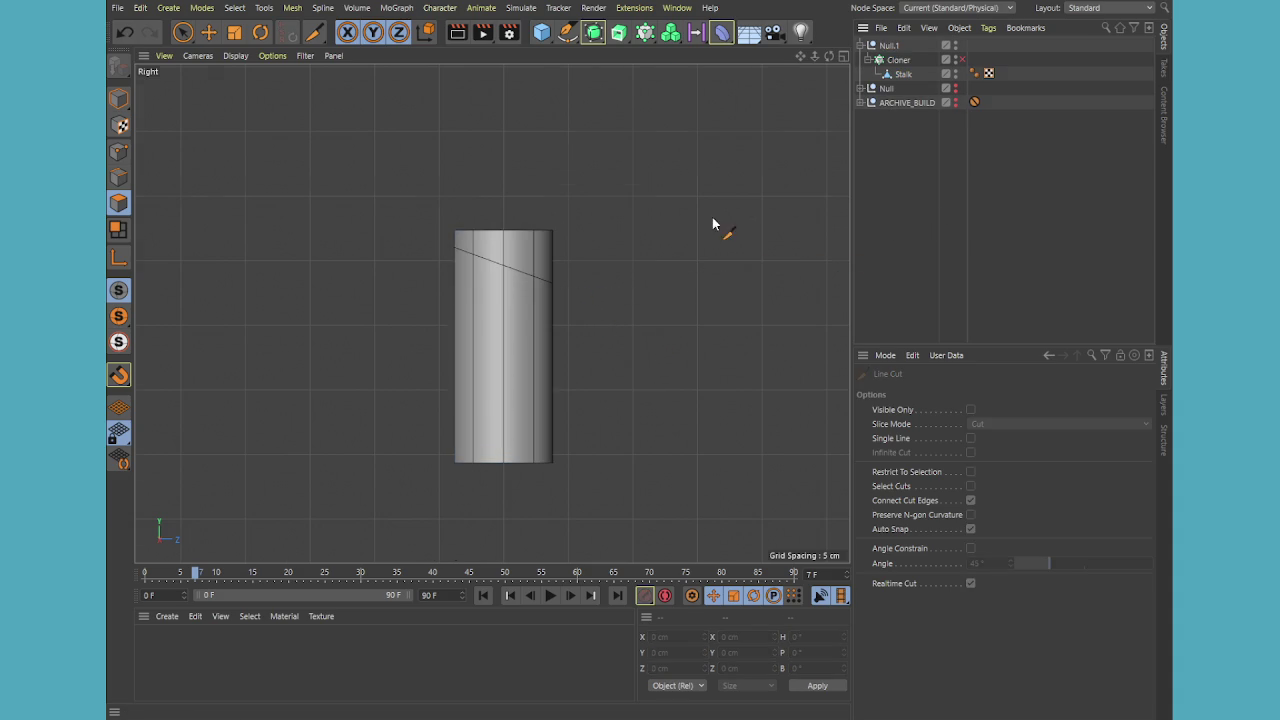
middle_click(717, 226)
middle_click(436, 181)
left_click(903, 74)
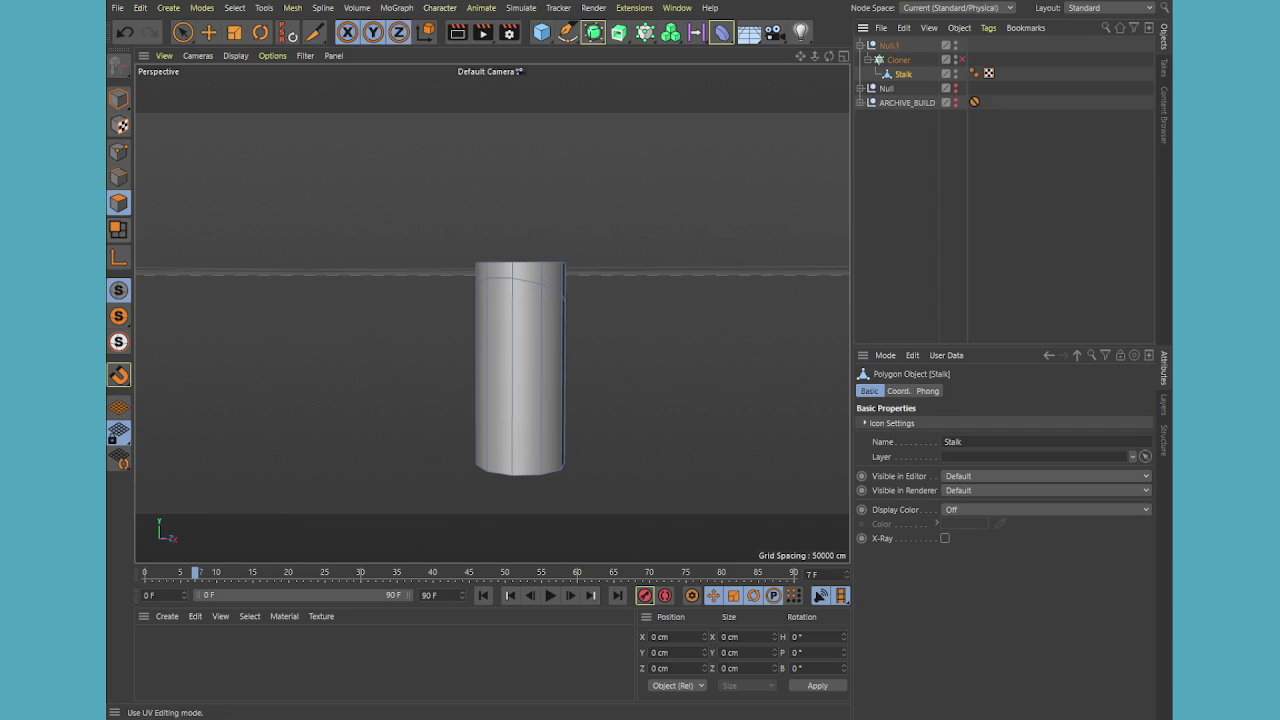
Select four polygons near the Stalk's top with Live Selection
key("u")
key("l")
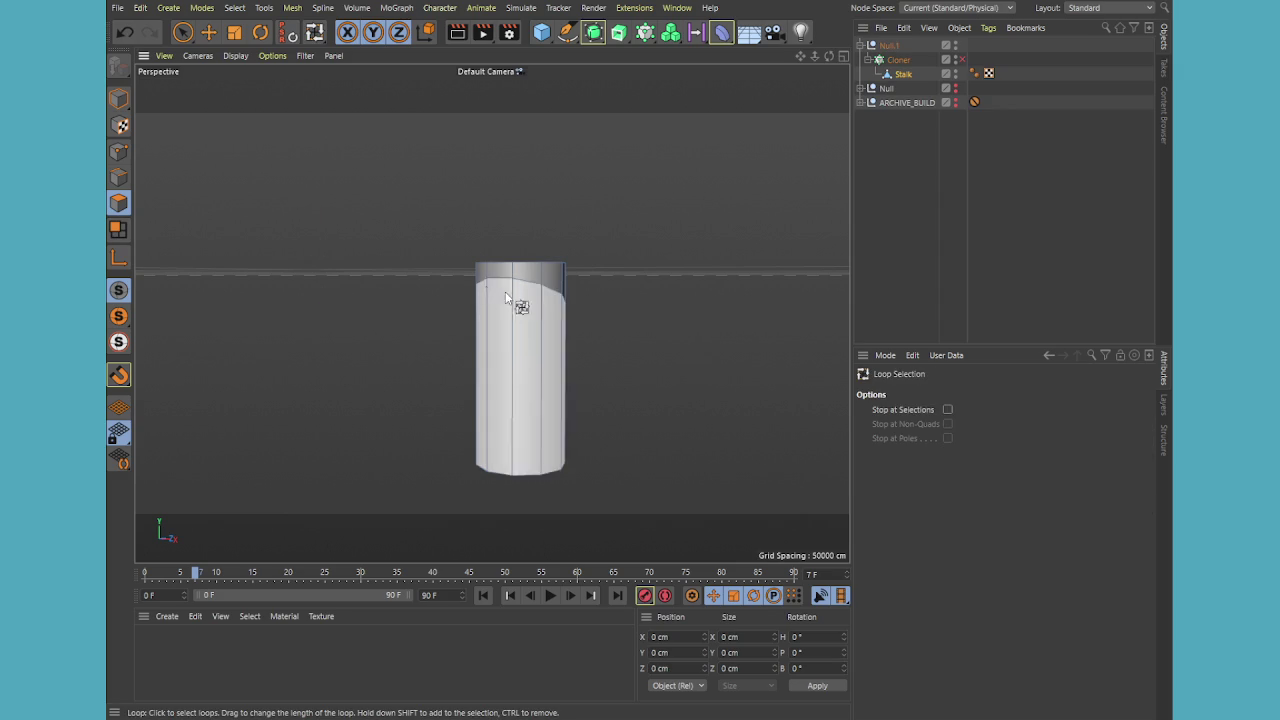
mouse_move(555, 282)
left_mouse_down("alt")
mouse_move(559, 430)
mouse_move(477, 368)
left_mouse_up("alt")
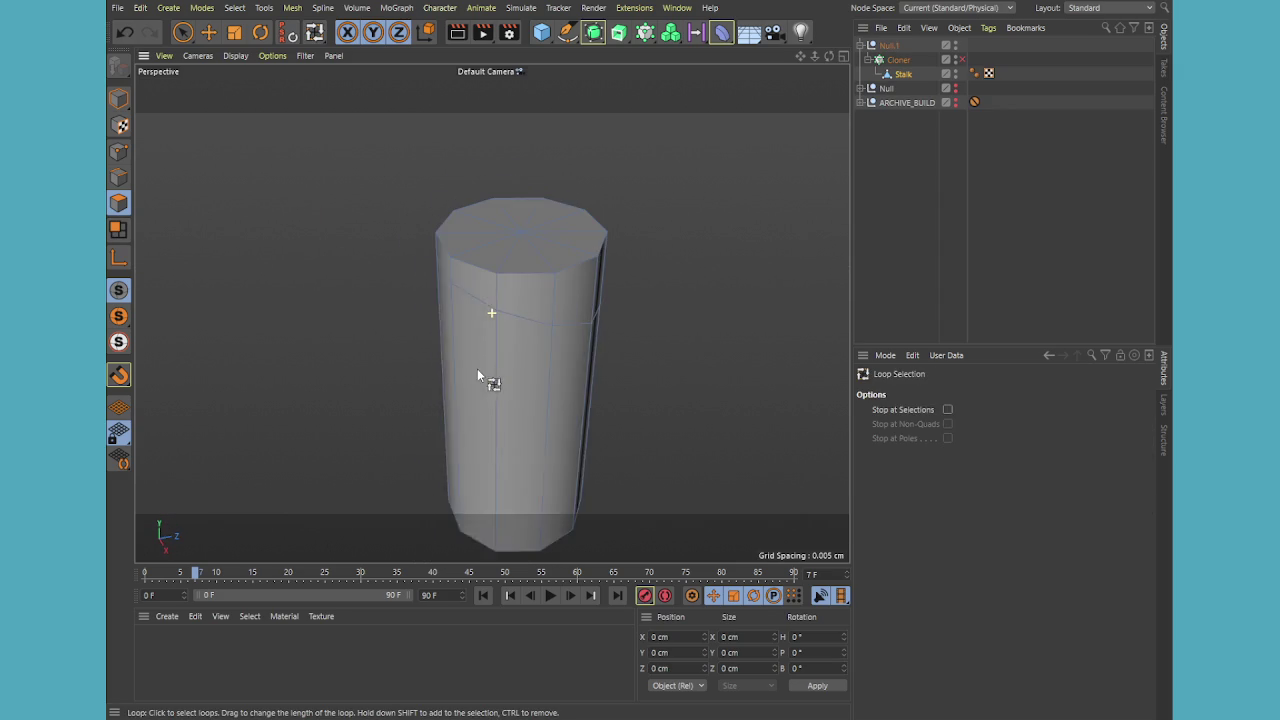
left_click(184, 34)
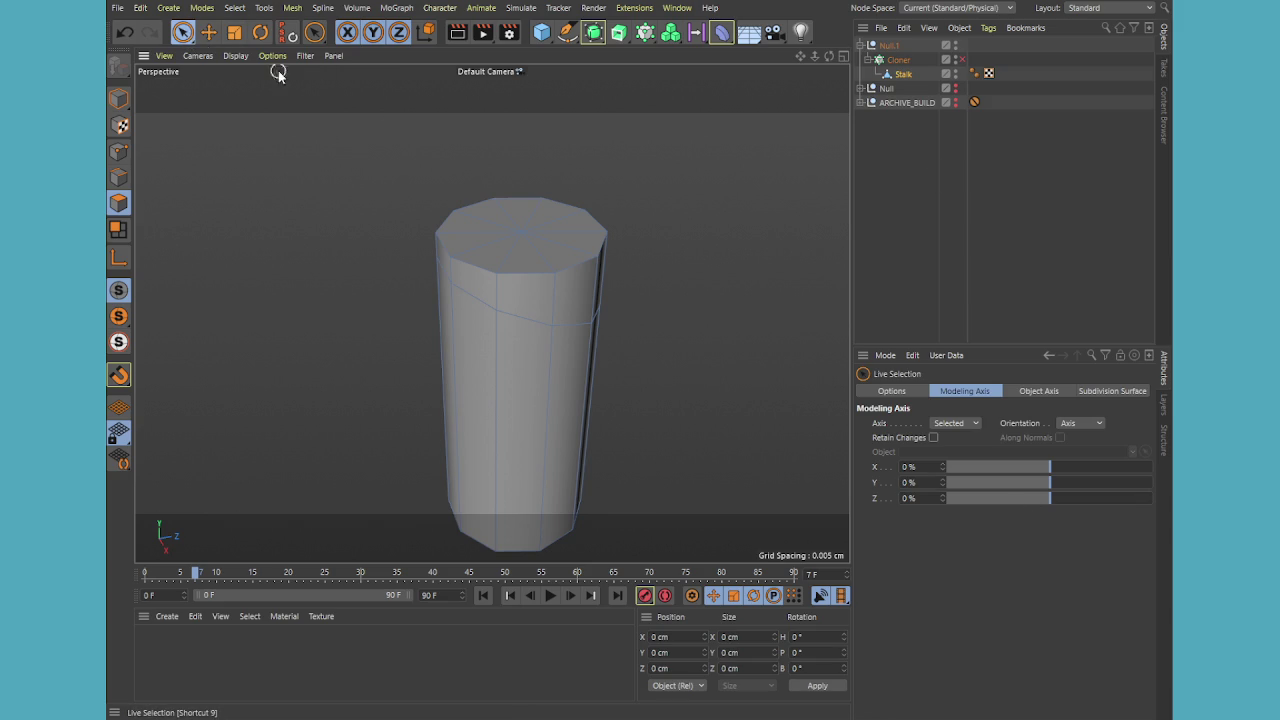
left_click(1035, 393)
left_click(988, 395)
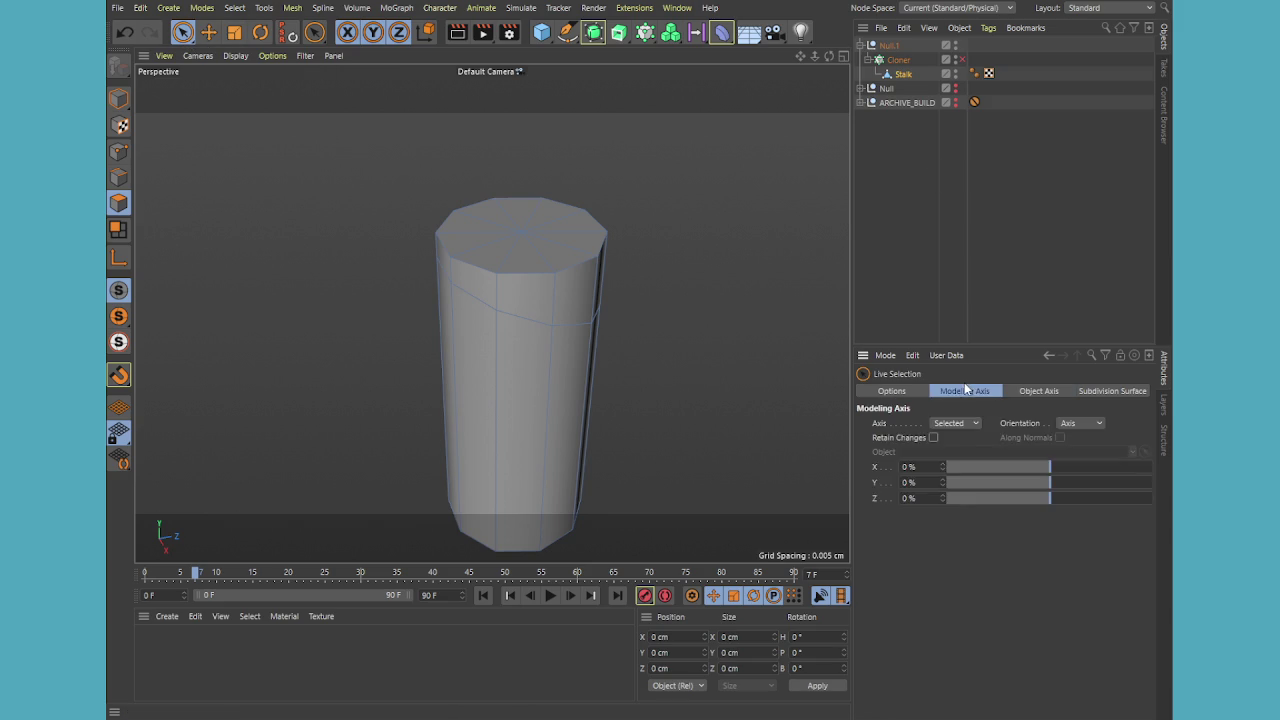
left_click(905, 392)
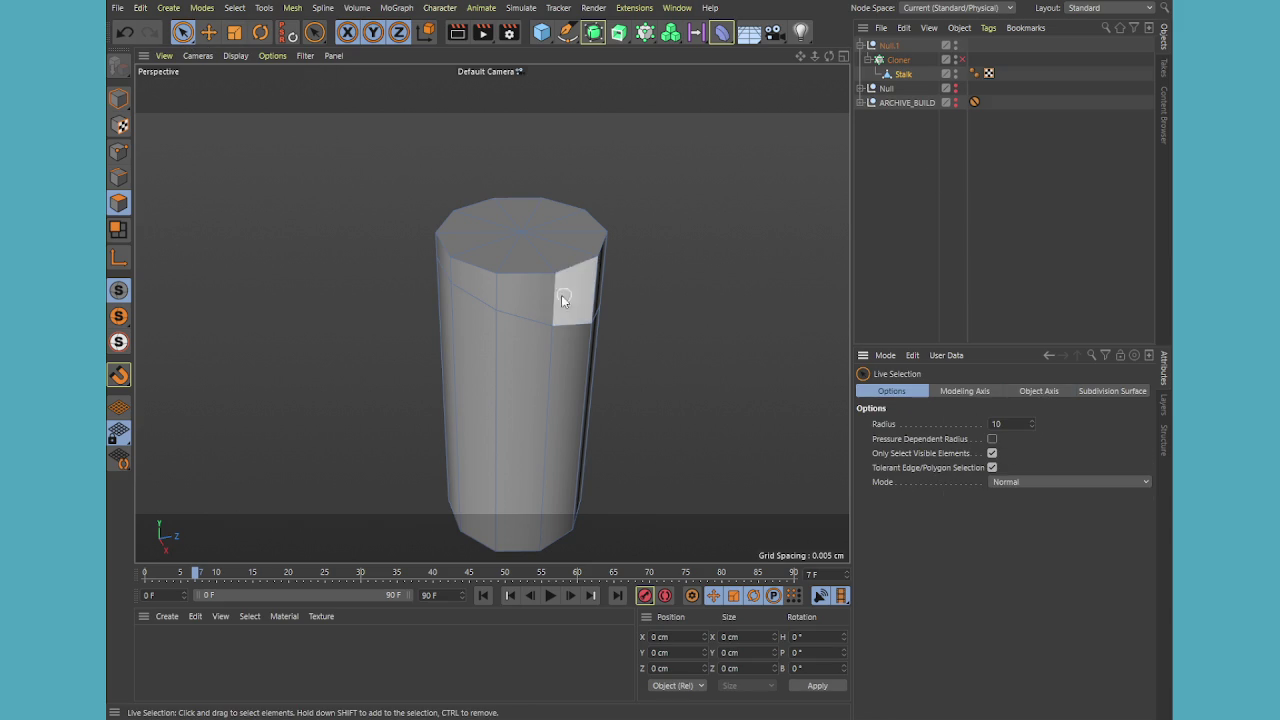
left_click_drag(540, 294, 585, 297)
left_click_drag(676, 292, 600, 330, "alt")
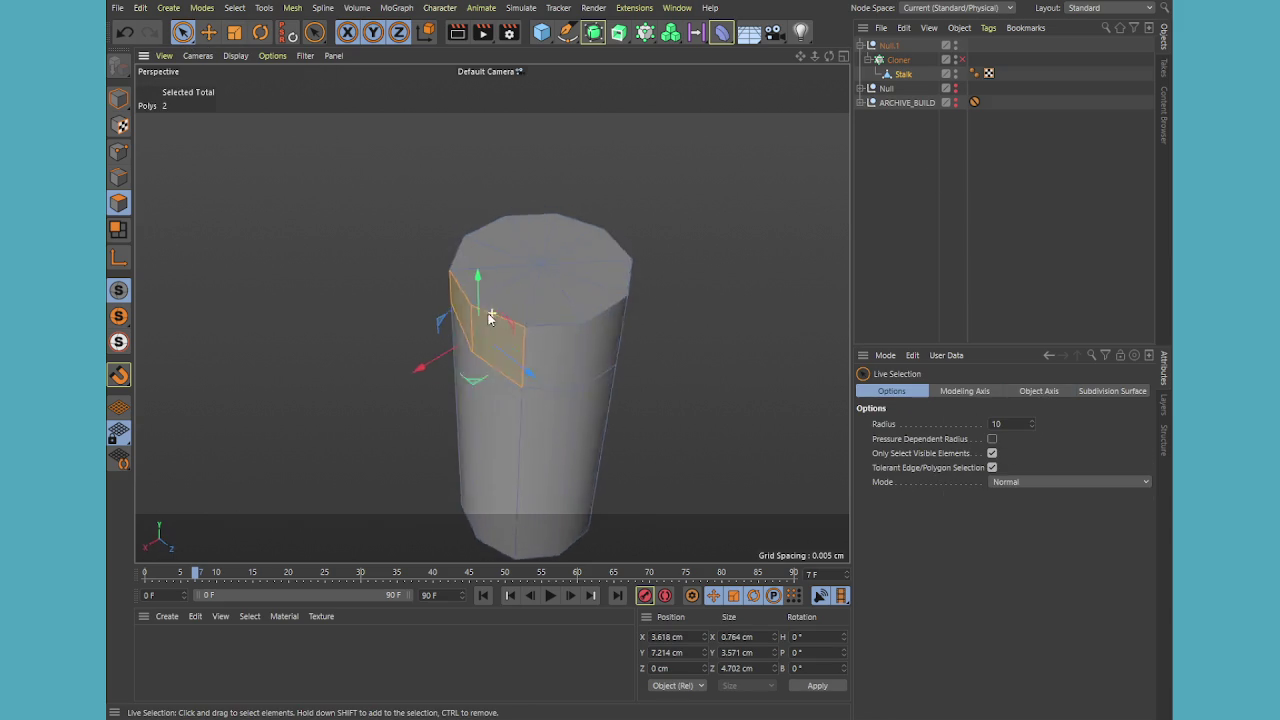
mouse_move(530, 355)
left_mouse_down("shift")
mouse_move(691, 380)
mouse_move(712, 362)
left_mouse_up("shift")
Move the selected polygons about 0.6 cm outward in the Top view
middle_click(706, 360)
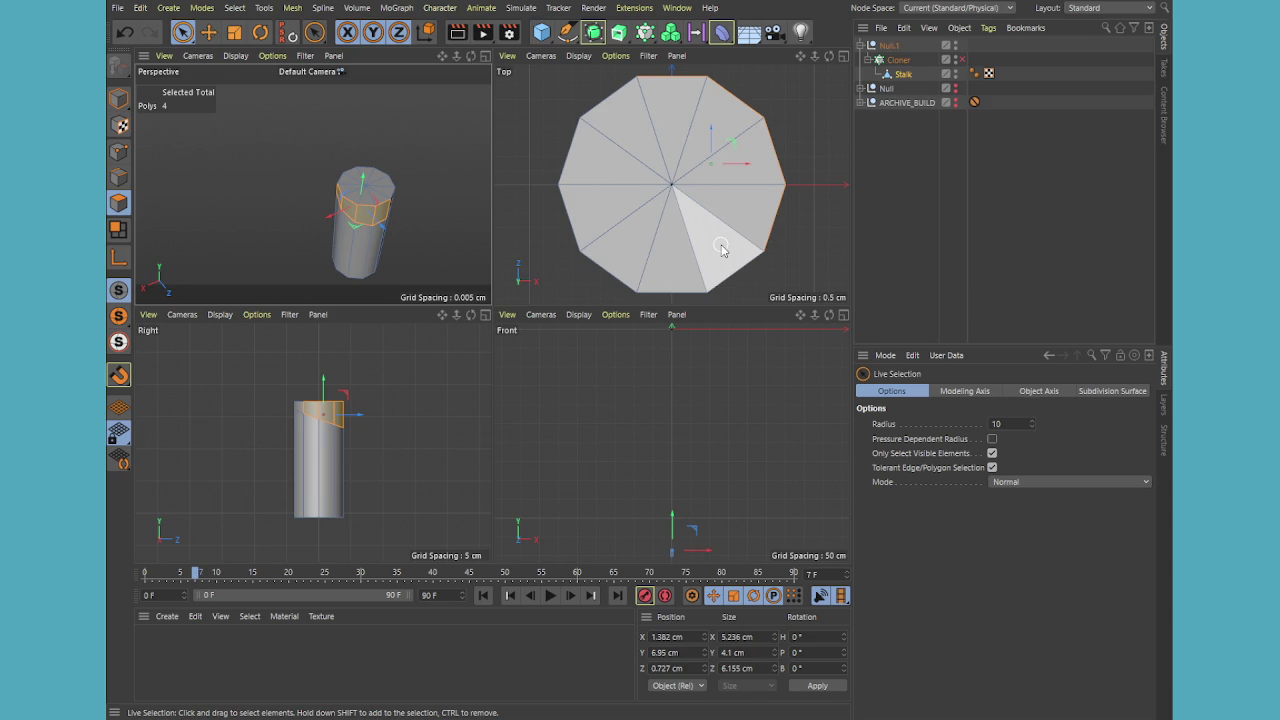
middle_click(722, 250)
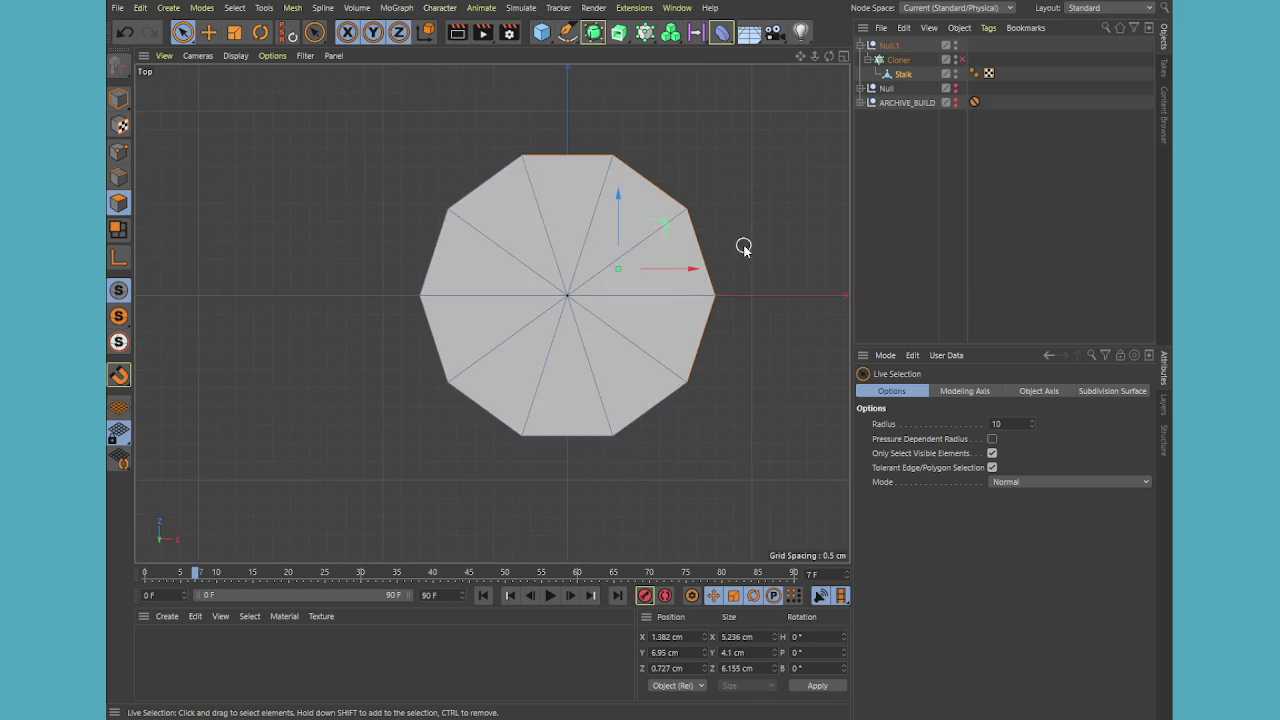
middle_click_drag(743, 247, 692, 280)
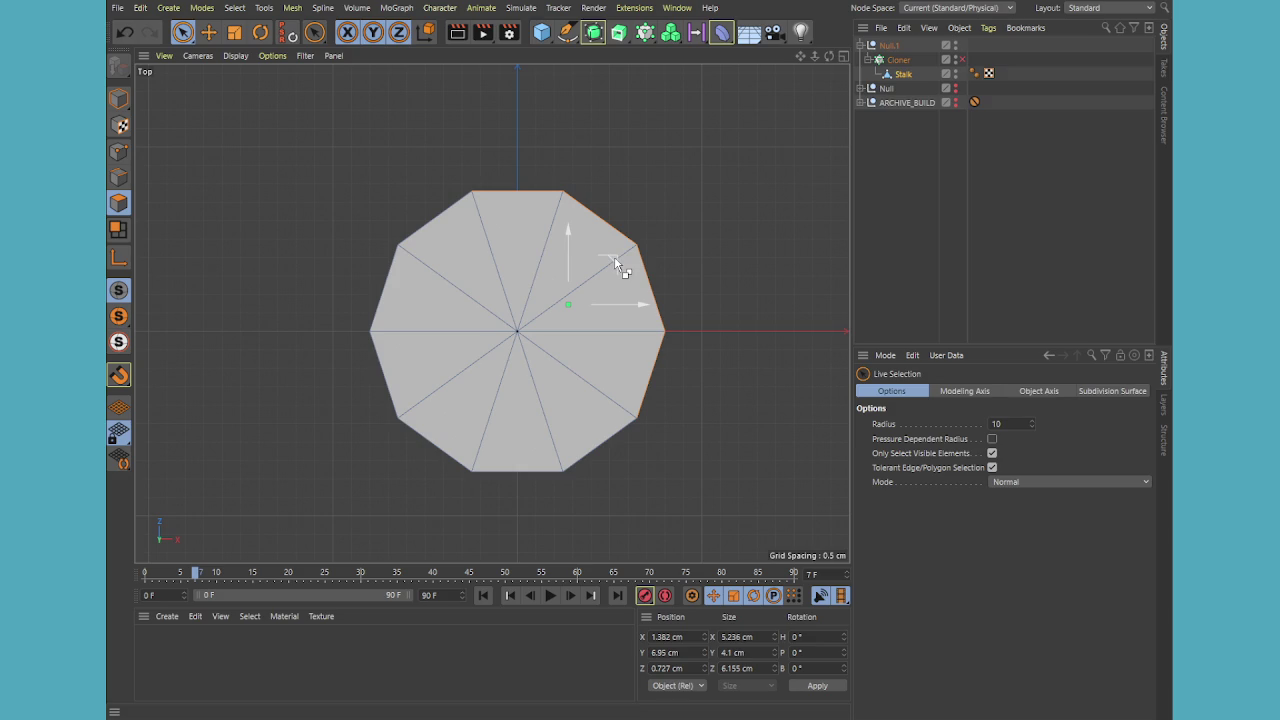
left_click_drag(614, 259, 635, 250)
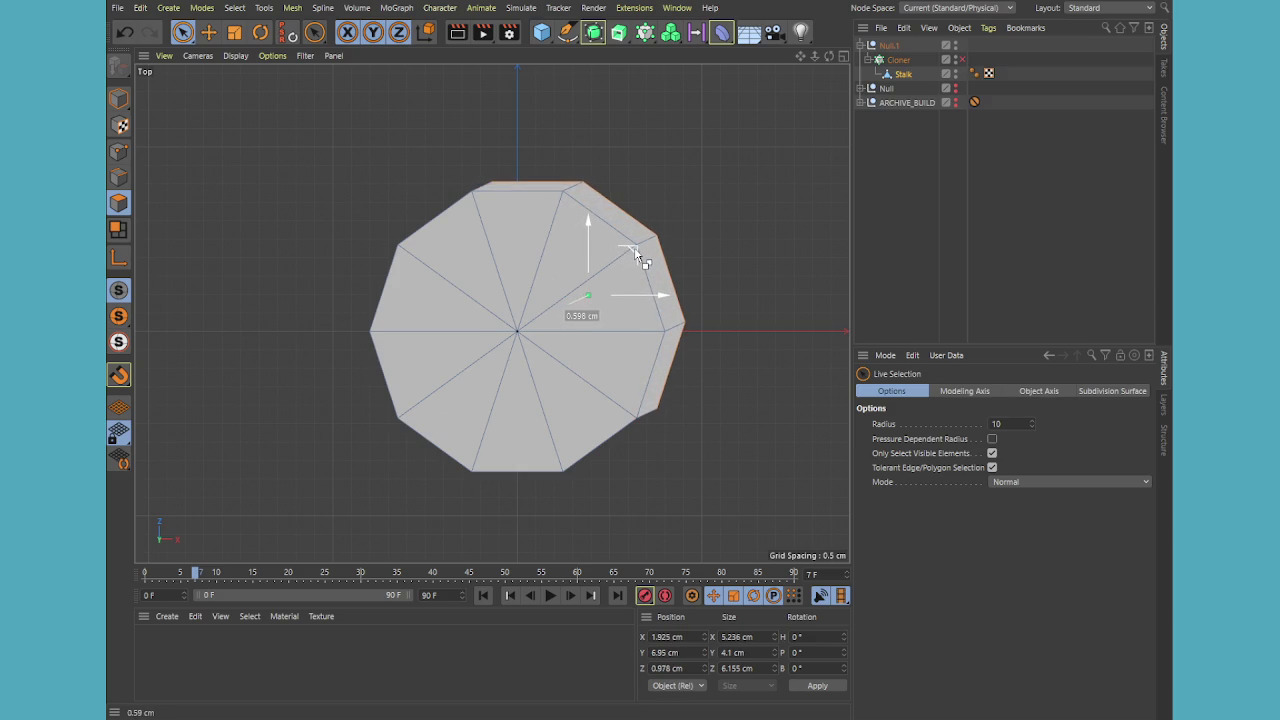
left_click_drag(637, 254, 637, 256)
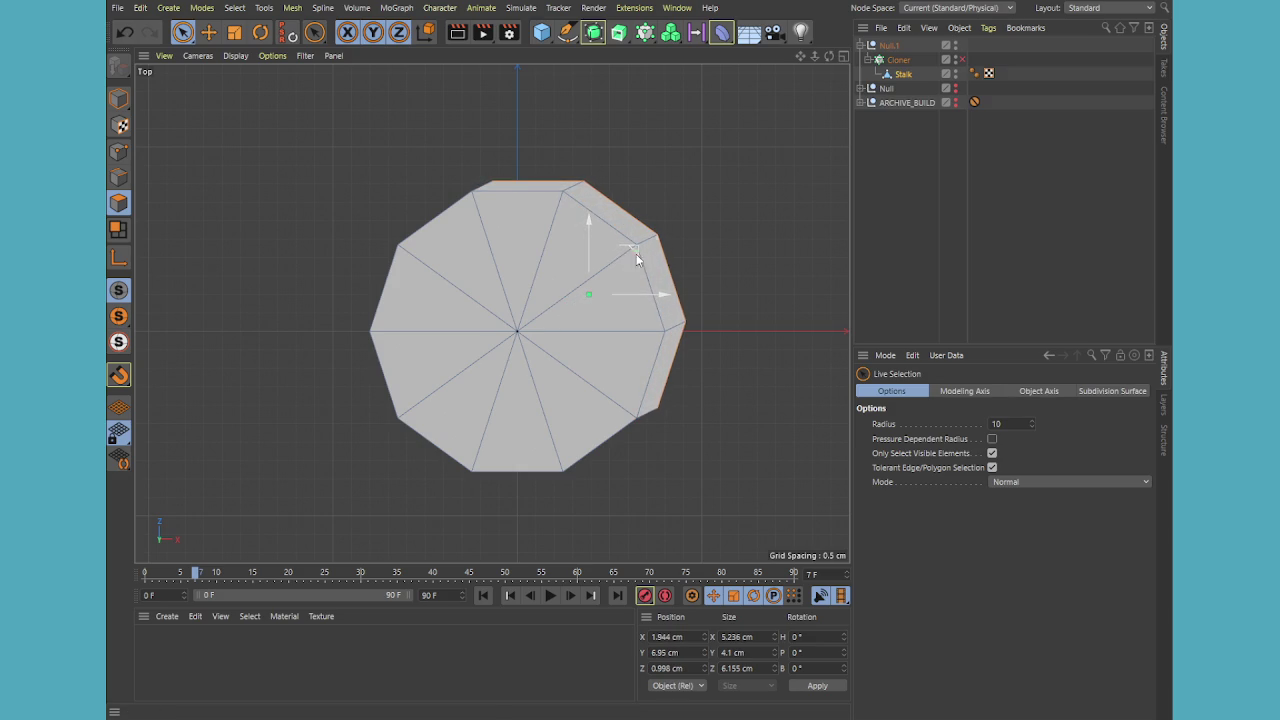
middle_click(628, 327)
middle_click(421, 205)
mouse_move(511, 349)
left_mouse_down("alt")
mouse_move(711, 430)
mouse_move(531, 426)
mouse_move(603, 389)
left_mouse_up("alt")
Push one vertical side edge of the Stalk outward in the Top view
left_click(119, 177)
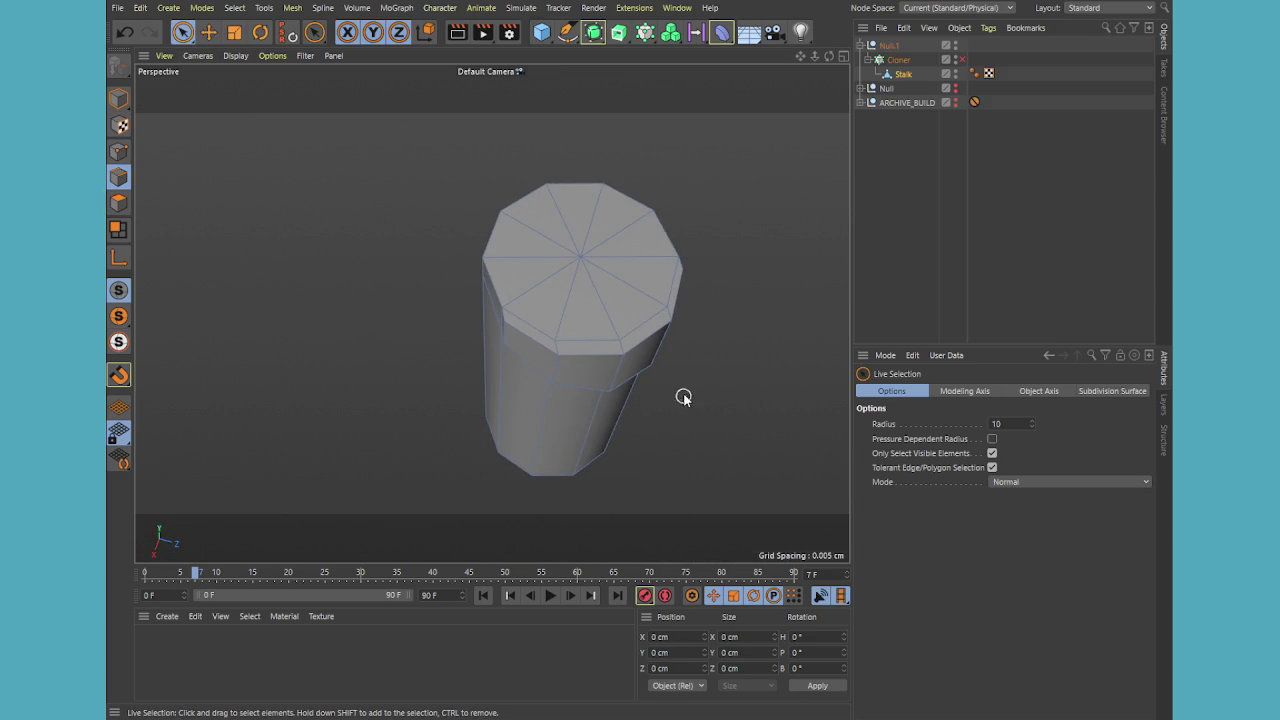
left_click(625, 400)
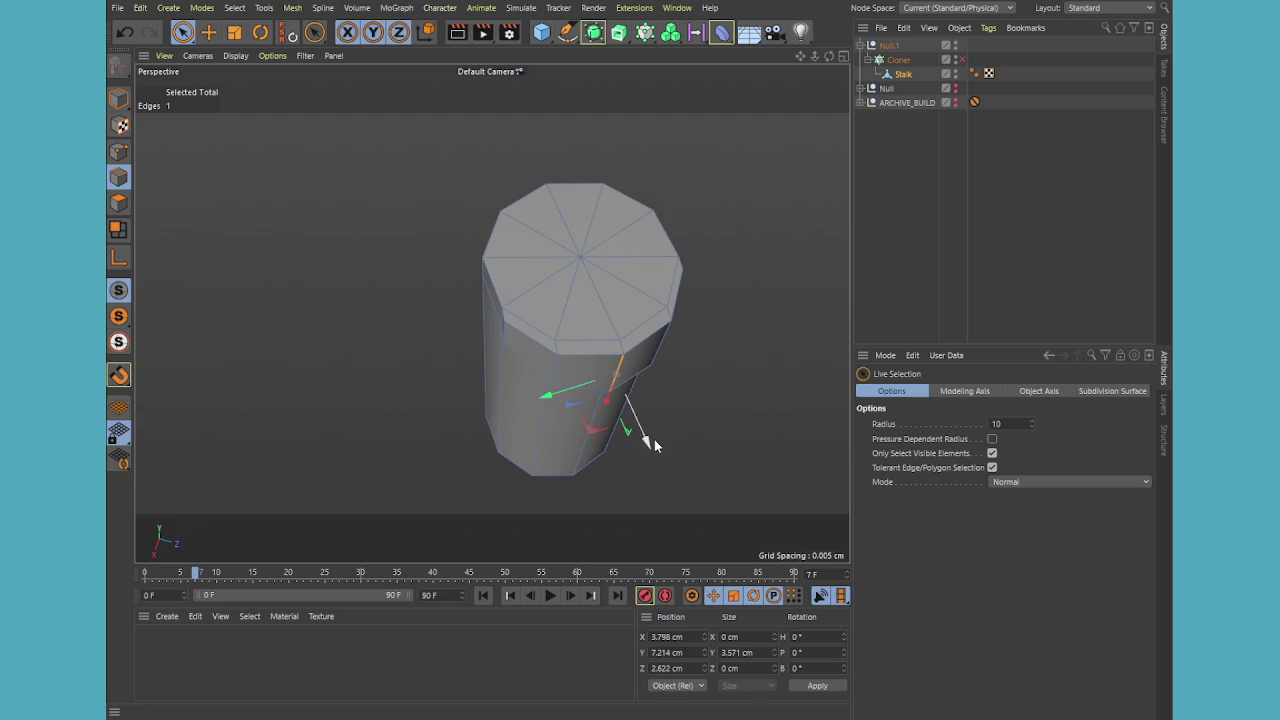
middle_click(654, 438)
left_click_drag(784, 133, 800, 122)
left_click(182, 33)
Slide a top-rim vertex 95.2% along its edge to flatten one corner
left_click(118, 152)
scroll(724, 113, "up", 2)
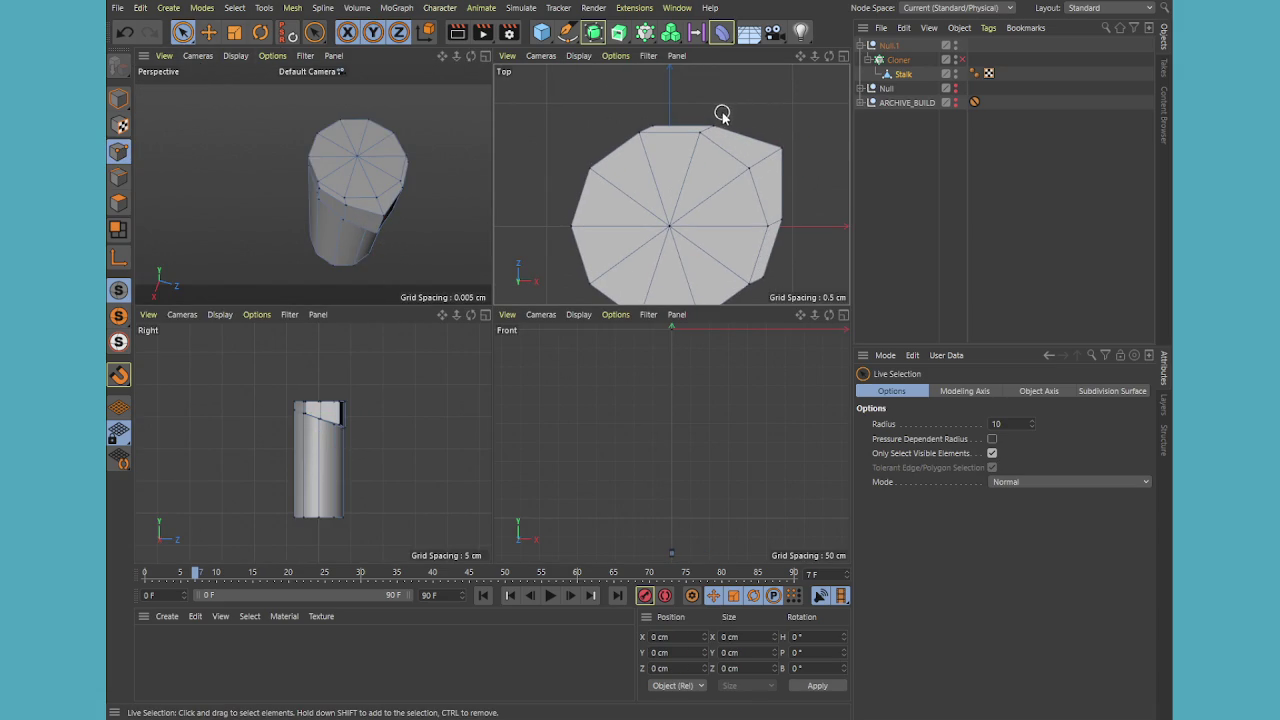
left_click(713, 126)
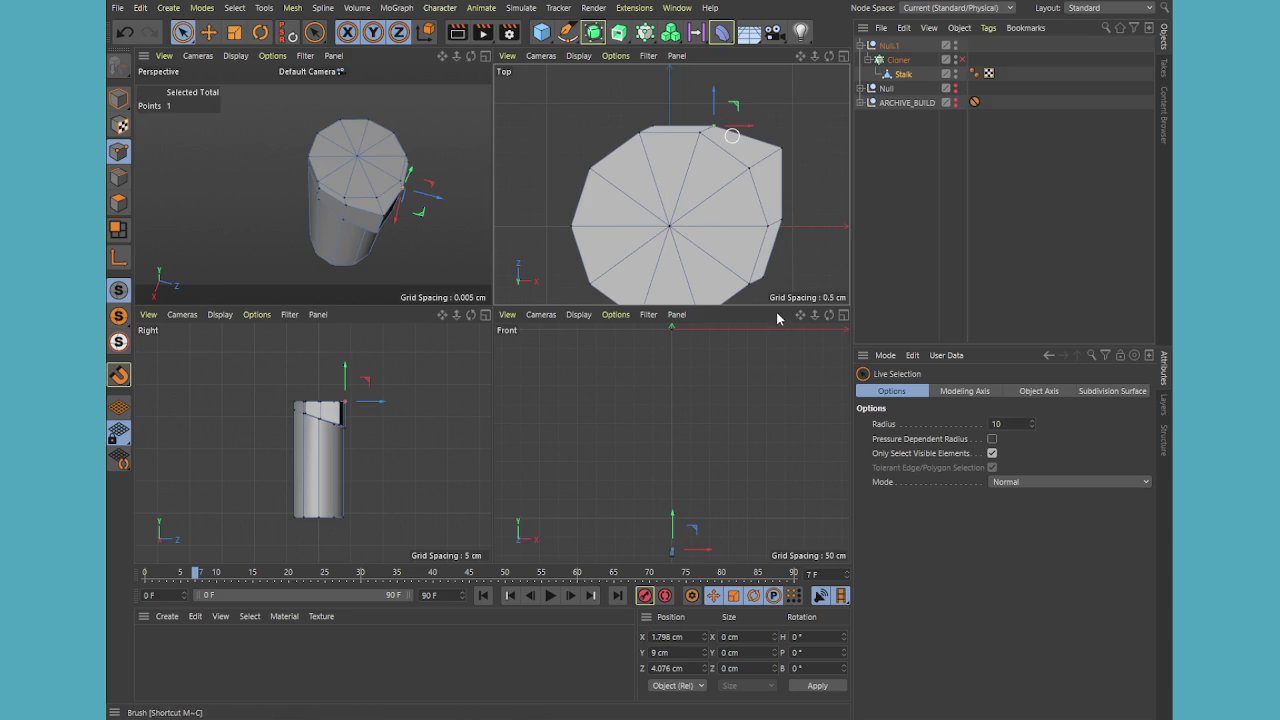
key("m")
key("o")
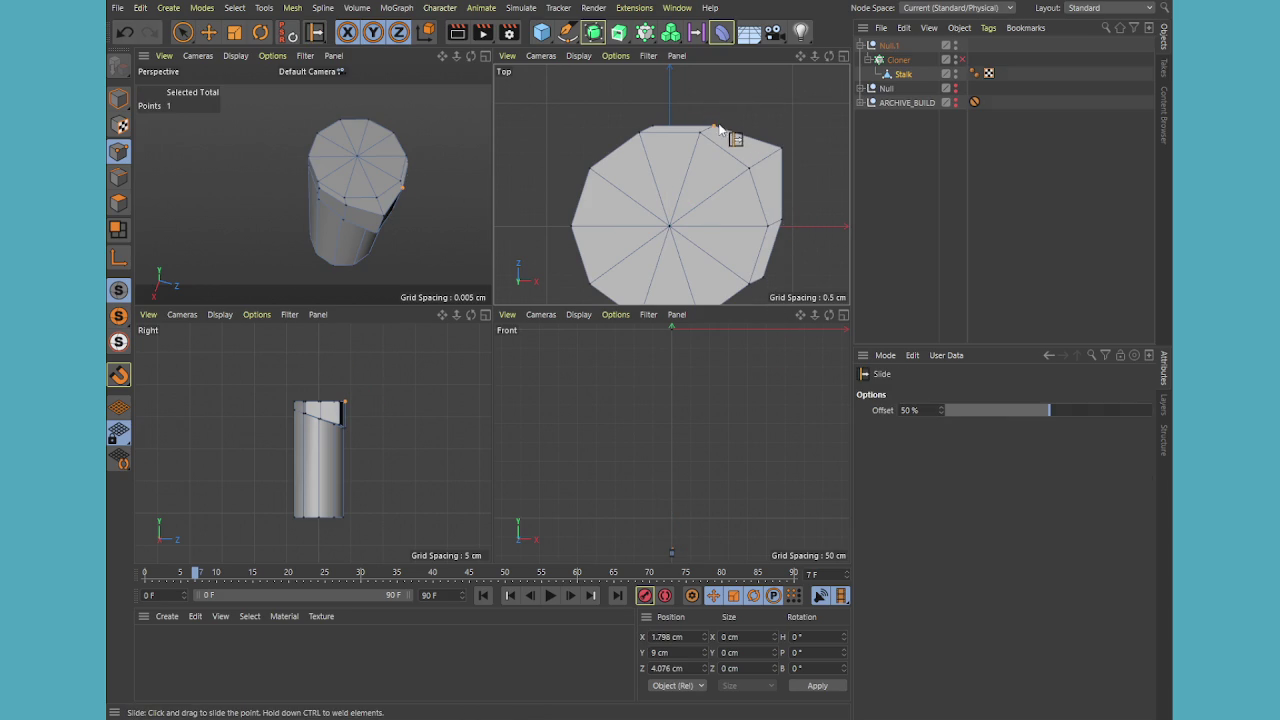
scroll(730, 135, "up", 3)
scroll(726, 136, "up", 2)
left_click_drag(728, 137, 688, 137)
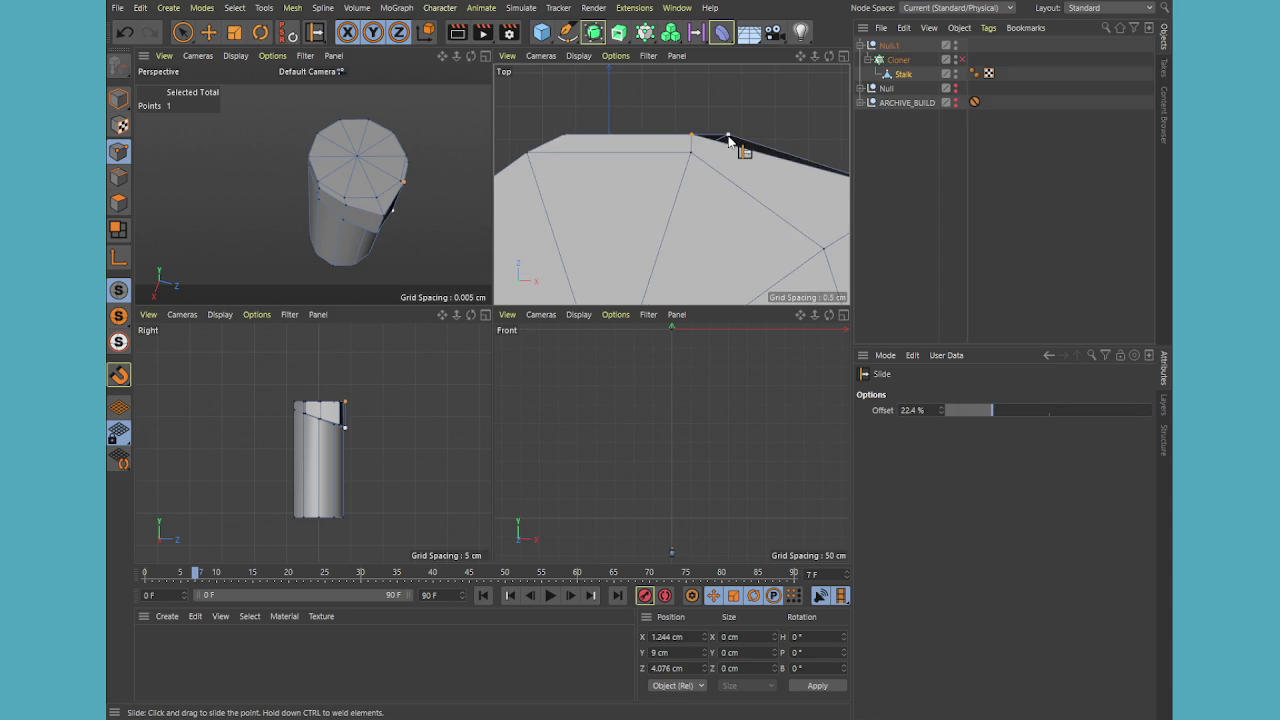
left_click_drag(726, 140, 705, 143)
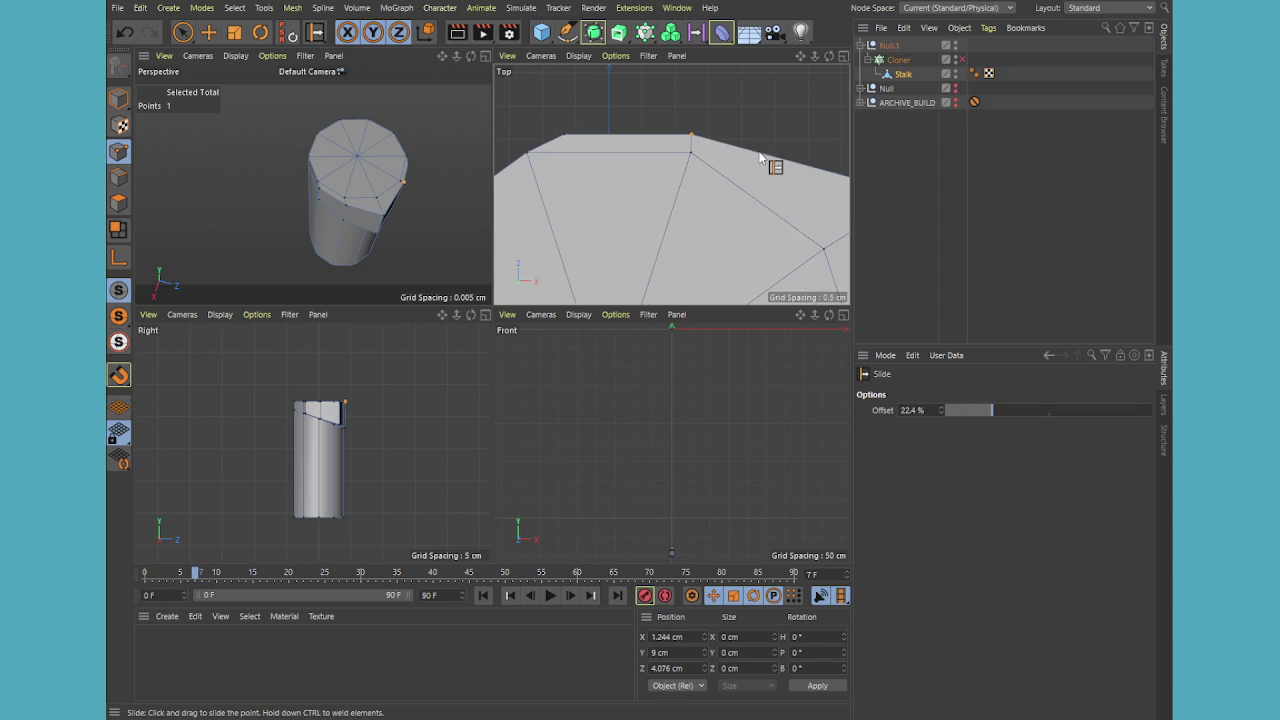
scroll(676, 179, "down", 2)
scroll(720, 200, "down", 2)
scroll(730, 194, "down", 2)
scroll(700, 170, "up", 2)
scroll(662, 152, "up", 2)
scroll(675, 165, "up", 1)
left_click_drag(675, 152, 672, 170)
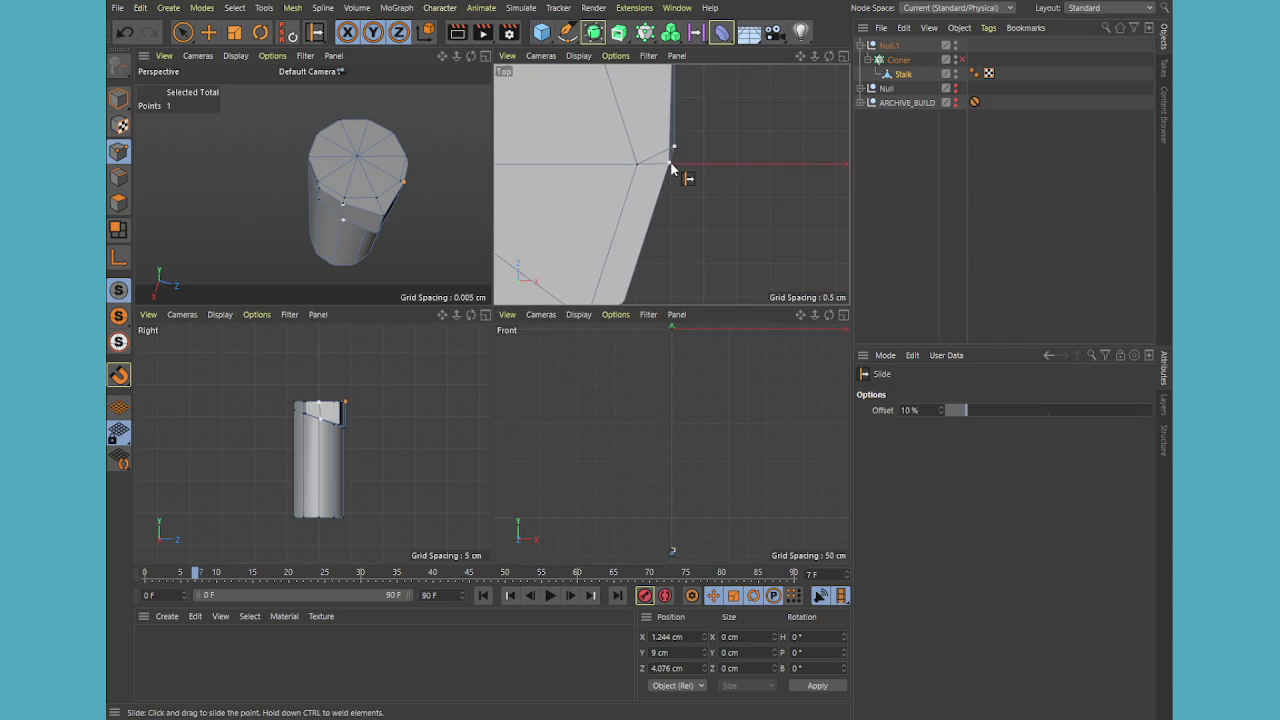
scroll(672, 170, "down", 1)
scroll(672, 170, "down", 3)
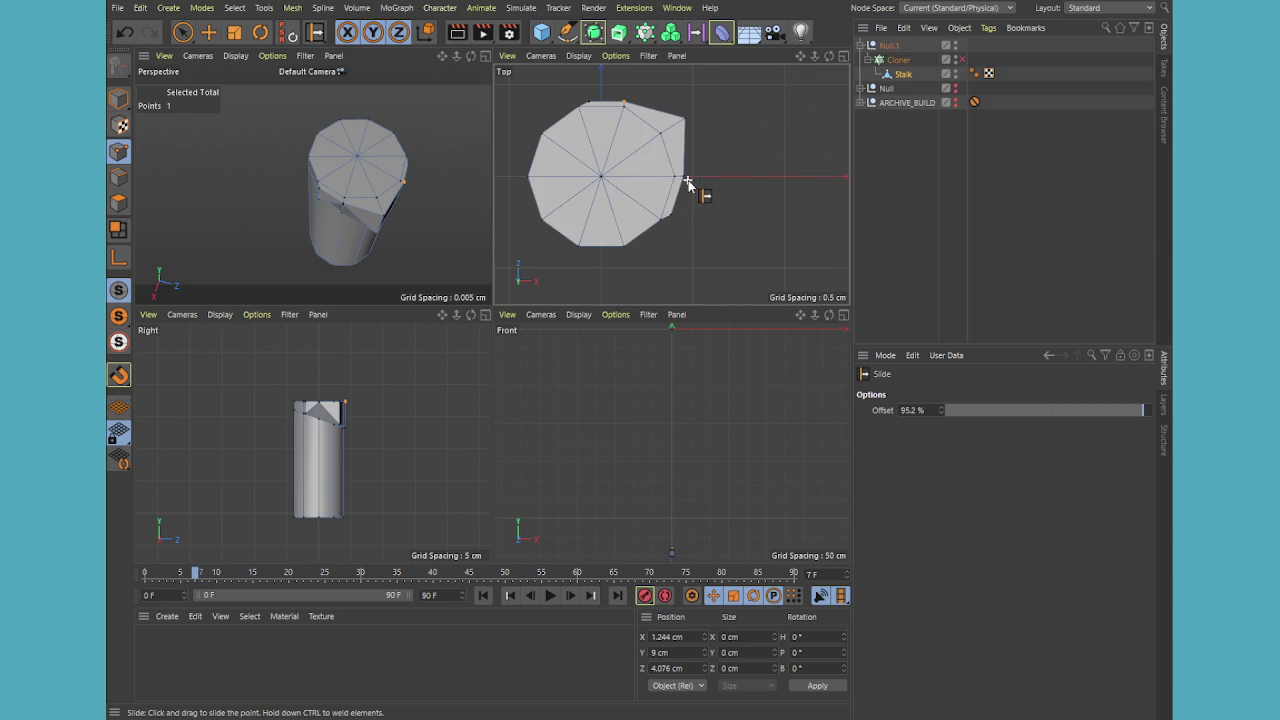
In the enlarged Top view, select the cap's top vertex, including hidden elements, and nudge it along X
left_click(182, 32)
middle_click(552, 137)
scroll(374, 114, "up", 2)
scroll(408, 200, "up", 4)
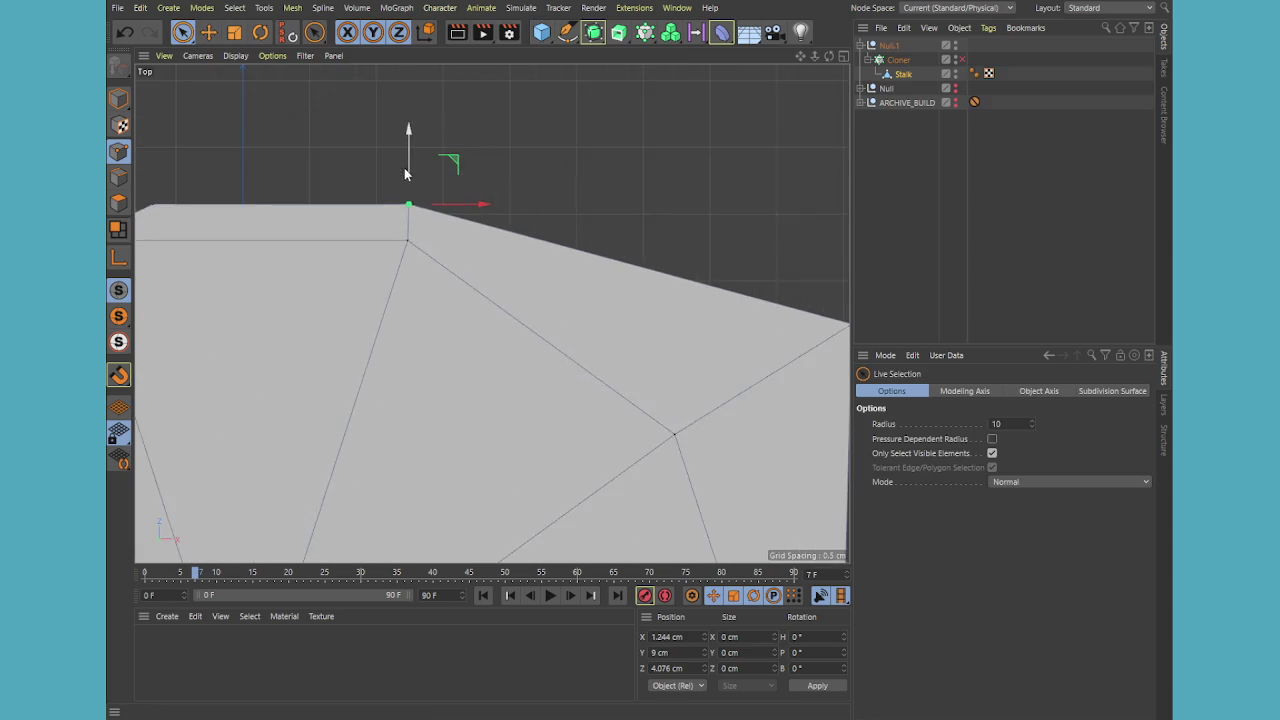
scroll(416, 224, "up", 1)
left_click(413, 224)
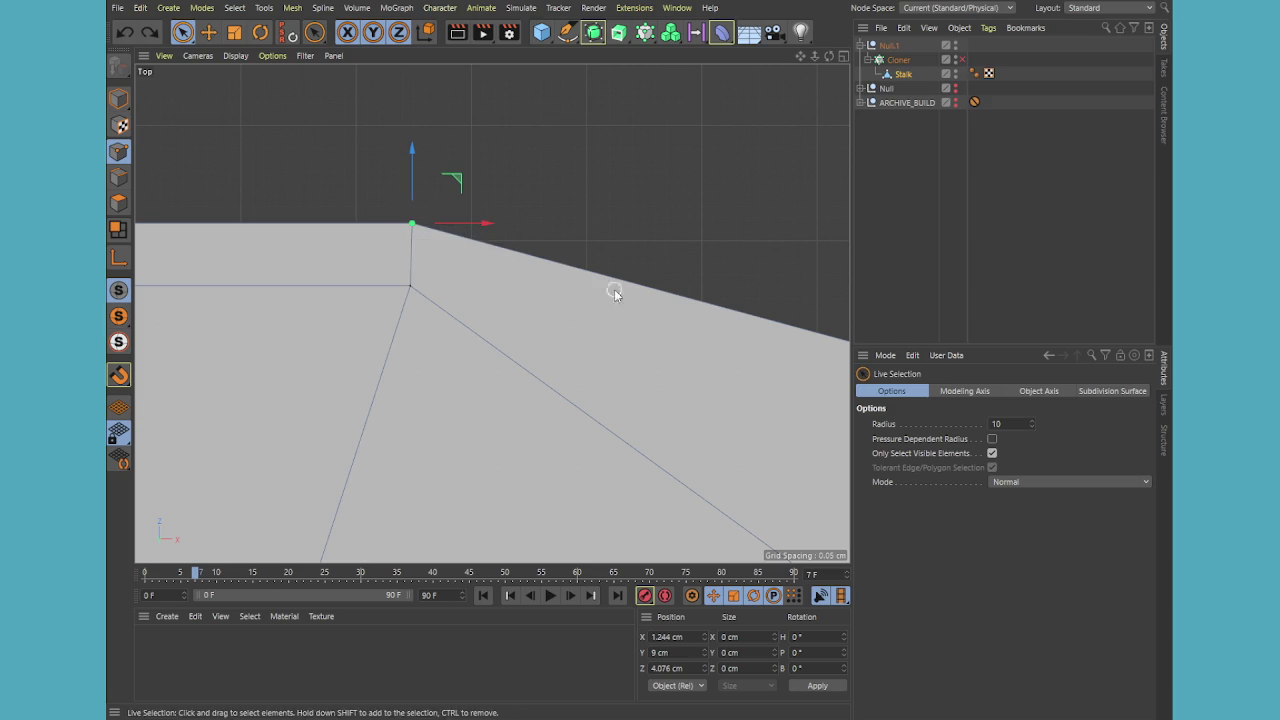
left_click(992, 453)
left_click_drag(457, 222, 455, 223)
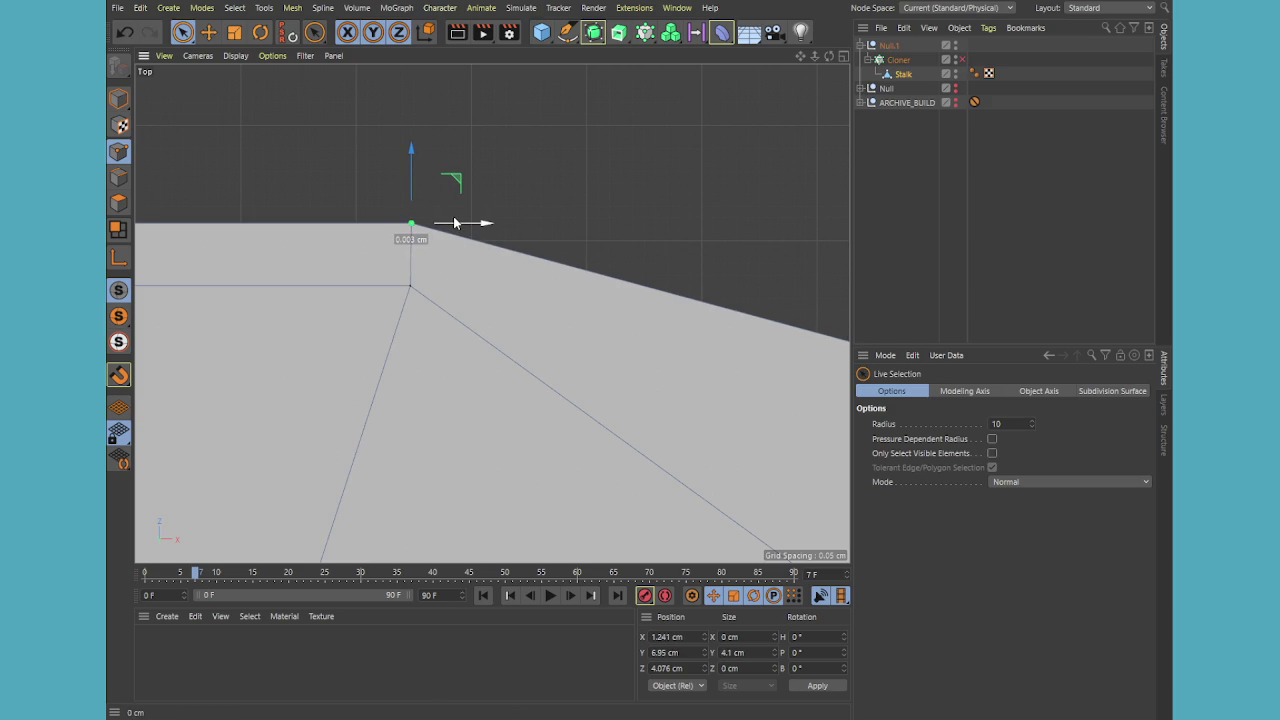
Select the cap's right-side vertex, centre its Z value and nudge it along Z
scroll(435, 205, "down", 3)
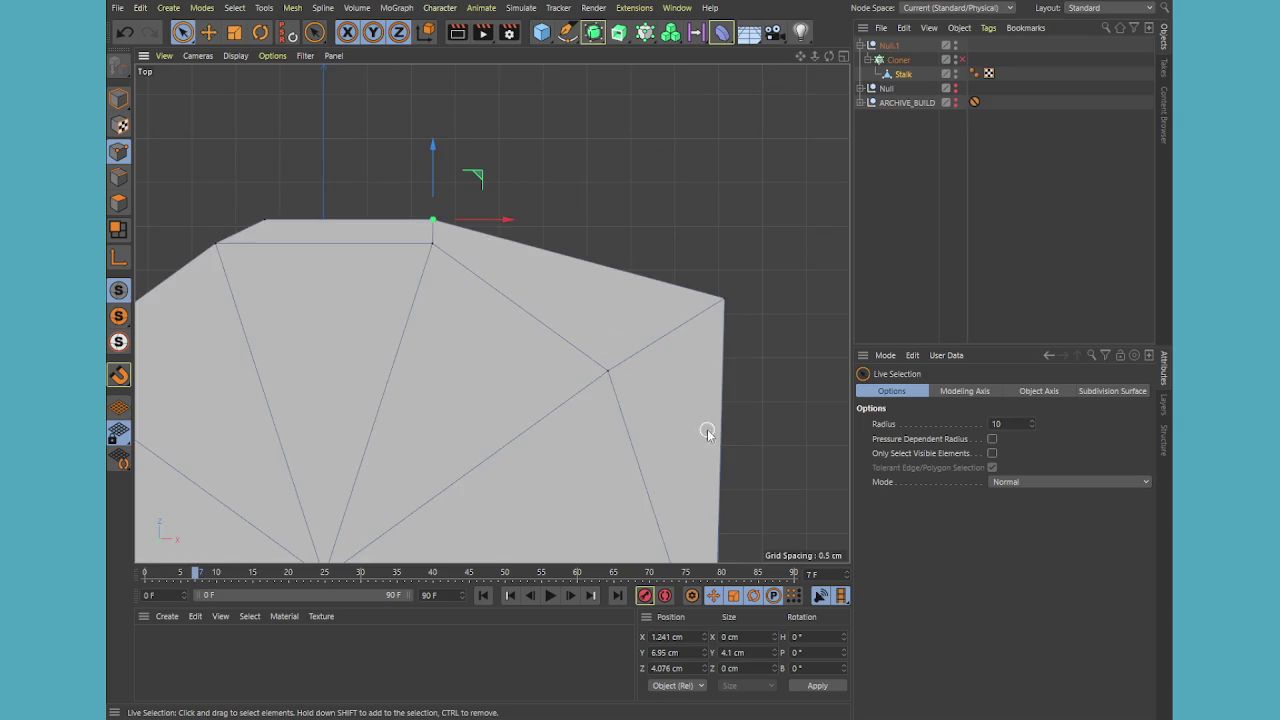
scroll(620, 360, "down", 2)
middle_click_drag(766, 504, 640, 329, "alt")
scroll(614, 372, "up", 2)
scroll(602, 376, "up", 3)
left_click(601, 350)
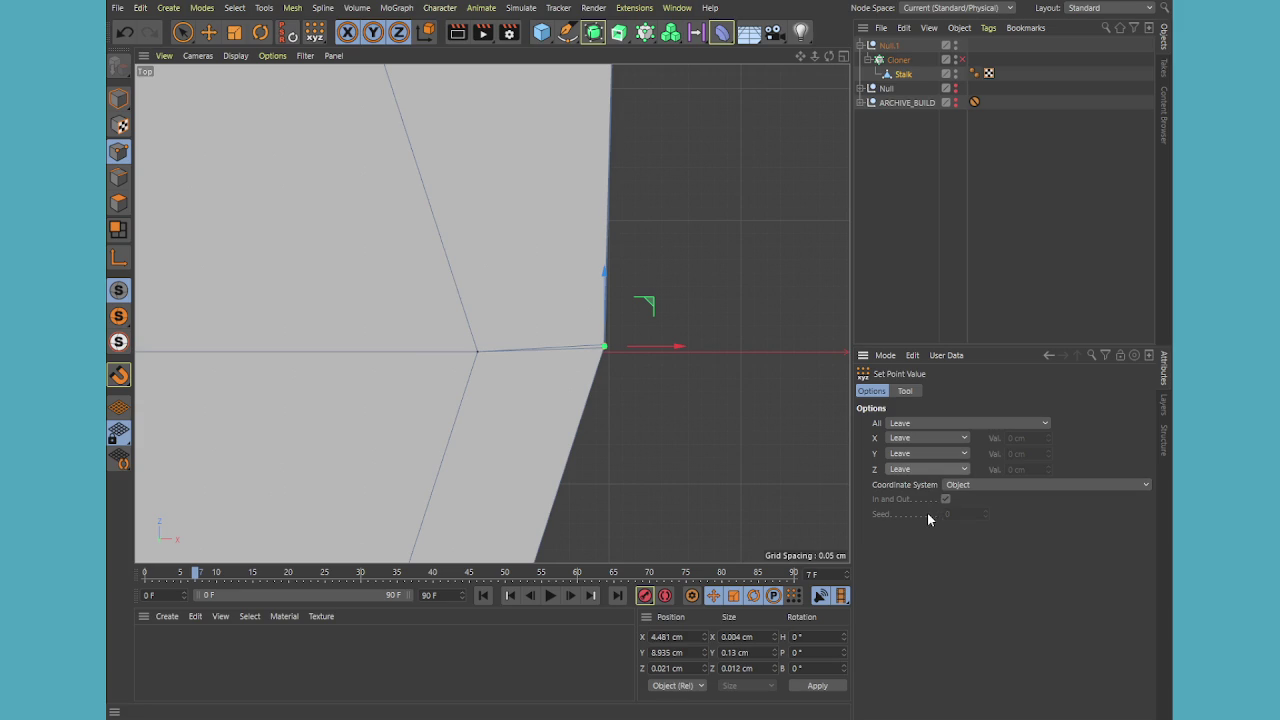
left_click(905, 392, "shift")
left_click(901, 562)
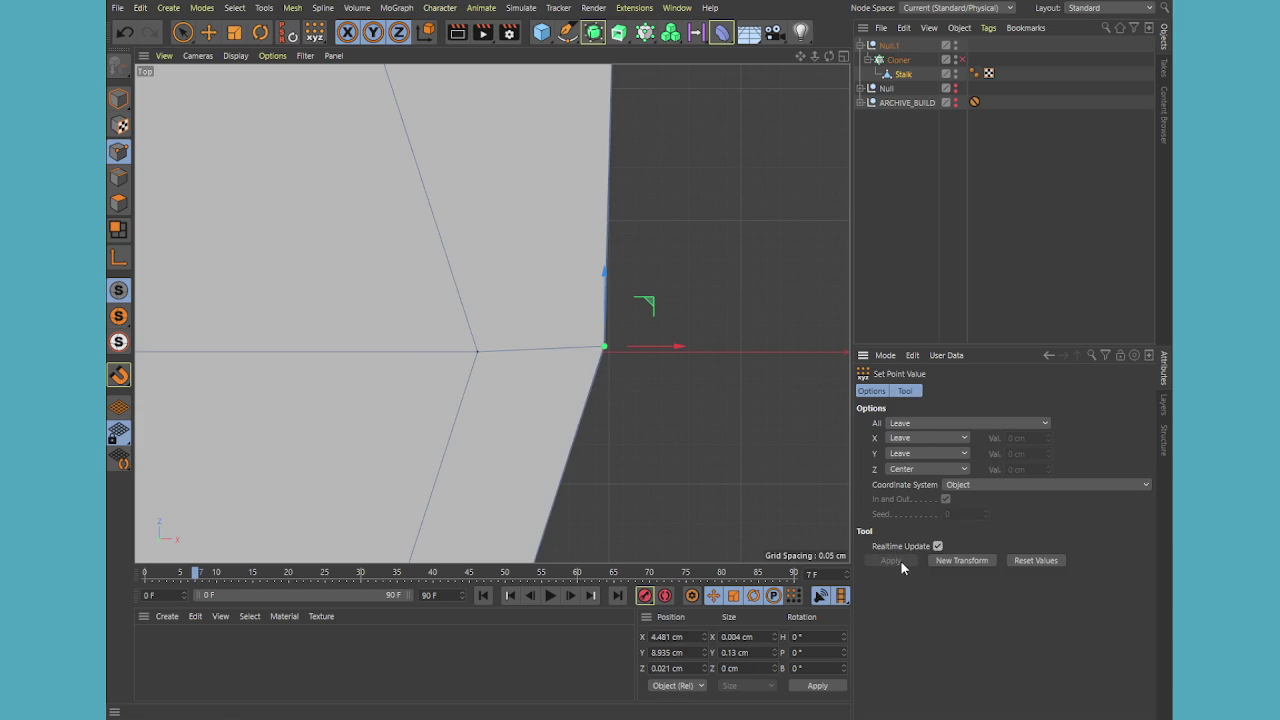
left_click_drag(607, 276, 607, 290)
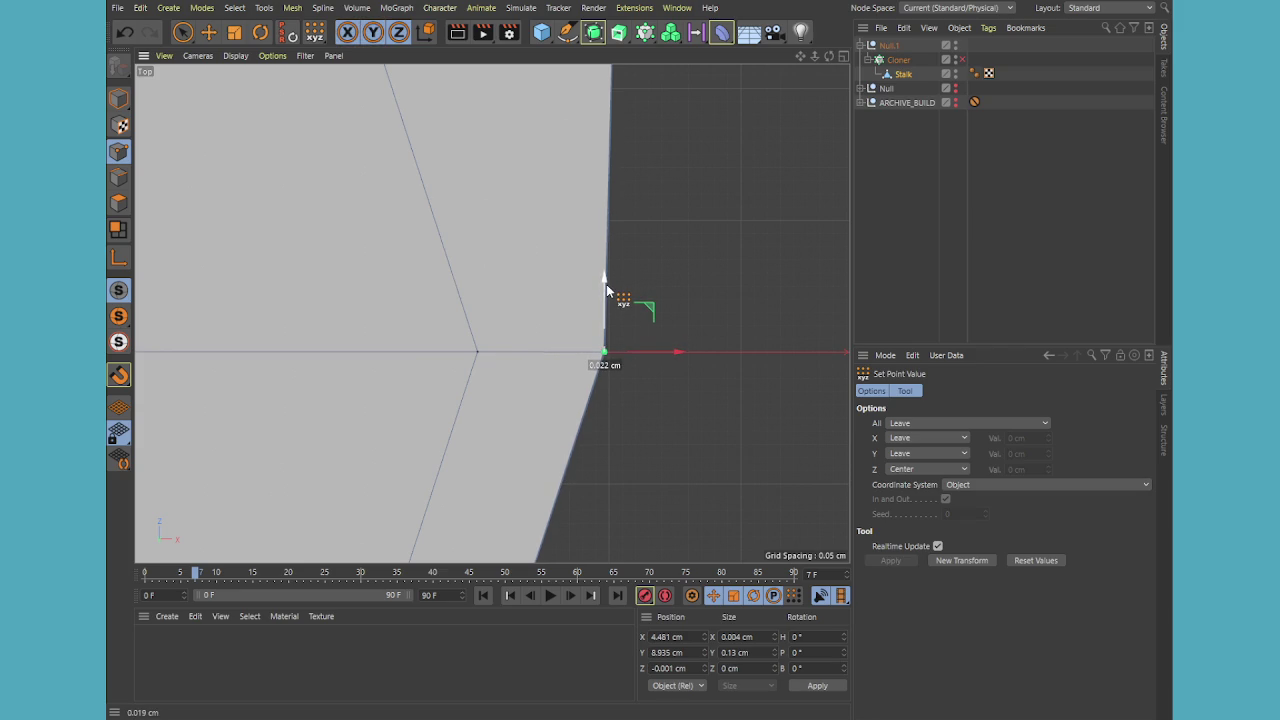
Frame the cap, select its top vertex and apply Set Point Value (M~U) to it
key("o")
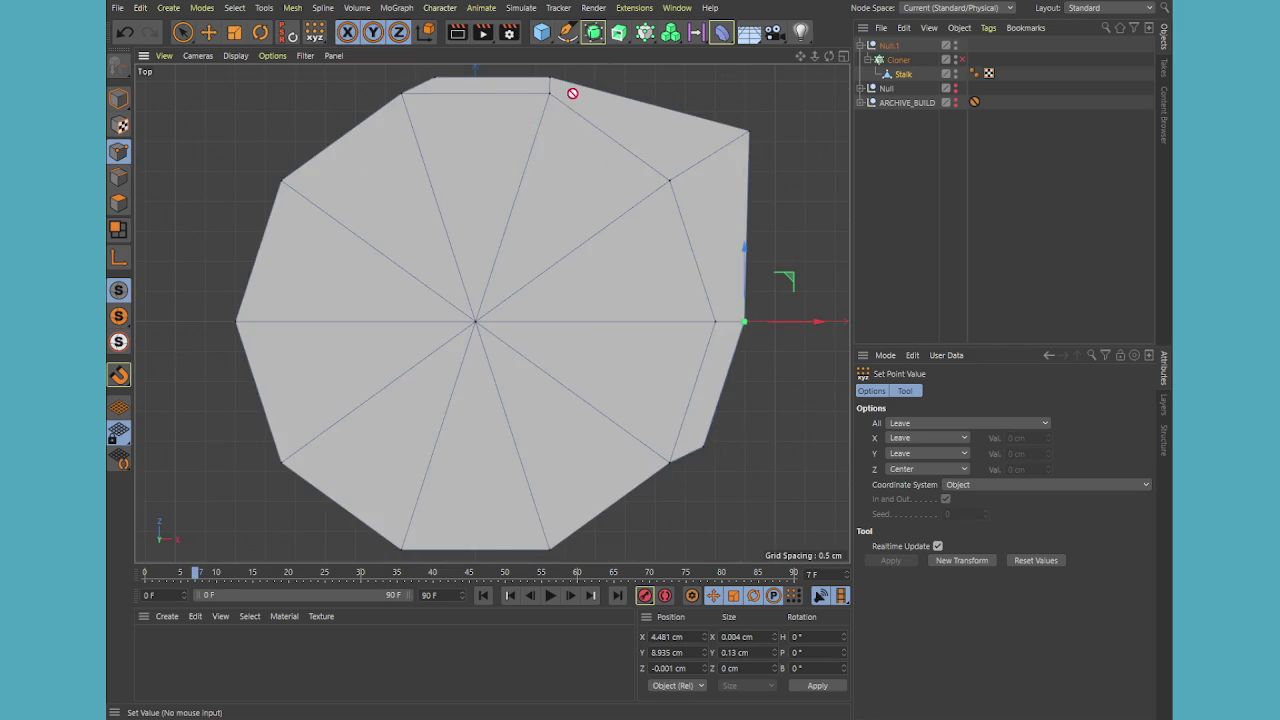
scroll(577, 96, "up", 3)
scroll(537, 90, "up", 2)
scroll(540, 150, "up", 3)
scroll(515, 266, "up", 2)
scroll(515, 266, "up", 1)
left_click(183, 32)
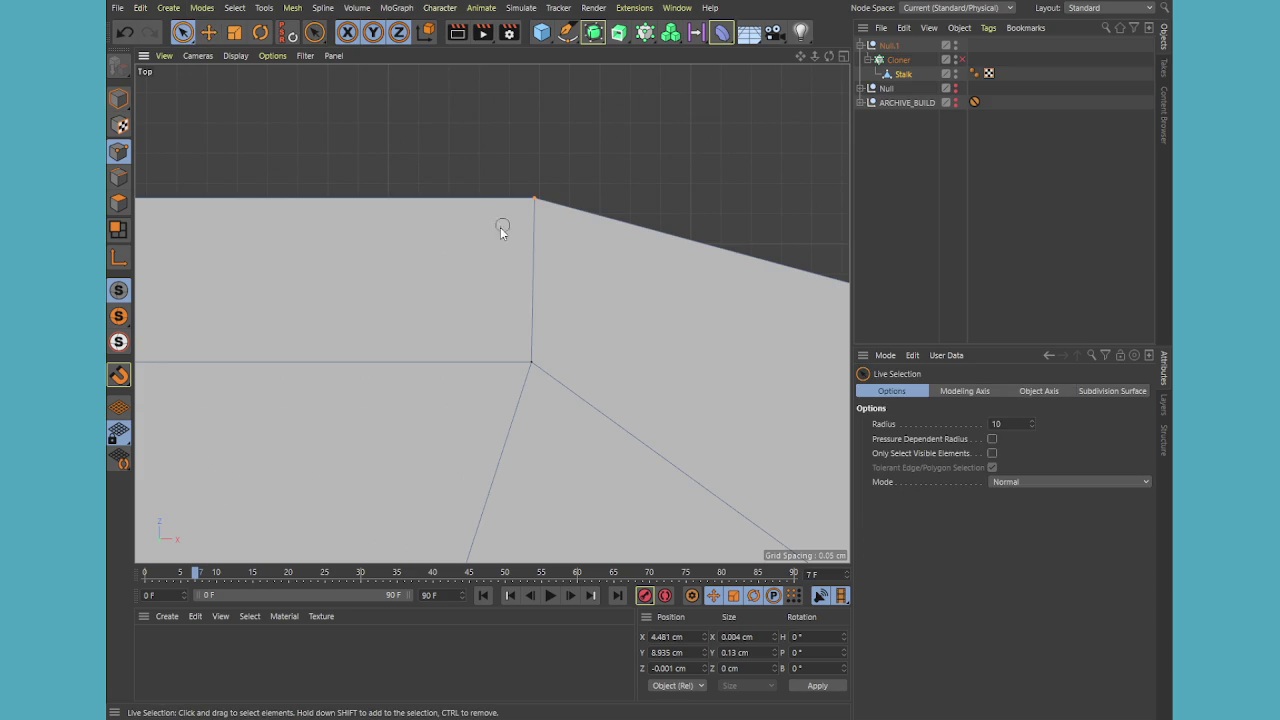
left_click(535, 199)
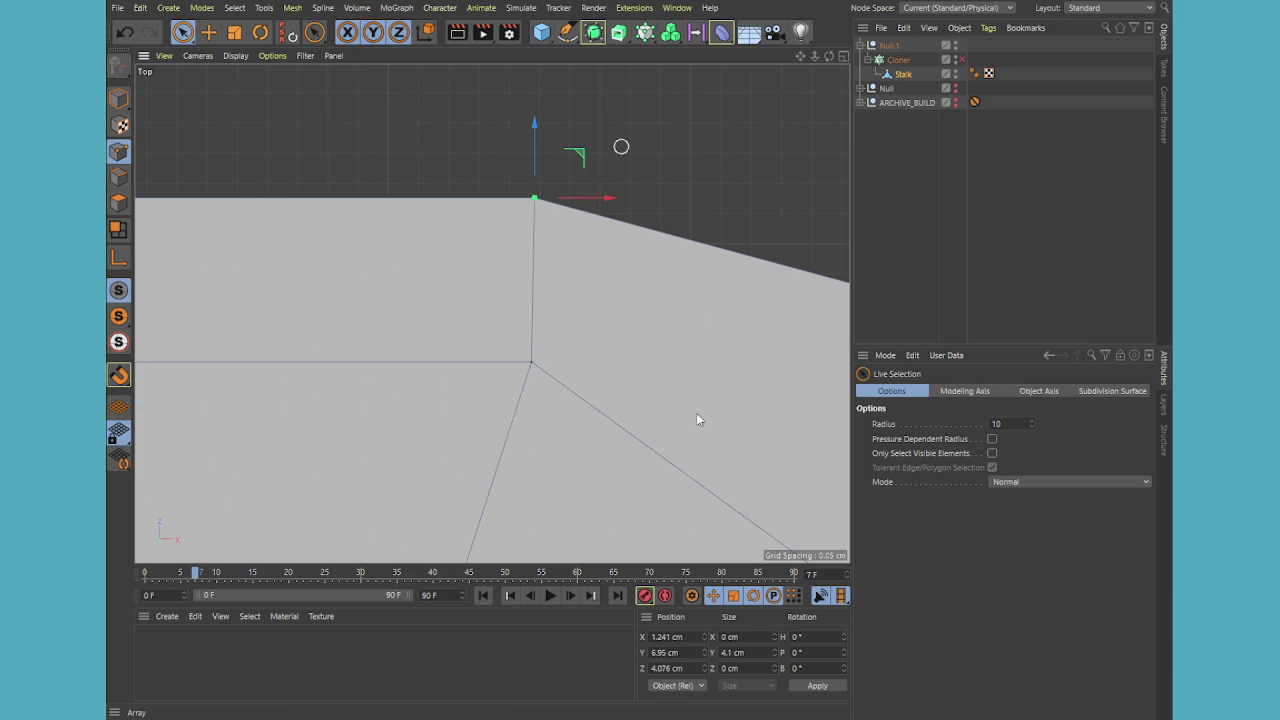
key("m")
key("u")
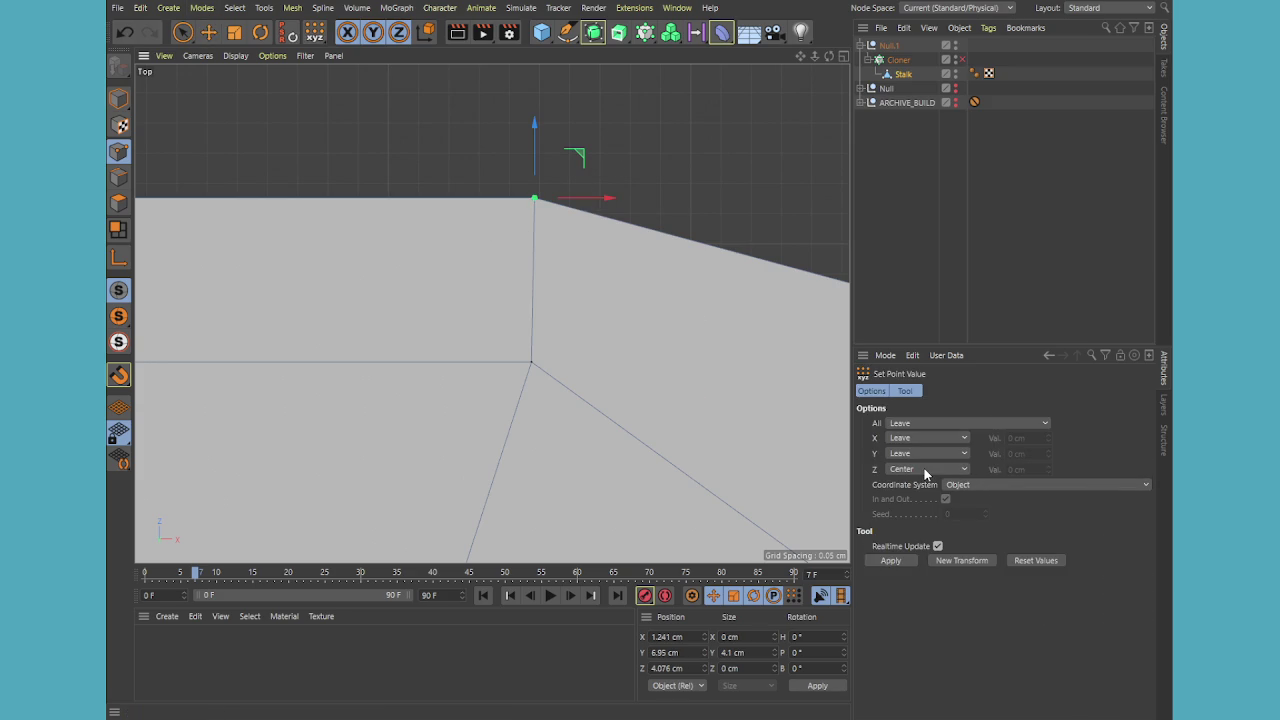
left_click(890, 561)
Orbit the Perspective view side-on to the stalk and undo the last point adjustment
middle_click(580, 329)
middle_click(430, 224)
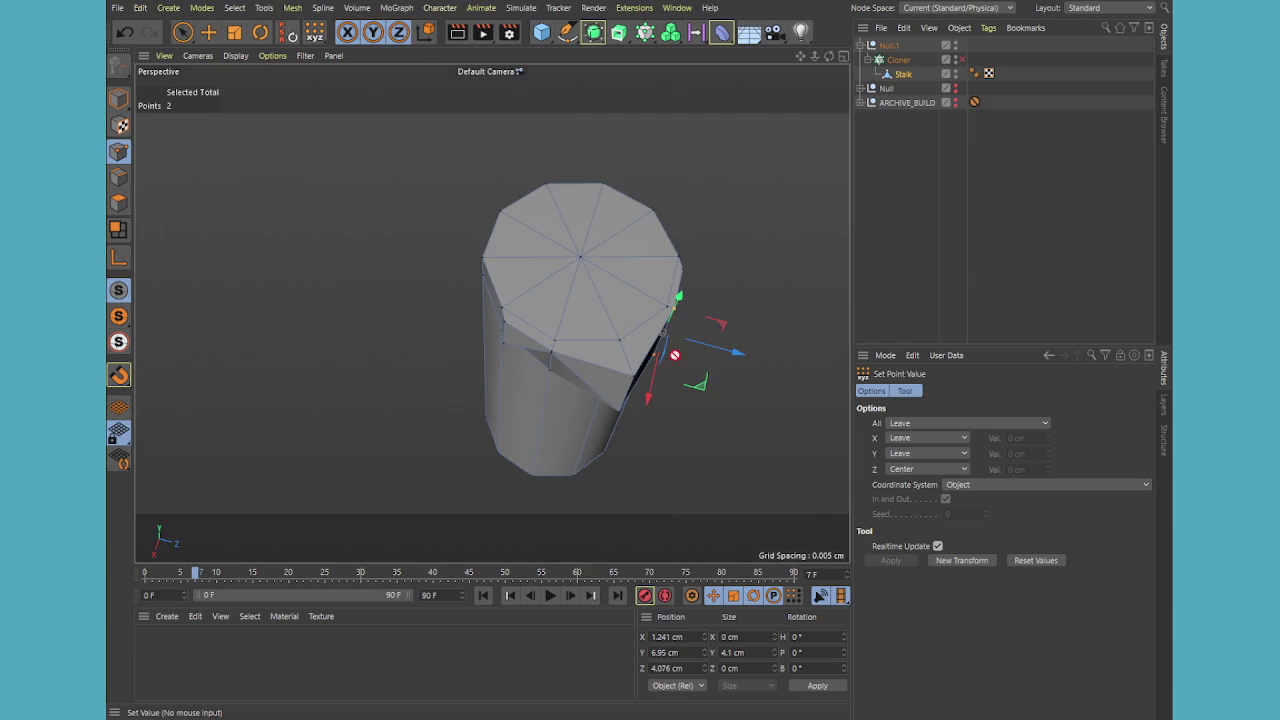
mouse_move(730, 403)
left_mouse_down("alt")
mouse_move(629, 397)
mouse_move(651, 286)
left_mouse_up("alt")
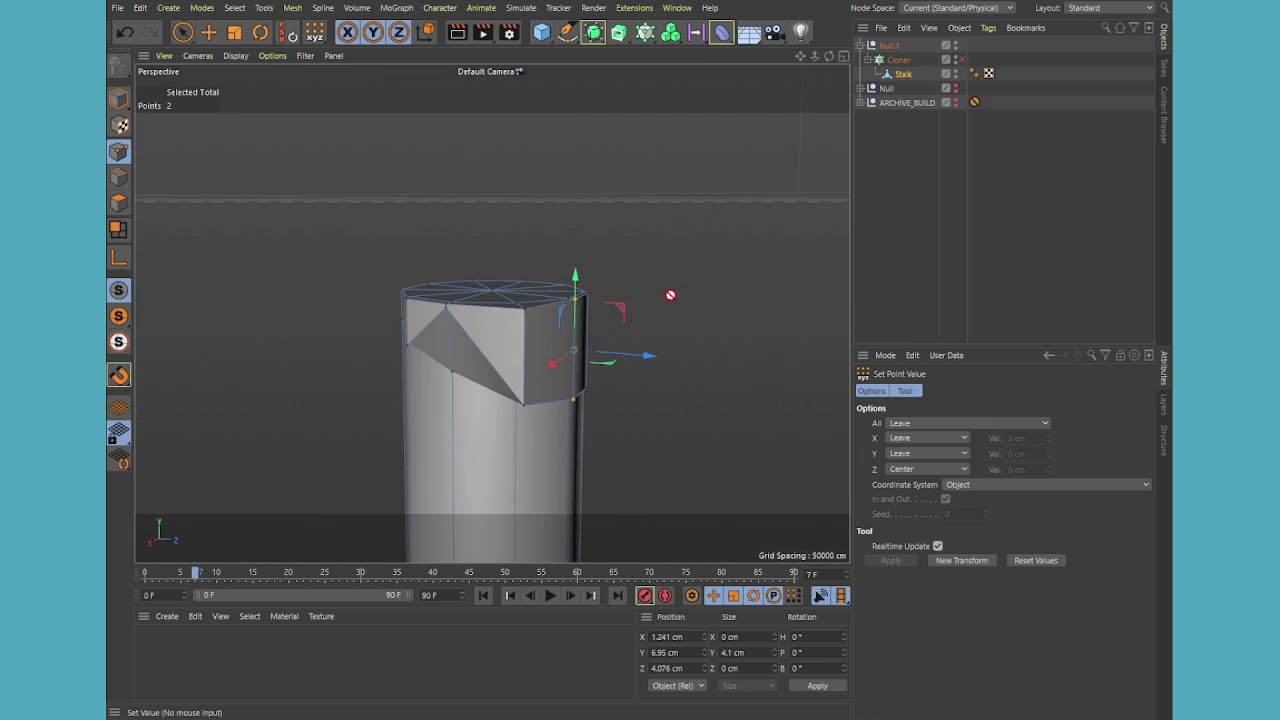
key("ctrl+z")
key("ctrl+z")
key("ctrl+z")
key("ctrl+z")
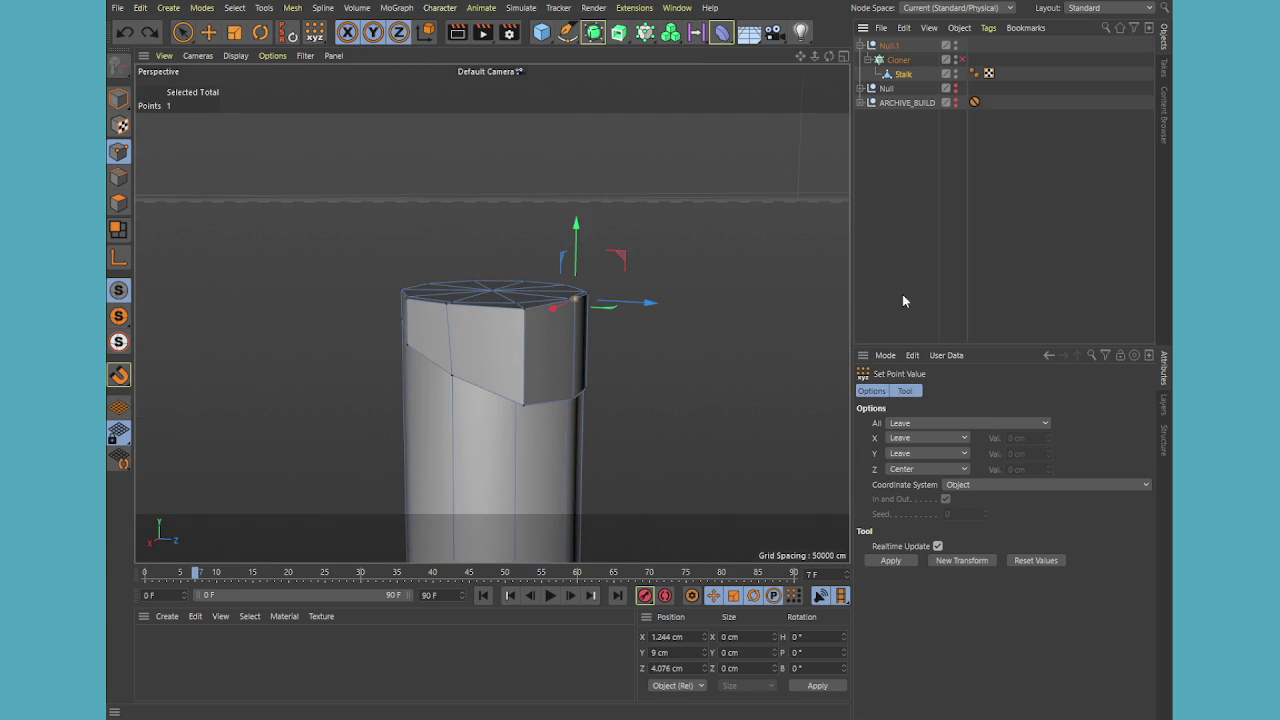
middle_click(540, 325)
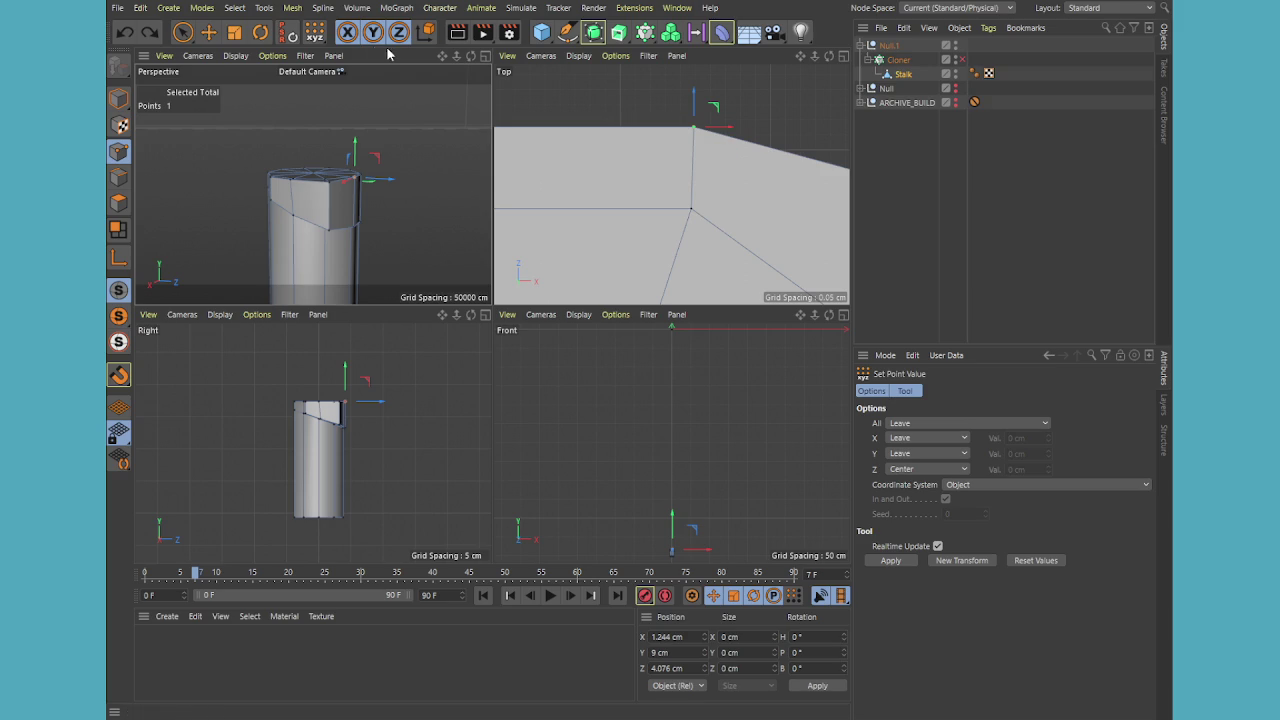
Select both overlapping points at the notch vertex and frame them from above
left_click(182, 32)
left_click(762, 118)
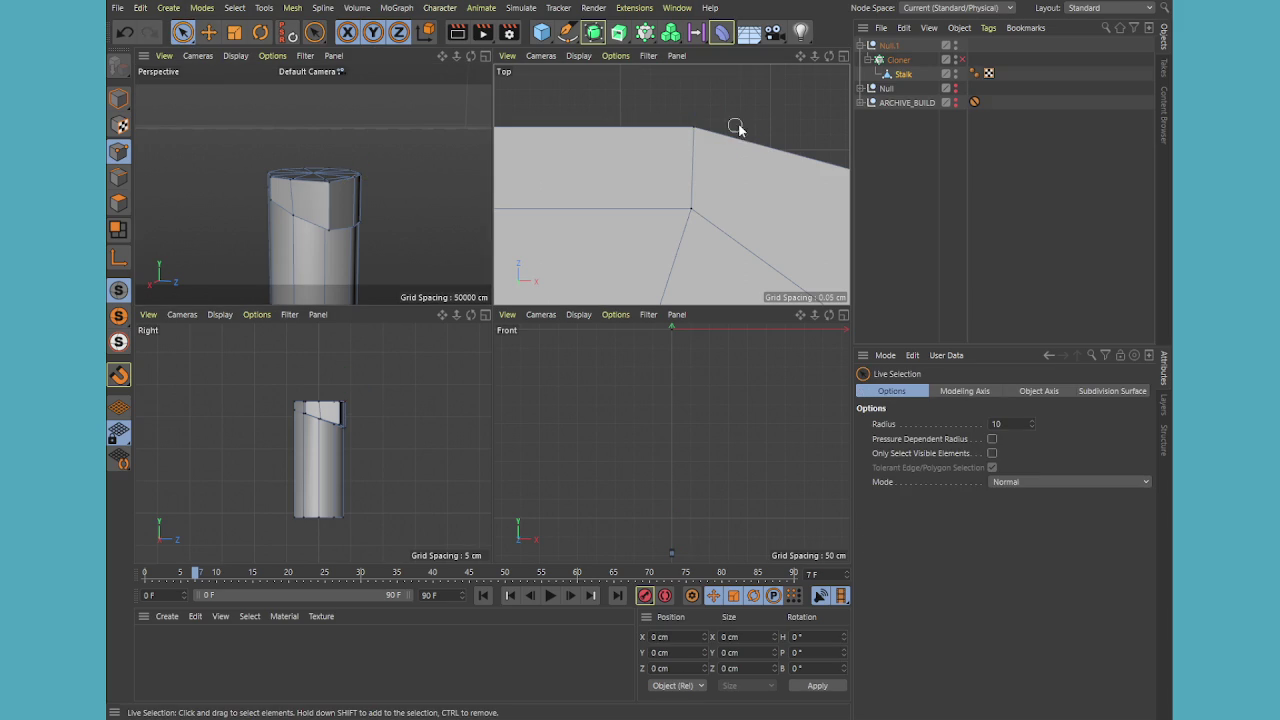
left_click(695, 140)
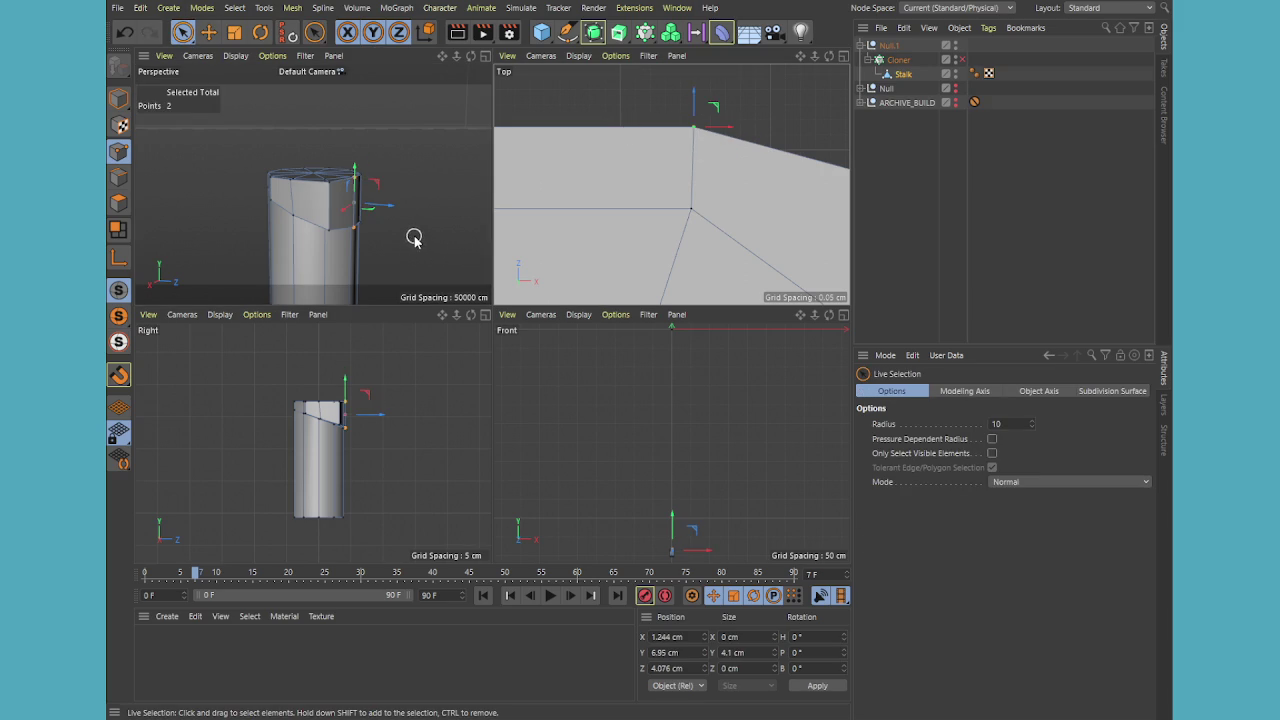
key("s")
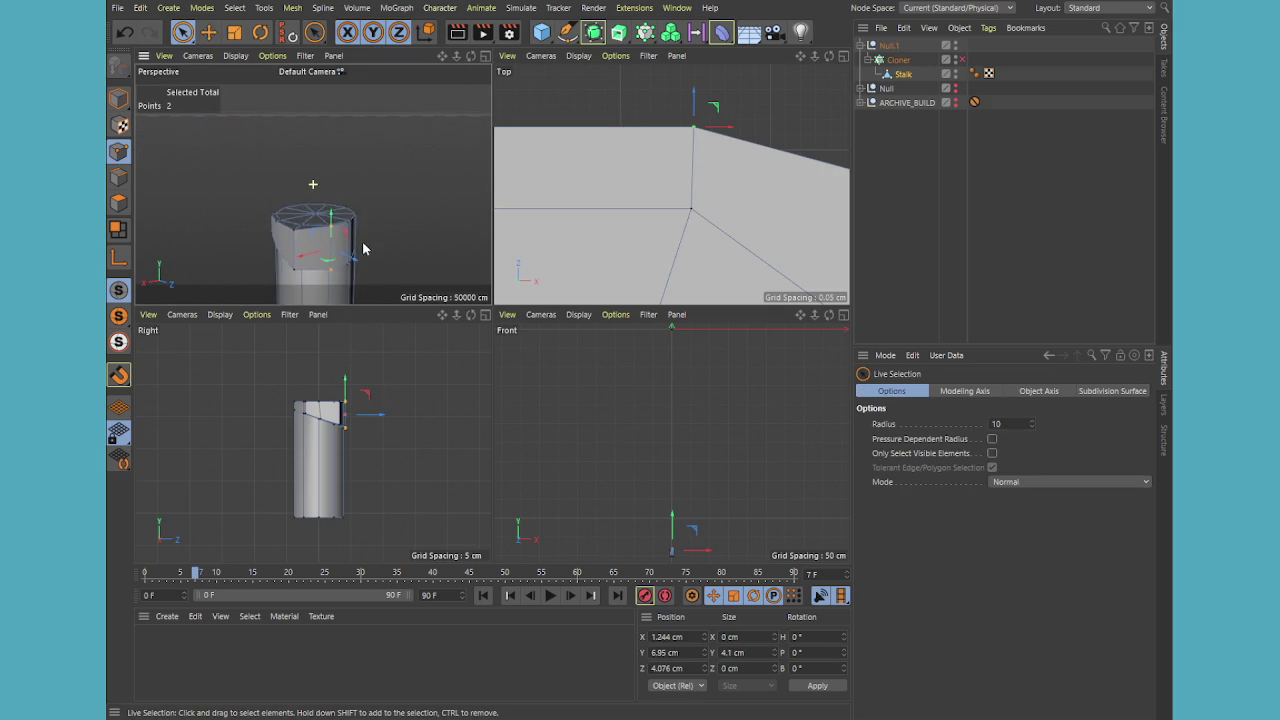
scroll(365, 235, "up", 4)
scroll(378, 237, "down", 1)
mouse_move(378, 237)
left_mouse_down("alt")
mouse_move(391, 286)
mouse_move(400, 277)
left_mouse_up("alt")
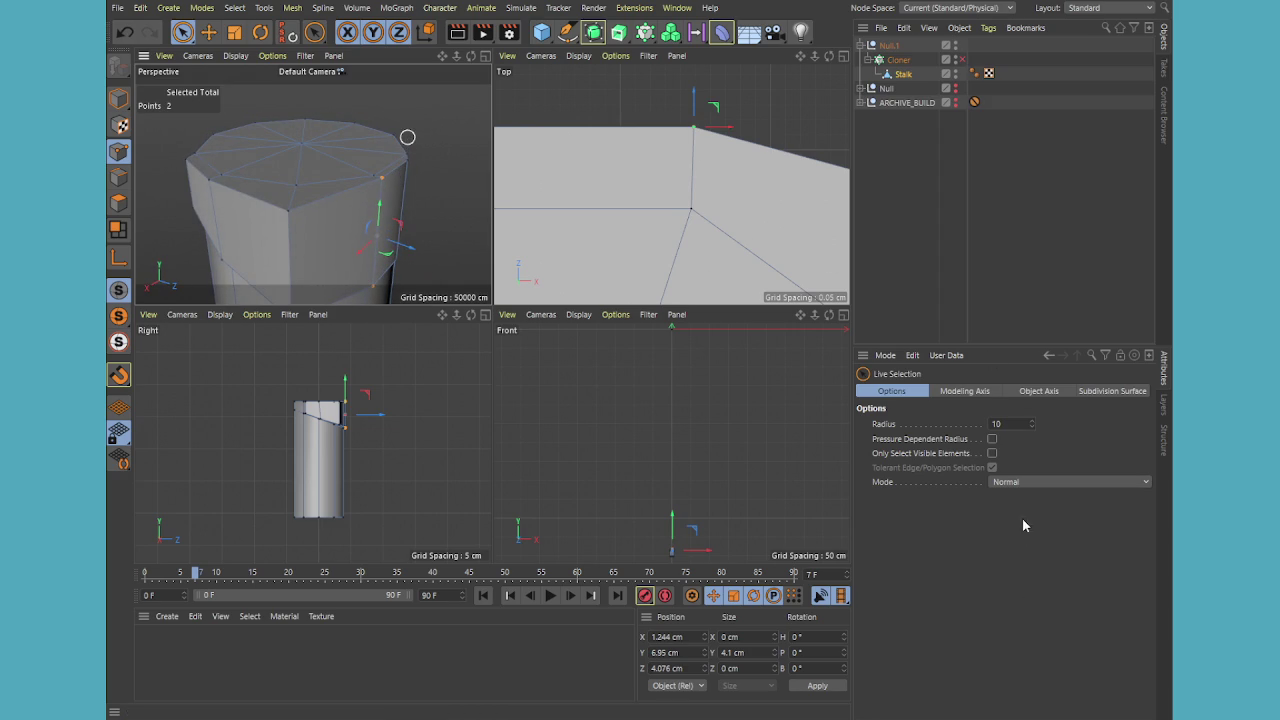
Use Set Point Value to centre the two points on X and Z, leaving Y unchanged
key("shift+s")
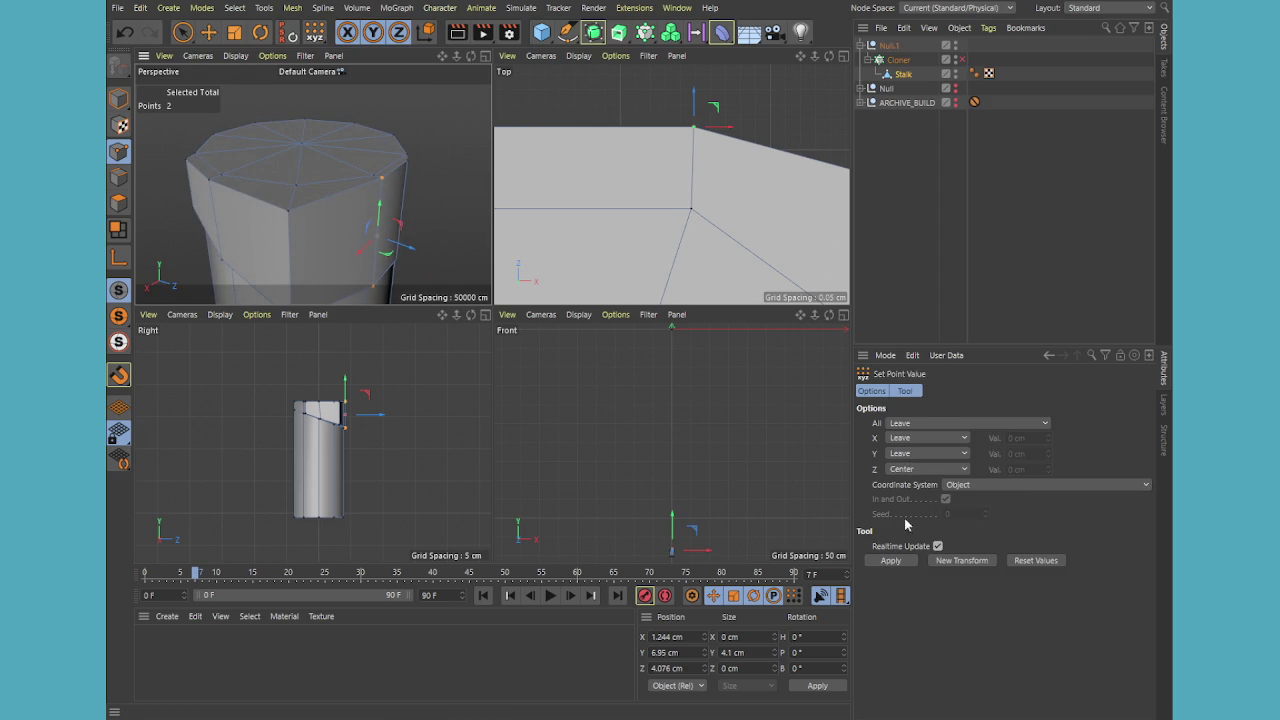
left_click_drag(910, 469, 903, 445)
left_click(883, 565)
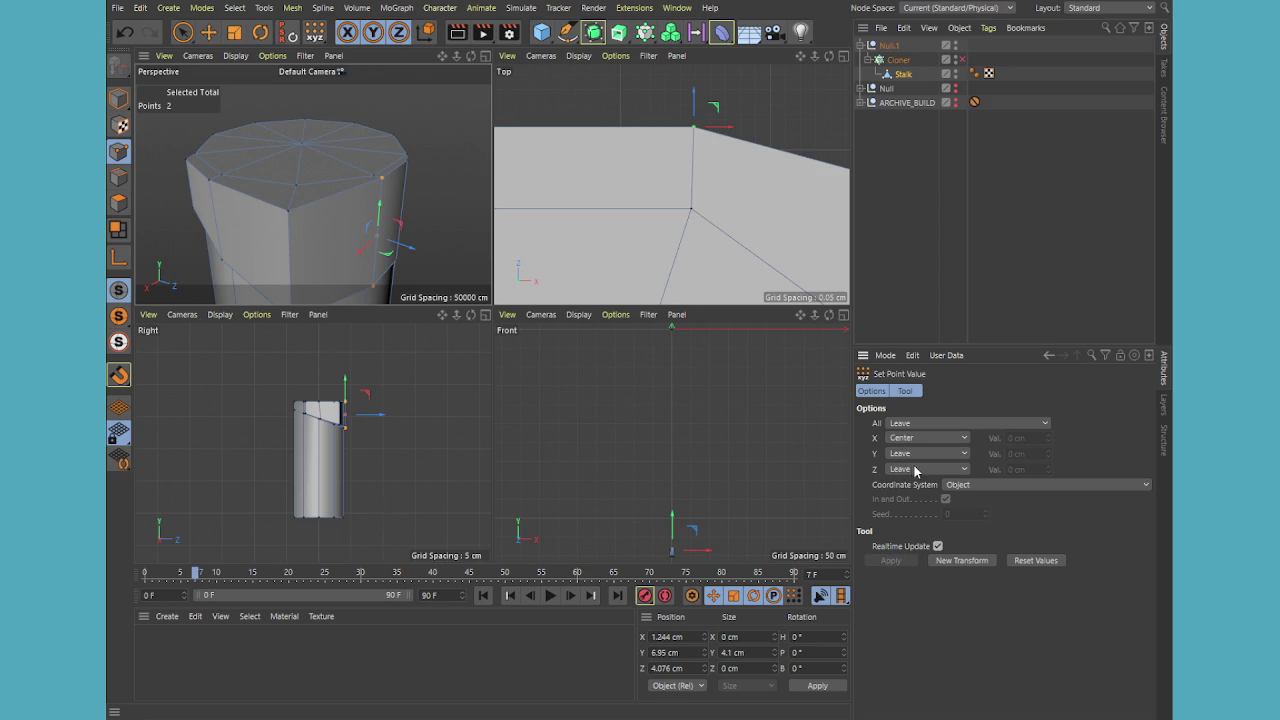
left_click_drag(915, 457, 913, 473)
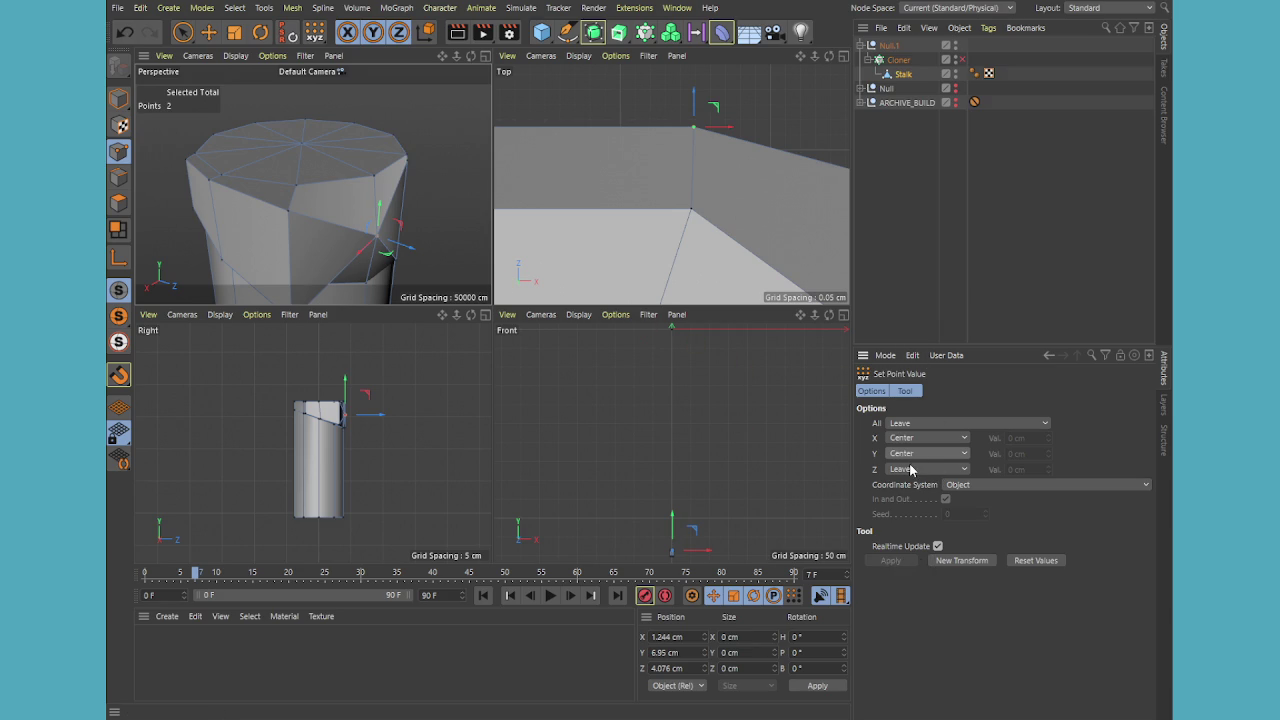
left_click_drag(913, 455, 911, 470)
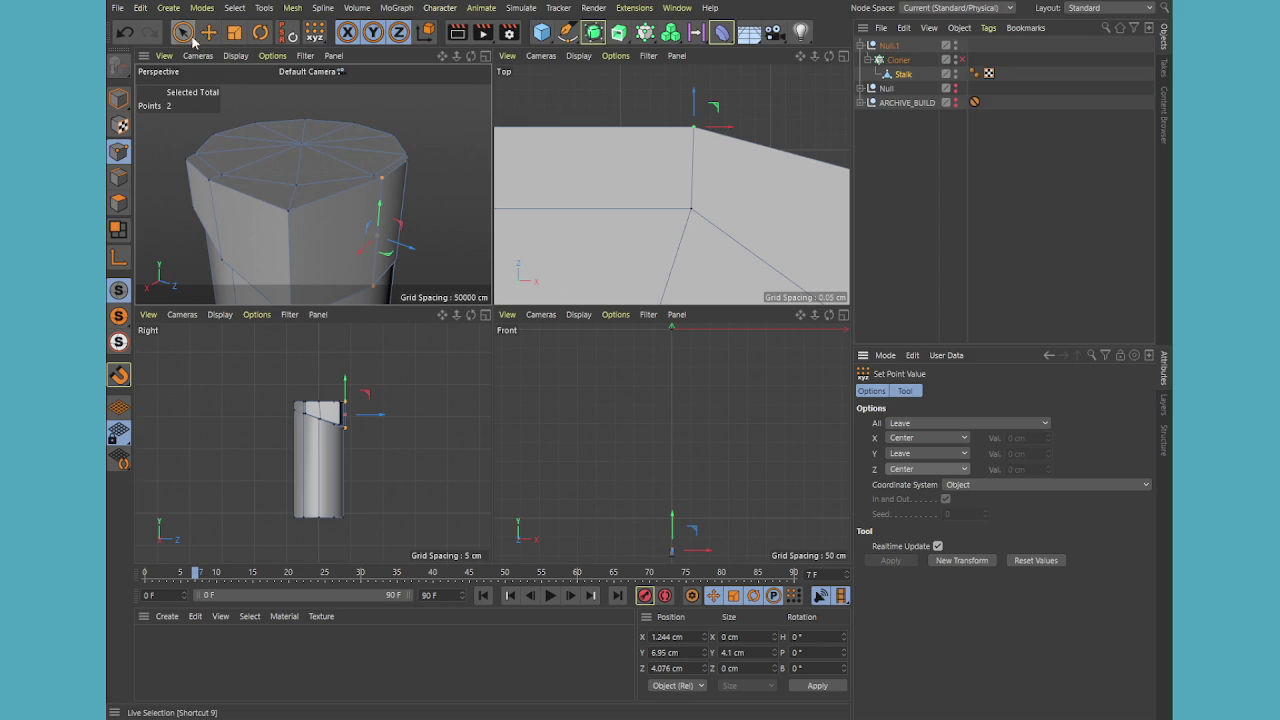
Select the Cloner to show its Linear, 15-clone settings
scroll(680, 255, "down", 3)
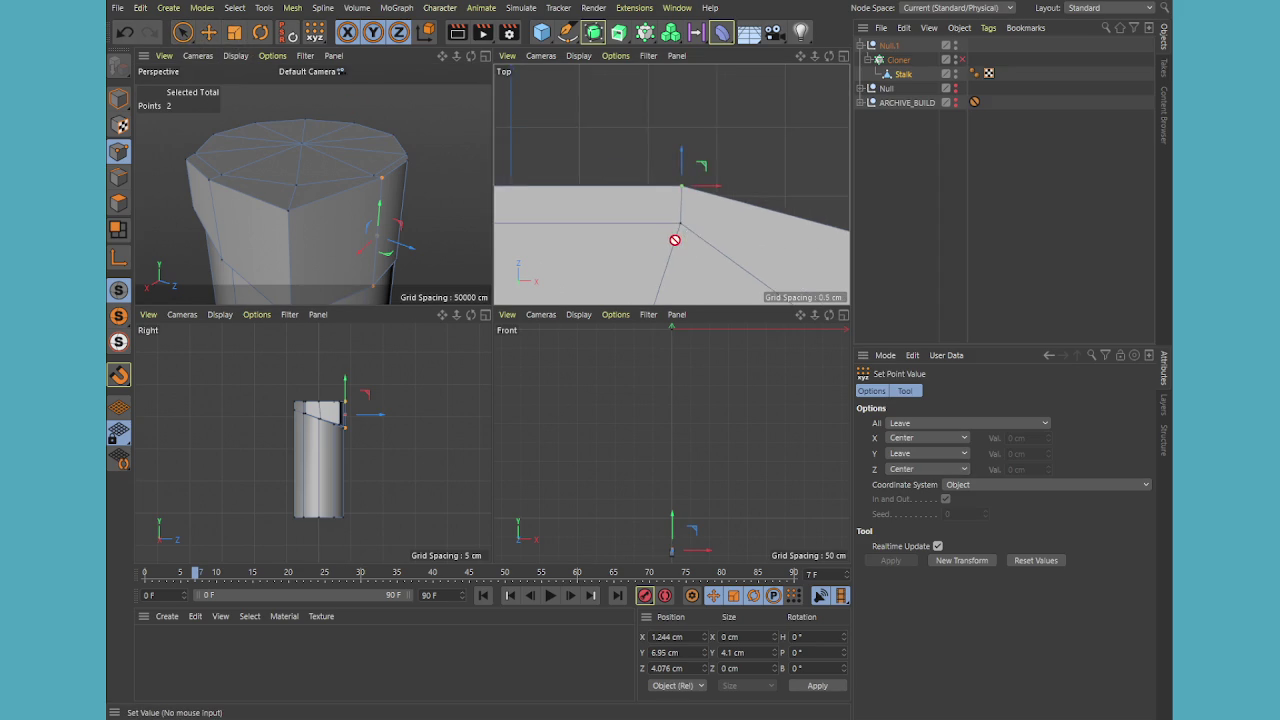
scroll(720, 185, "down", 1)
left_click(899, 62)
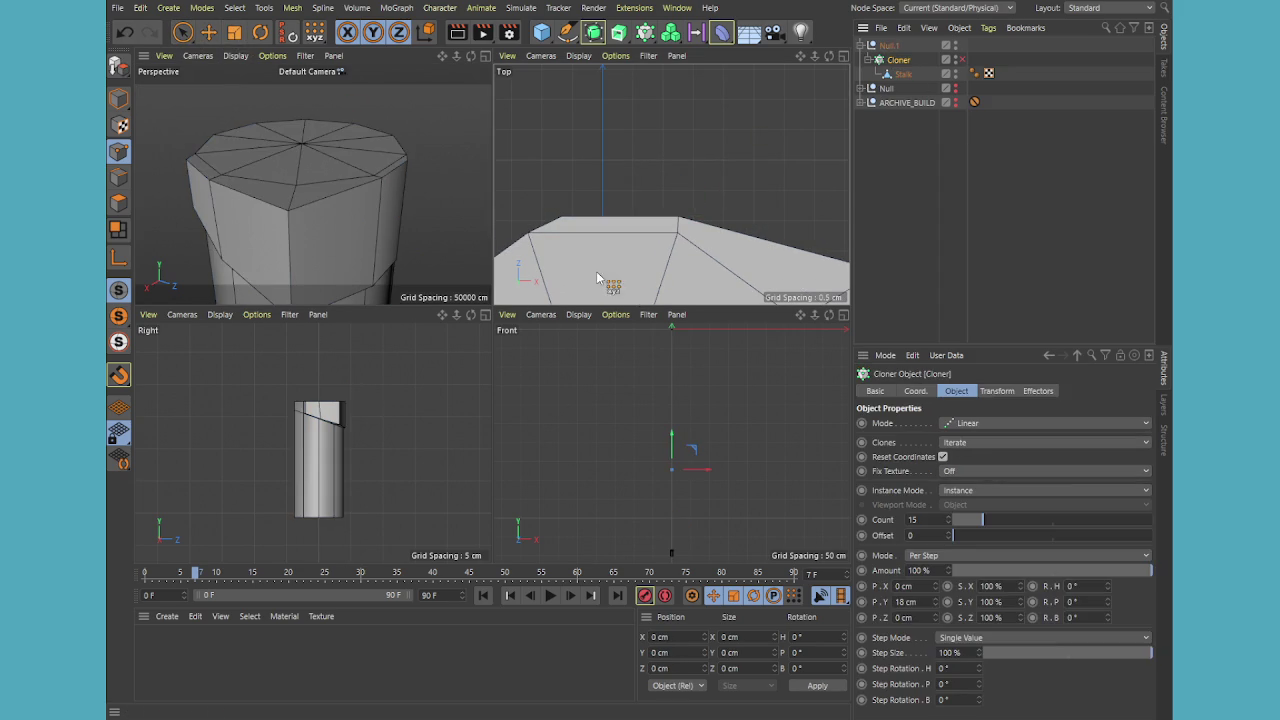
On the Stalk, select a notch corner point and move it onto the neighbouring edge
left_click_drag(582, 300, 636, 220, "alt")
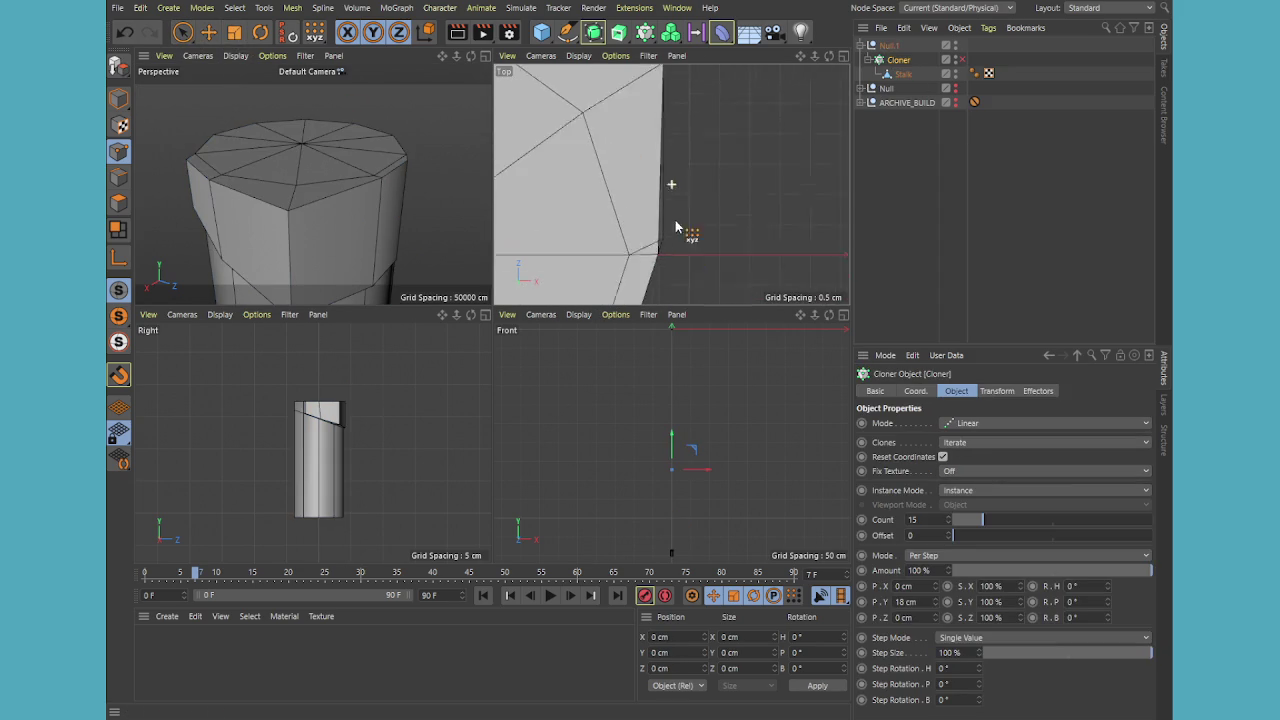
left_click(182, 32)
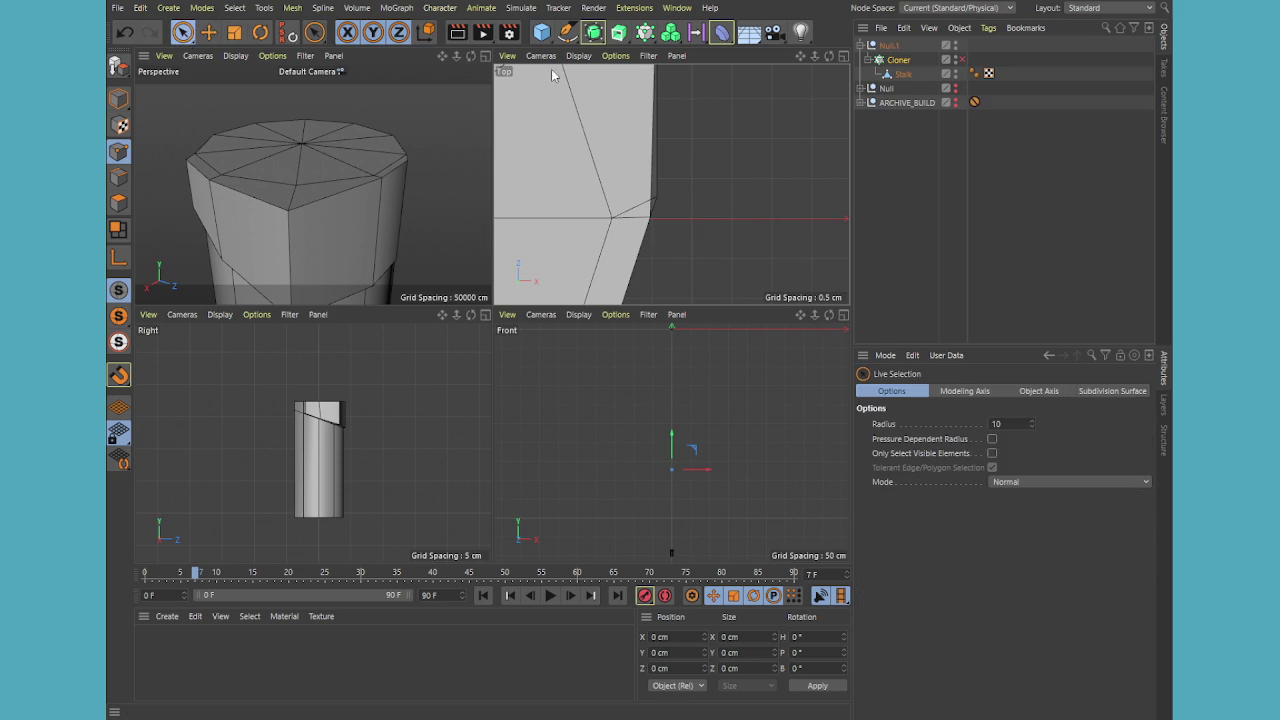
left_click(902, 75)
left_click(660, 204)
scroll(640, 212, "up", 2)
scroll(666, 202, "up", 1)
left_click(670, 188)
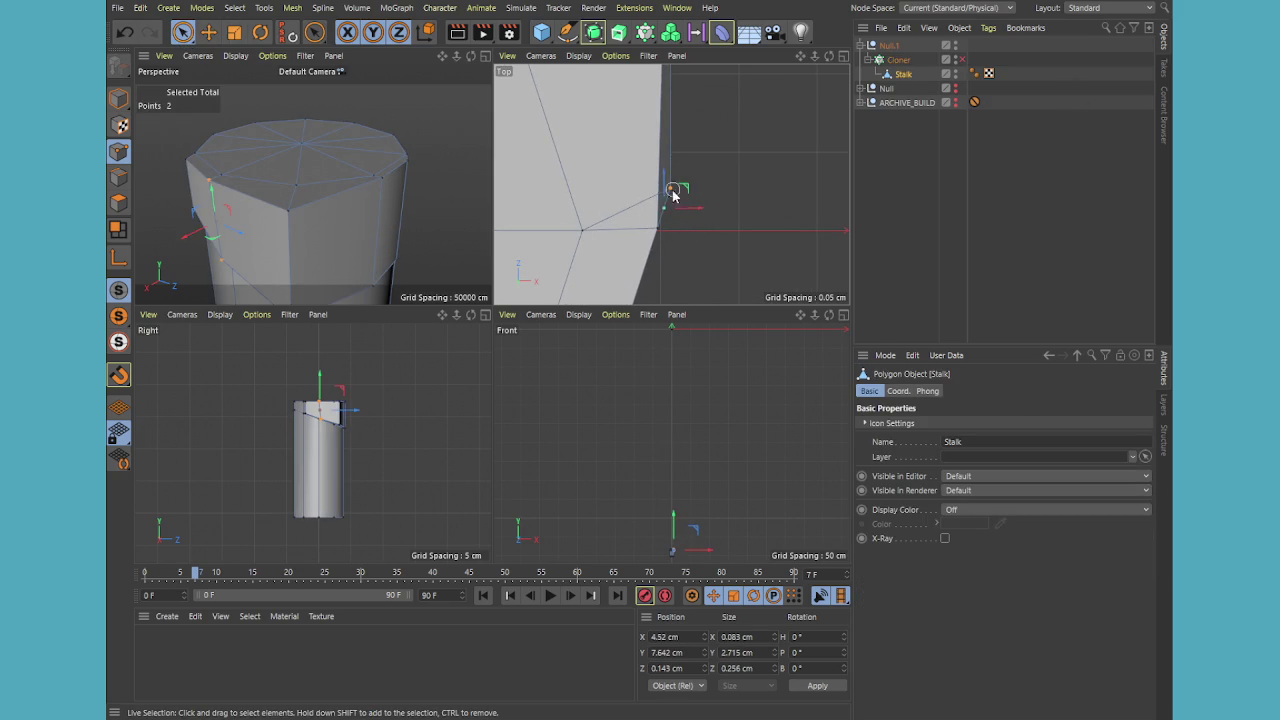
left_click_drag(690, 168, 676, 212)
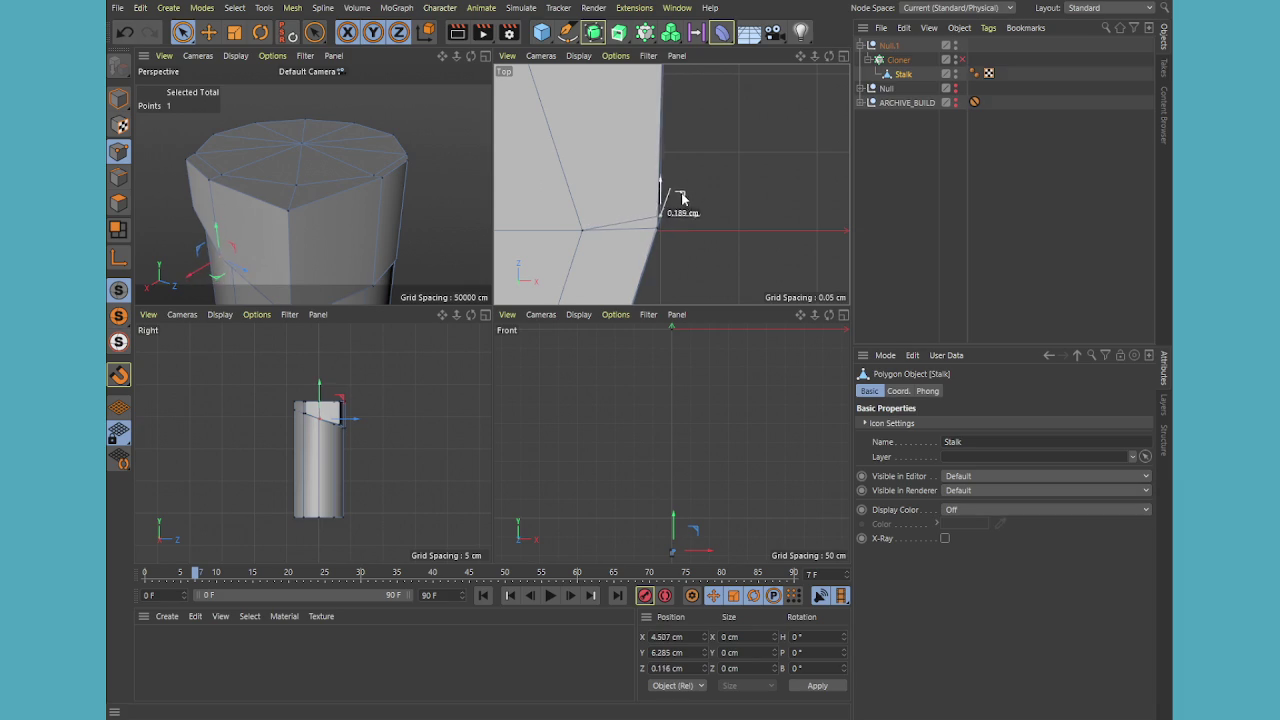
Add the partner point and flatten both onto one position with Set Point Value
key("m")
key("a")
left_click(660, 229)
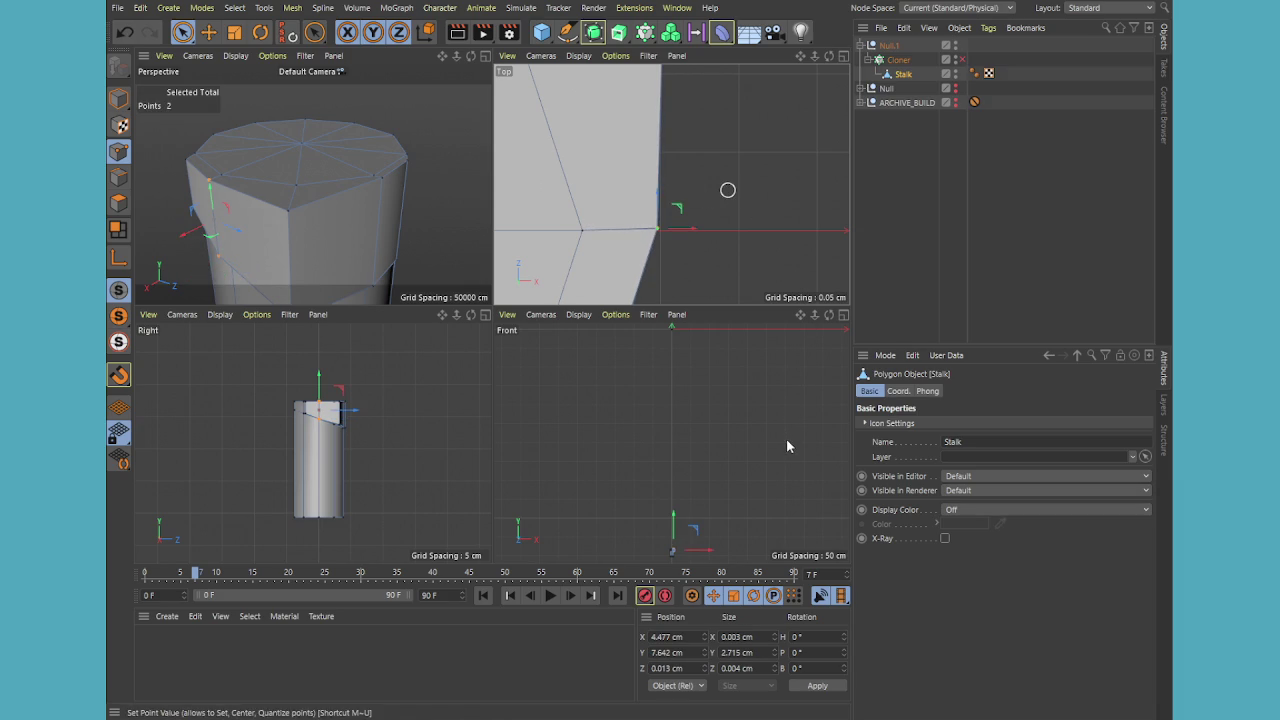
key("m")
key("u")
left_click(890, 562)
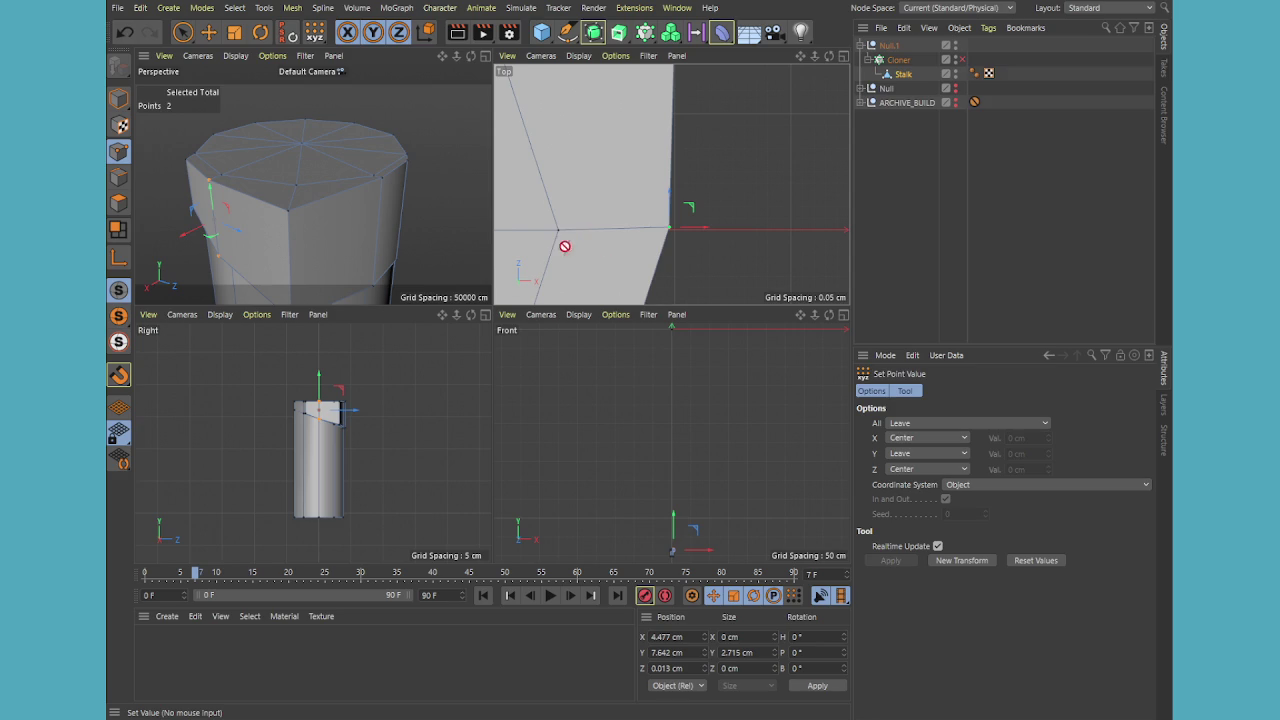
Set the two points' Z position to 0 cm, then enlarge the Perspective view
scroll(694, 249, "up", 2)
scroll(680, 220, "up", 2)
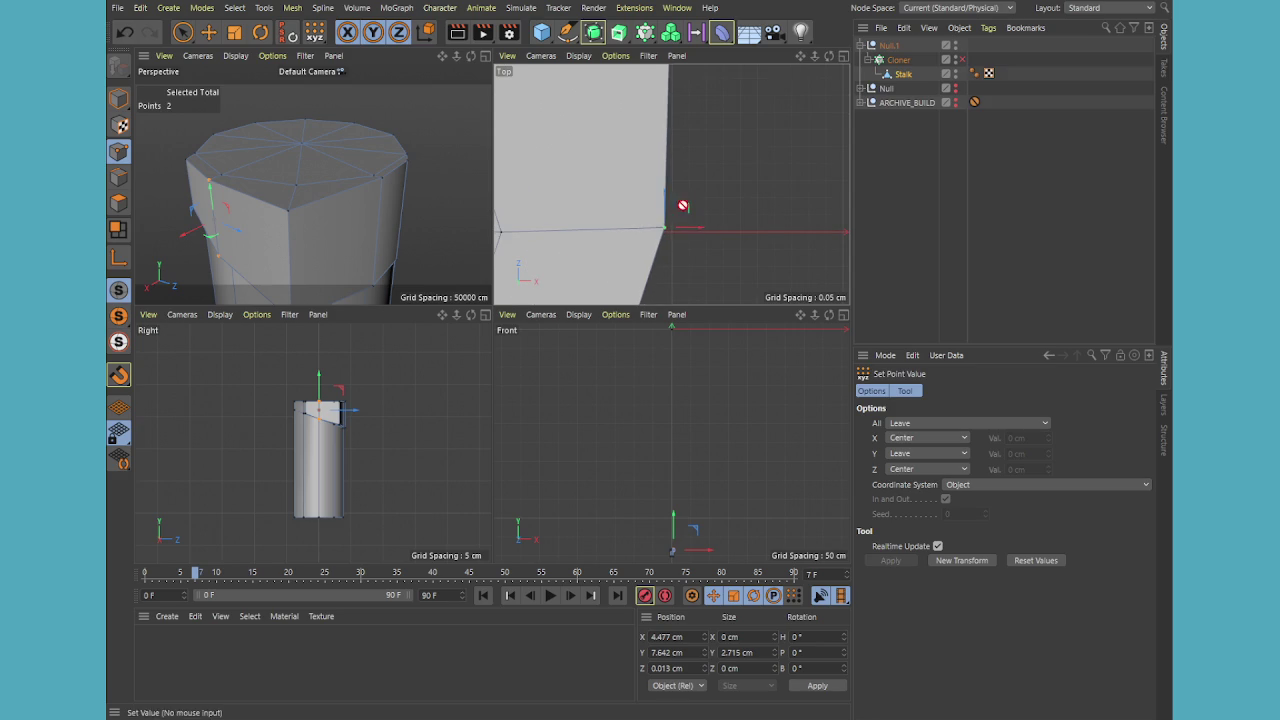
left_click_drag(666, 204, 666, 212)
type("0")
key("Return")
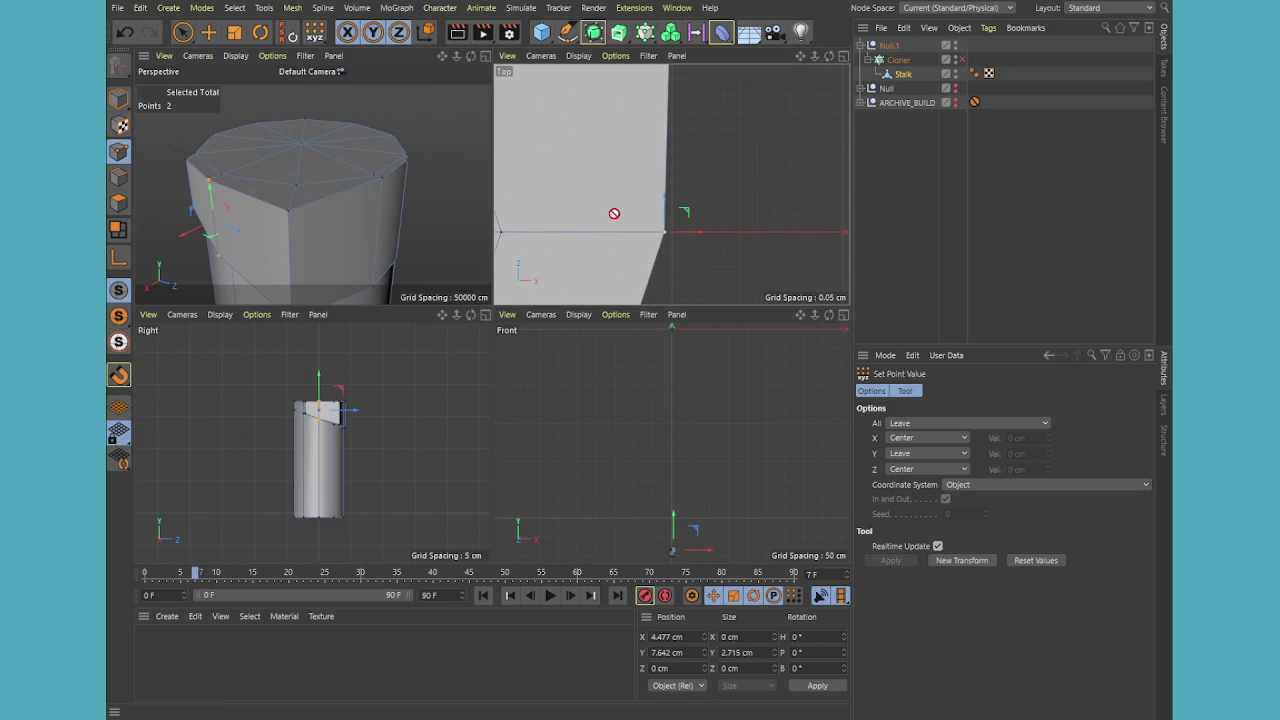
scroll(644, 224, "down", 2)
middle_click(334, 210)
scroll(520, 288, "down", 3)
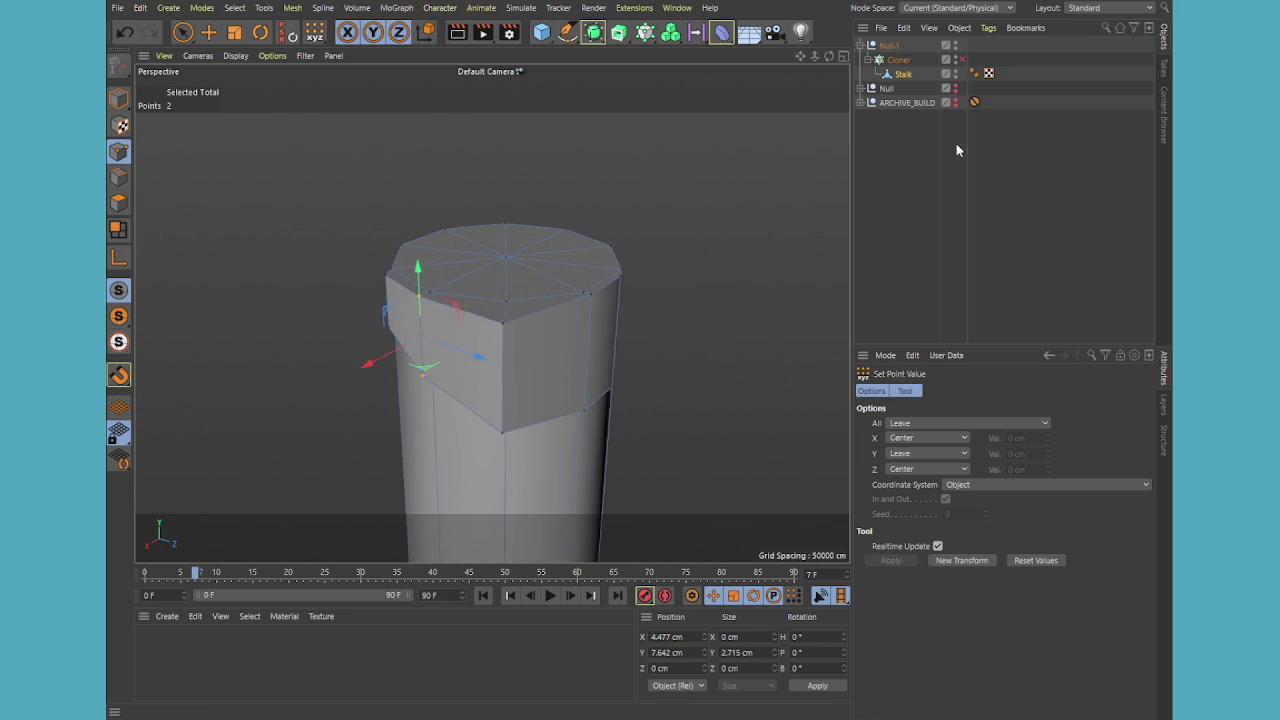
In Edges mode, select both vertical notch edges of the Stalk and orbit to view the notch
left_click(898, 78)
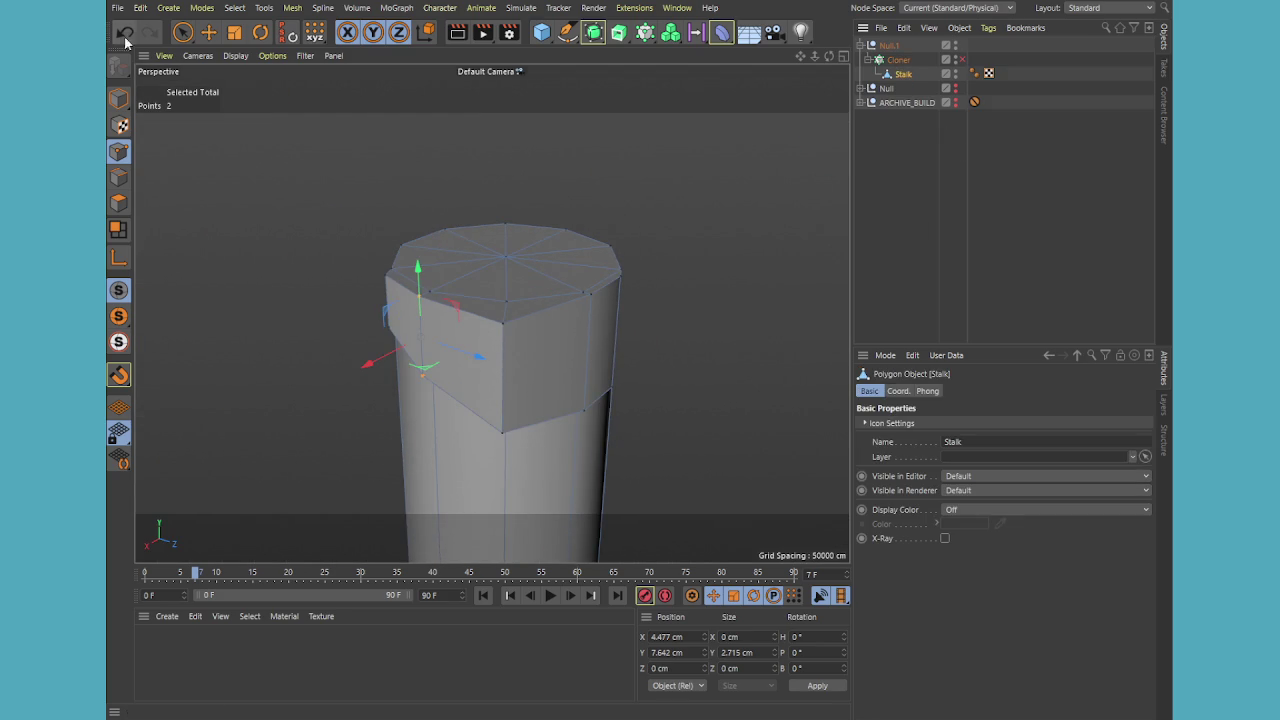
left_click(182, 32)
left_click(889, 46)
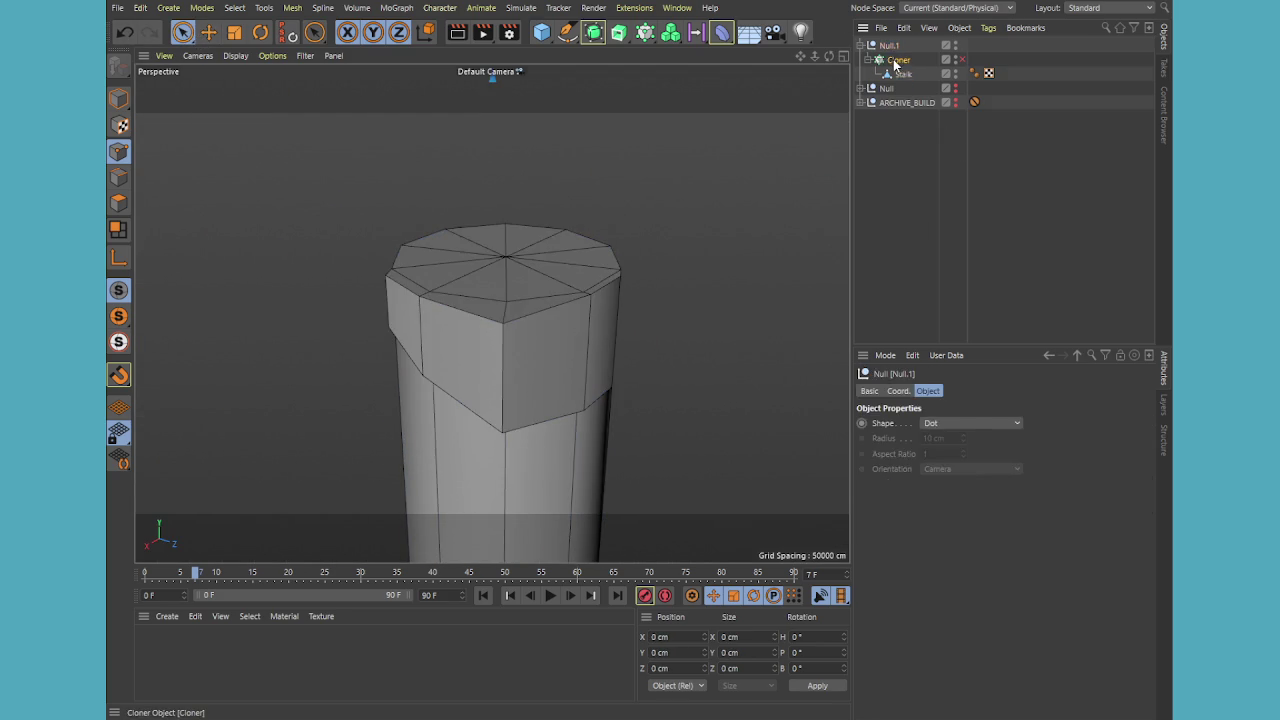
left_click(903, 74)
left_click(118, 177)
left_click(183, 33)
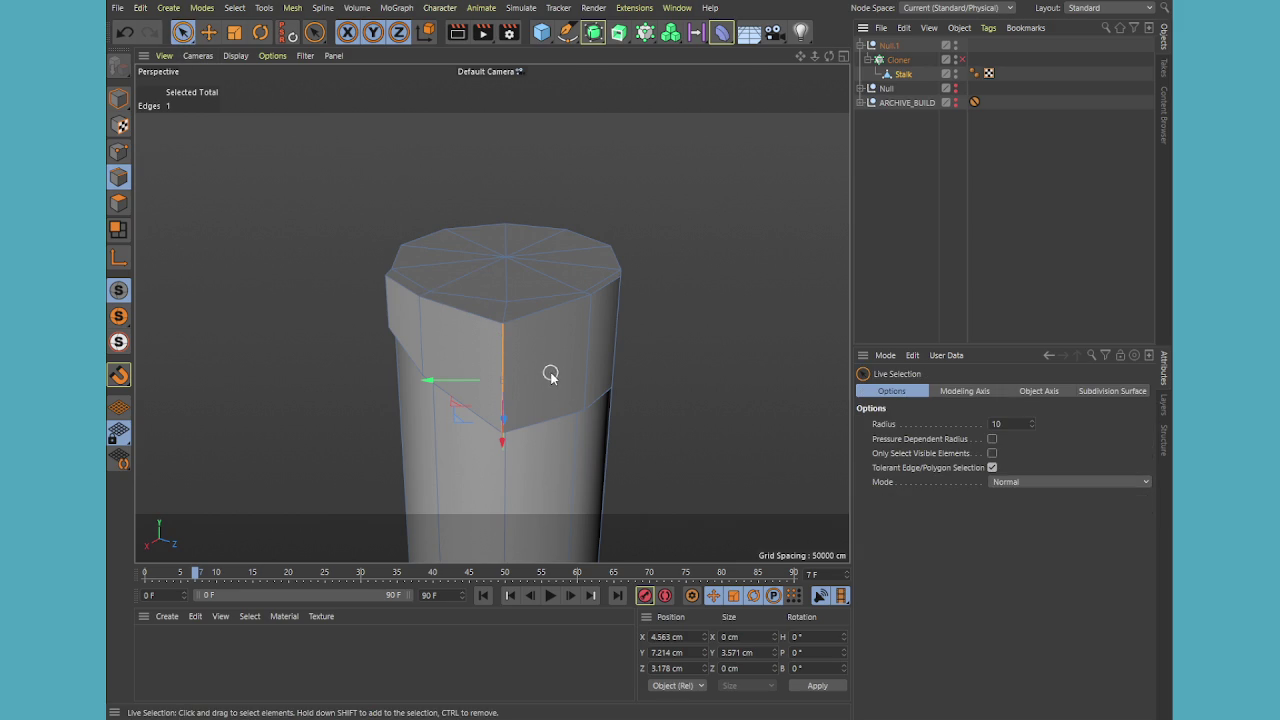
left_click(504, 450, "shift")
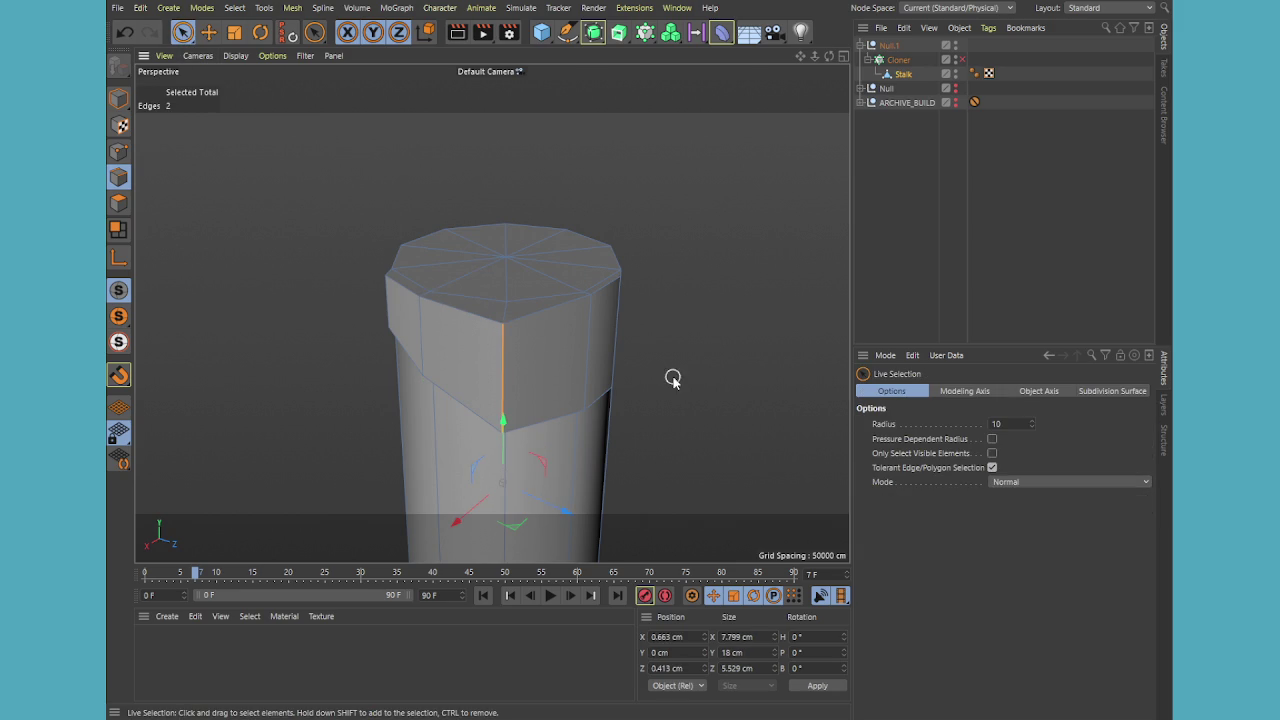
middle_click(510, 352)
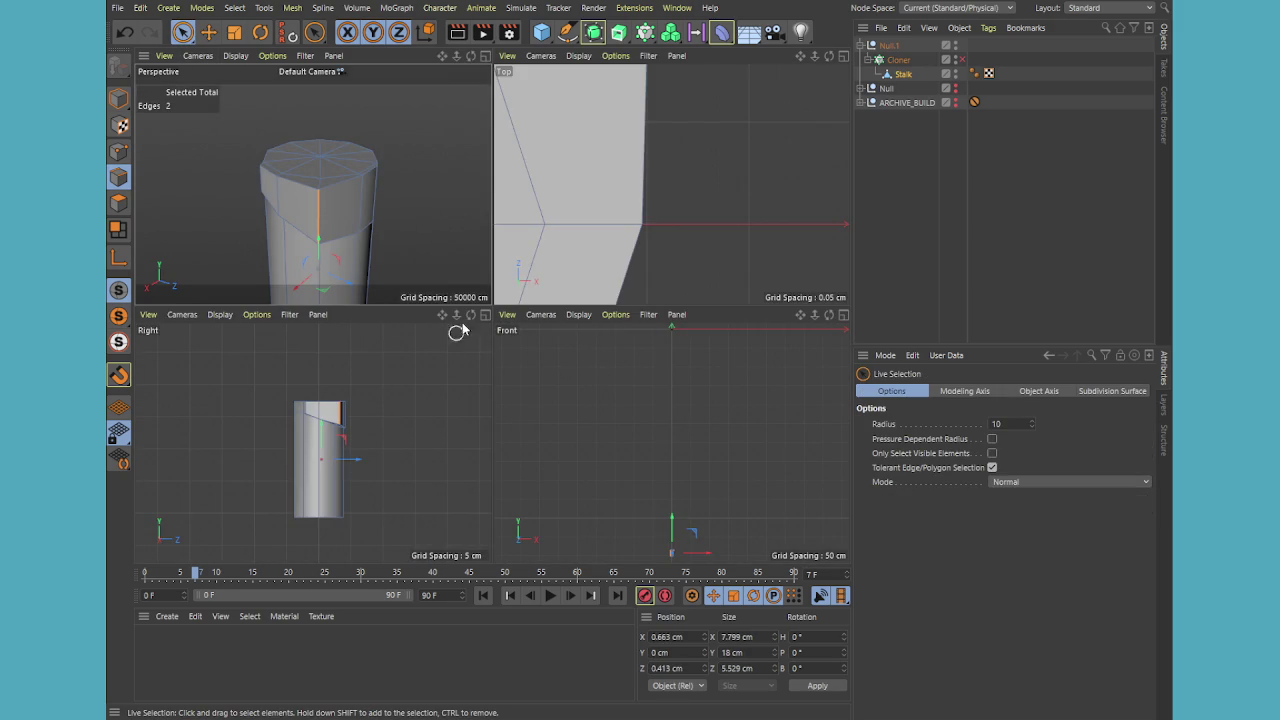
key("h")
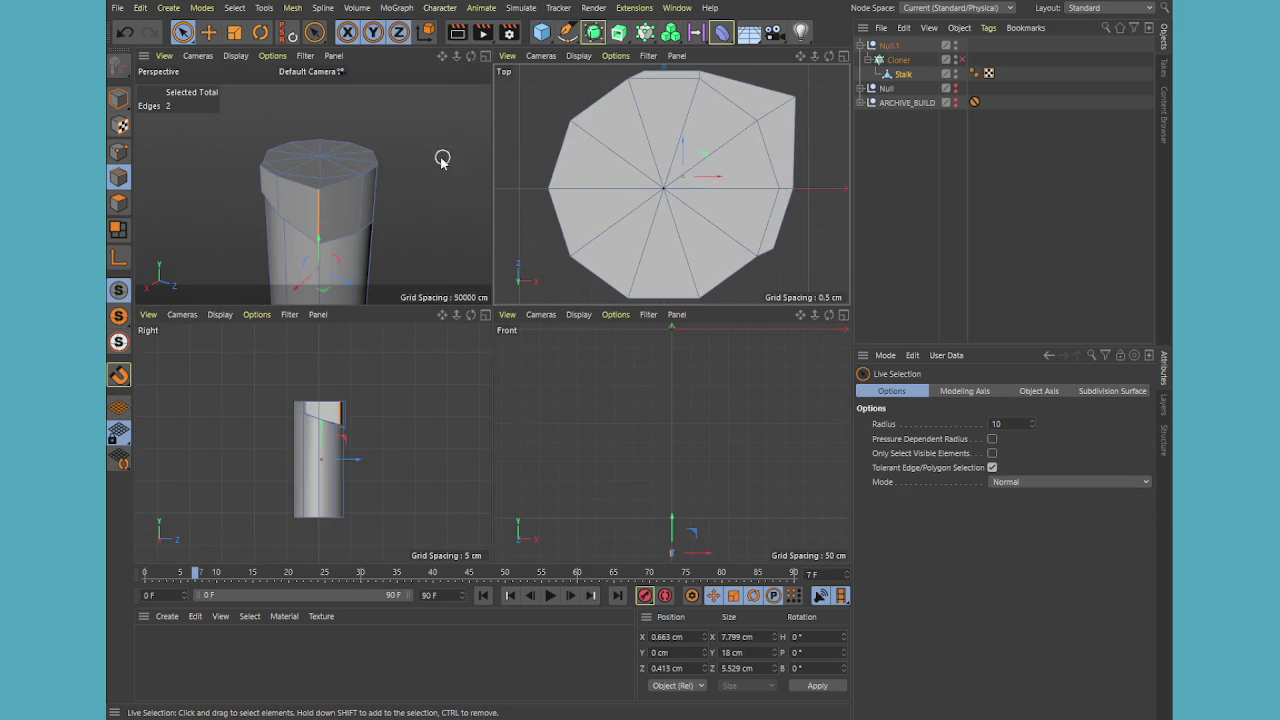
middle_click(421, 163)
left_click_drag(509, 409, 591, 437, "alt")
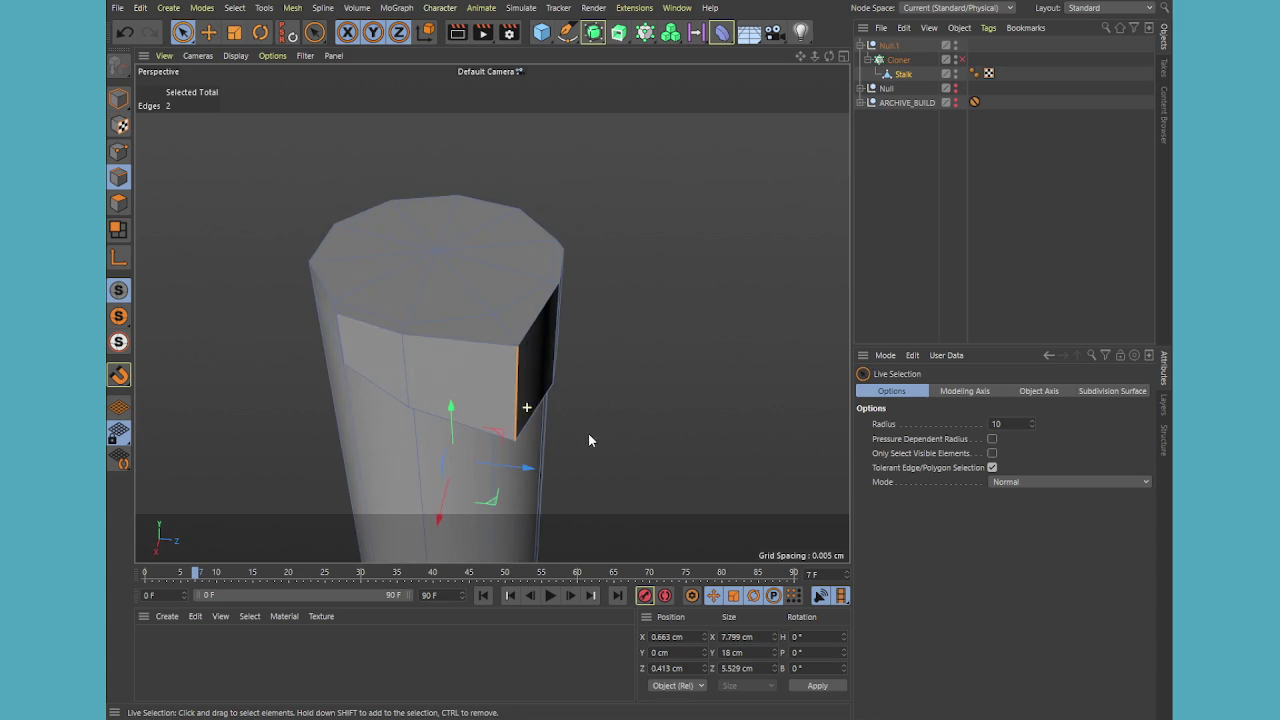
Bevel the two notch edges into a narrow face strip and inspect it in the Top view
key("m")
key("s")
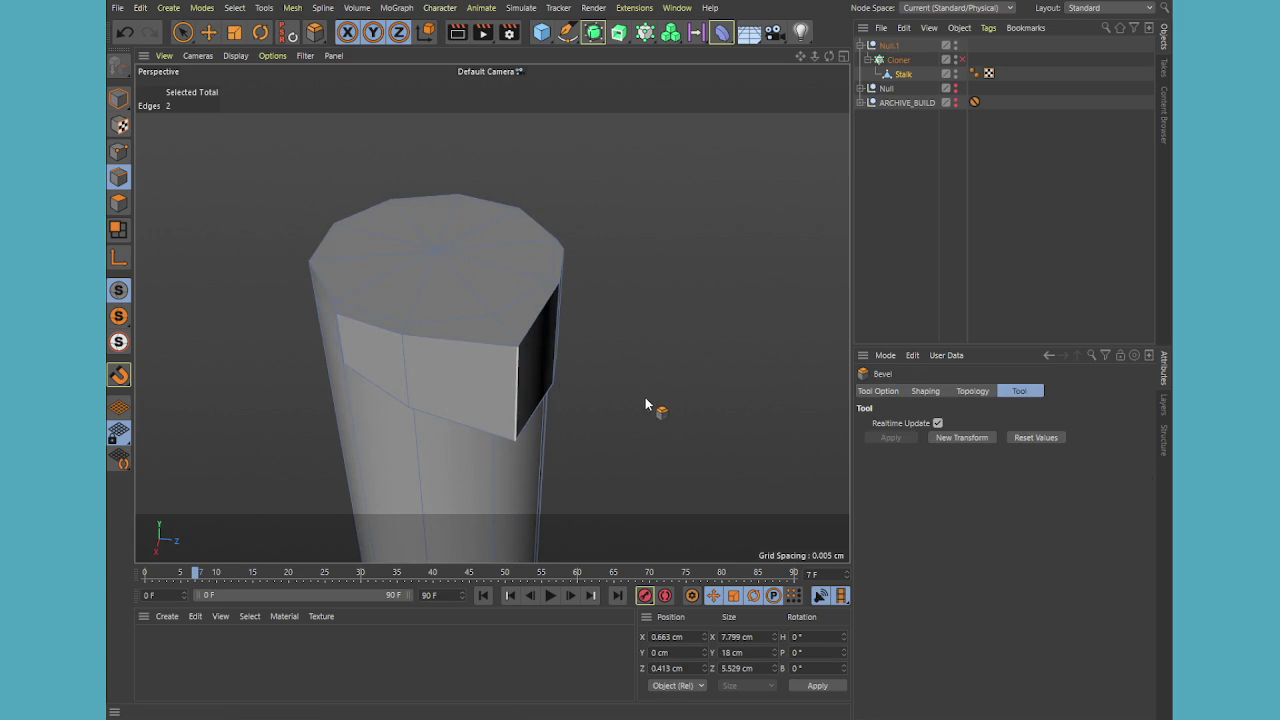
left_click_drag(520, 390, 596, 390)
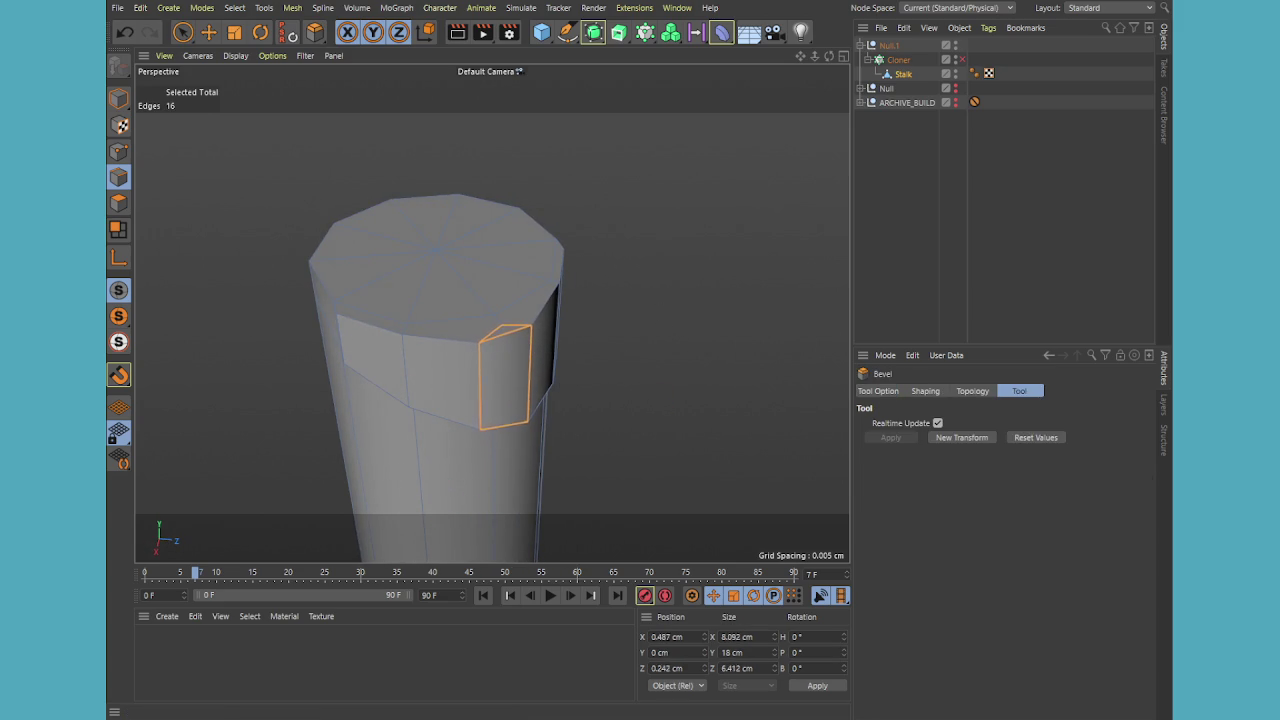
middle_click(451, 380)
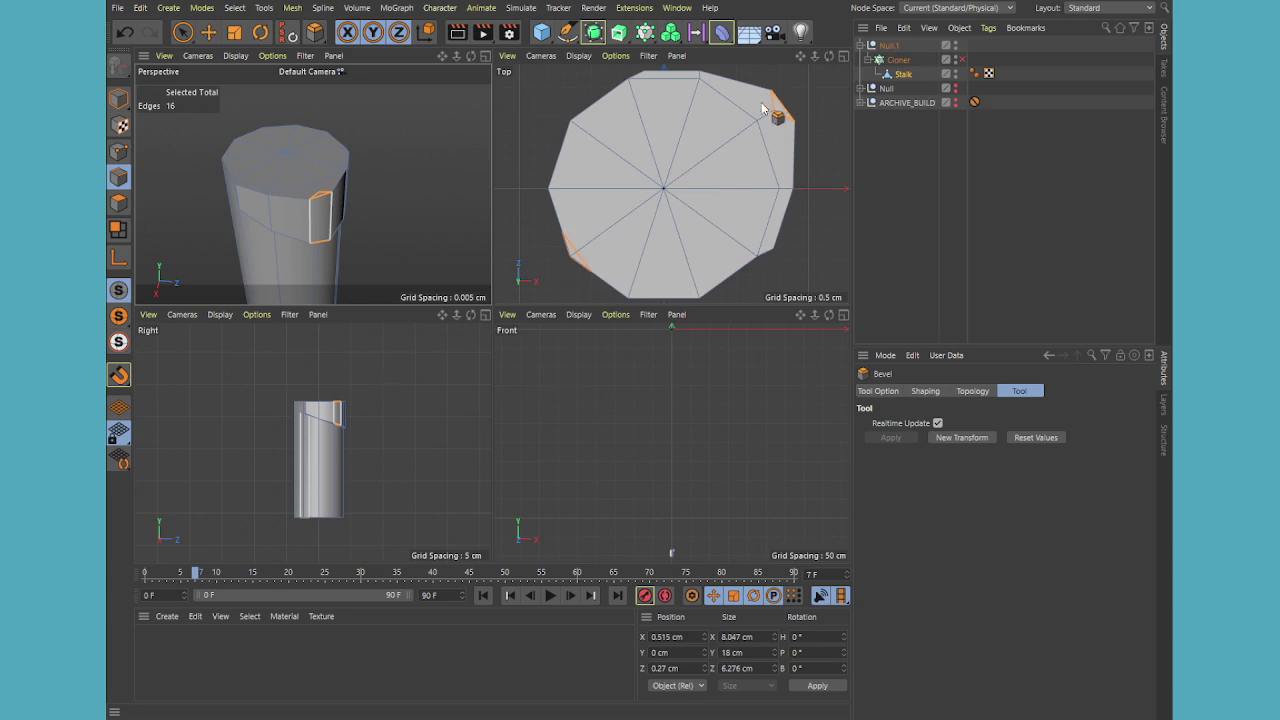
middle_click(791, 104)
scroll(743, 114, "up", 2)
scroll(746, 134, "up", 2)
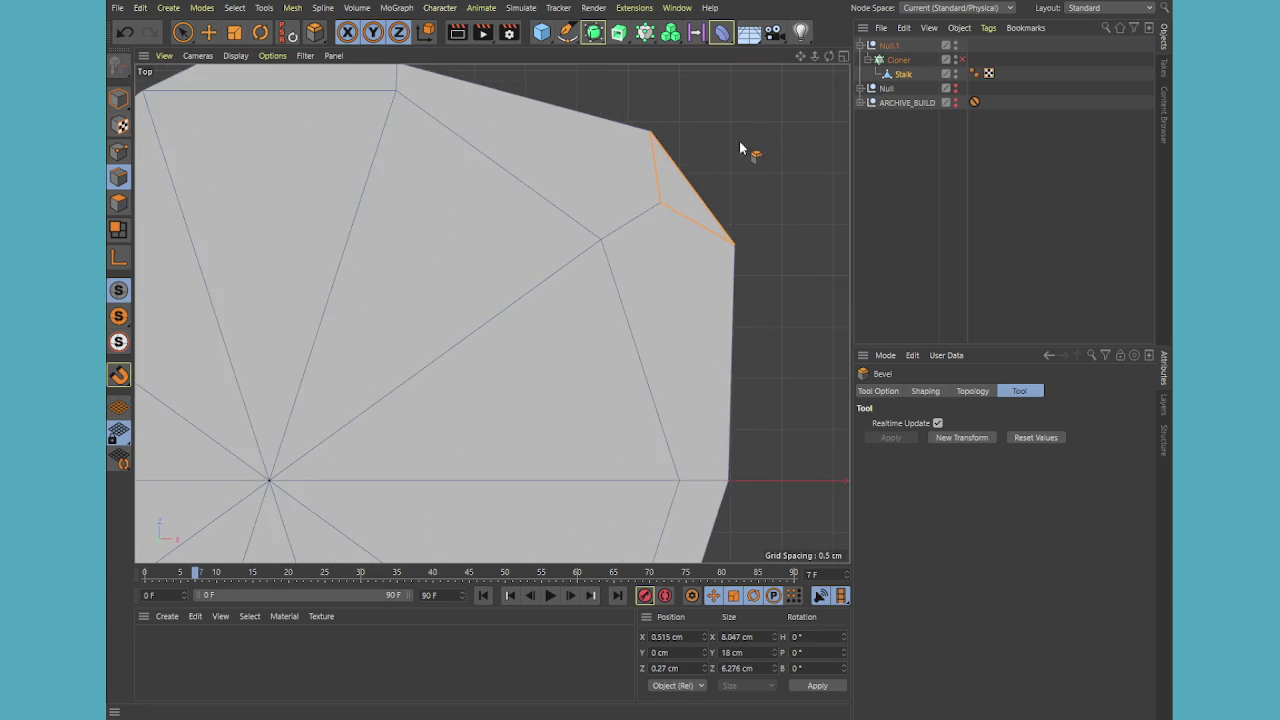
scroll(718, 199, "up", 2)
scroll(718, 205, "down", 2)
scroll(716, 215, "down", 2)
scroll(705, 220, "down", 1)
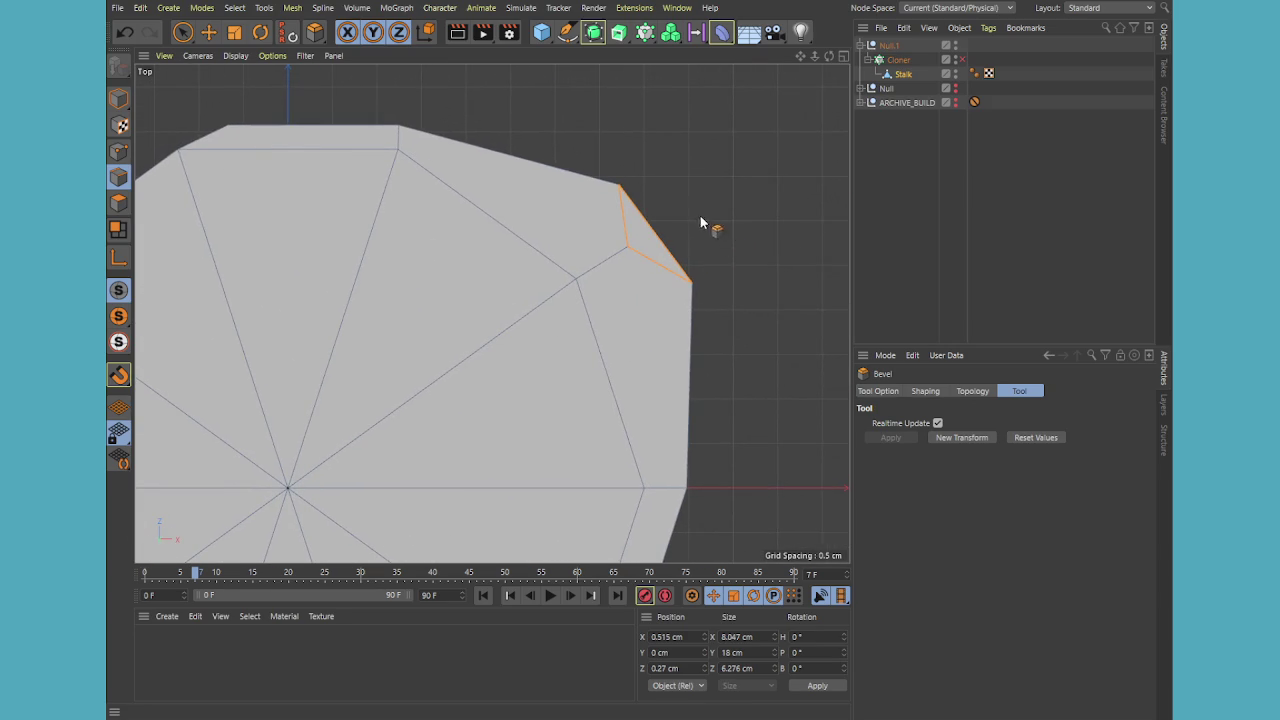
Return to edge mode with the Move tool, clear the edge selection and reselect the Stalk
left_click(118, 98)
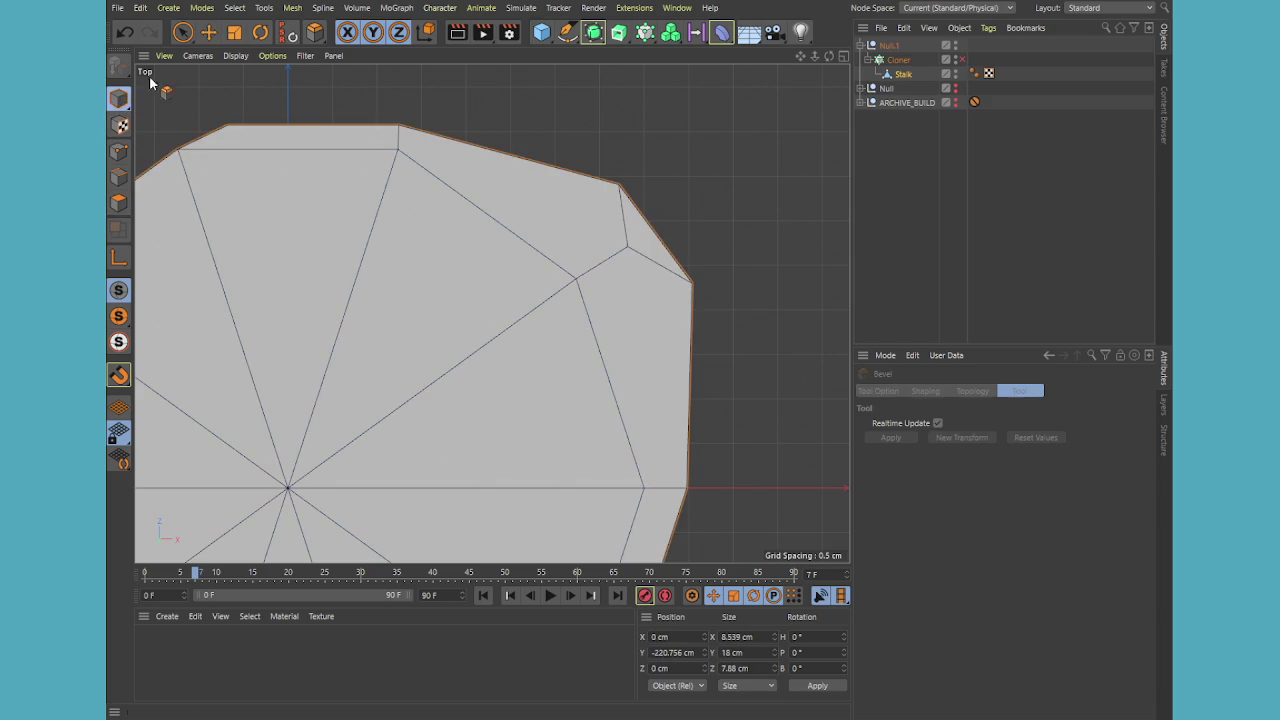
left_click(118, 176)
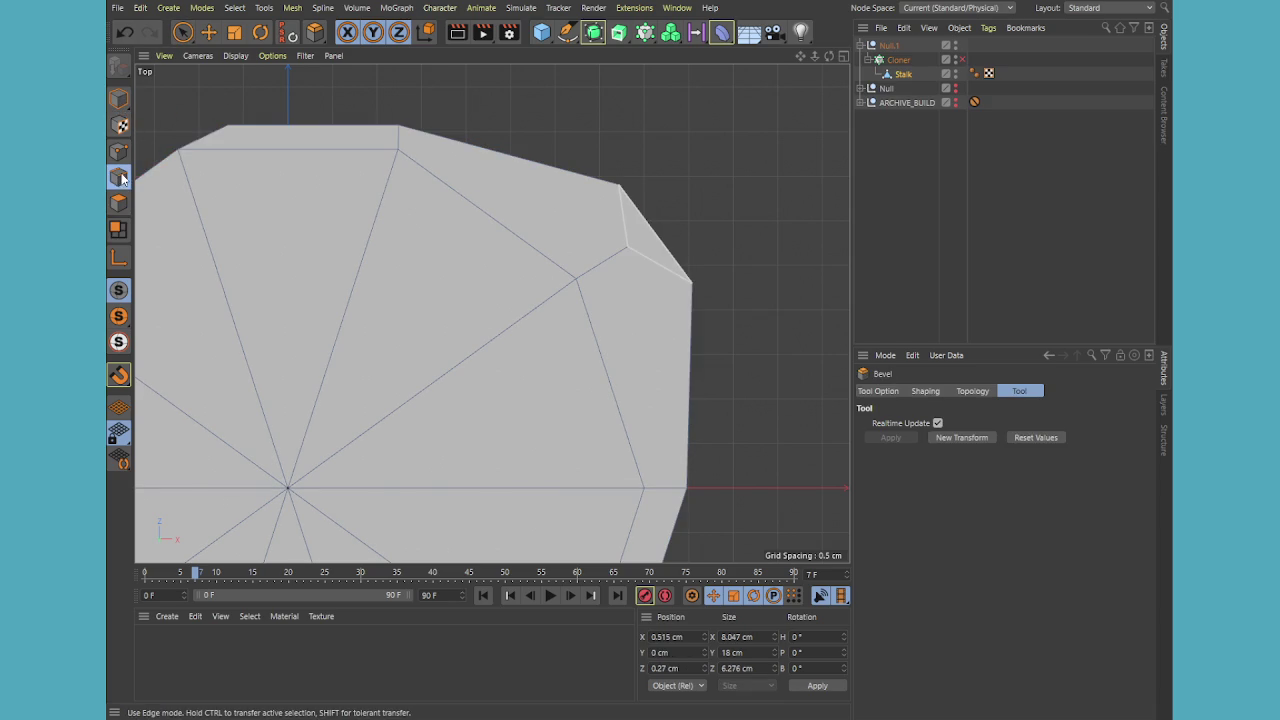
left_click(207, 34)
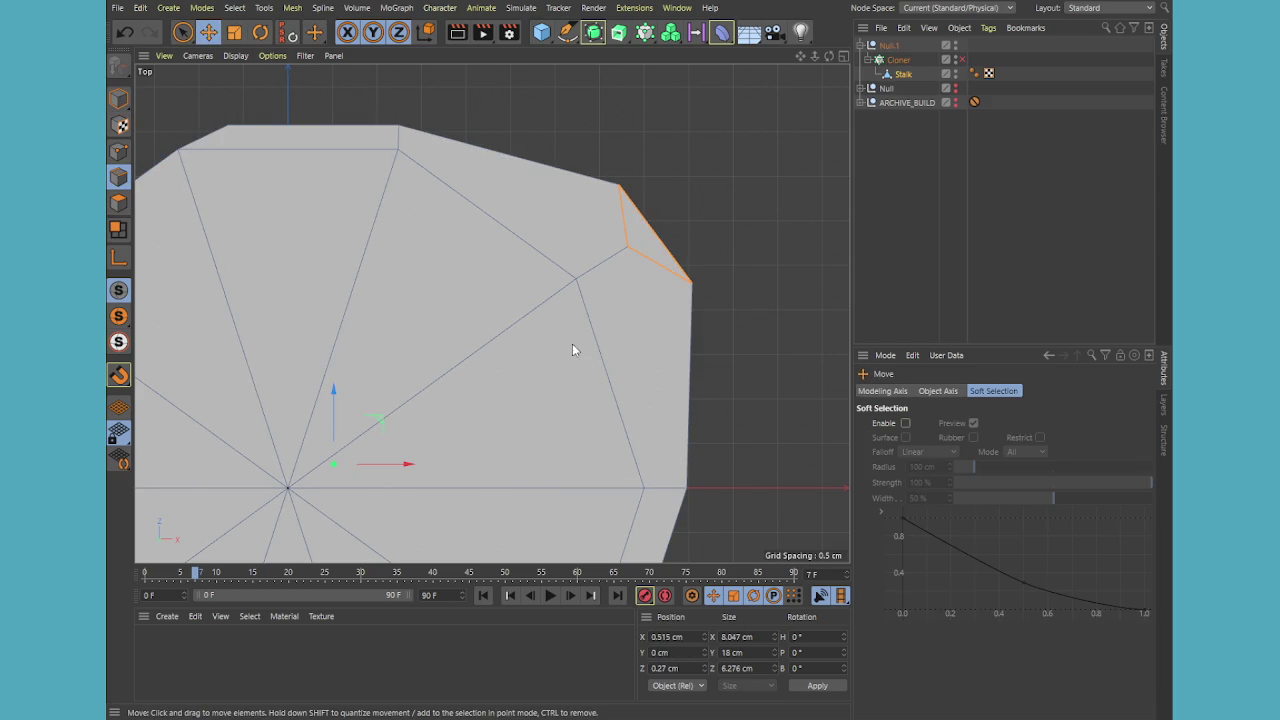
middle_click(527, 313)
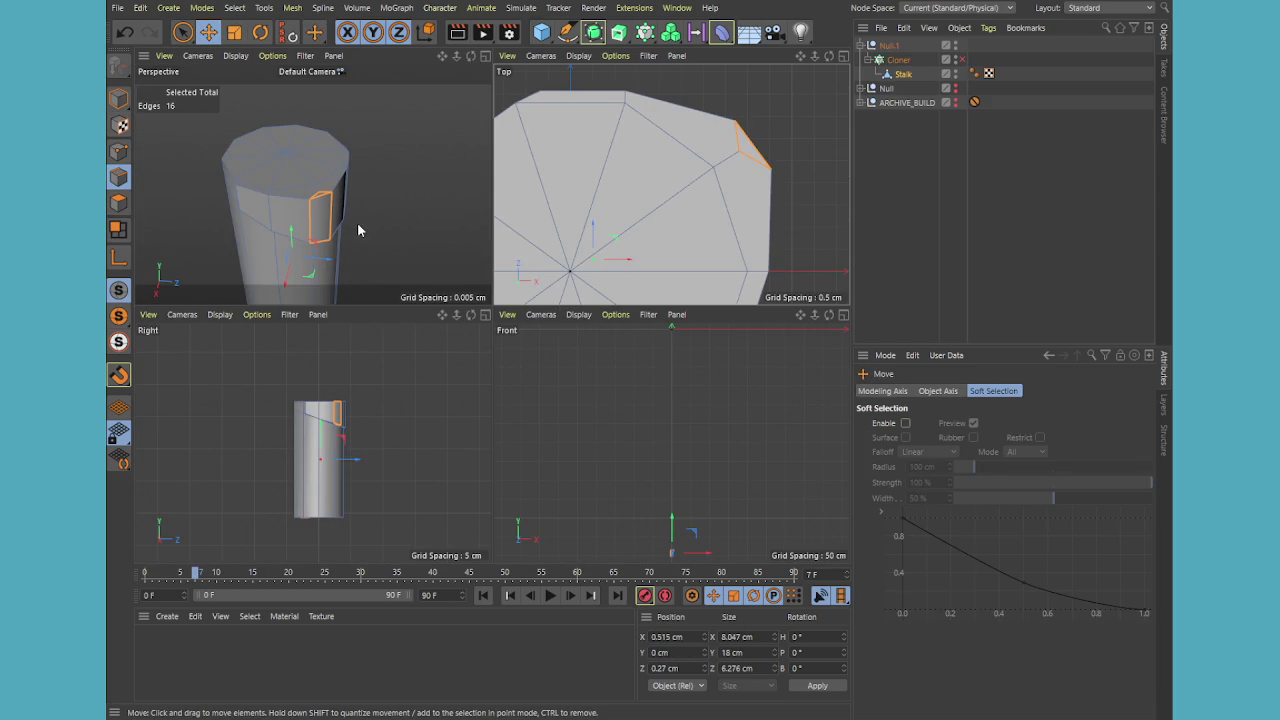
middle_click(740, 166)
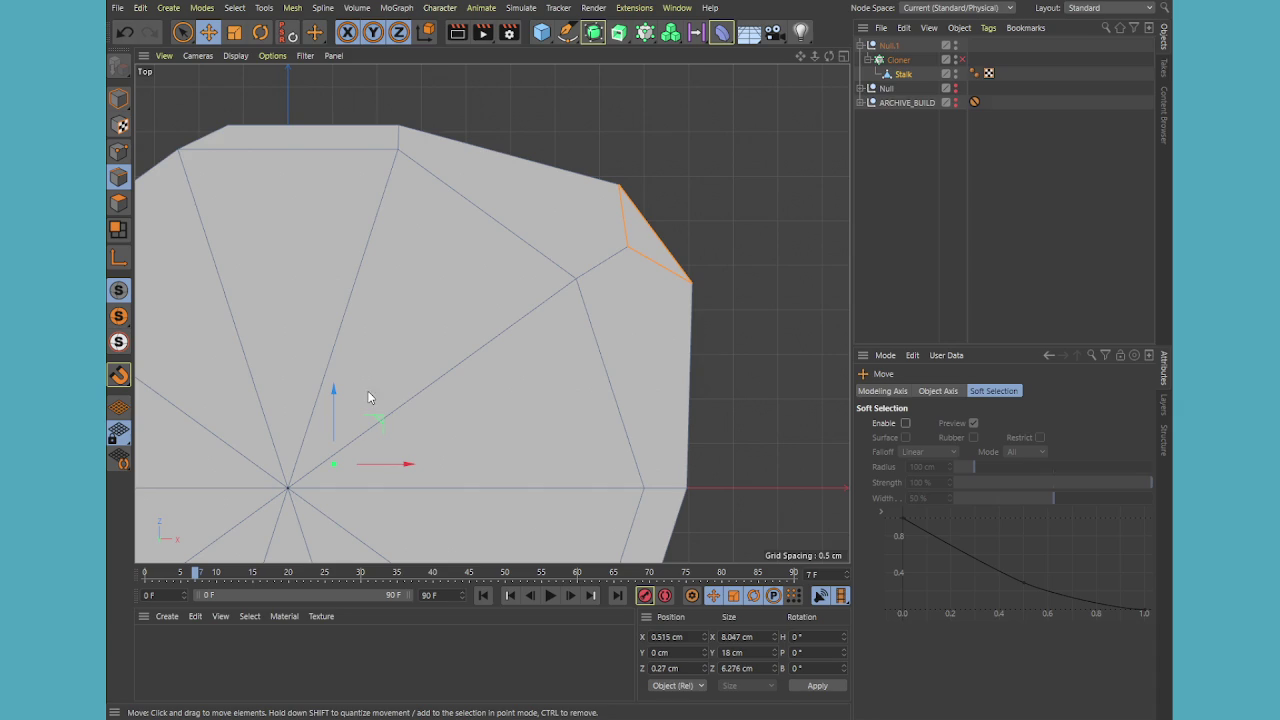
middle_click(485, 378)
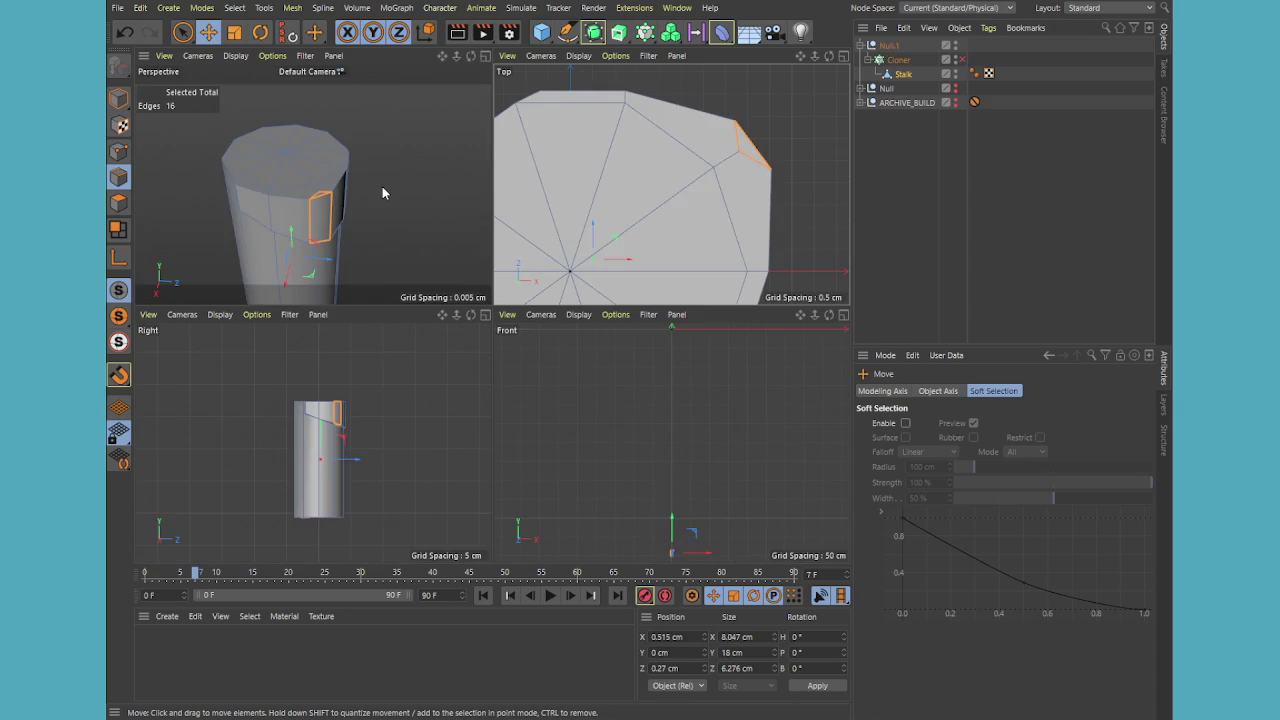
middle_click(382, 190)
left_click(906, 194)
mouse_move(620, 290)
left_mouse_down("alt")
mouse_move(553, 374)
mouse_move(660, 337)
left_mouse_up("alt")
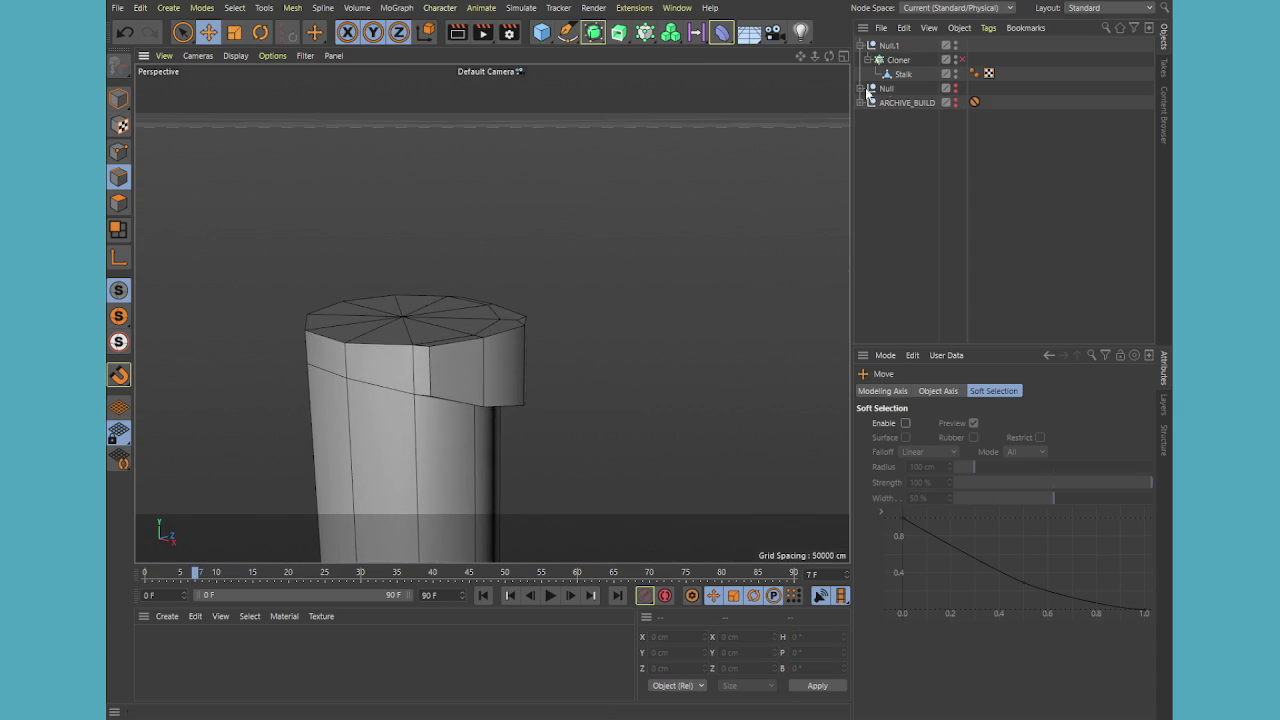
left_click(381, 380)
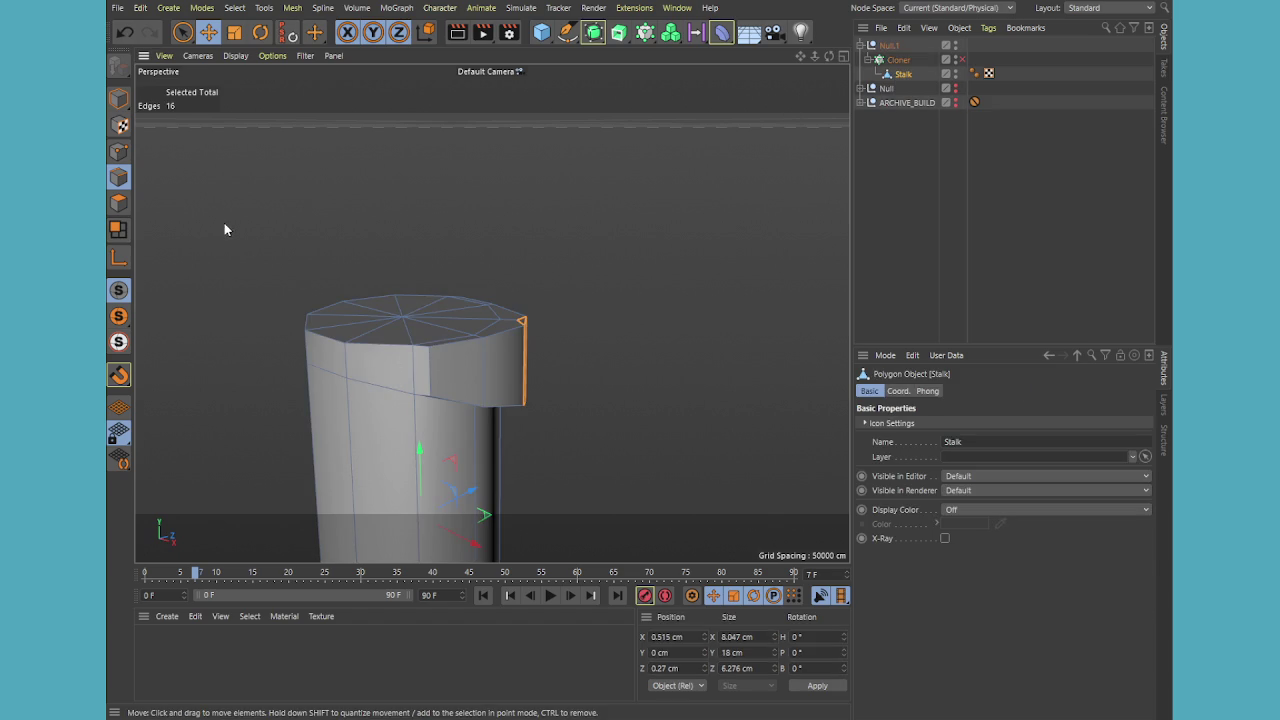
Loop-select the Stalk's ten-polygon top cap, then try the Rotate and Extrude tools on it
key("u")
key("l")
key("Return")
left_click(420, 338)
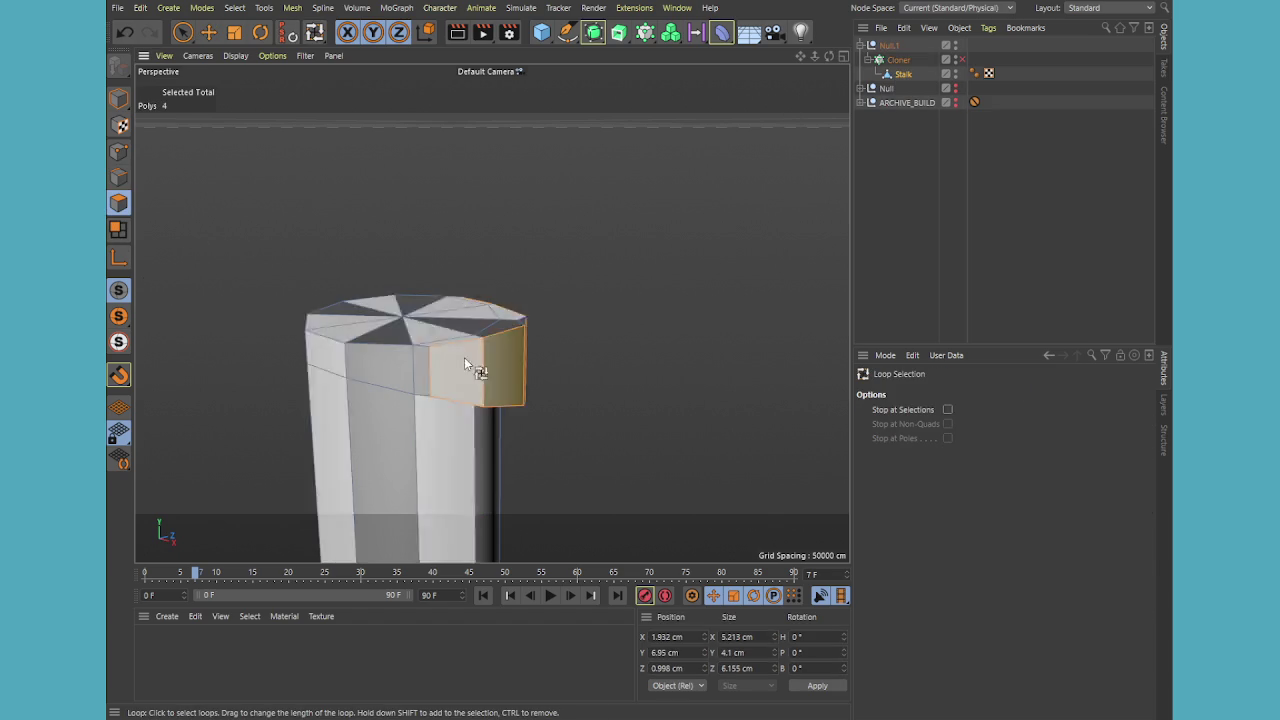
left_click(445, 325)
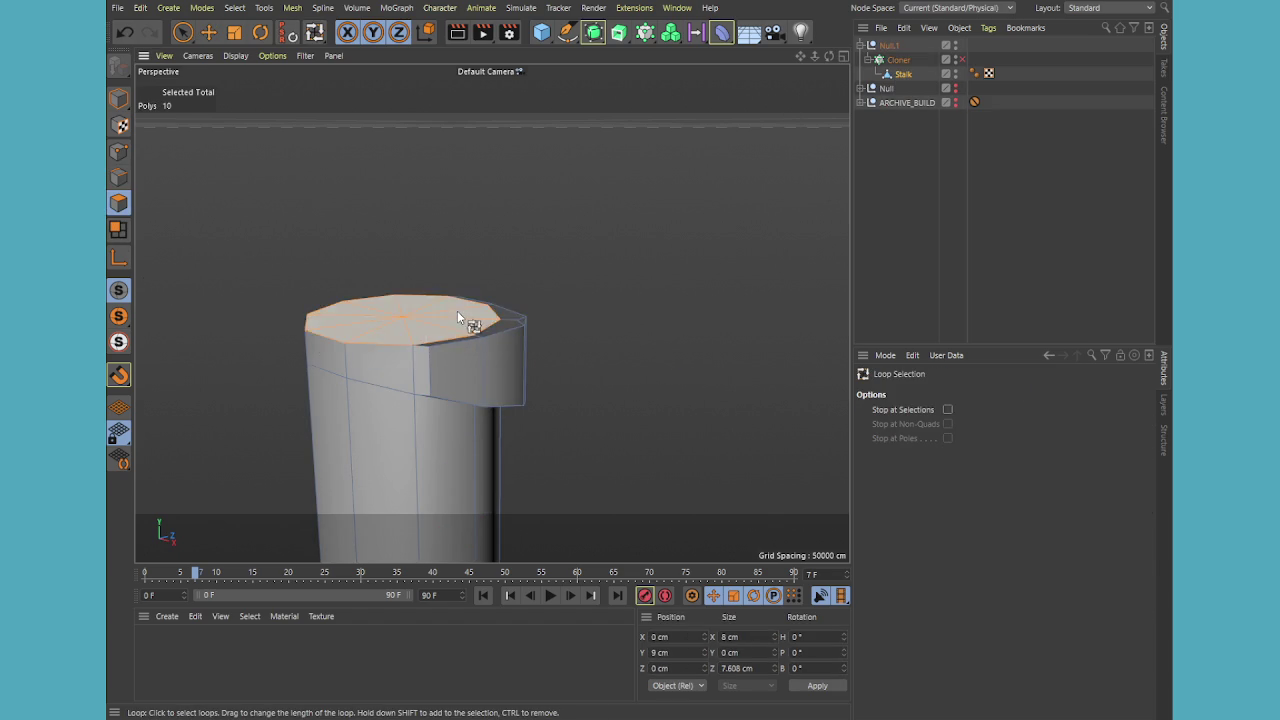
key("r")
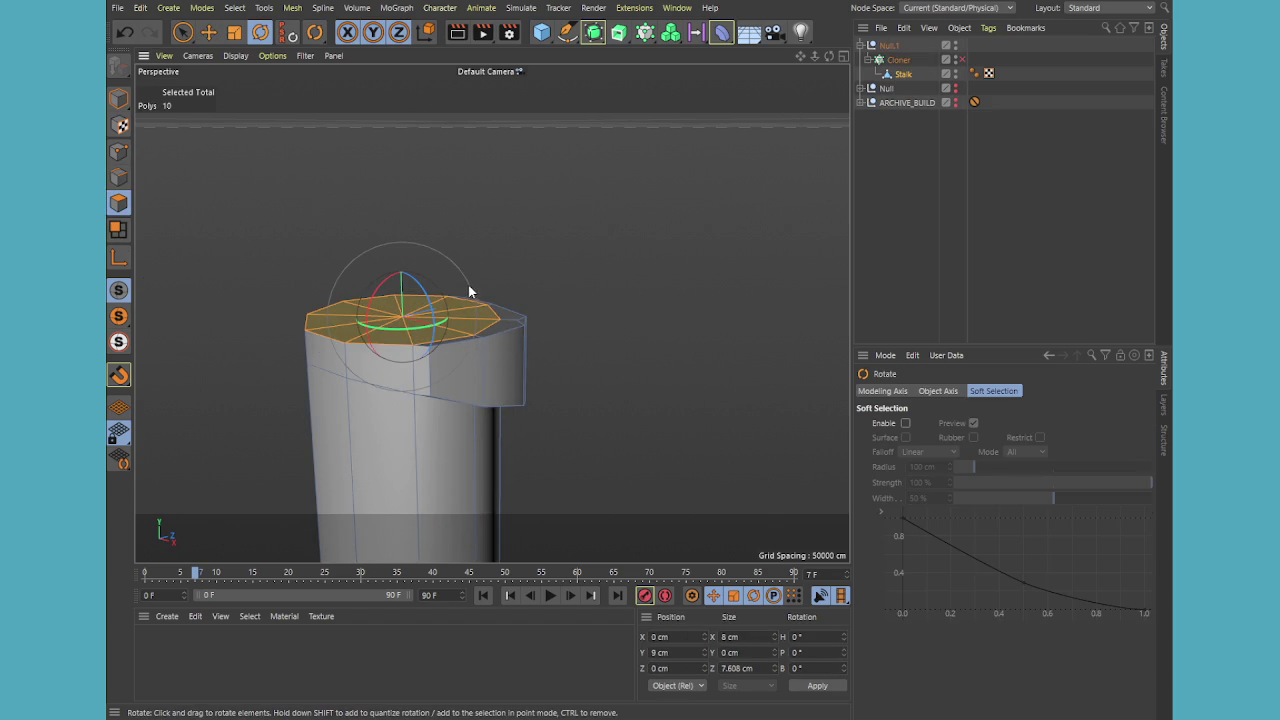
key("d")
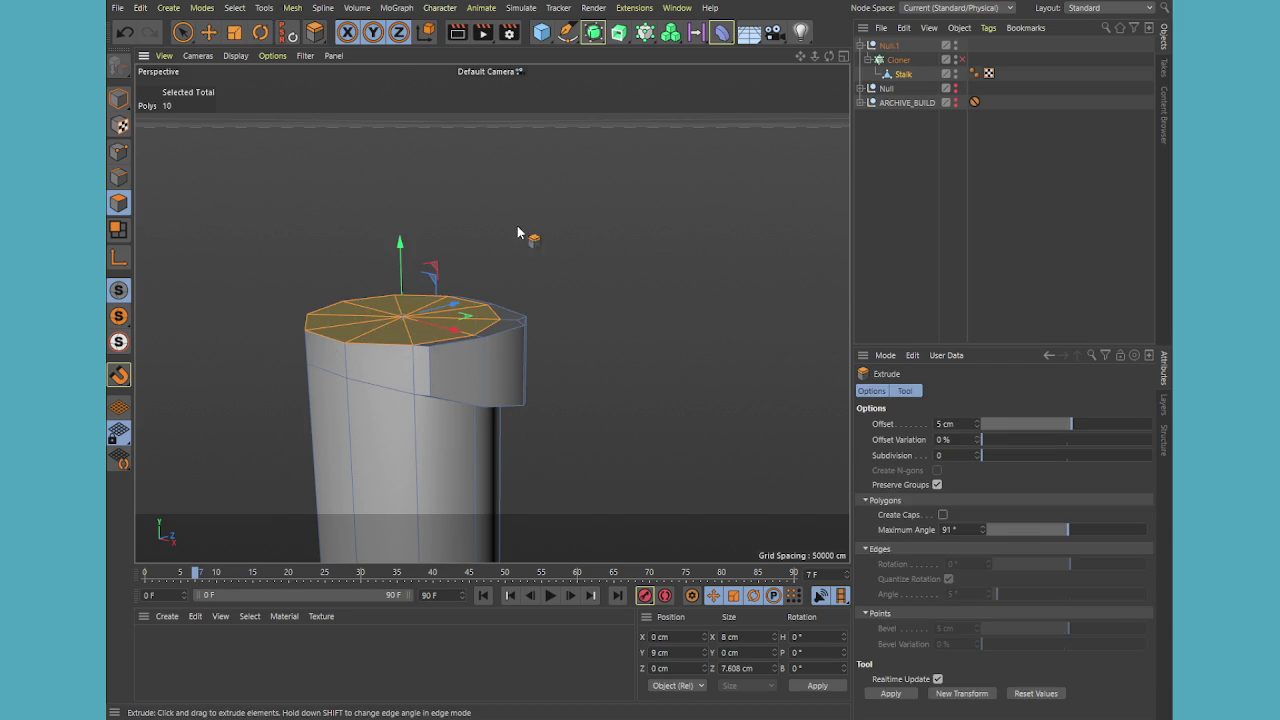
key("r")
middle_click(510, 298)
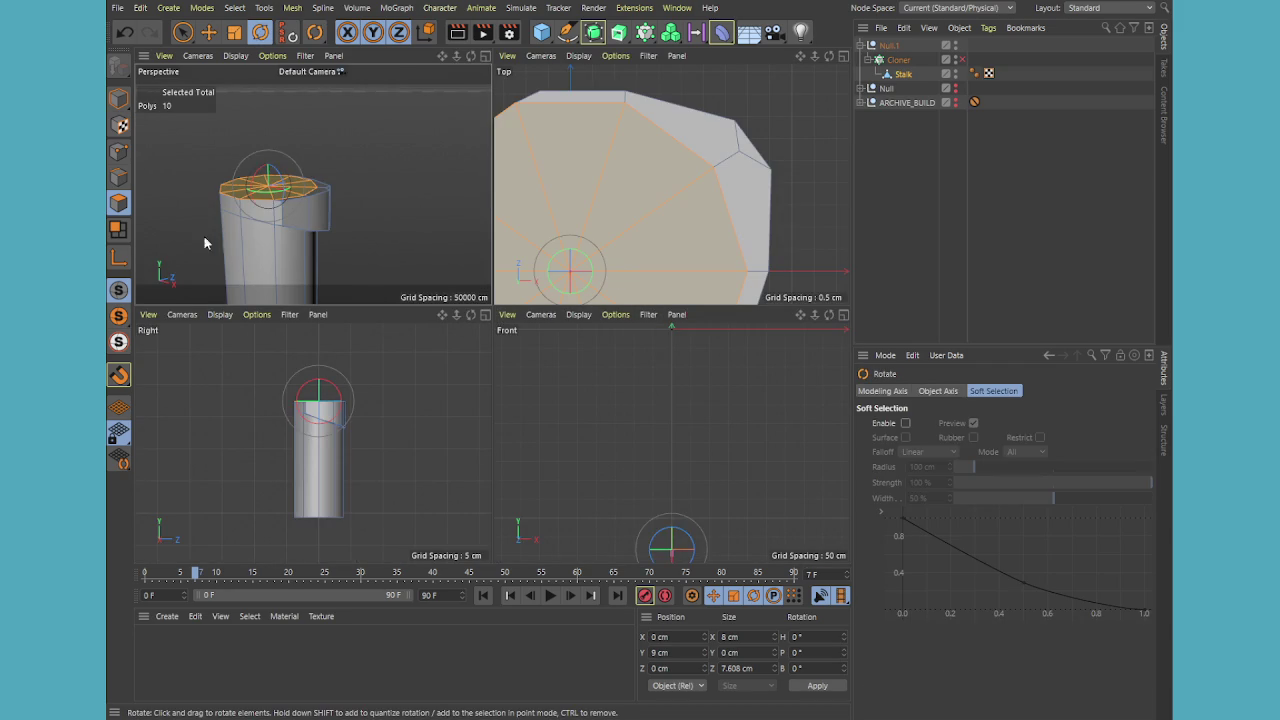
Enable axis modification and turn the cap's rotation axis to 45° in the Top view
left_click(119, 260)
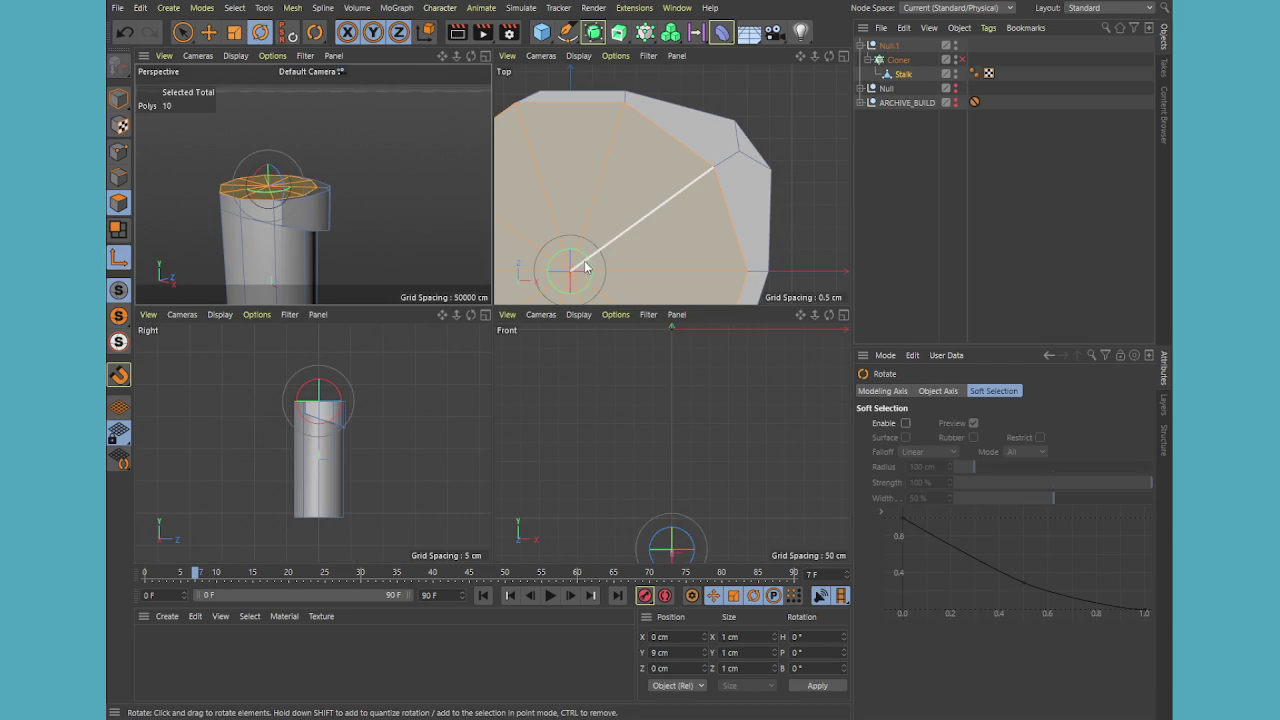
left_click_drag(587, 268, 587, 257)
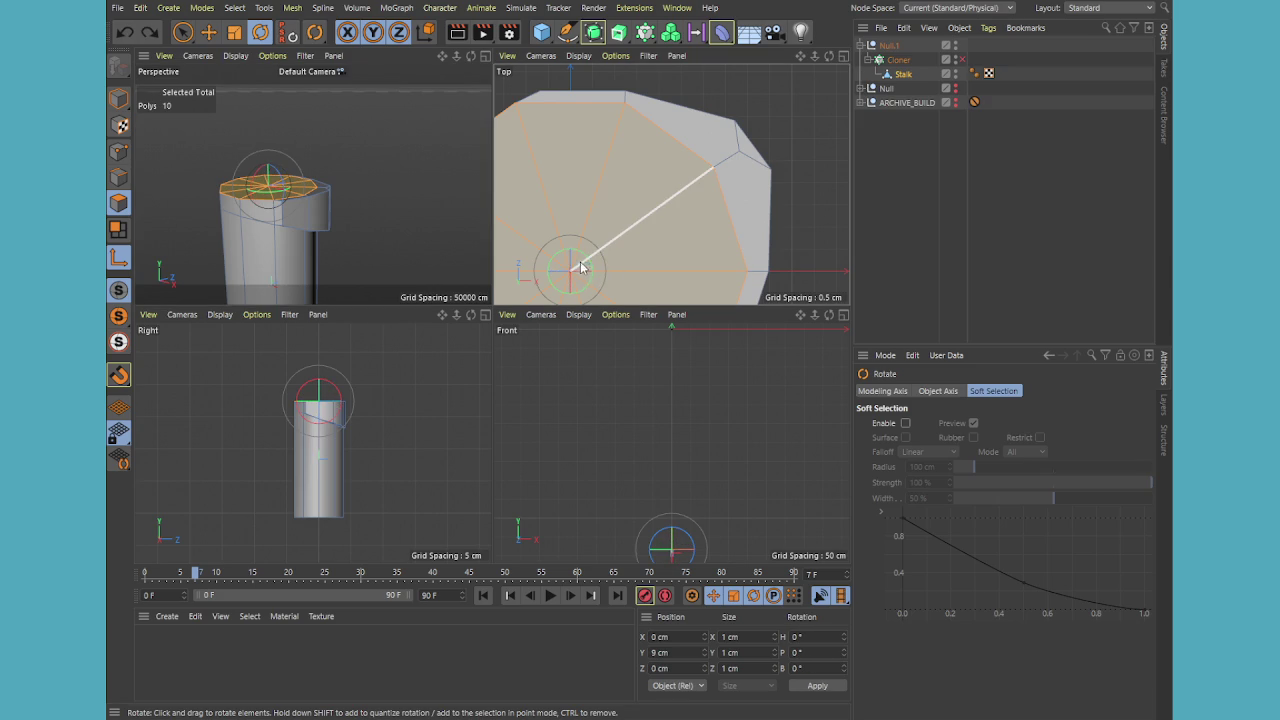
middle_click(599, 260)
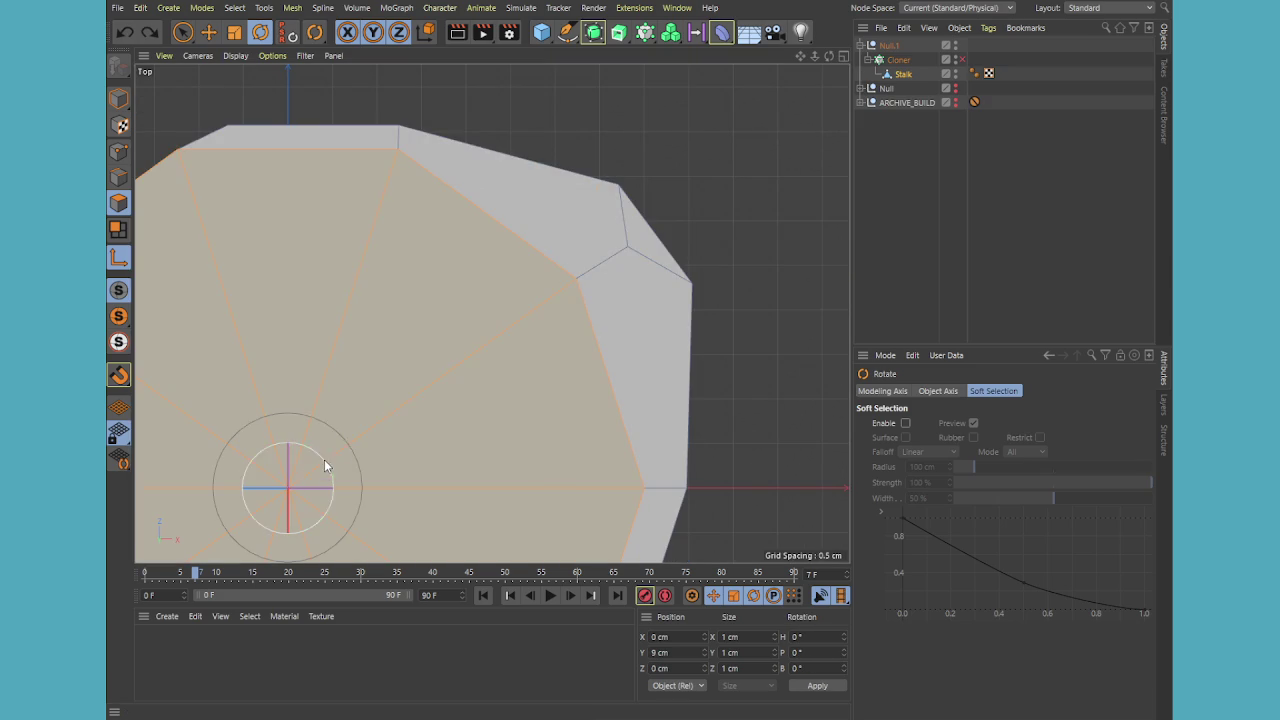
left_click_drag(318, 453, 292, 432)
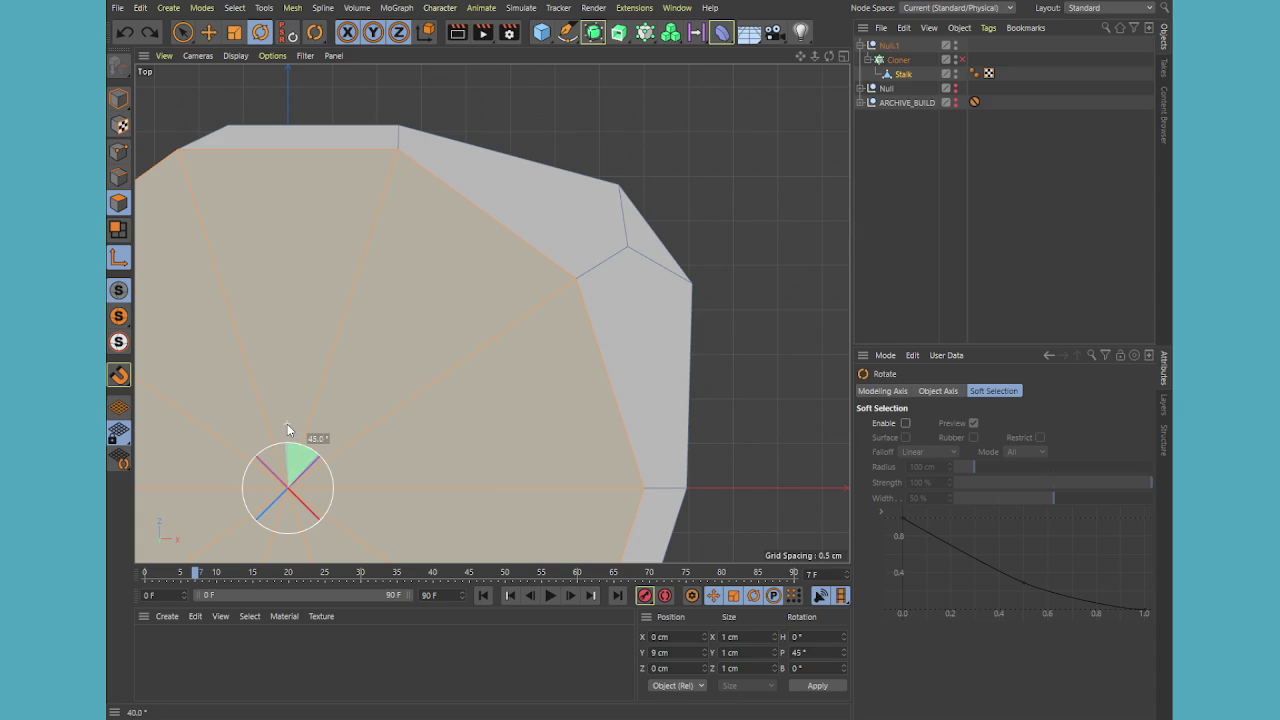
left_click_drag(292, 426, 167, 417)
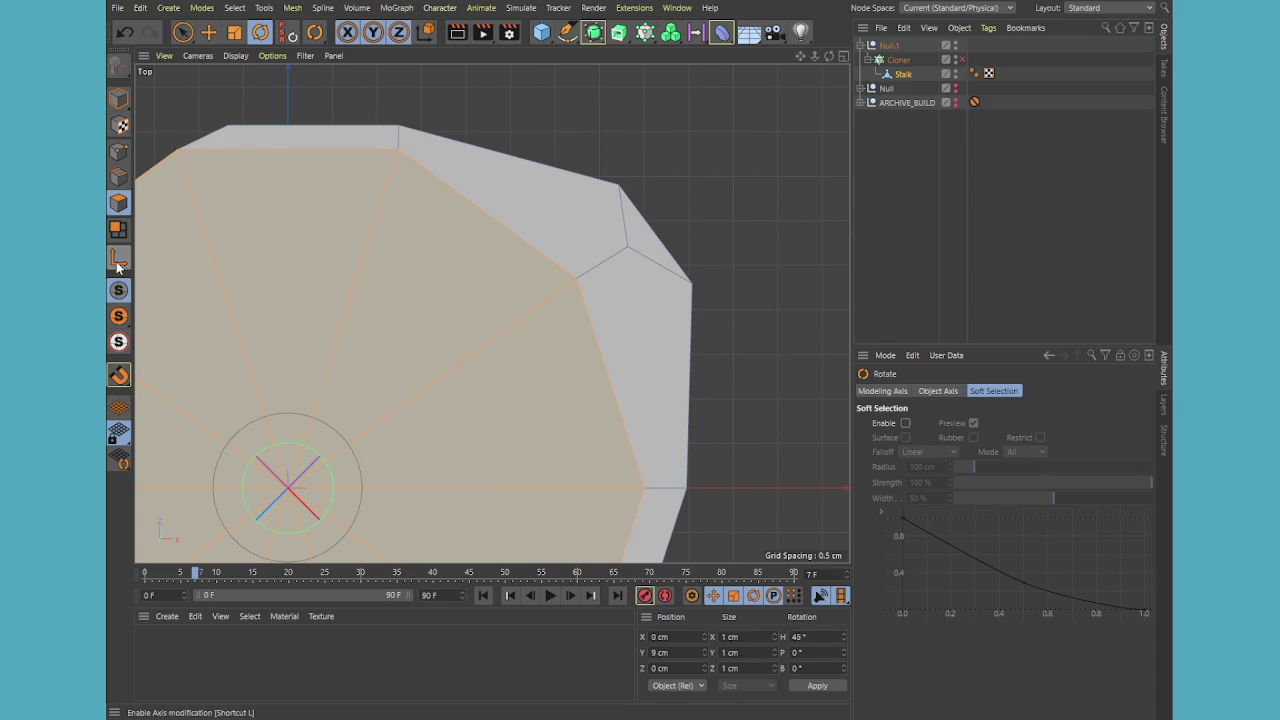
middle_click(309, 382)
middle_click(310, 233)
Tilt the top cap about 4.9 degrees in the Perspective view
mouse_move(418, 299)
left_mouse_down("alt")
mouse_move(446, 295)
mouse_move(497, 406)
mouse_move(609, 471)
mouse_move(477, 398)
left_mouse_up("alt")
scroll(470, 396, "up", 4)
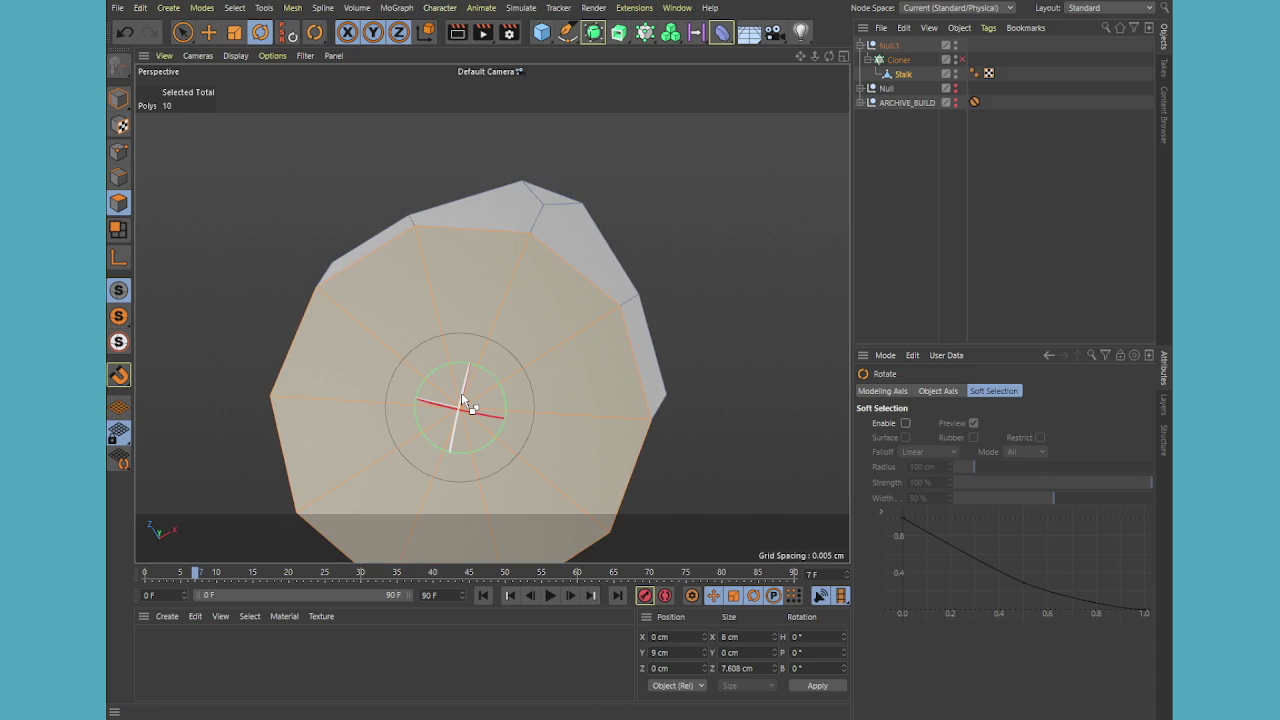
mouse_move(461, 392)
left_mouse_down()
mouse_move(466, 375)
mouse_move(477, 395)
mouse_move(504, 388)
left_mouse_up()
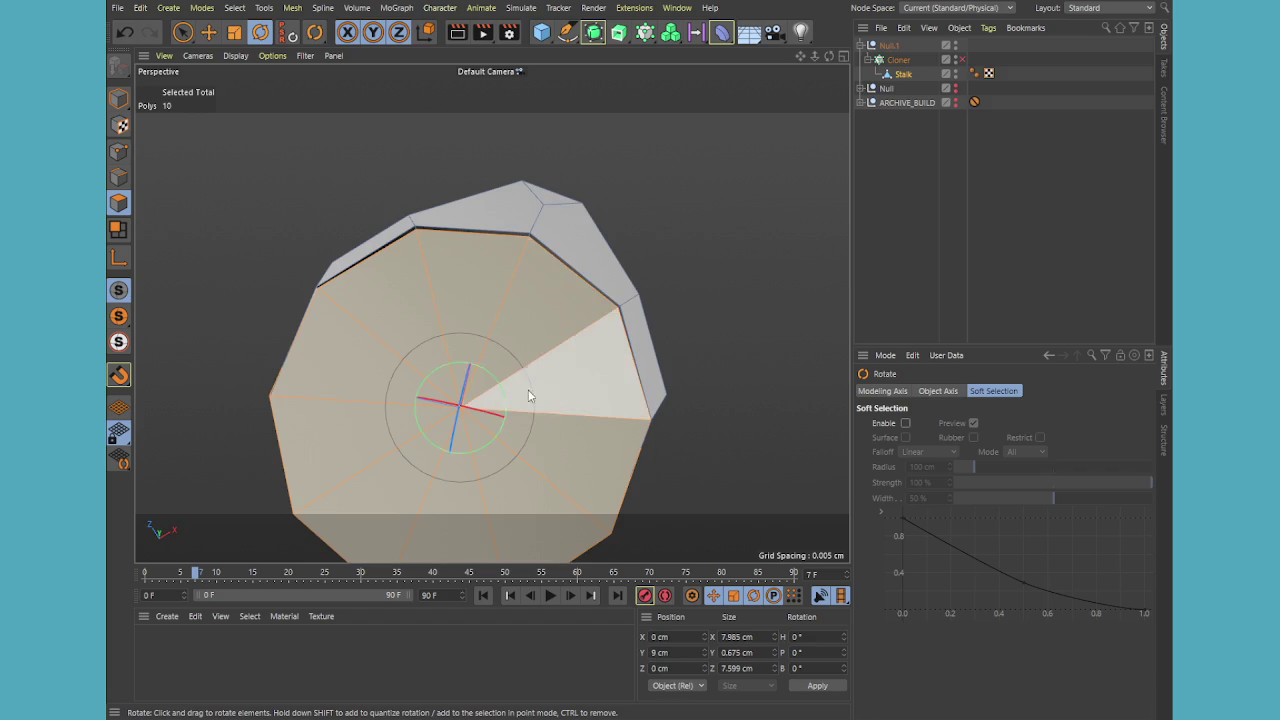
scroll(580, 394, "down", 3)
mouse_move(634, 406)
left_mouse_down("alt")
mouse_move(521, 303)
mouse_move(508, 260)
mouse_move(512, 272)
mouse_move(493, 267)
mouse_move(478, 246)
left_mouse_up("alt")
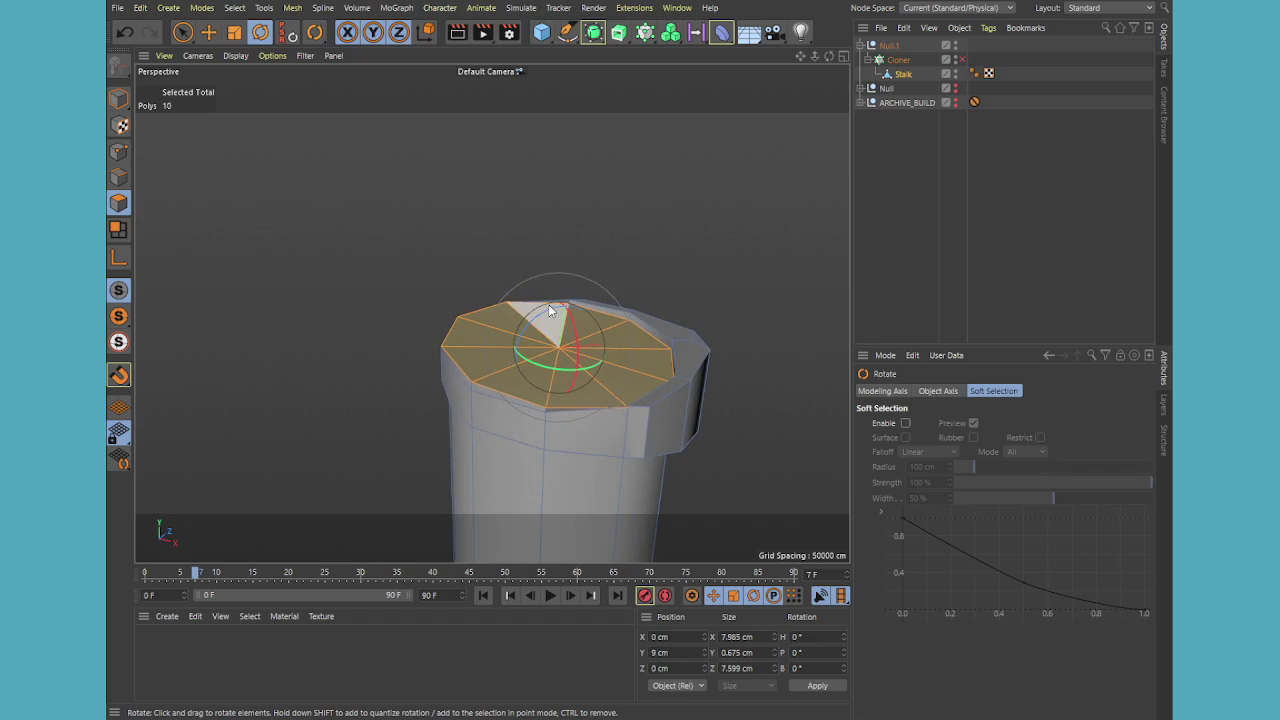
With Move in world coordinates in the Right view, raise the top cap slightly along Y
key("e")
key("w")
left_click(426, 32)
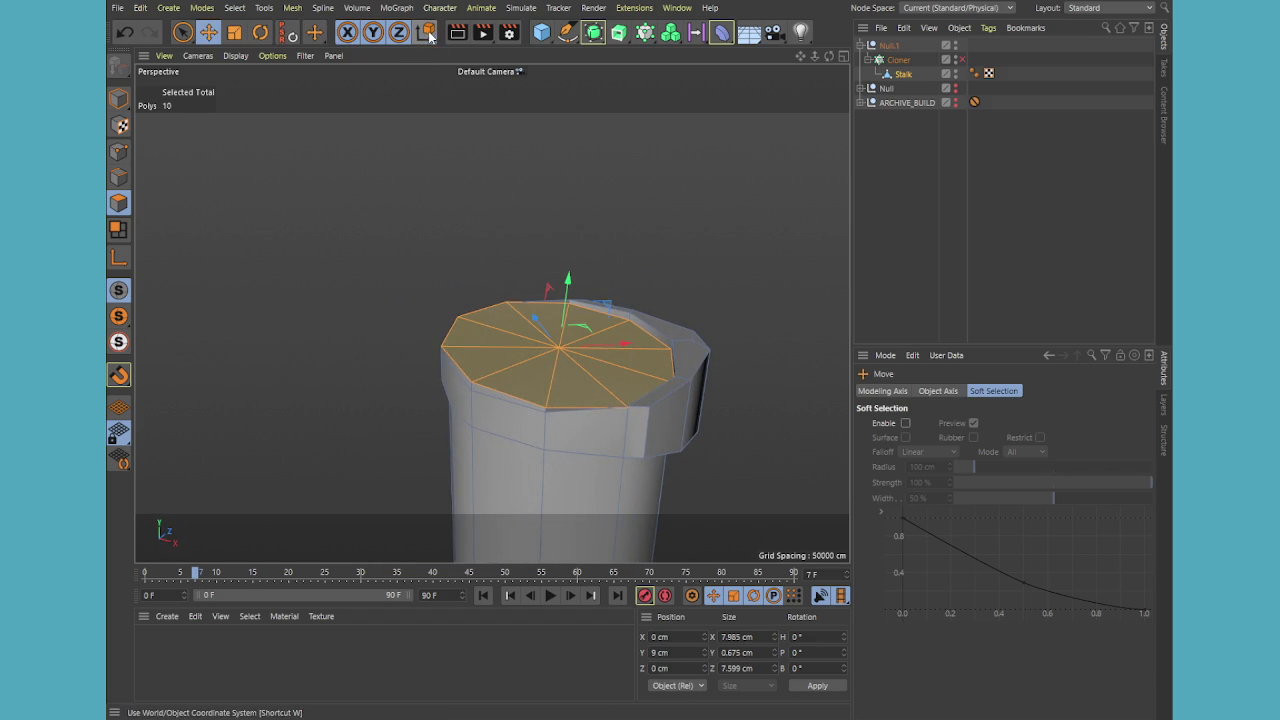
middle_click(600, 376)
middle_click(473, 447)
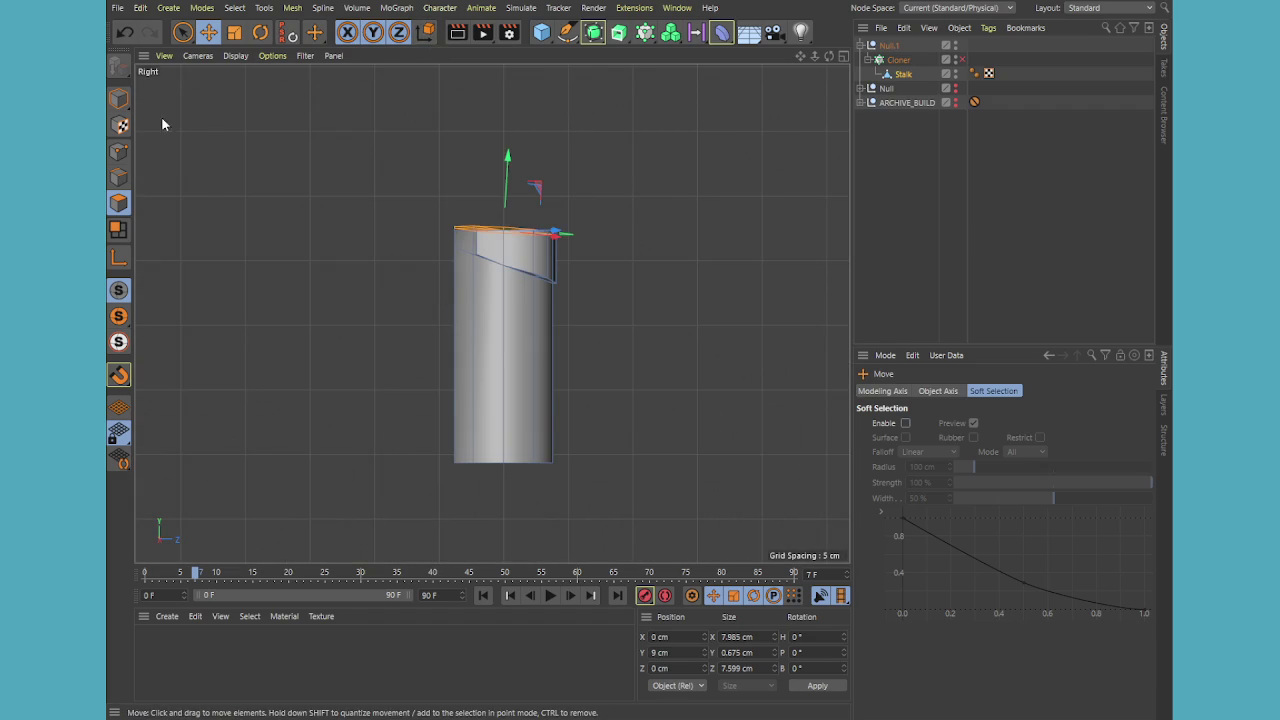
left_click(423, 35)
scroll(520, 200, "up", 2)
scroll(501, 208, "up", 2)
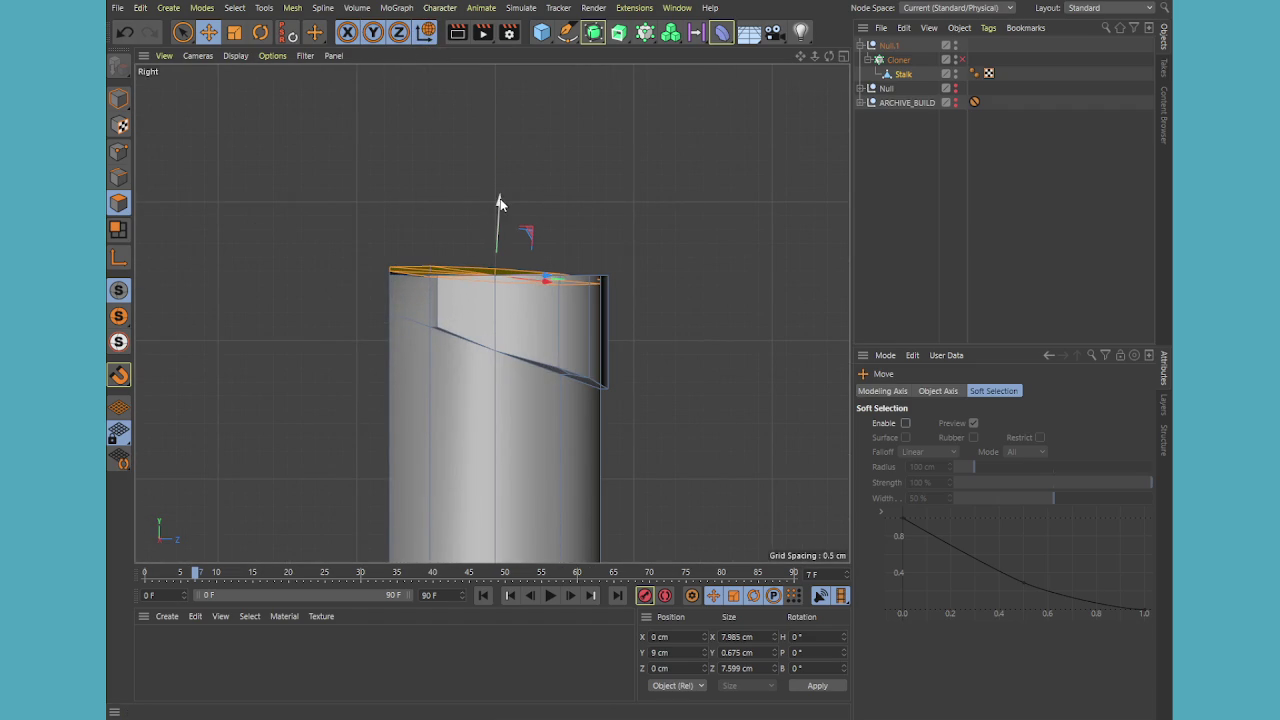
left_click_drag(500, 205, 505, 191)
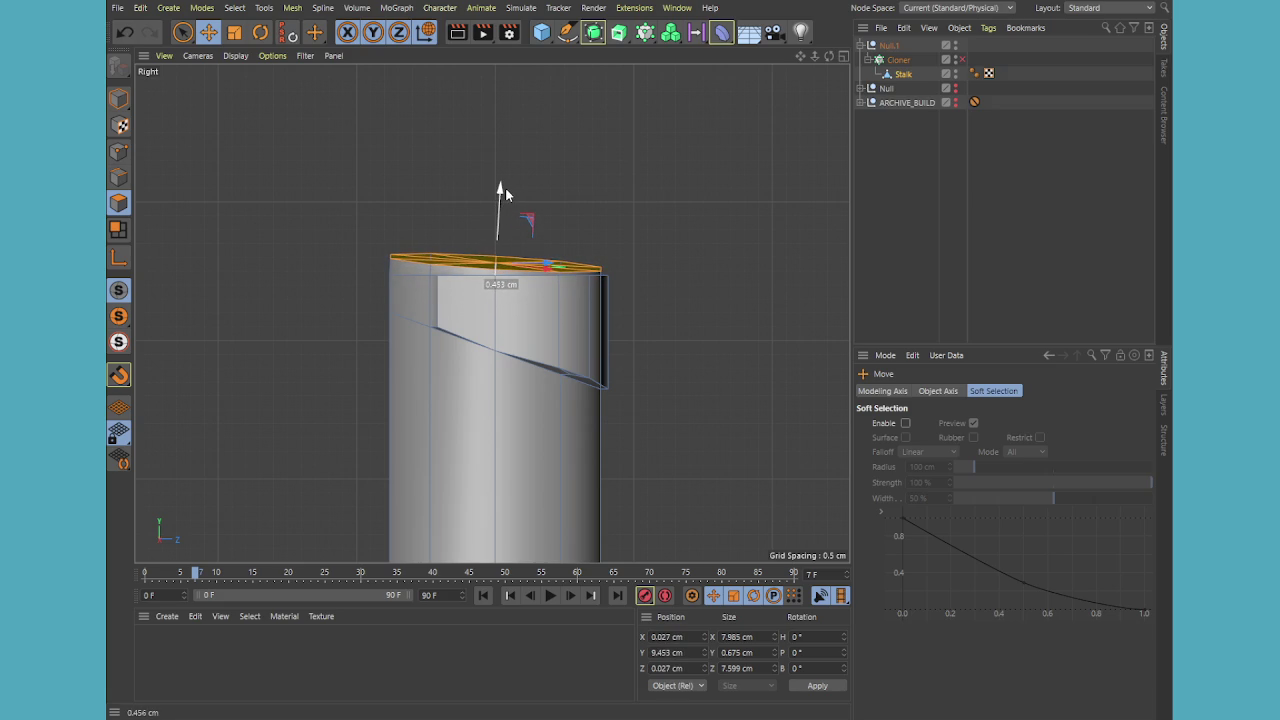
left_click_drag(505, 191, 504, 188)
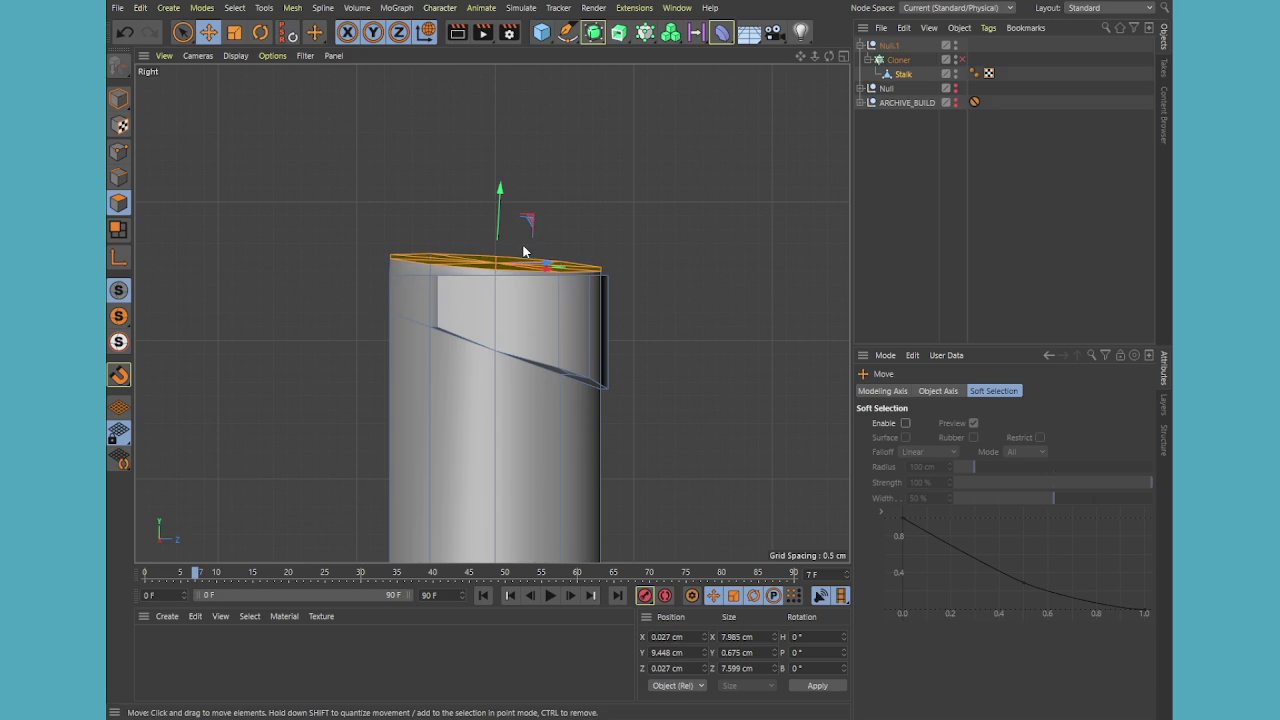
Redo the lift so the cap rises about 0.4 cm, then inspect it in Perspective
key("ctrl+z")
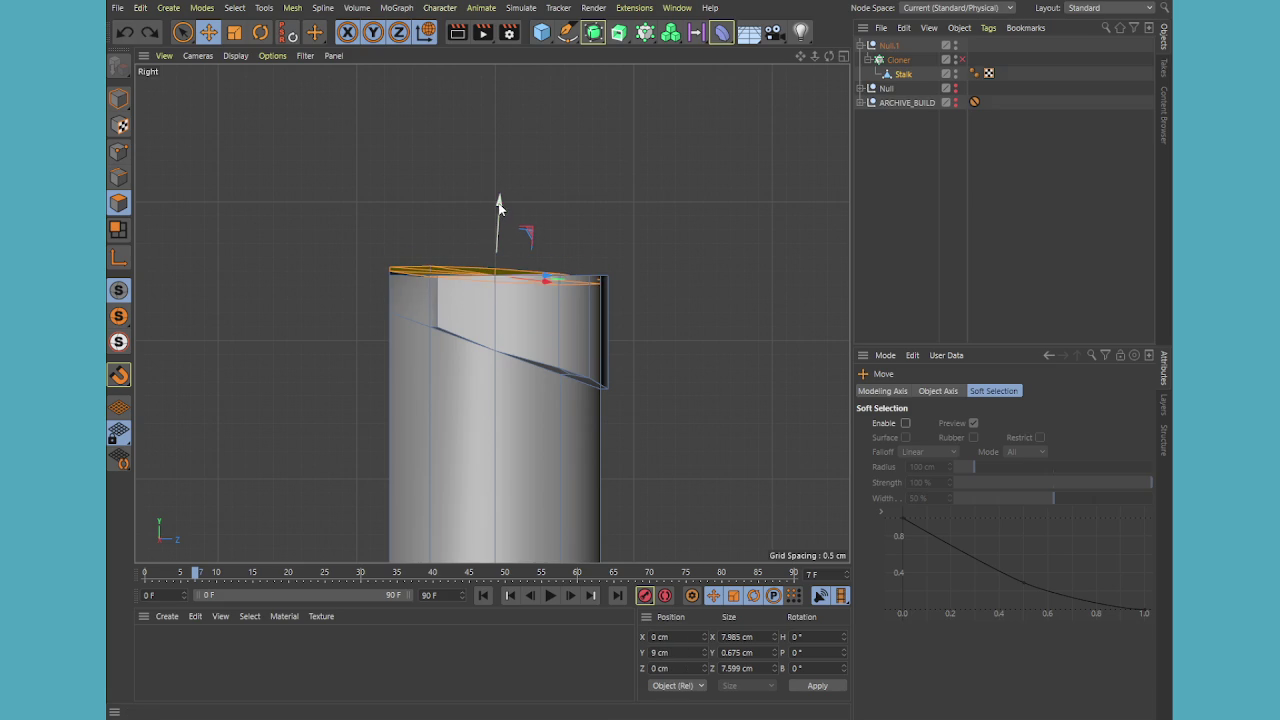
left_click_drag(500, 206, 505, 191)
middle_click(517, 204)
middle_click(432, 186)
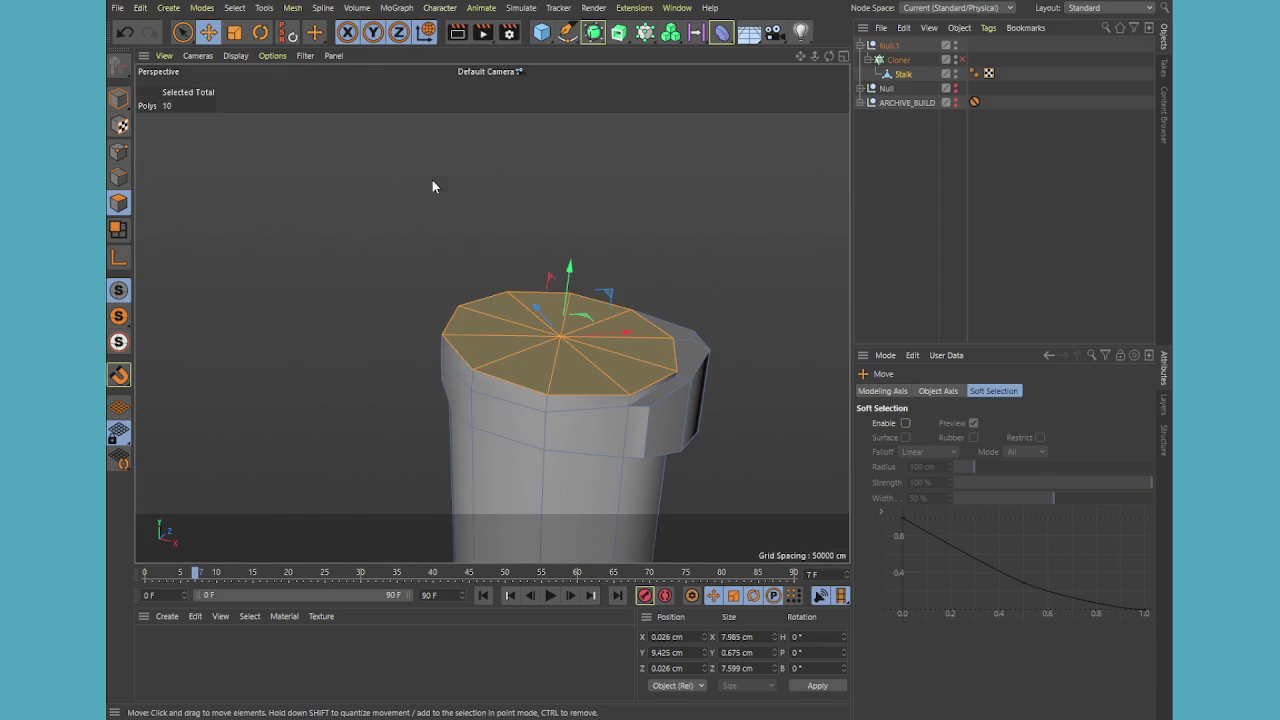
mouse_move(714, 318)
left_mouse_down("alt")
mouse_move(601, 300)
mouse_move(597, 318)
mouse_move(550, 288)
mouse_move(693, 352)
mouse_move(733, 343)
left_mouse_up("alt")
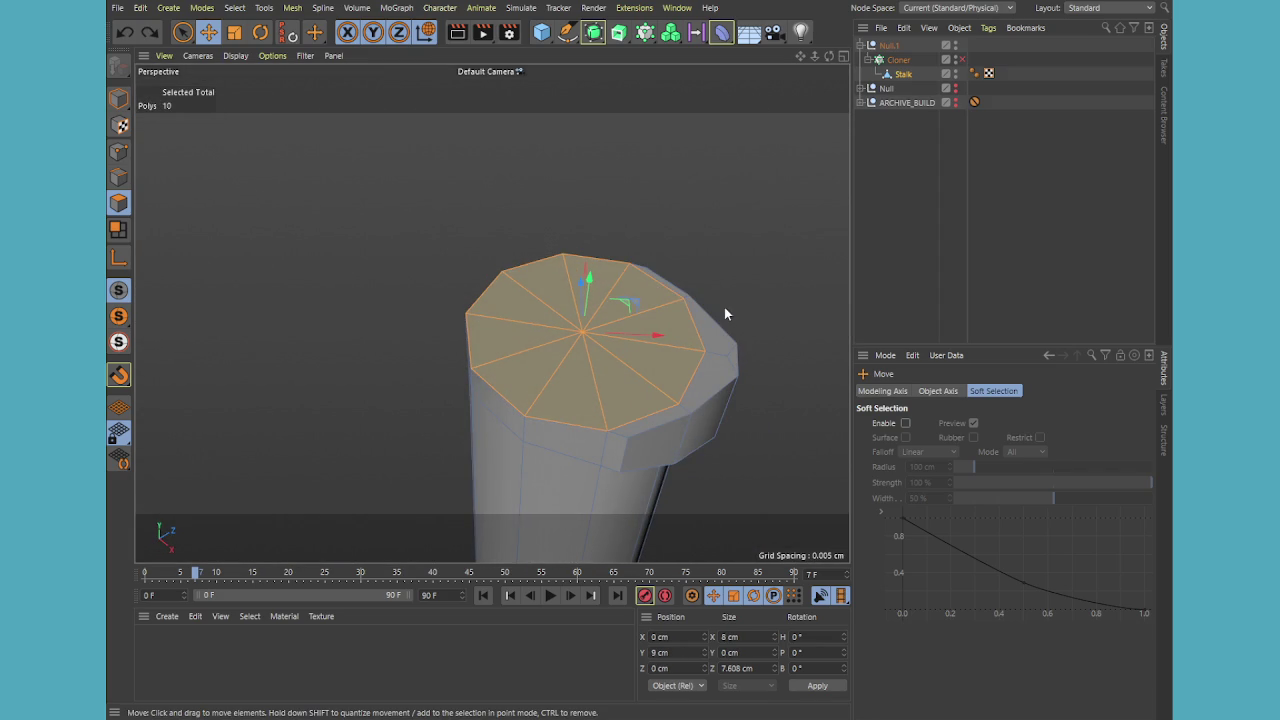
Inset the stalk's top cap a little deeper with Extrude Inner
key("i")
left_click_drag(801, 186, 830, 186)
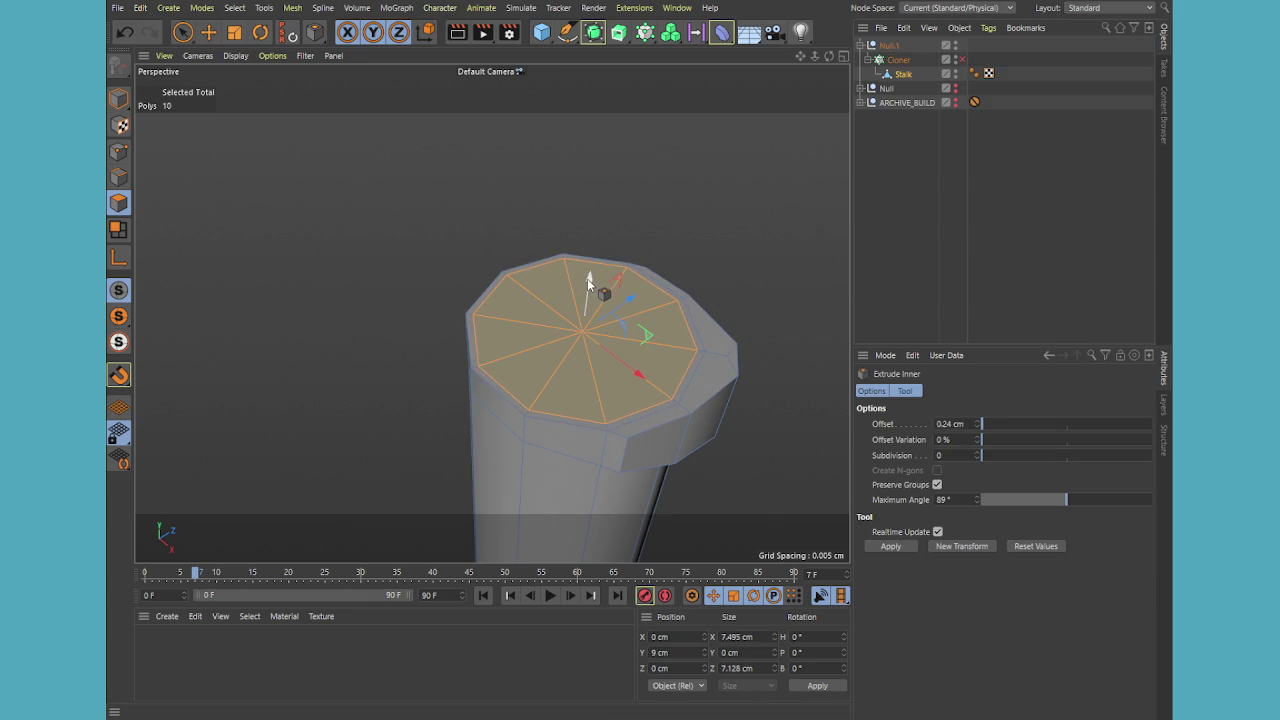
left_click_drag(589, 274, 585, 287)
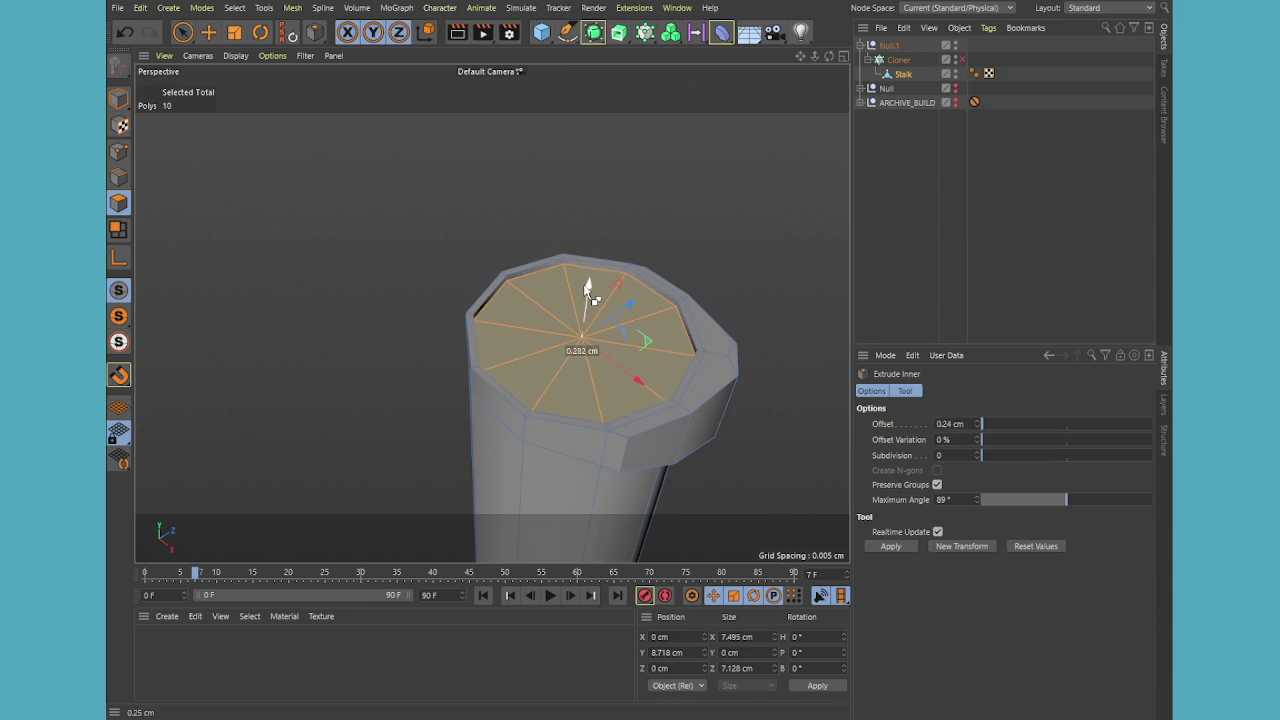
With the rotate tool, turn the cap's axis to a 45° diagonal in Axis mode
key("r")
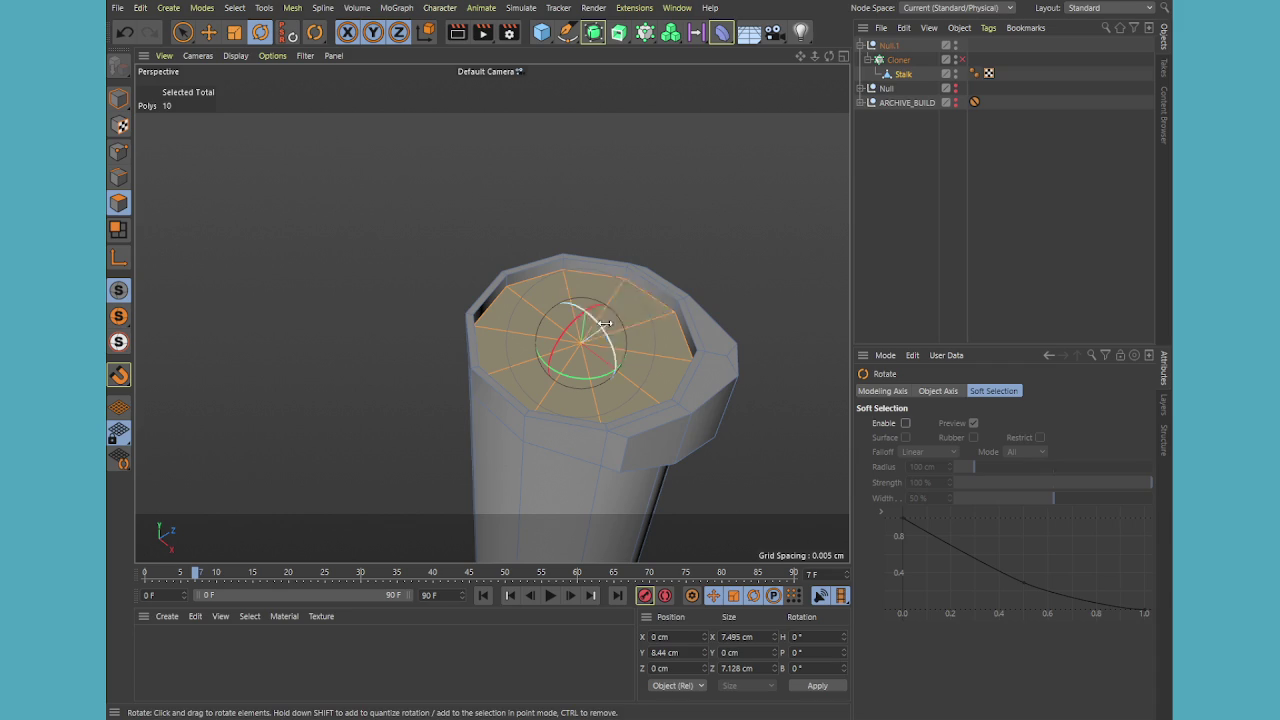
middle_click(612, 321)
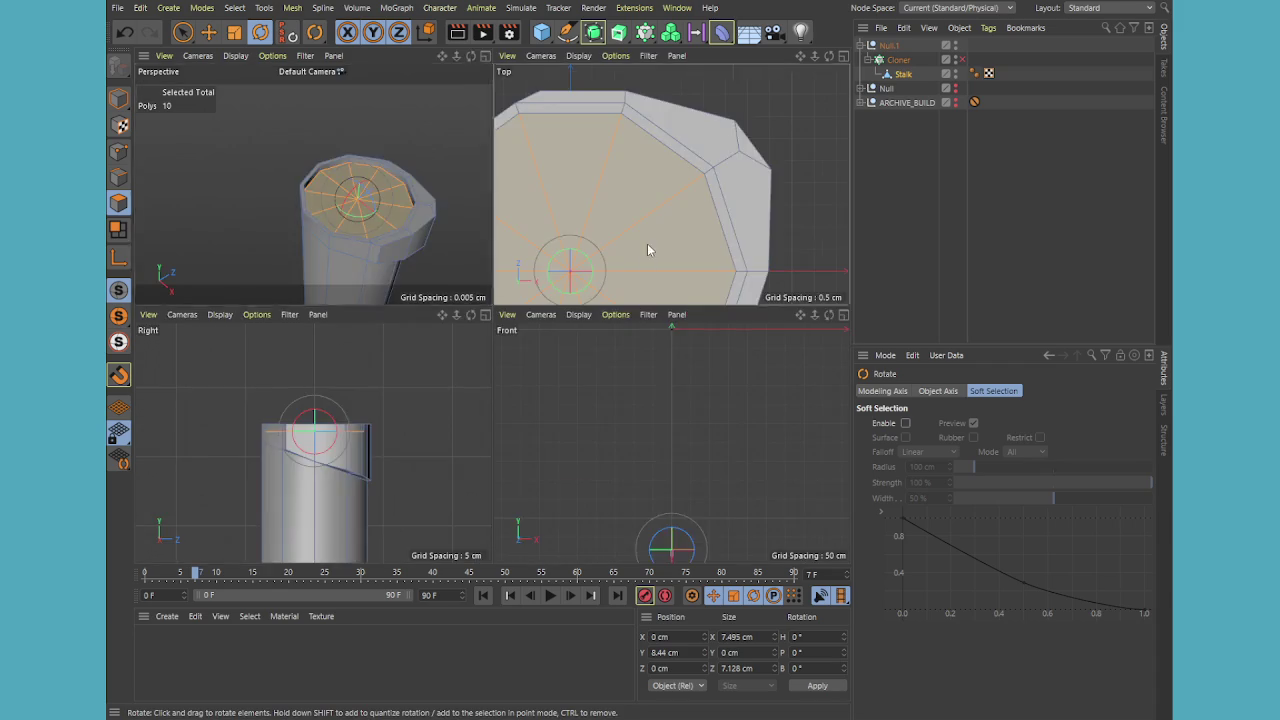
middle_click(647, 243)
scroll(445, 383, "down", 2)
key("h")
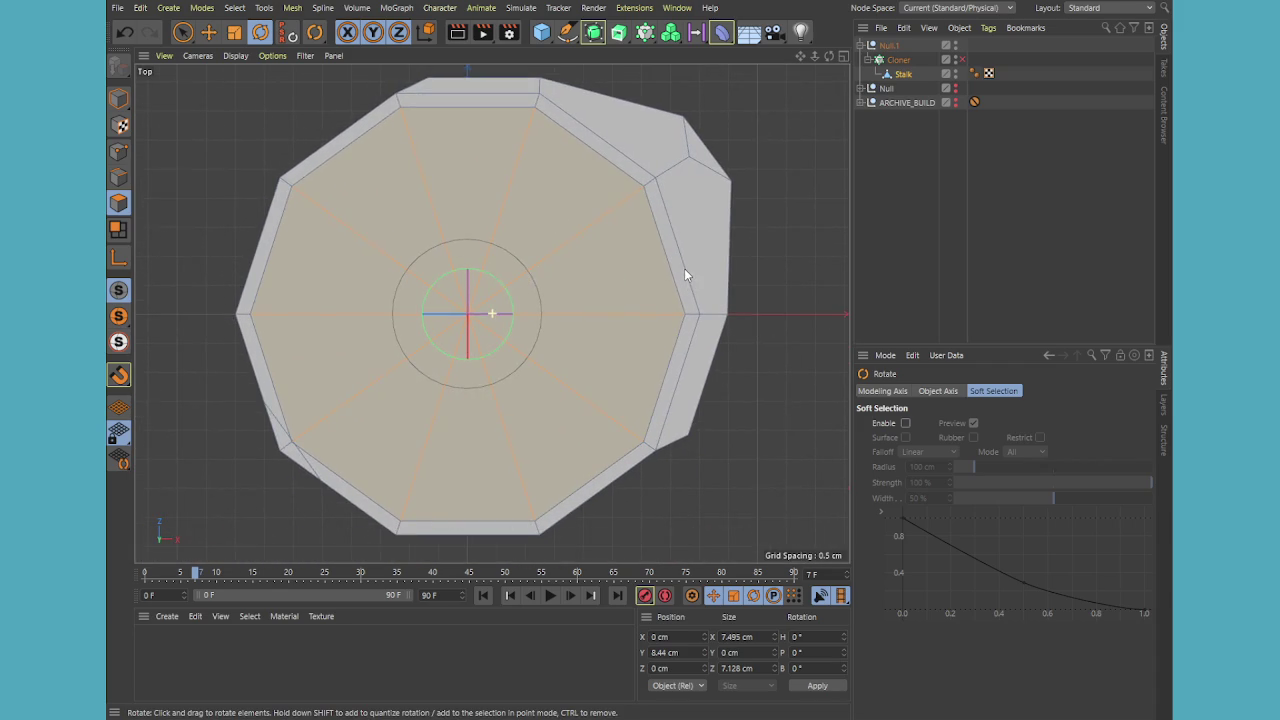
left_click(123, 262)
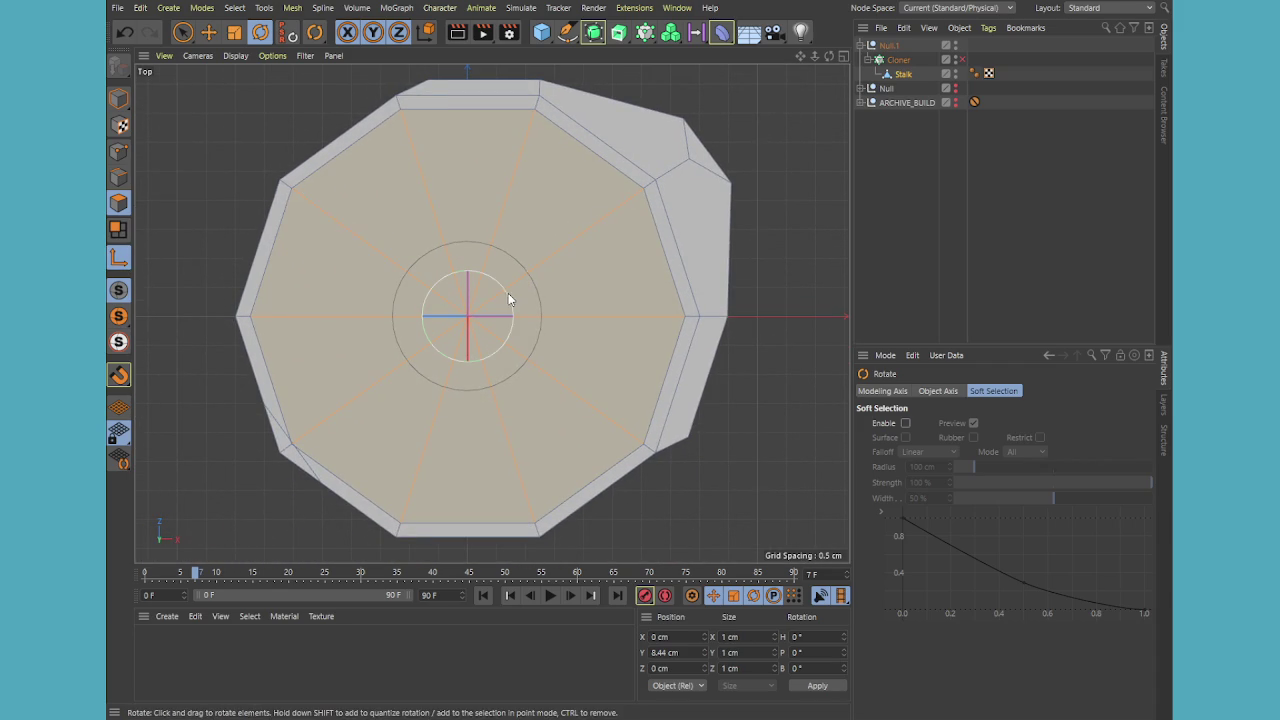
left_click_drag(507, 293, 486, 256)
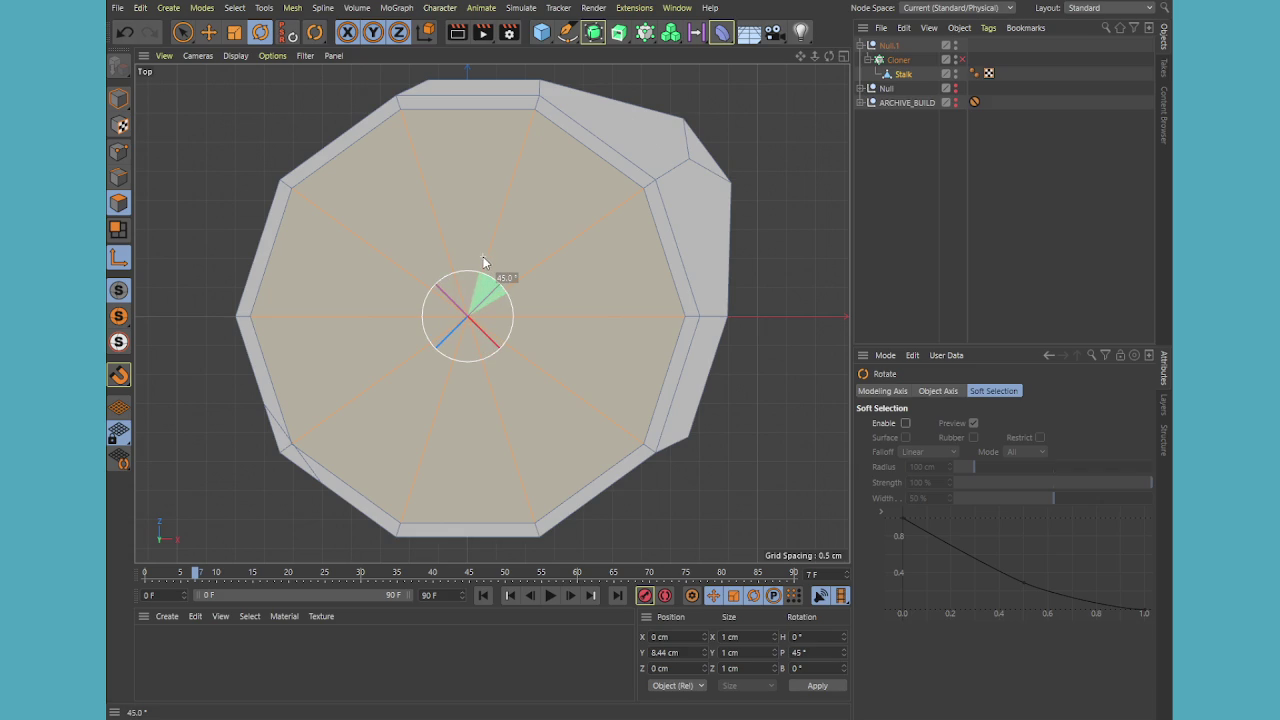
left_click_drag(486, 256, 537, 90)
Leave Axis mode with the top cap tilted about 2.5°, then clear the selection
left_click(119, 258)
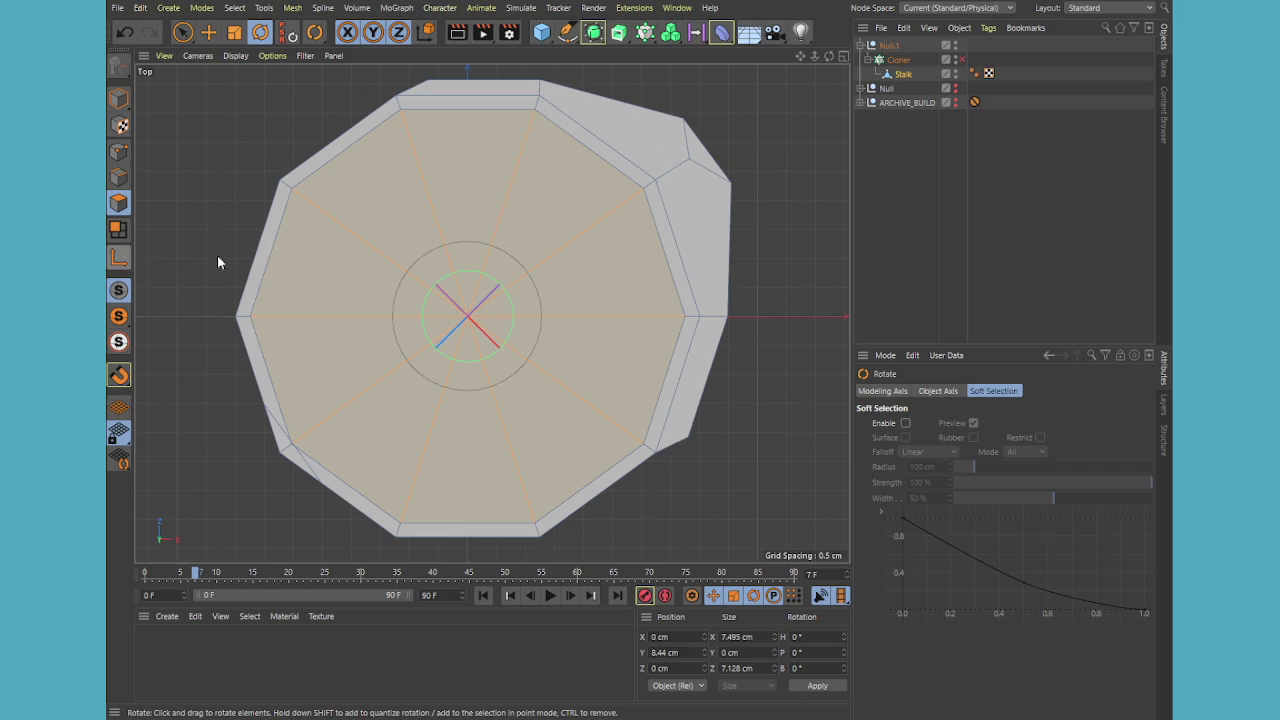
middle_click(485, 296)
middle_click(430, 243)
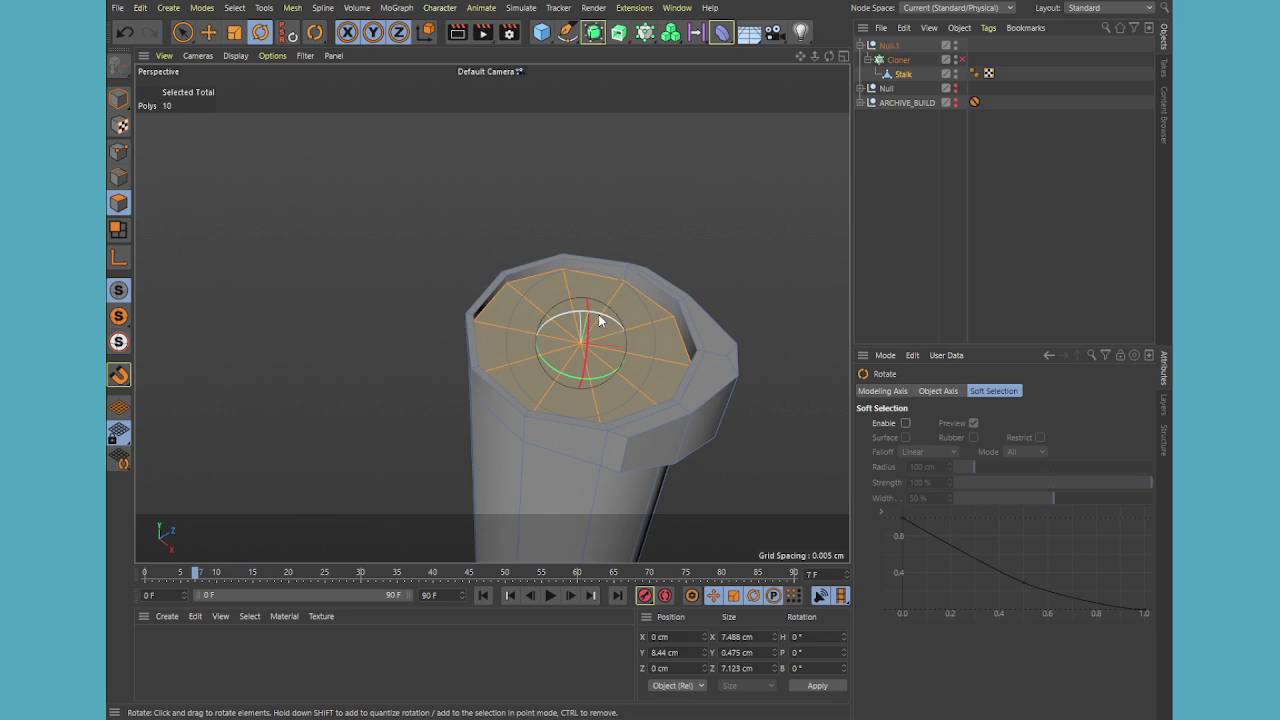
left_click(889, 189)
scroll(743, 280, "down", 5)
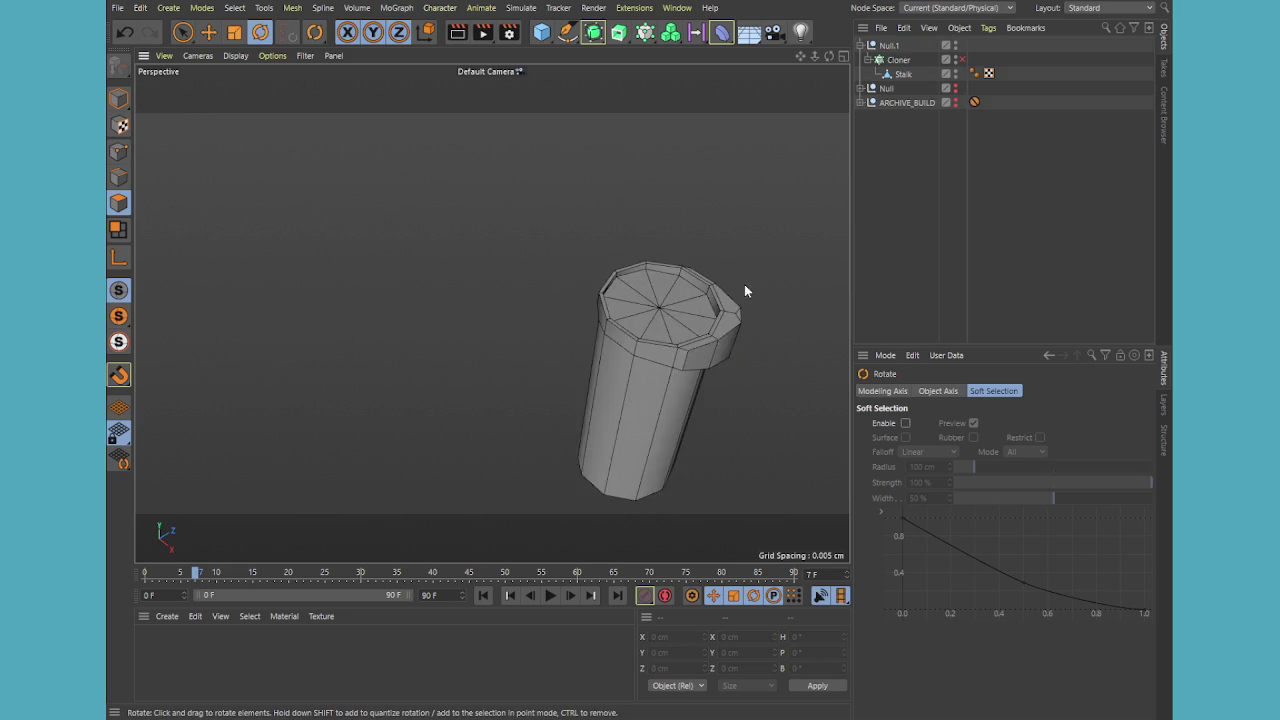
Select the Stalk in Point mode and activate Loop Selection
left_click_drag(743, 280, 777, 285, "alt")
mouse_move(699, 327)
left_mouse_down("alt")
mouse_move(770, 310)
mouse_move(710, 299)
mouse_move(724, 324)
mouse_move(763, 257)
left_mouse_up("alt")
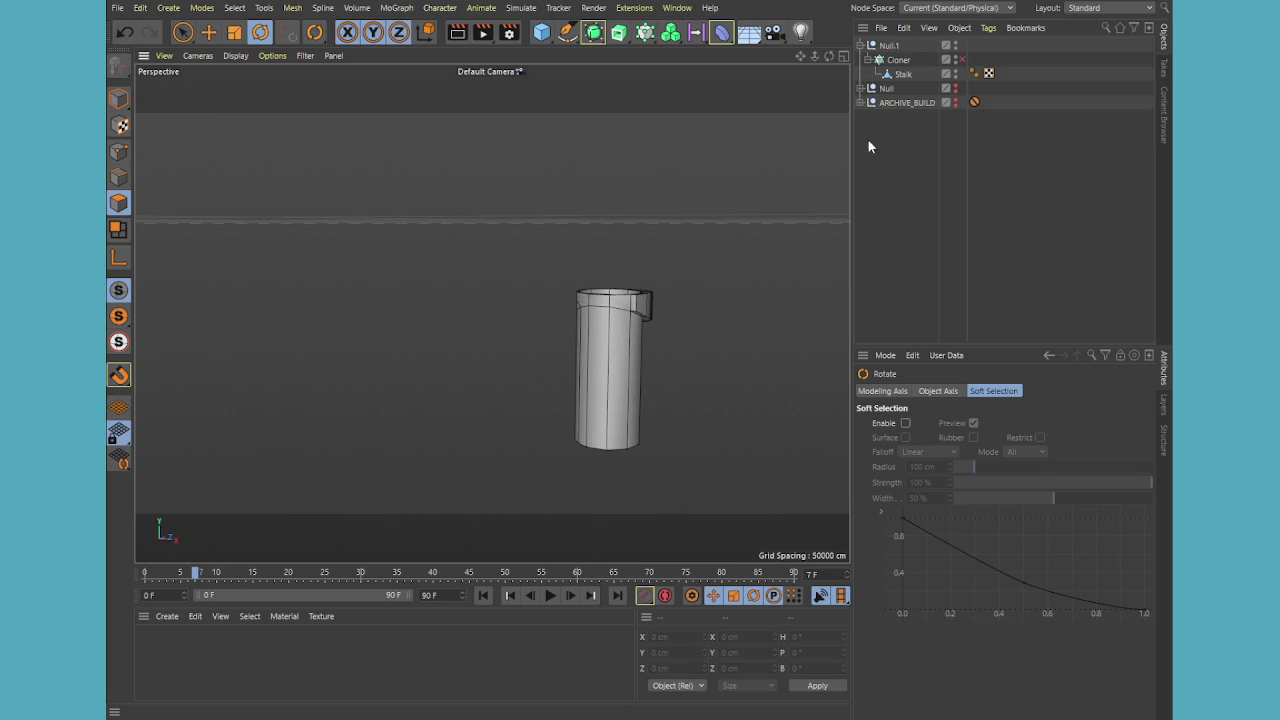
left_click(903, 74)
left_click(118, 150)
key("k")
key("l")
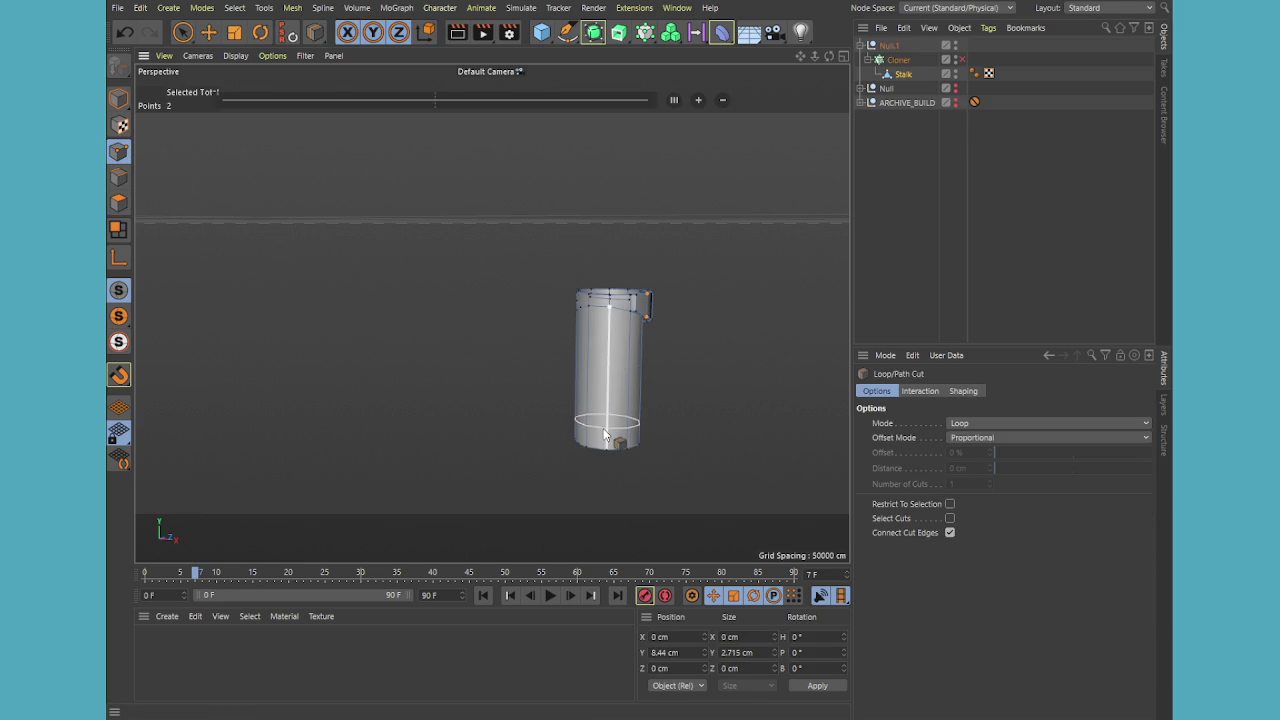
key("u")
key("l")
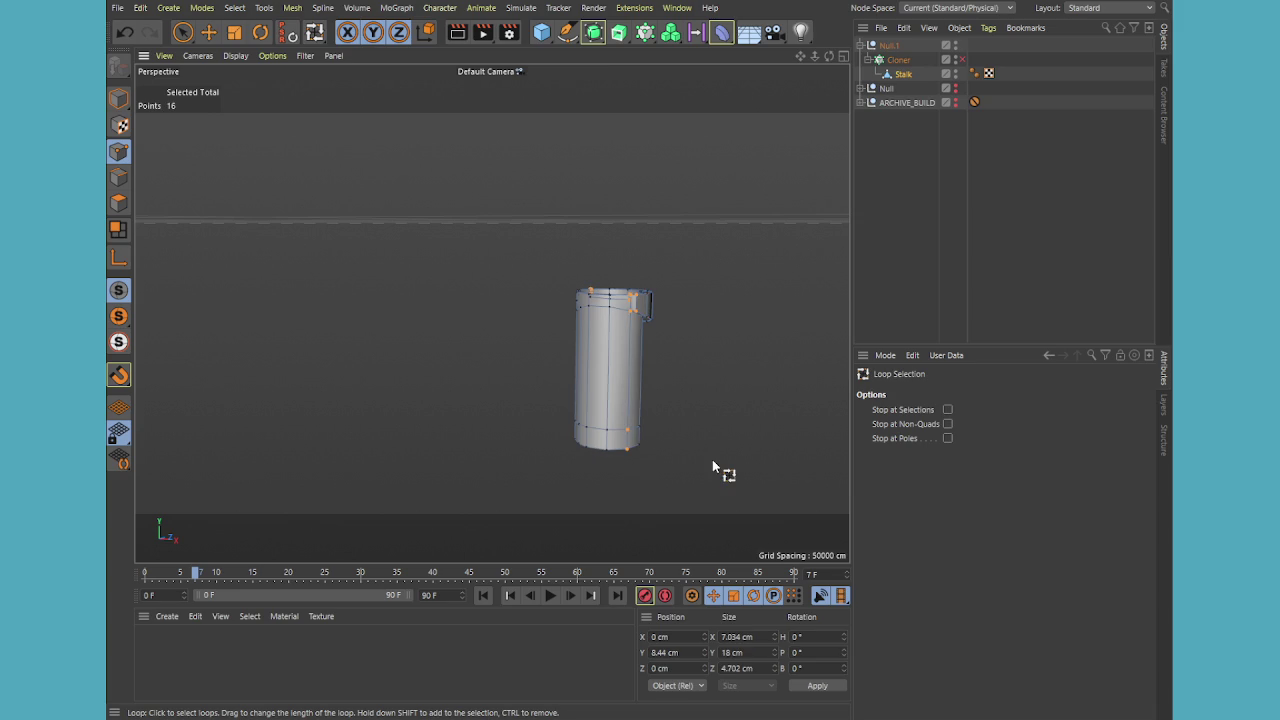
Scale the stalk's bottom point ring to 95% for a taper and re-enable the Cloner
left_click(606, 448, "shift")
left_click(626, 447)
key("t")
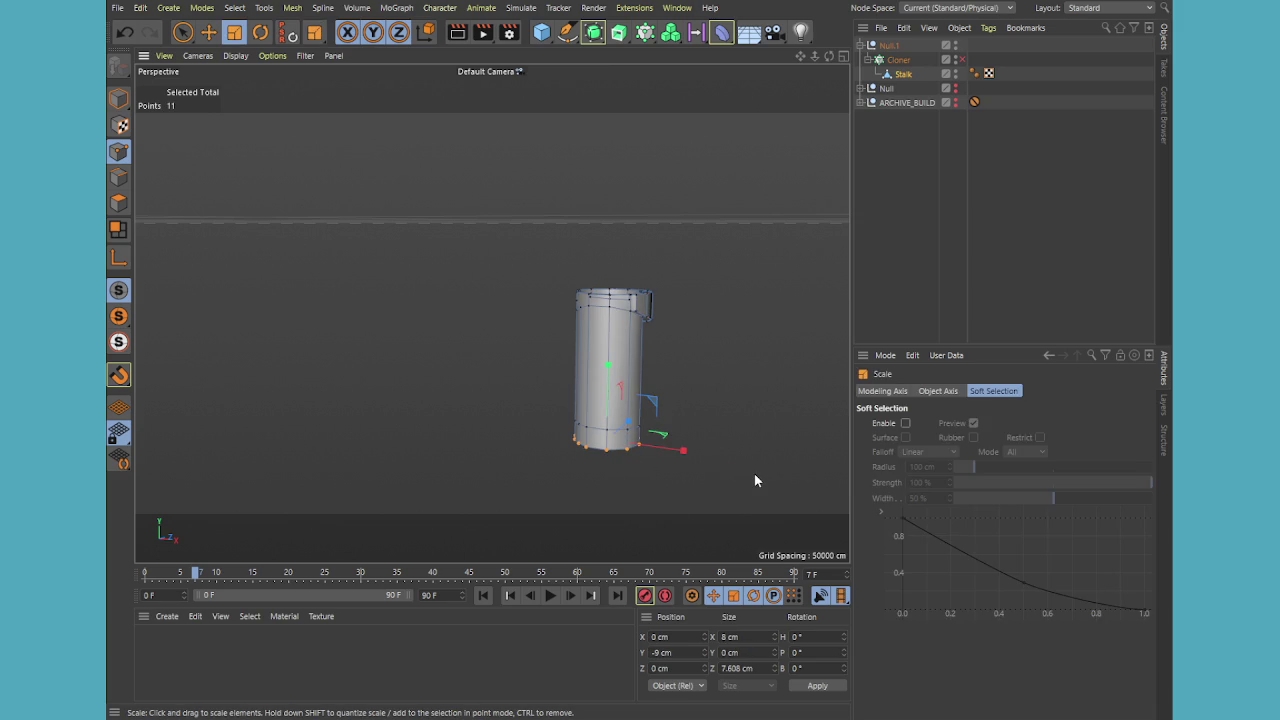
left_click_drag(749, 477, 680, 465)
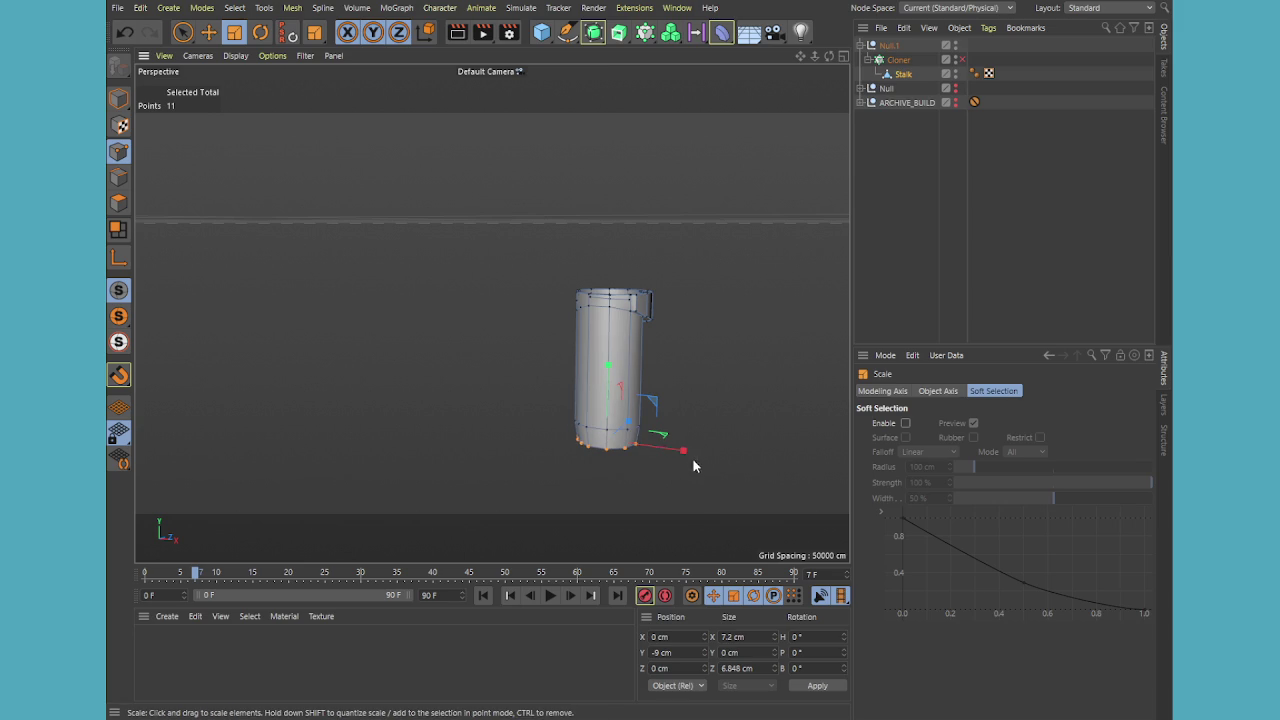
middle_click(710, 450)
middle_click(381, 197)
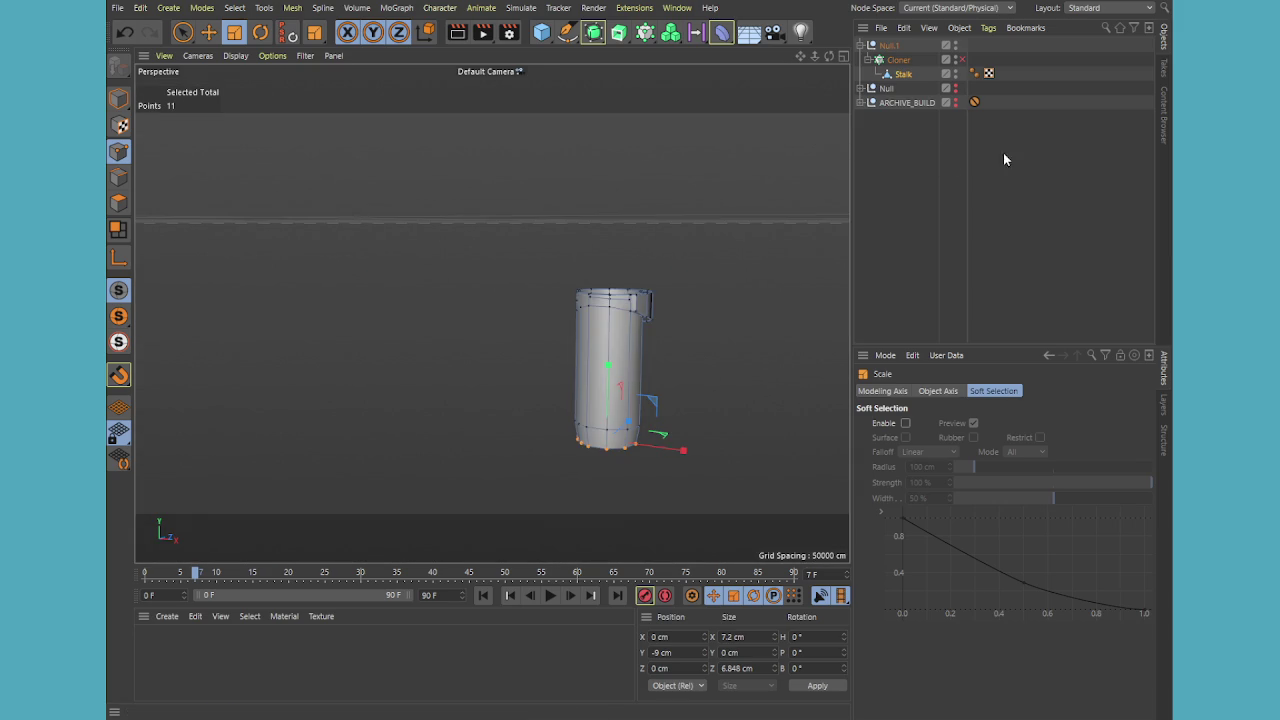
left_click(962, 59)
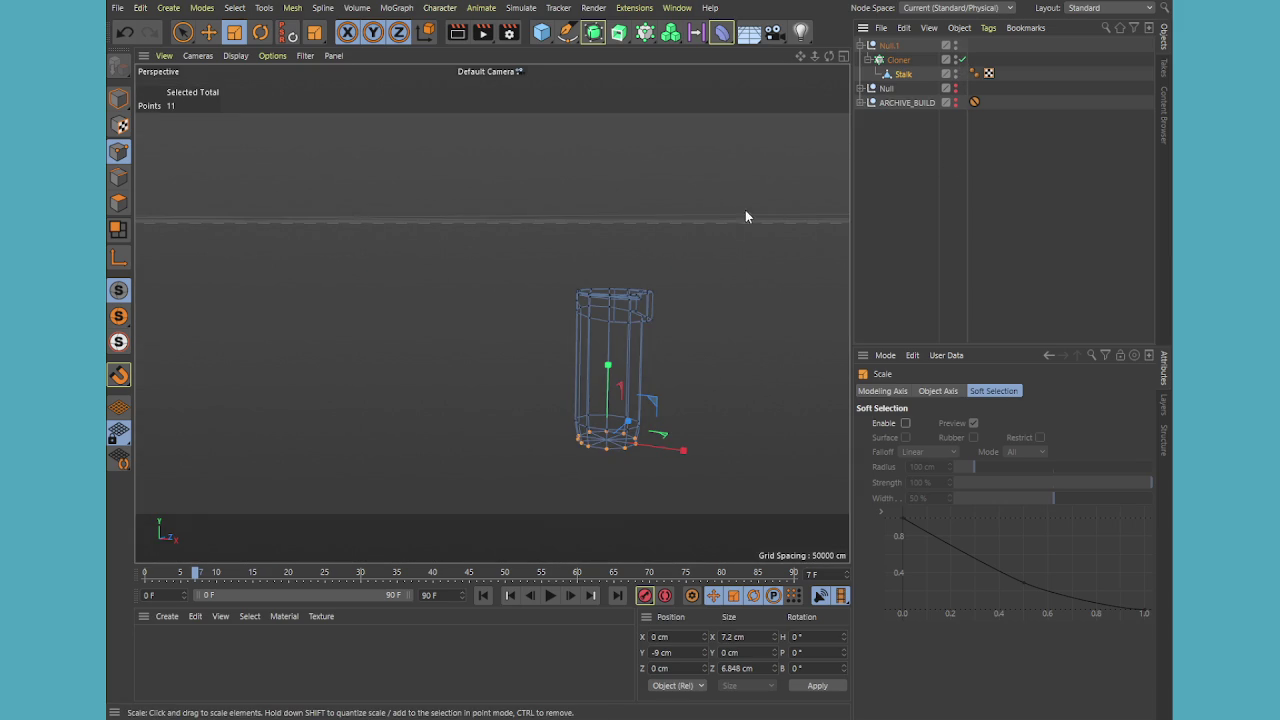
Return to Model mode, frame the clone column and select the Cloner
left_click(118, 98)
key("h")
scroll(549, 310, "up", 1)
scroll(523, 297, "up", 2)
scroll(571, 220, "up", 2)
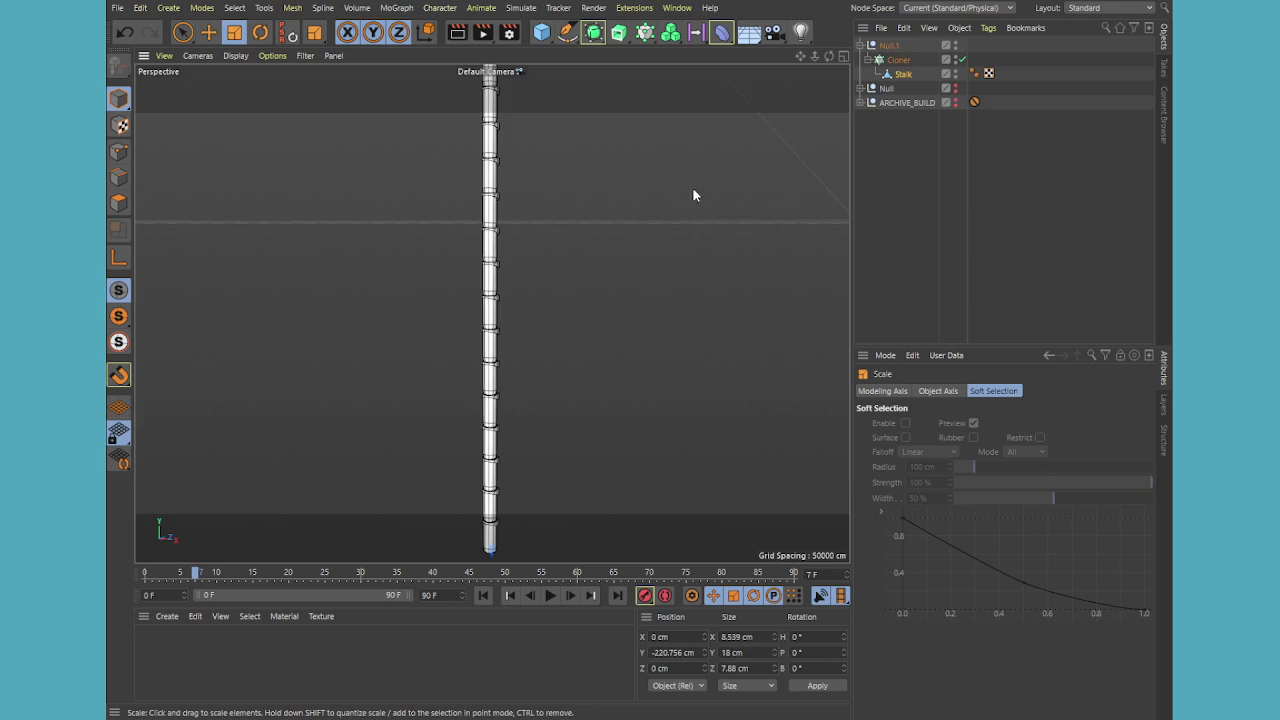
left_click(898, 60)
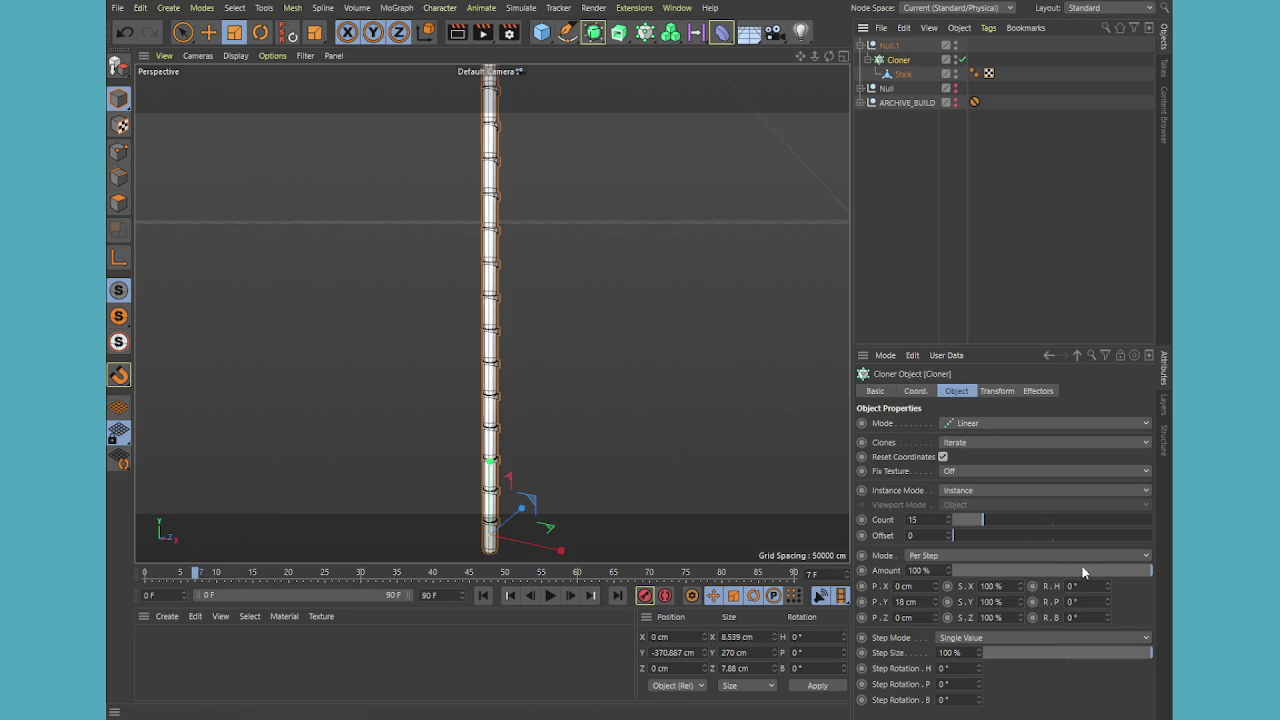
left_click_drag(1107, 585, 1105, 585)
key("ctrl+z")
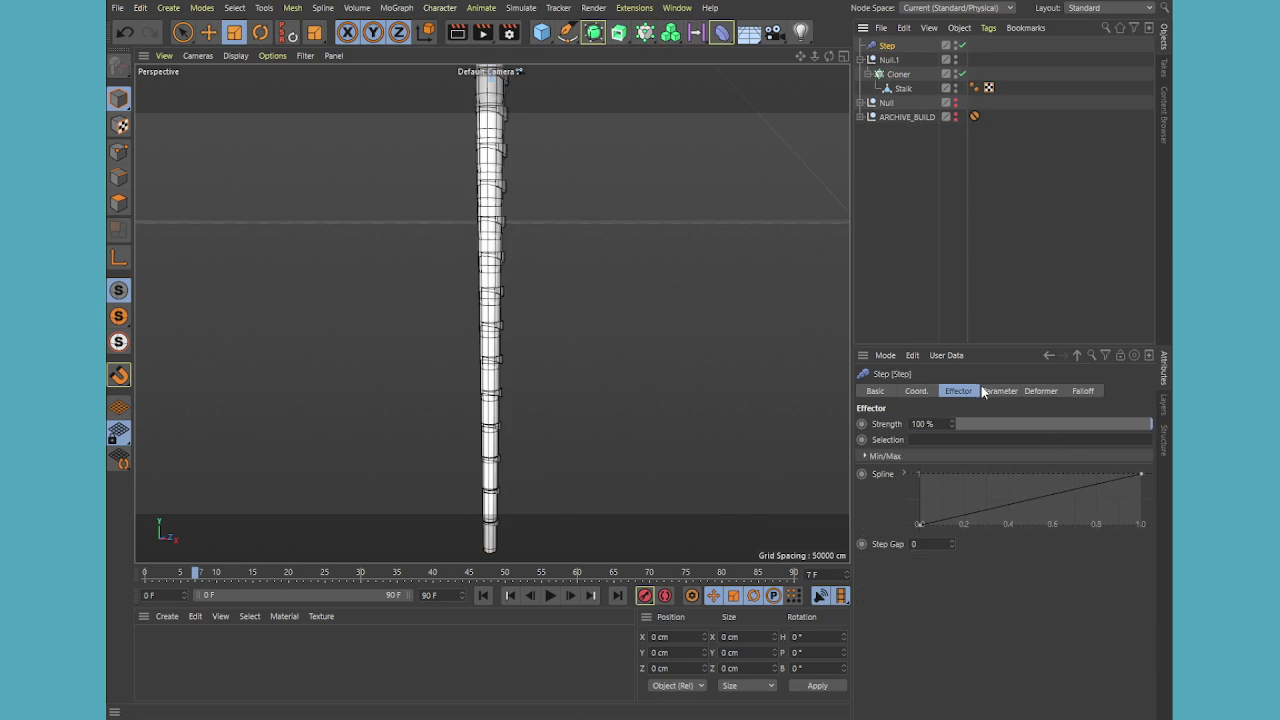
Make the Step effector rotate clones by heading 1765° instead of scaling them
left_click(995, 391)
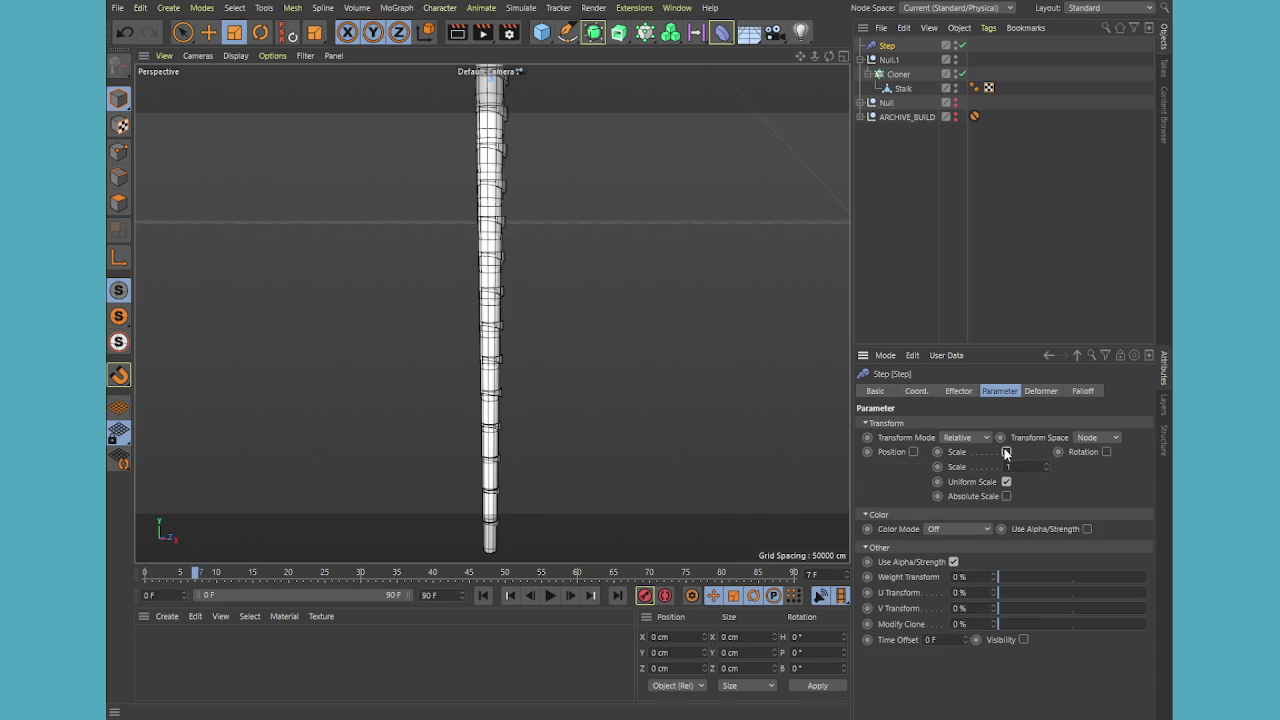
left_click(1006, 451)
left_click(1045, 451)
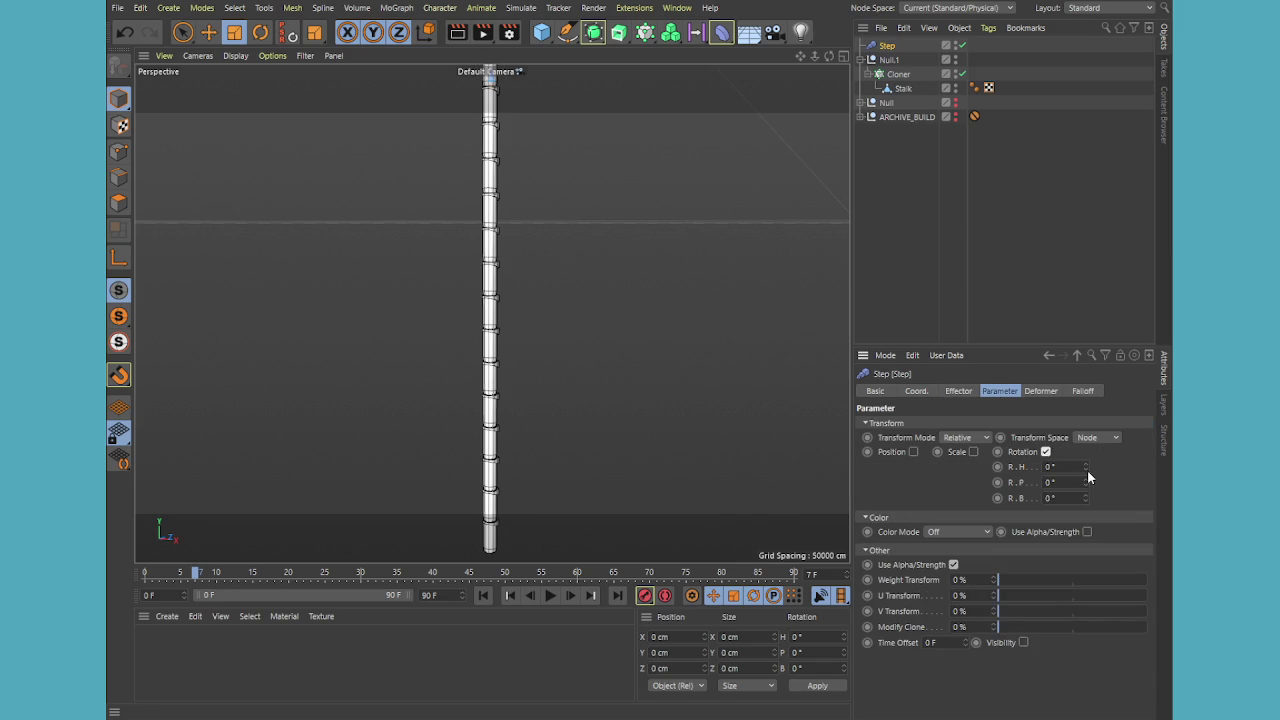
left_click_drag(1085, 466, 1085, 430)
Start an interactive render region and add a Physical Sky
middle_click(457, 264)
middle_click(402, 221)
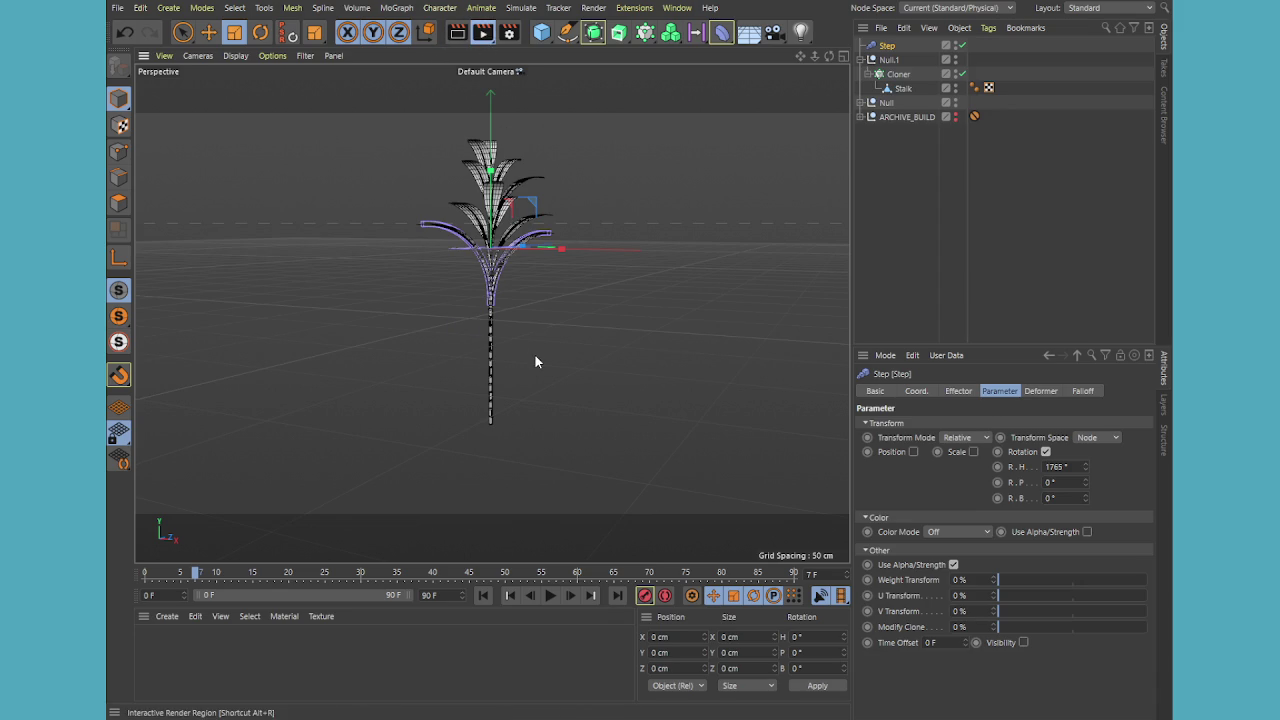
key("alt+r")
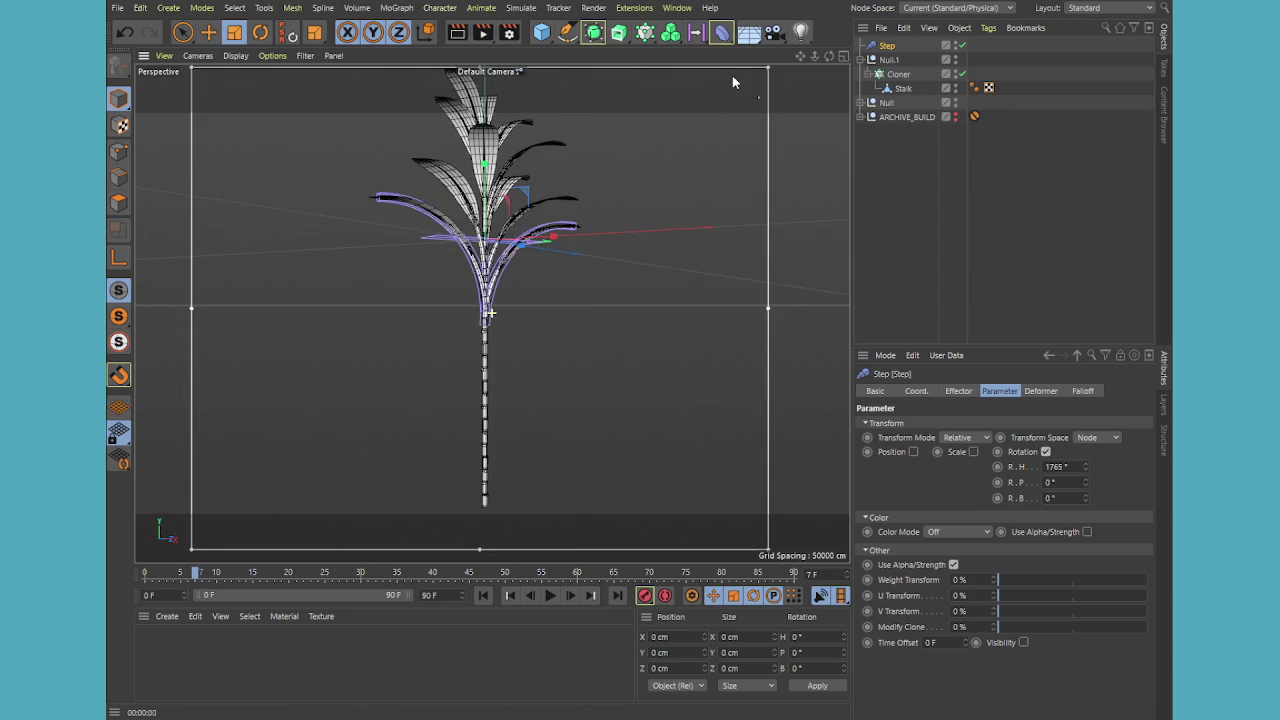
left_click(749, 33)
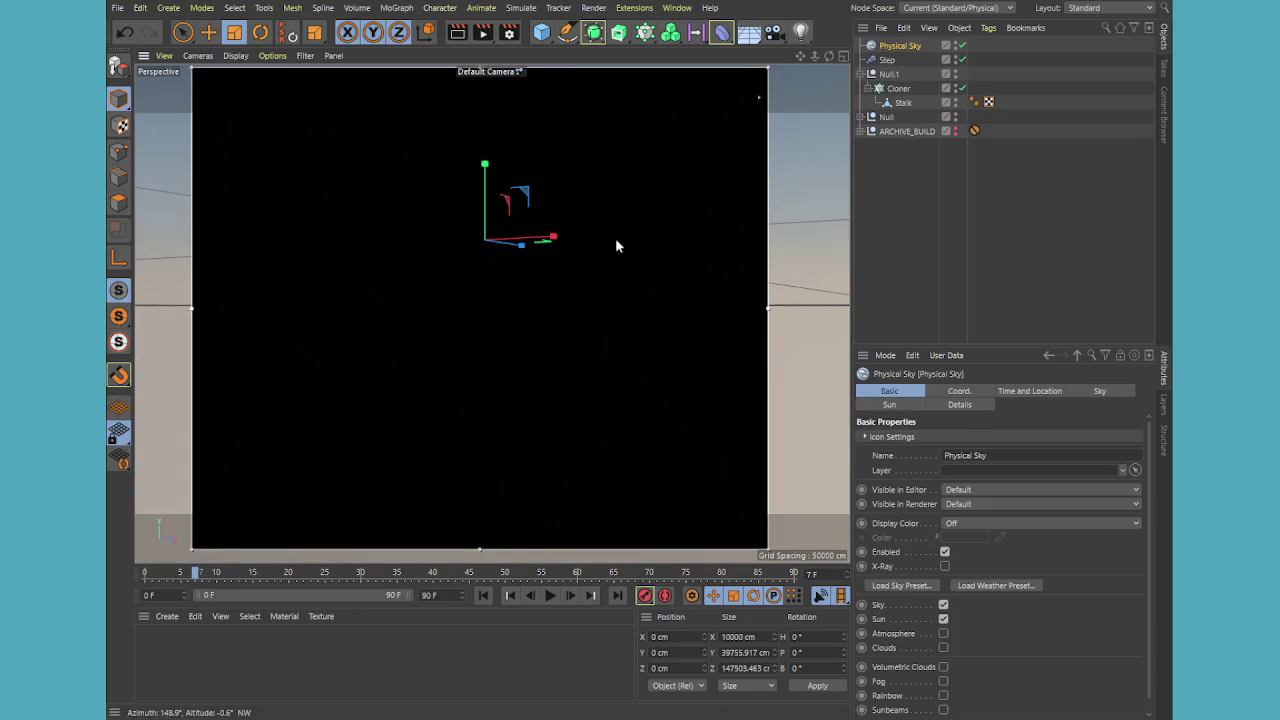
Adjust the stalk view and move the sun's direction across the sky
scroll(499, 402, "up", 3)
scroll(520, 381, "up", 5)
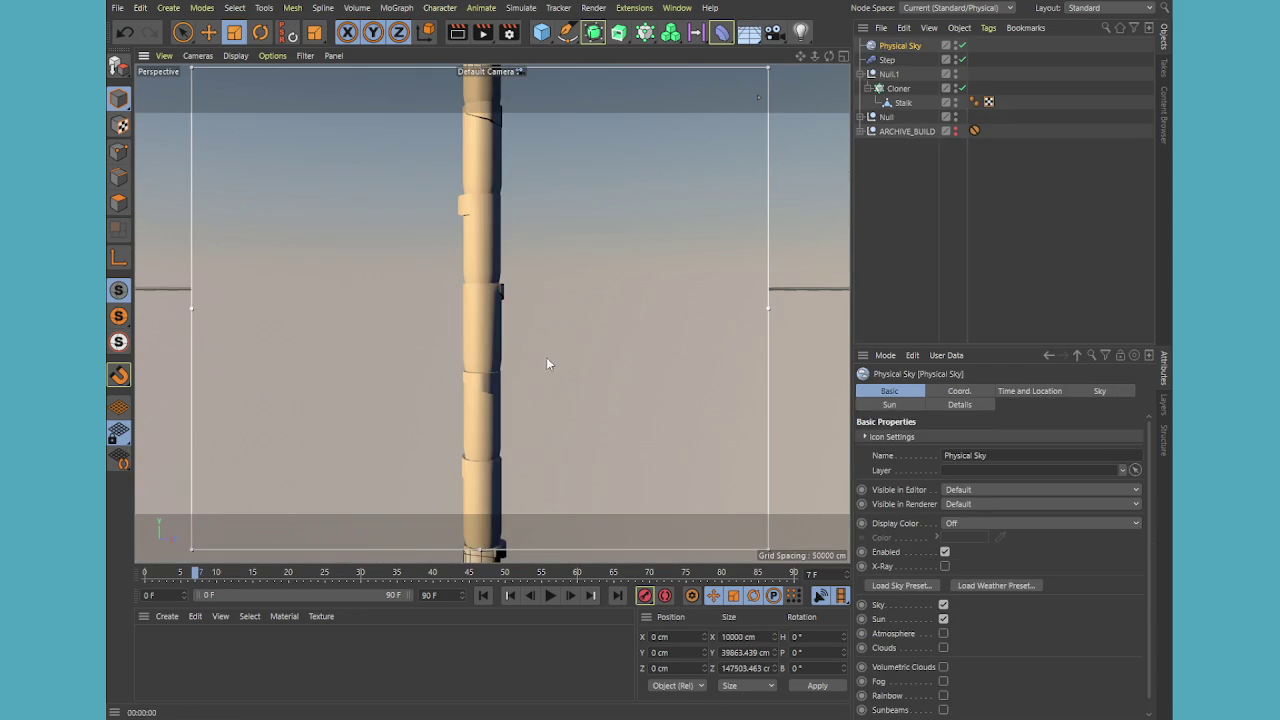
mouse_move(546, 364)
left_mouse_down("alt")
mouse_move(521, 365)
mouse_move(698, 443)
mouse_move(705, 421)
left_mouse_up("alt")
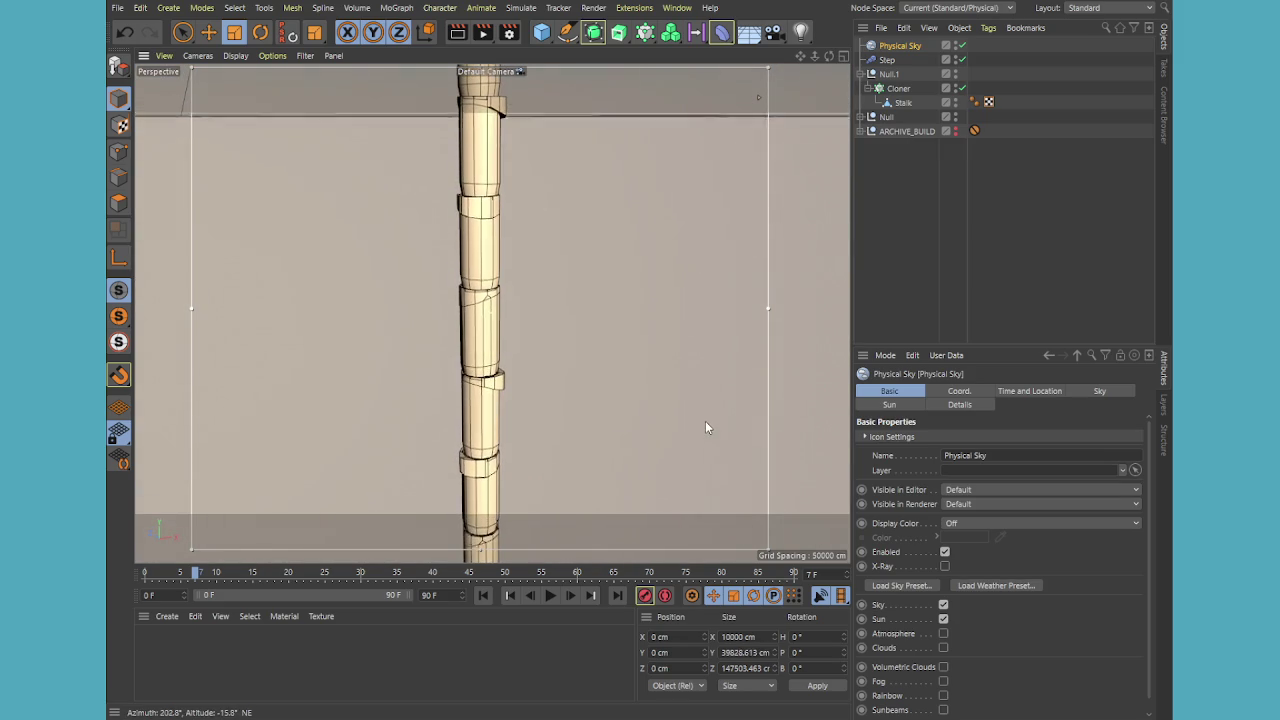
left_click_drag(474, 384, 496, 428)
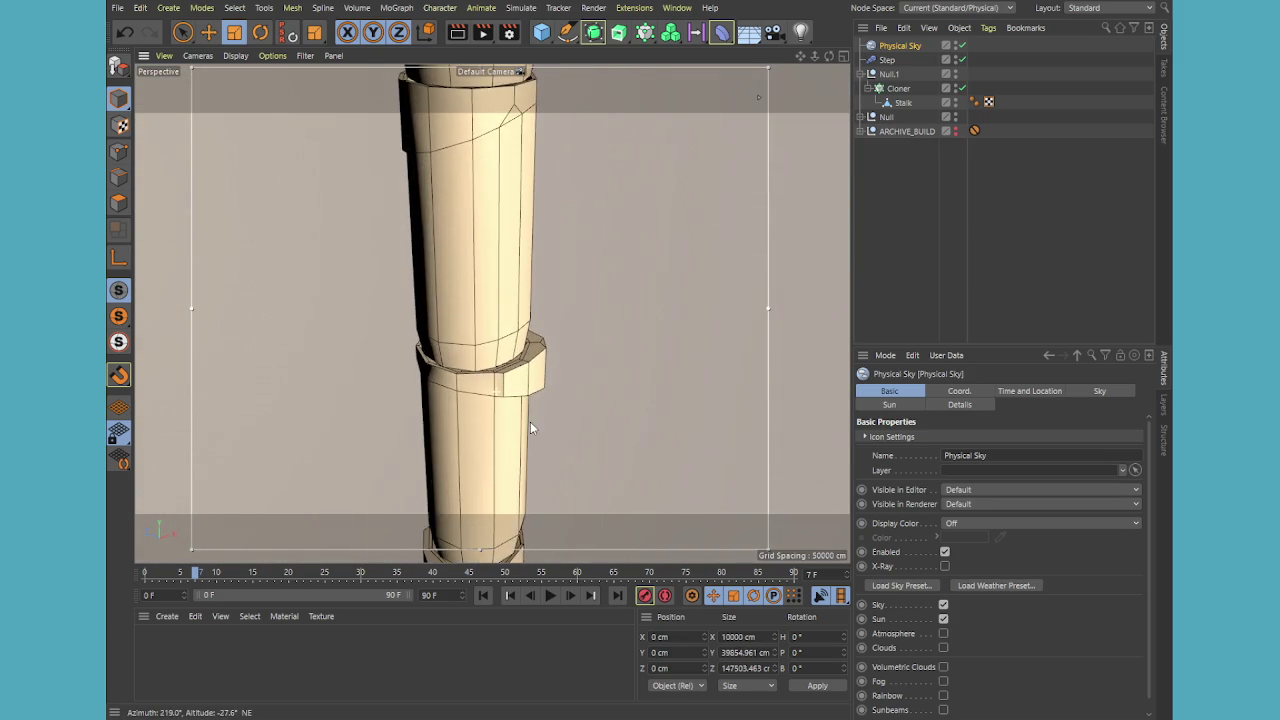
mouse_move(497, 428)
left_mouse_down()
mouse_move(475, 392)
mouse_move(375, 327)
mouse_move(510, 337)
left_mouse_up()
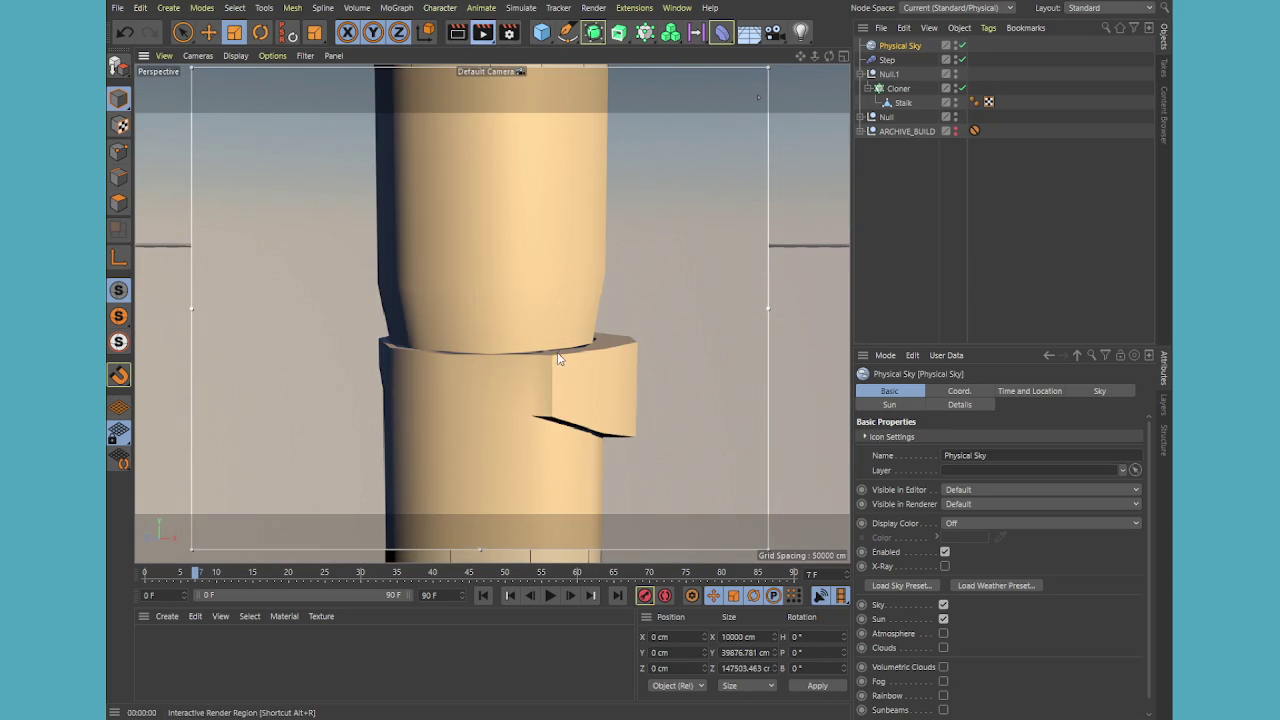
Turn off the render region and display Gouraud Shading with lines
key("alt+r")
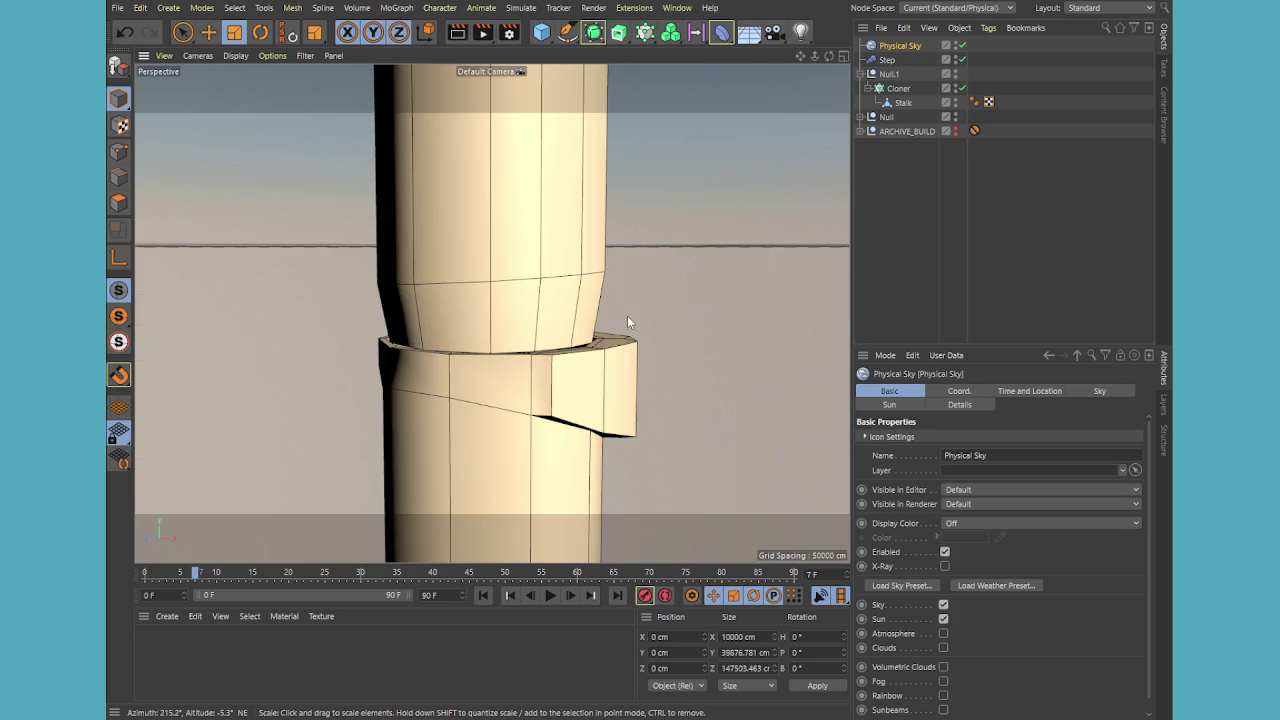
key("h")
mouse_move(626, 287)
left_mouse_down("alt")
mouse_move(534, 273)
mouse_move(555, 384)
left_mouse_up("alt")
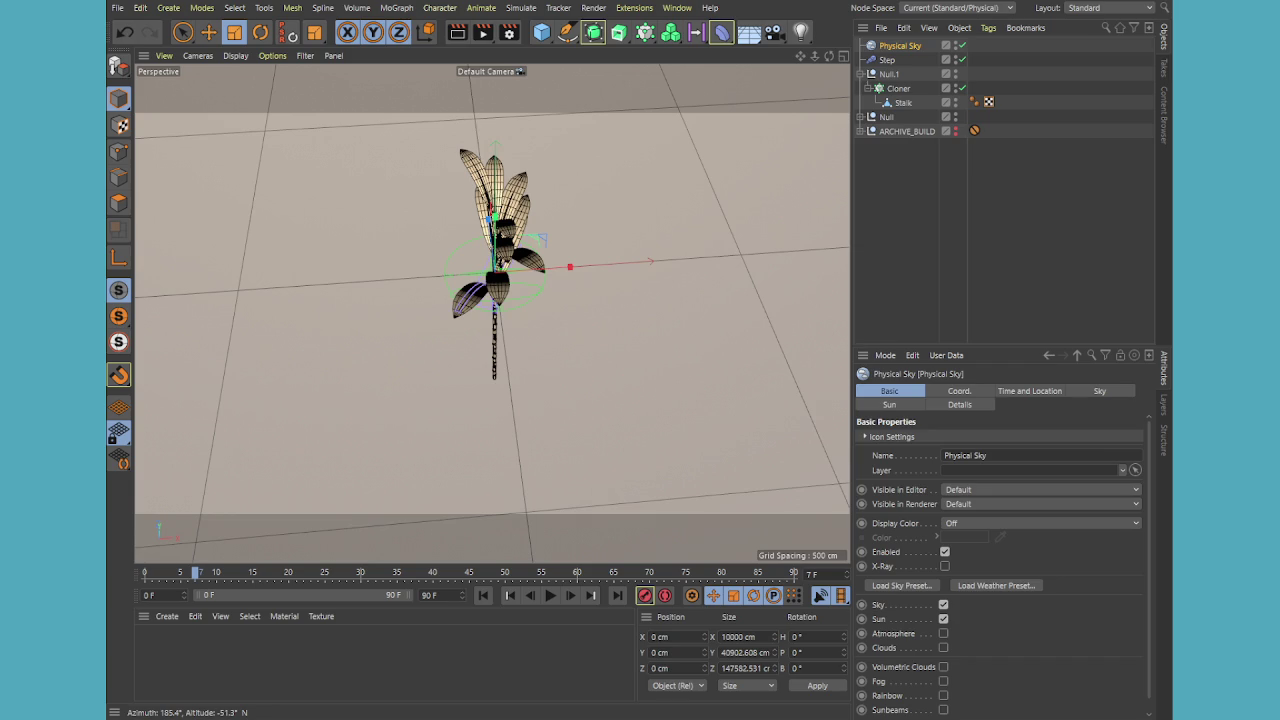
Deselect Physical Sky, create default material Mat, and expand the Null's leaf hierarchy
left_click(432, 153)
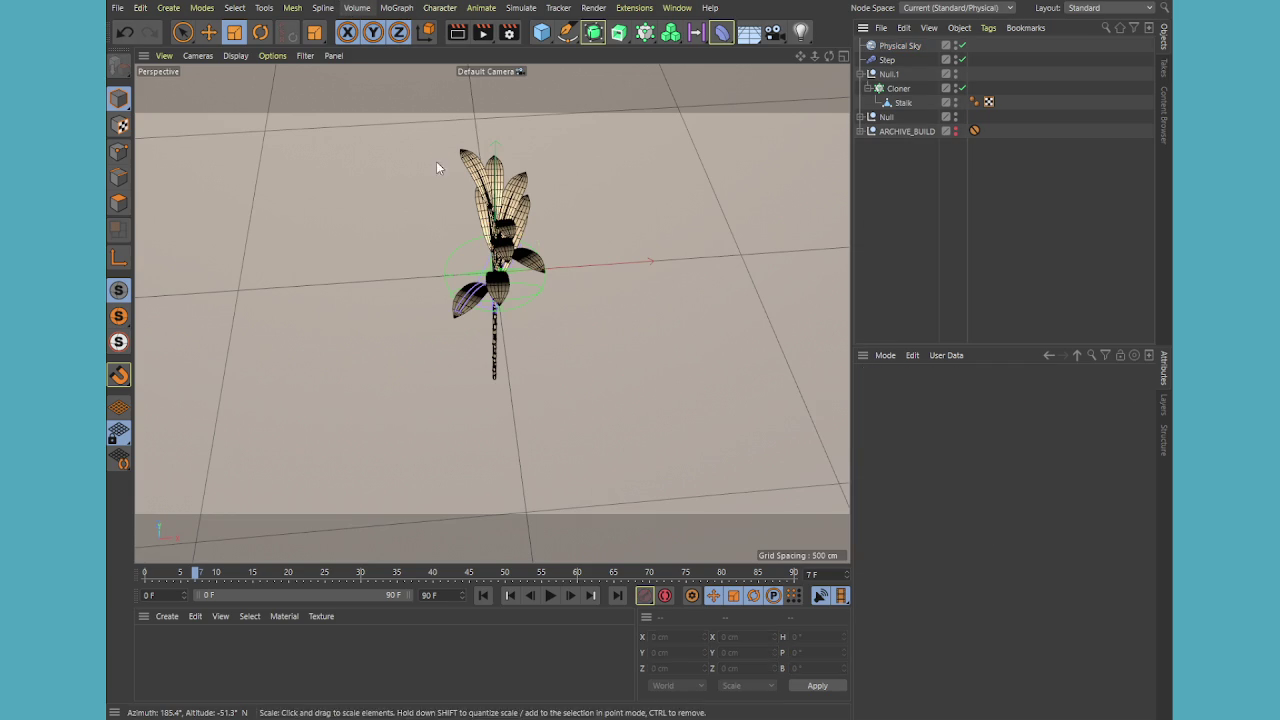
scroll(600, 205, "up", 3)
scroll(539, 215, "up", 2)
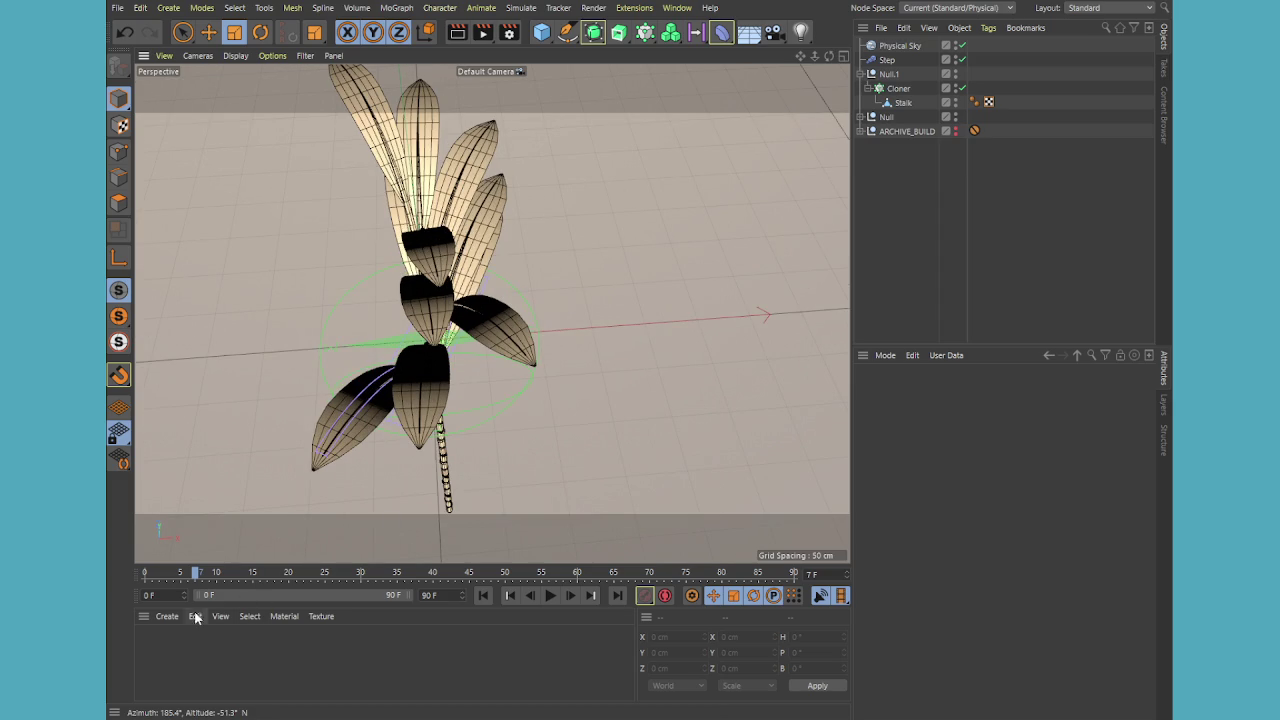
double_click(155, 700)
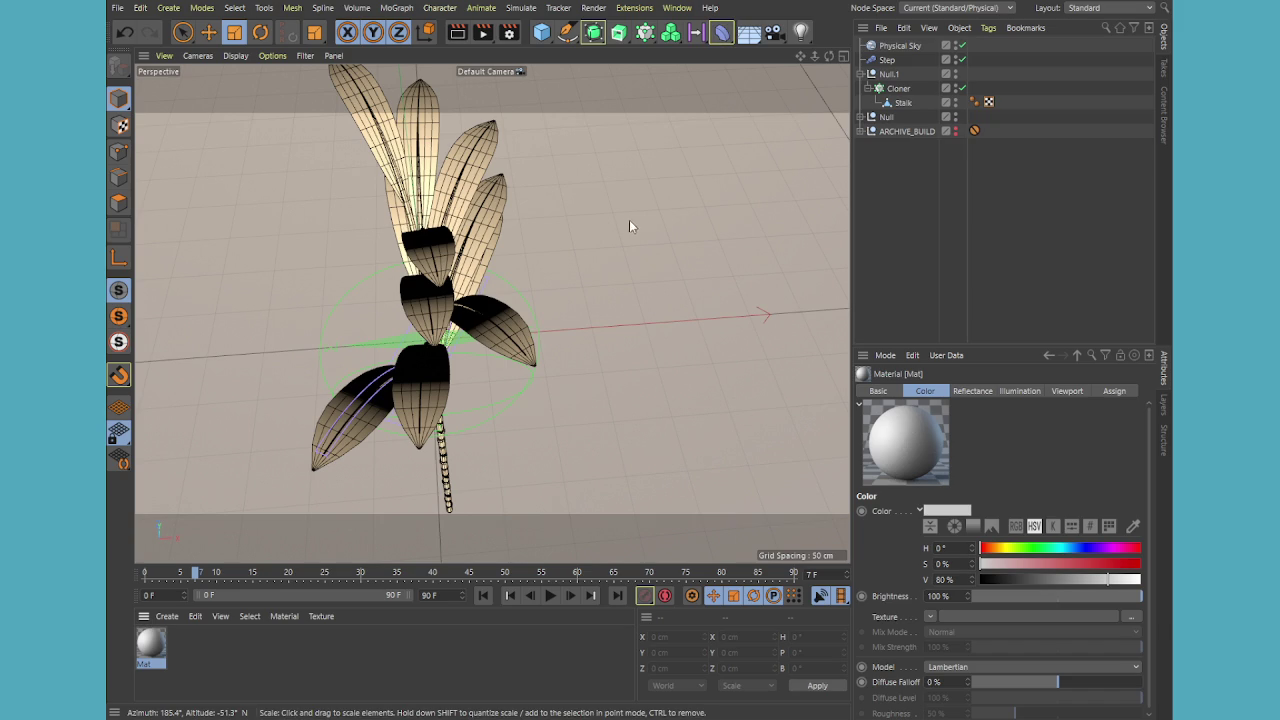
scroll(560, 232, "up", 2)
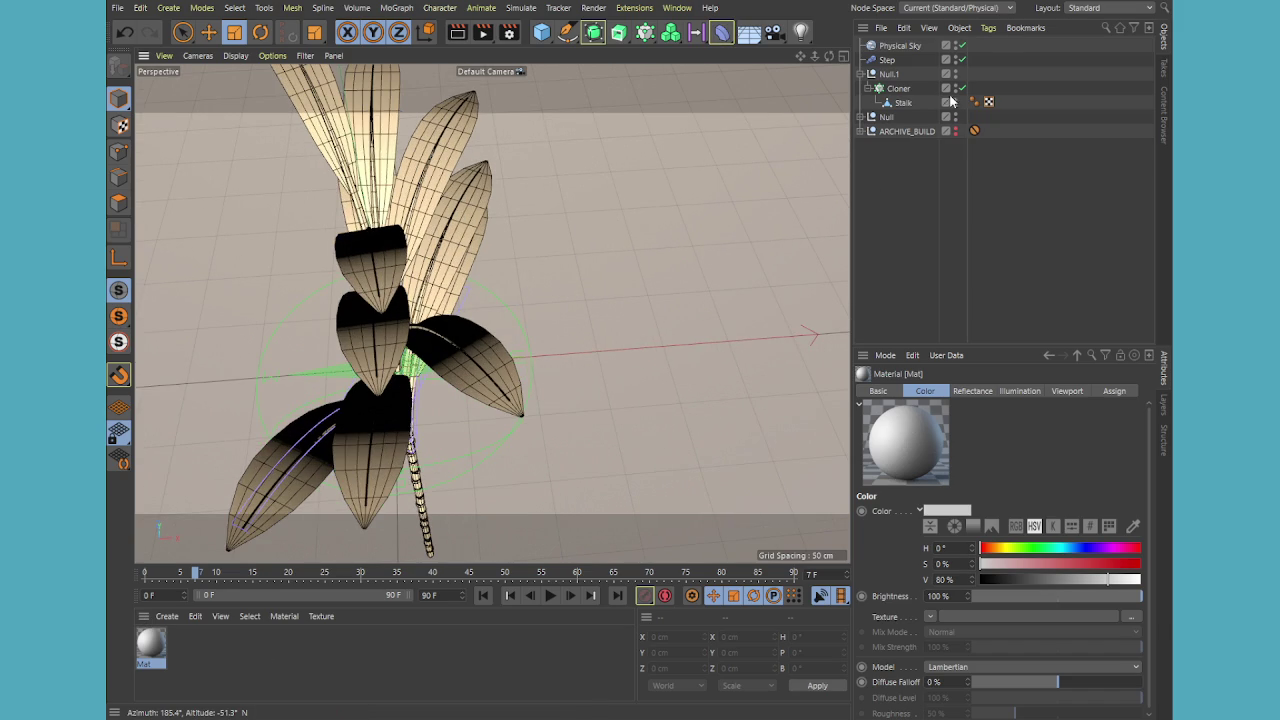
left_click(862, 117)
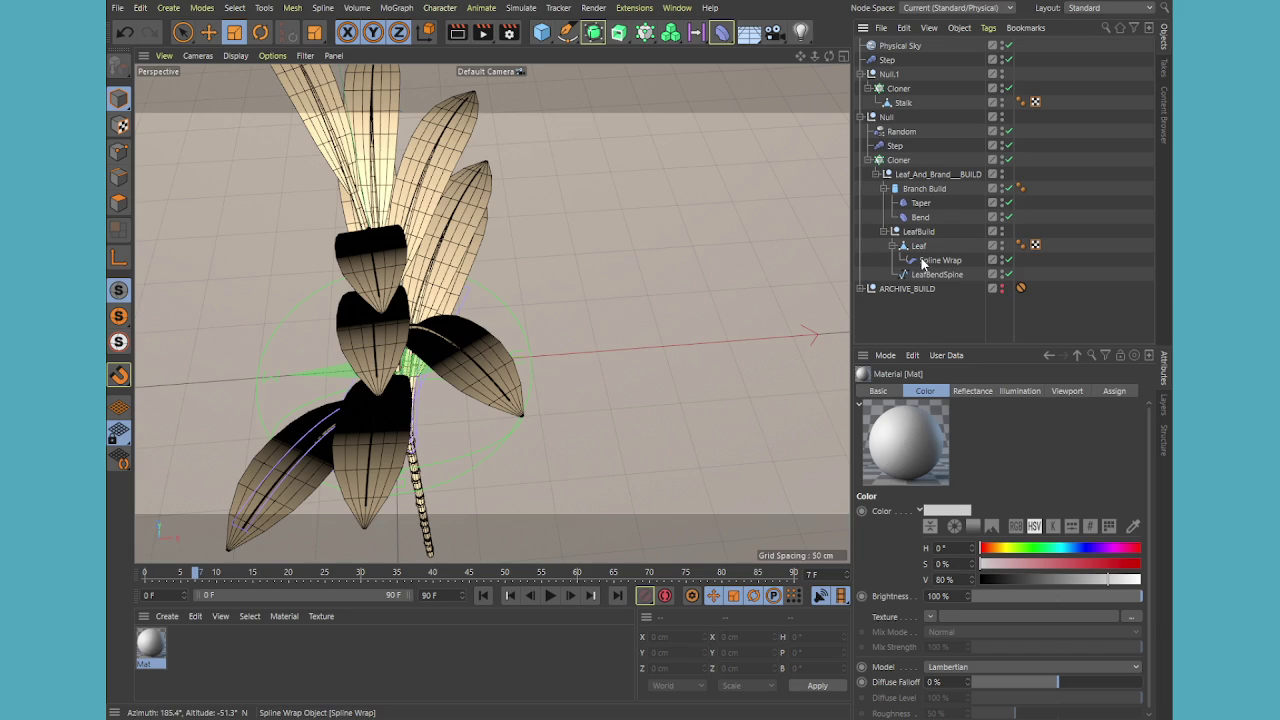
Apply the Mat material to the Leaf object and view its settings
left_click(917, 246)
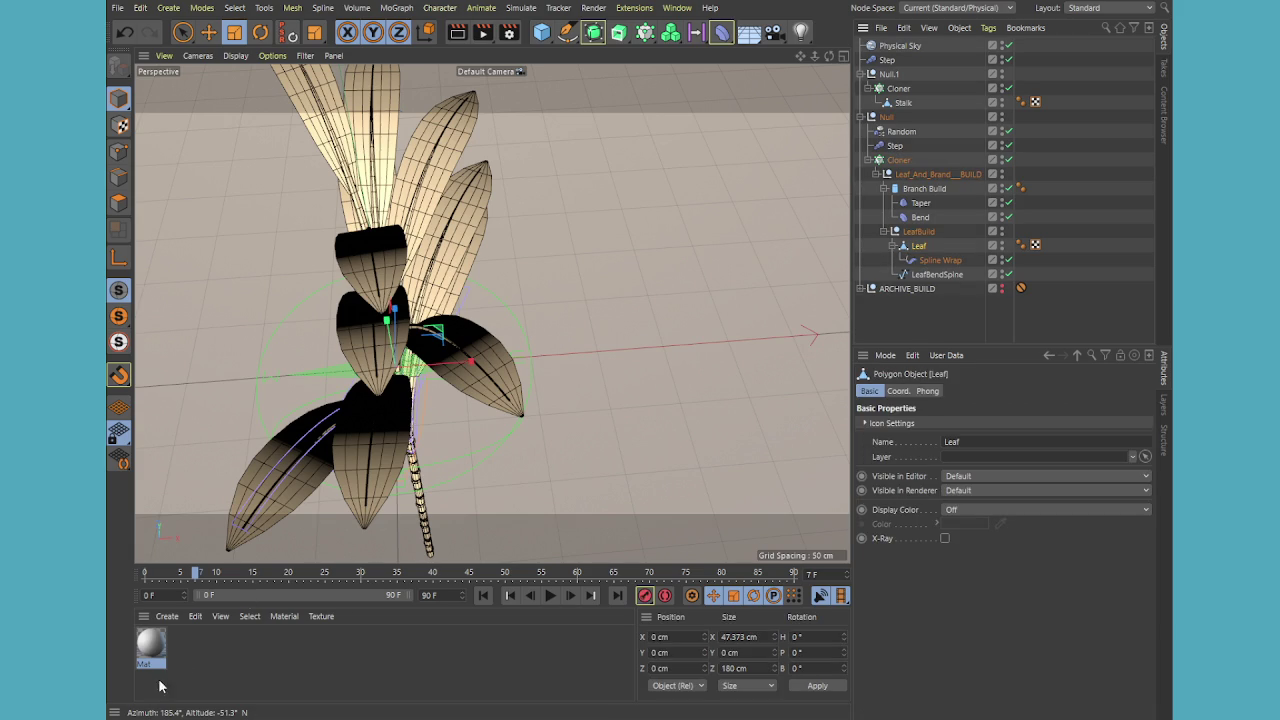
left_click_drag(150, 642, 920, 247)
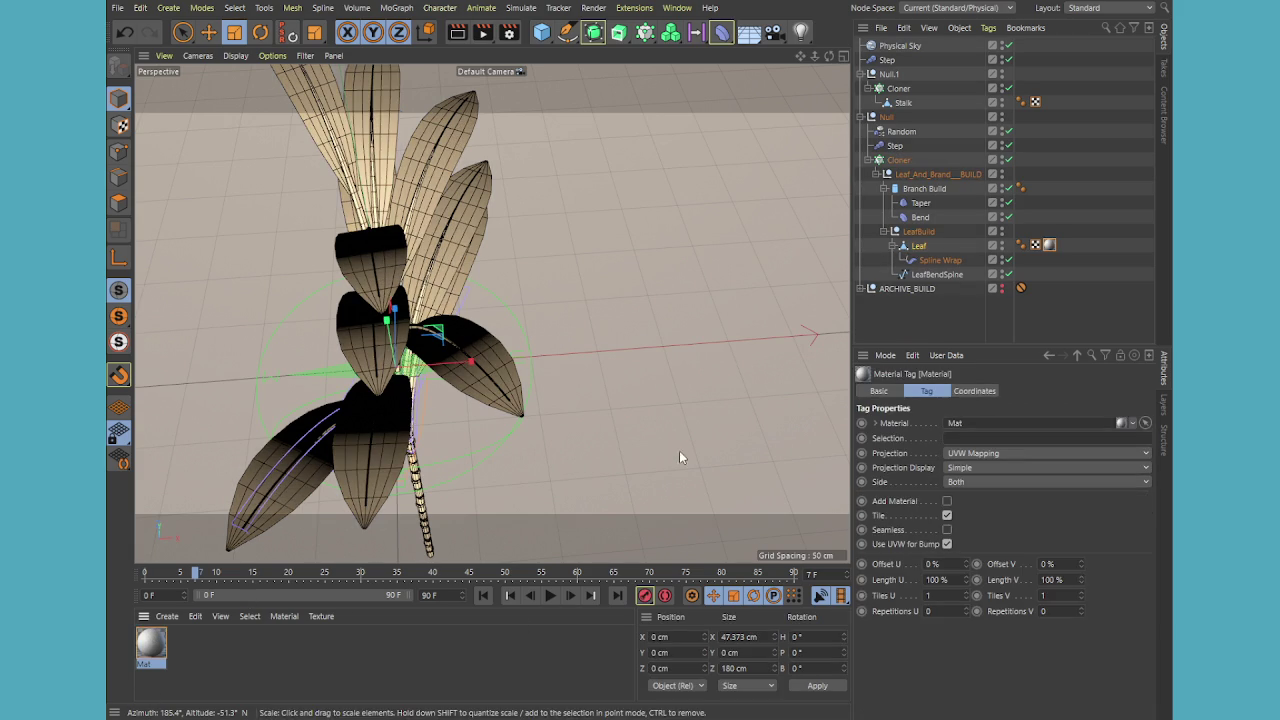
left_click(150, 645)
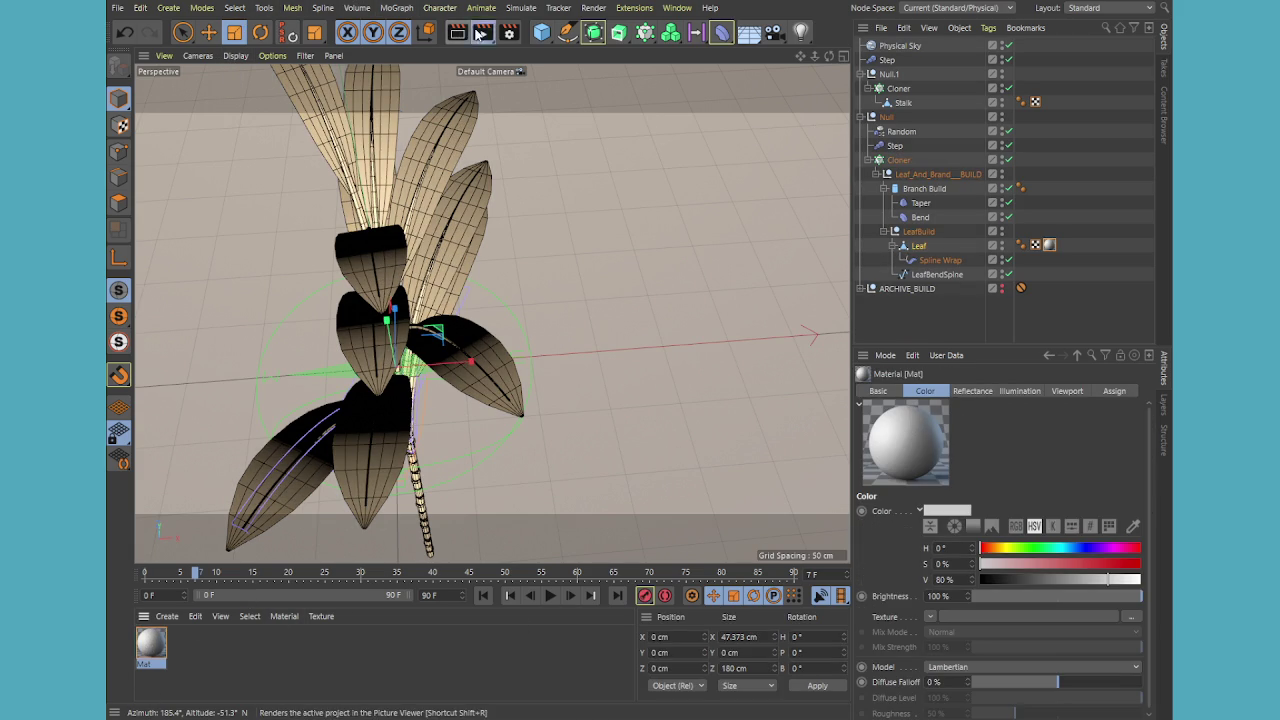
Render previews of the dark navy leaves, then create a second material Mat.1
key("ctrl+r")
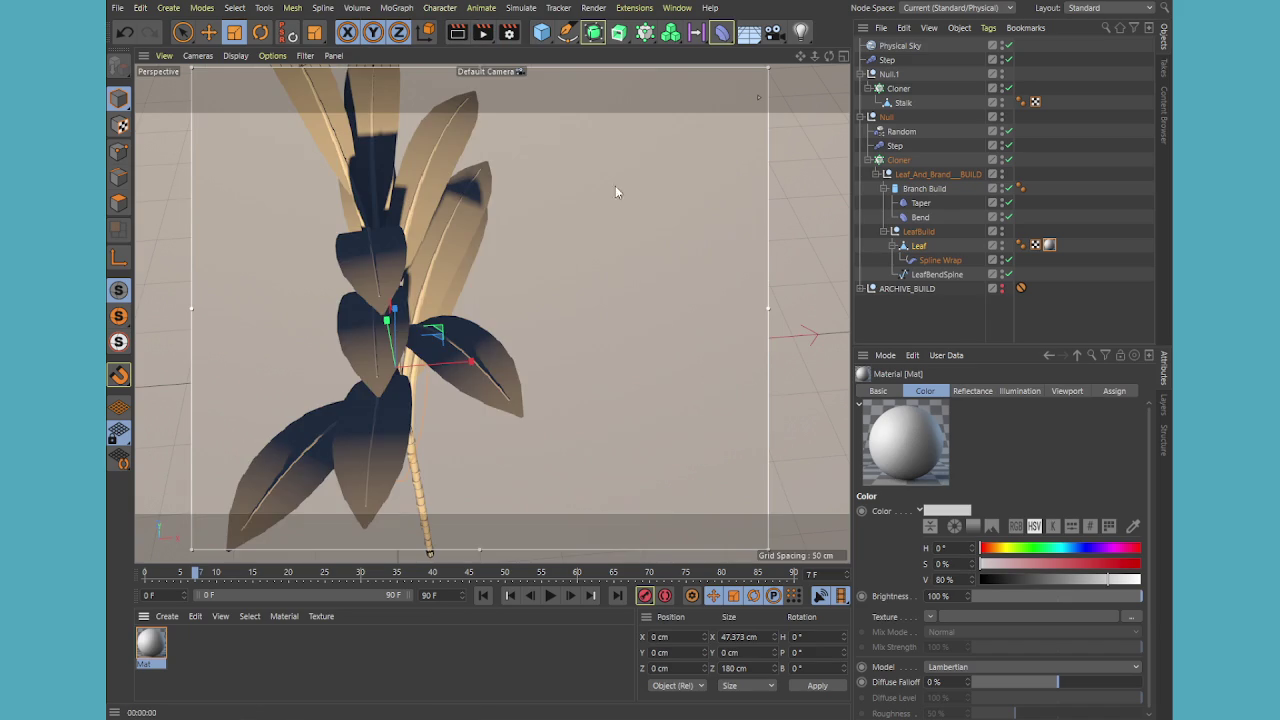
mouse_move(829, 56)
left_mouse_down()
mouse_move(760, 70)
mouse_move(758, 97)
mouse_move(628, 78)
left_mouse_up()
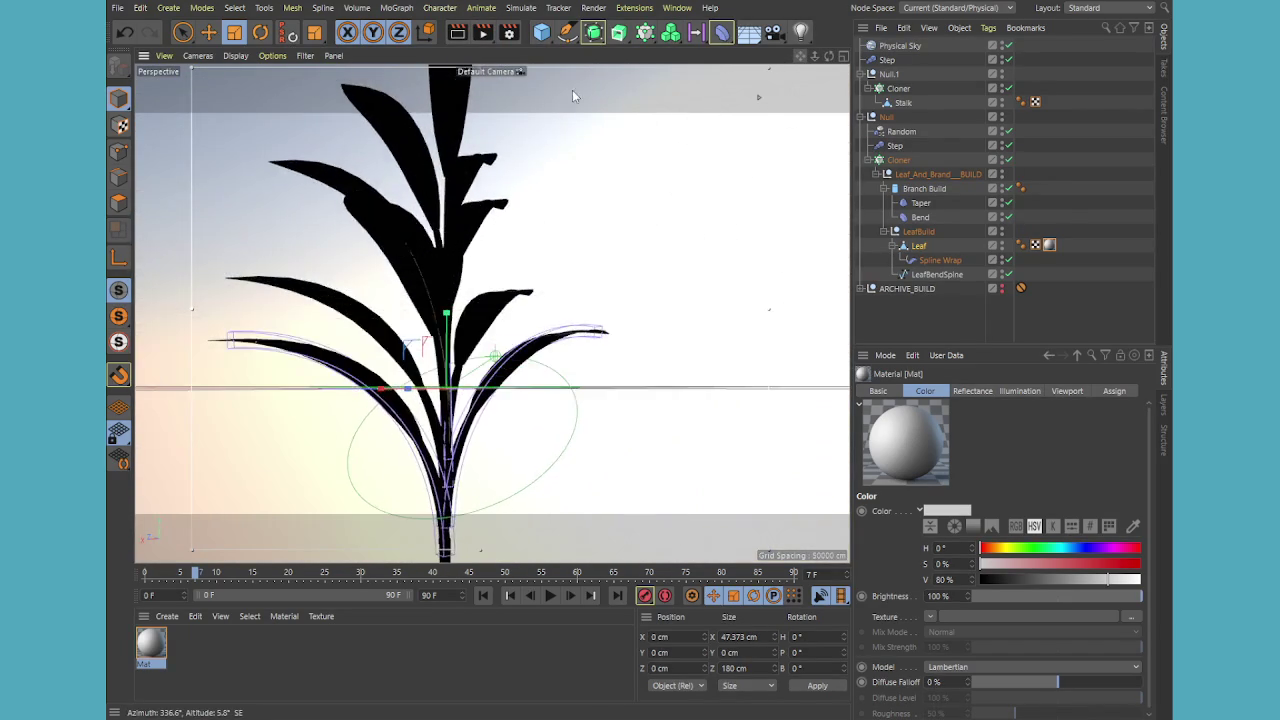
key("ctrl+r")
left_click_drag(800, 60, 801, 57)
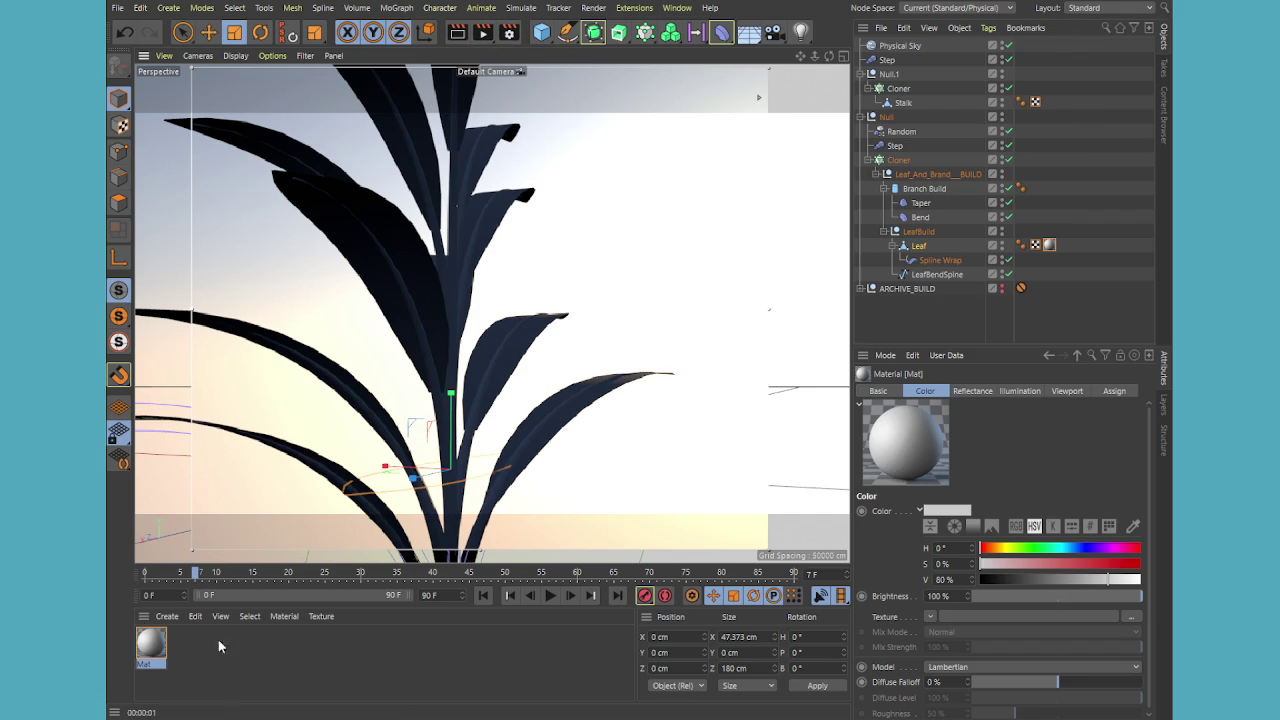
double_click(186, 652)
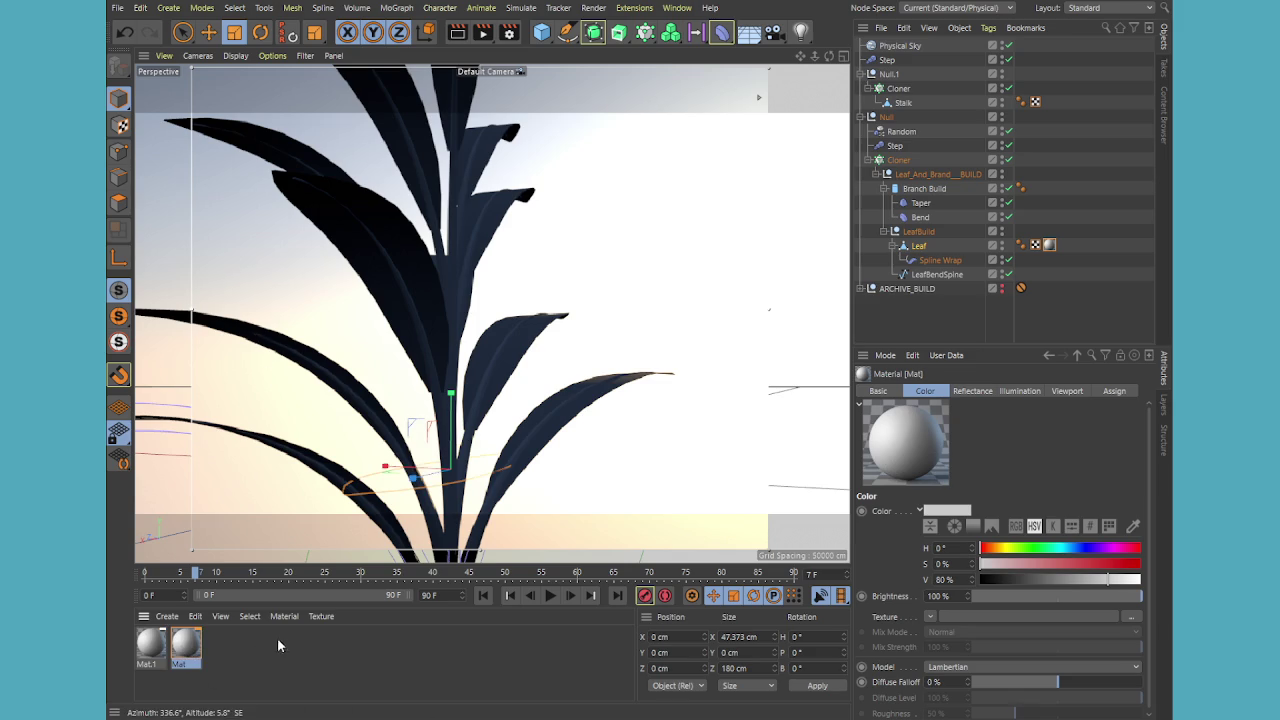
Replace Mat and Mat.1 with a new PBR material applied to the Leaf
left_click(145, 655, "shift")
key("Delete")
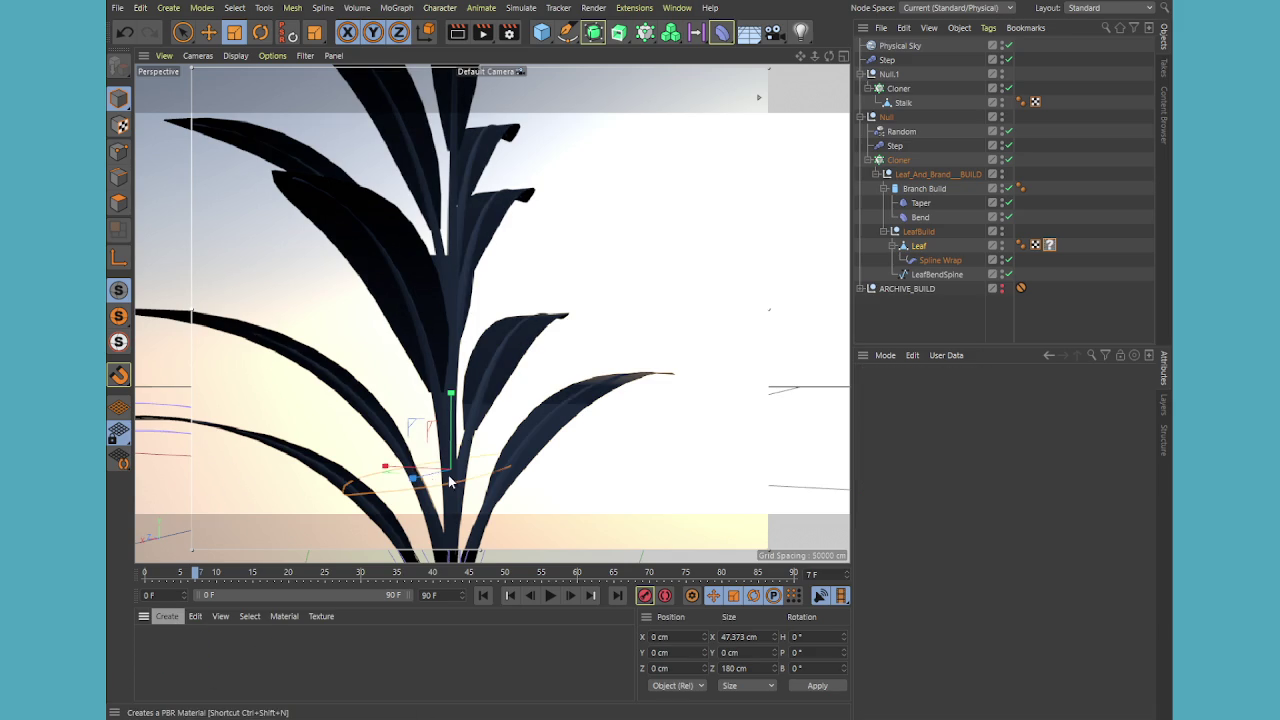
left_click(167, 616)
left_click(195, 652)
left_click_drag(150, 648, 1049, 244)
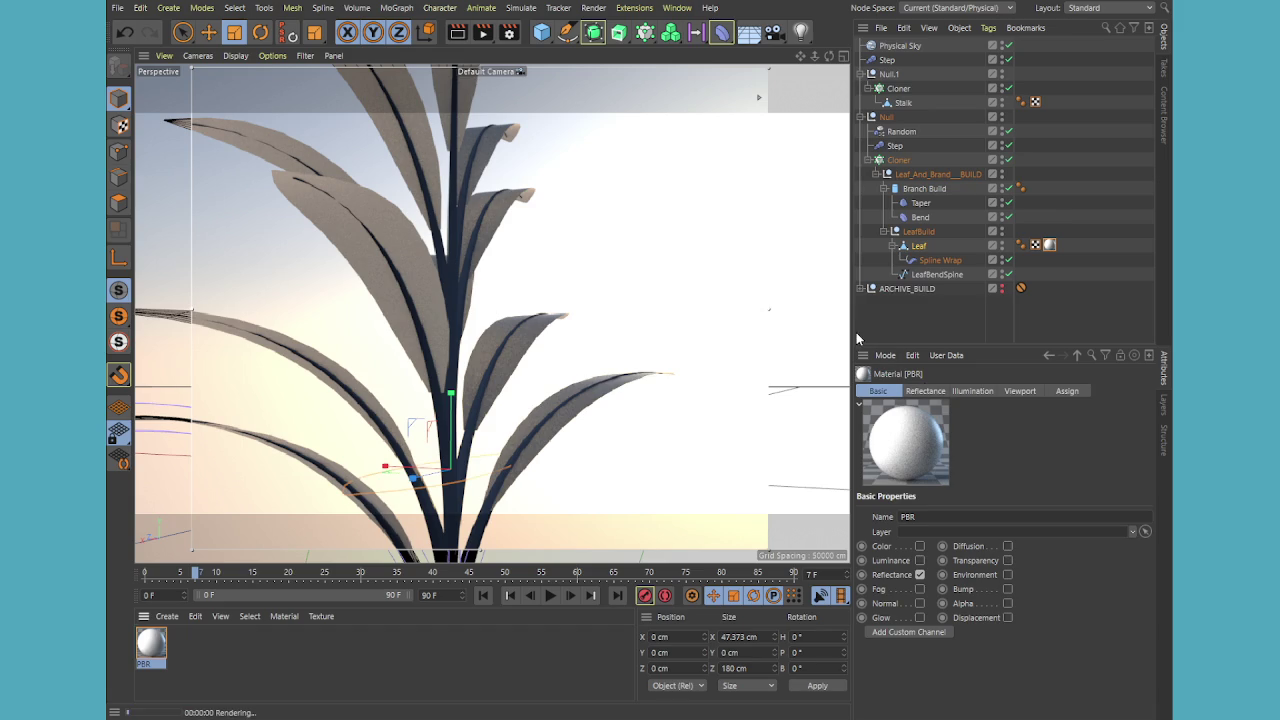
Widen the side panels, inspect the leaf's material tag and orbit the view
left_click_drag(855, 340, 751, 320)
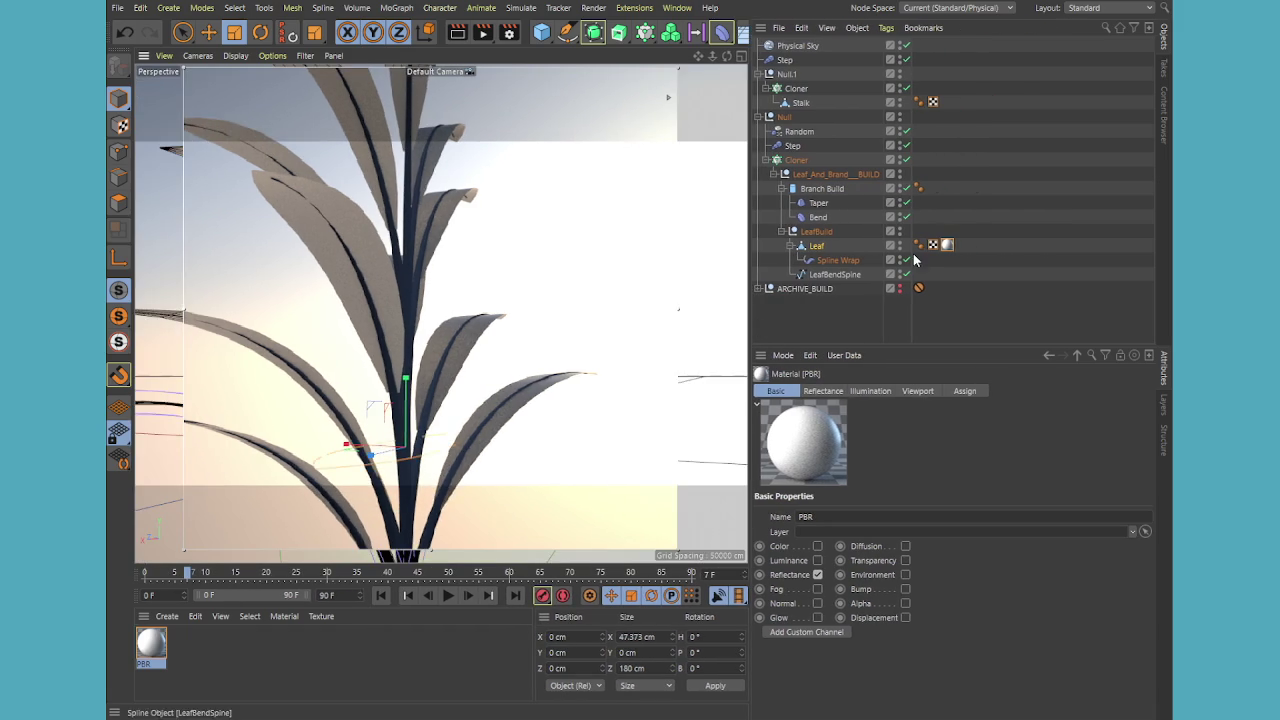
left_click(947, 245)
left_click_drag(936, 345, 937, 222)
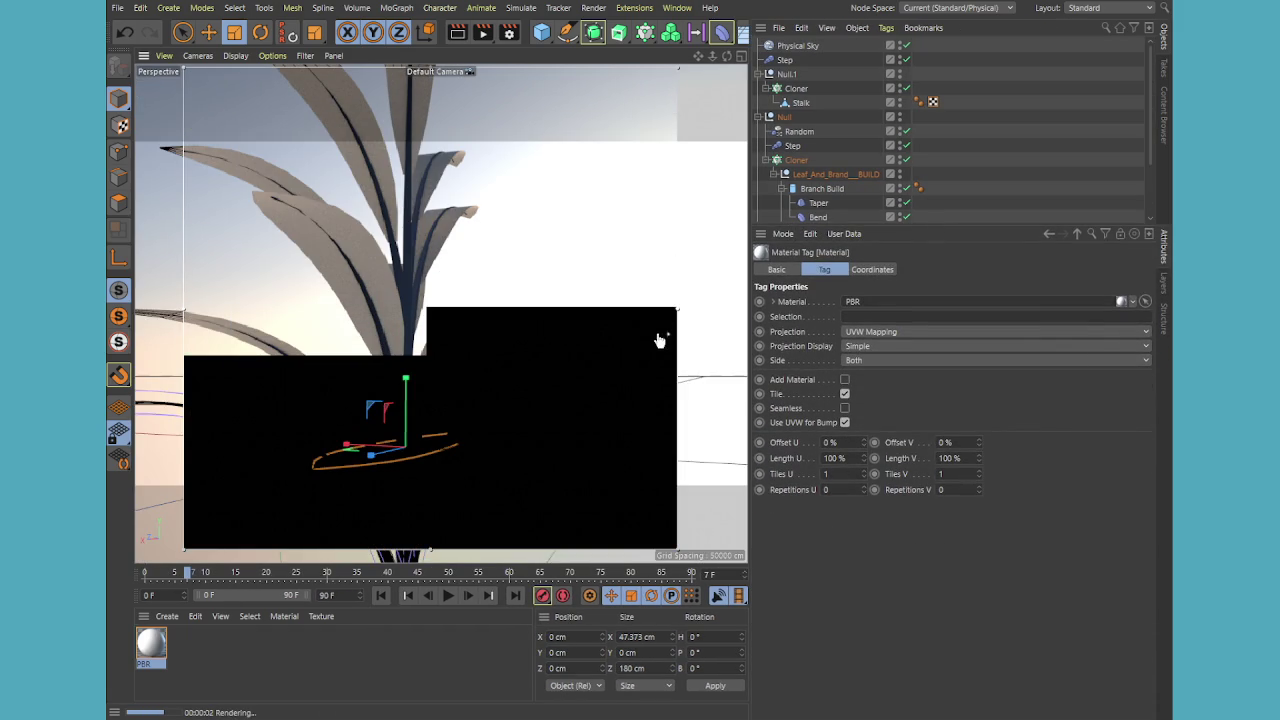
mouse_move(660, 400)
left_mouse_down("alt")
mouse_move(440, 313)
mouse_move(539, 218)
mouse_move(432, 294)
left_mouse_up("alt")
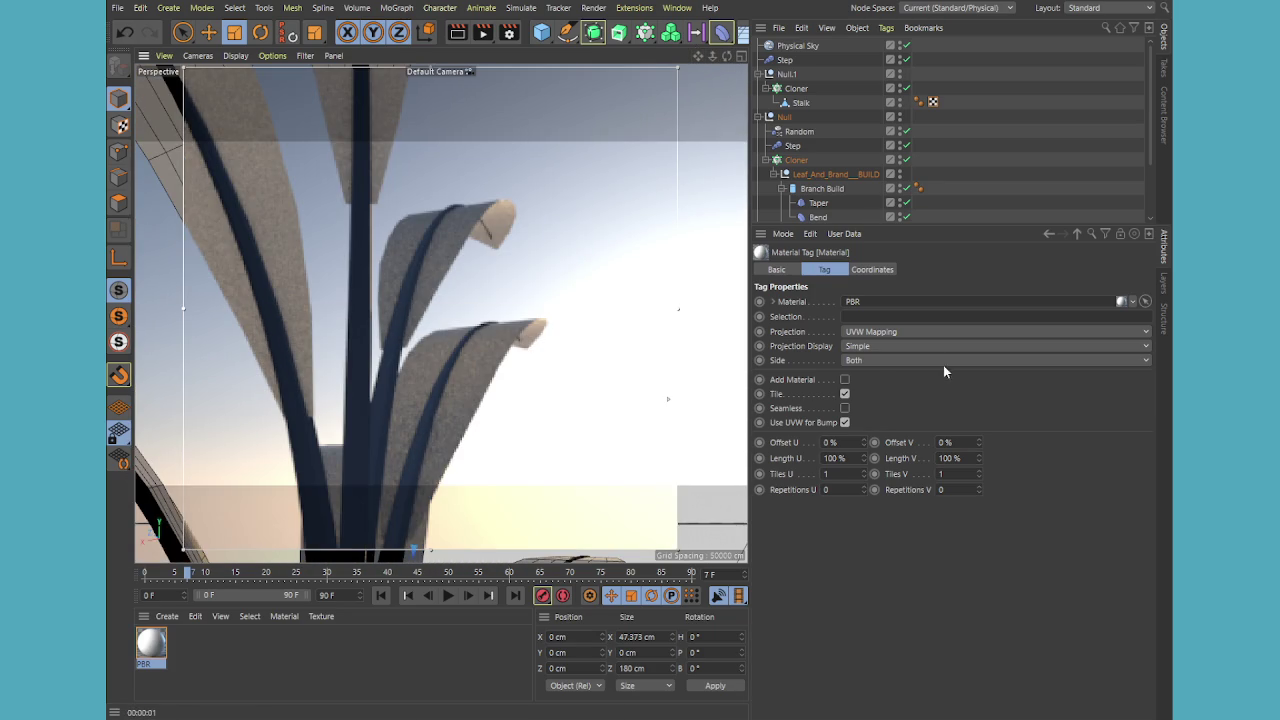
scroll(956, 180, "down", 3)
Enable the PBR material's Luminance channel for its Subsurface Scattering texture
double_click(947, 171)
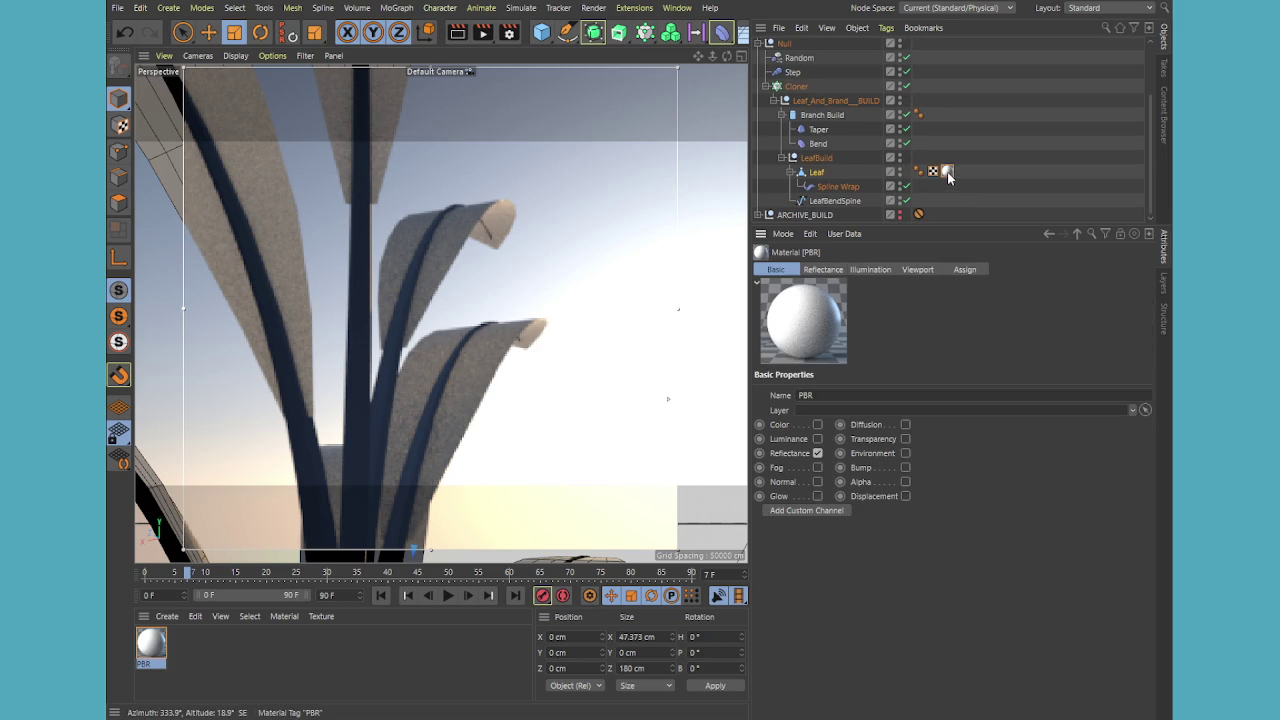
left_click(816, 439)
left_click(823, 269)
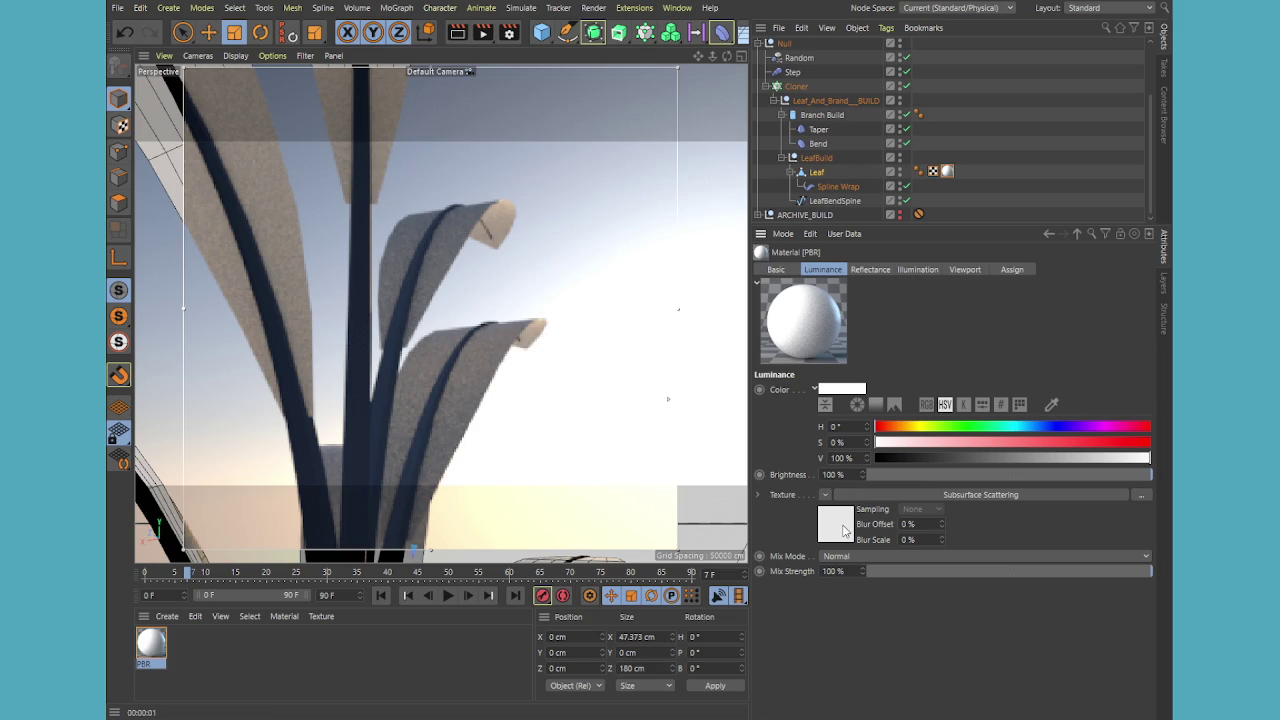
Set the Subsurface Scattering shader to the Chicken preset with 10 cm path length
left_click(843, 530)
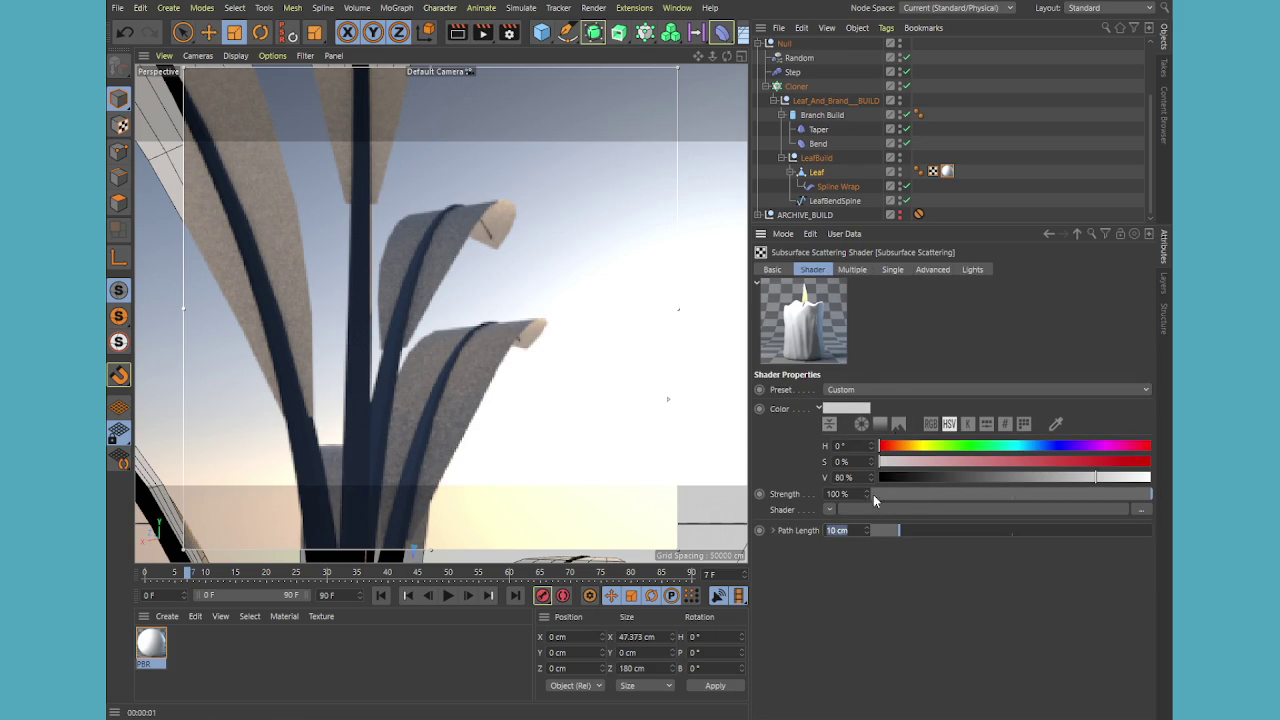
key("Return")
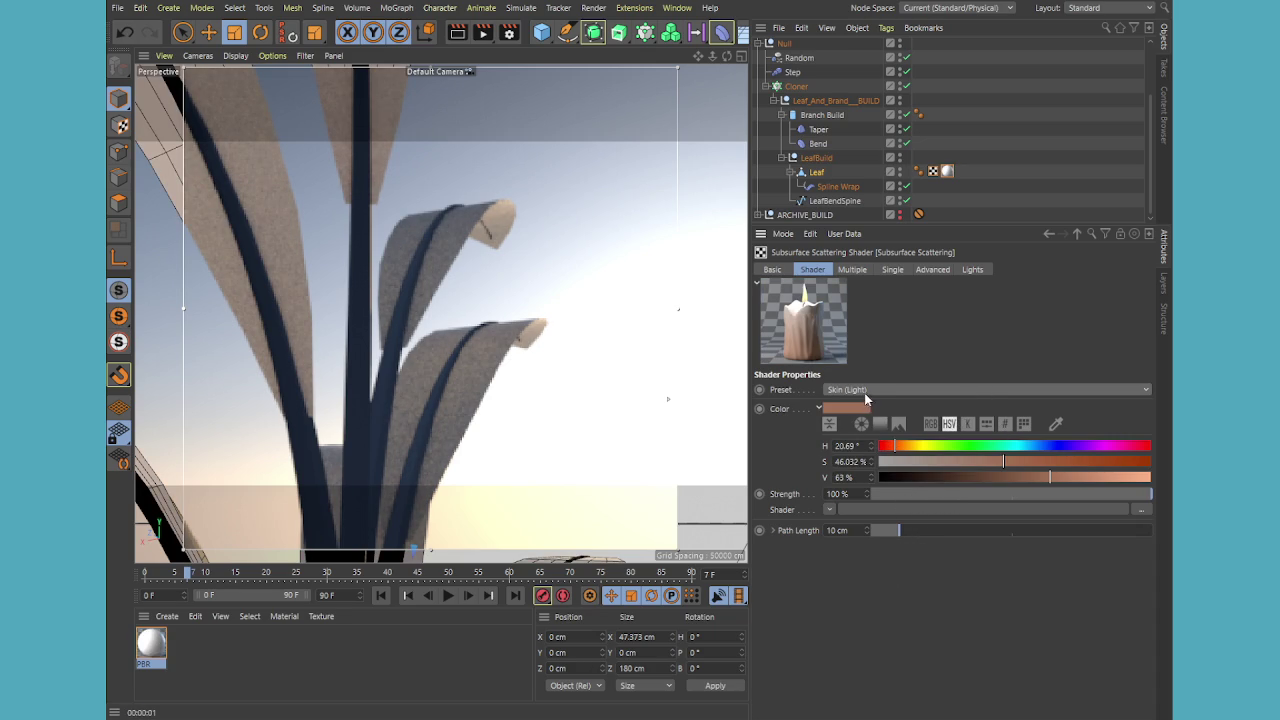
scroll(863, 390, "up", 8)
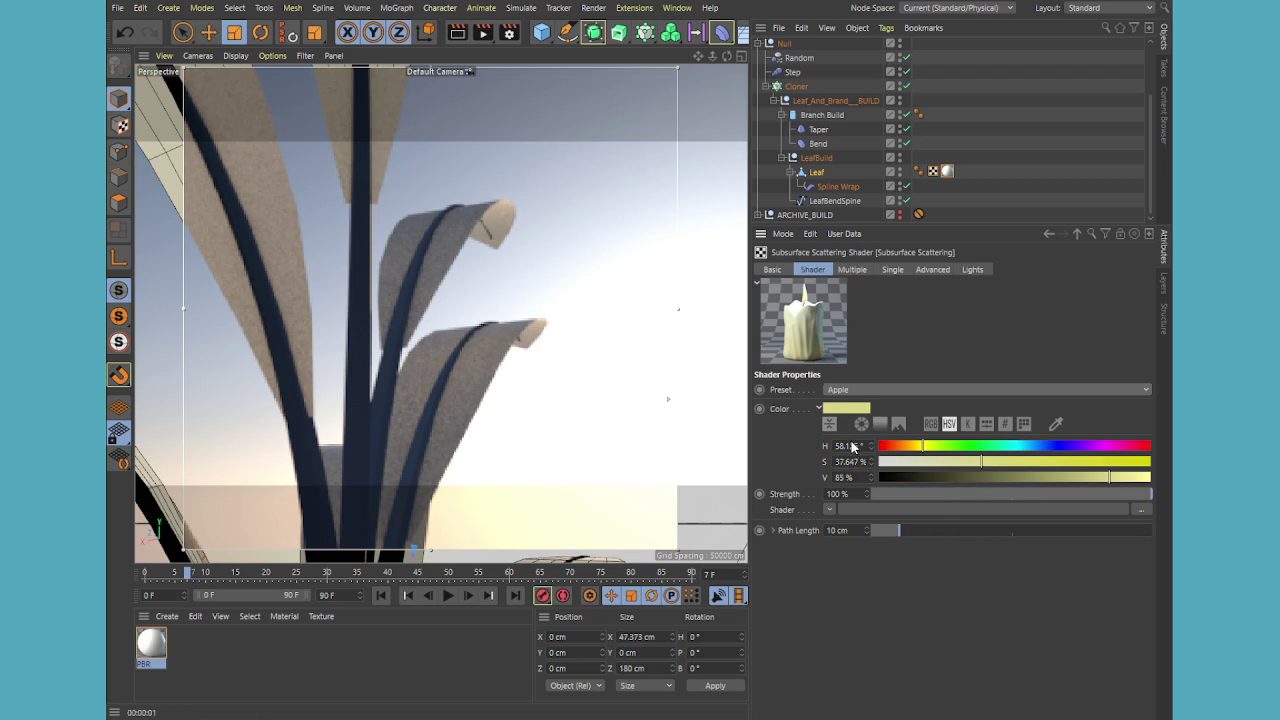
scroll(870, 391, "down", 1)
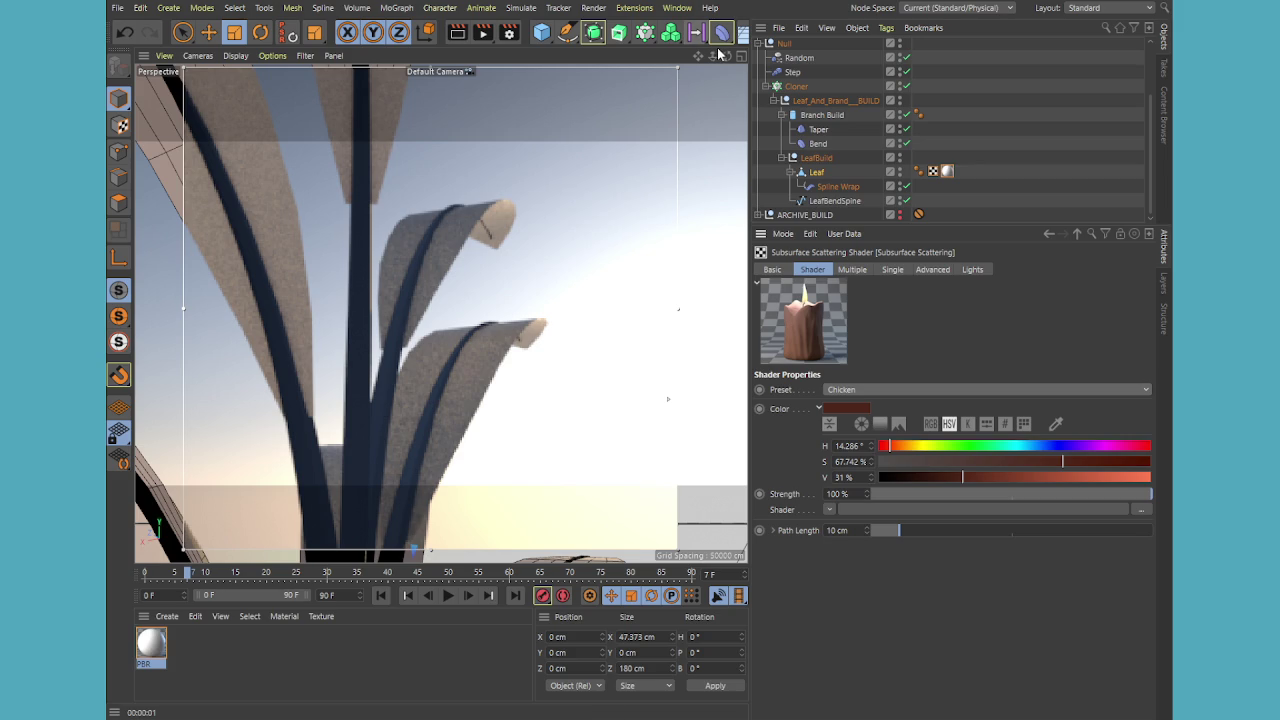
Orbit close to a leaf and run an interactive render to check the scattering
left_click_drag(727, 56, 706, 60)
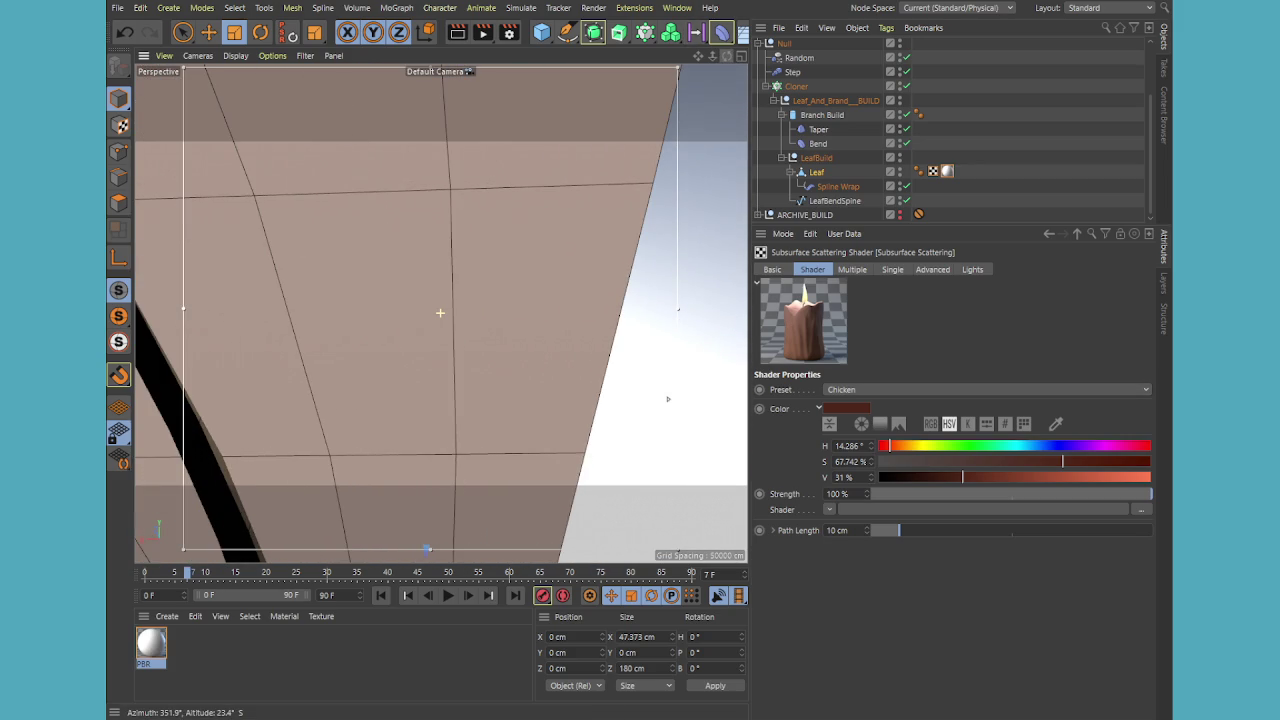
key("ctrl+r")
left_click_drag(567, 305, 568, 292, "alt")
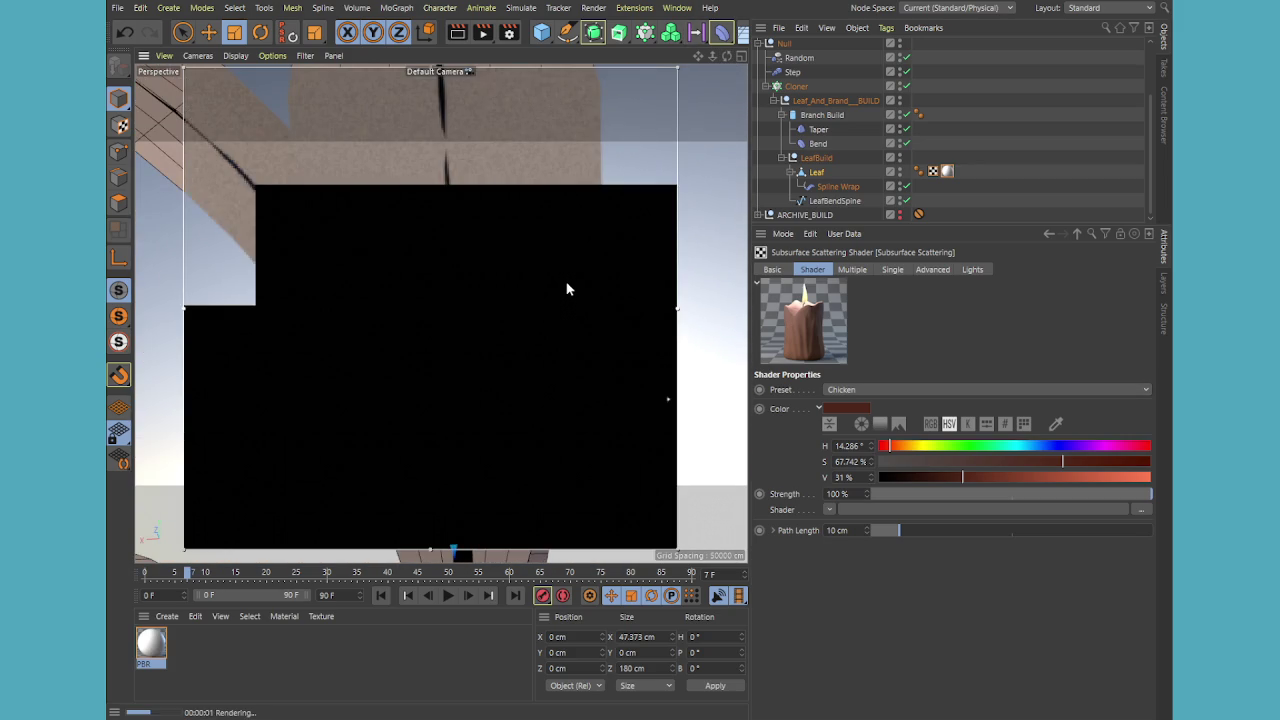
scroll(566, 283, "up", 3)
mouse_move(727, 56)
left_mouse_down()
mouse_move(678, 76)
mouse_move(700, 75)
left_mouse_up()
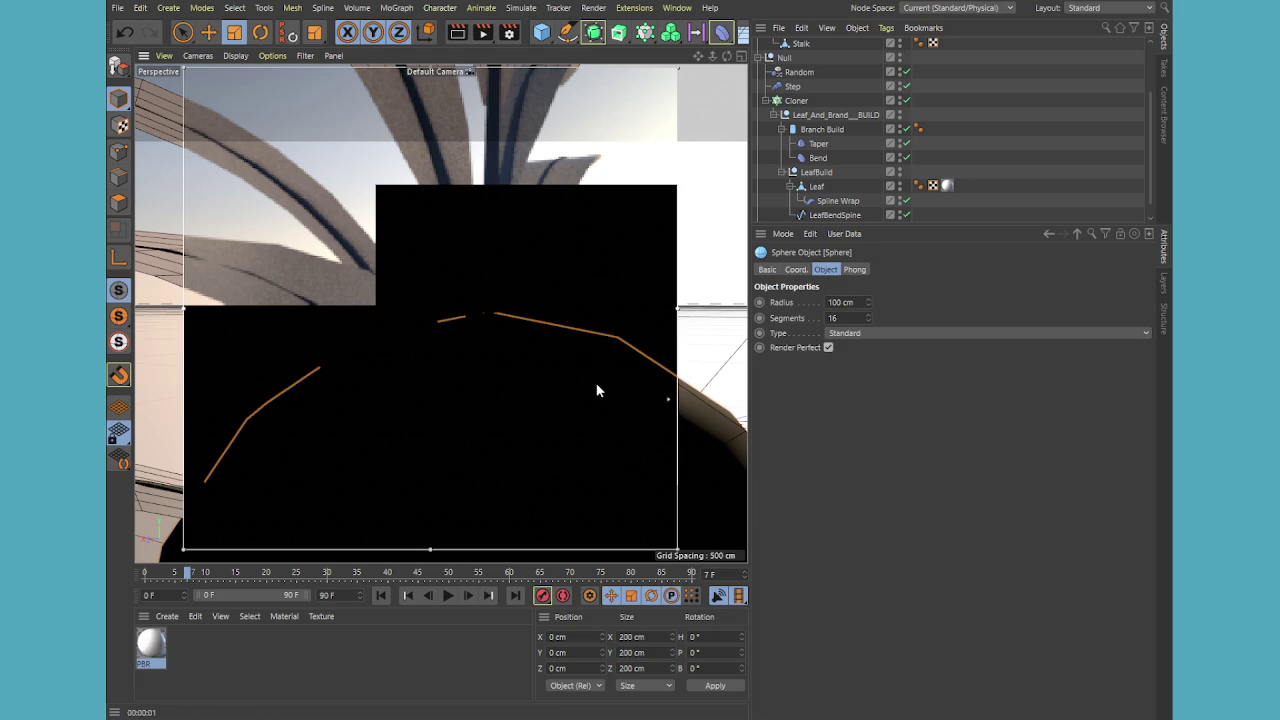
Shrink the sphere and lift it up into the leaves
left_click_drag(621, 342, 318, 474)
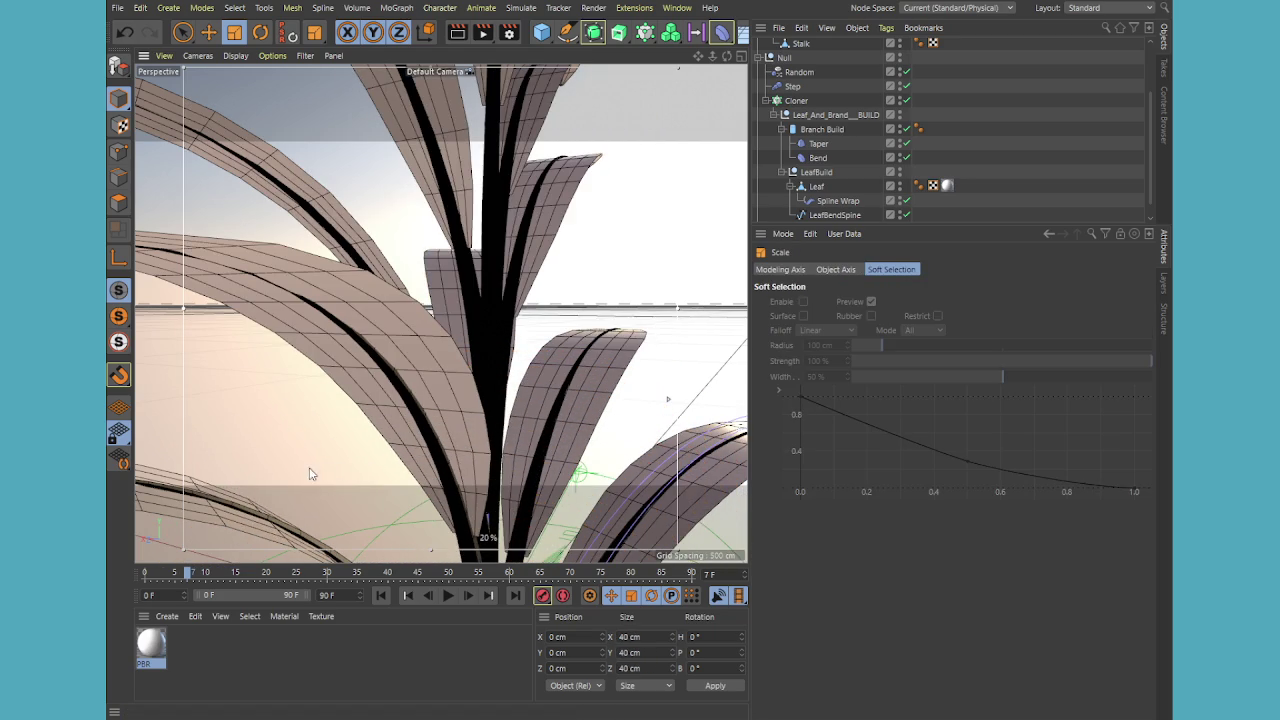
key("e")
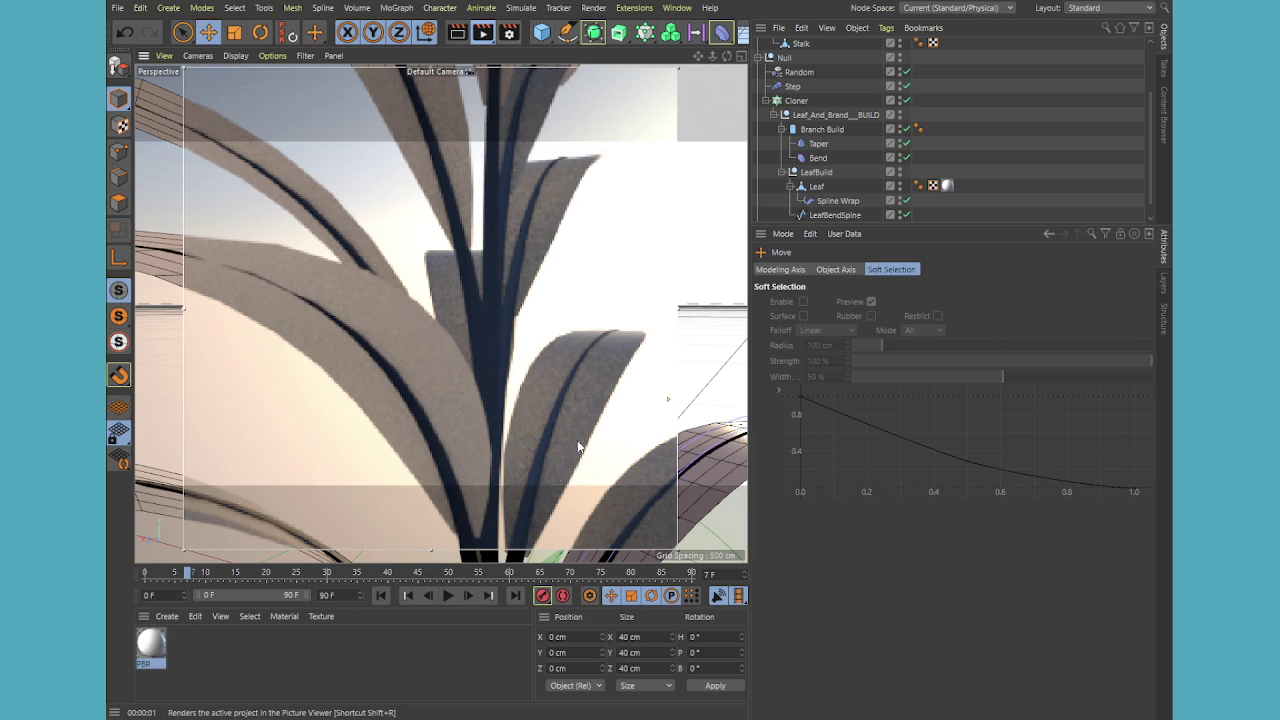
scroll(564, 466, "down", 5)
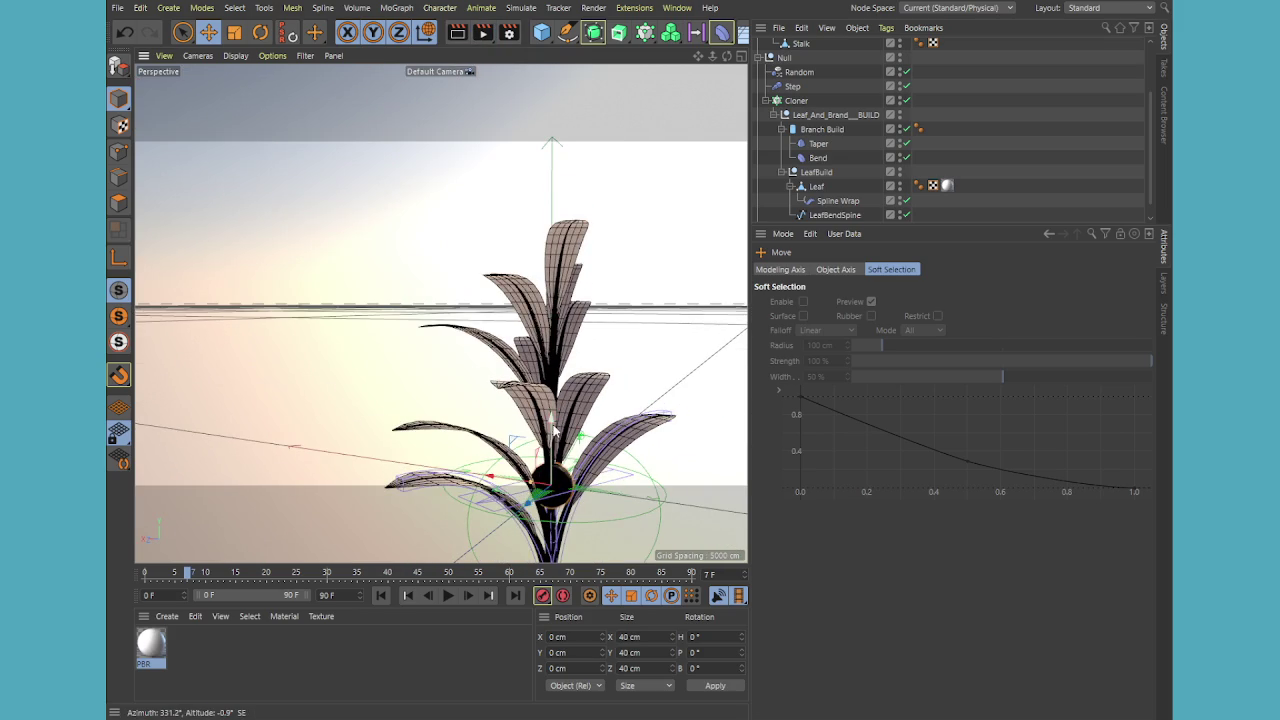
left_click_drag(553, 425, 568, 350)
scroll(617, 400, "up", 3)
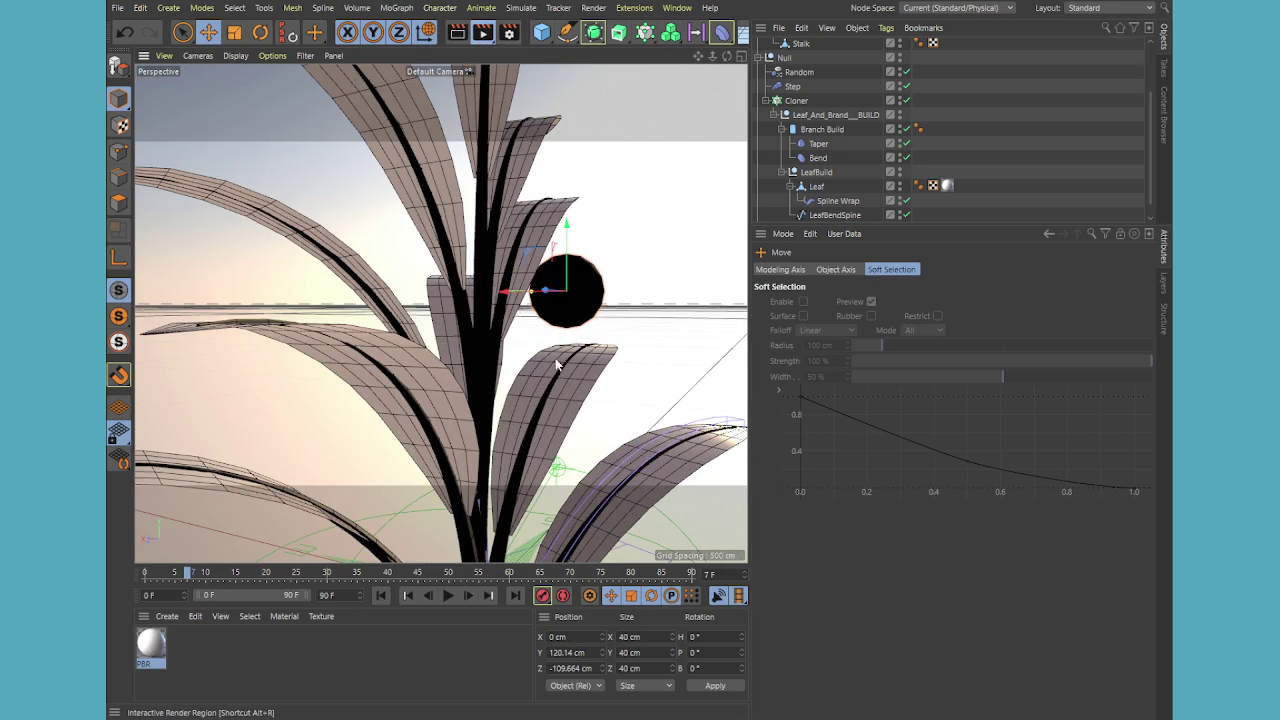
Under a render region, move the sphere down and in toward the stalk
key("alt+r")
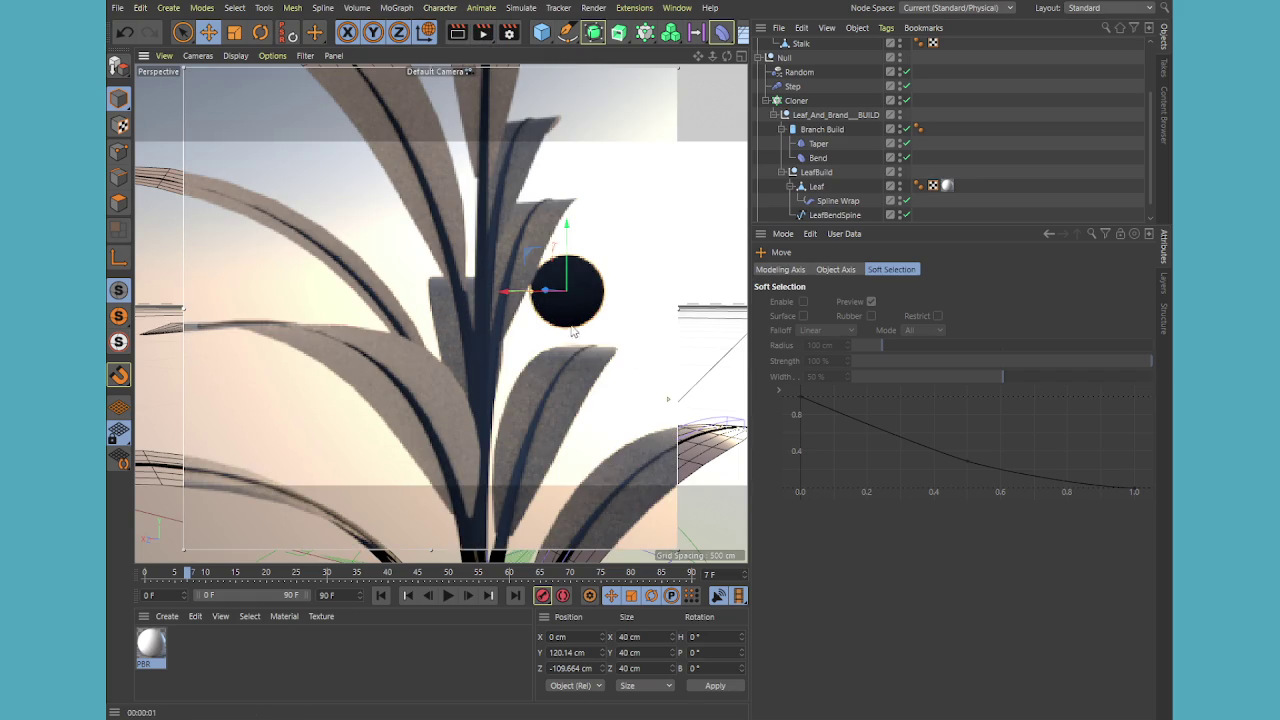
left_click_drag(572, 328, 516, 268, "alt")
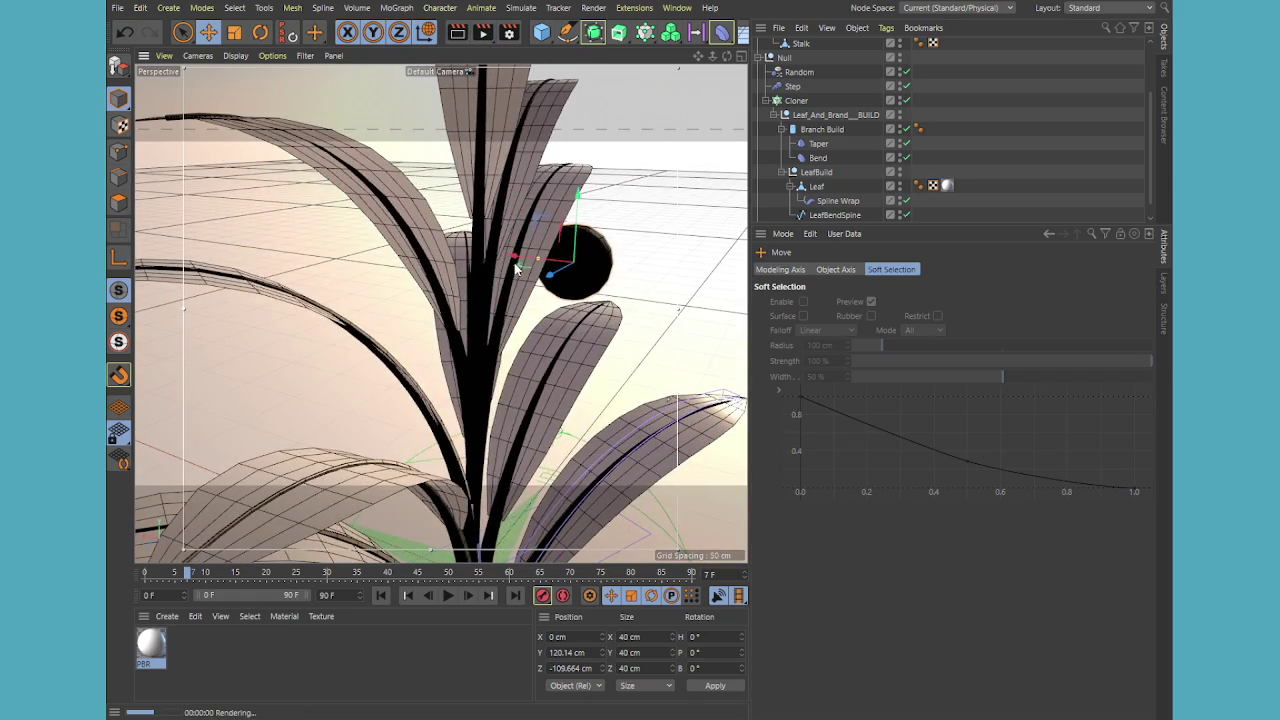
mouse_move(516, 268)
left_mouse_down()
mouse_move(528, 362)
mouse_move(577, 330)
mouse_move(543, 329)
mouse_move(518, 307)
mouse_move(520, 366)
left_mouse_up()
mouse_move(486, 407)
left_mouse_down()
mouse_move(406, 383)
mouse_move(410, 398)
mouse_move(544, 286)
mouse_move(522, 370)
mouse_move(561, 412)
mouse_move(466, 302)
left_mouse_up()
mouse_move(507, 367)
left_mouse_down("alt")
mouse_move(500, 355)
mouse_move(570, 428)
mouse_move(546, 397)
mouse_move(532, 404)
mouse_move(550, 429)
left_mouse_up("alt")
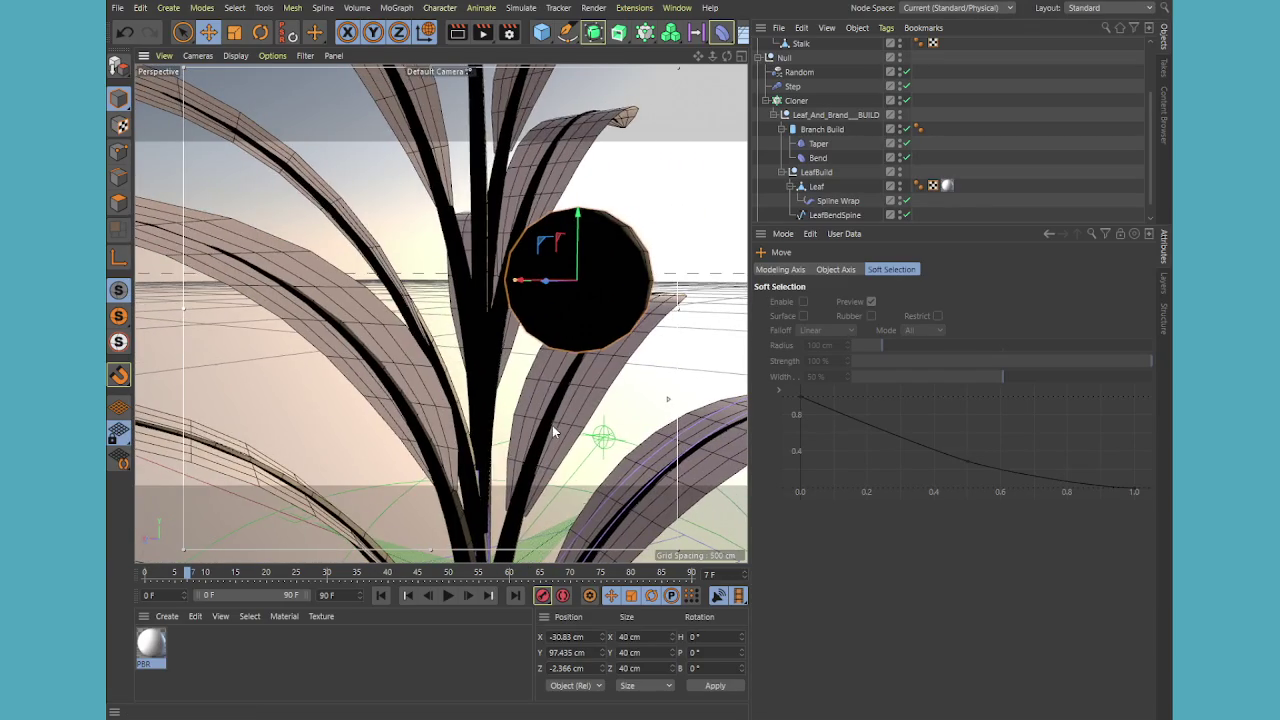
Scale the sphere down slightly further and widen the viewport
key("t")
left_click_drag(643, 362, 557, 374)
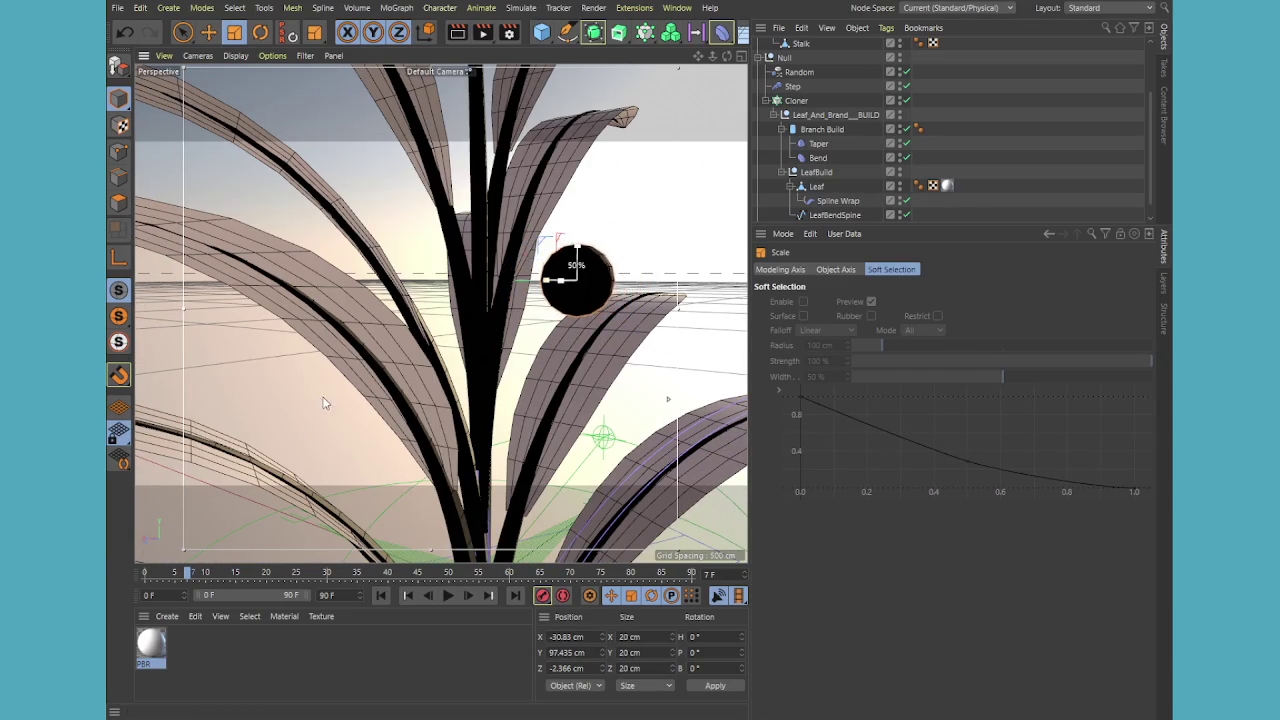
key("e")
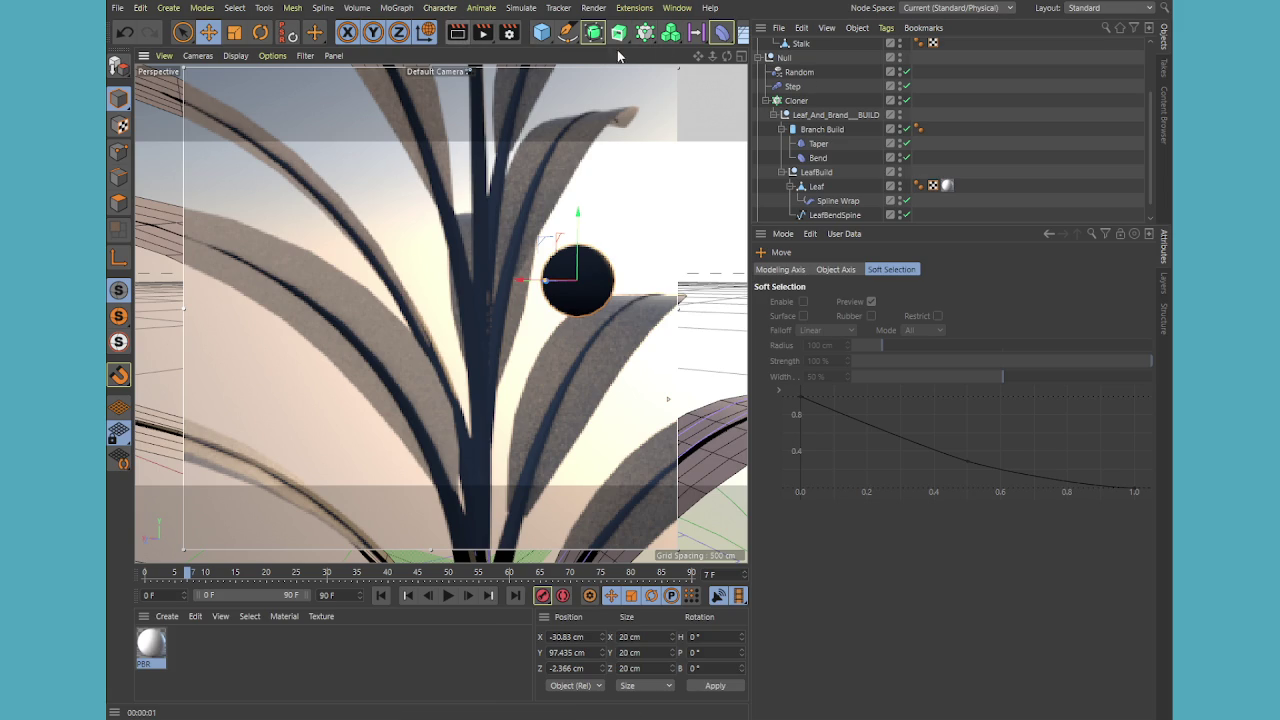
left_click_drag(748, 88, 888, 95)
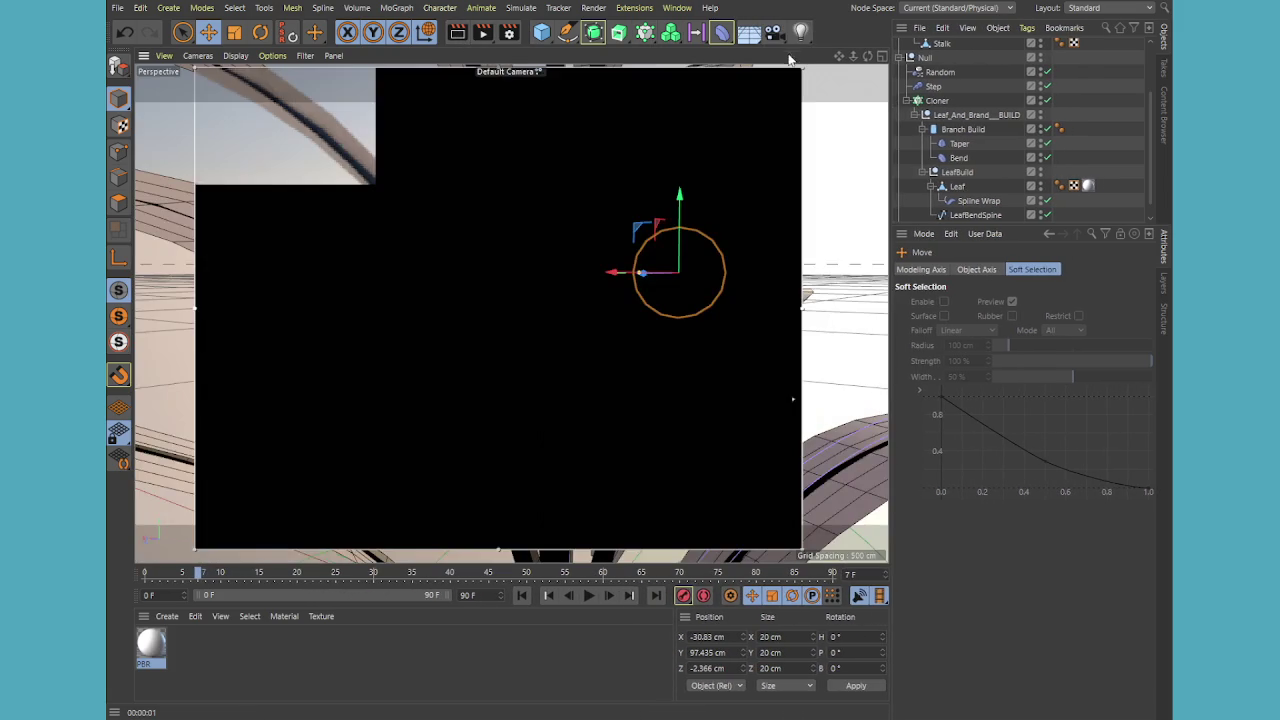
Add a Camera to the scene and check the view through it
left_click(773, 32)
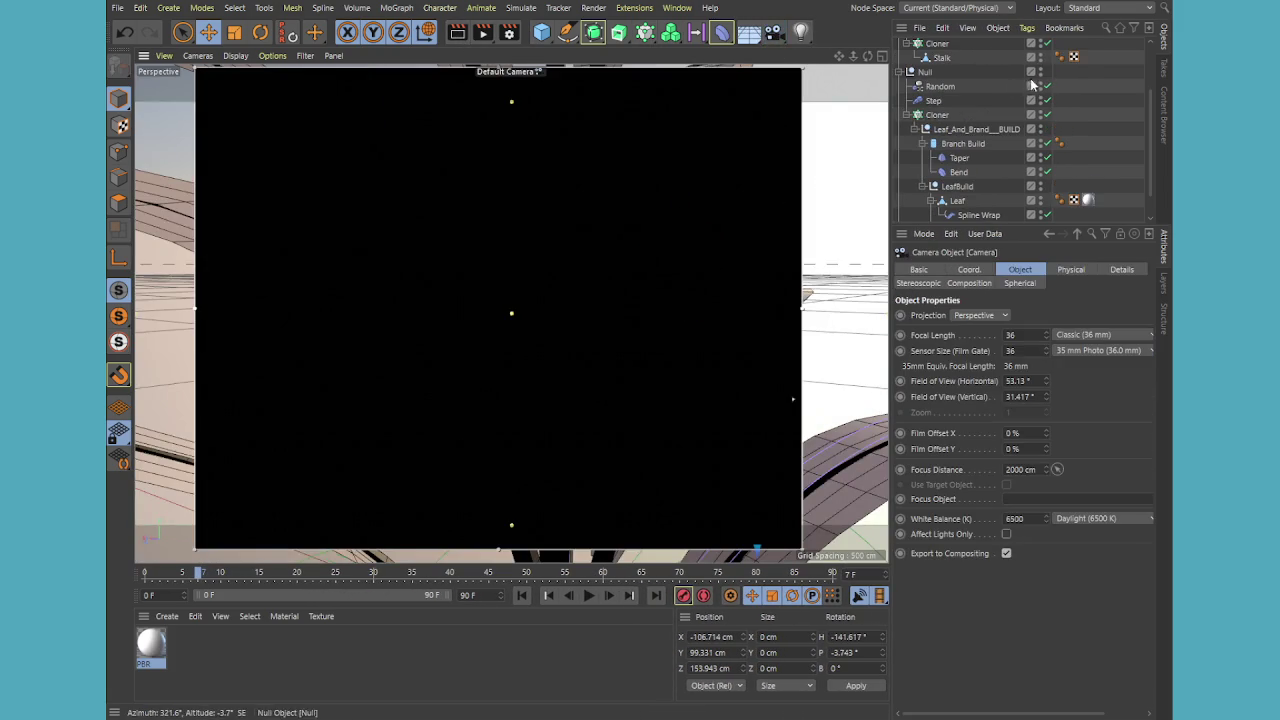
left_click(1045, 46)
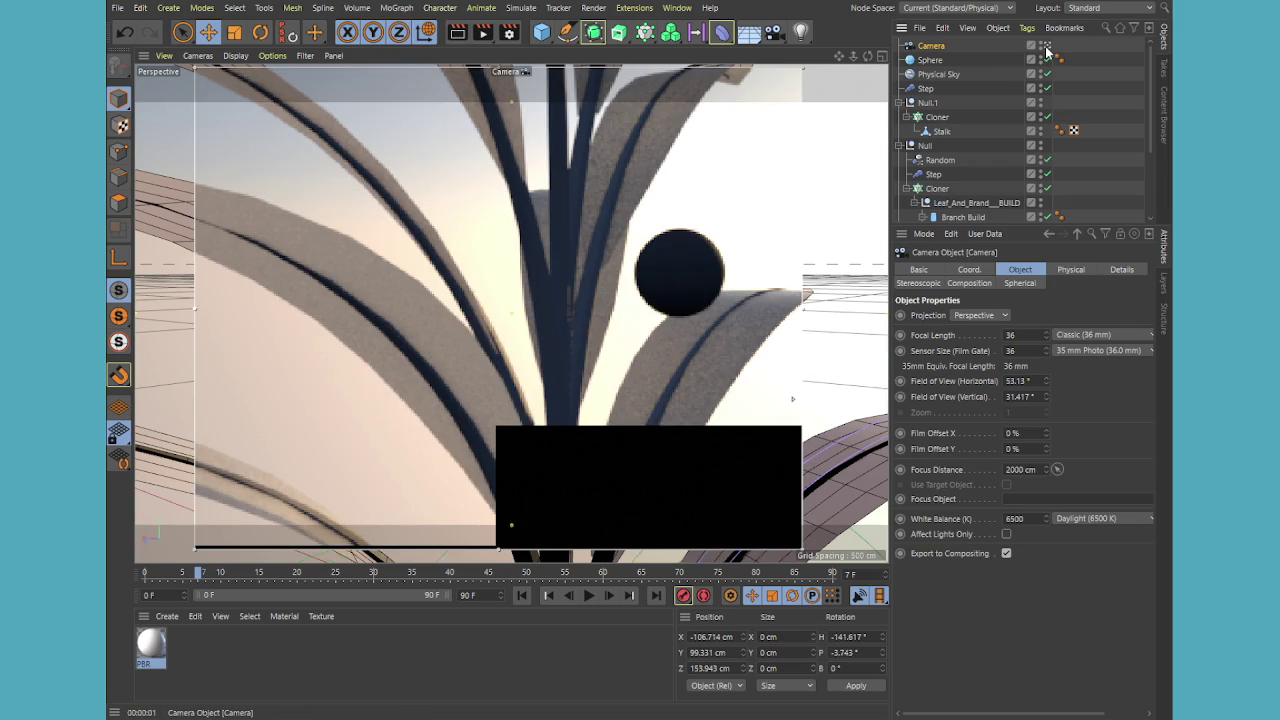
left_click(1046, 47)
mouse_move(564, 377)
left_mouse_down("alt")
mouse_move(420, 468)
mouse_move(600, 300)
left_mouse_up("alt")
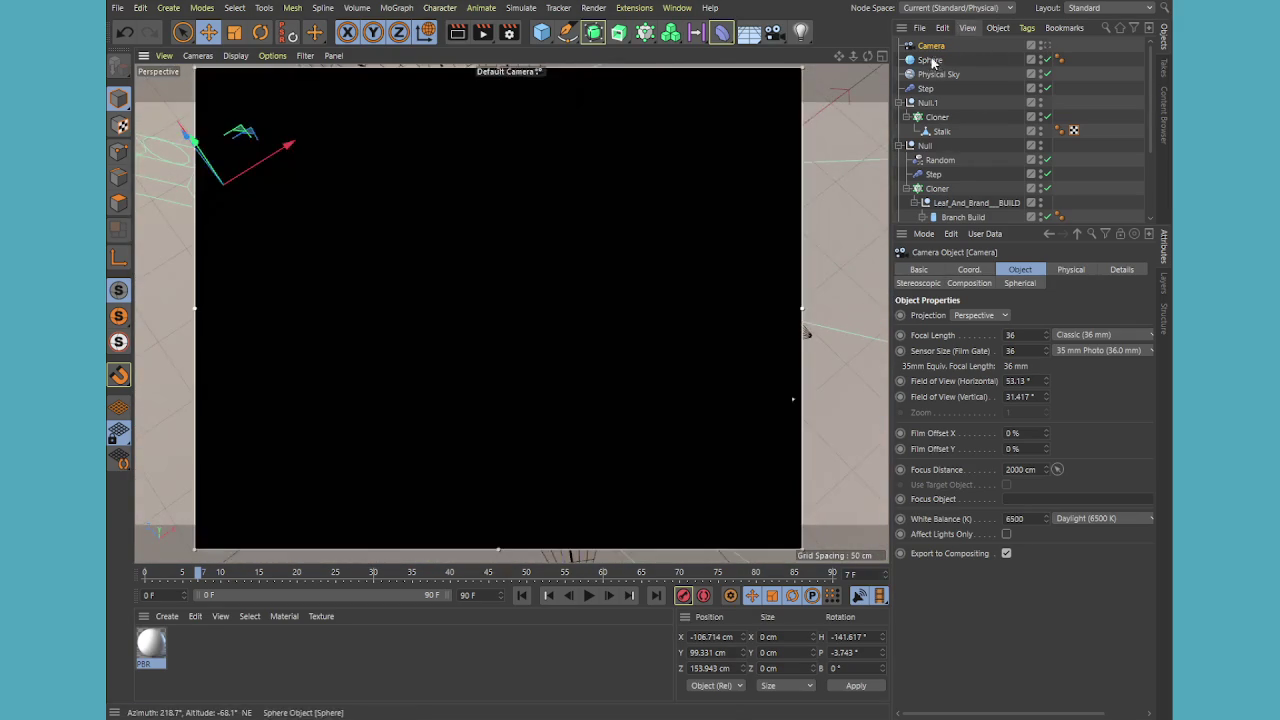
Place the sphere beside the stalk at Y 82.261 cm, Z 29.276 cm, then view through the camera
left_click(491, 306)
left_click_drag(469, 298, 631, 235, "alt")
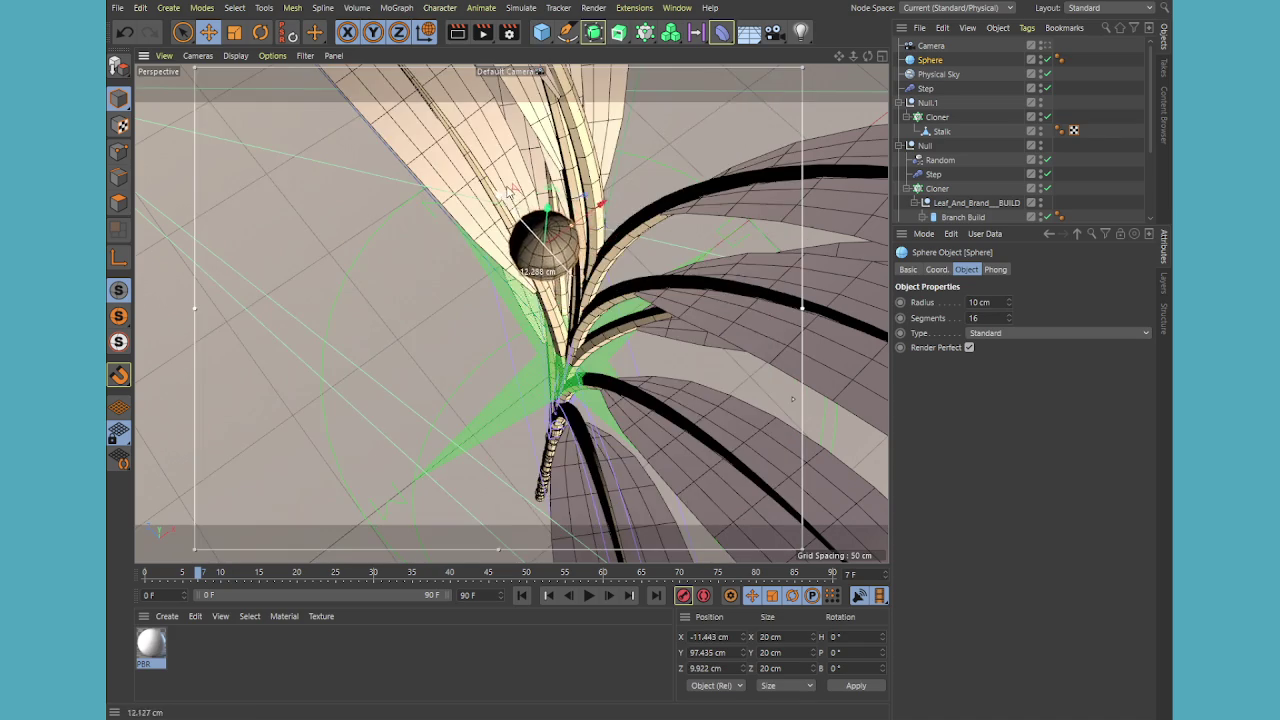
mouse_move(527, 228)
left_mouse_down()
mouse_move(530, 260)
mouse_move(566, 284)
left_mouse_up()
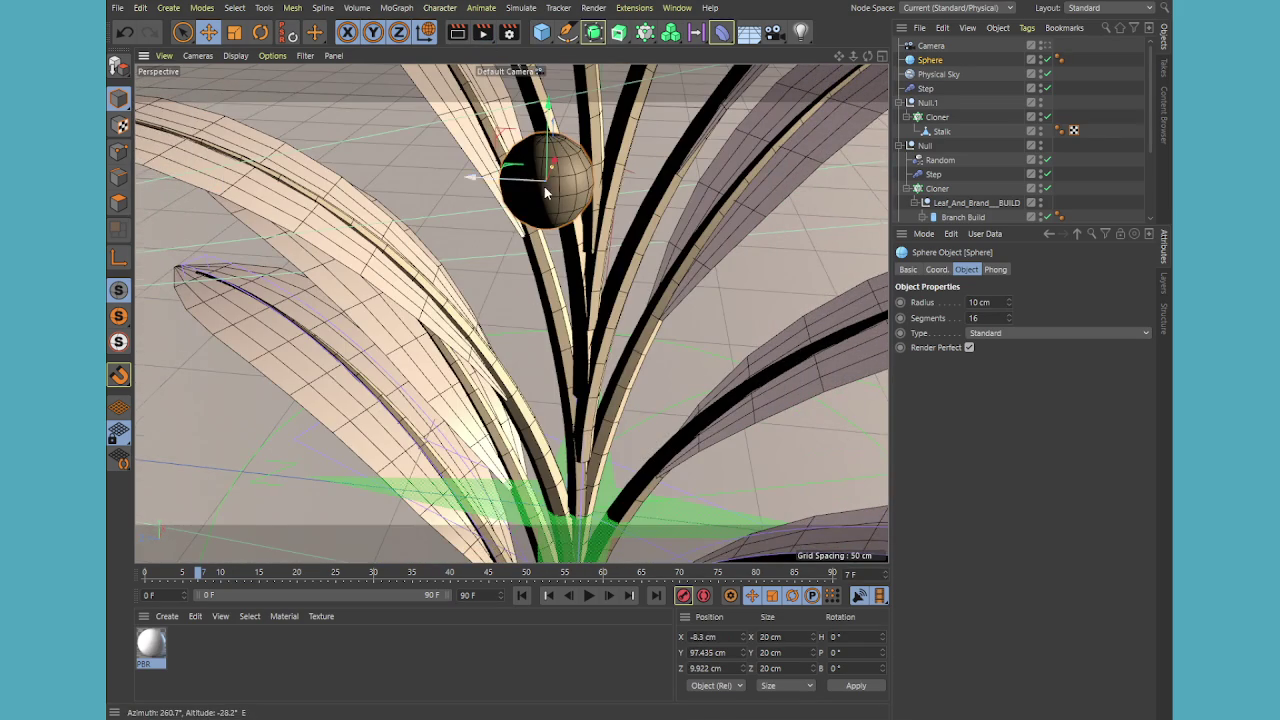
left_click_drag(535, 260, 529, 232, "alt")
mouse_move(517, 177)
left_mouse_down()
mouse_move(481, 152)
mouse_move(450, 218)
mouse_move(418, 212)
left_mouse_up()
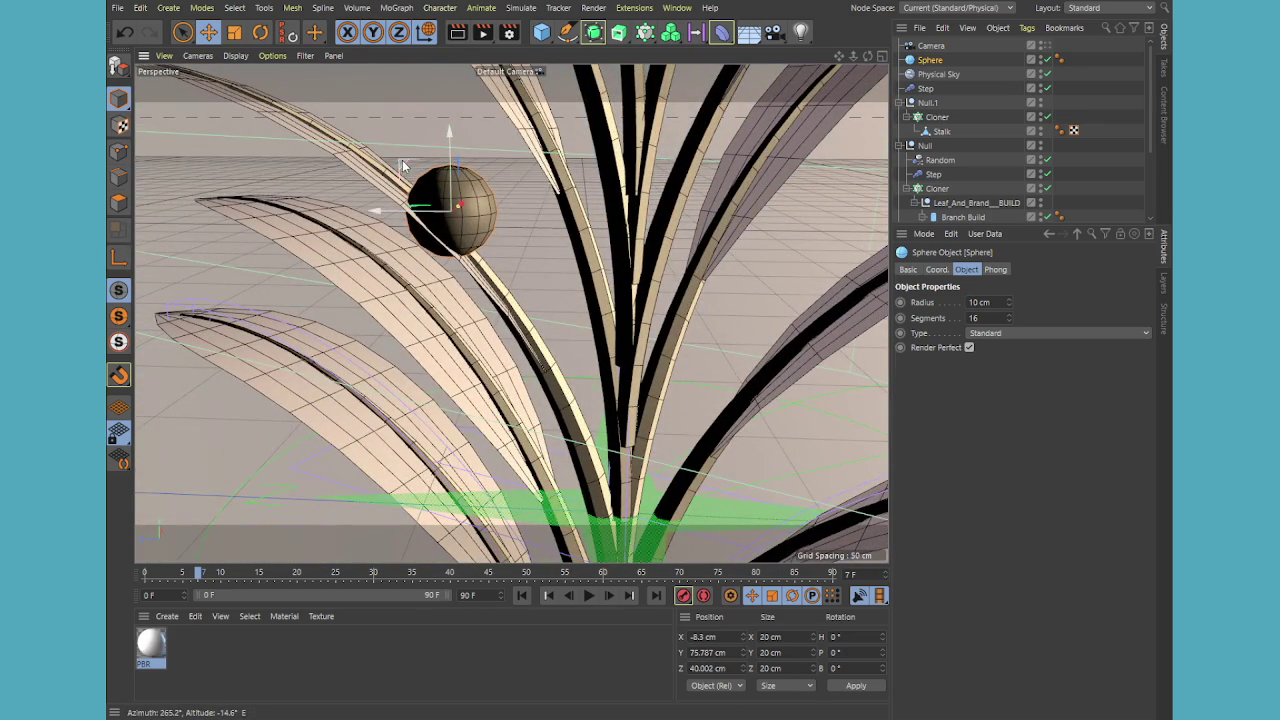
left_click_drag(400, 160, 452, 131)
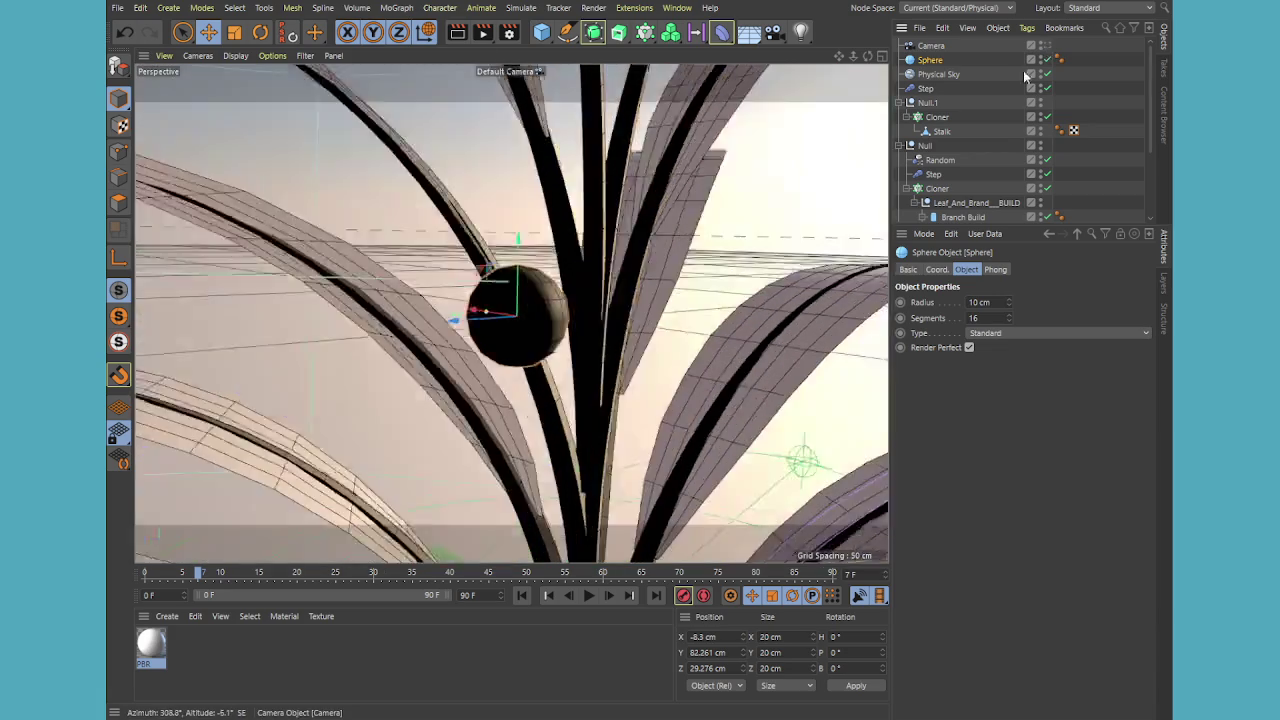
left_click(1045, 45)
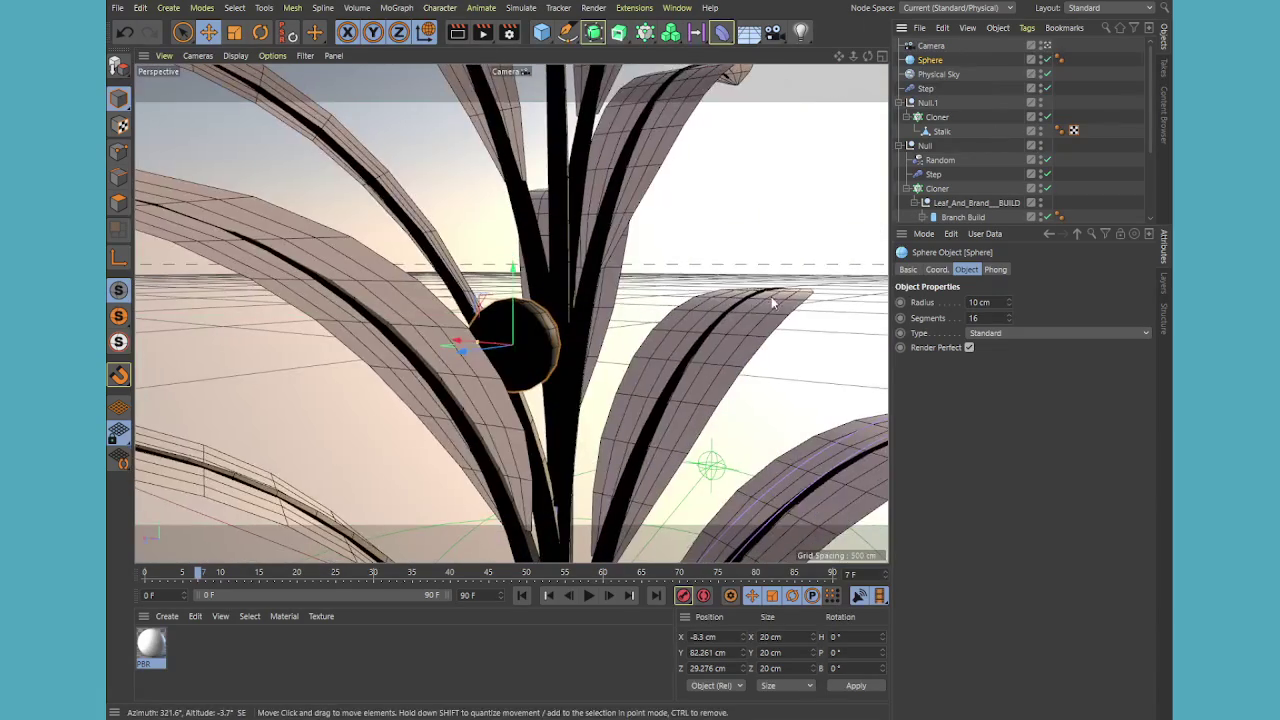
Render the camera view, inspect the Physical Sky's Sun settings, and open the PBR leaf material
left_click(457, 32)
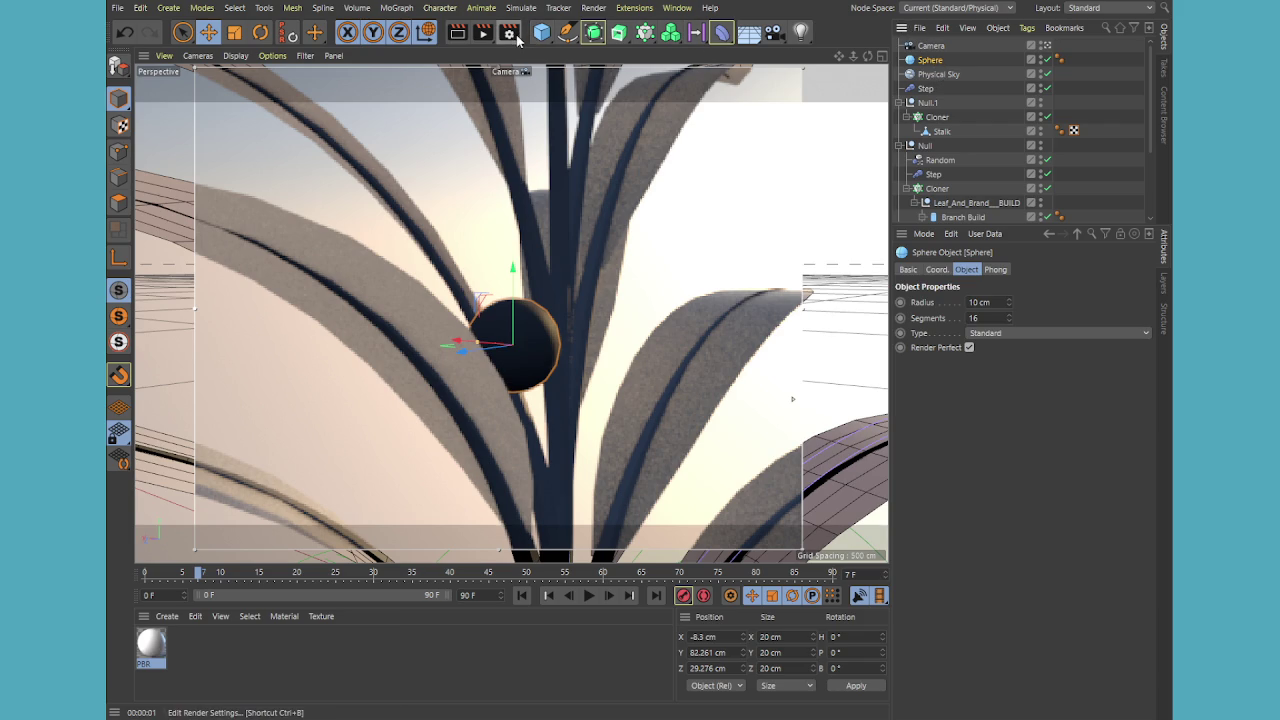
left_click(940, 75)
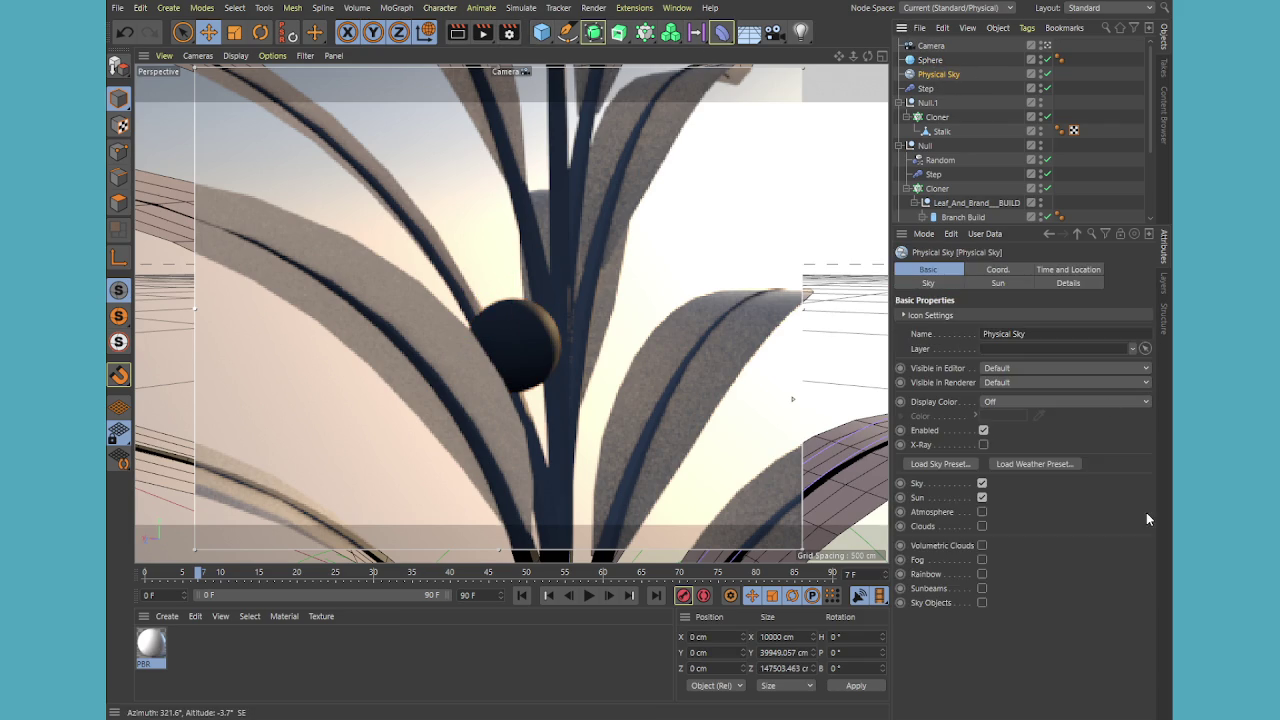
left_click(1016, 282)
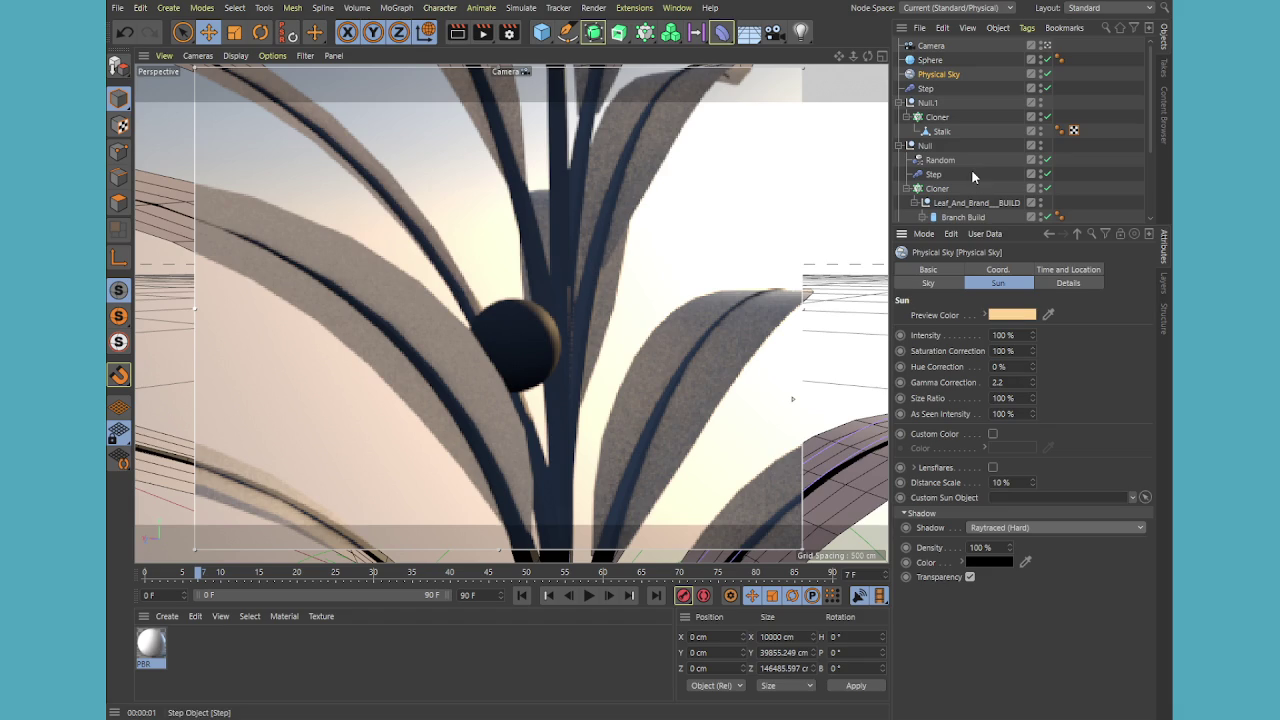
left_click(151, 644)
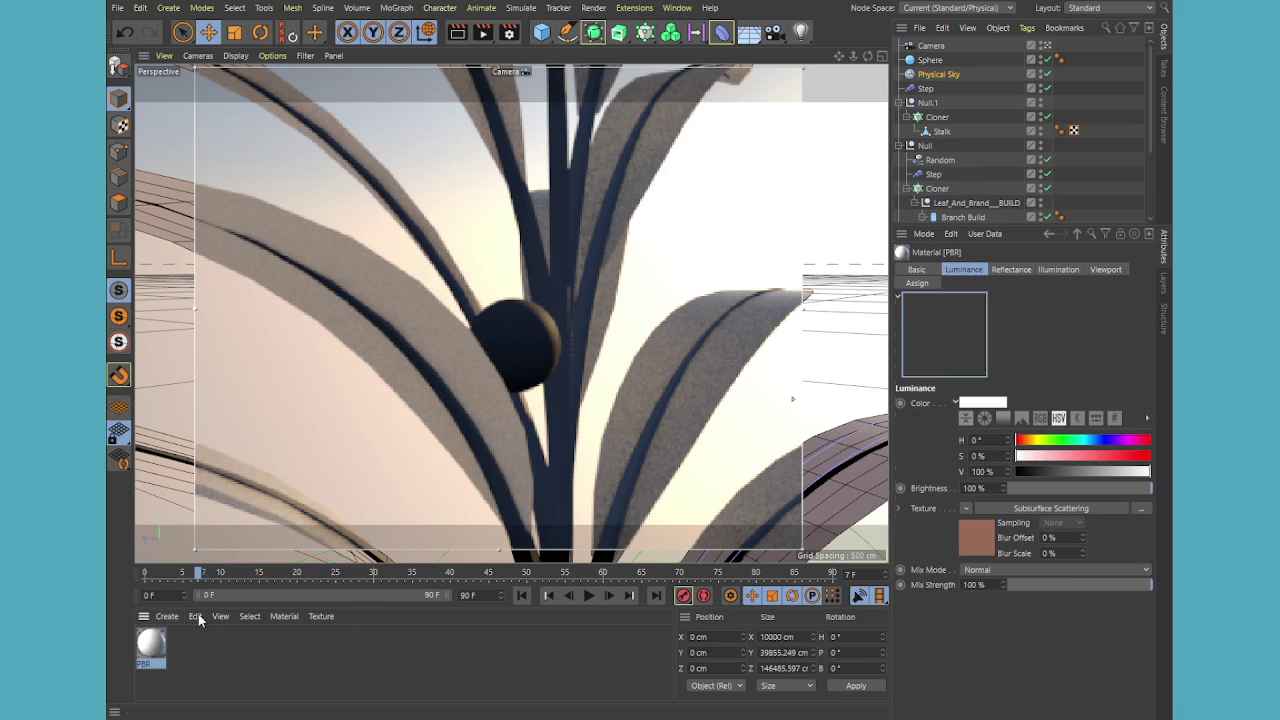
Open the luminance Subsurface Scattering shader, orbit the camera slightly upward and re-render the view
left_click(1058, 270)
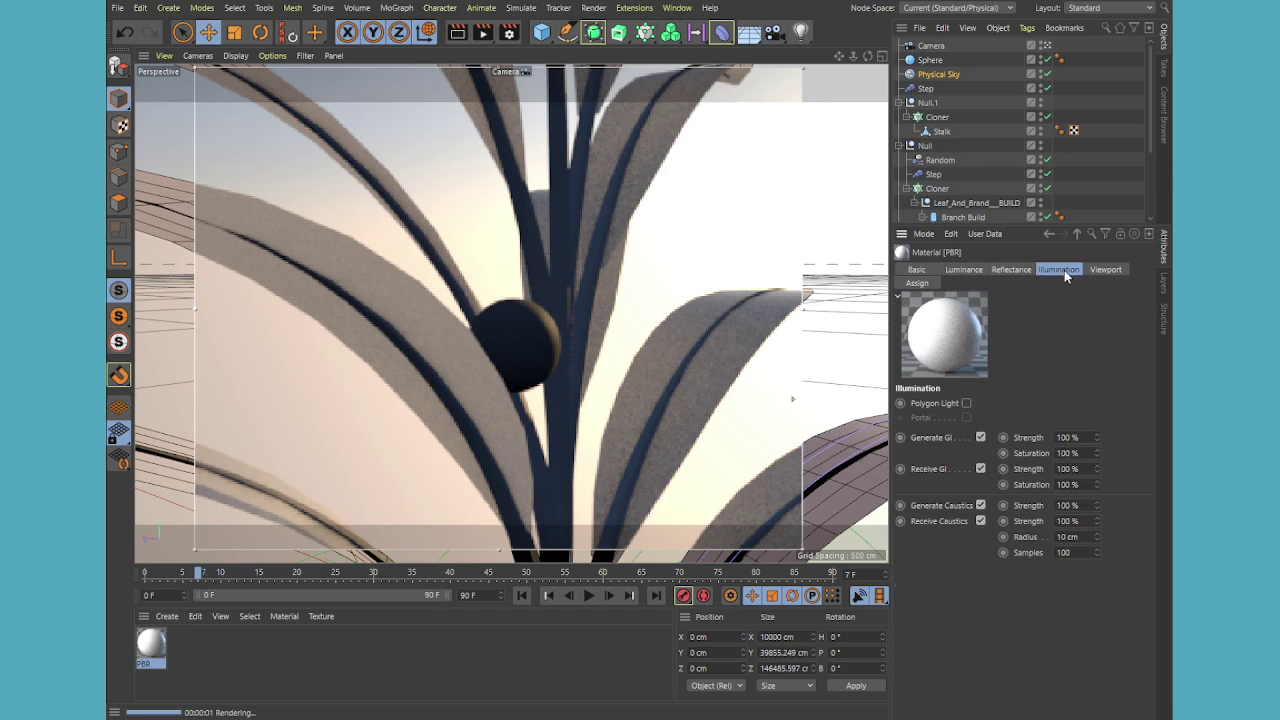
left_click(978, 270)
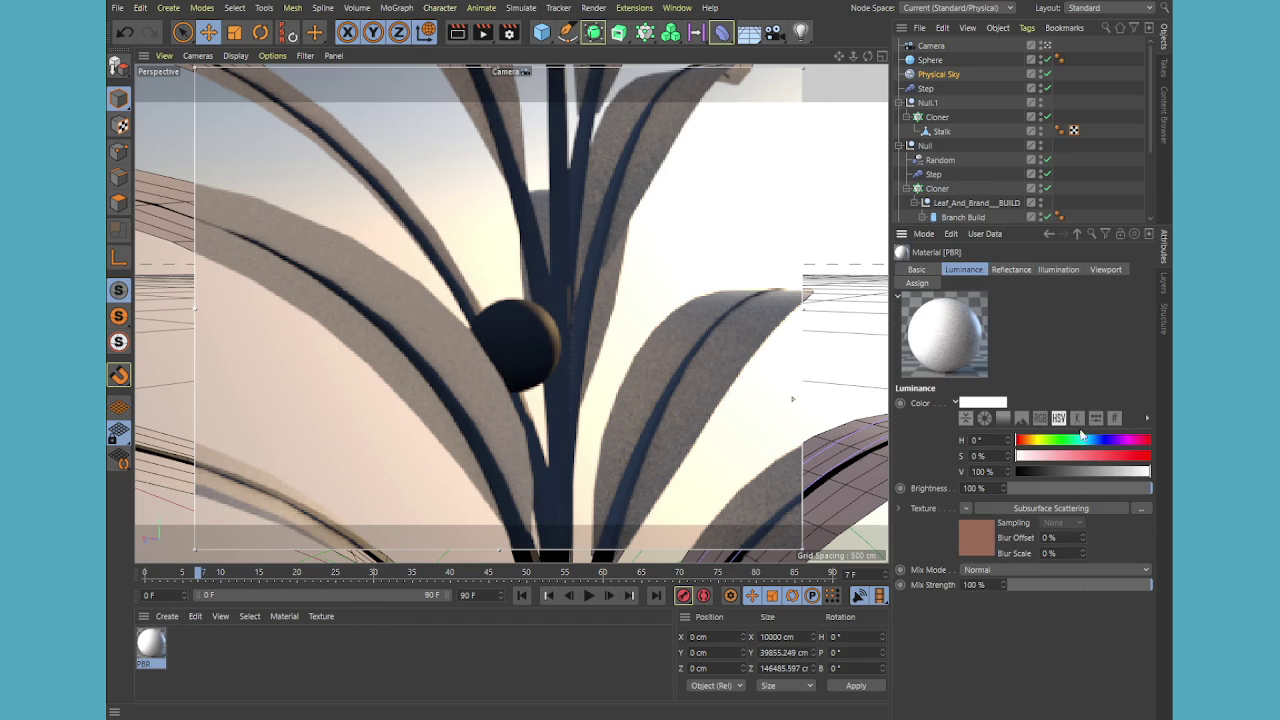
left_click(988, 541)
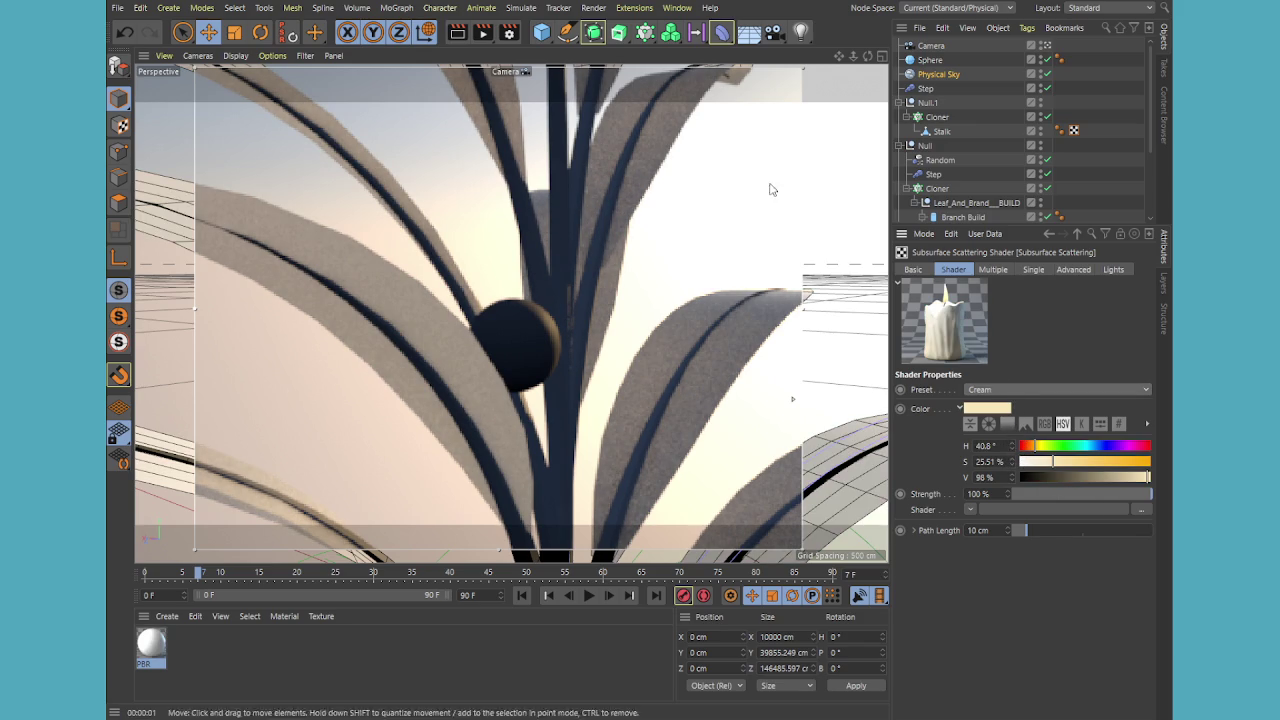
left_click(947, 45)
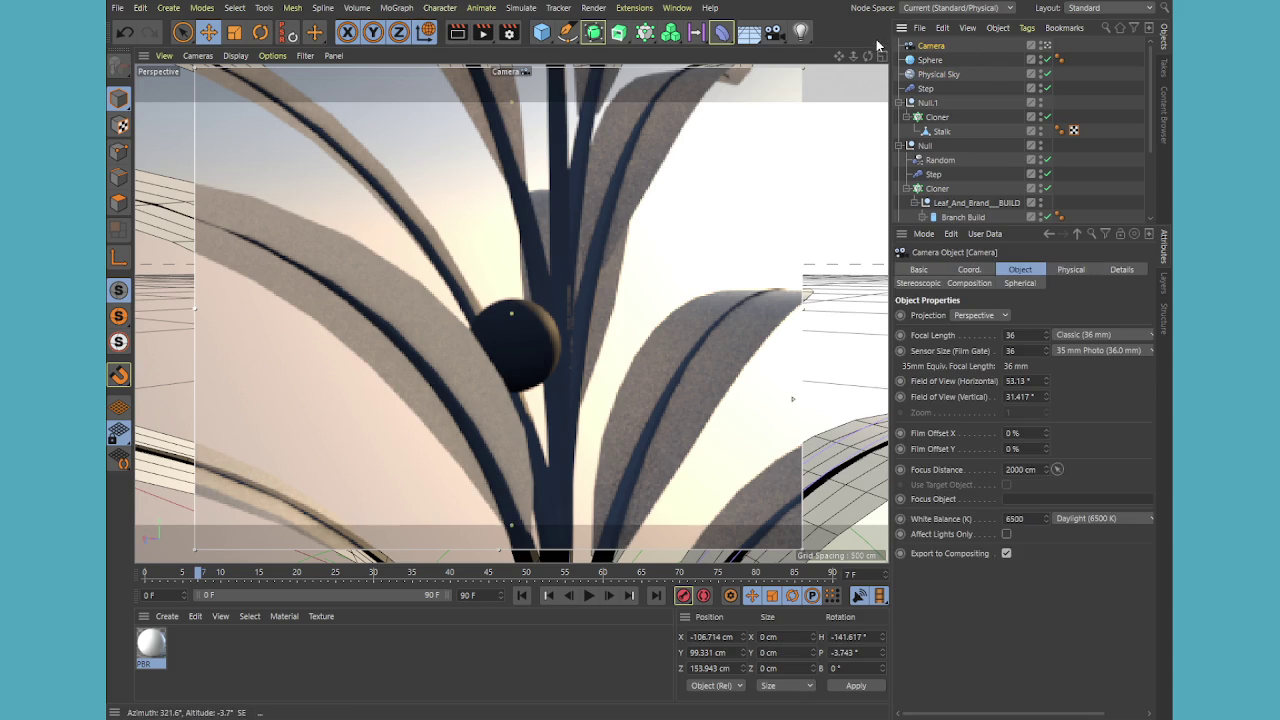
left_click_drag(480, 300, 510, 313, "alt")
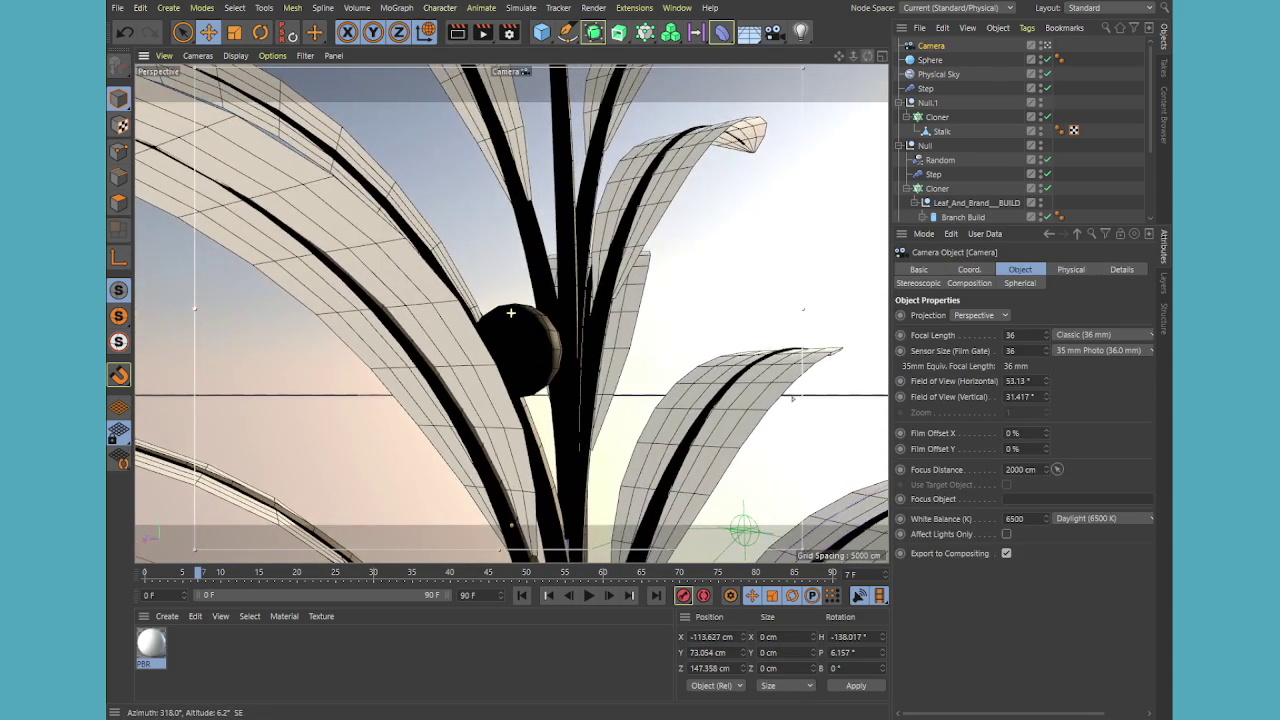
key("ctrl+r")
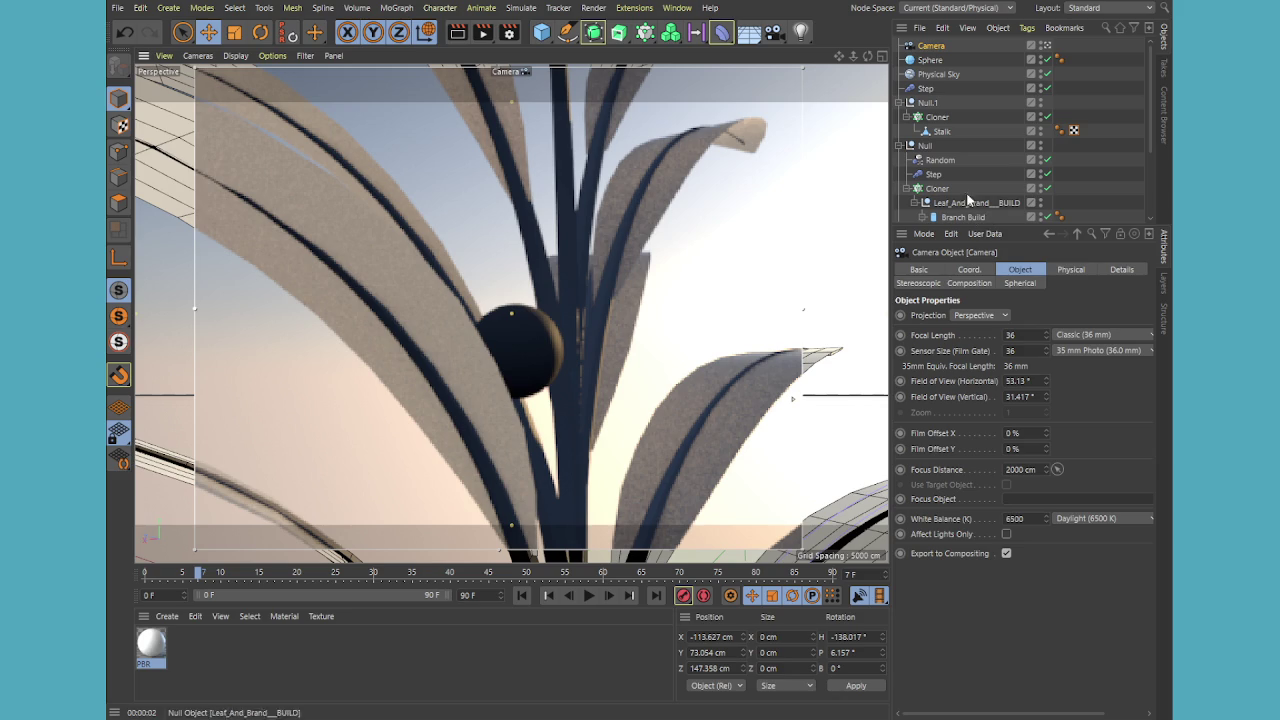
Try the scattering presets from Ketchup through Marble and Milk, settling on Skin (Dark)
left_click(158, 648)
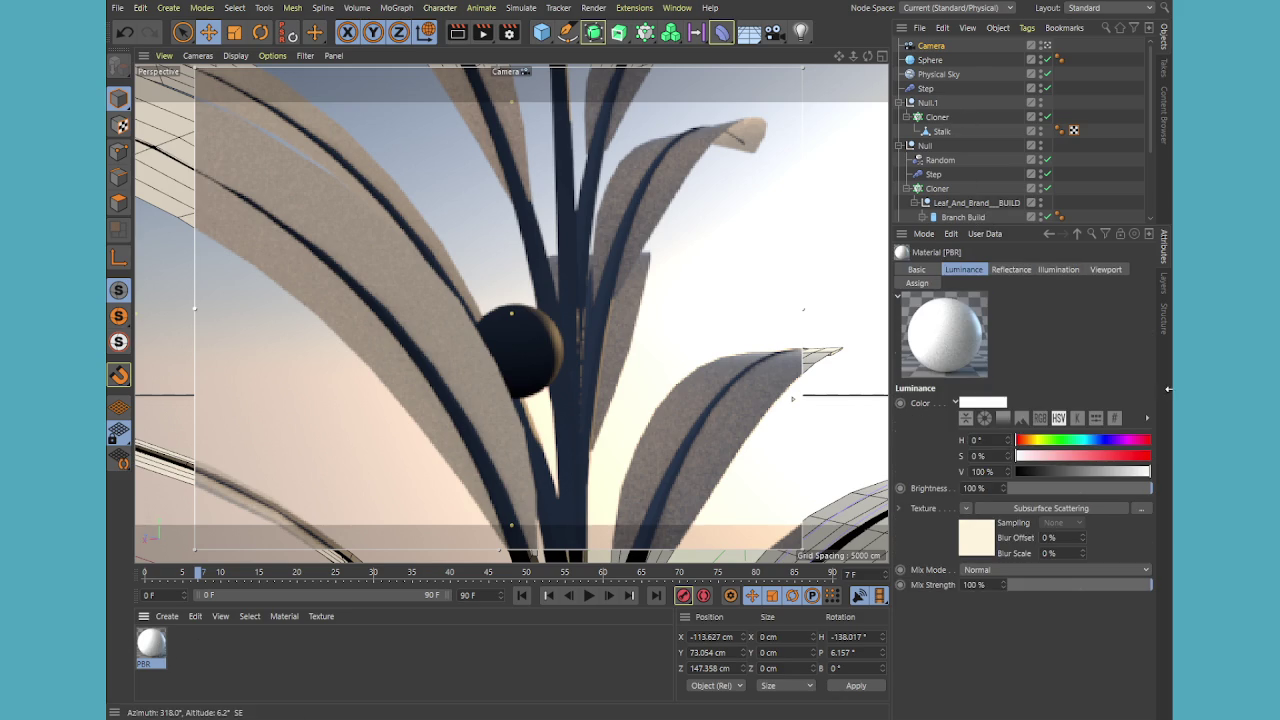
left_click(980, 537)
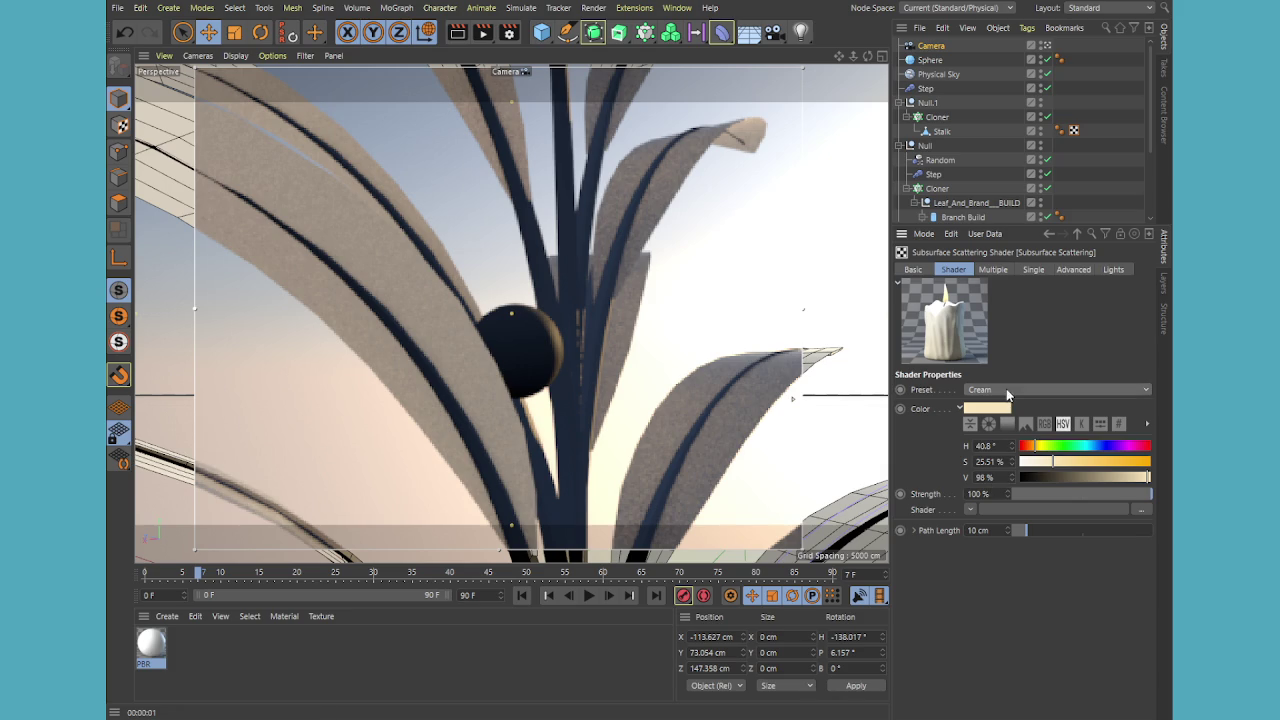
left_click(1003, 470)
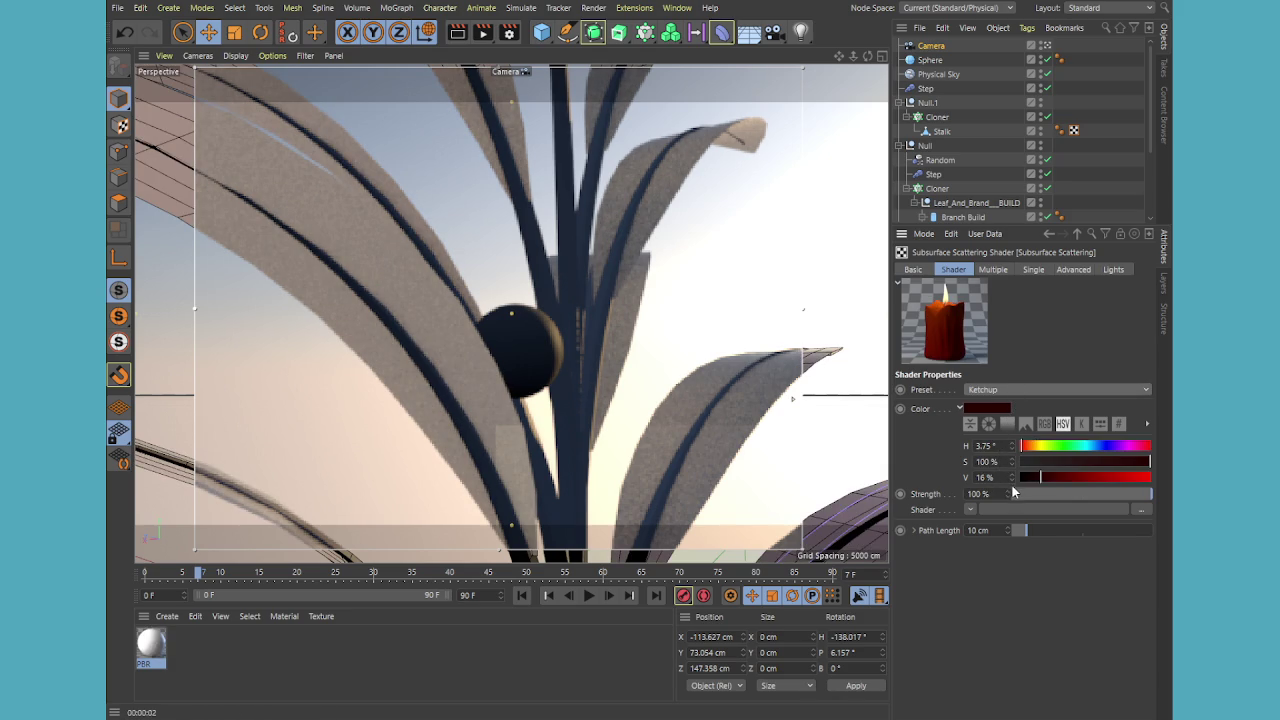
scroll(1008, 390, "down", 1)
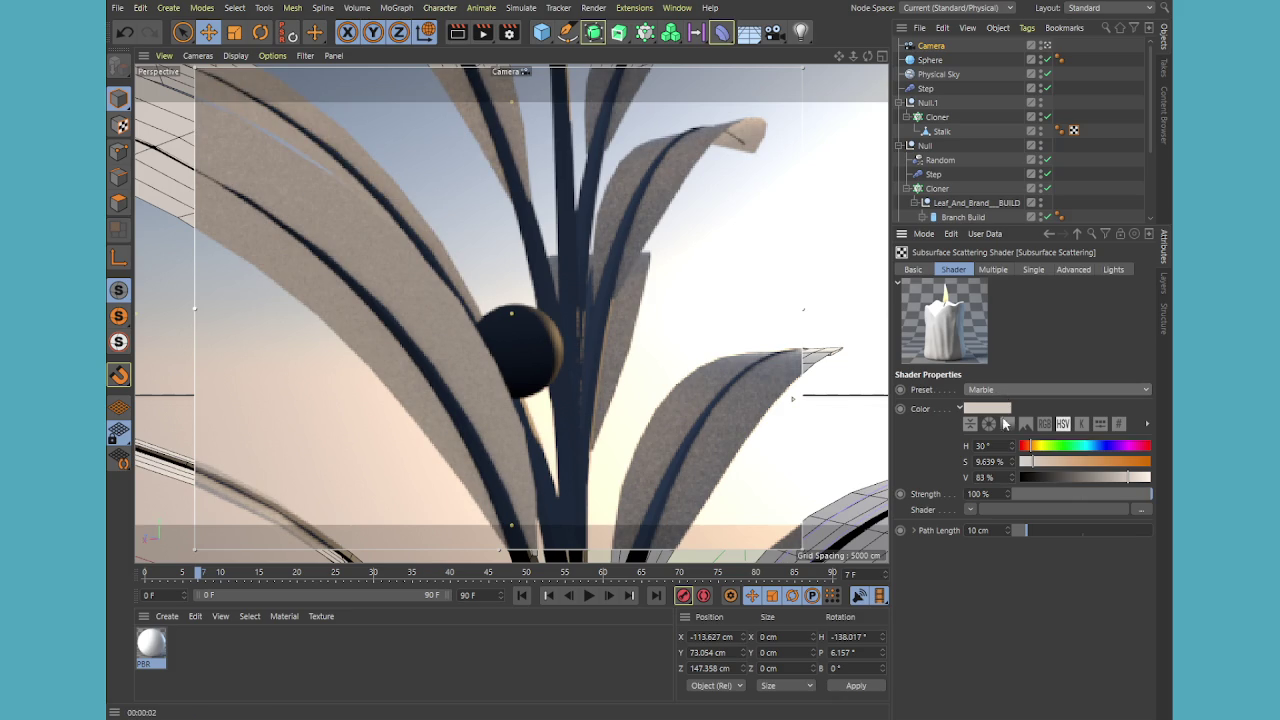
scroll(1012, 389, "down", 1)
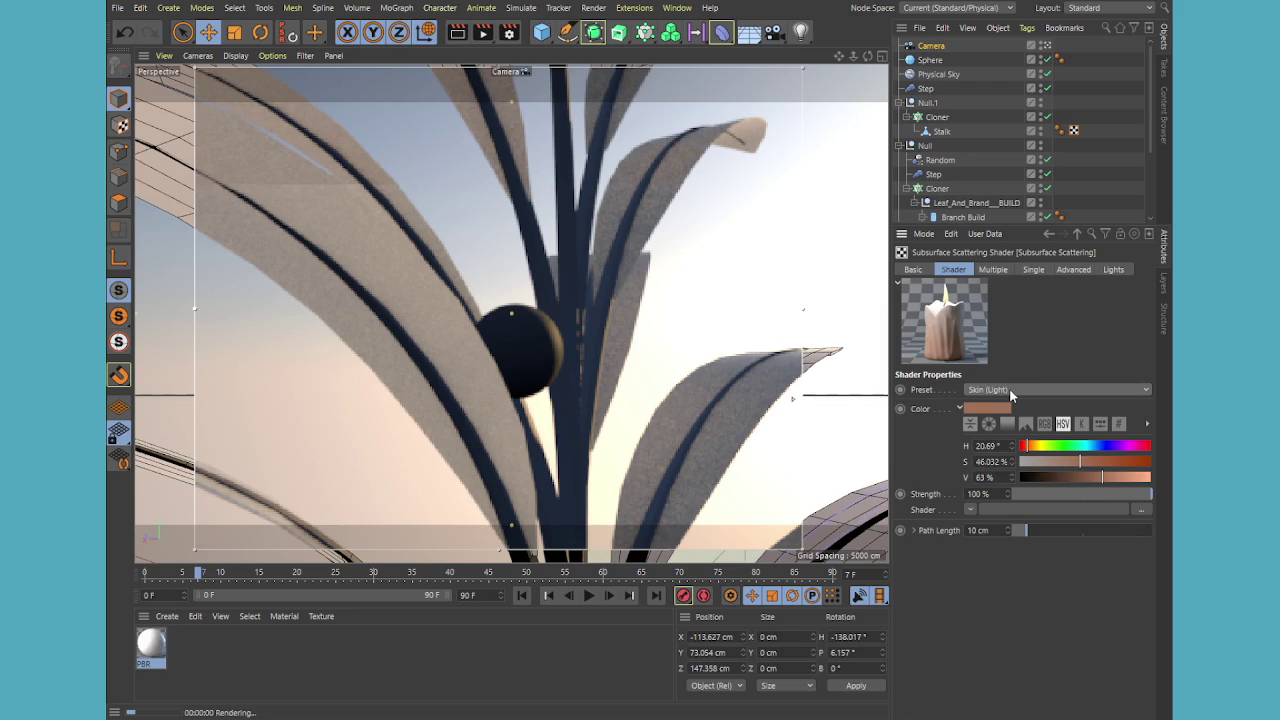
key("Up")
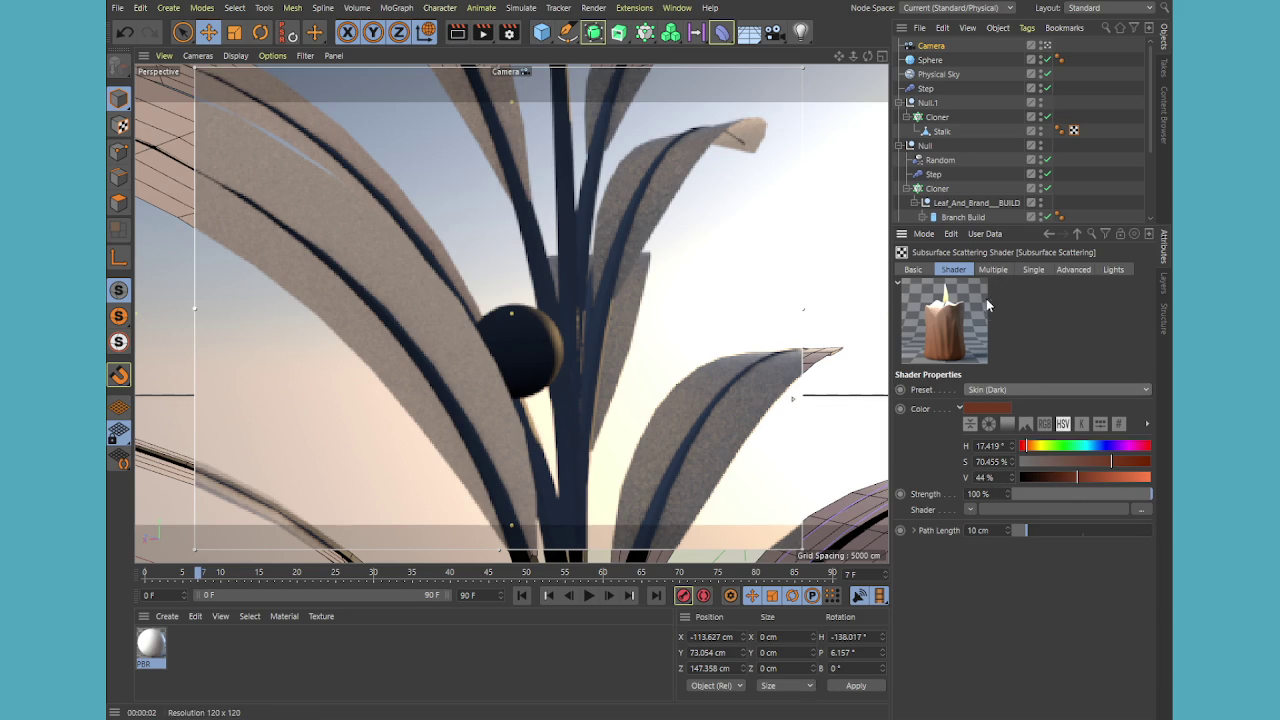
left_click(982, 272)
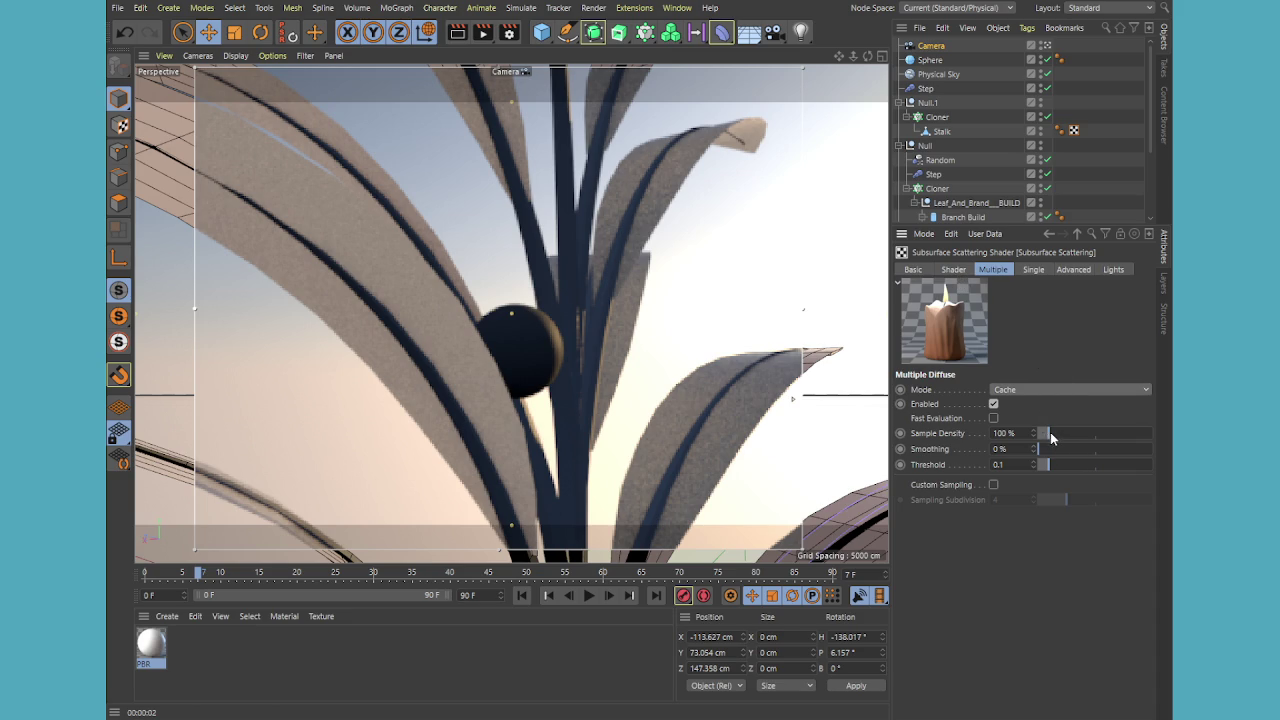
Test Multiple-scattering Sample Density at 100 % with a preview render, then set it to 50 %
left_click_drag(1049, 432, 1043, 436)
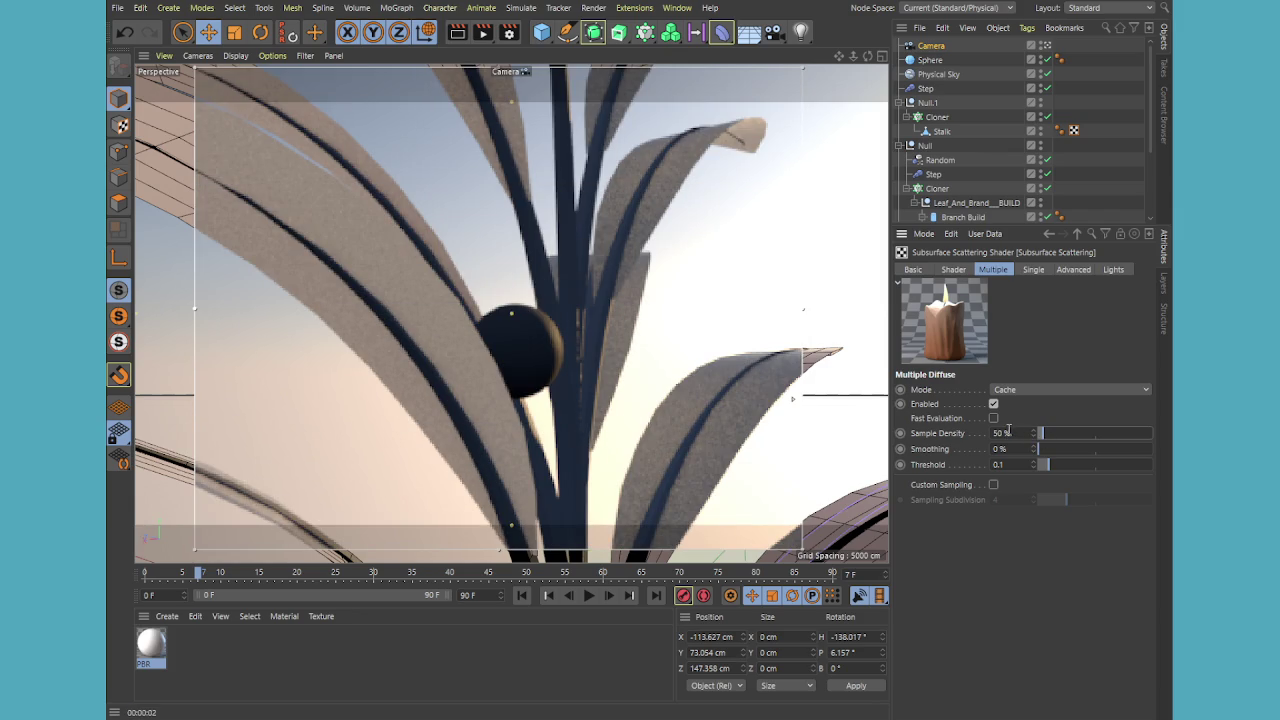
left_click_drag(1007, 432, 946, 436)
type("100")
key("Return")
key("ctrl+r")
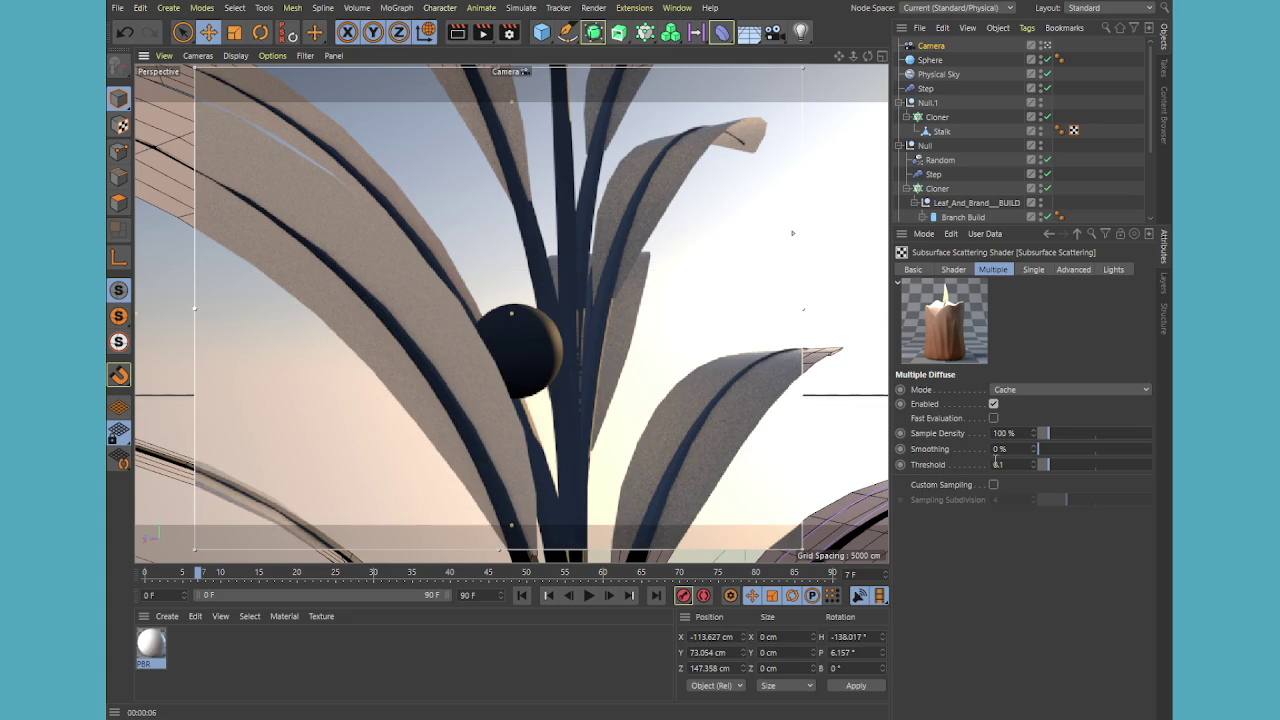
left_click(1020, 433)
type("50")
key("Return")
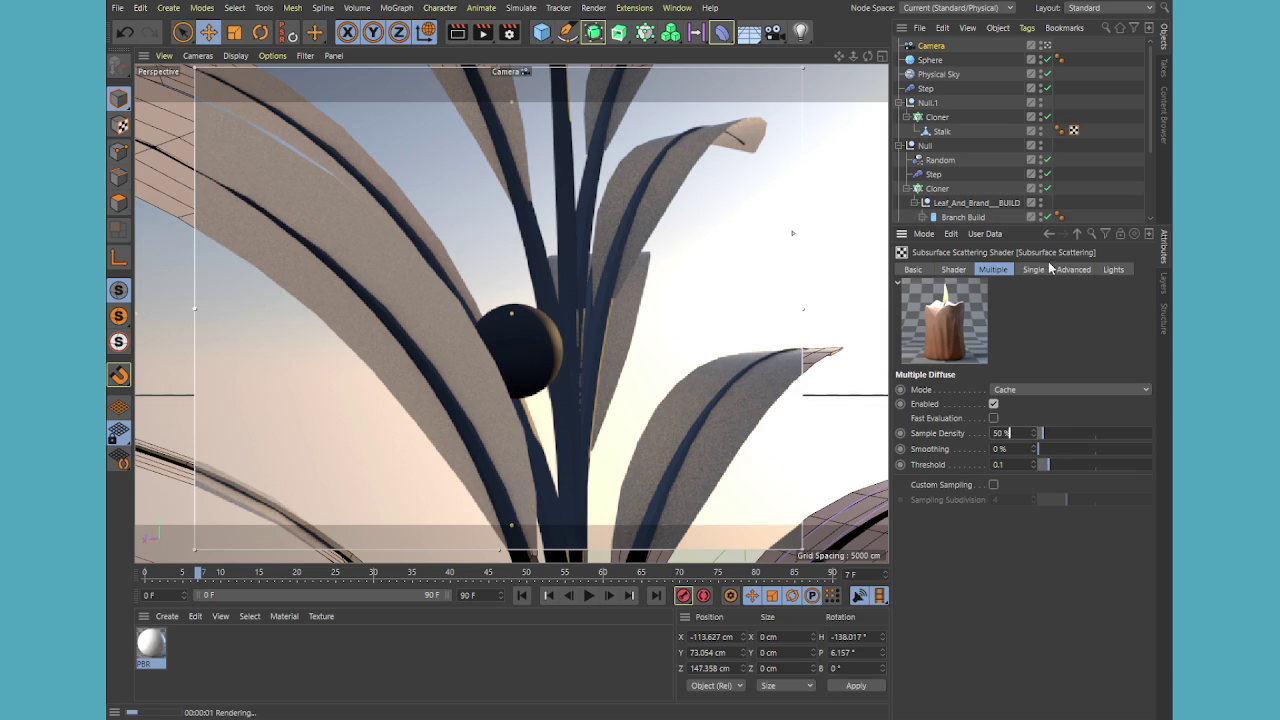
Review the Advanced and Lights settings and drag Physical Sky toward the shader's Lights list
left_click(1076, 269)
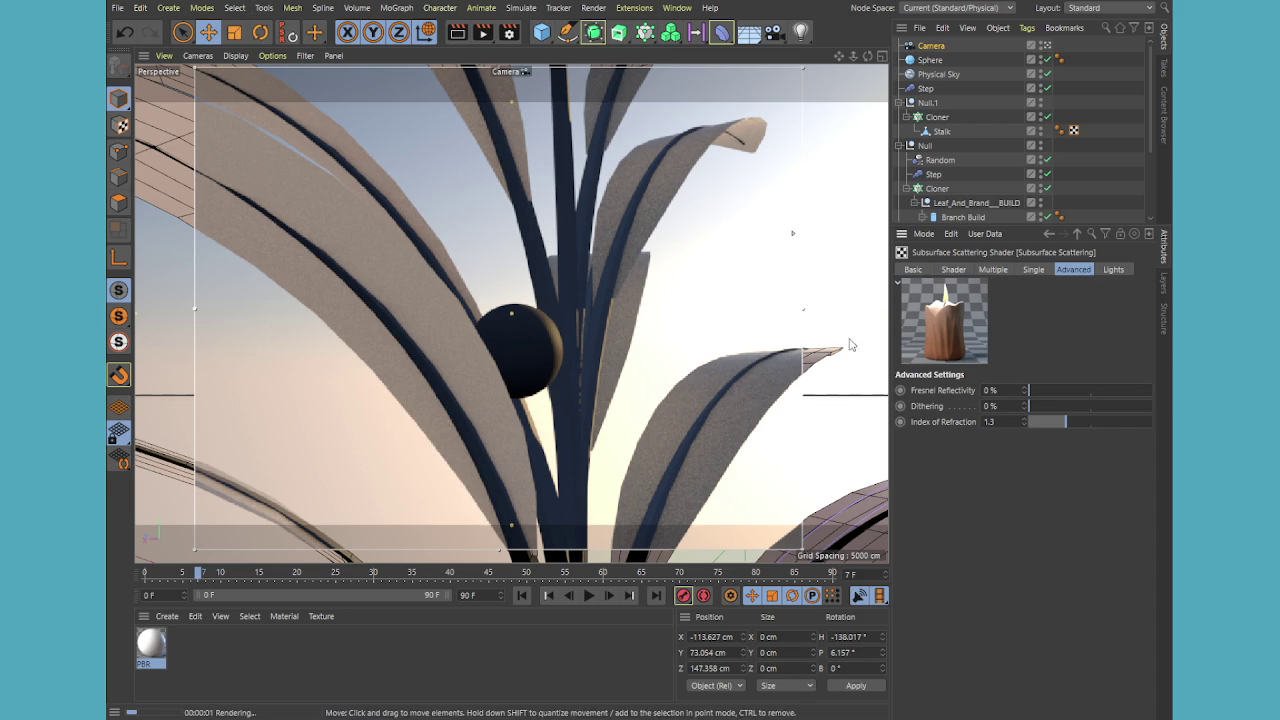
left_click(1112, 269)
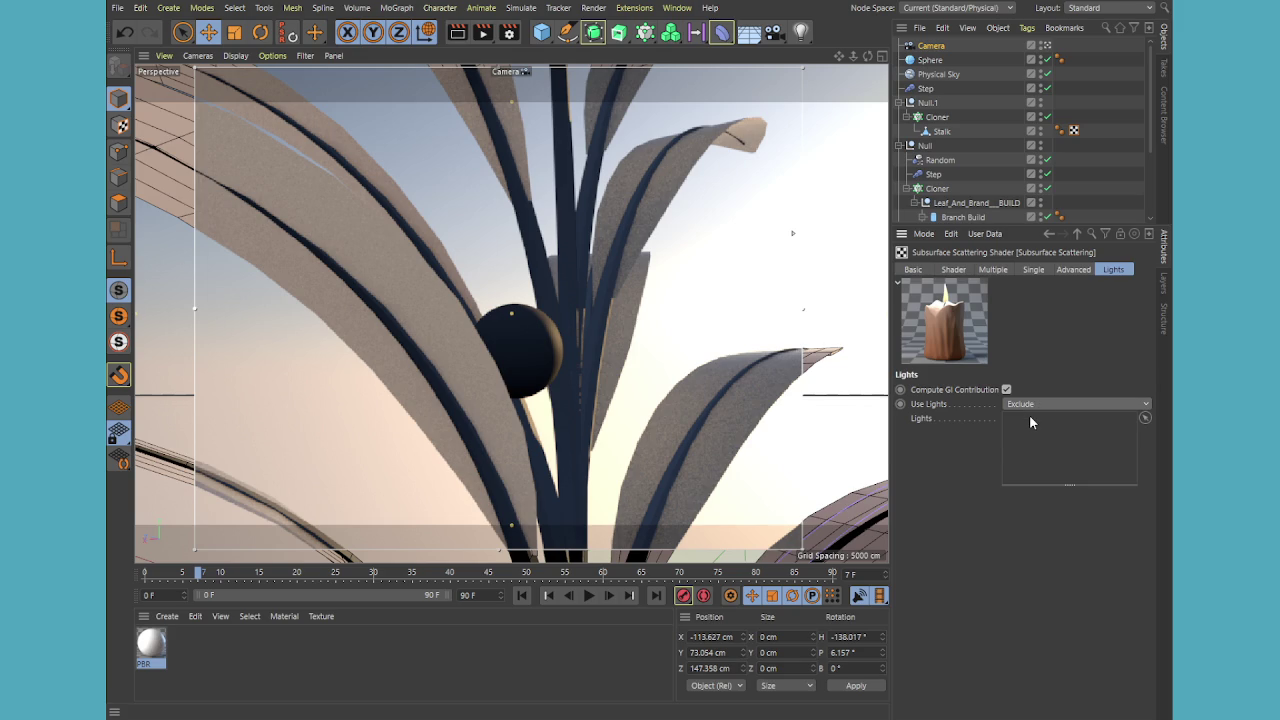
left_click_drag(938, 74, 1056, 466)
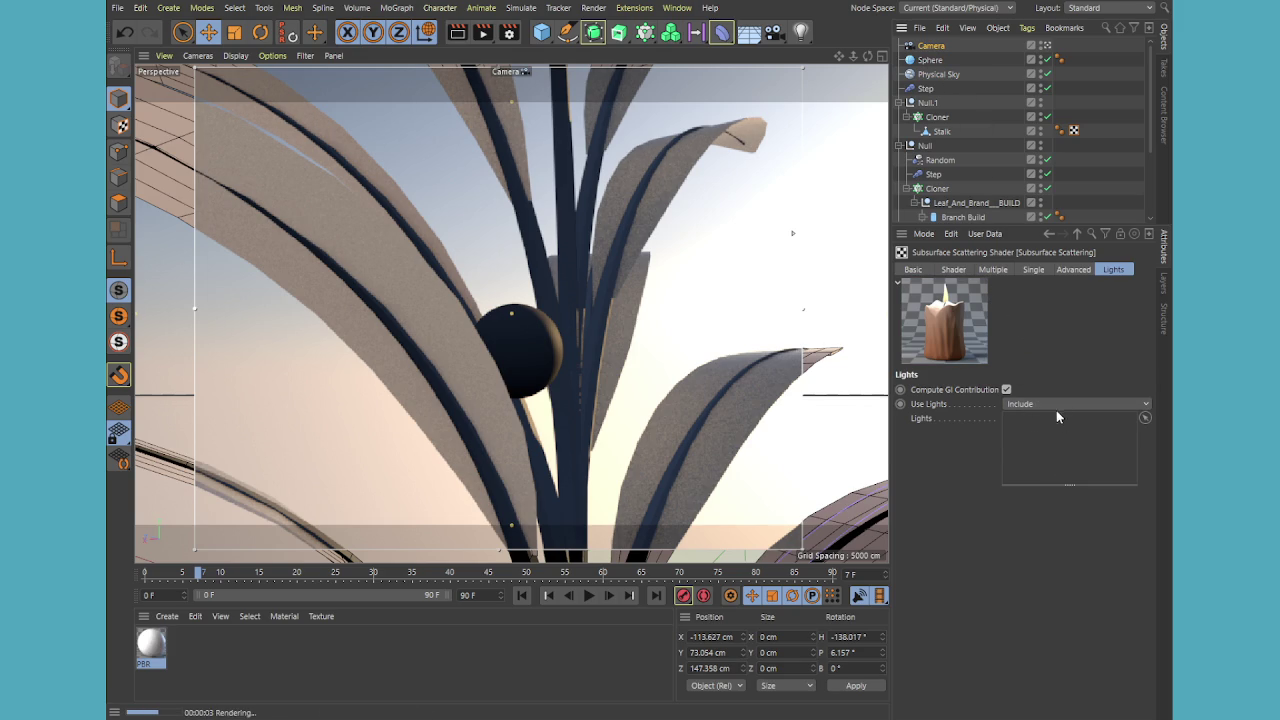
Try a Blur Offset of 21 %, reset it to 0 %, then select the Leaf's material tag
left_click(913, 269)
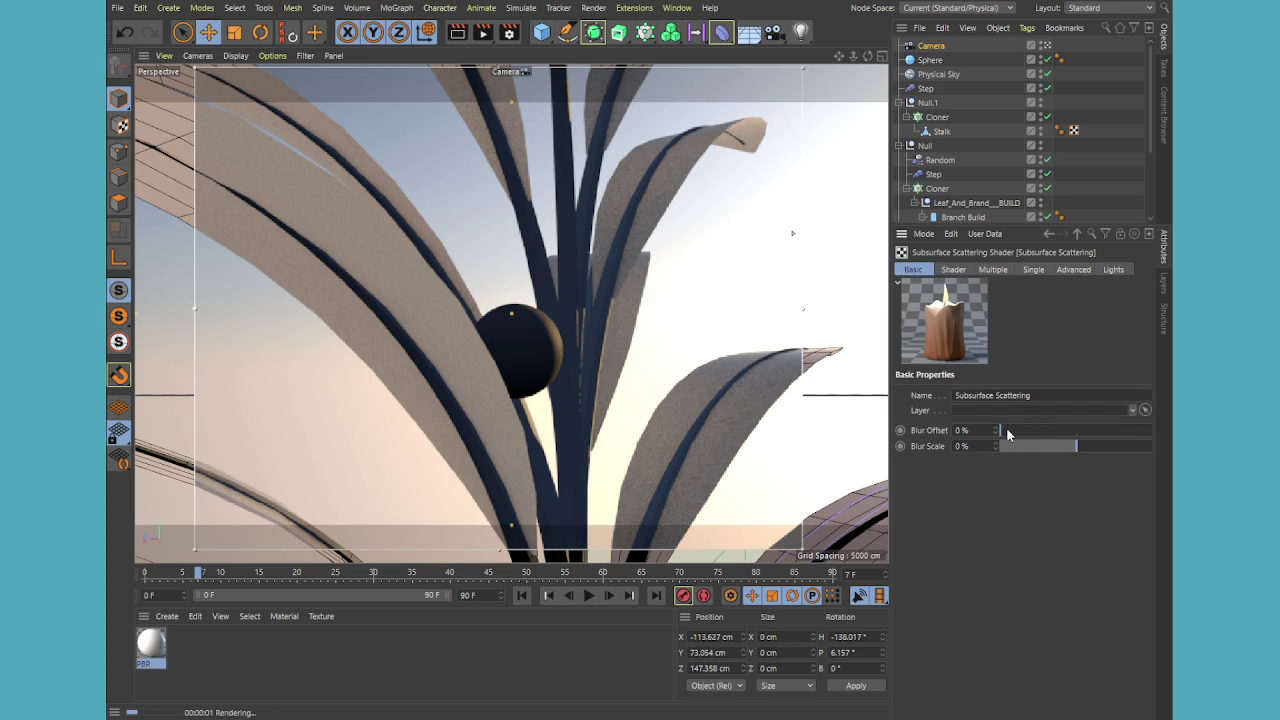
left_click_drag(1013, 428, 1033, 432)
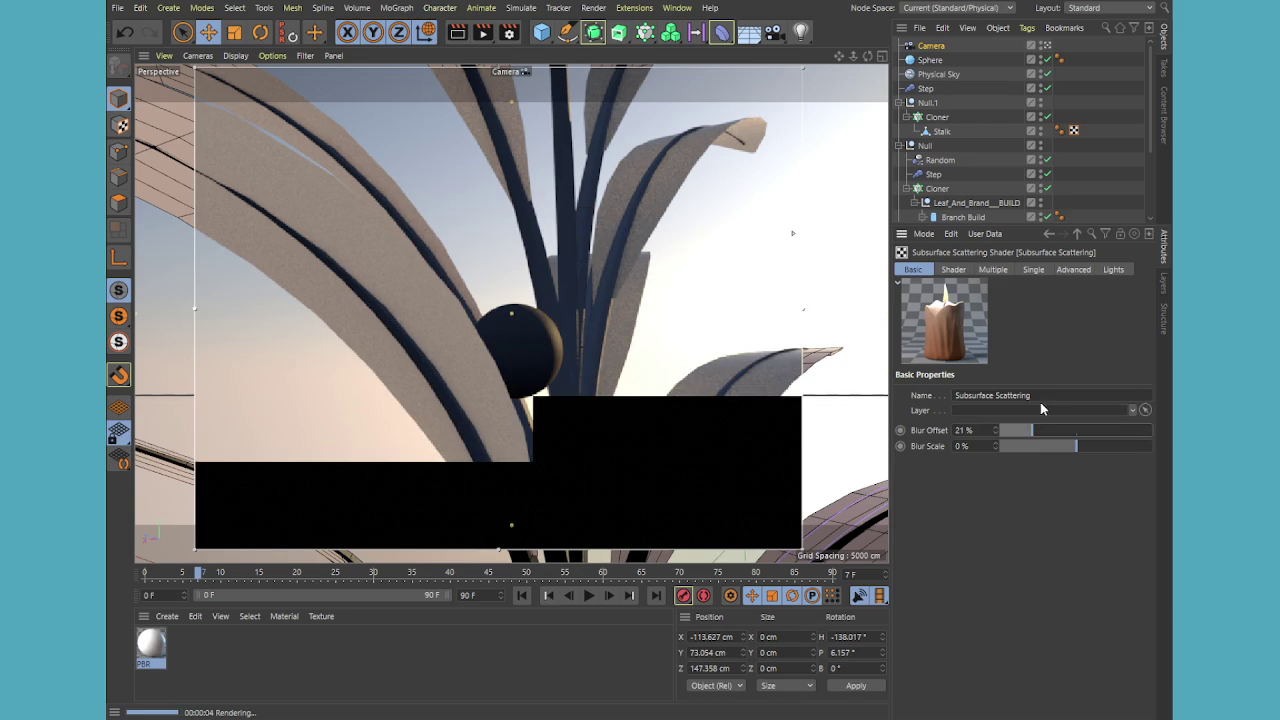
left_click(965, 430)
type("0")
key("Return")
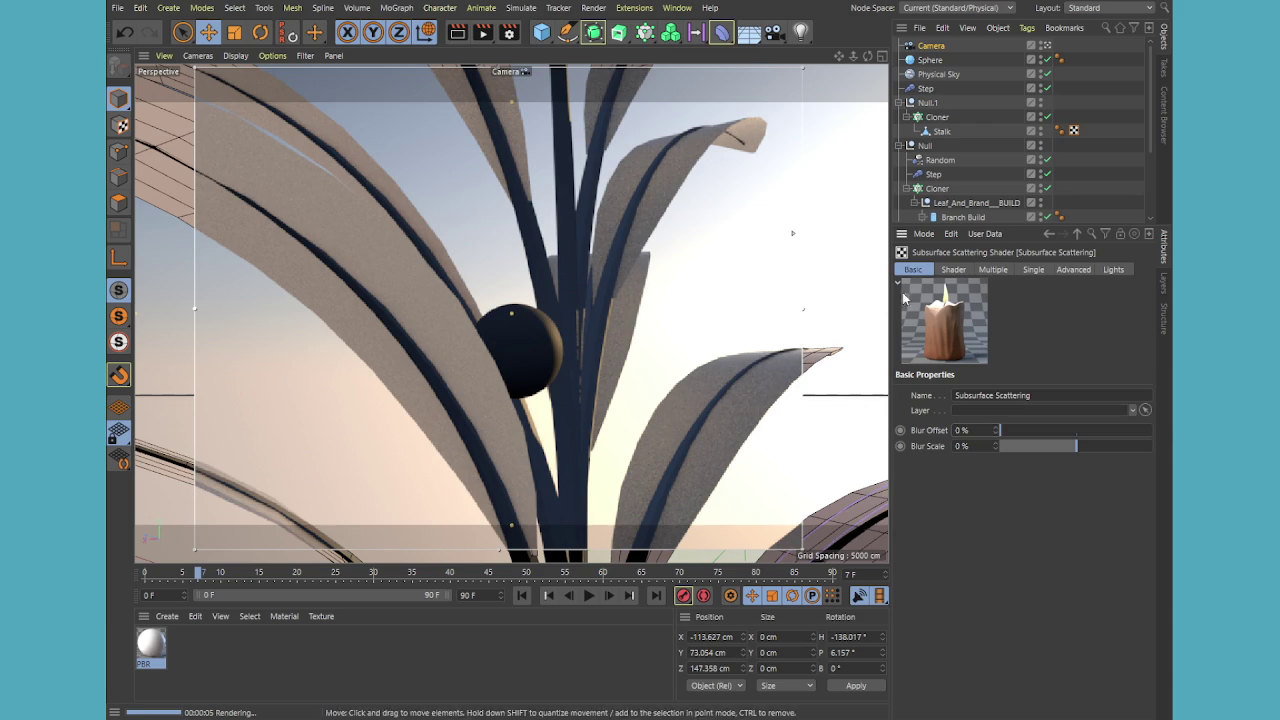
scroll(948, 170, "down", 3)
left_click(1084, 171)
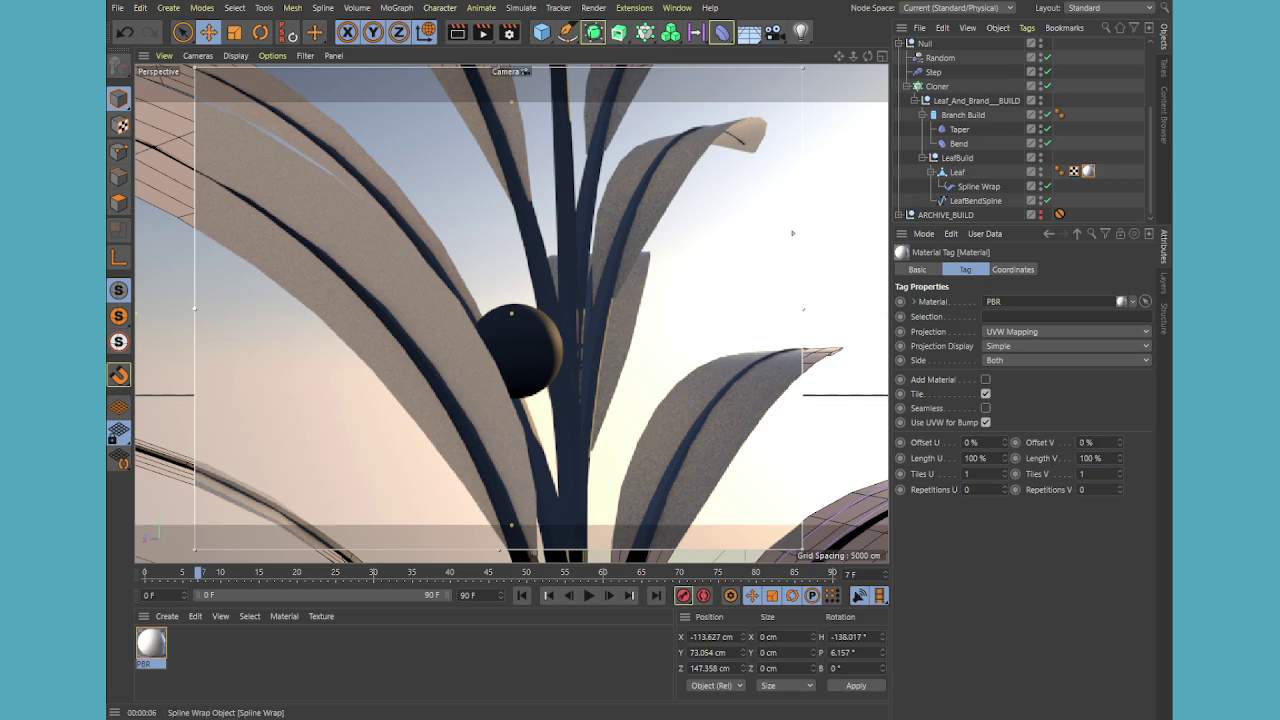
Set the PBR material's luminance colour to magenta (H 321°, S 88 %) with the eyedropper
double_click(1091, 172)
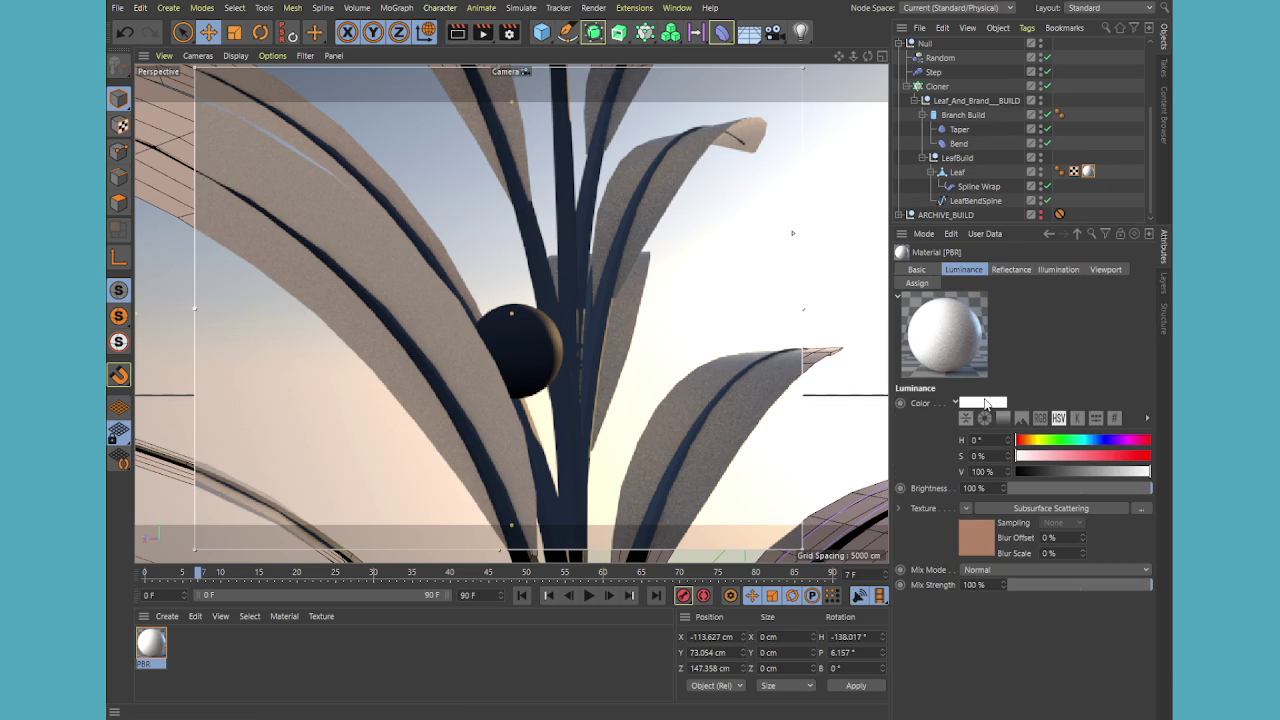
left_click(992, 419)
left_click(1135, 440)
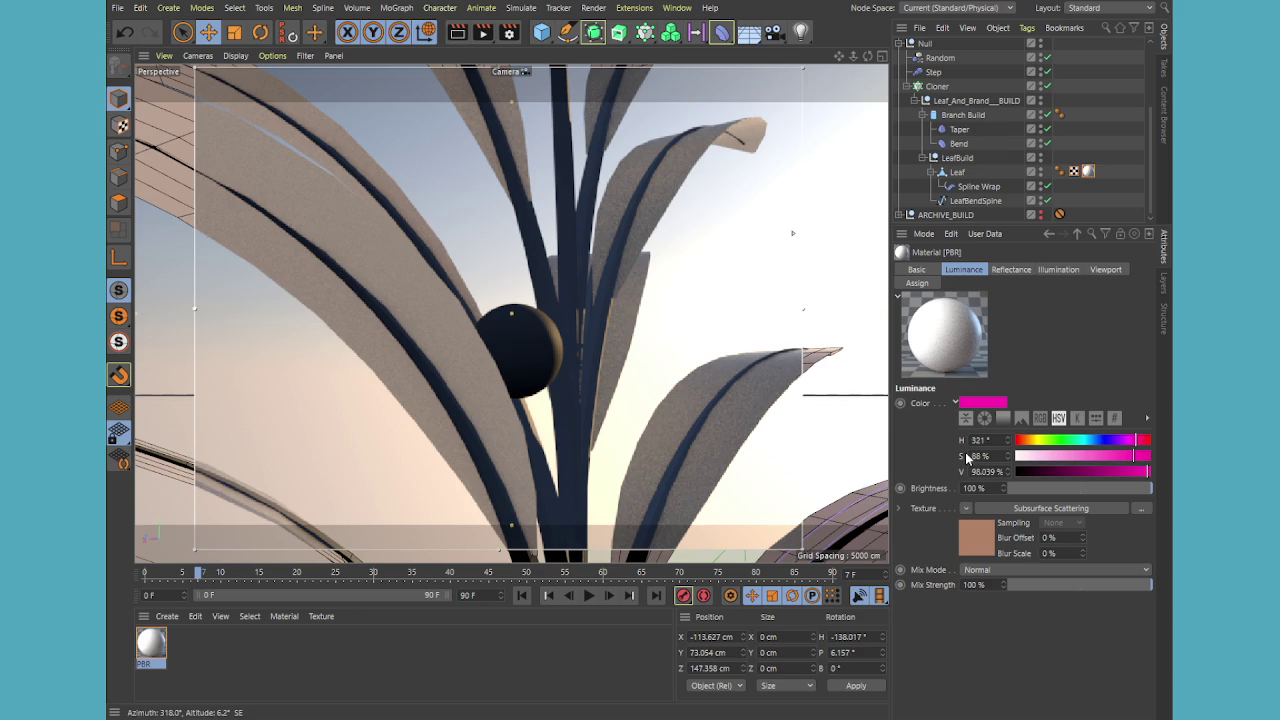
Review the enabled channels and the Reflectance layer's Layer Color and Default Diffuse settings
left_click(917, 269)
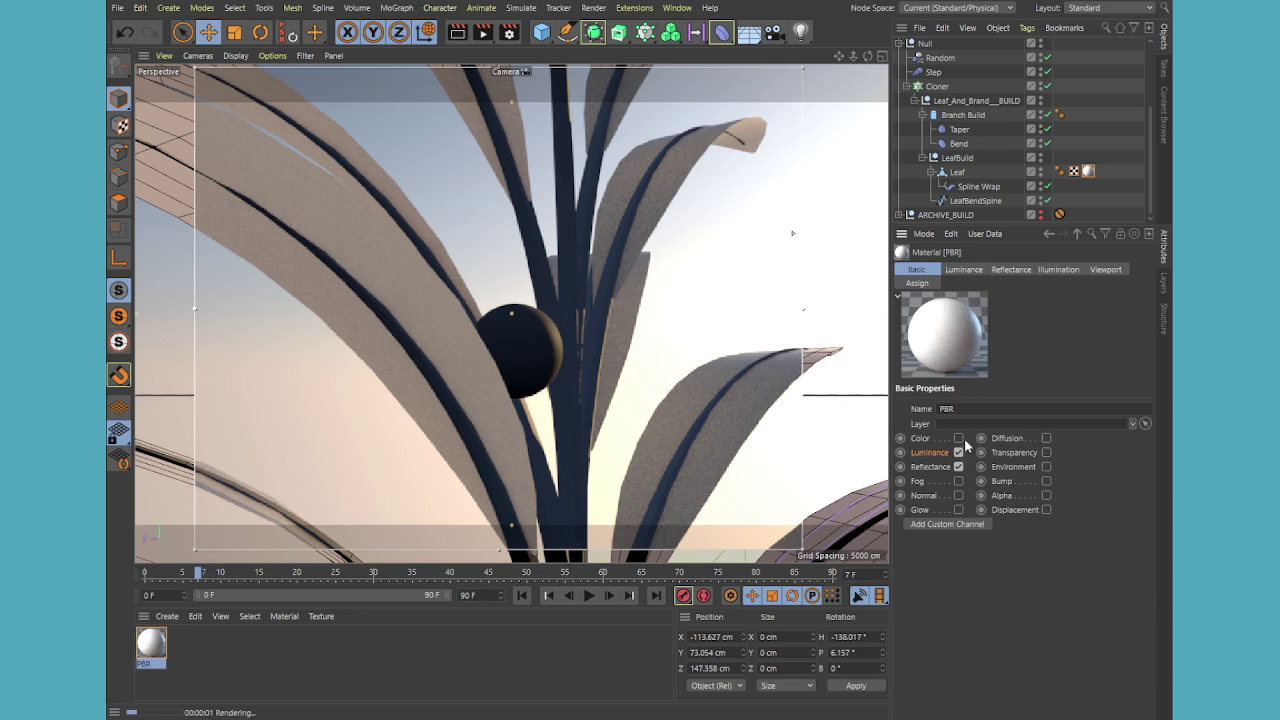
left_click(1010, 269)
left_click(966, 269)
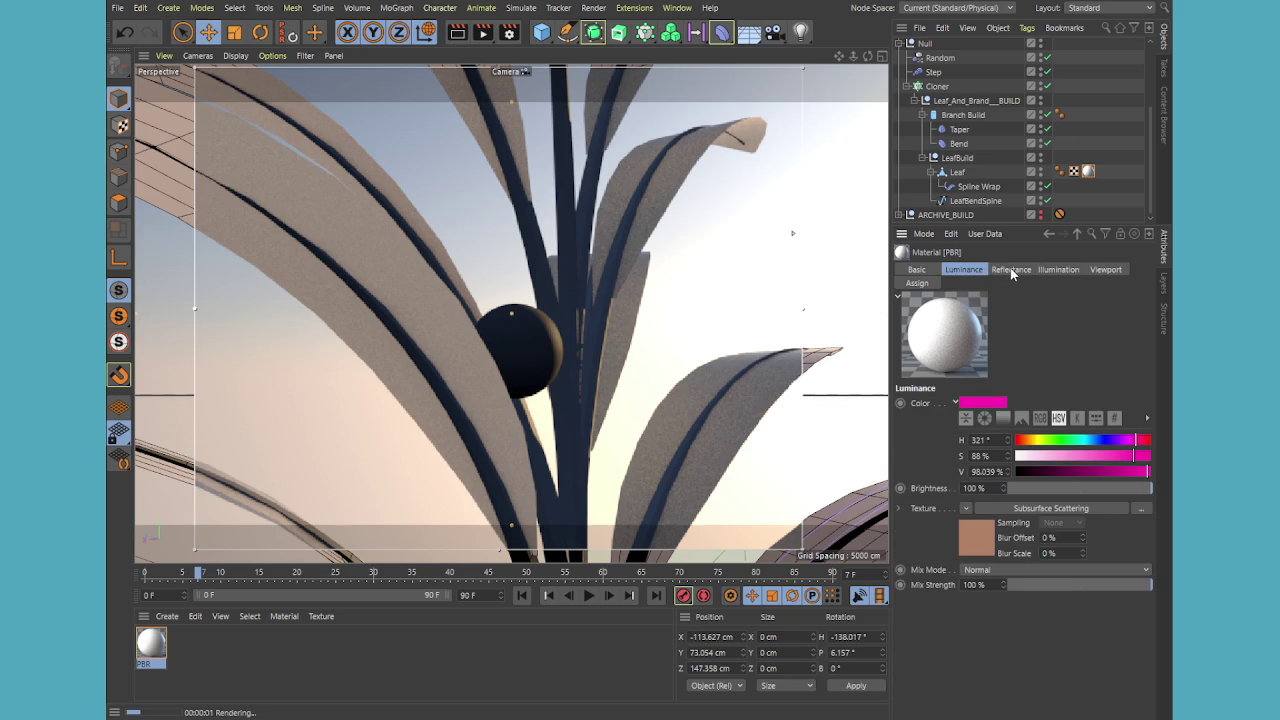
left_click(1011, 269)
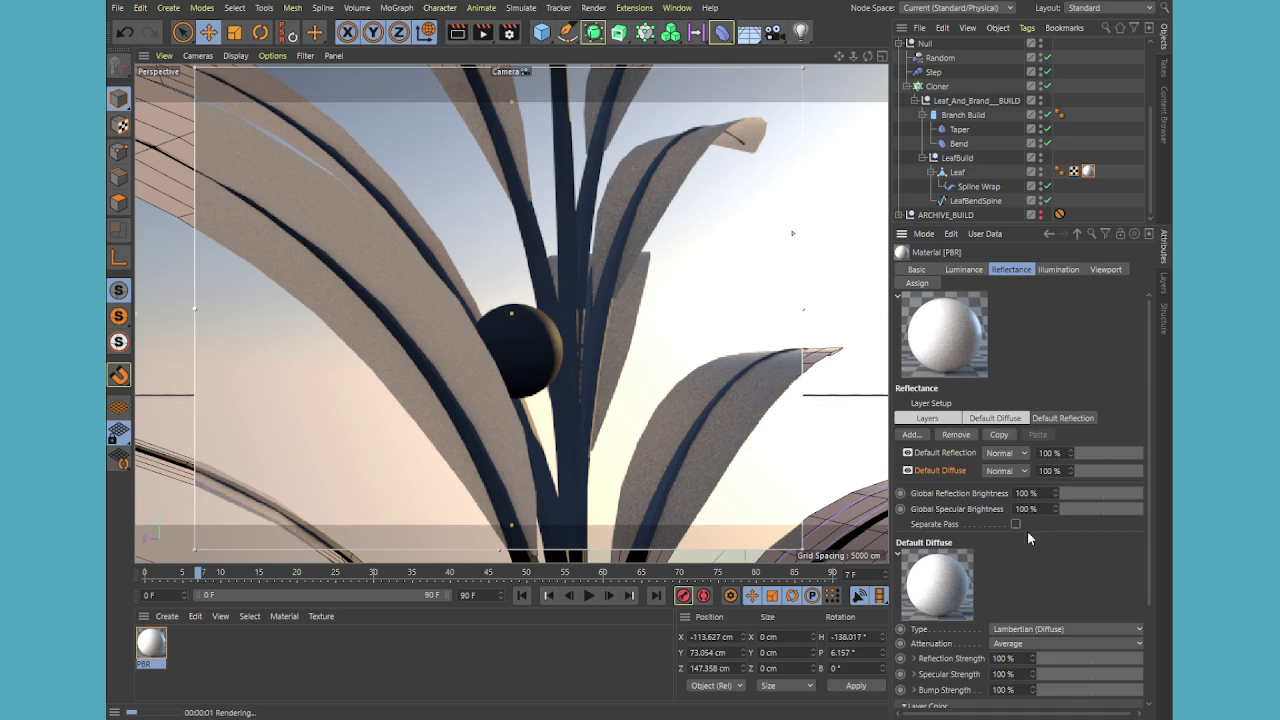
scroll(996, 586, "down", 3)
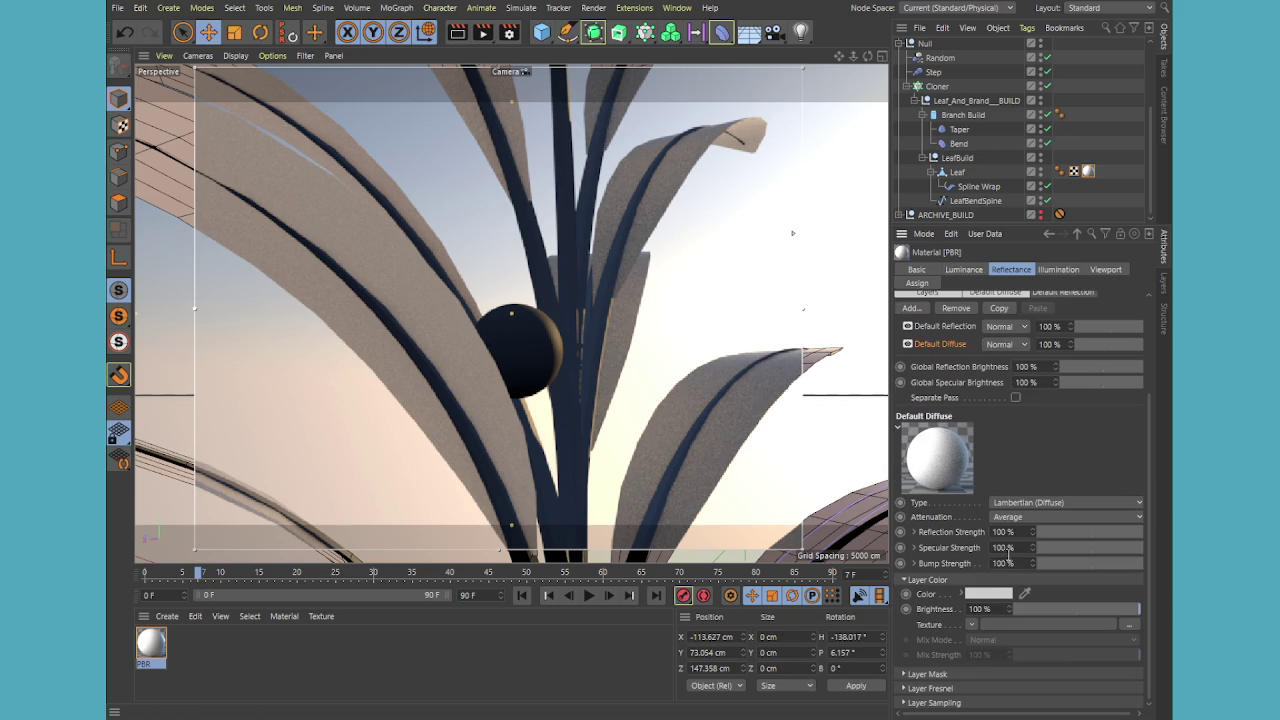
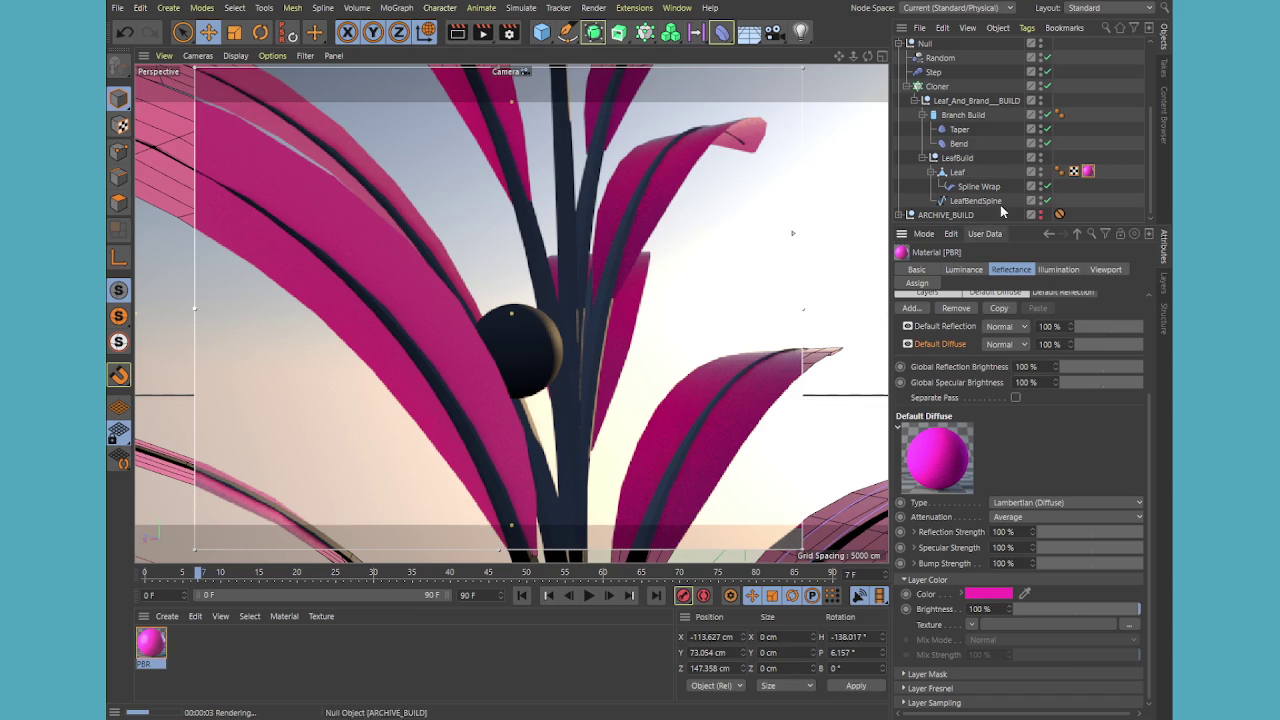
Select Leaf and open its pink PBR material's settings
left_click(958, 172)
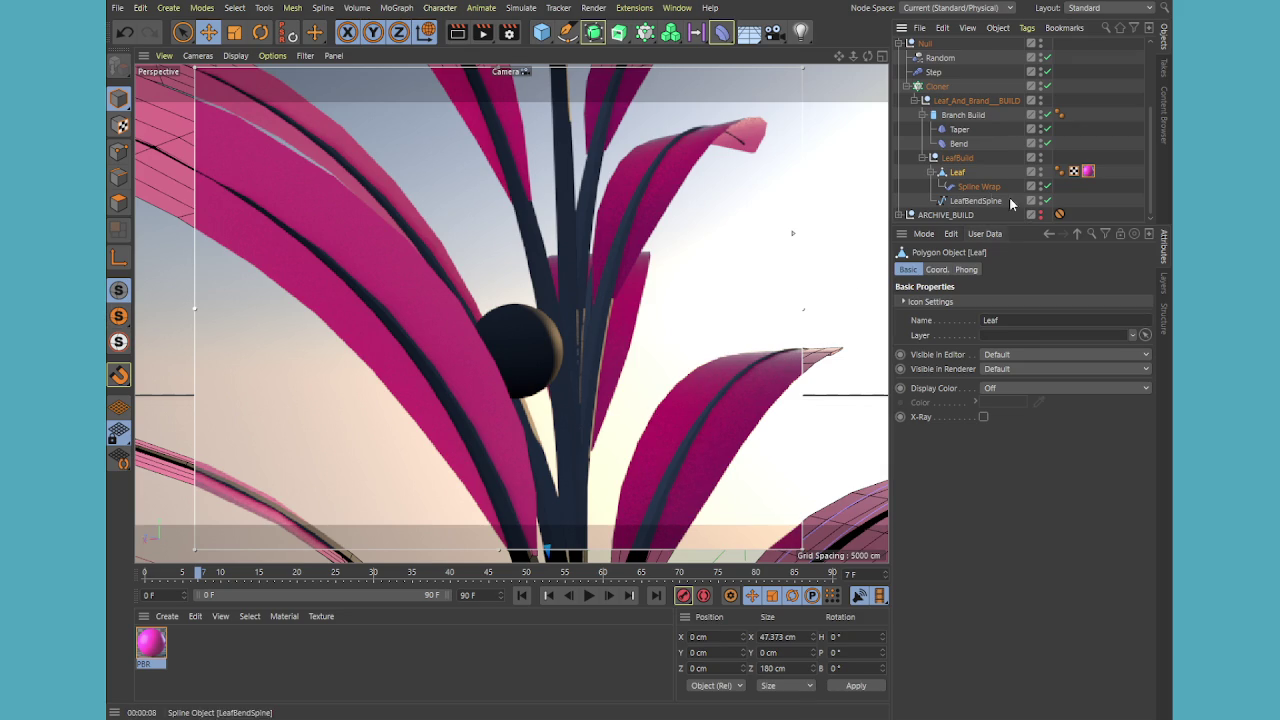
left_click(1074, 171)
left_click(1088, 171)
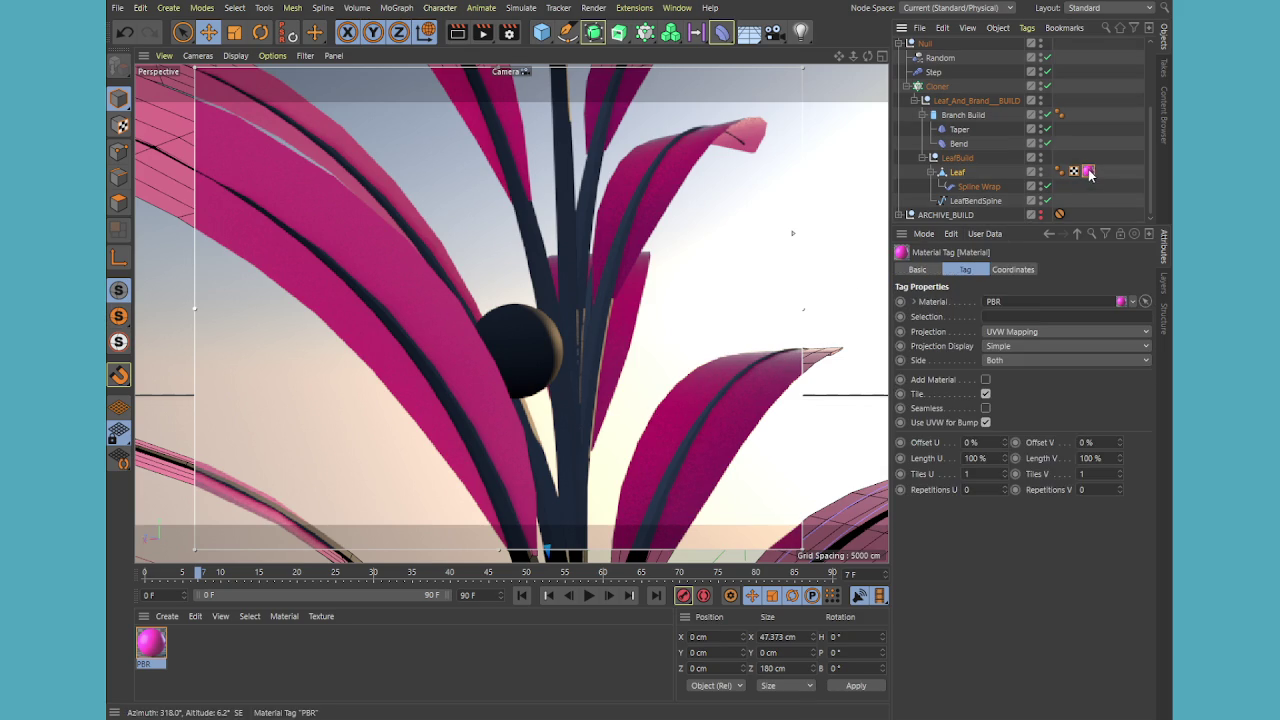
left_click(145, 640)
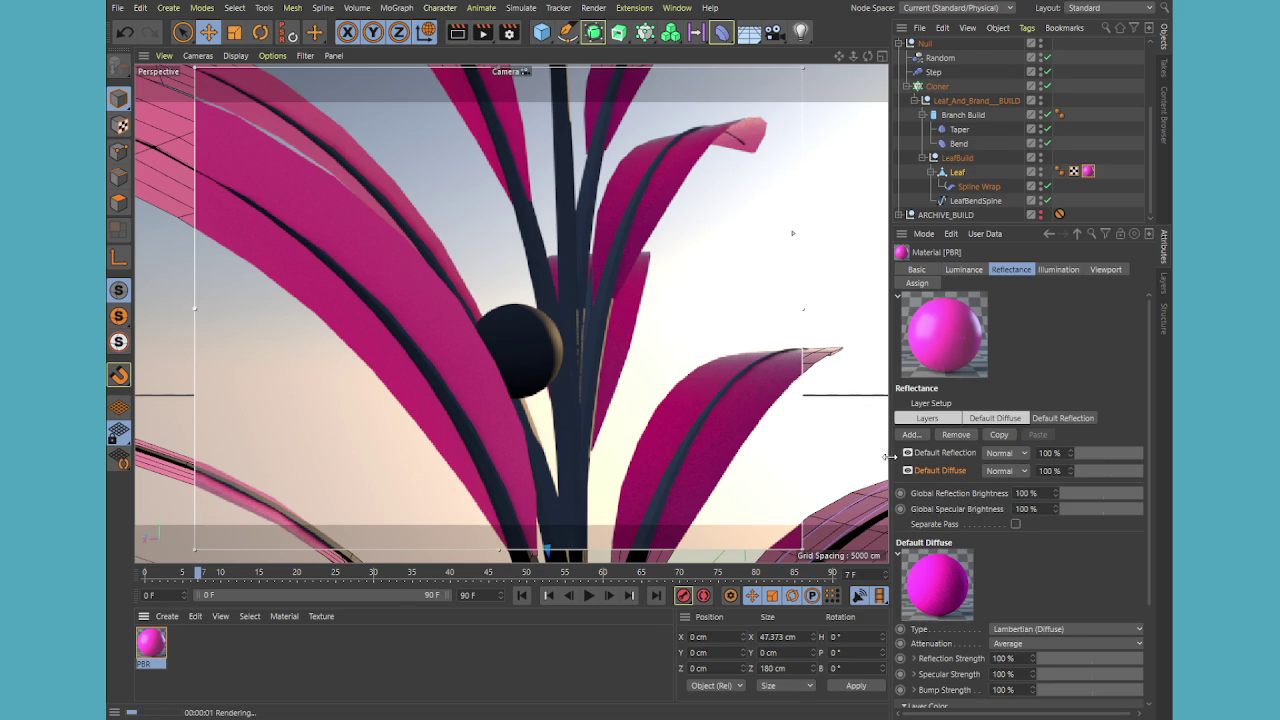
Narrow the viewport and start an Interactive Render Region on the plant
left_click_drag(891, 456, 820, 453)
key("ctrl+r")
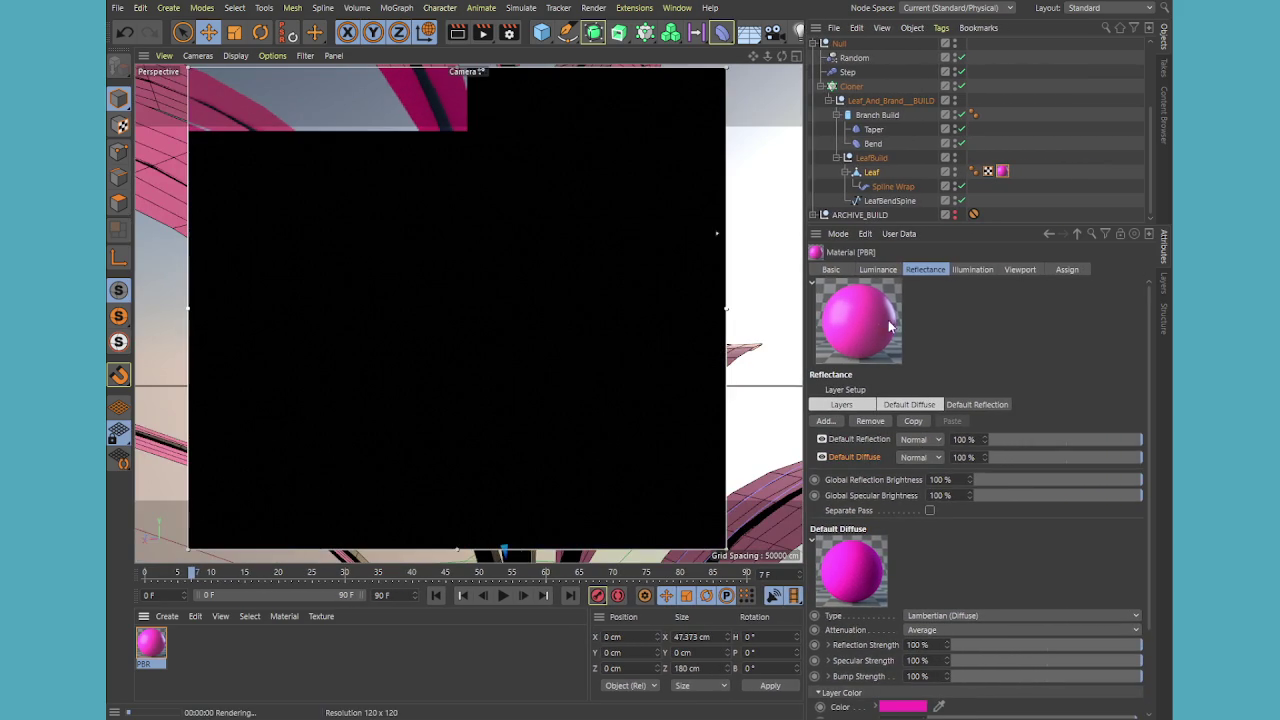
left_click(836, 276)
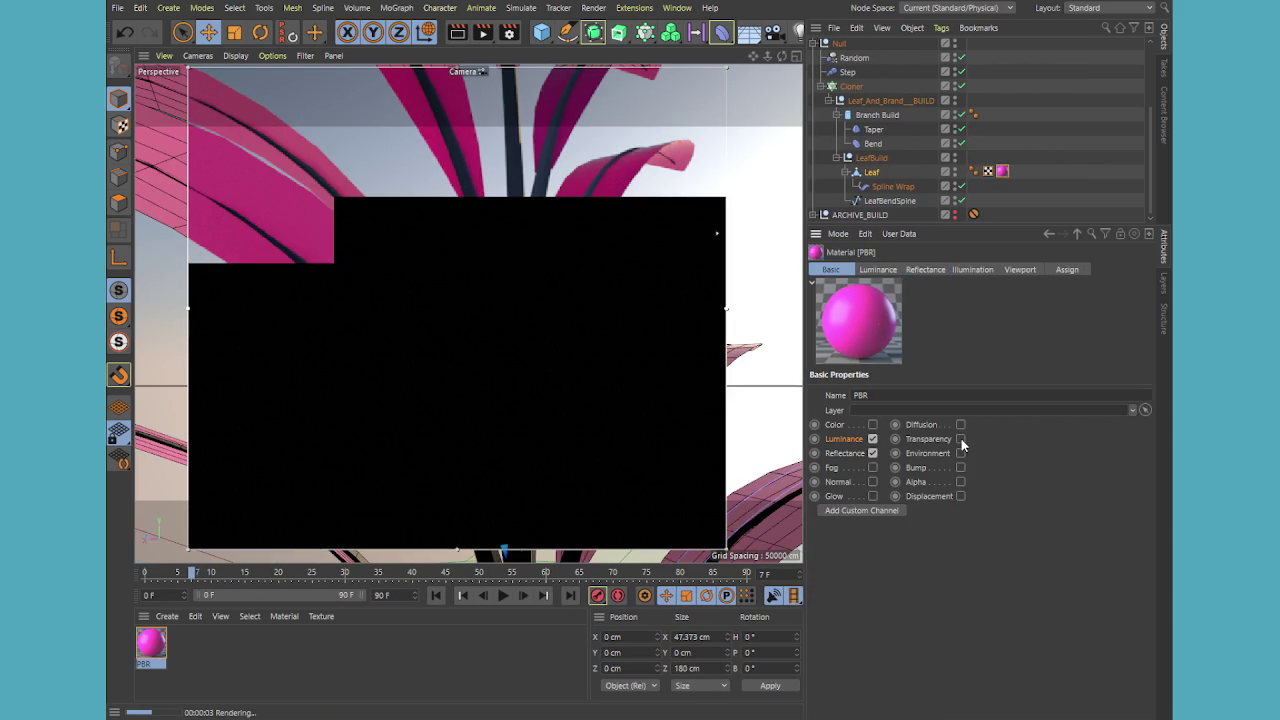
Enable the Bump and Color channels on the PBR leaf material
left_click(960, 467)
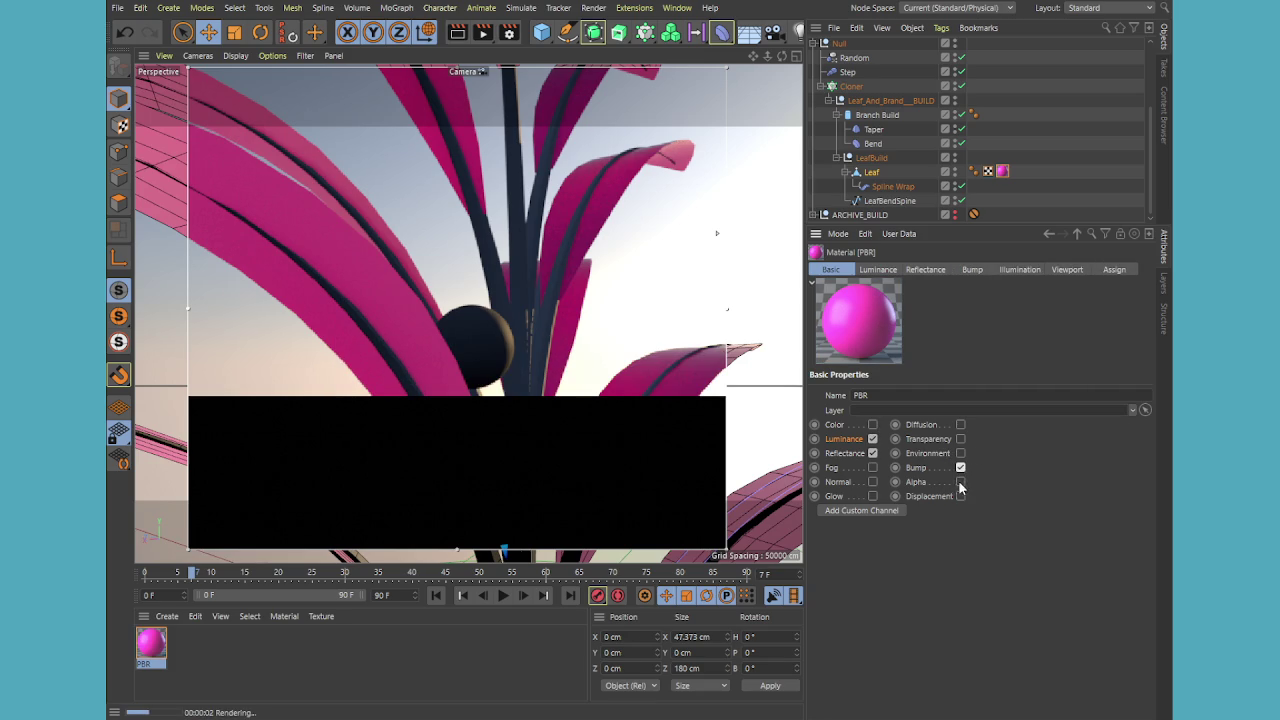
left_click(872, 425)
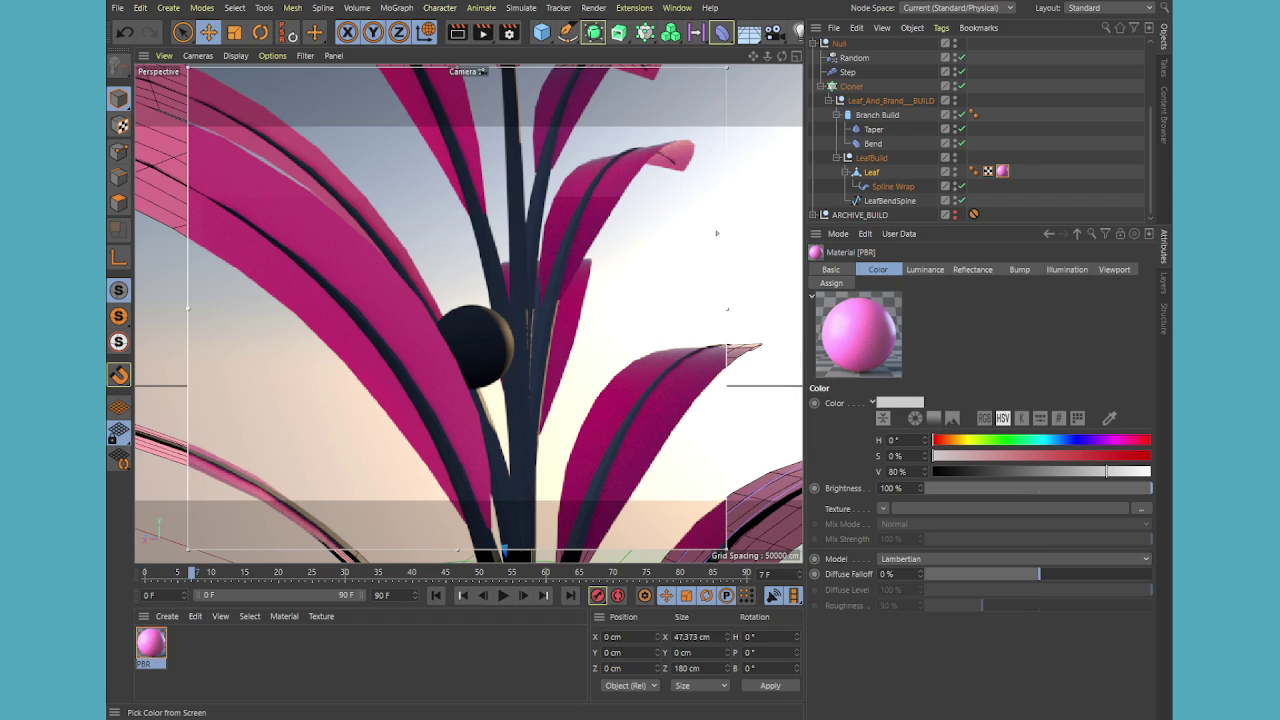
left_click(872, 452)
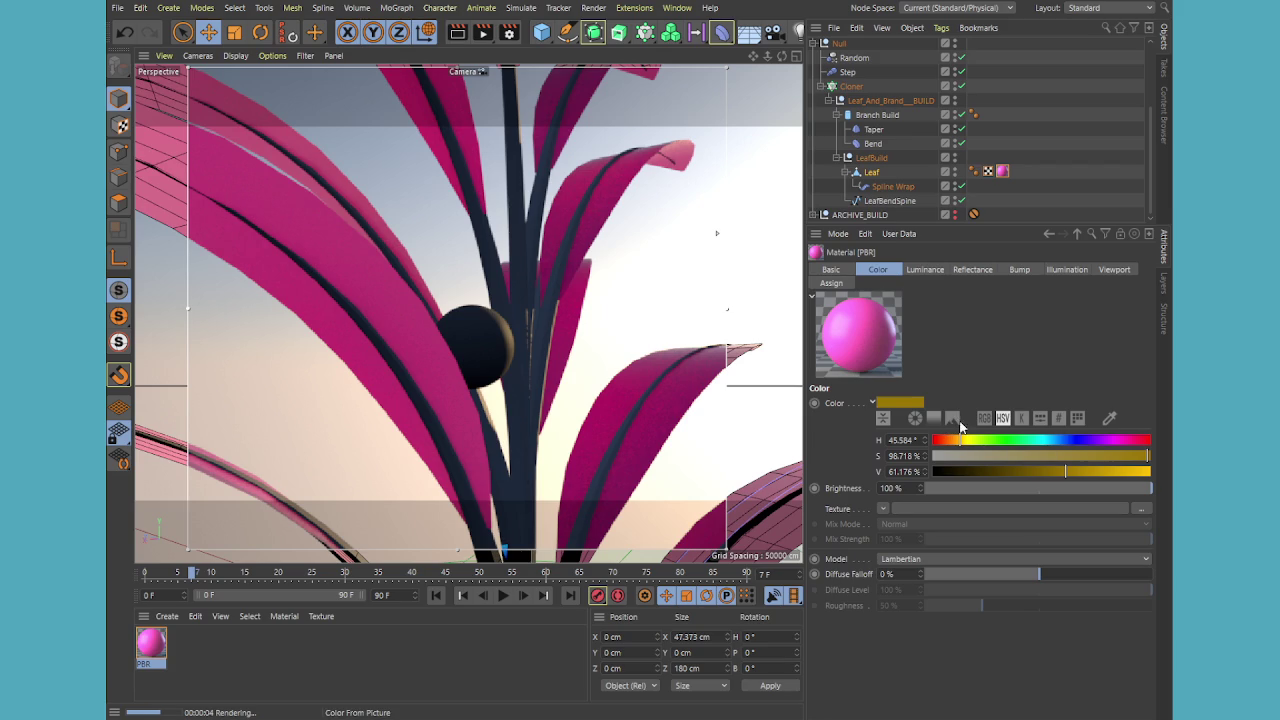
Set the material colour to green H 116° S 99% V 81%, then close the render region
left_click_drag(958, 445, 1003, 440)
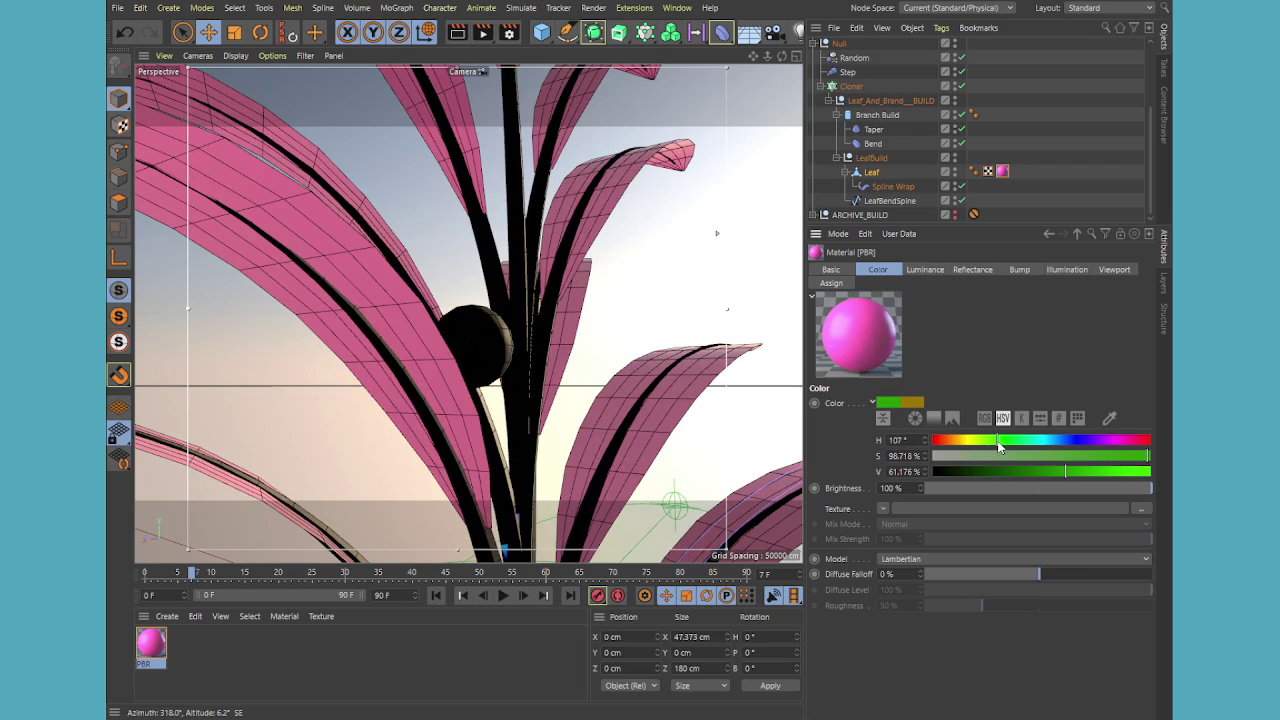
left_click_drag(1072, 472, 1148, 457)
left_click(1133, 456)
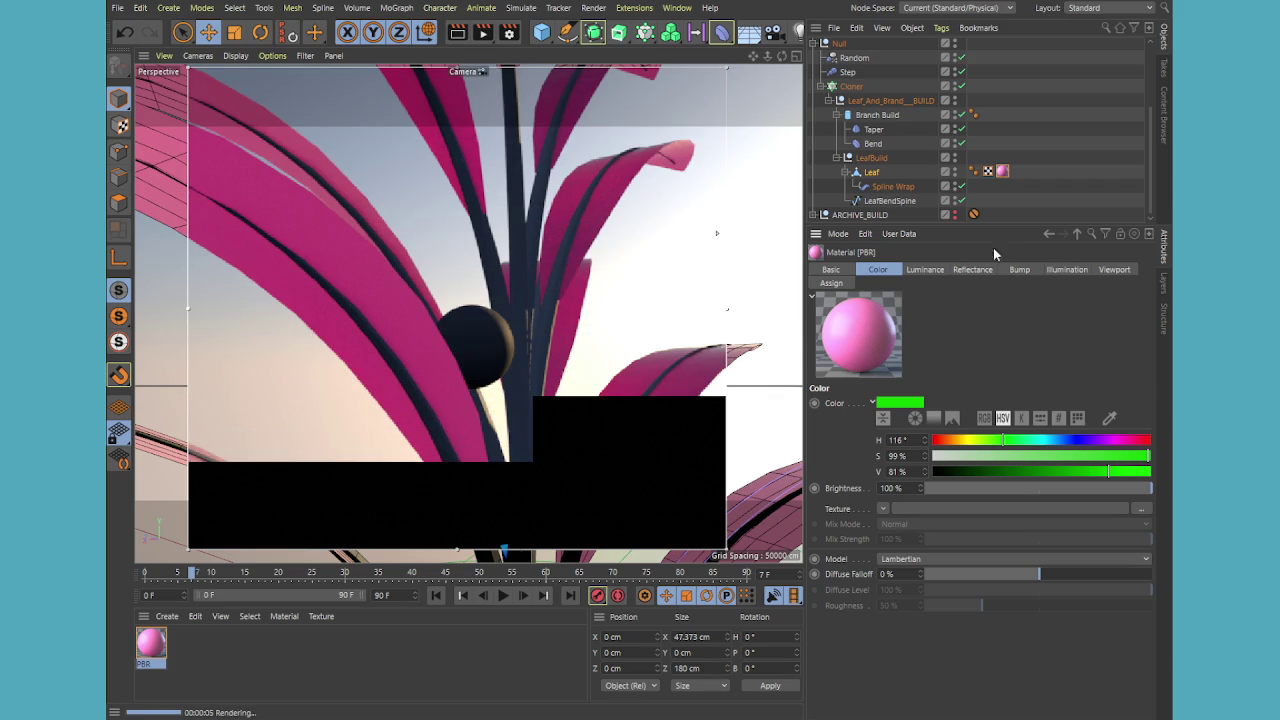
left_click(866, 172)
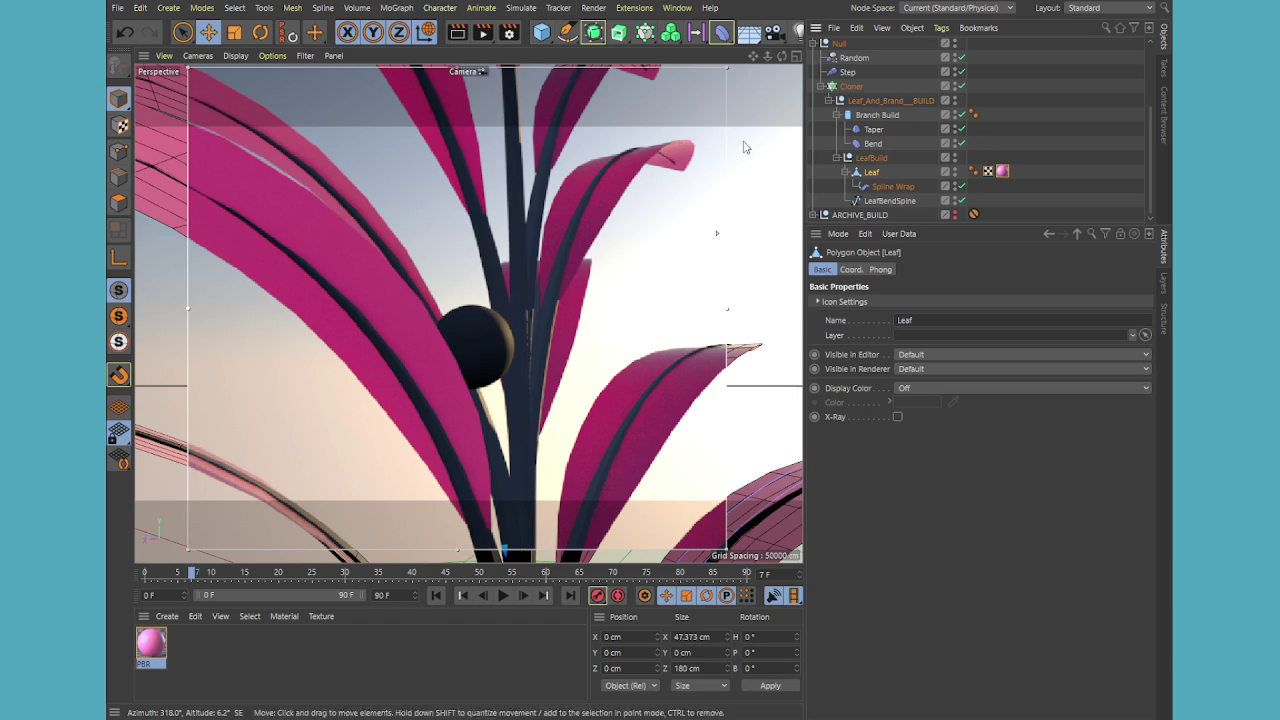
left_click(483, 33)
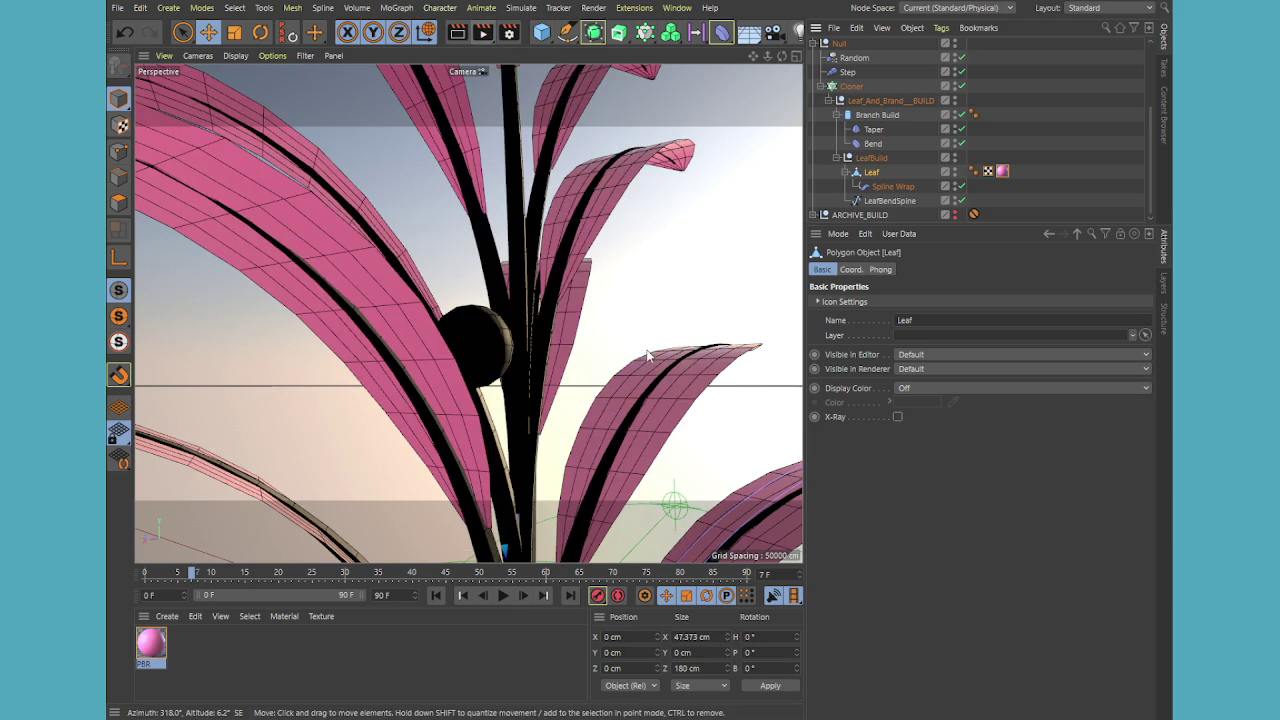
Orbit the plant, select Leaf, and disable the Cloner to leave a single leaf
mouse_move(648, 355)
left_mouse_down("alt")
mouse_move(641, 395)
mouse_move(549, 421)
left_mouse_up("alt")
left_click_drag(608, 366, 520, 390, "alt")
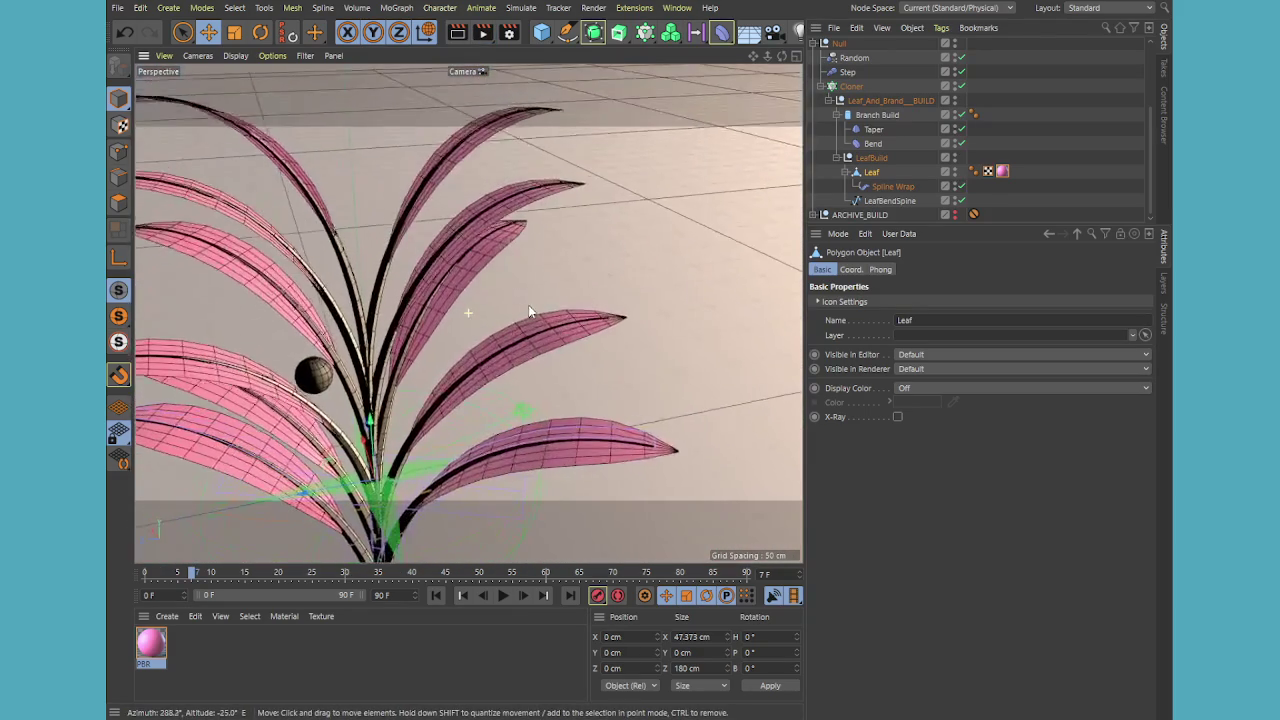
left_click(182, 32)
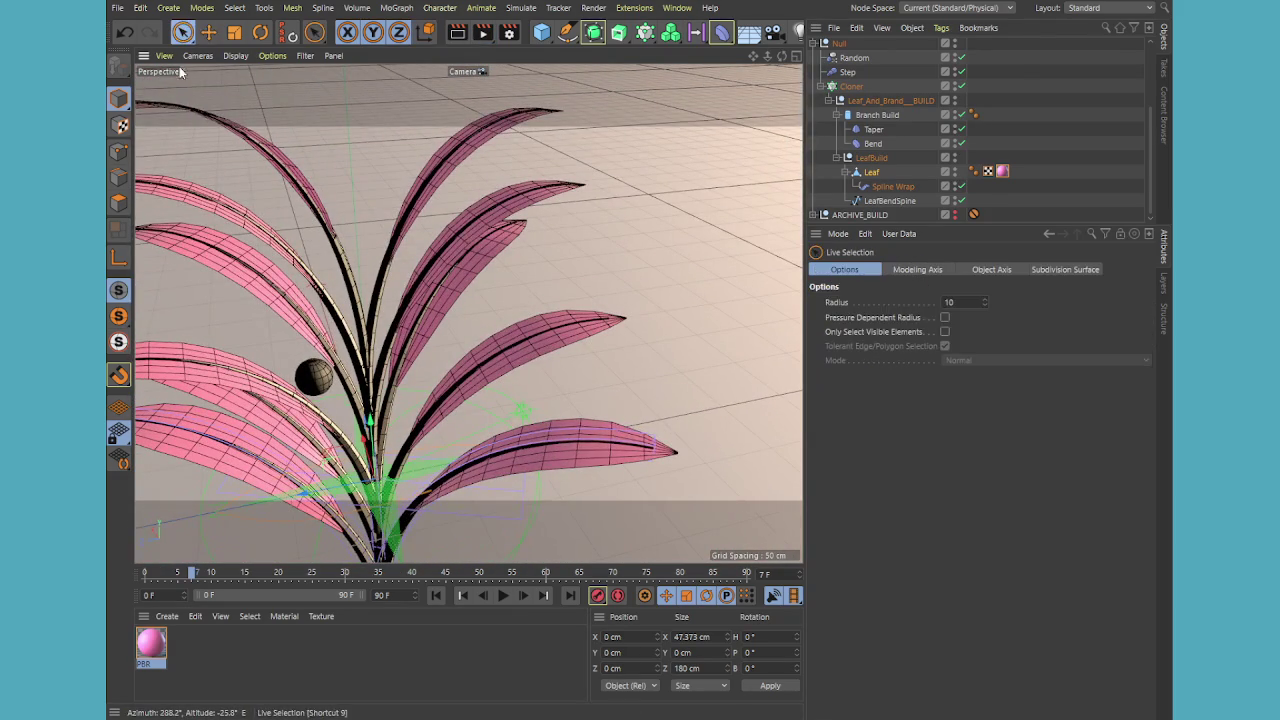
left_click(891, 188)
left_click(884, 174)
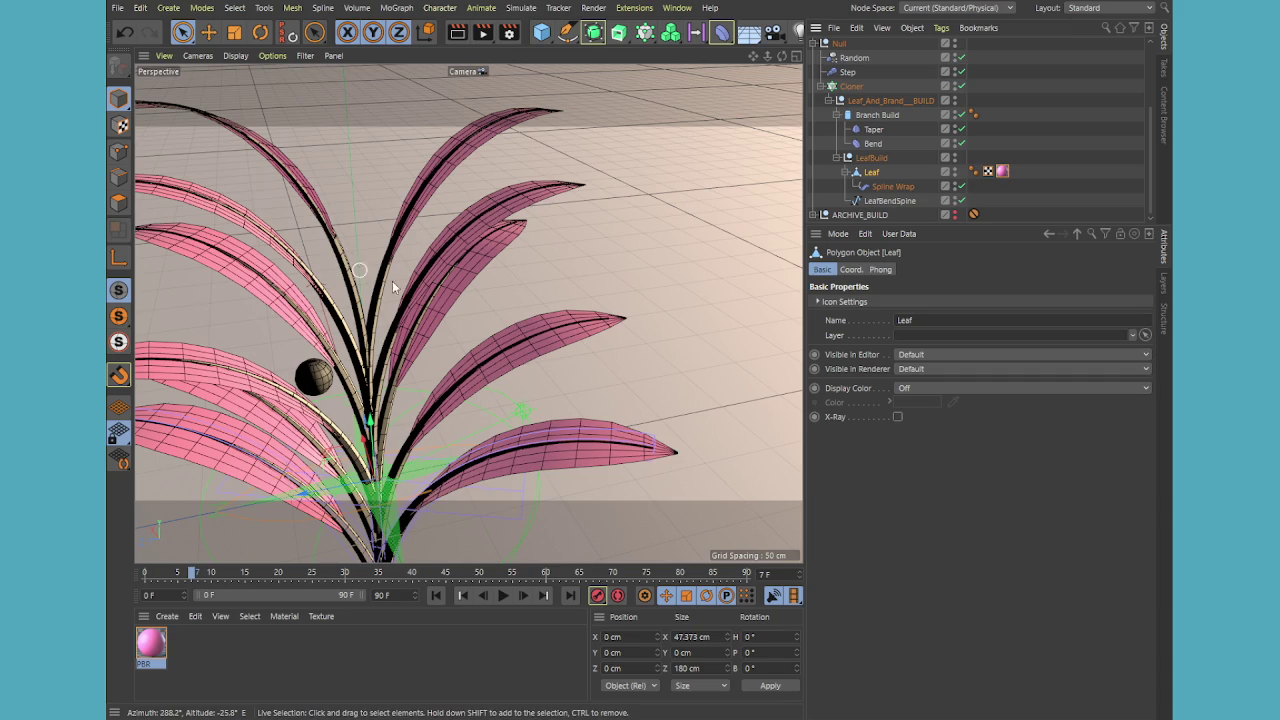
left_click(961, 87)
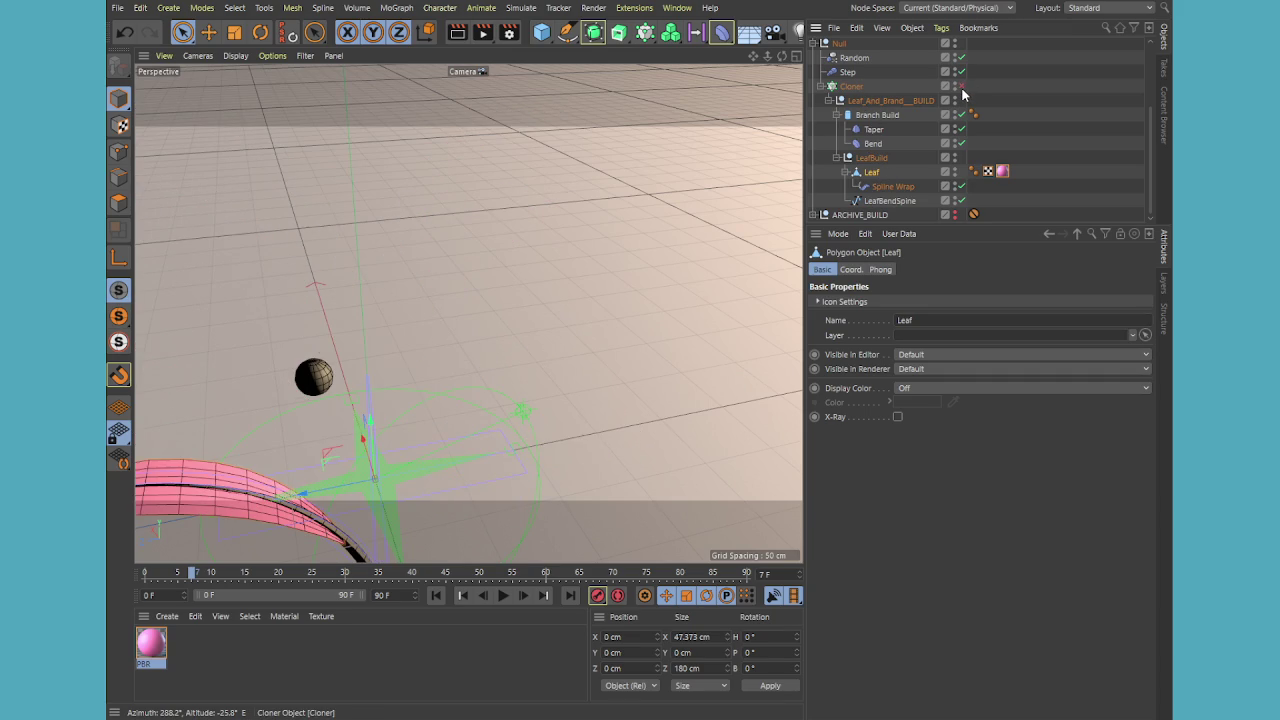
left_click(415, 390)
Frame the single leaf in the view, keeping the Cloner switched off
mouse_move(466, 416)
left_mouse_down("alt")
mouse_move(405, 368)
mouse_move(445, 330)
left_mouse_up("alt")
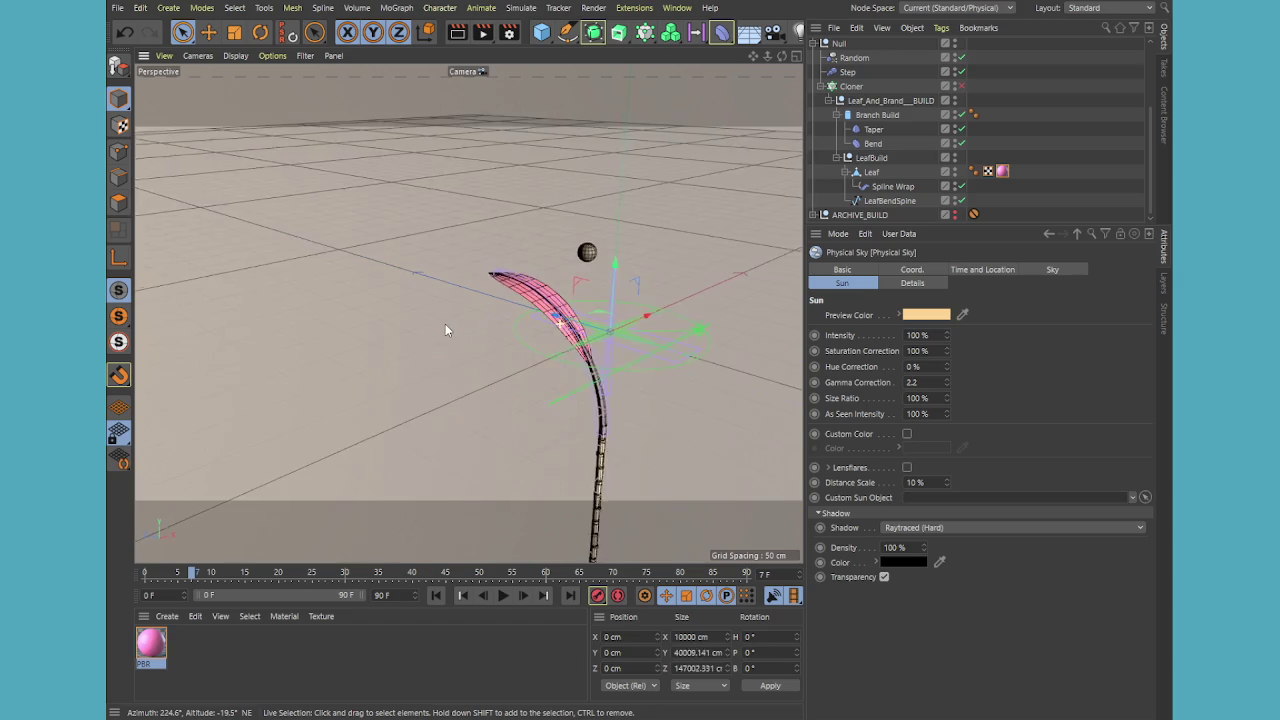
right_click_drag(445, 330, 549, 330, "alt")
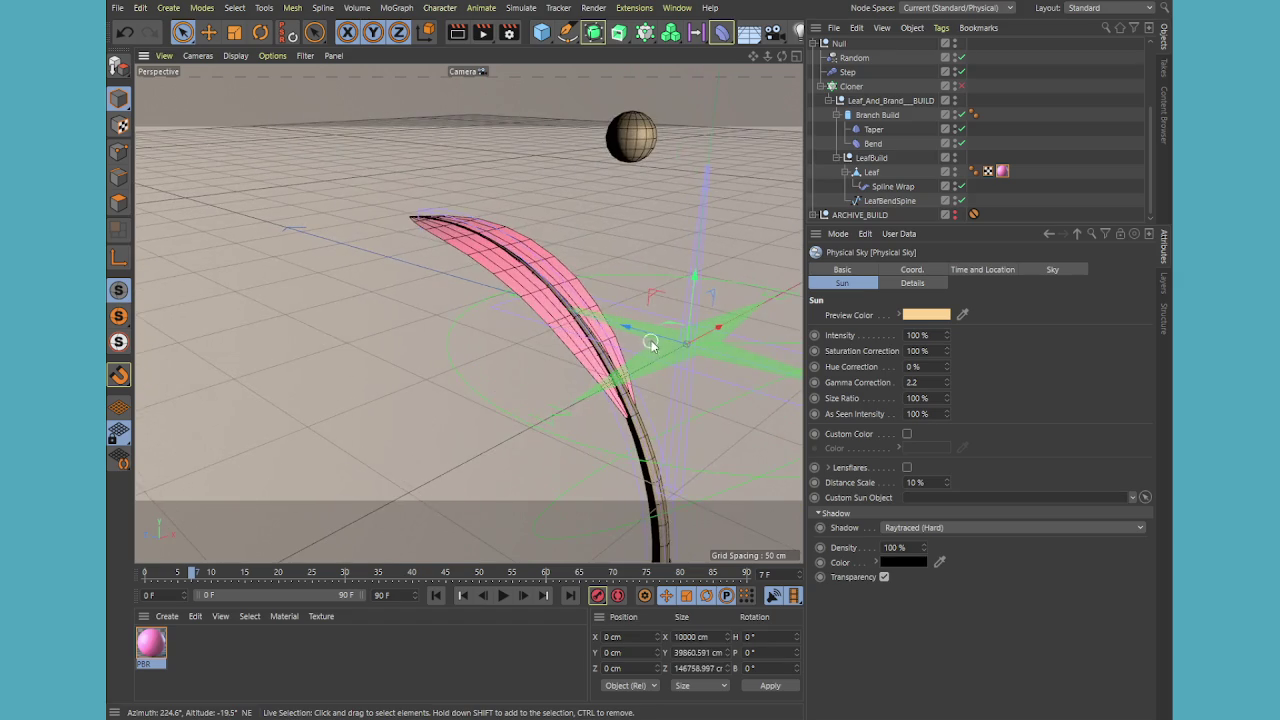
middle_click_drag(651, 340, 500, 325, "alt")
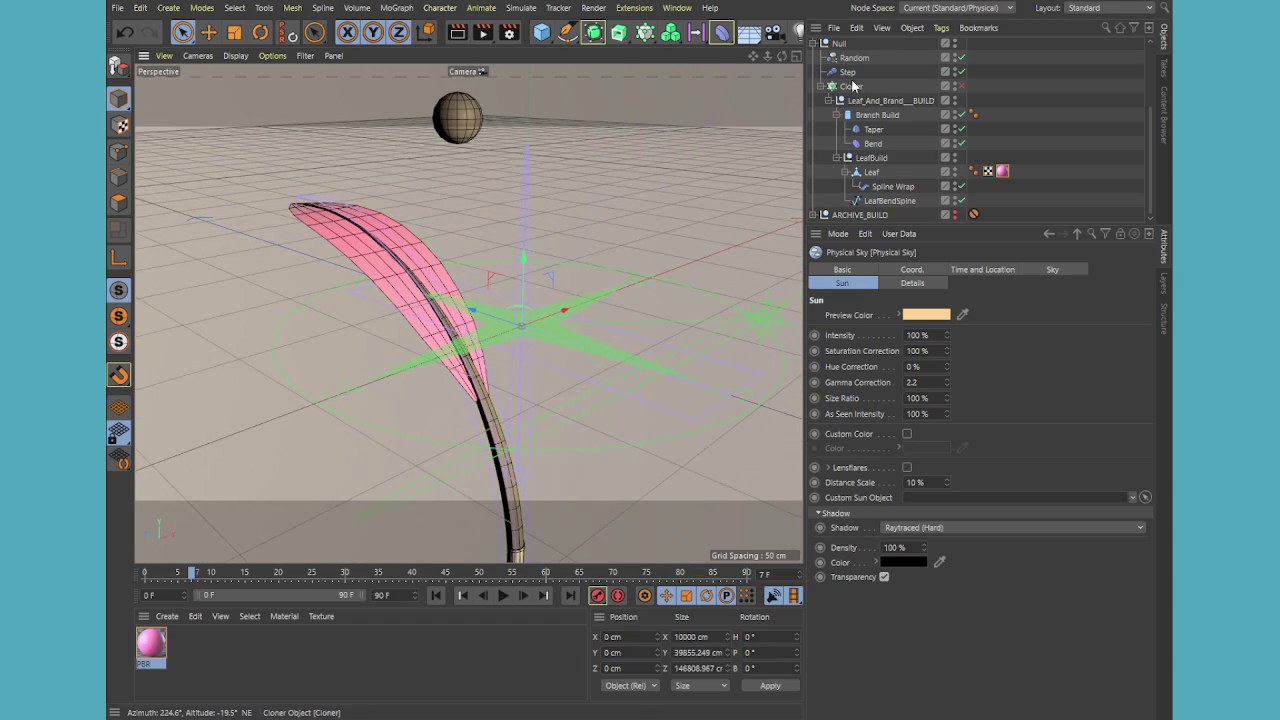
left_click(873, 113)
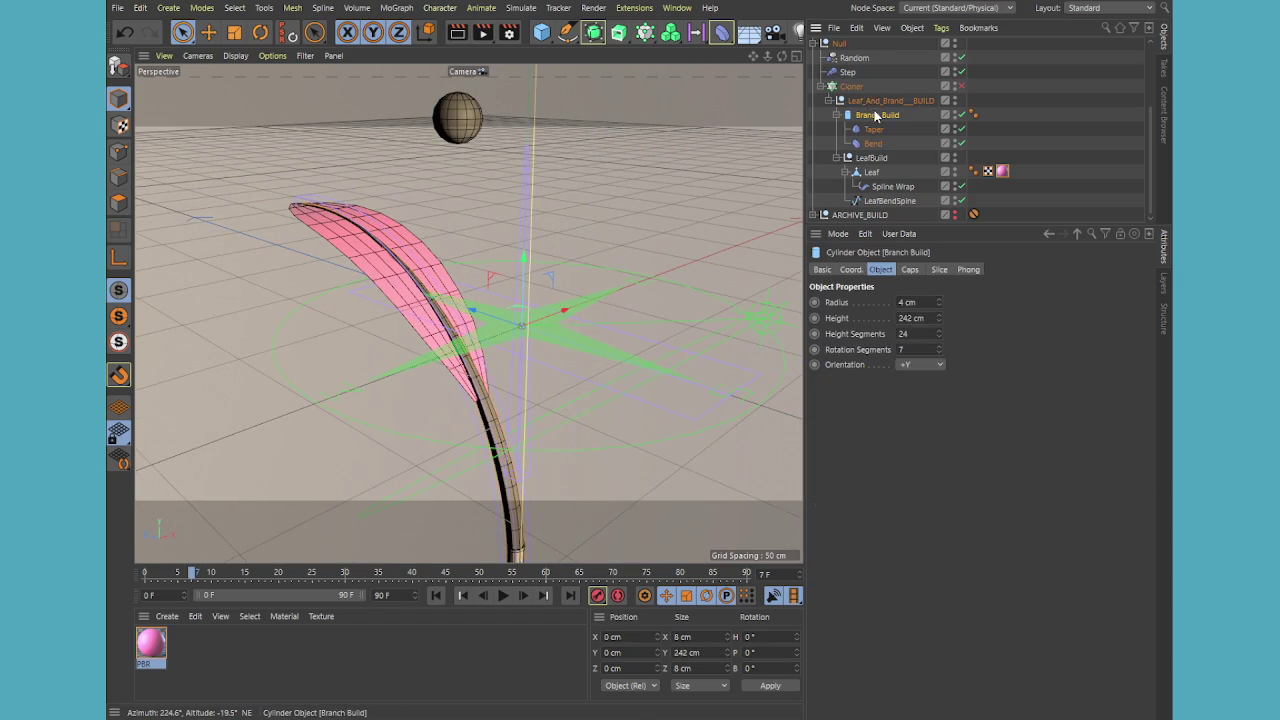
left_click(862, 102)
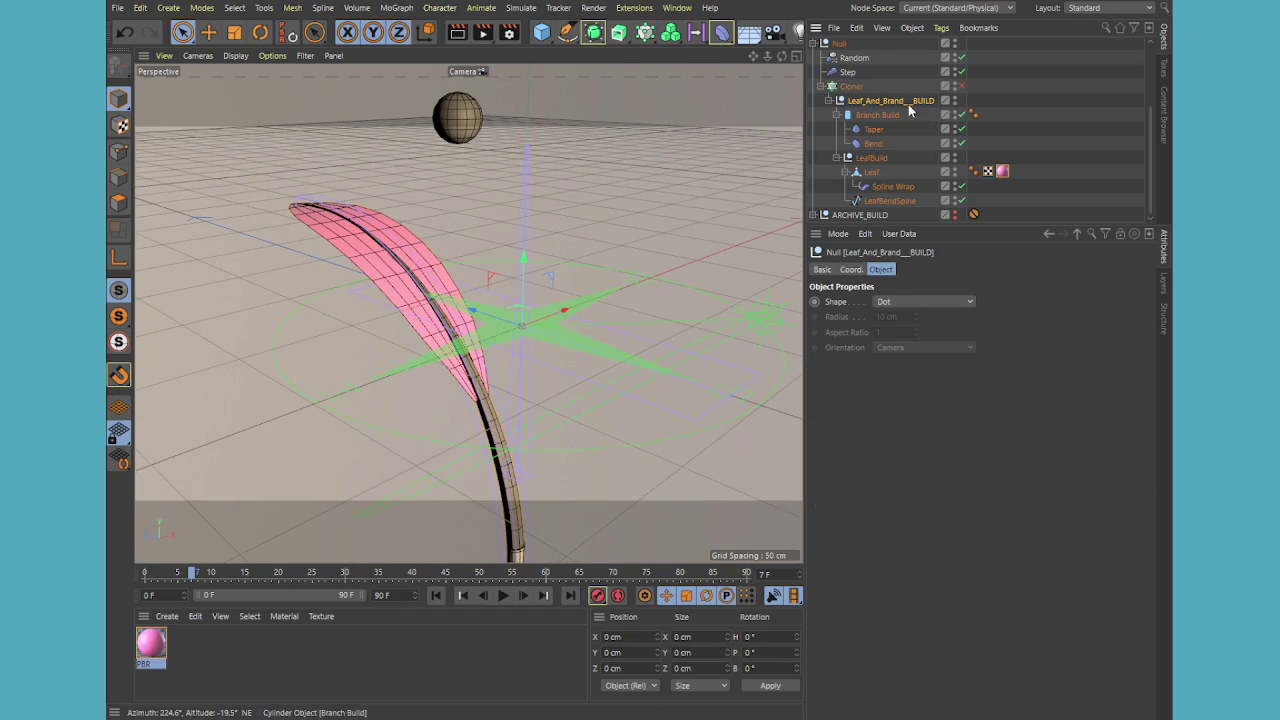
left_click(960, 87)
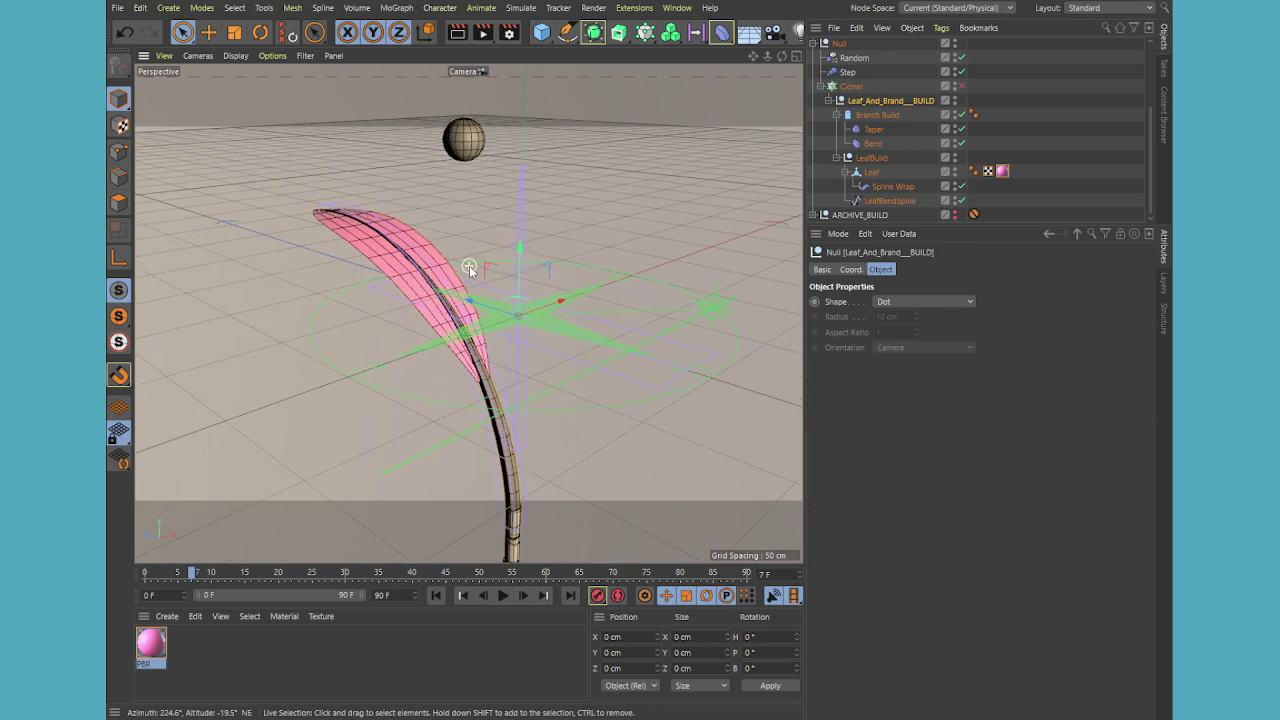
Inspect Branch Build and LeafBuild from below, then collapse Leaf_And_Brand__BUILD
left_click_drag(447, 235, 381, 290, "alt")
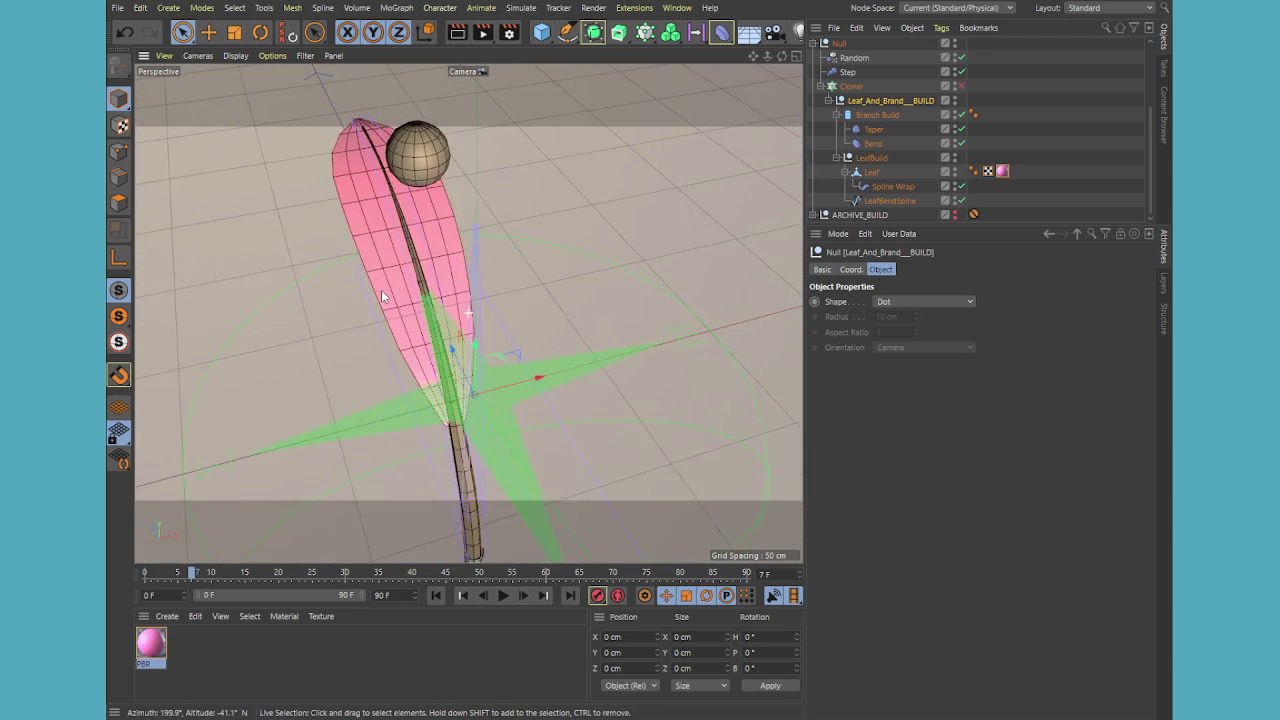
left_click(877, 115)
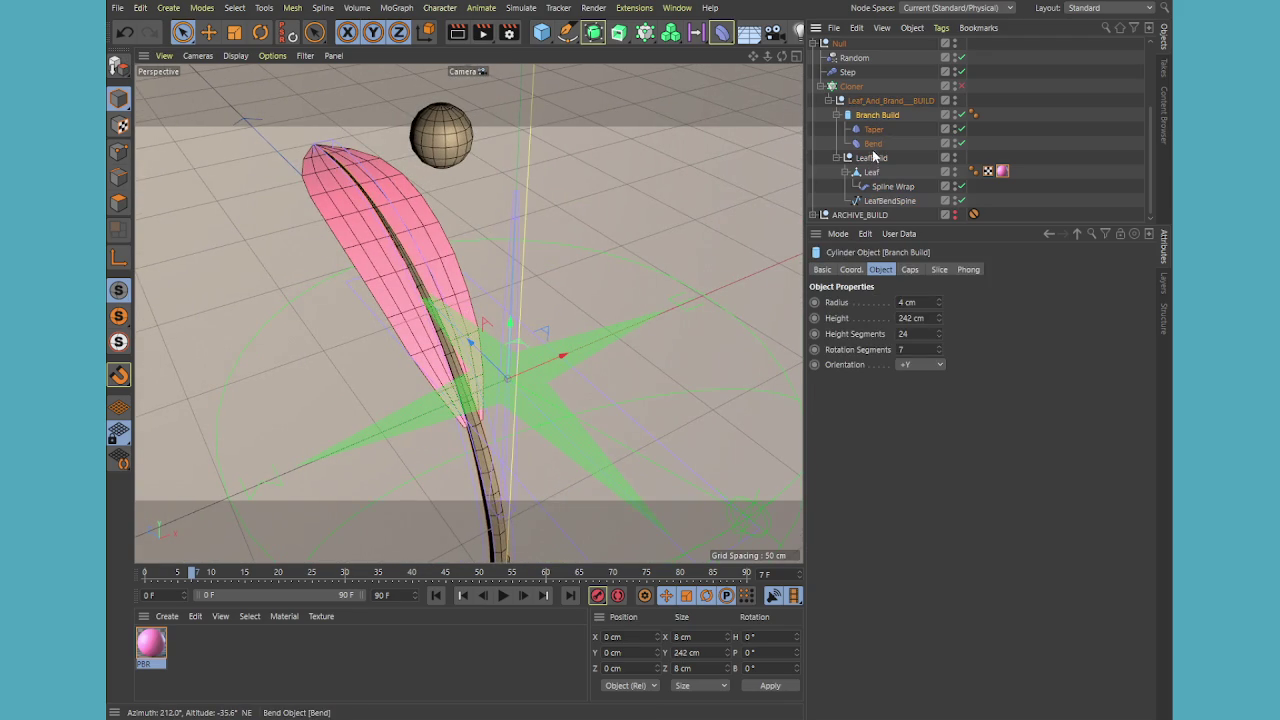
left_click(872, 158)
left_click(841, 102)
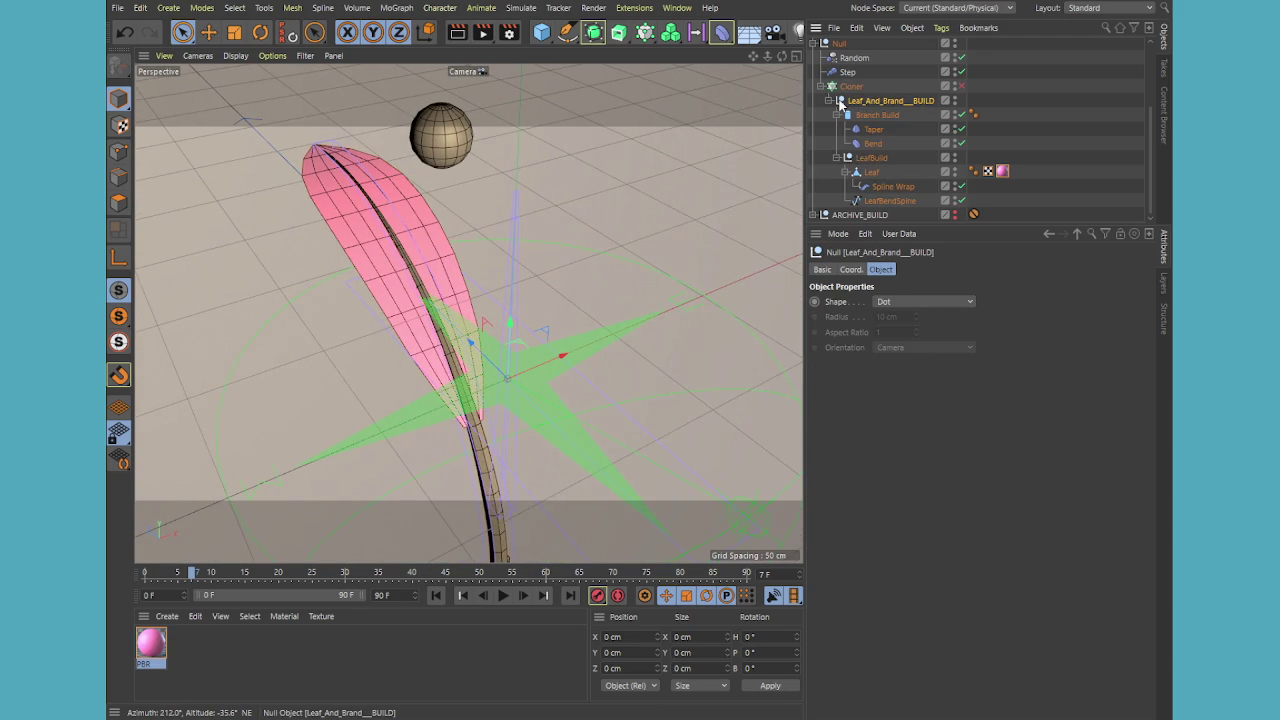
left_click(829, 101)
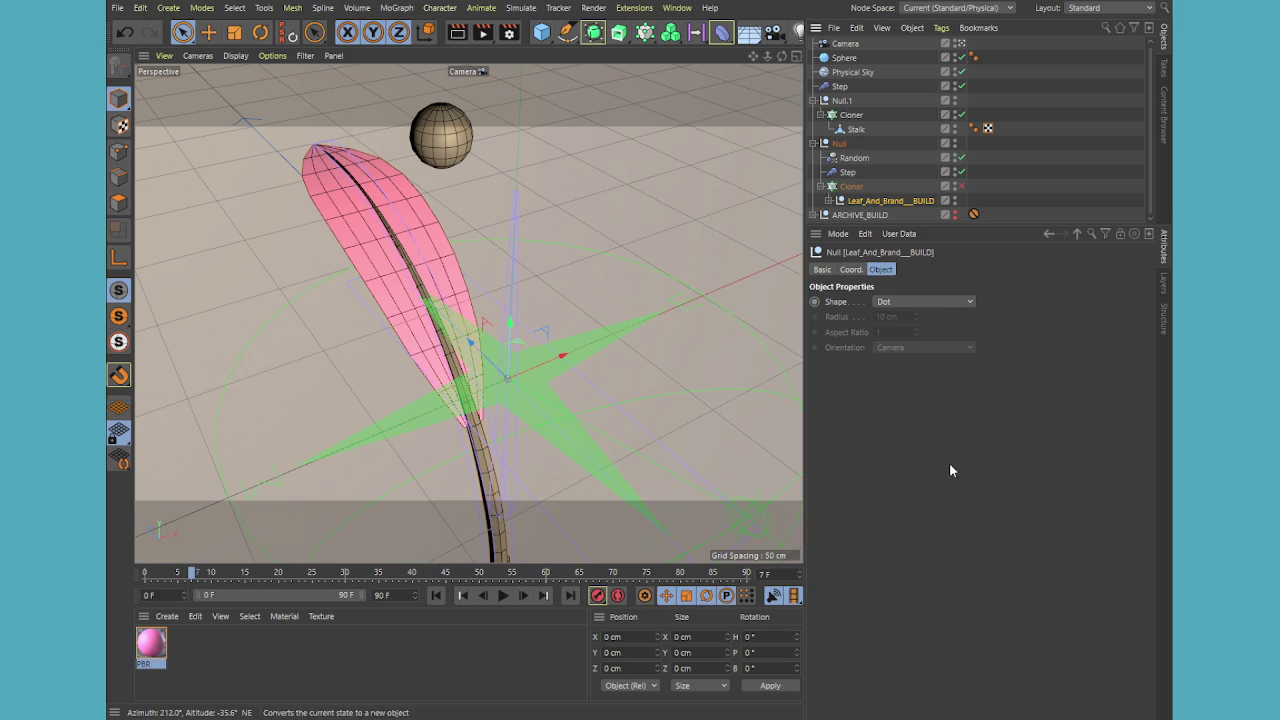
Back up Leaf_And_Brand__BUILD by placing a duplicate inside ARCHIVE_BUILD
left_click(826, 200, "ctrl")
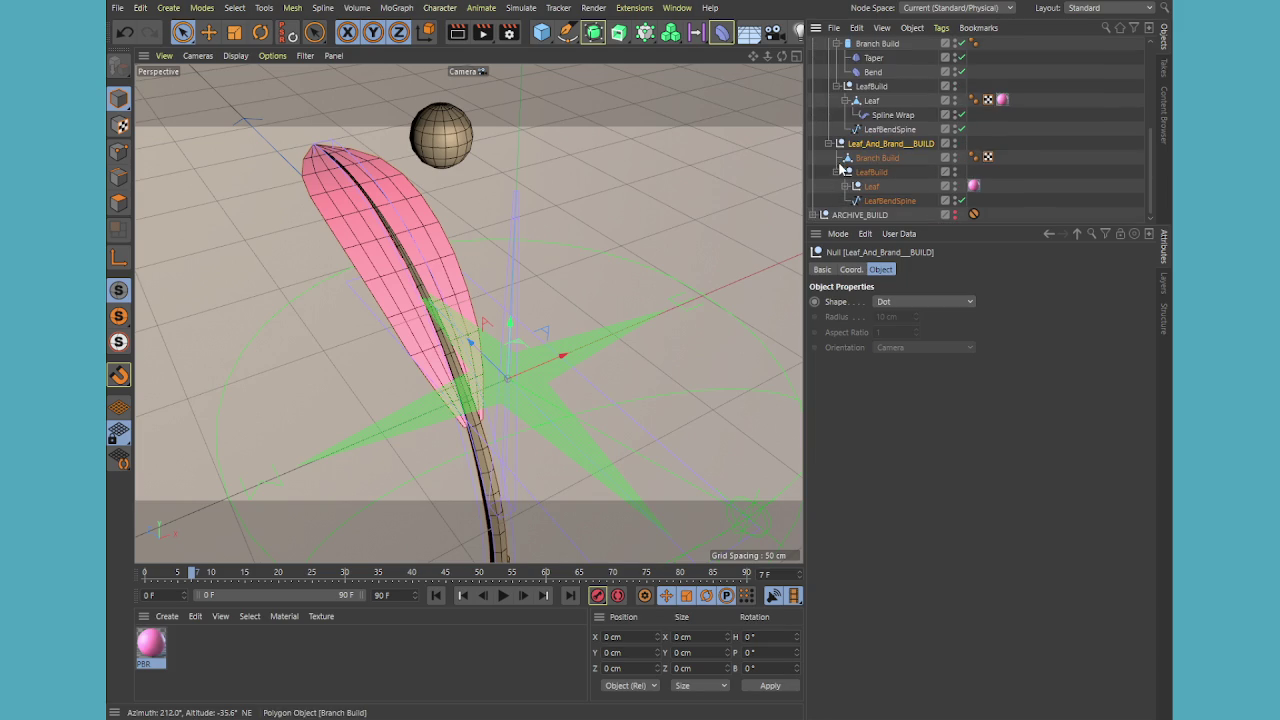
scroll(845, 170, "up", 2)
scroll(846, 168, "down", 2)
scroll(850, 190, "up", 3)
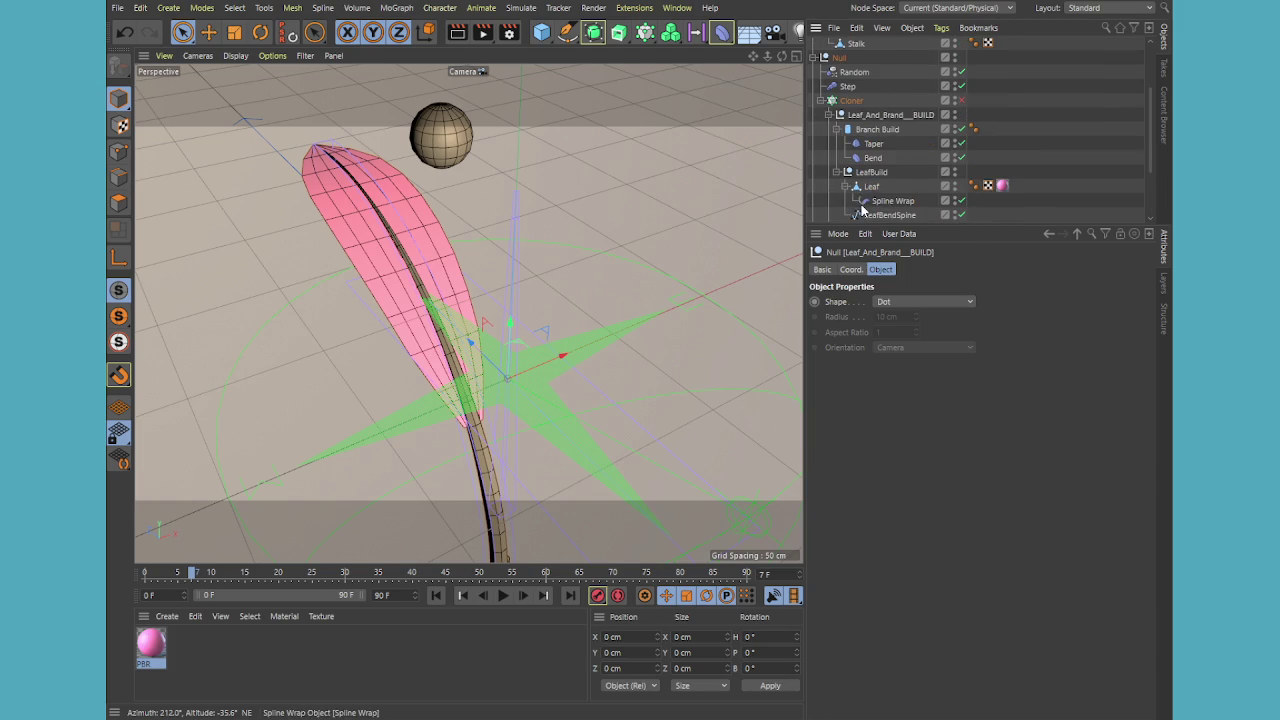
scroll(861, 208, "up", 3)
scroll(857, 155, "down", 3)
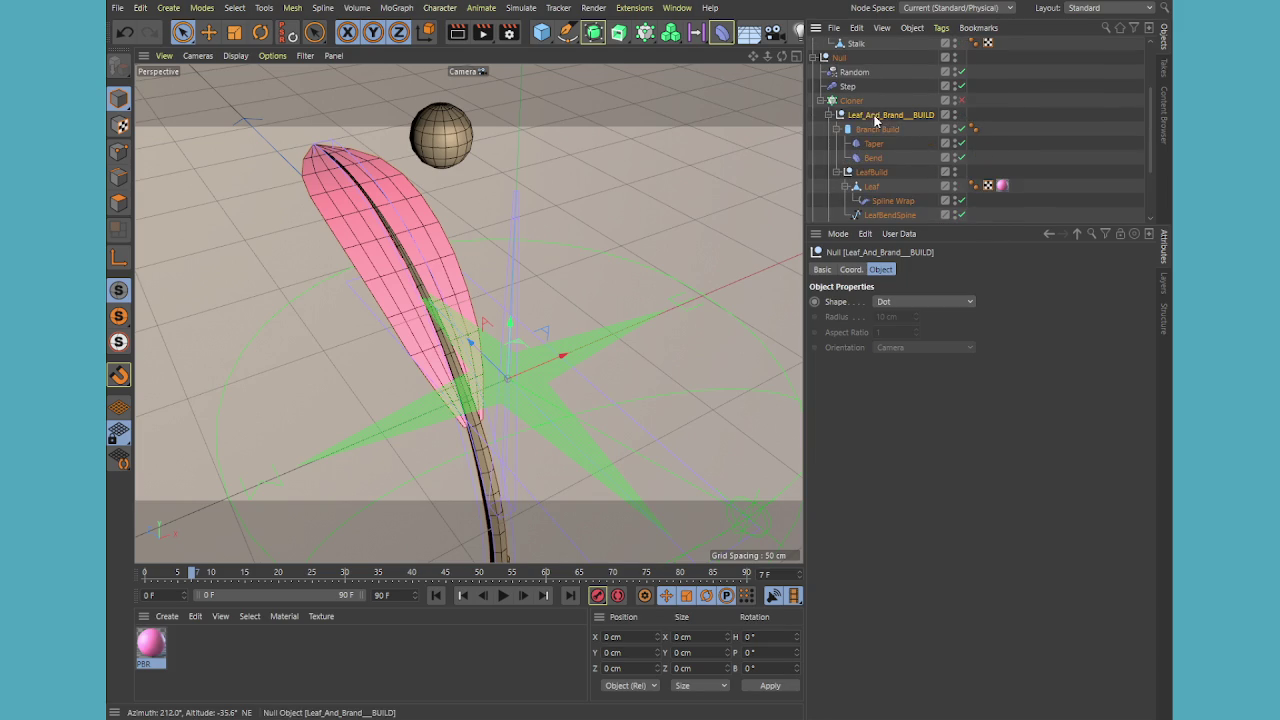
key("ctrl+z")
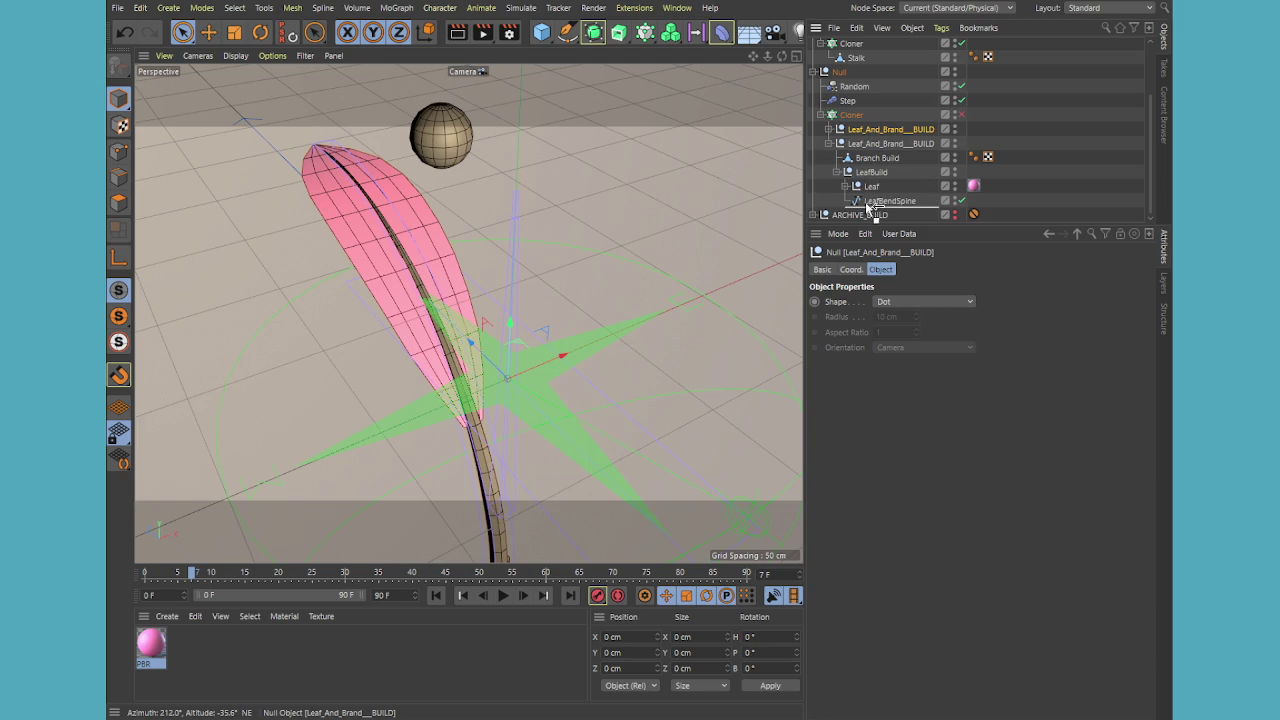
left_click_drag(873, 205, 881, 438)
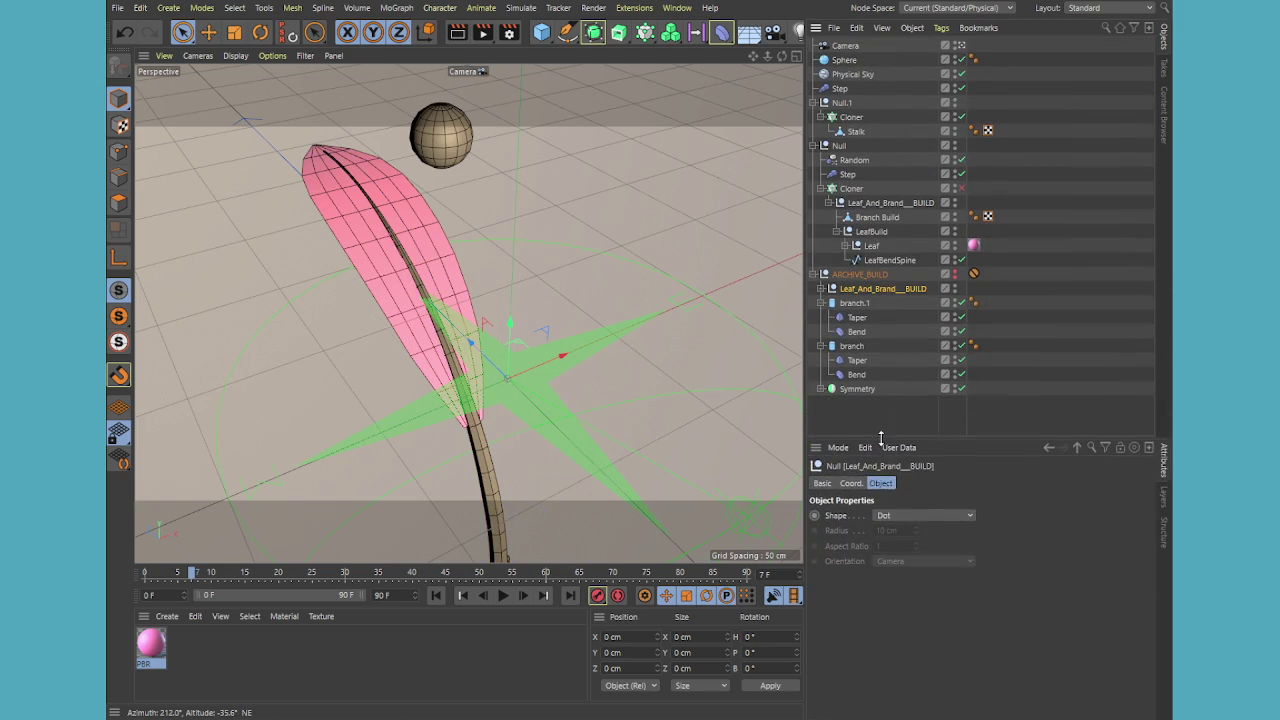
Select the leaf hierarchy, try merging it, then undo to restore the six-object hierarchy
left_click(845, 246)
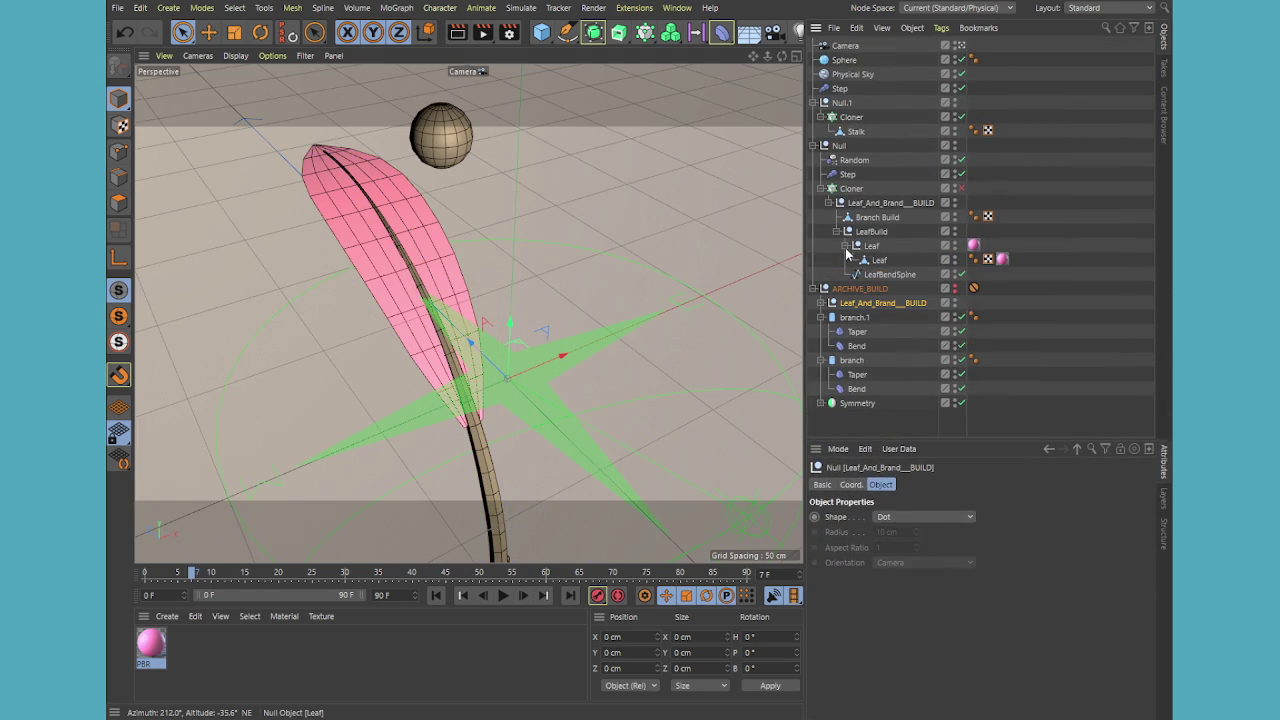
left_click(888, 274)
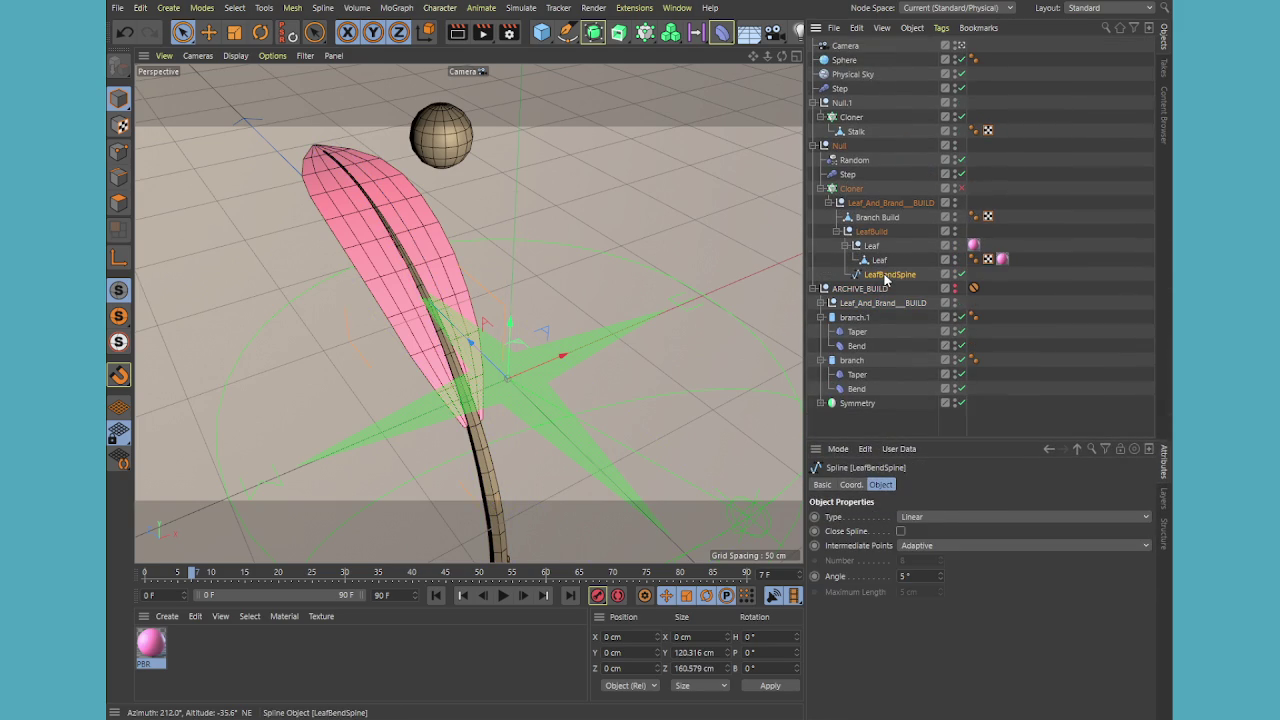
left_click(877, 218, "shift")
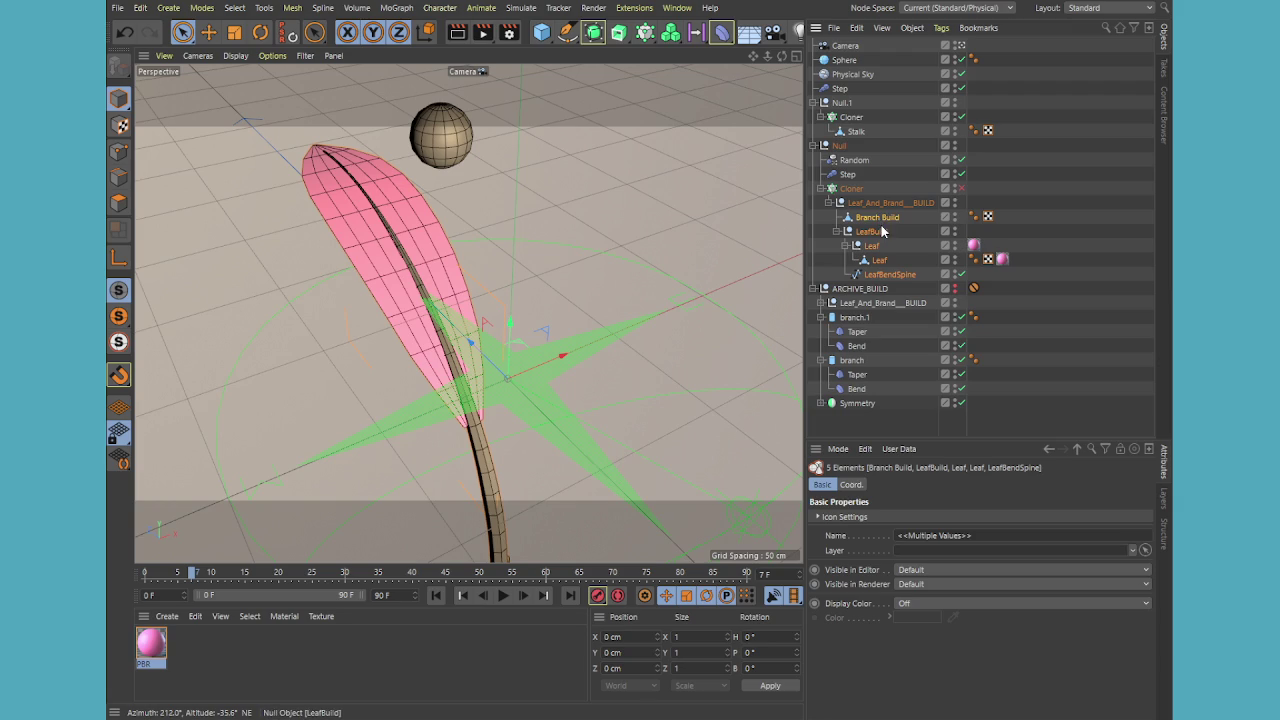
left_click(885, 203, "shift")
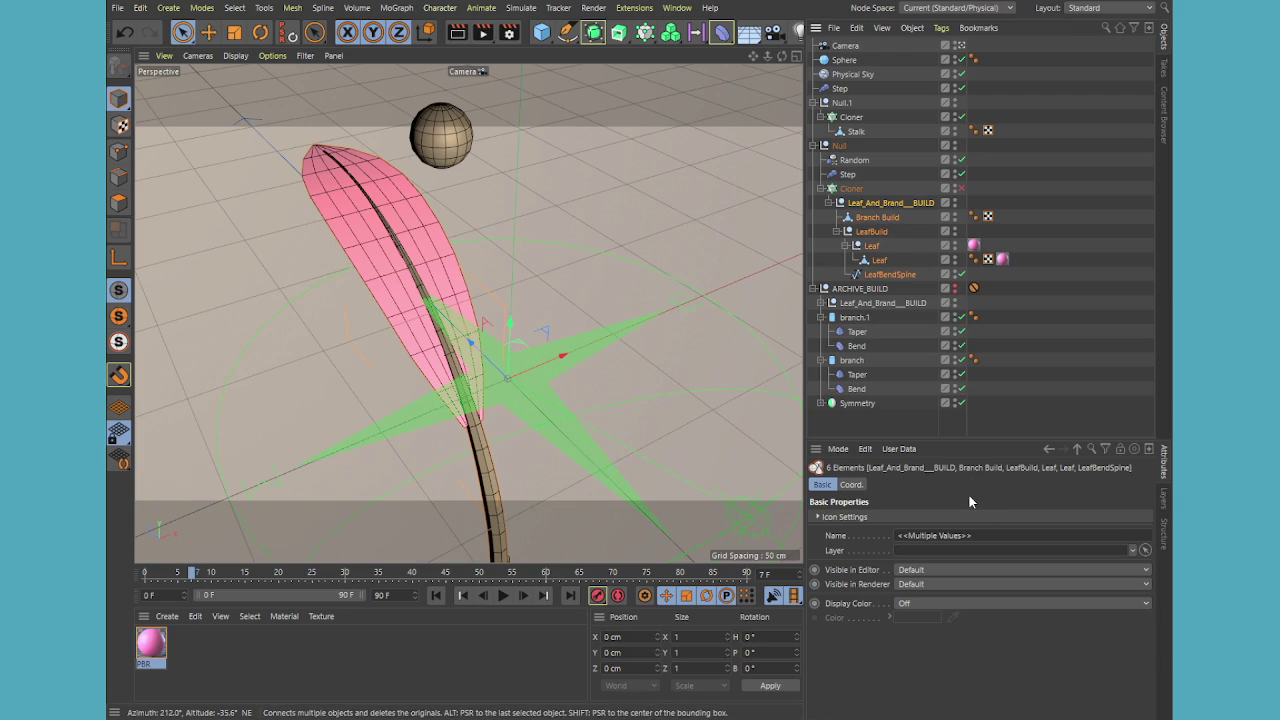
left_click(878, 206)
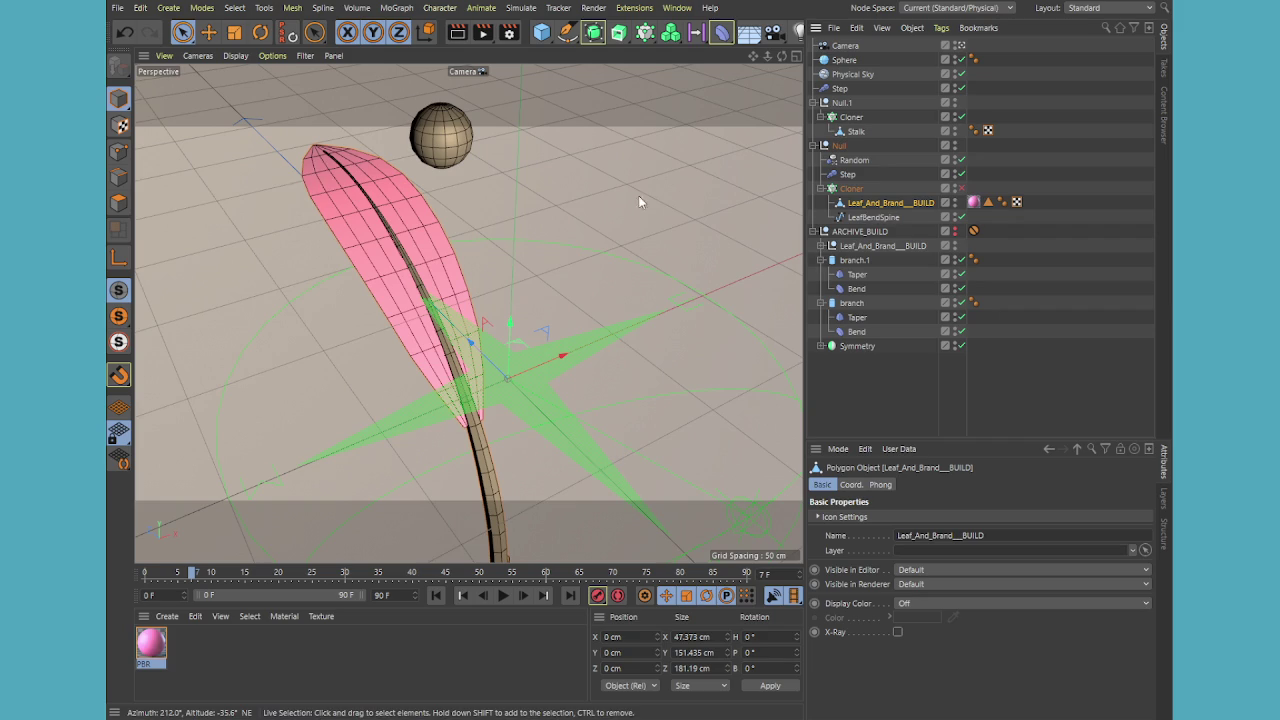
left_click(118, 202)
left_click_drag(340, 222, 393, 258)
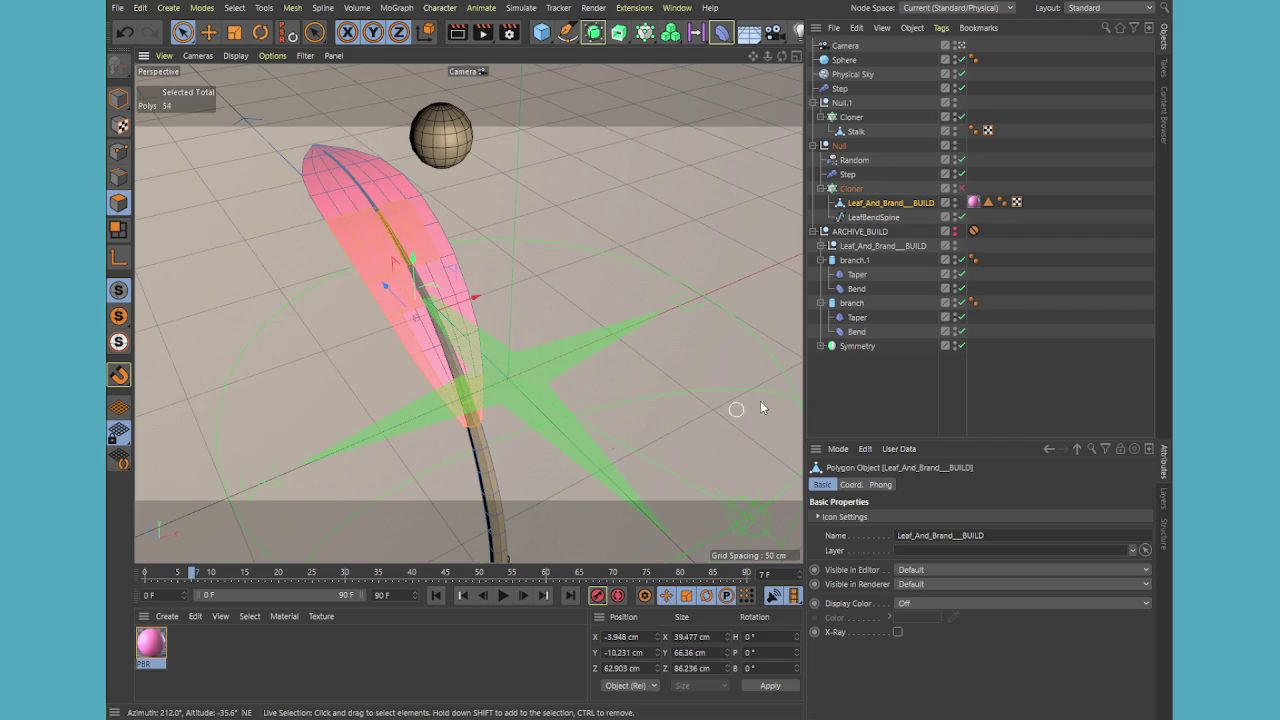
left_click(890, 206)
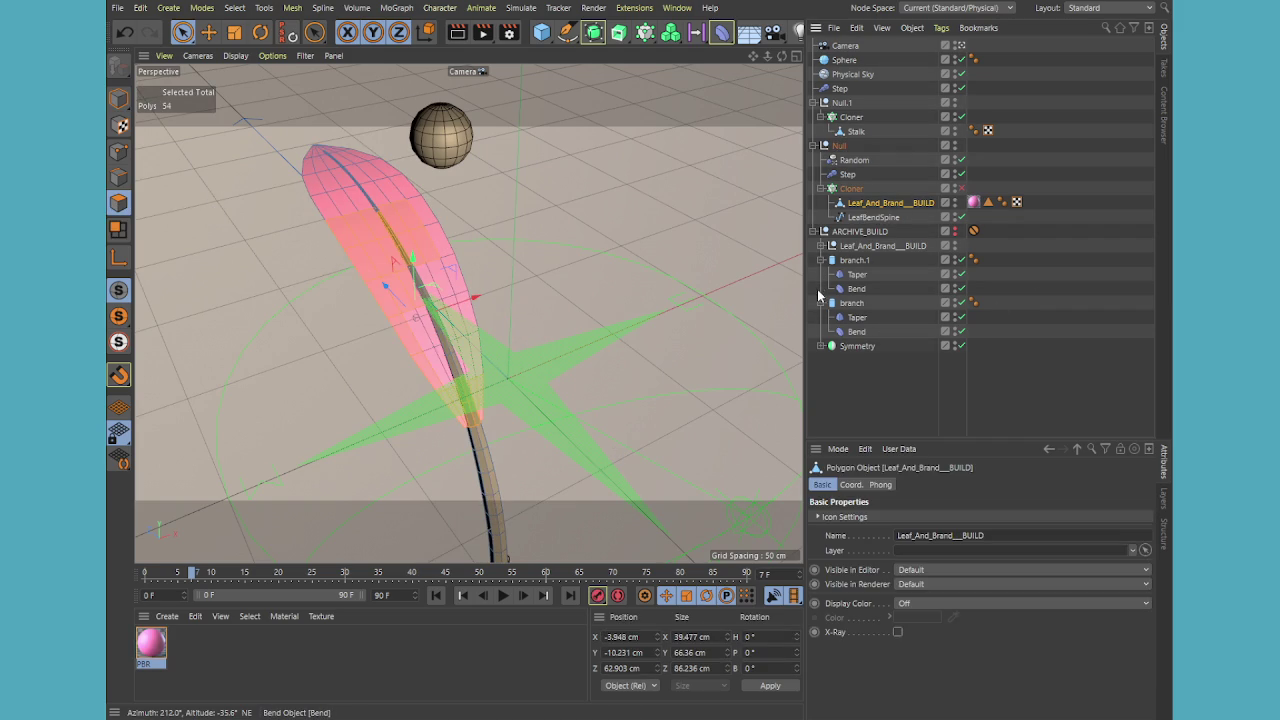
key("ctrl+z")
key("ctrl+z")
key("ctrl+z")
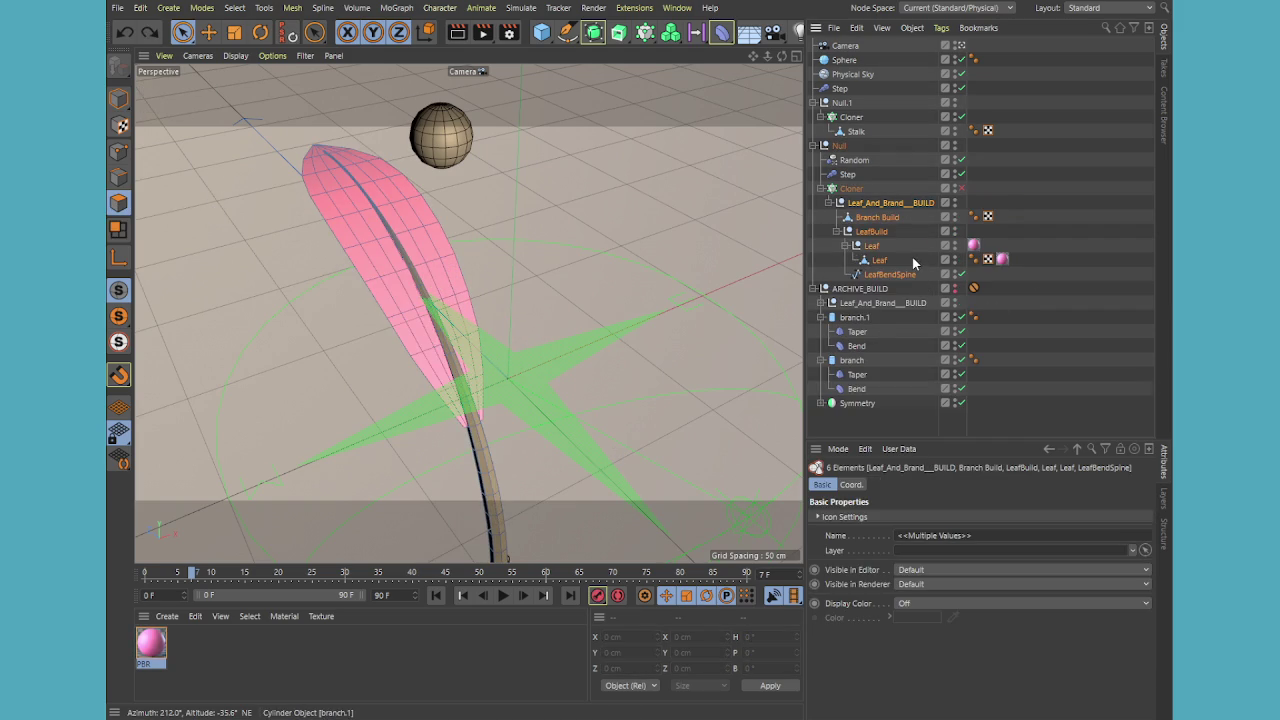
Collapse LeafBuild, Leaf and LeafBendSpine into a plain editable Leaf object
left_click(877, 217)
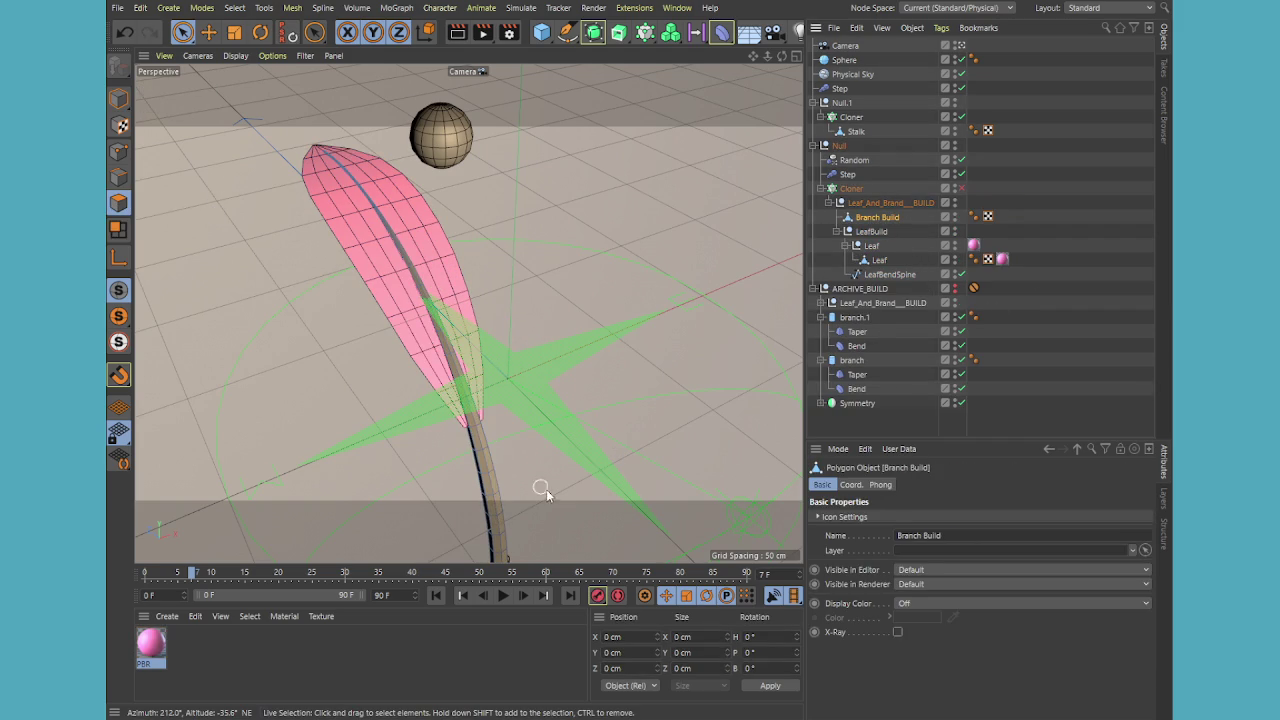
left_click(488, 494)
left_click(890, 204)
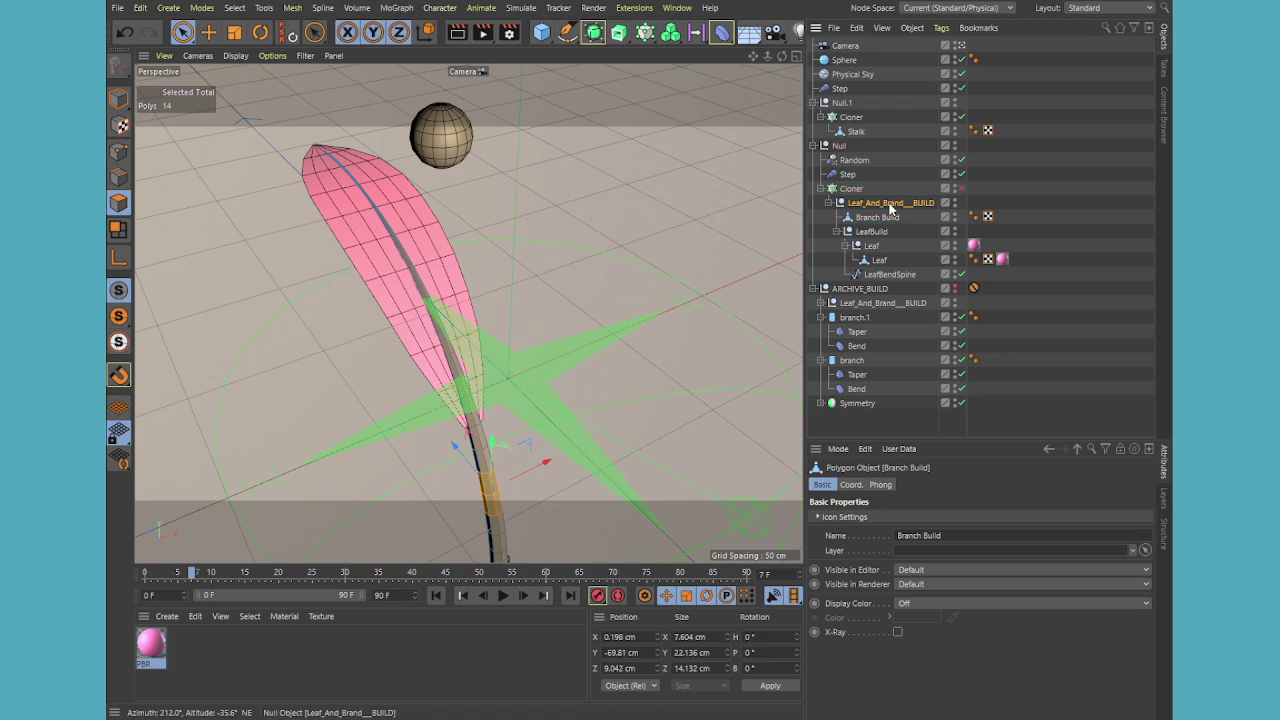
left_click(876, 232)
left_click(891, 276, "shift")
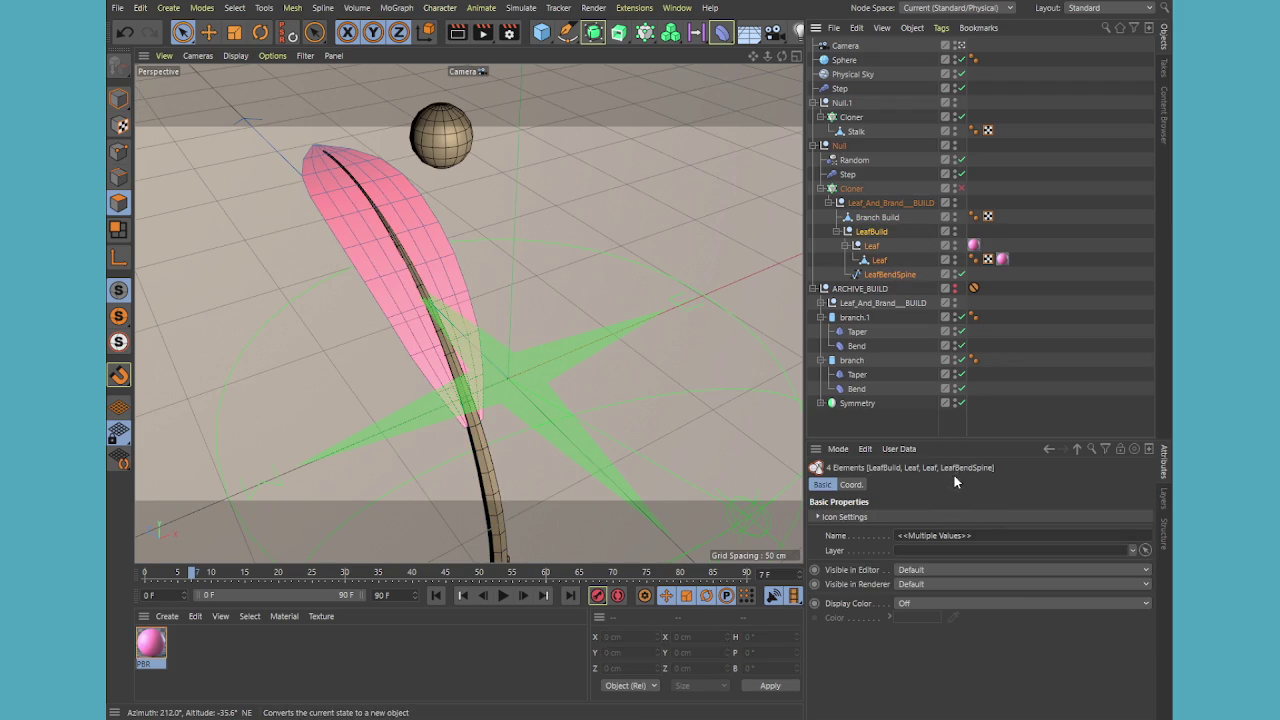
key("shift+g")
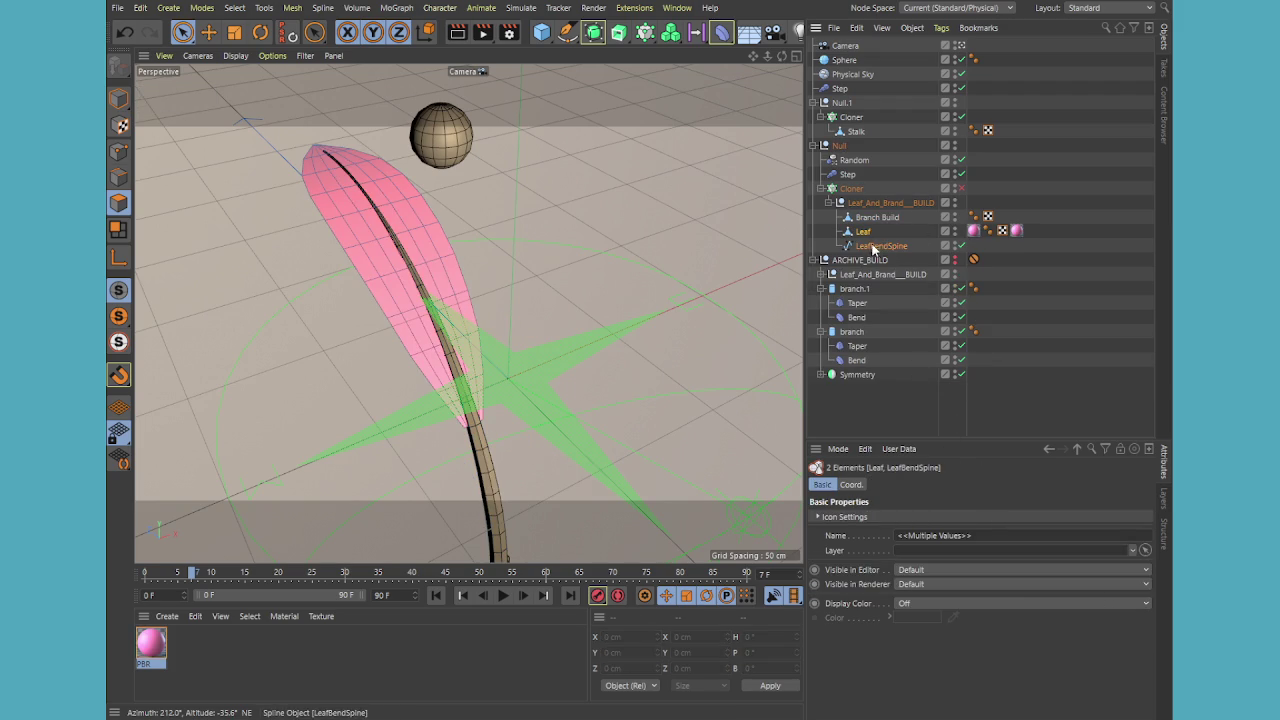
Delete LeafBendSpine and collapse the archived copy and ARCHIVE_BUILD
left_click(870, 247)
key("Delete")
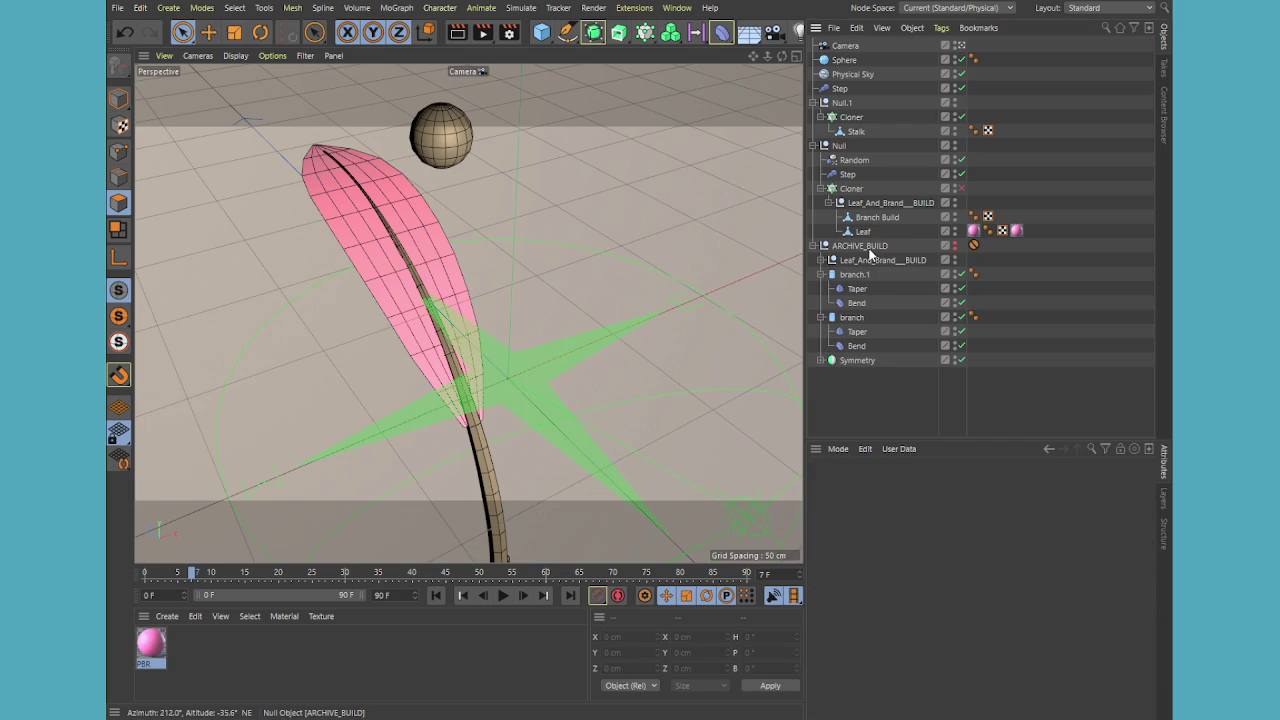
left_click(874, 218)
left_click(900, 260)
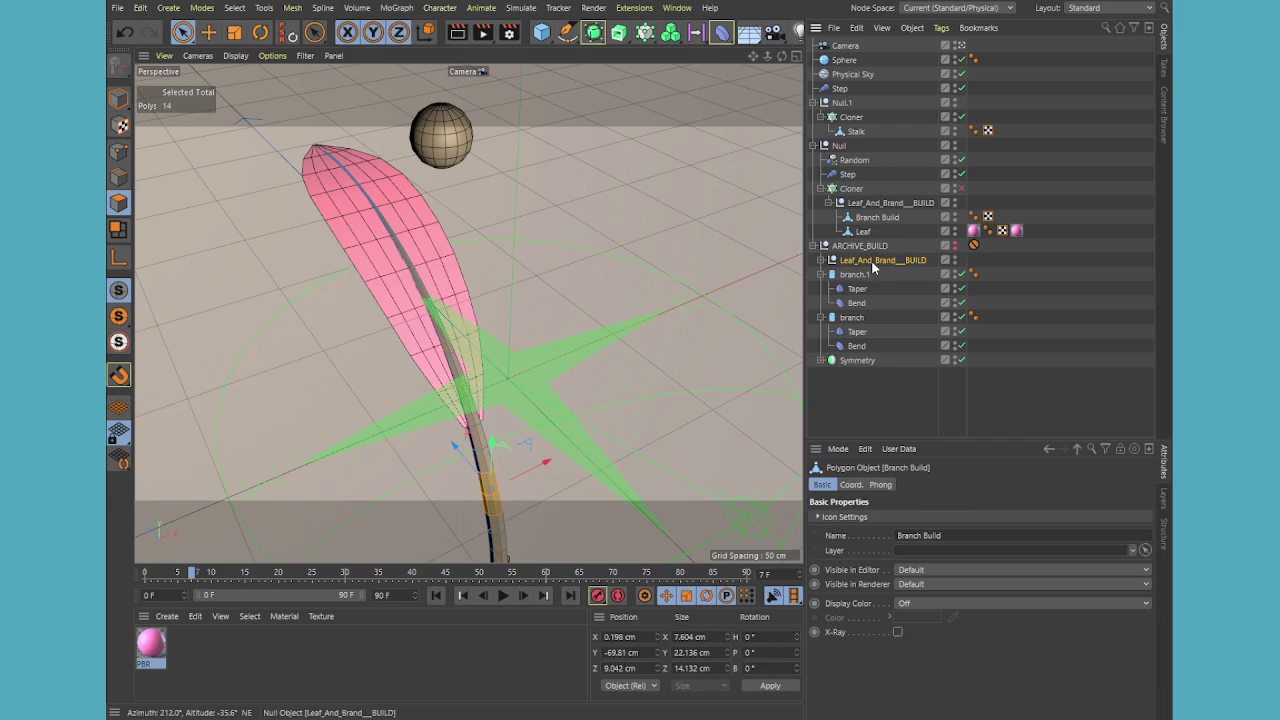
left_click(821, 261)
left_click(821, 261)
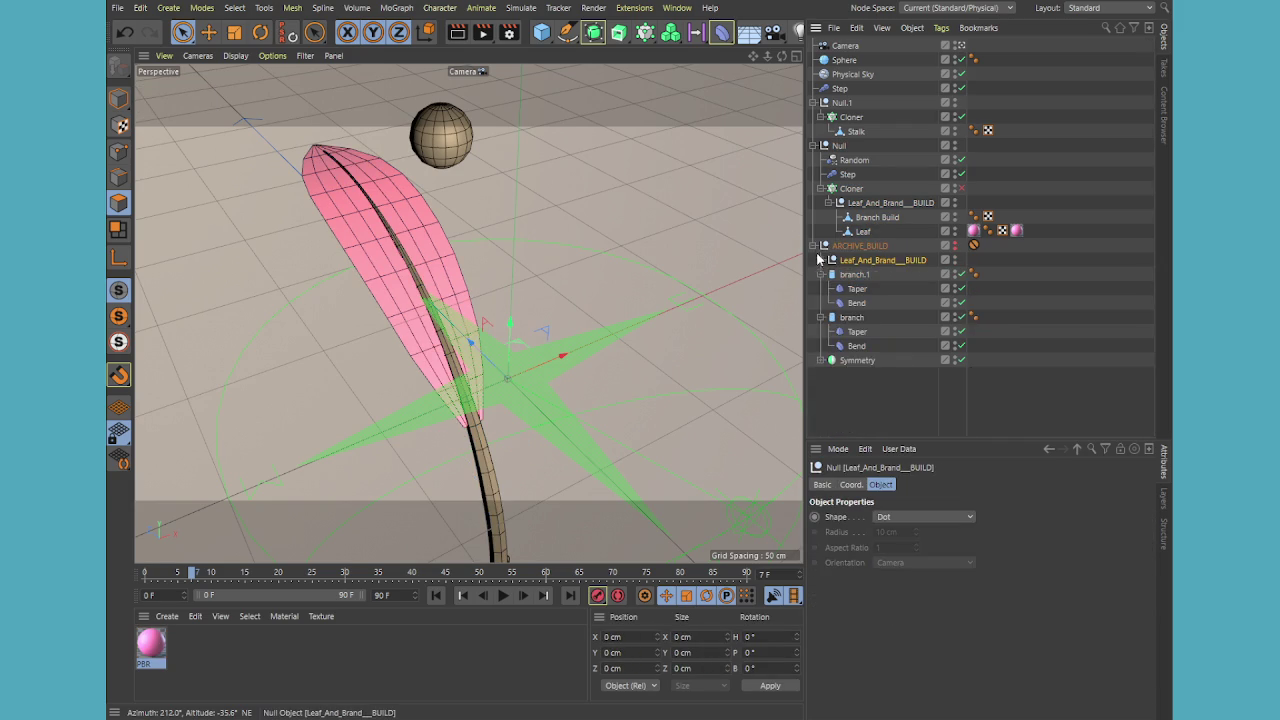
left_click(815, 246)
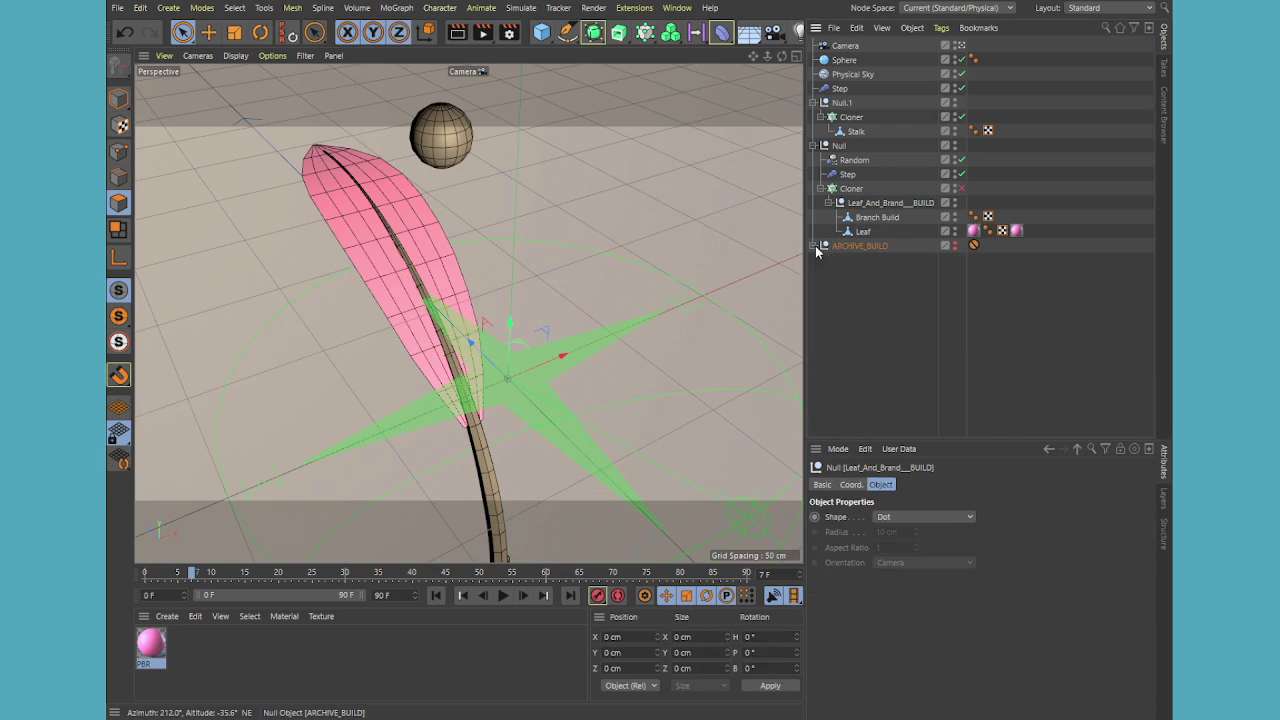
Select the Leaf object alone in point editing mode
left_click(872, 217)
left_click(864, 231, "ctrl")
left_click(870, 218)
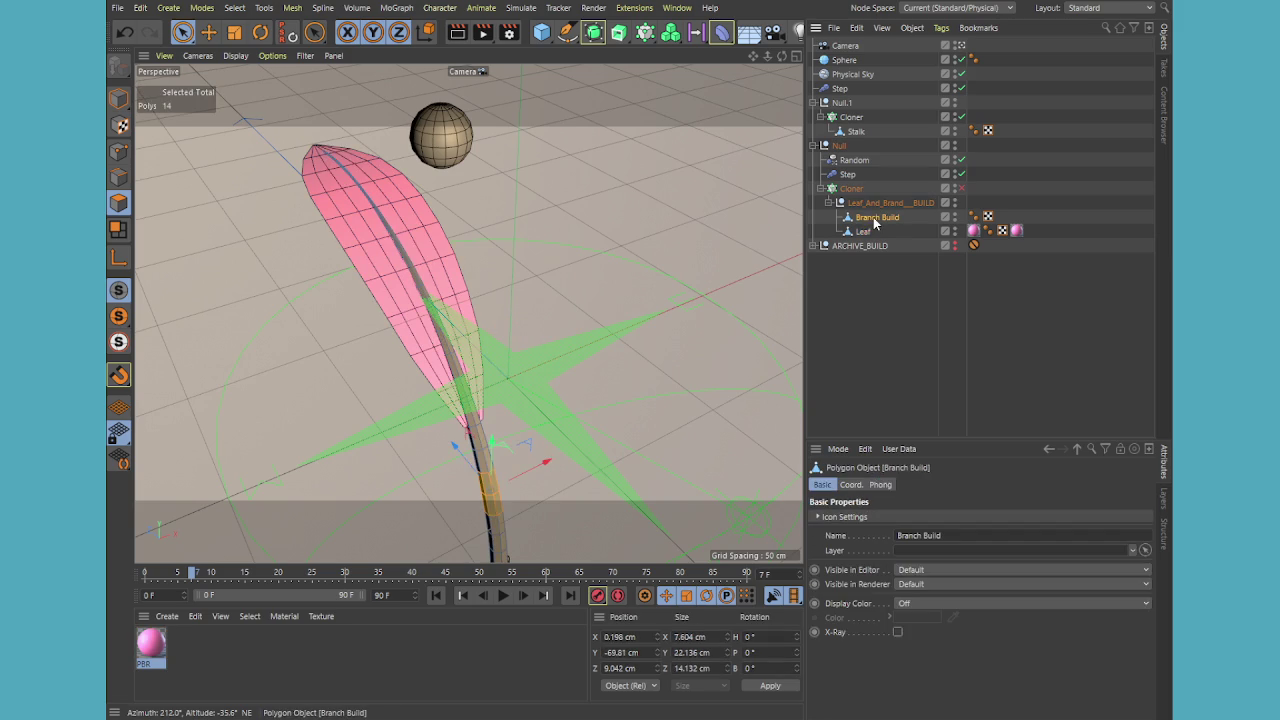
left_click(862, 231)
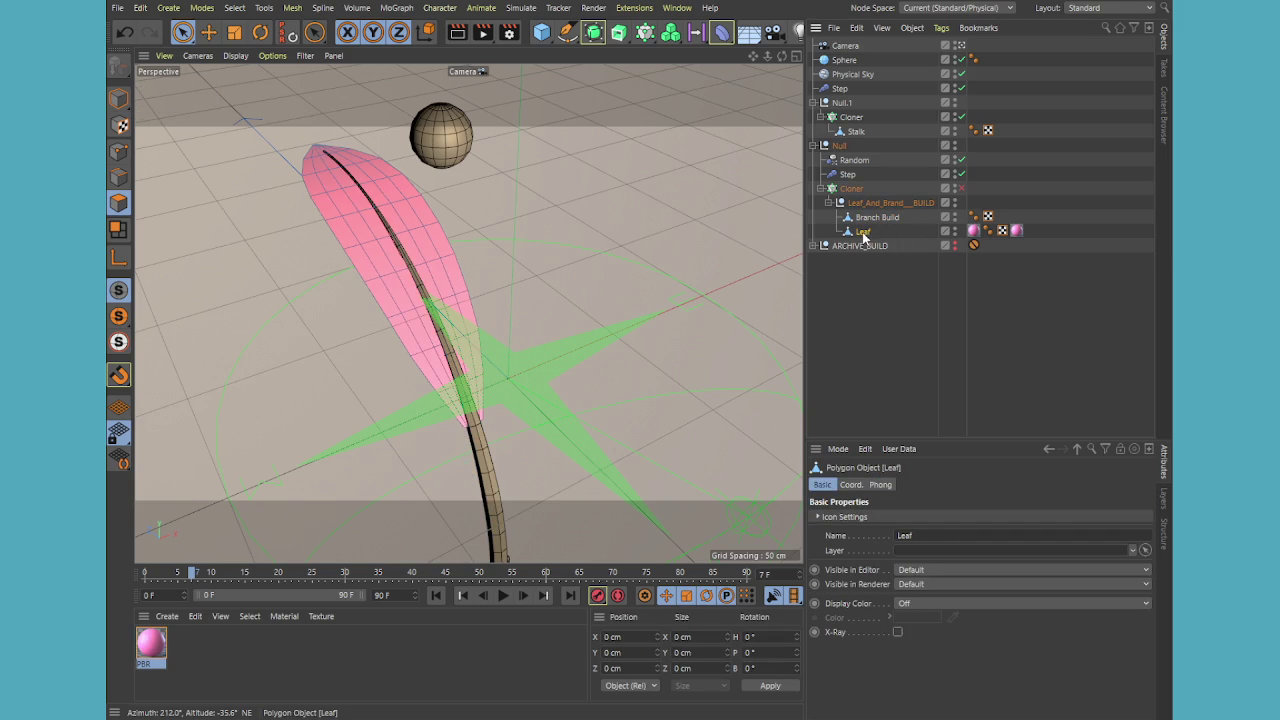
left_click(119, 151)
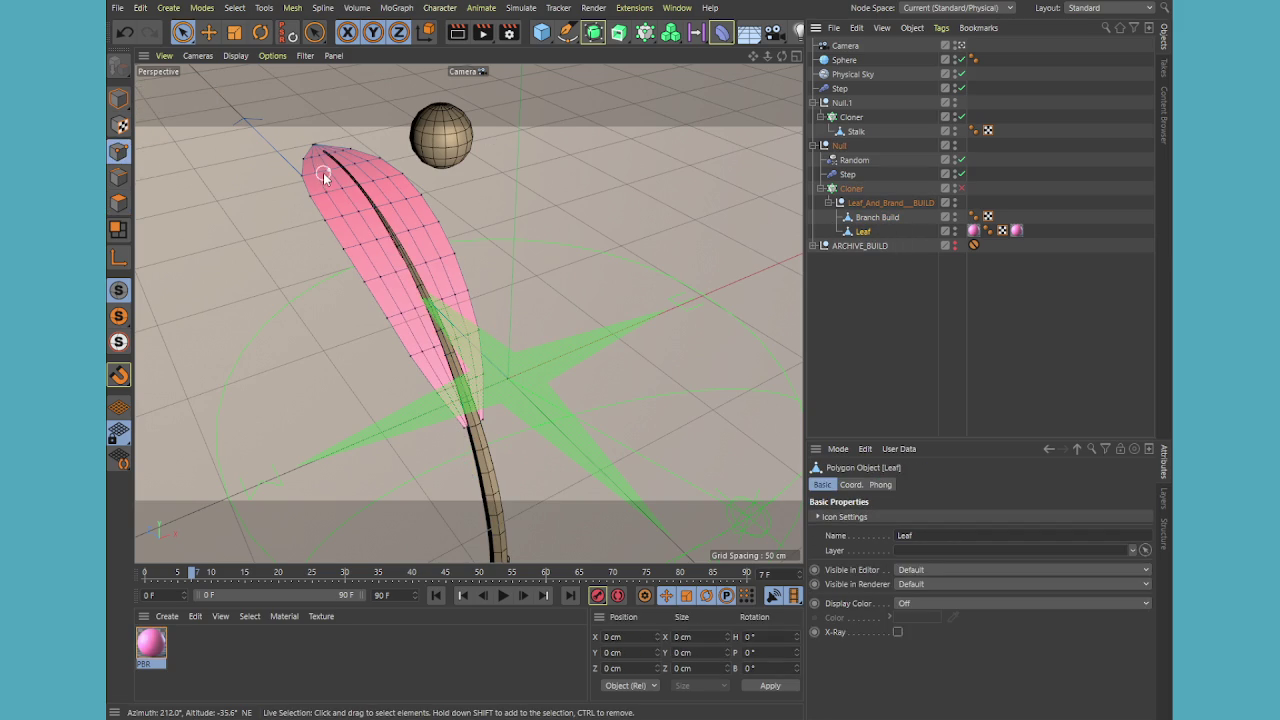
Loop-select the leaf's centre points and delete its two pink material tags
key("u")
key("l")
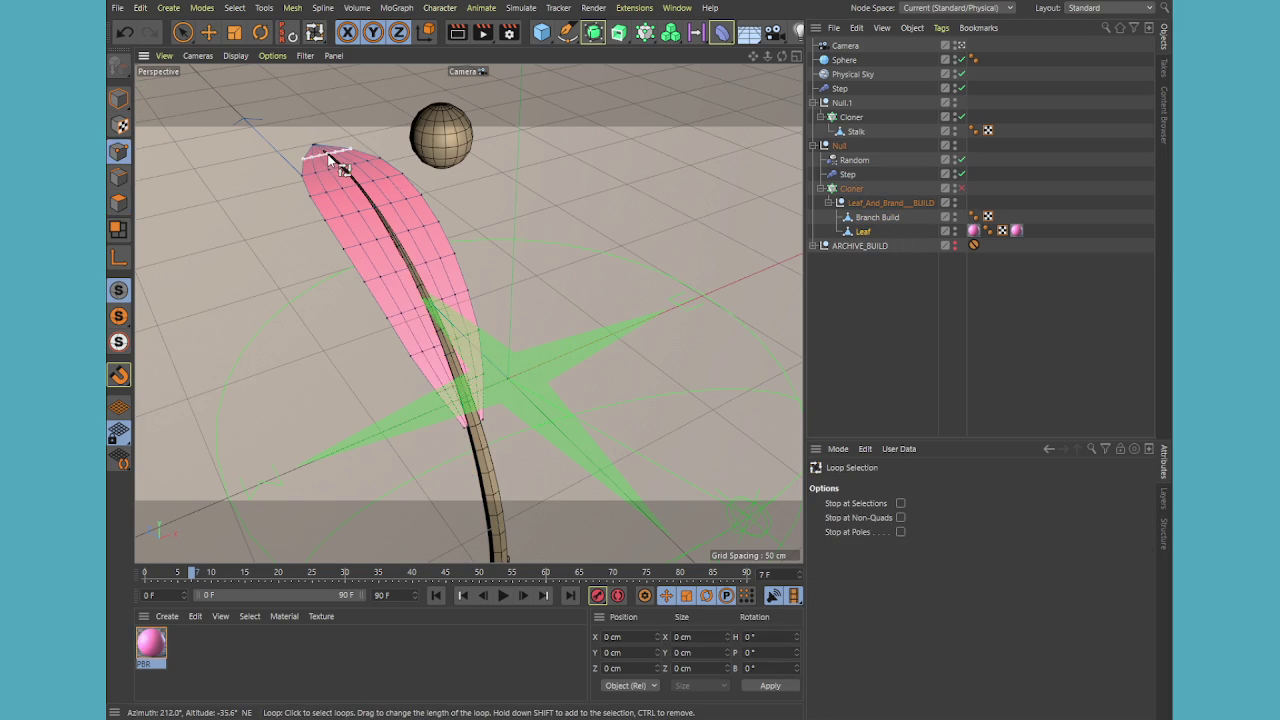
left_click(325, 150)
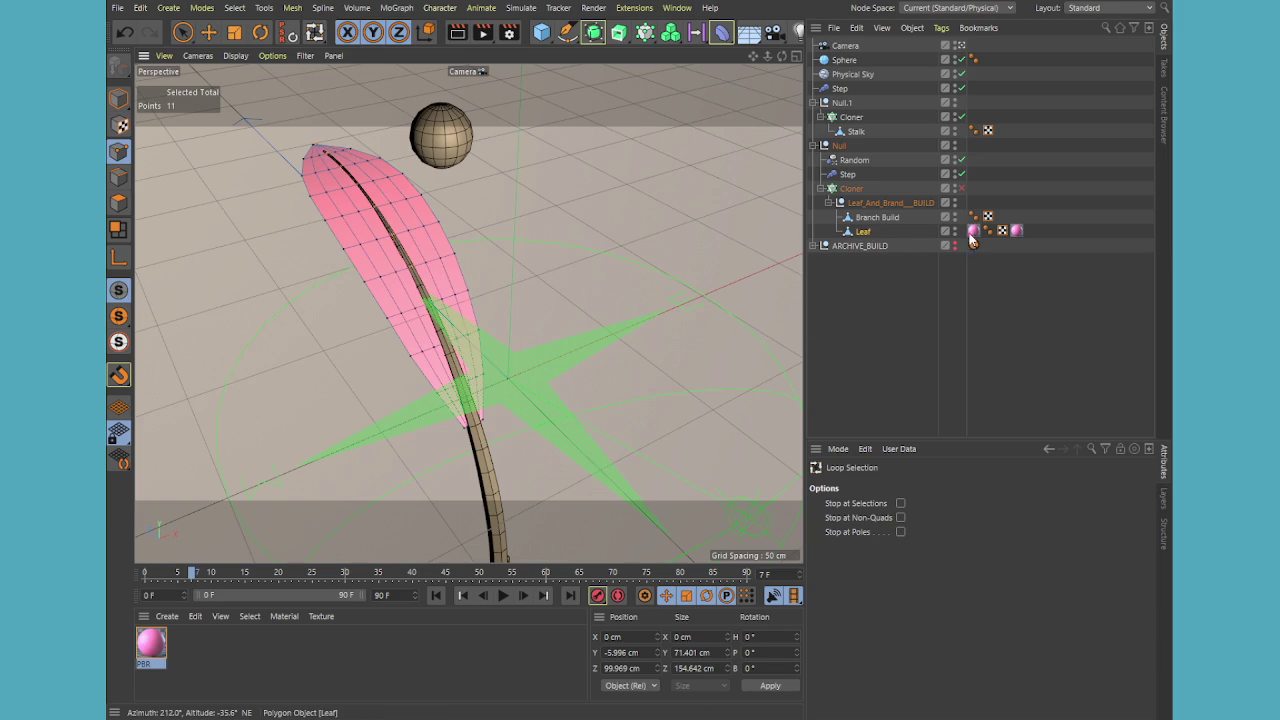
left_click(973, 231)
key("Delete")
left_click(1003, 231)
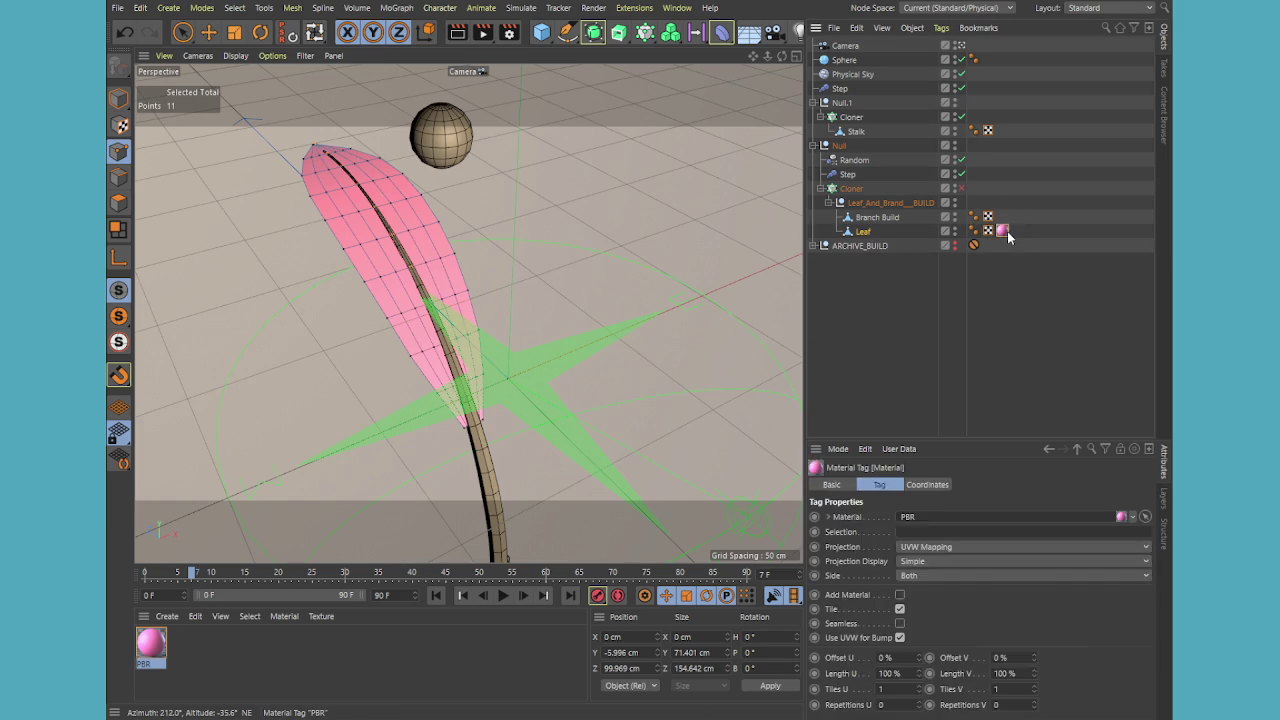
key("Delete")
Add a Cloth tag, belt the selected points to Branch Build, and play the simulation
left_click(863, 234)
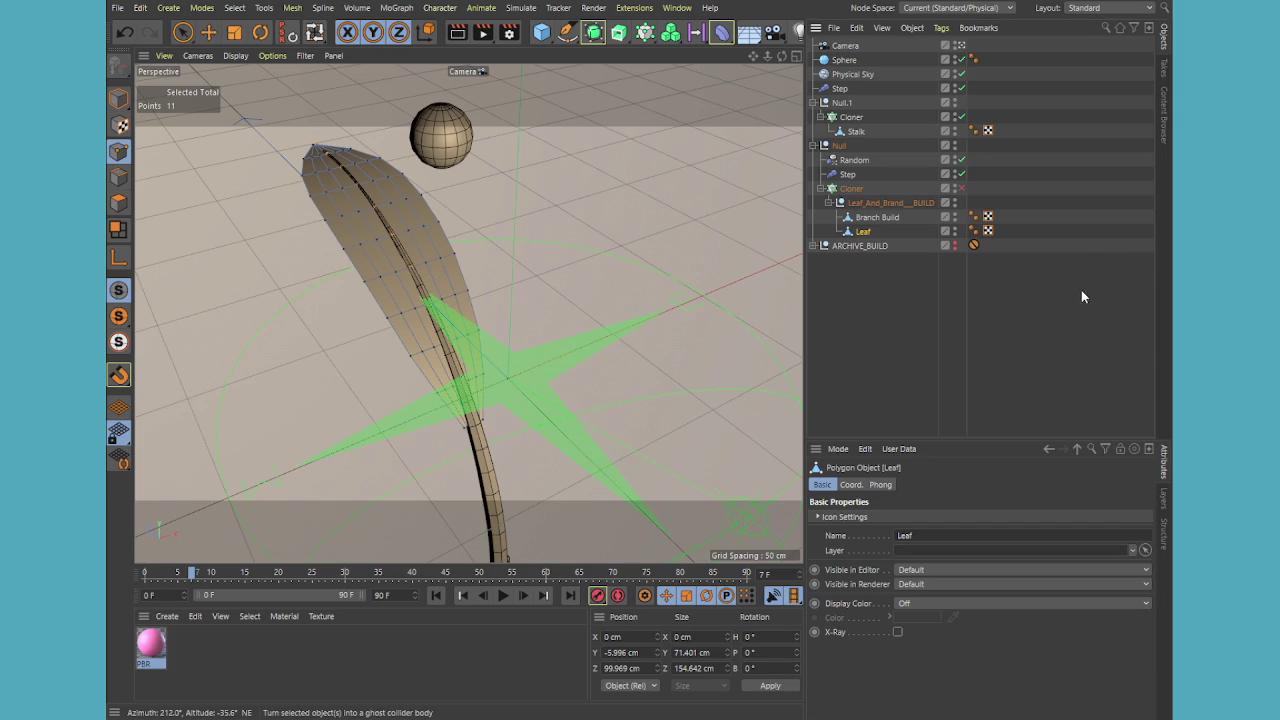
left_click(1098, 352)
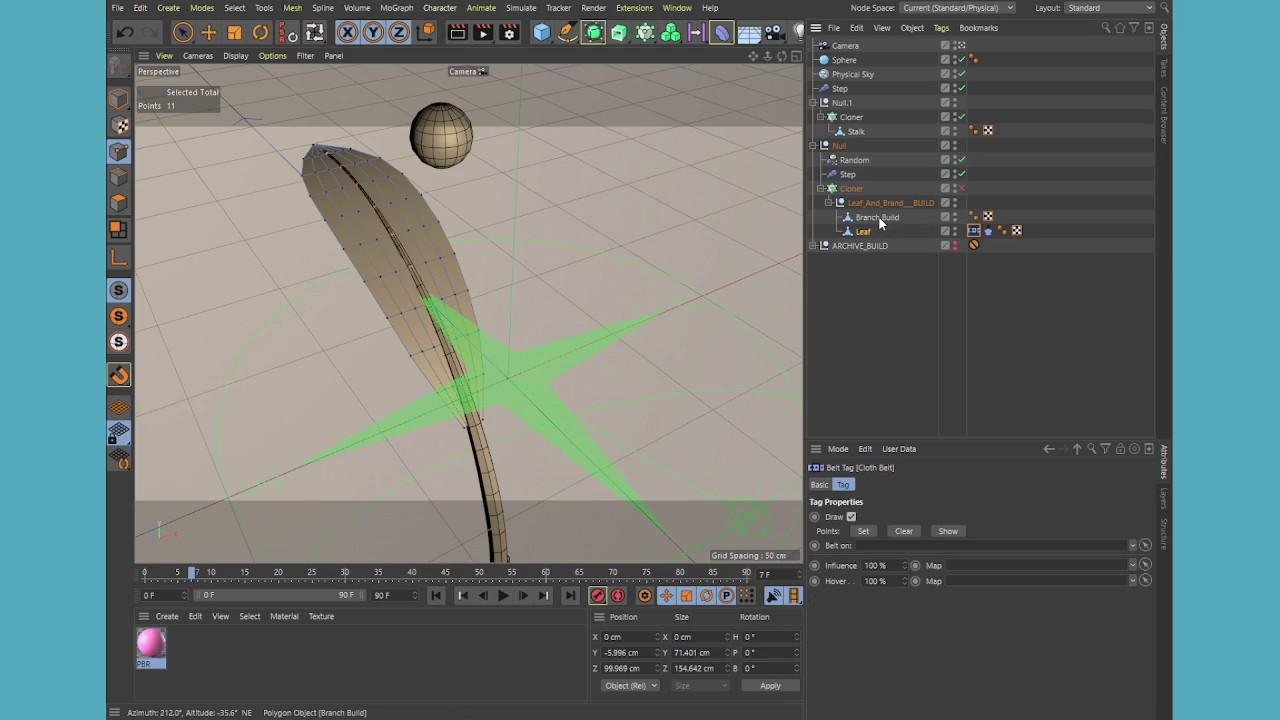
left_click_drag(878, 217, 890, 545)
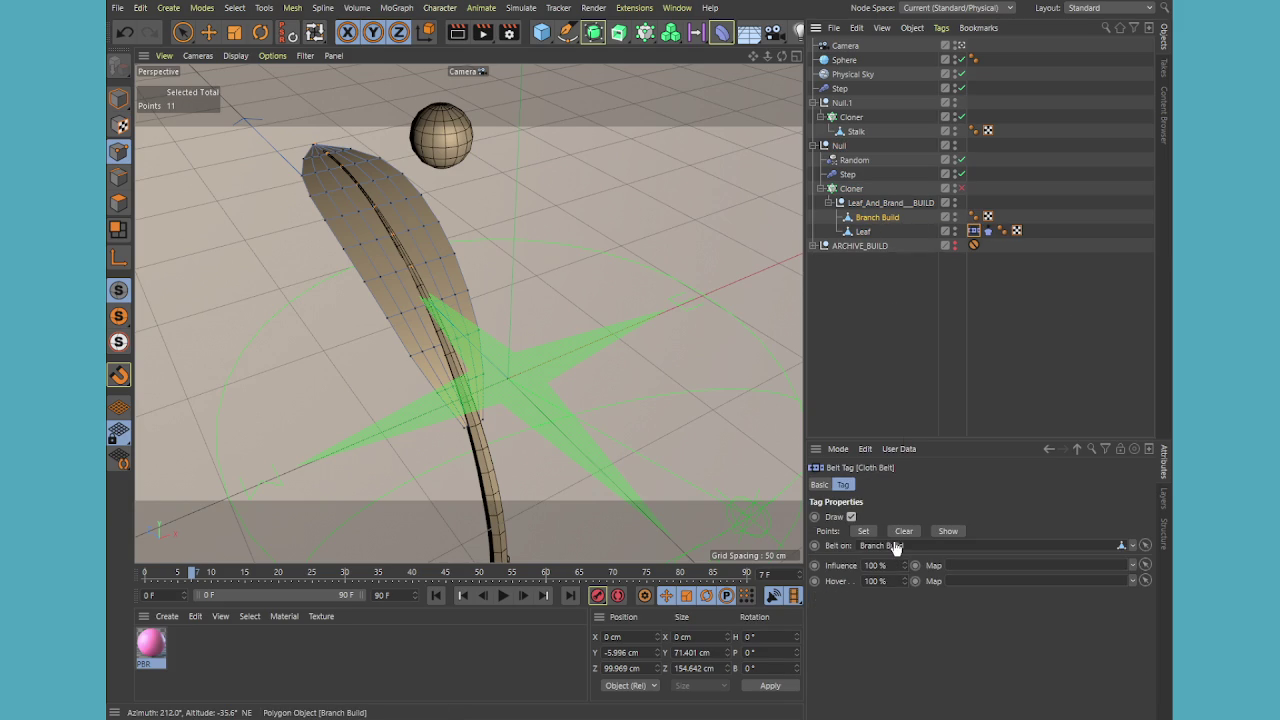
left_click(860, 532)
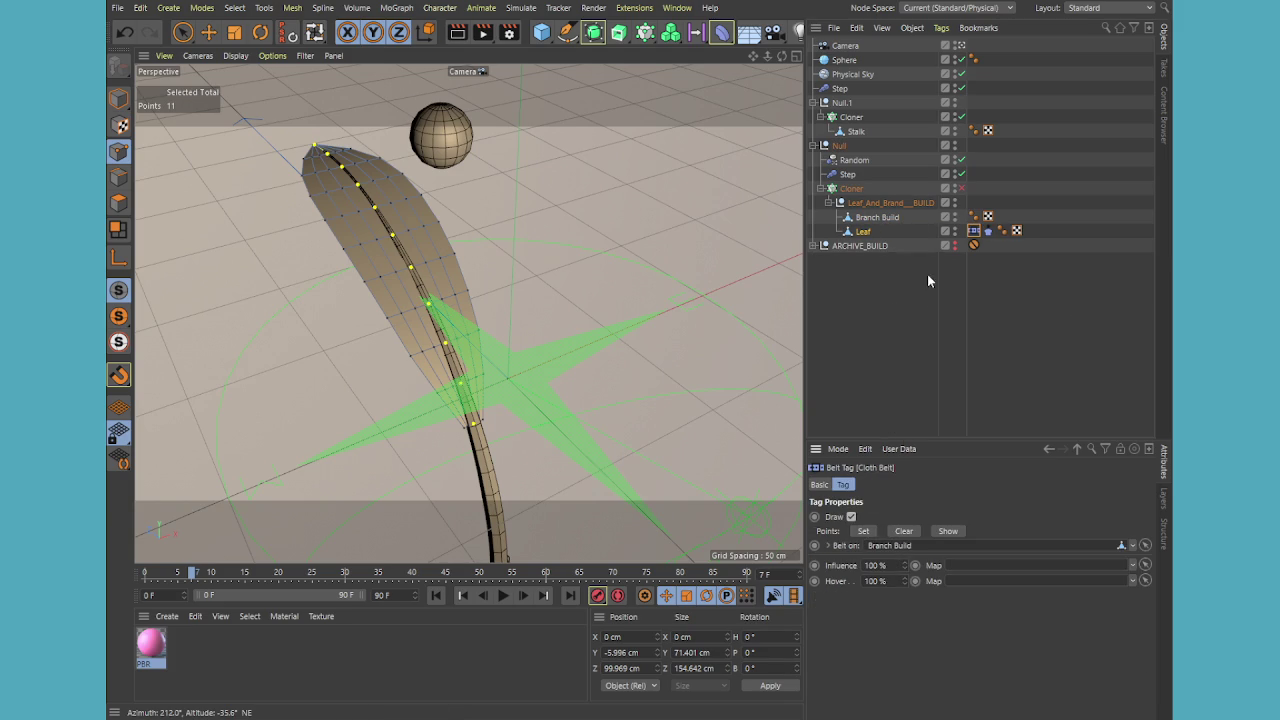
left_click(503, 596)
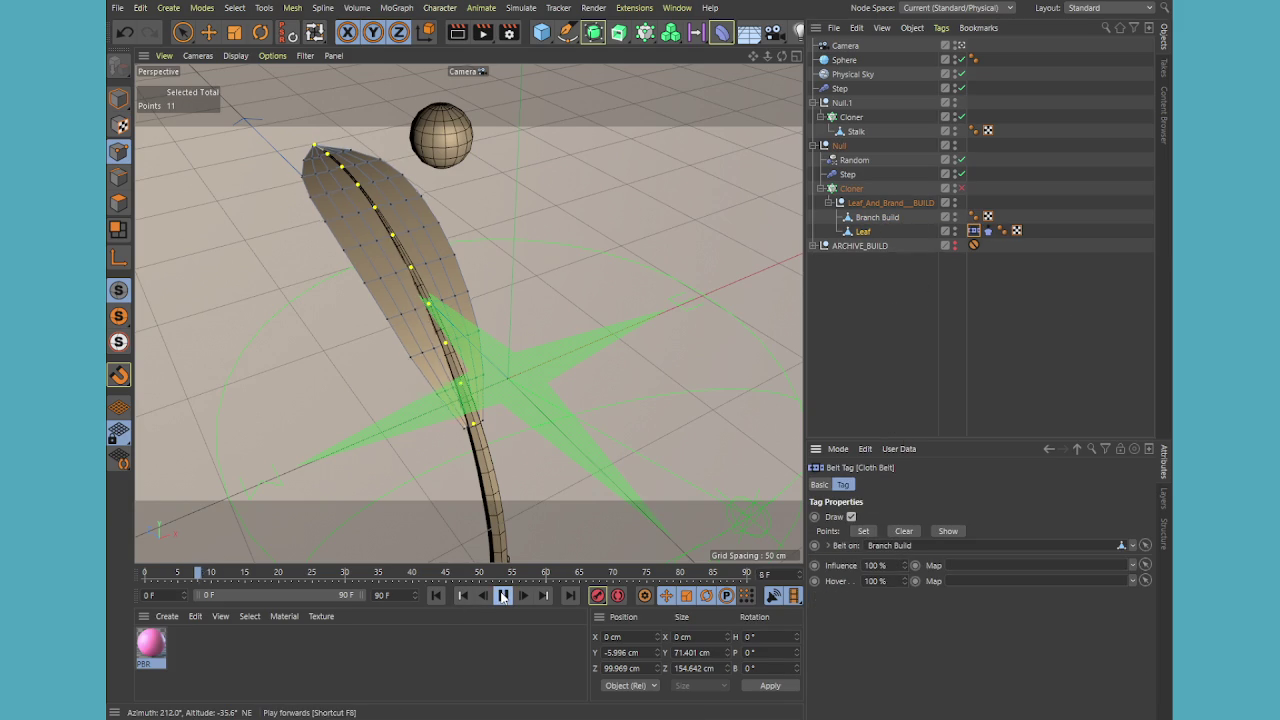
Set the leaf cloth's gravity to 0 and wind turbulence strength to 22
left_click(988, 231)
left_click(935, 517)
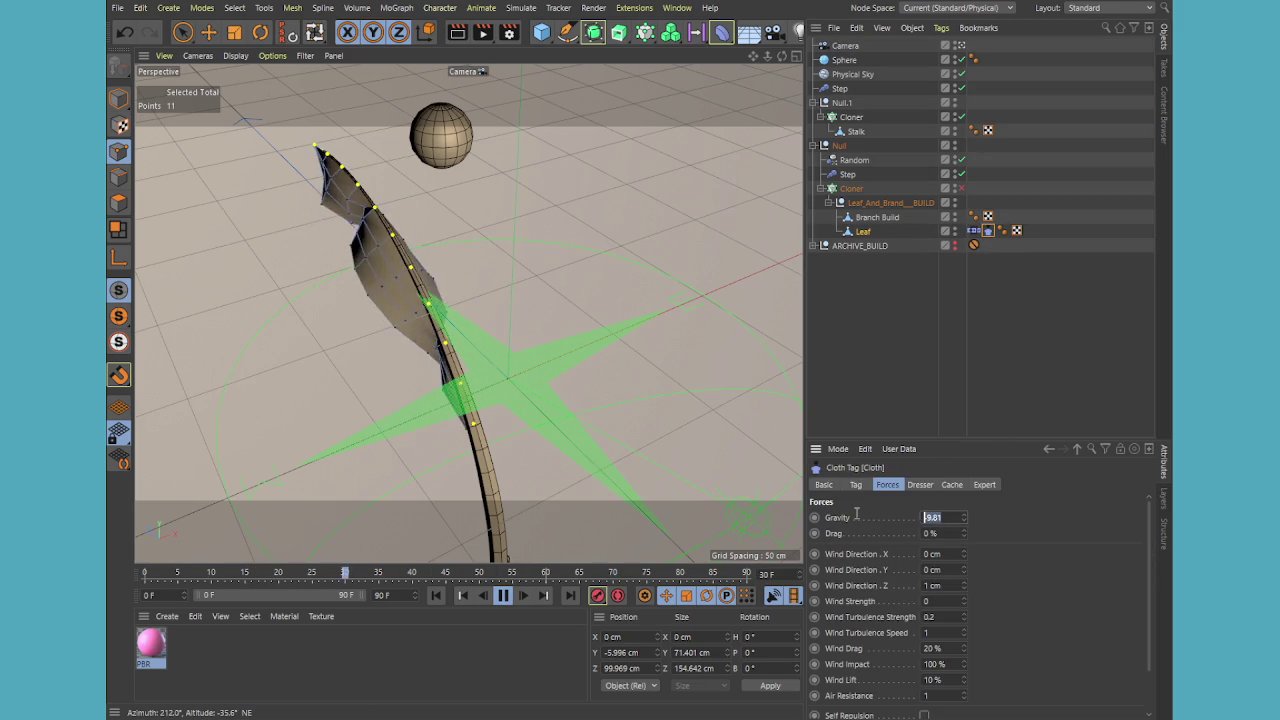
type("0")
key("Return")
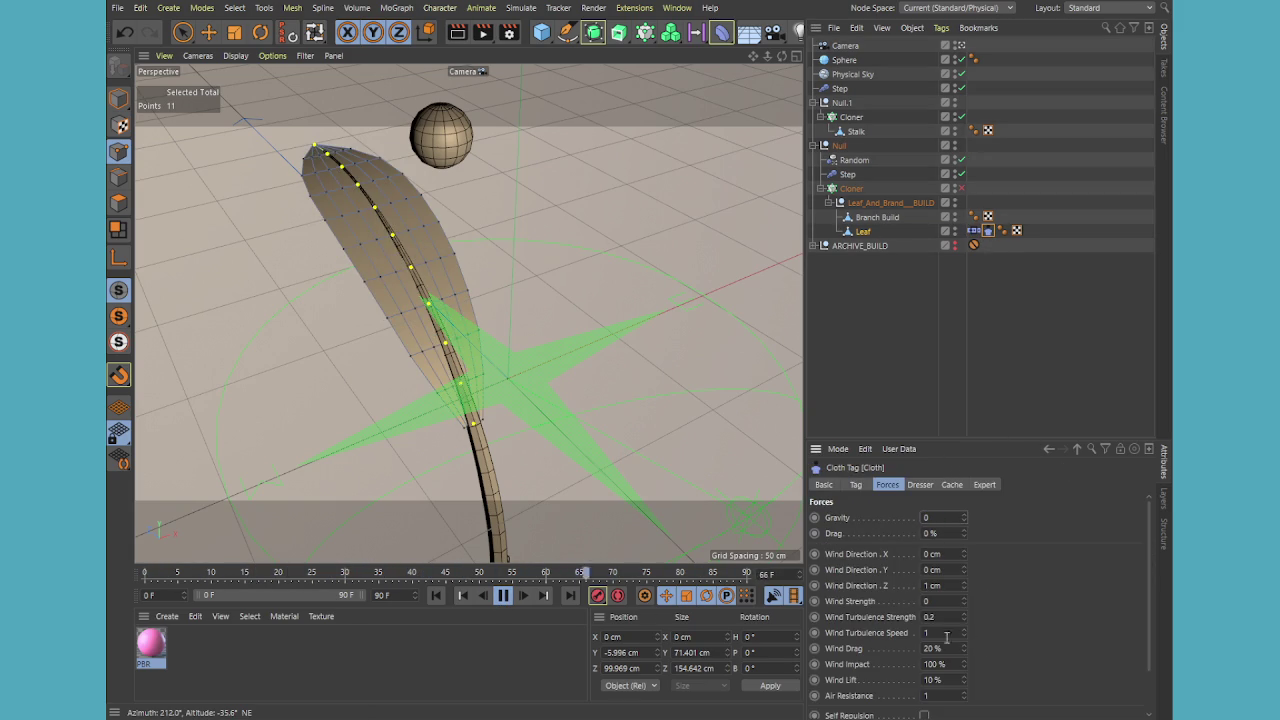
left_click_drag(964, 618, 964, 617)
left_click(963, 550)
left_click(964, 585)
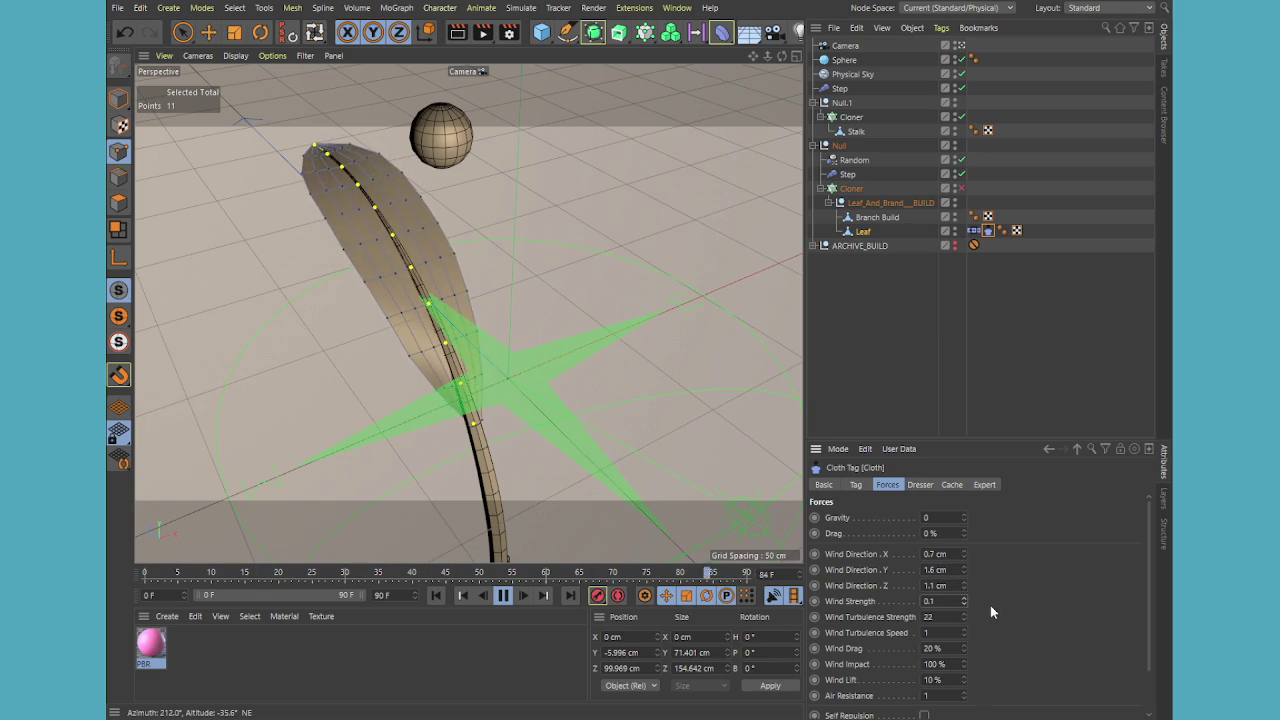
Reset wind direction X/Y/Z to 0, set Z to 0.5 cm, and add a Subdivision Surface
left_click(936, 554)
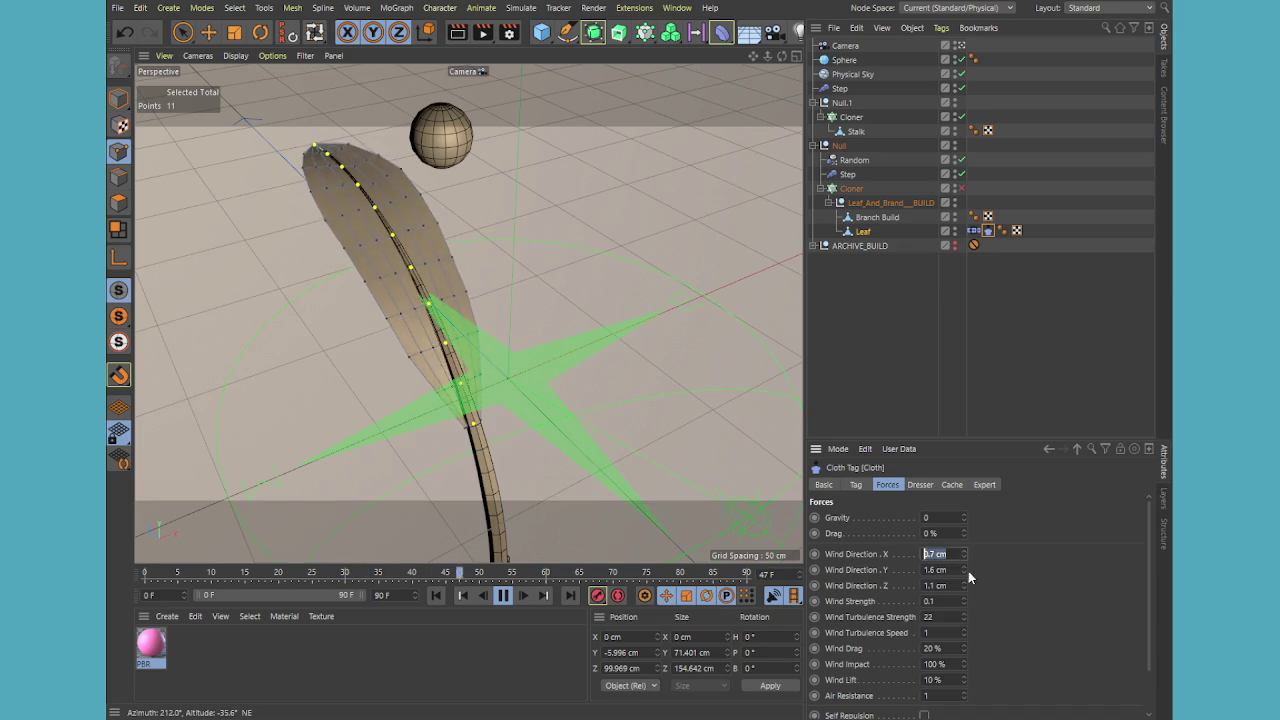
type("10")
key("Tab")
type("0")
key("Tab")
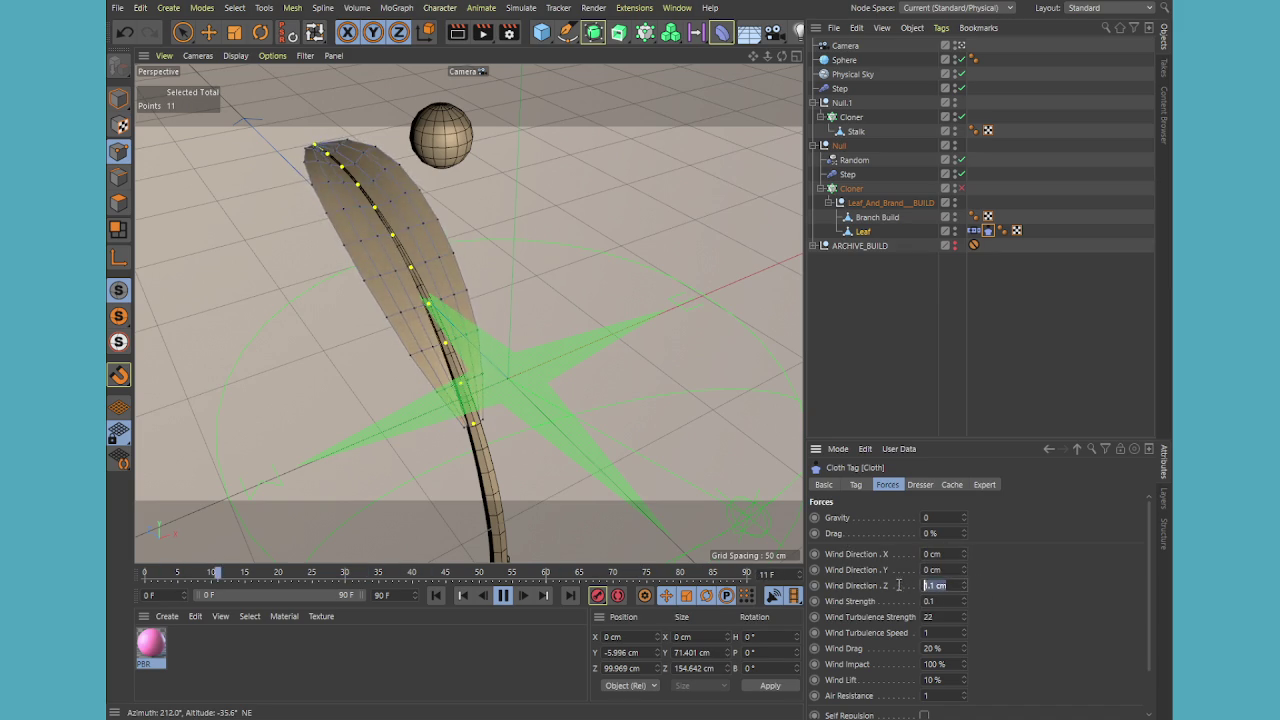
type("0")
key("Return")
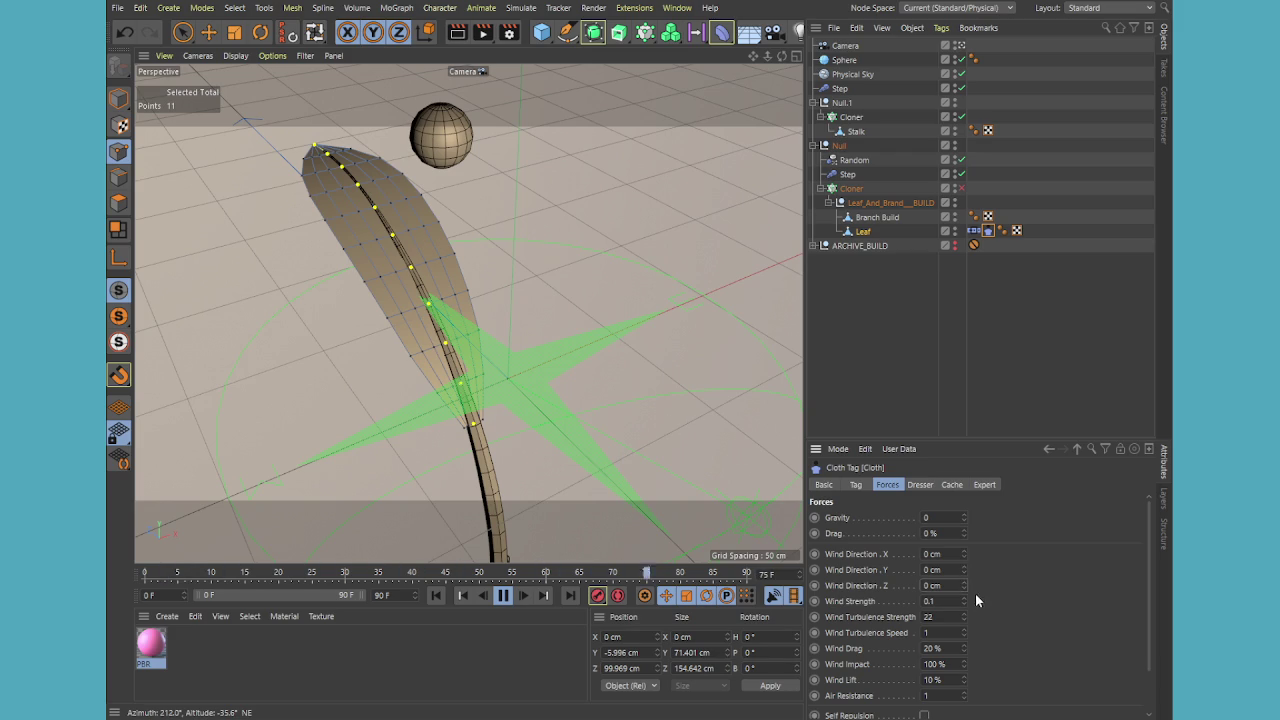
type("0.5")
key("Return")
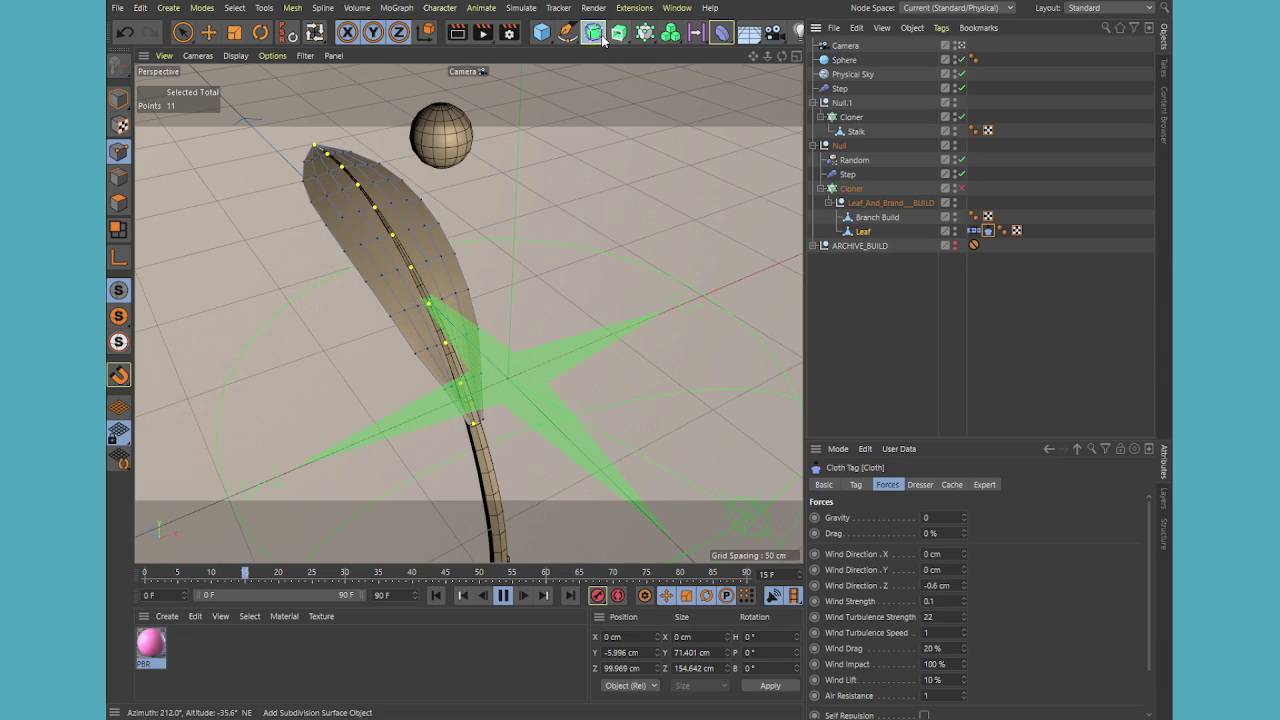
left_click_drag(862, 46, 868, 240)
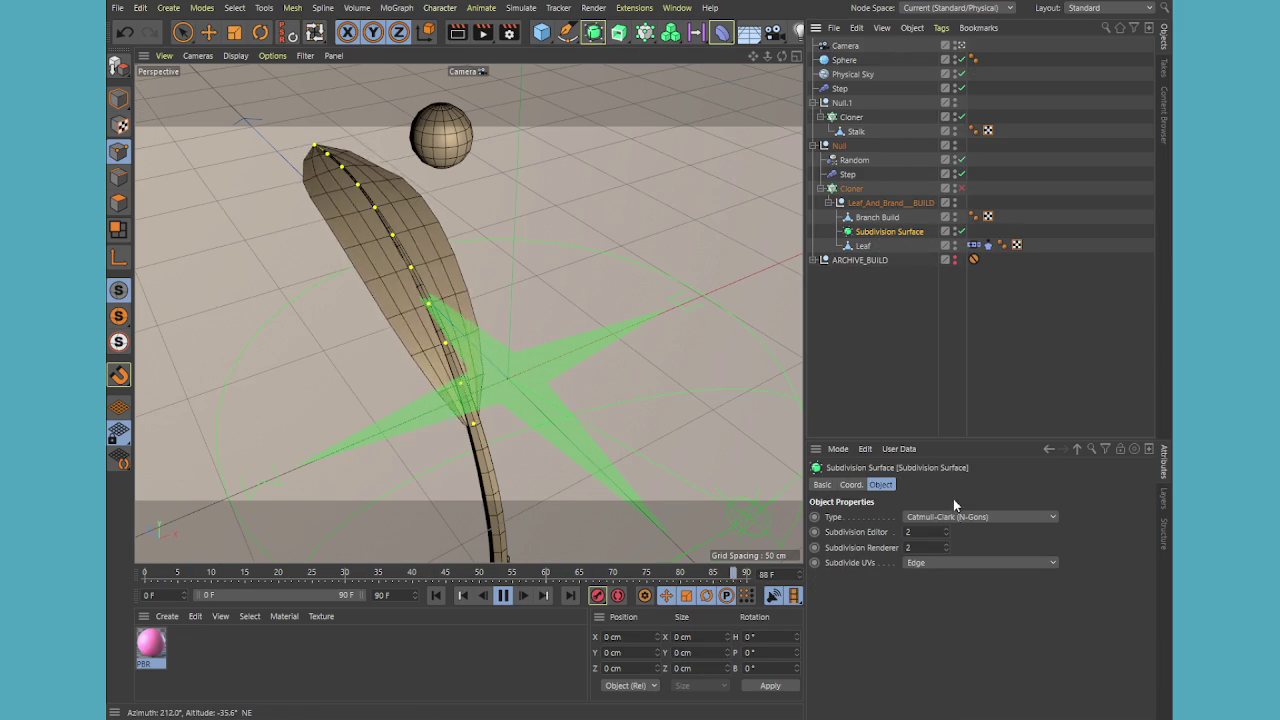
Retune the leaf's wind: lift 9 %, more air resistance, wind strength adjusted around 0.7
left_click(900, 394)
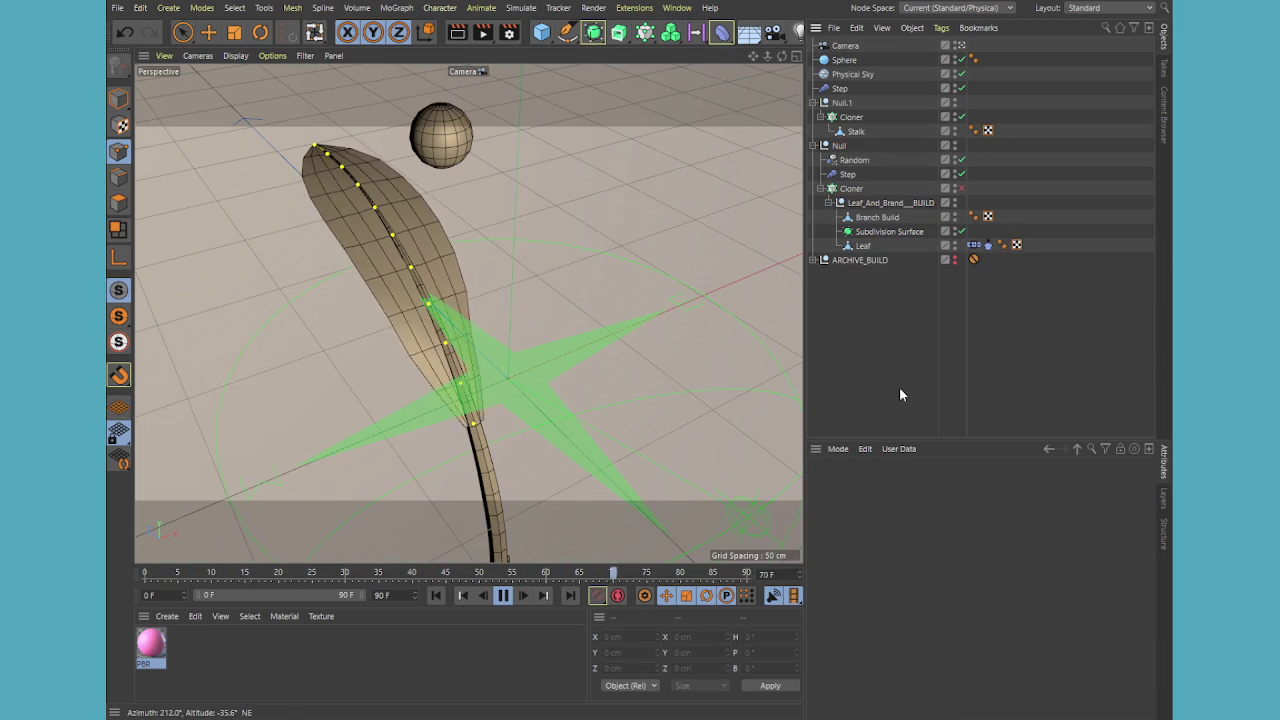
left_click(872, 245)
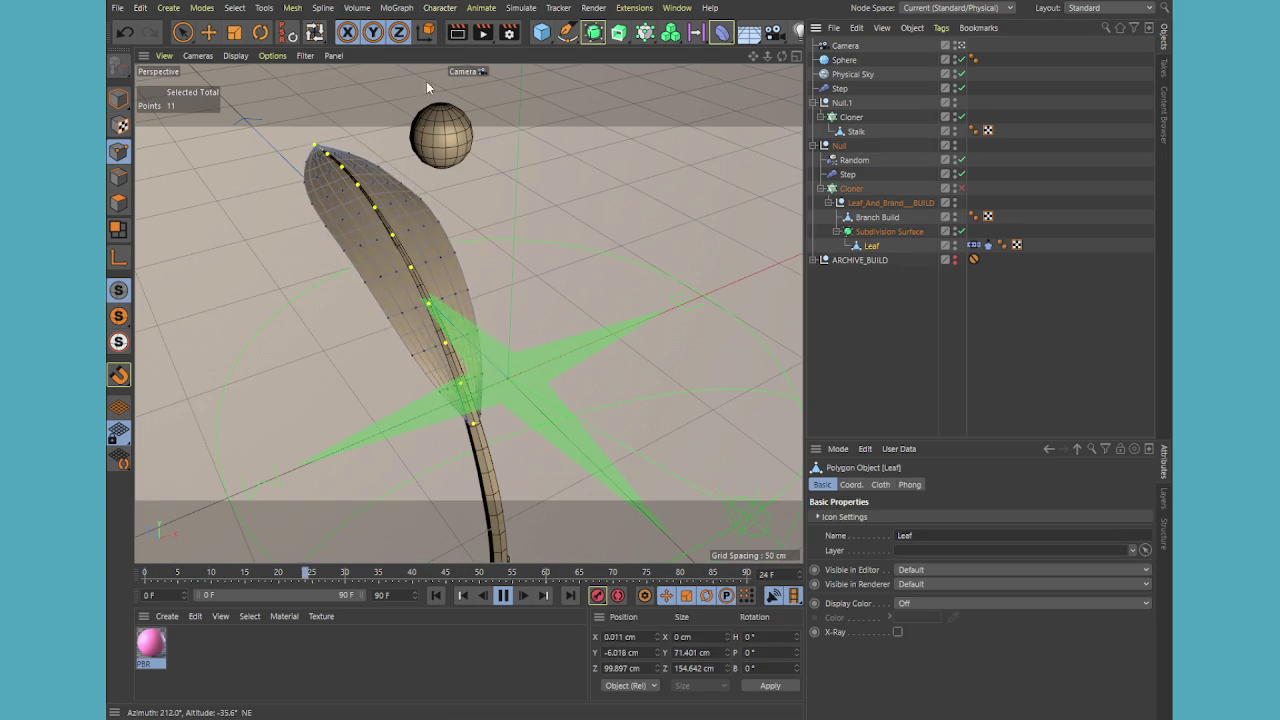
mouse_move(524, 344)
left_mouse_down("alt")
mouse_move(340, 301)
mouse_move(429, 306)
mouse_move(456, 277)
left_mouse_up("alt")
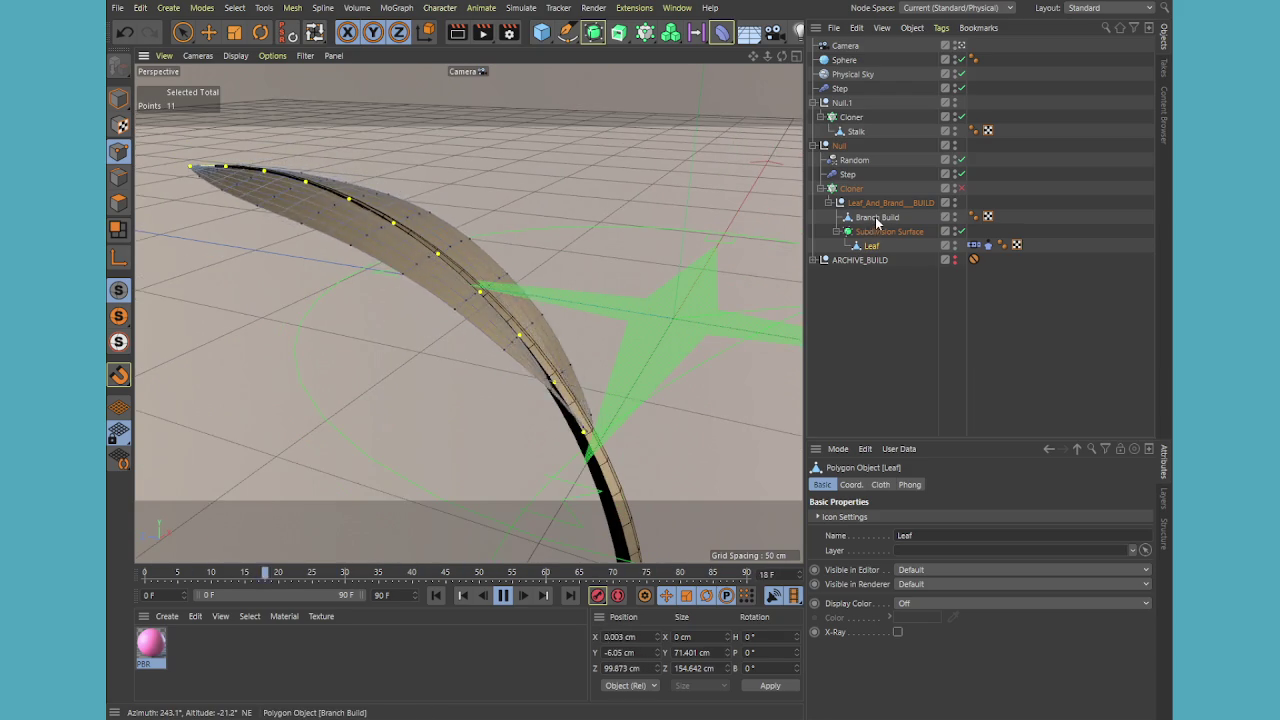
left_click(988, 245)
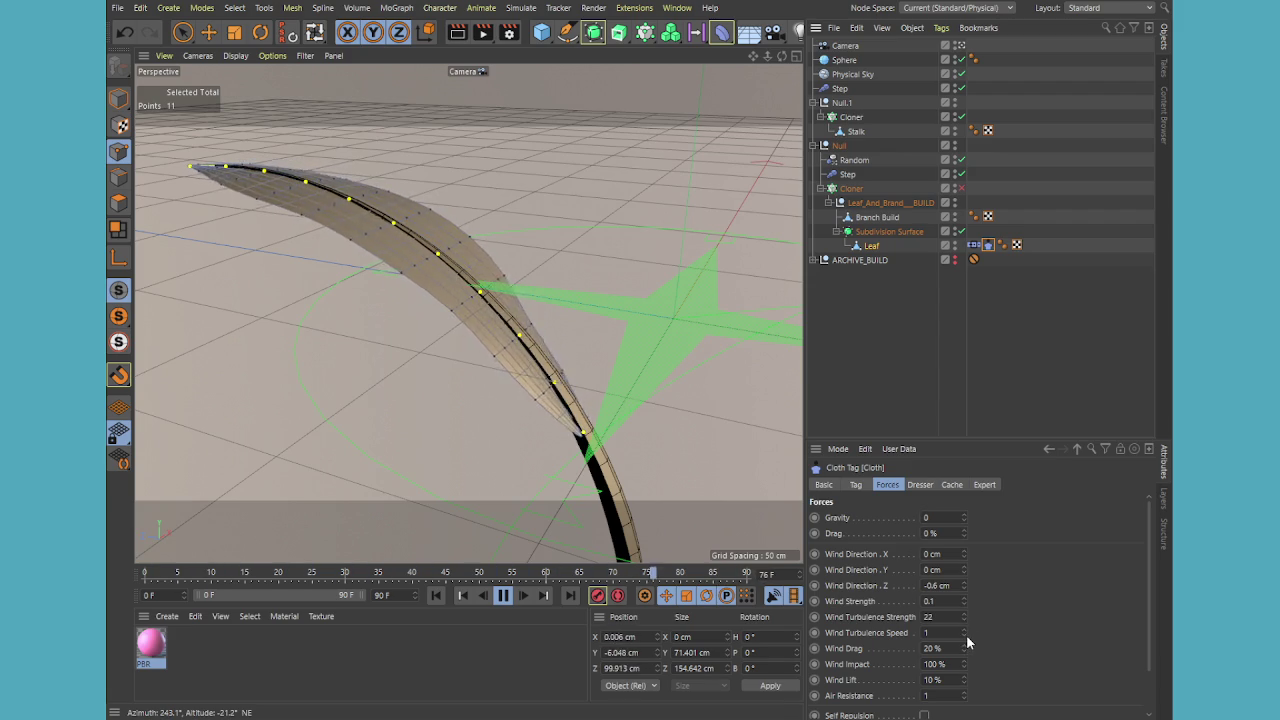
left_click(965, 684)
left_click(966, 692)
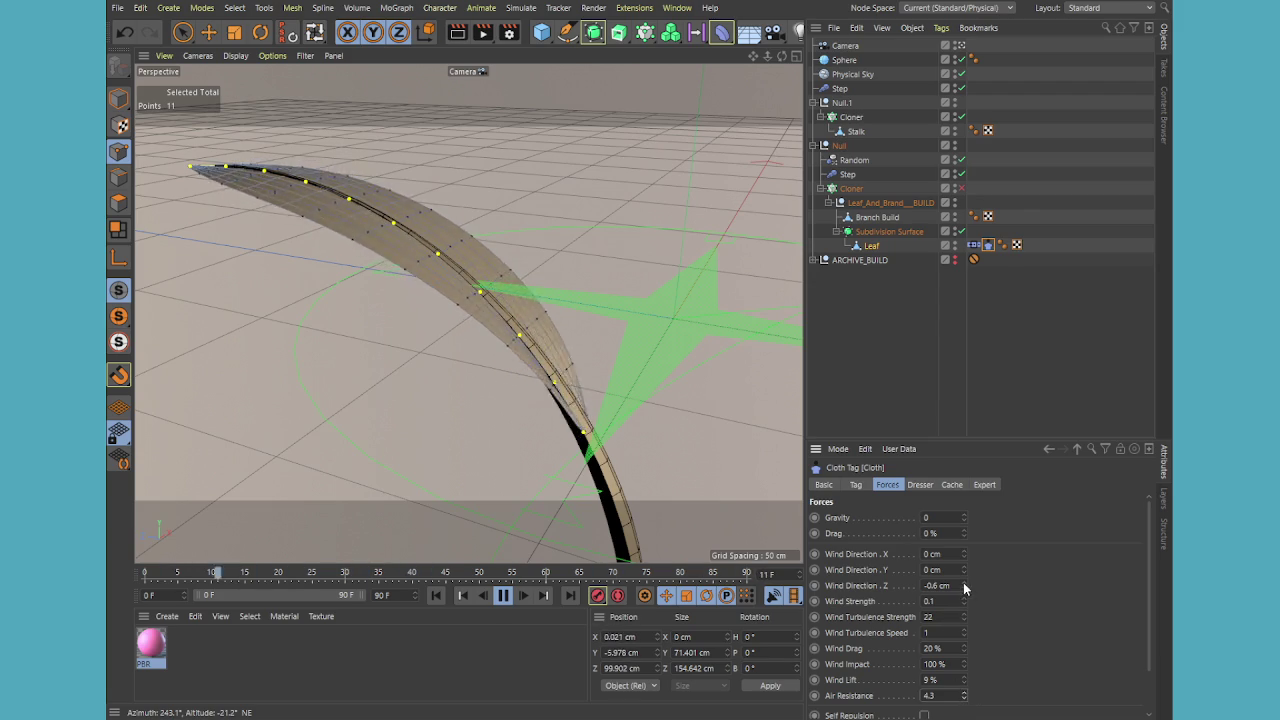
left_click_drag(965, 606, 964, 602)
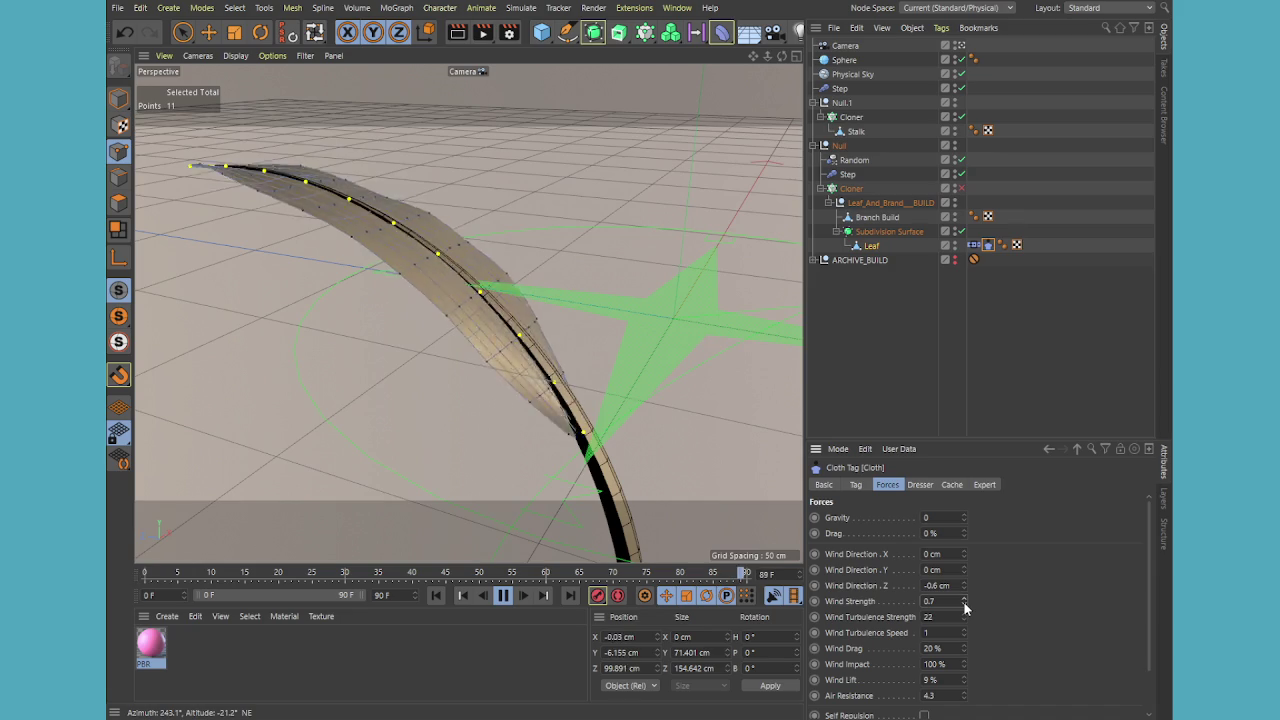
left_click_drag(963, 604, 965, 598)
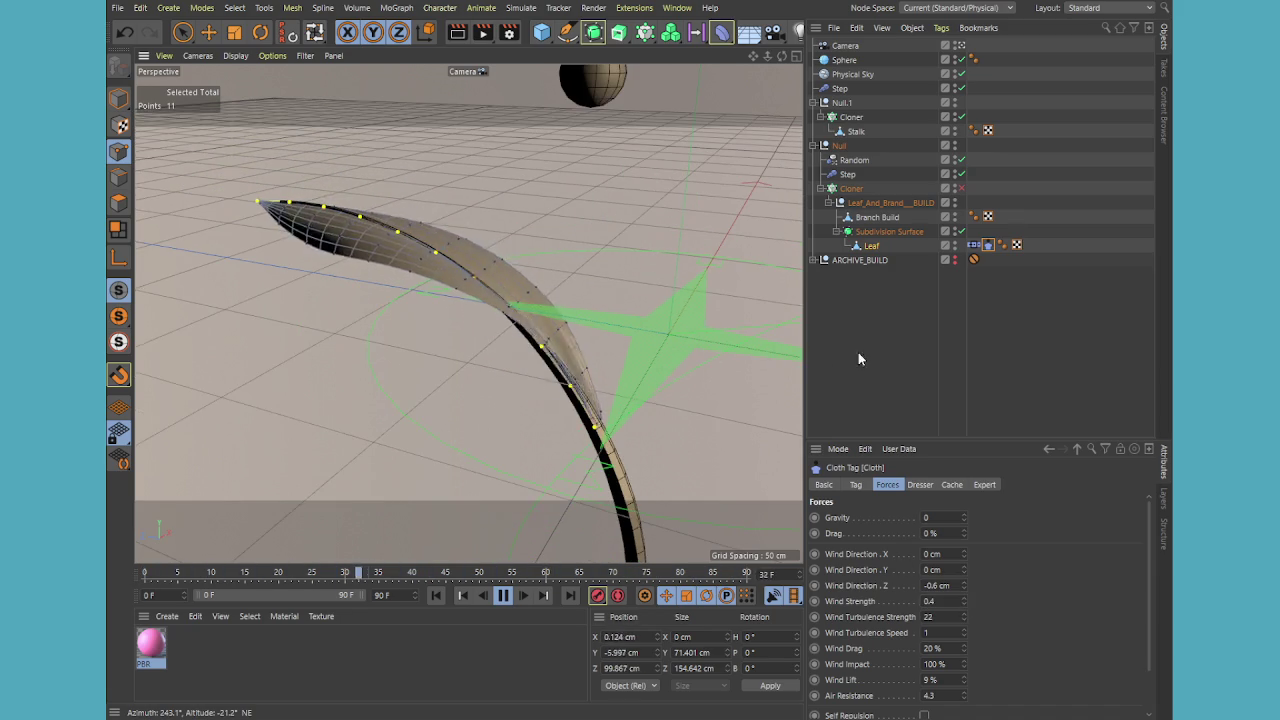
Stop playback and bake the leaf's current simulated shape into a second Leaf object
left_click(660, 355)
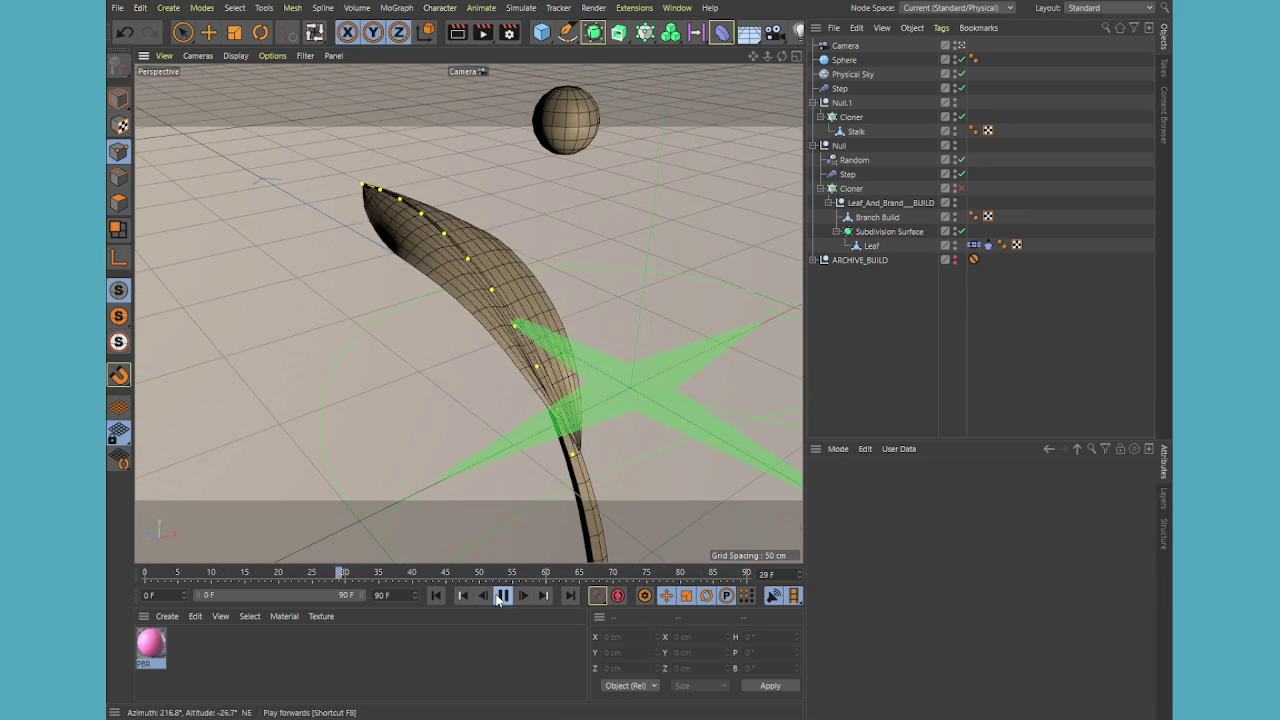
left_click(500, 596)
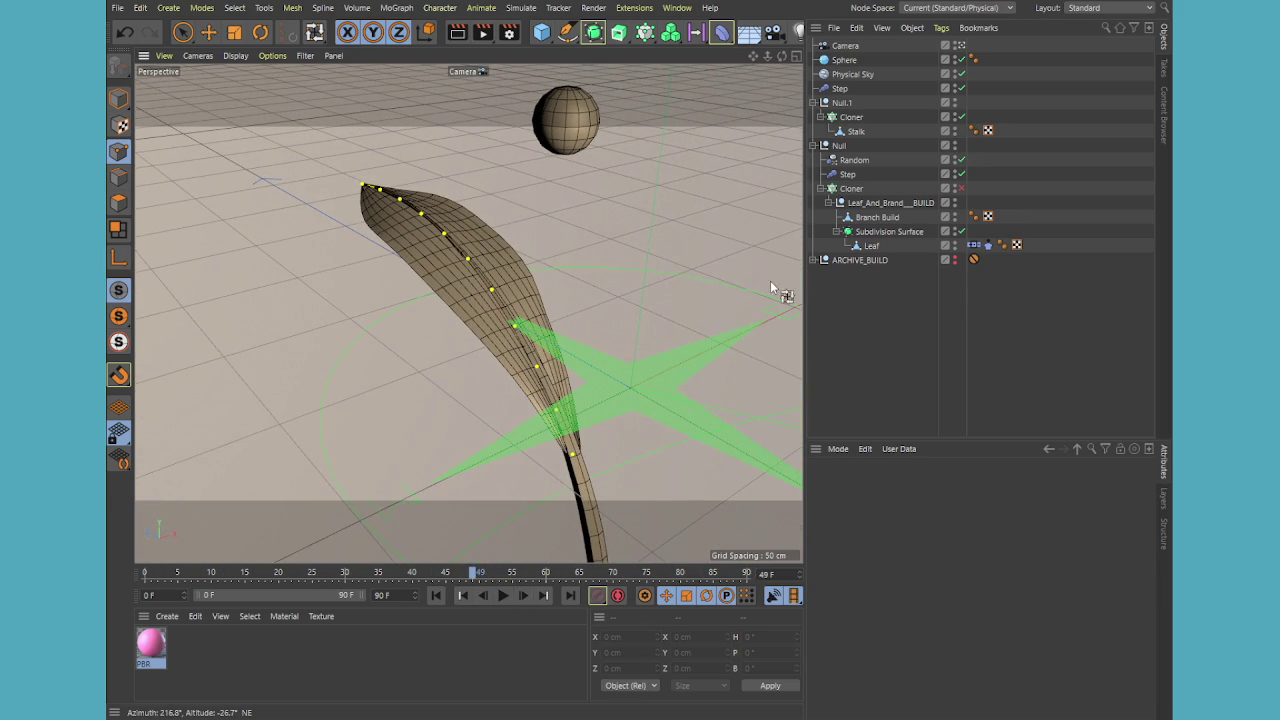
left_click(872, 246)
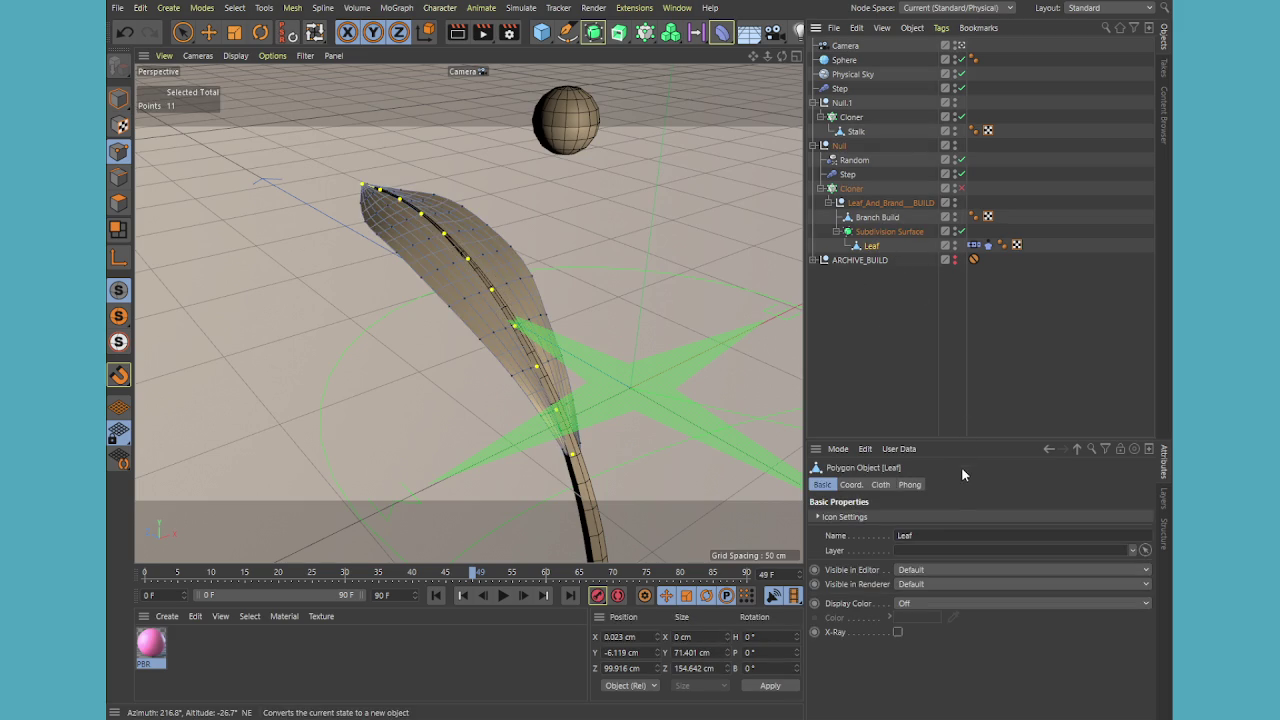
key("ctrl+c")
key("ctrl+v")
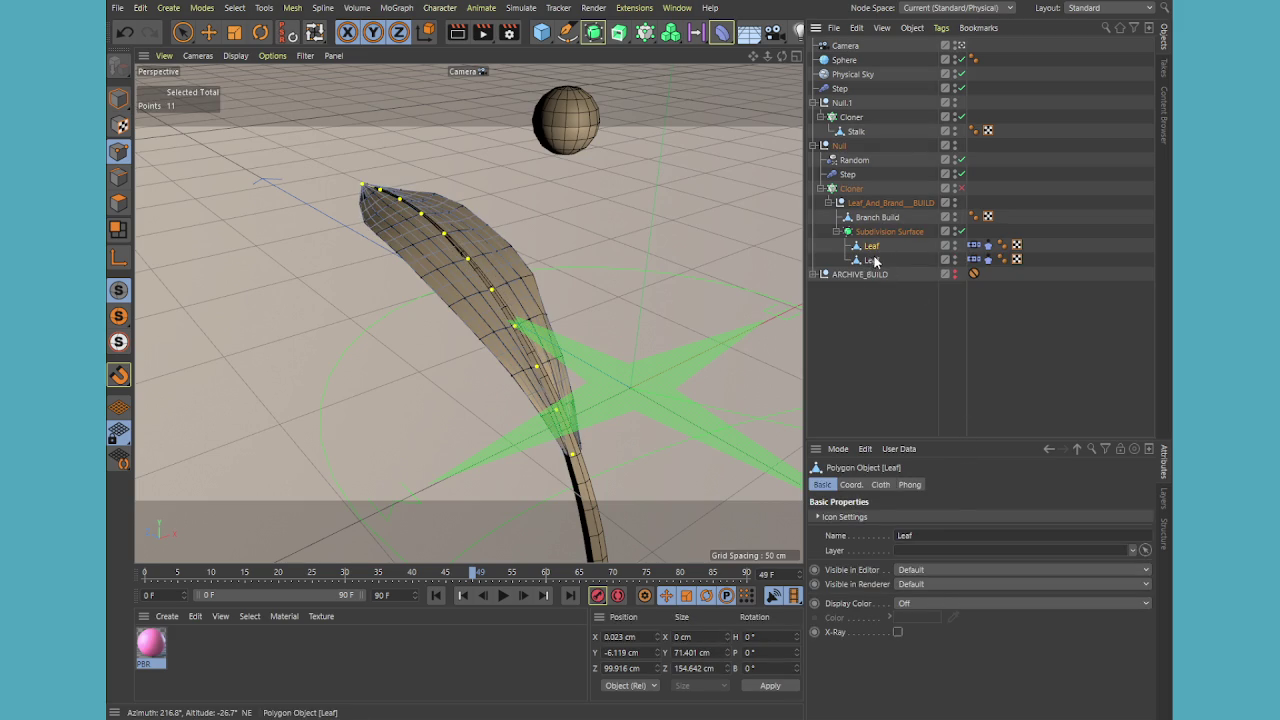
left_click(874, 263)
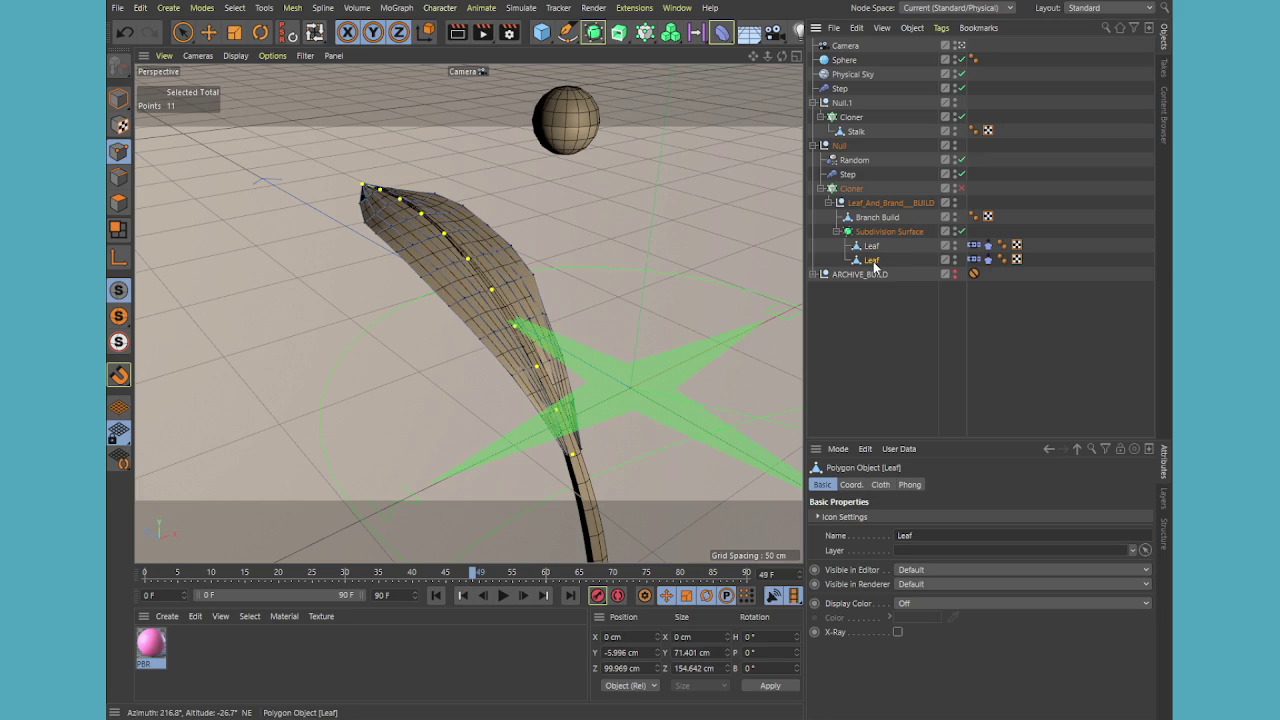